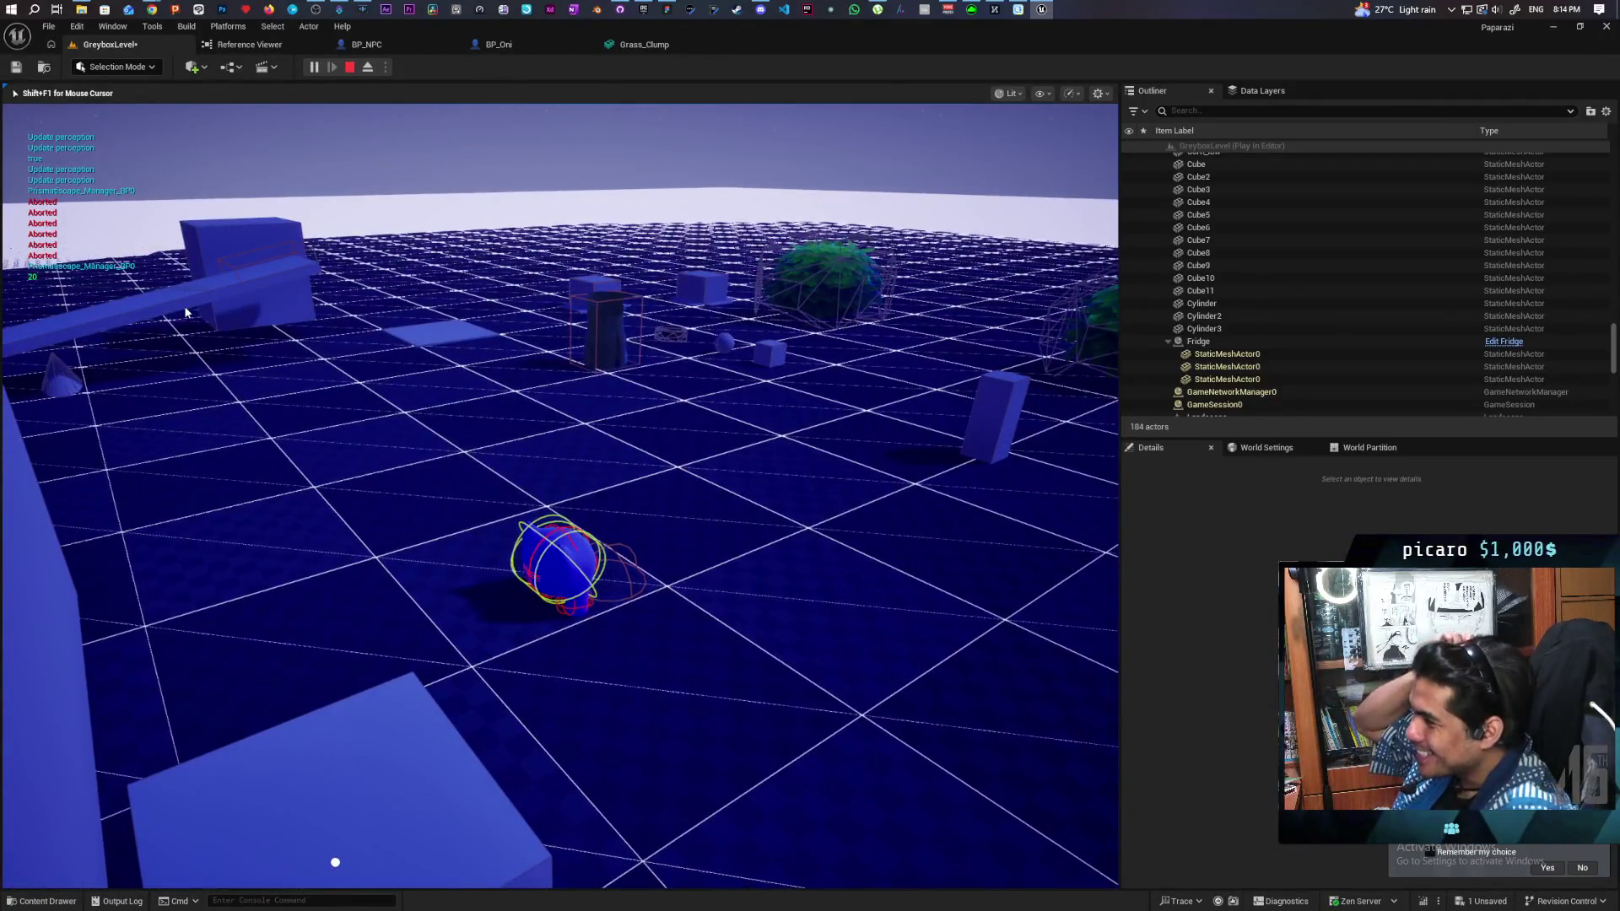
Step: End the play session, switch the viewport to Lit and delete the PCG_TallGrass_PCGStamp actor
{"action": "key", "text": "Escape"}
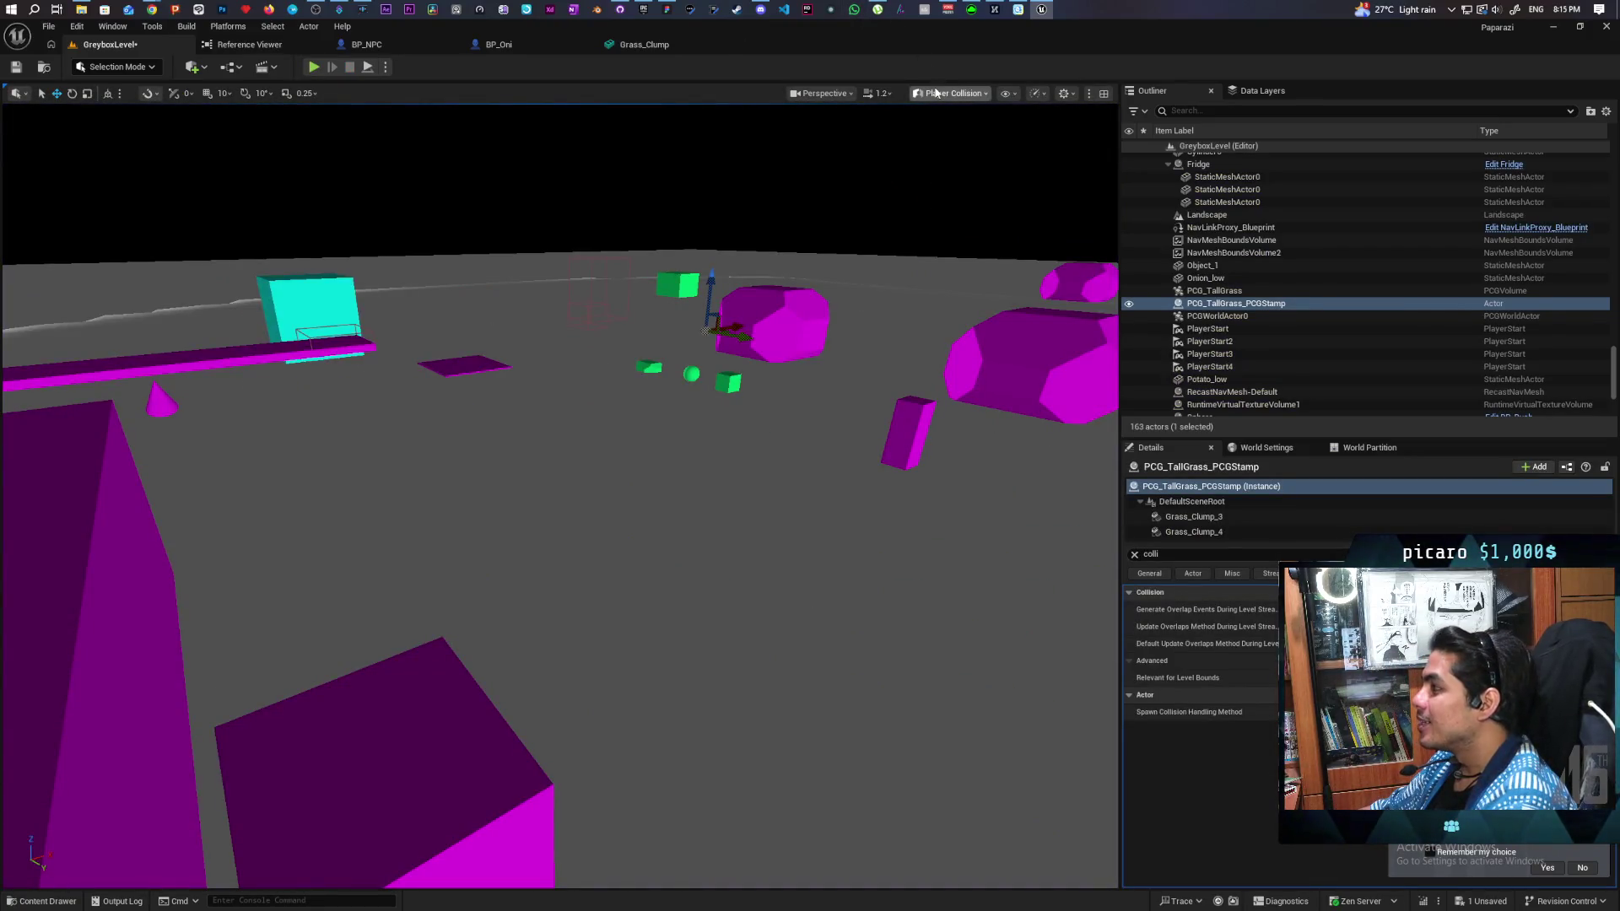
{"action": "left_click", "coordinate": [936, 93]}
{"action": "left_click", "coordinate": [951, 144]}
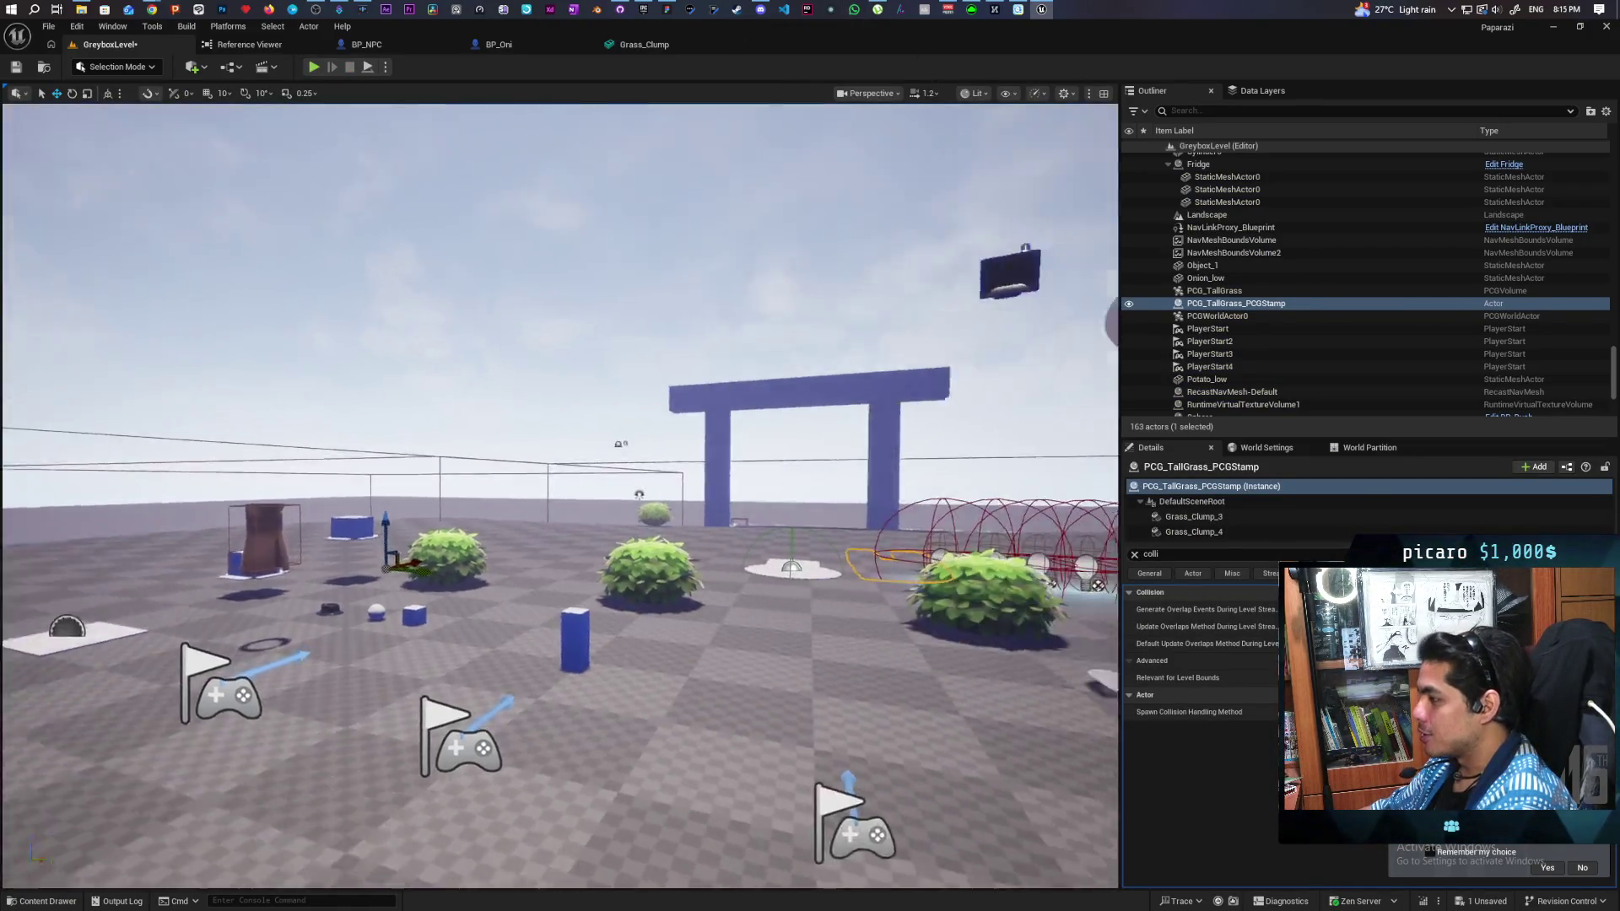
{"action": "key", "text": "f"}
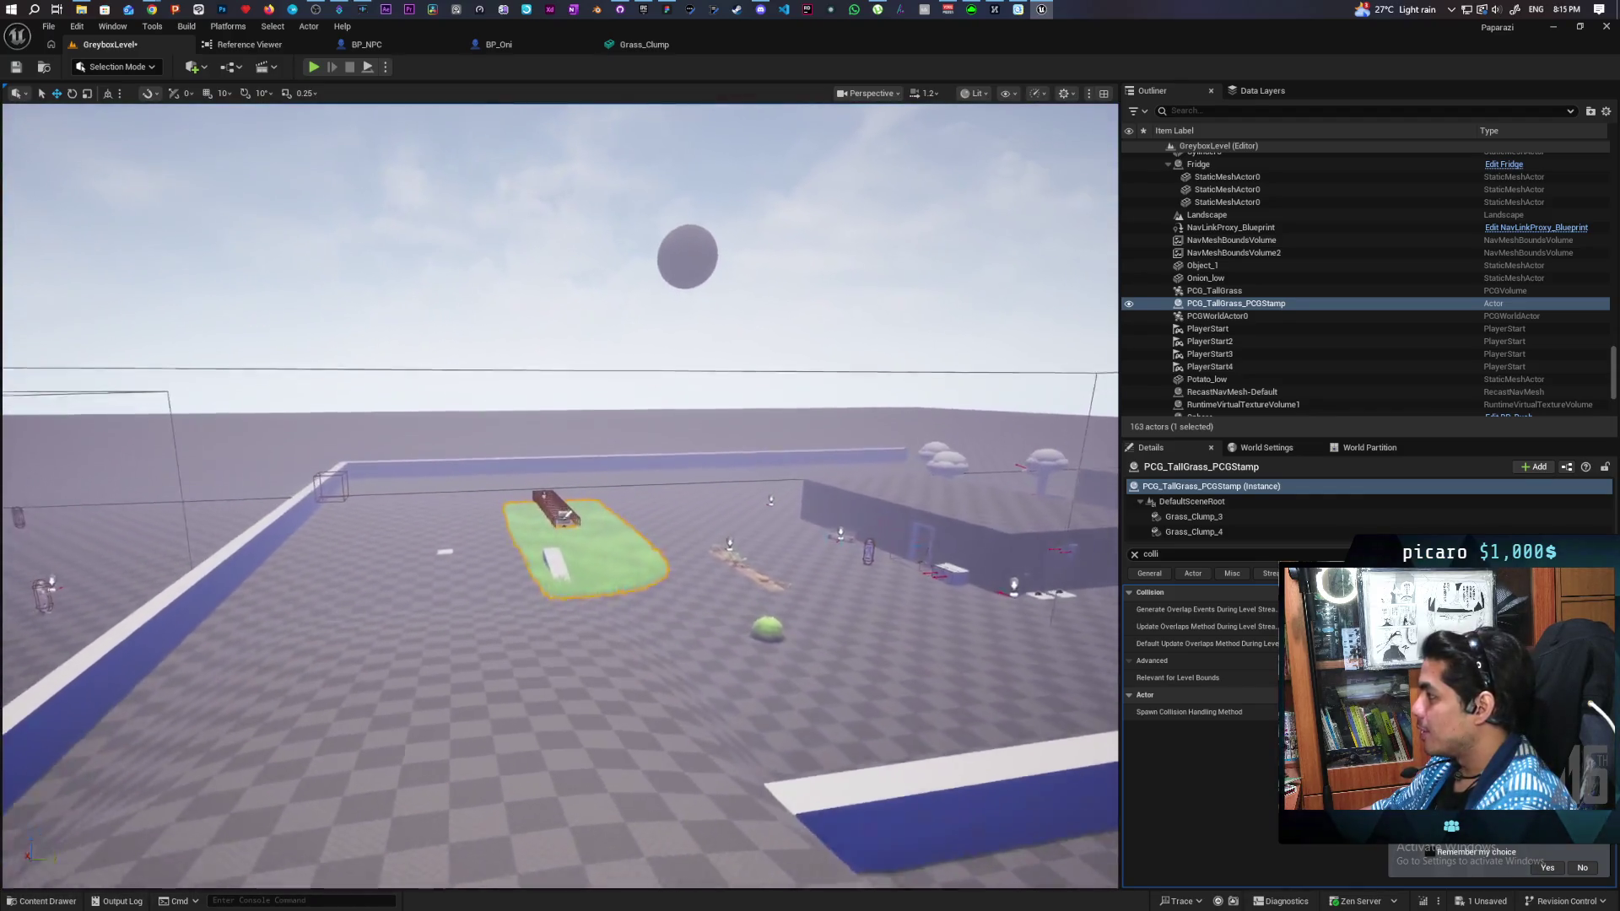
{"action": "left_click", "coordinate": [1232, 305]}
{"action": "key", "text": "Delete"}
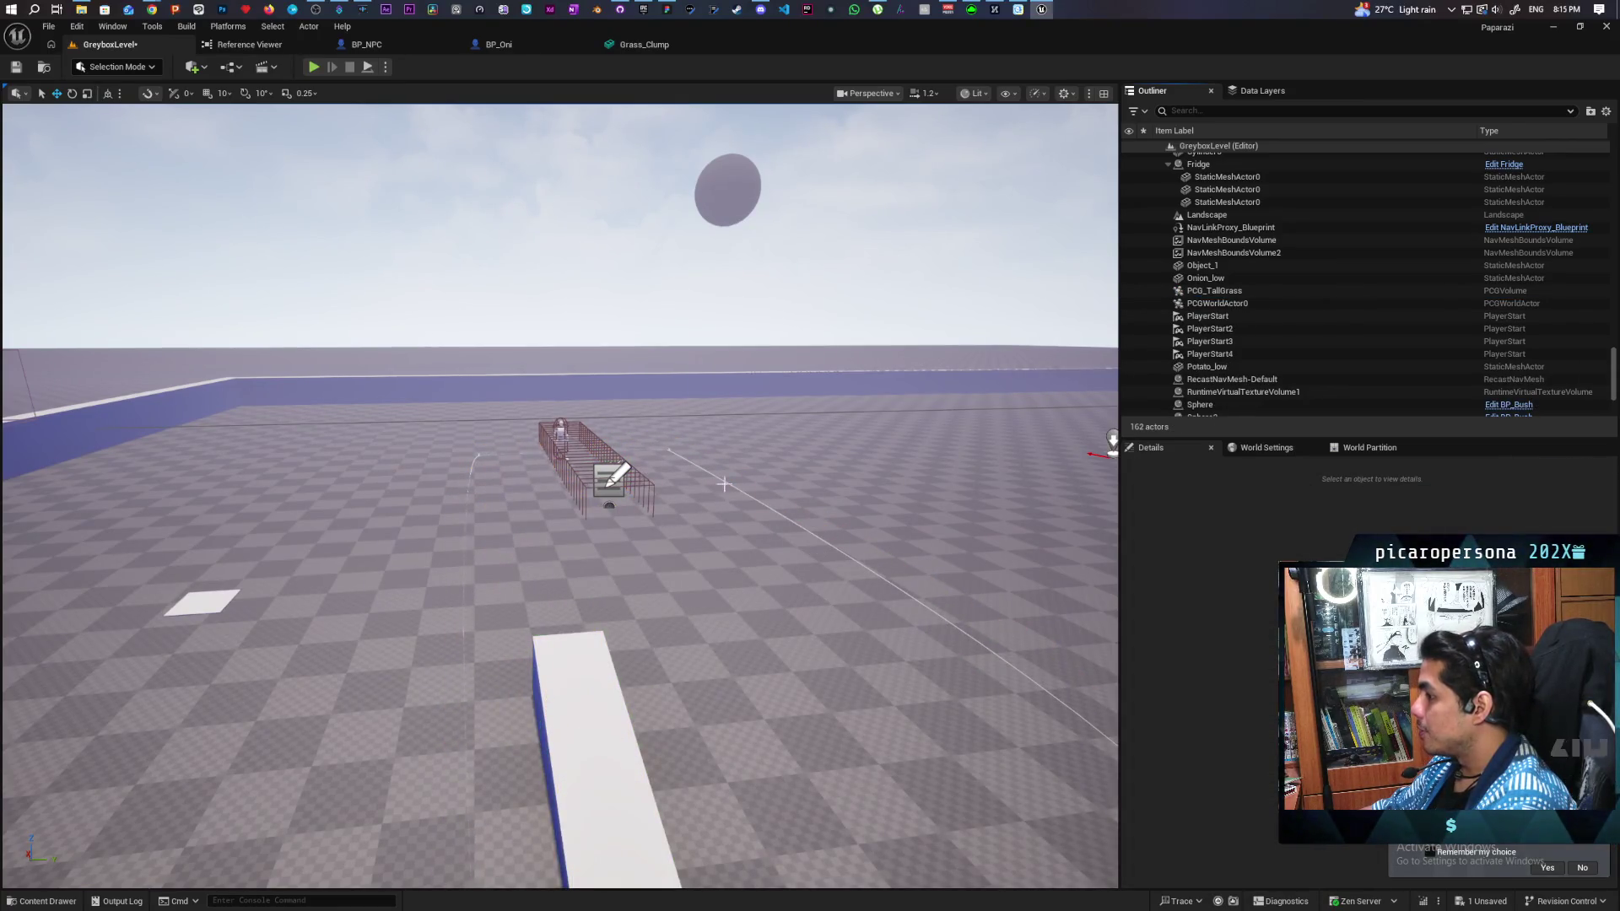
Step: Select PCG_TallGrass, fly in over the grass strip and delete the slab cube Cube10
{"action": "left_click", "coordinate": [1215, 290]}
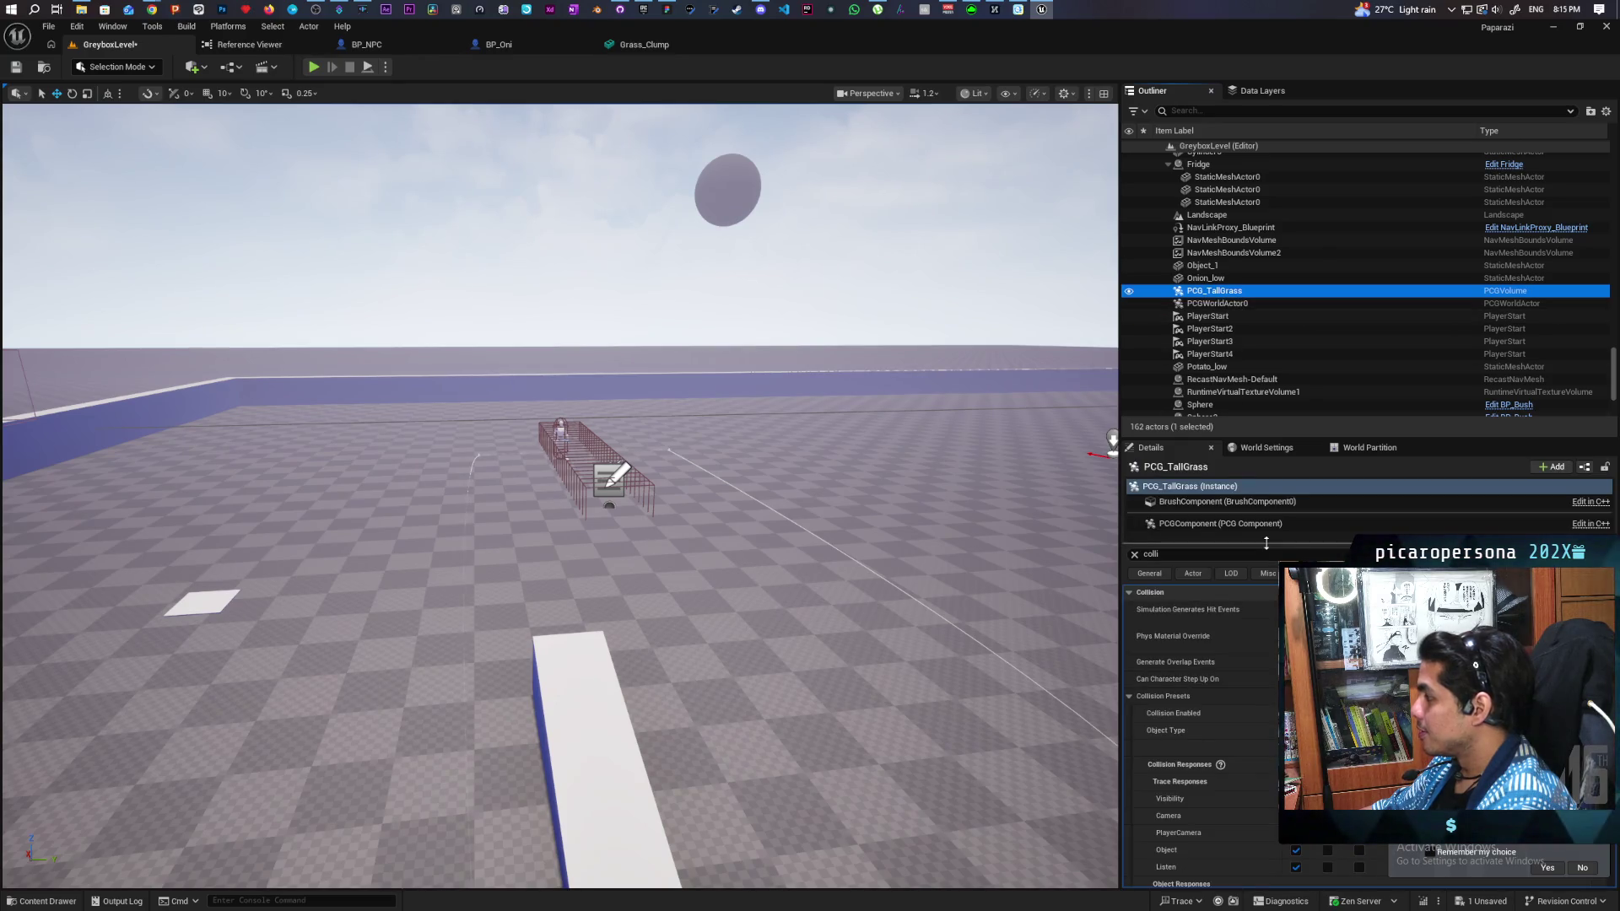
{"action": "left_click", "coordinate": [1135, 555]}
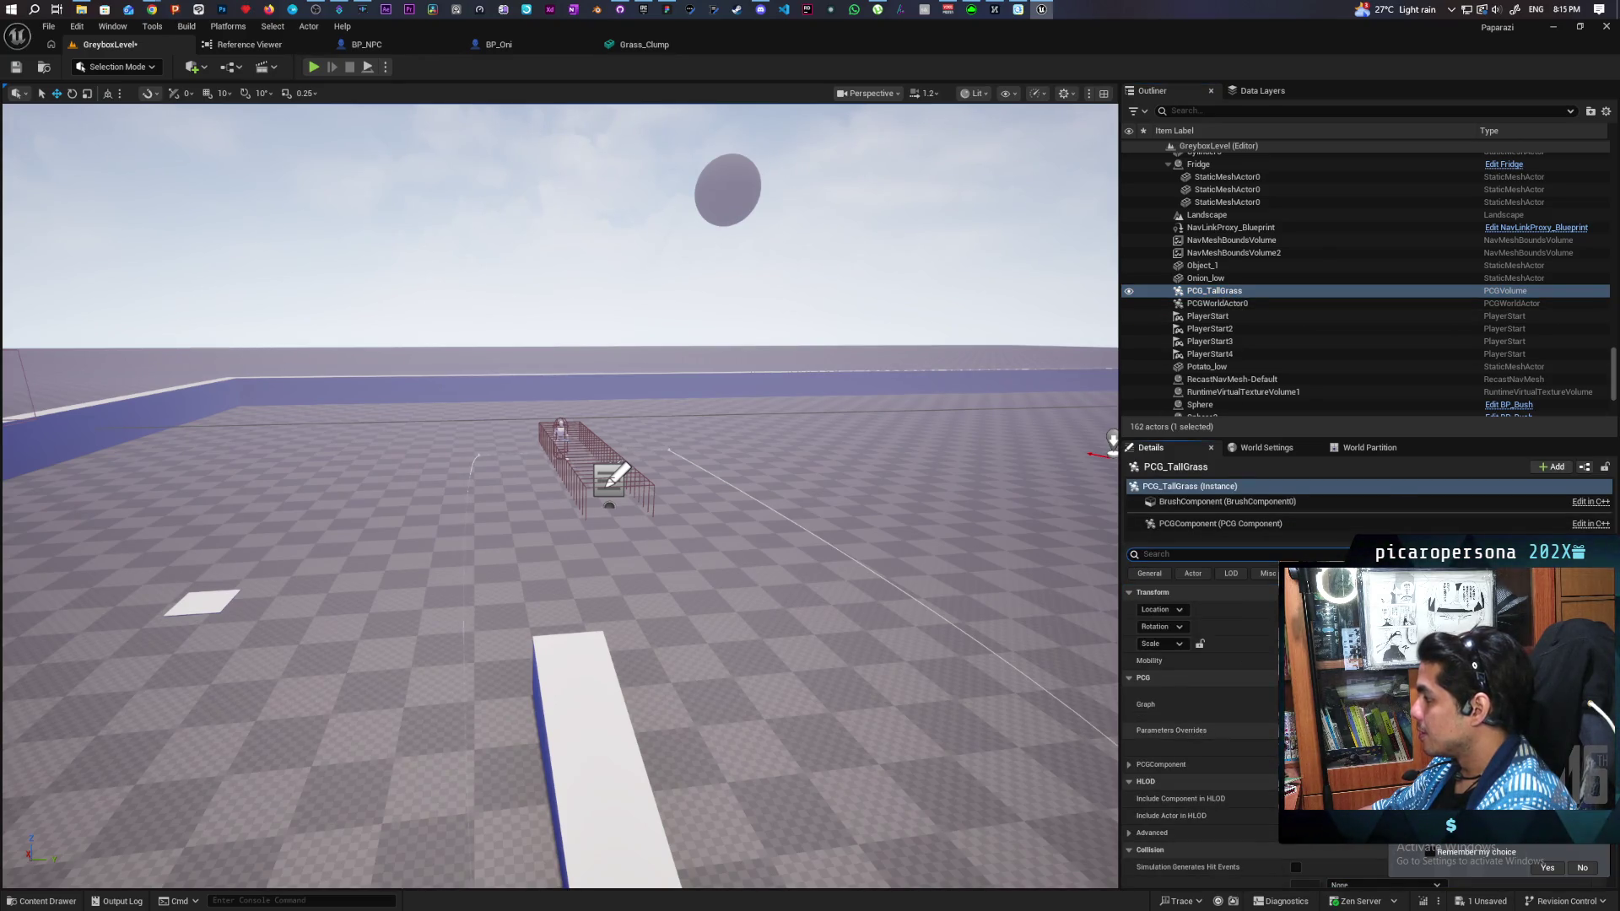
{"action": "left_click_drag", "start_coordinate": [557, 498], "coordinate": [591, 540]}
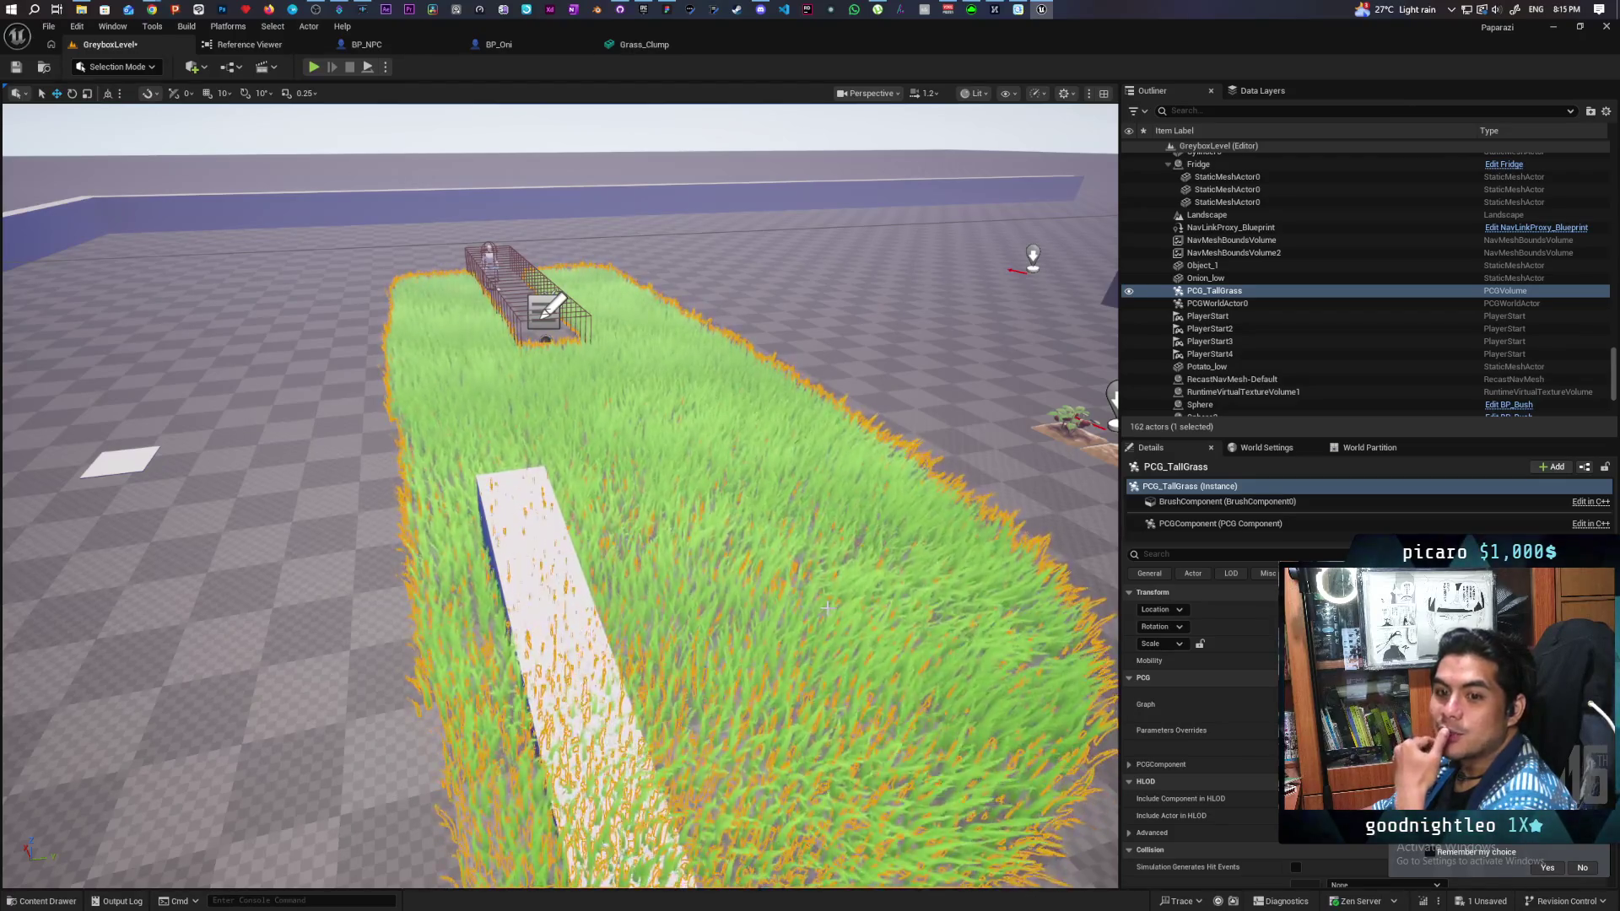
{"action": "left_click_drag", "start_coordinate": [728, 629], "coordinate": [926, 609]}
{"action": "left_click", "coordinate": [926, 609]}
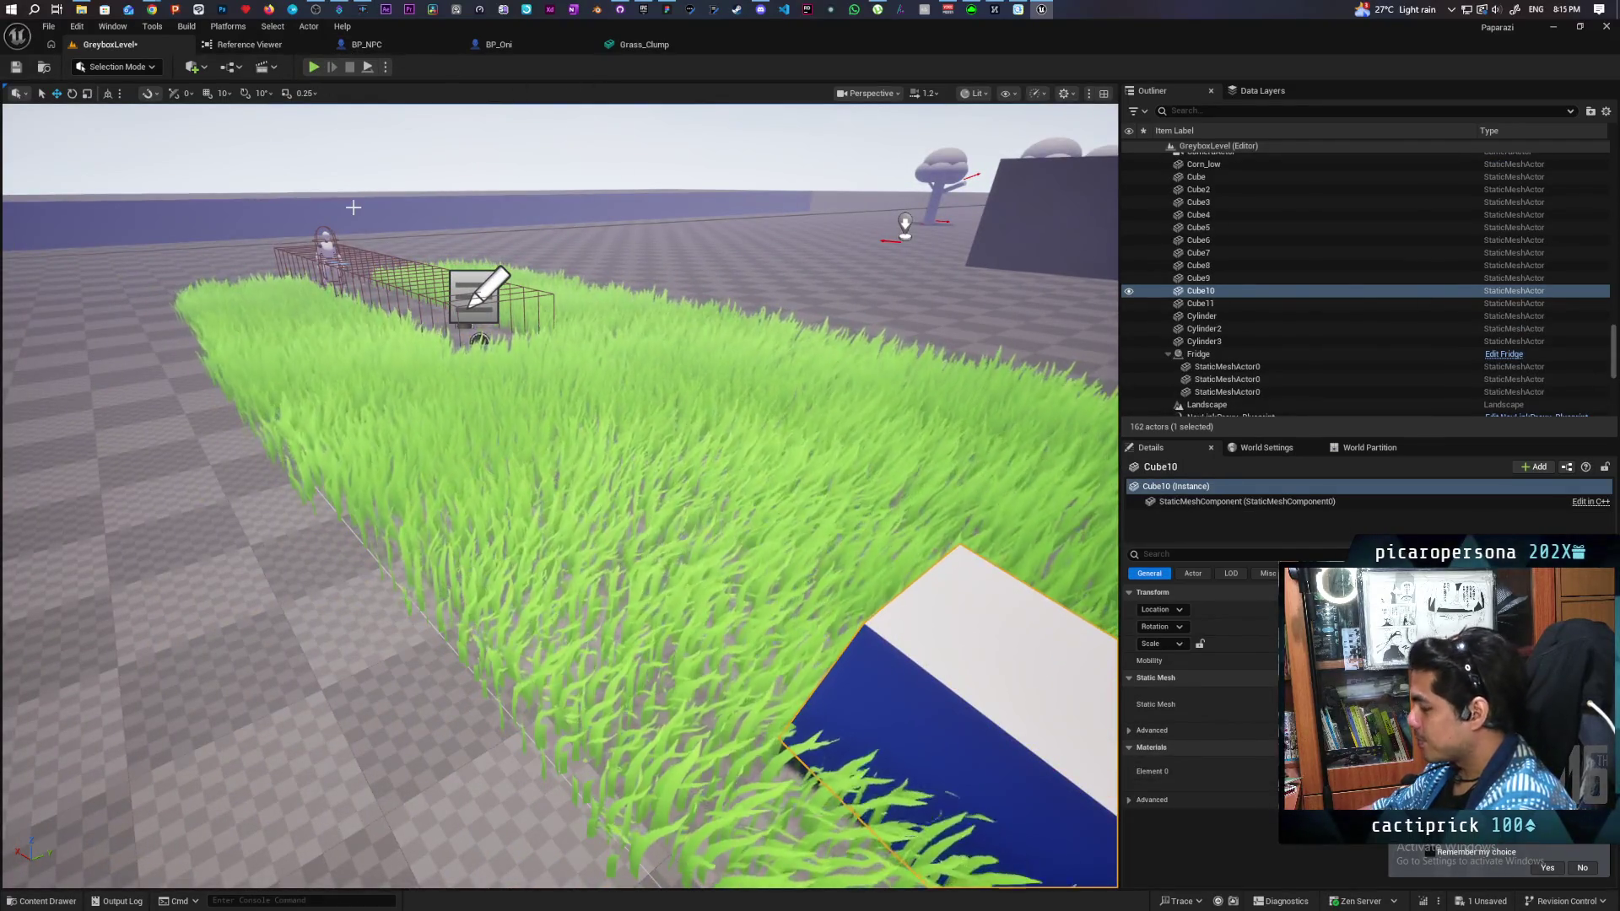
{"action": "key", "text": "Delete"}
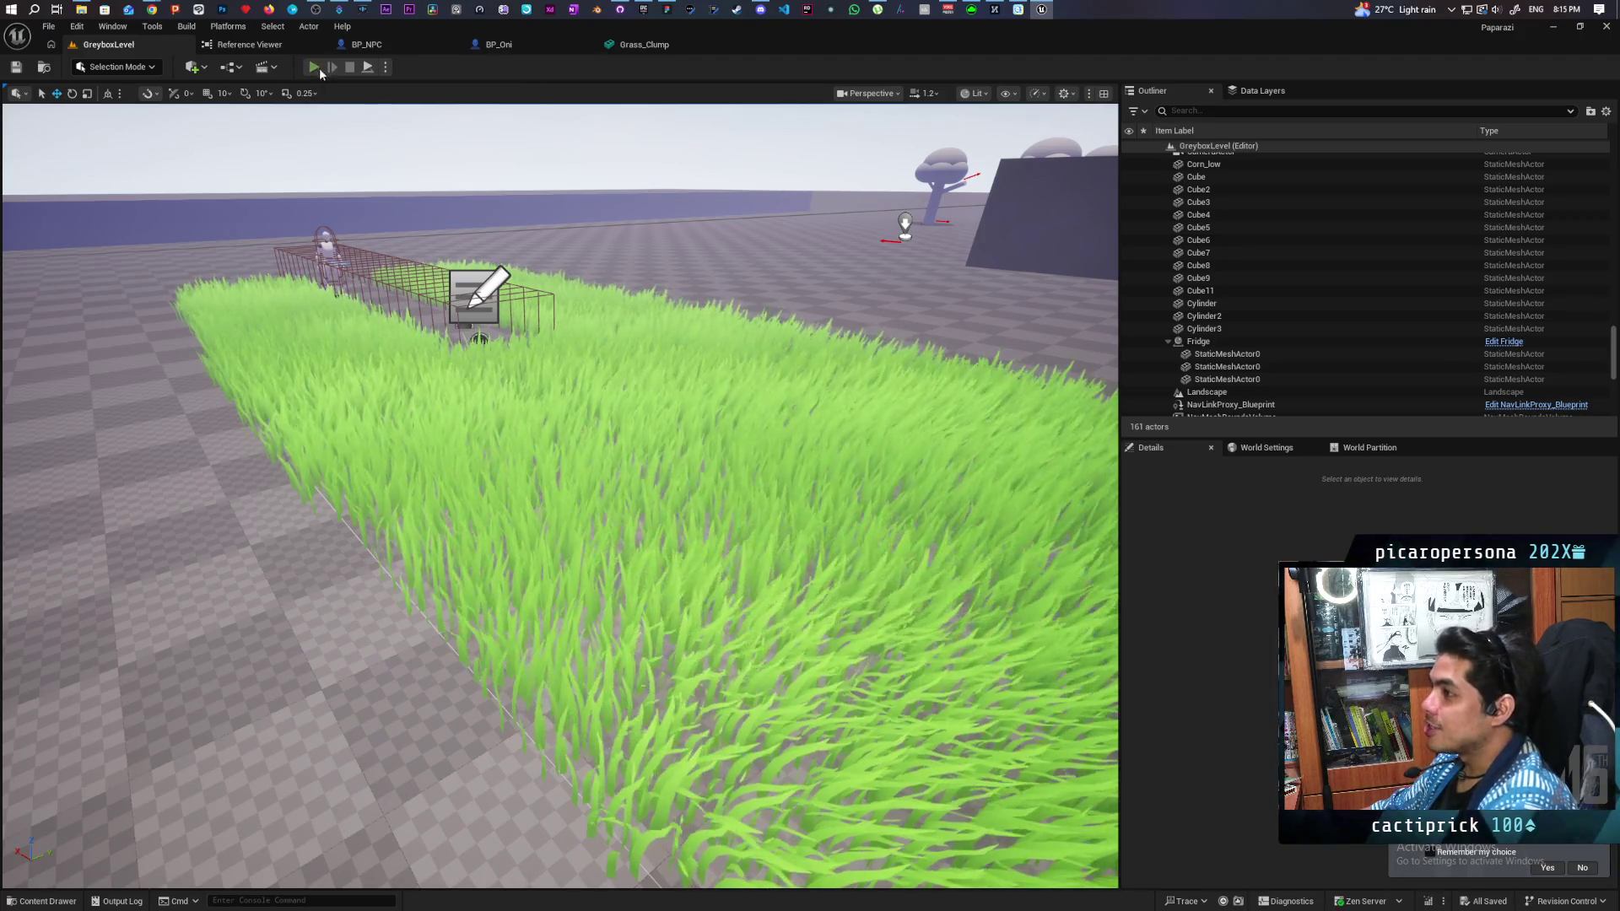
Step: Start Play, walk up to a box and press F to wear the box disguise
{"action": "left_click", "coordinate": [317, 68]}
{"action": "key", "text": "w"}
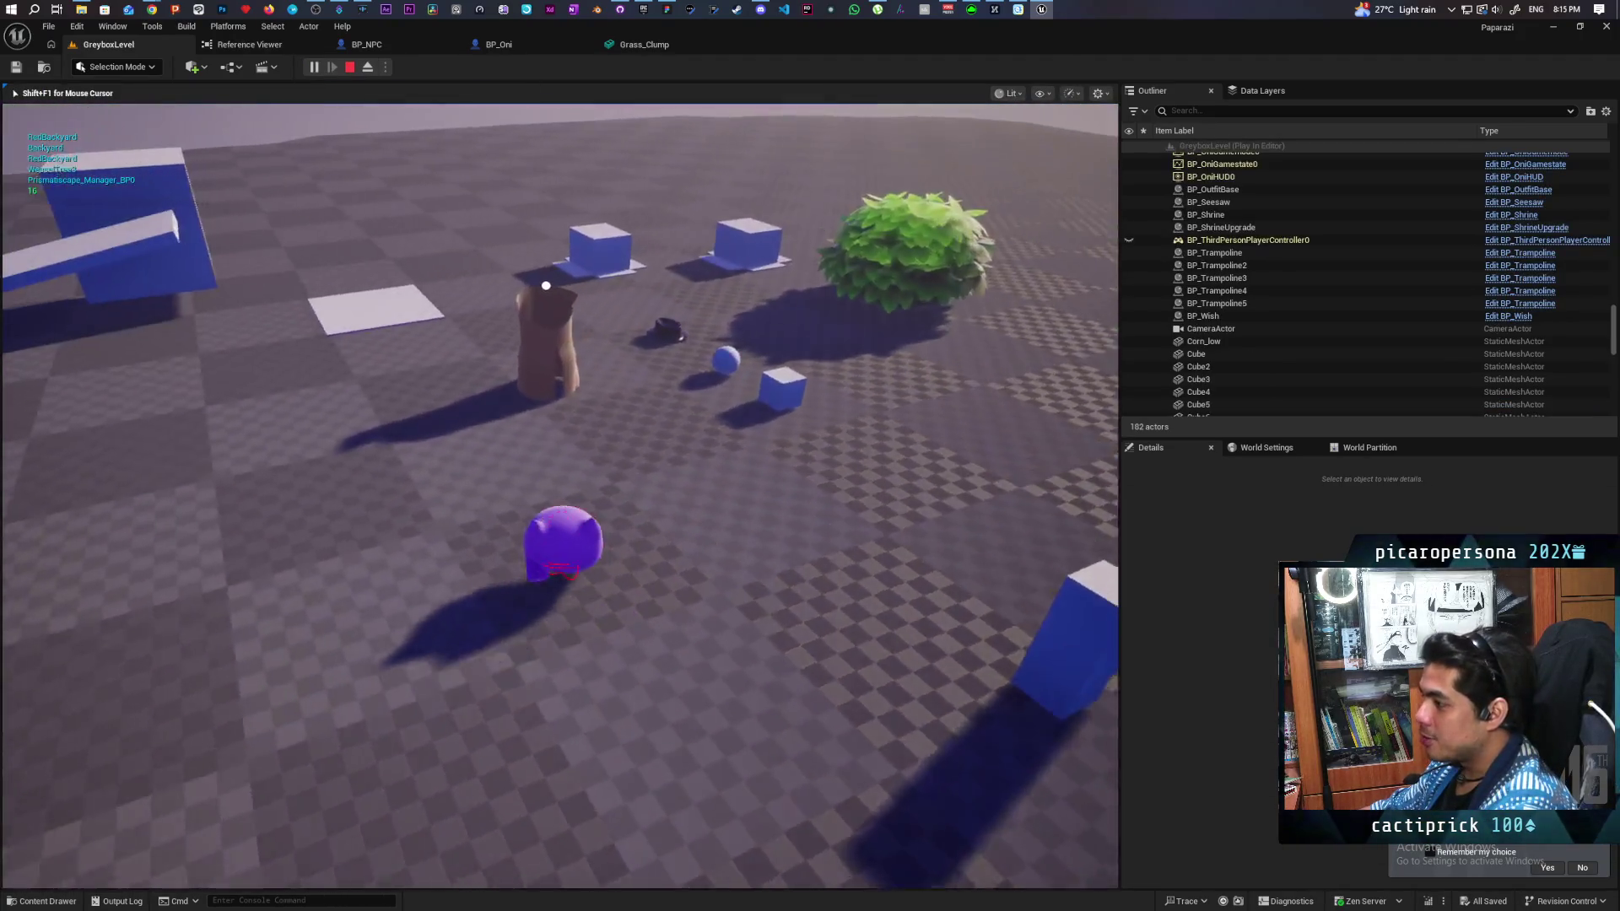
{"action": "key", "text": "a"}
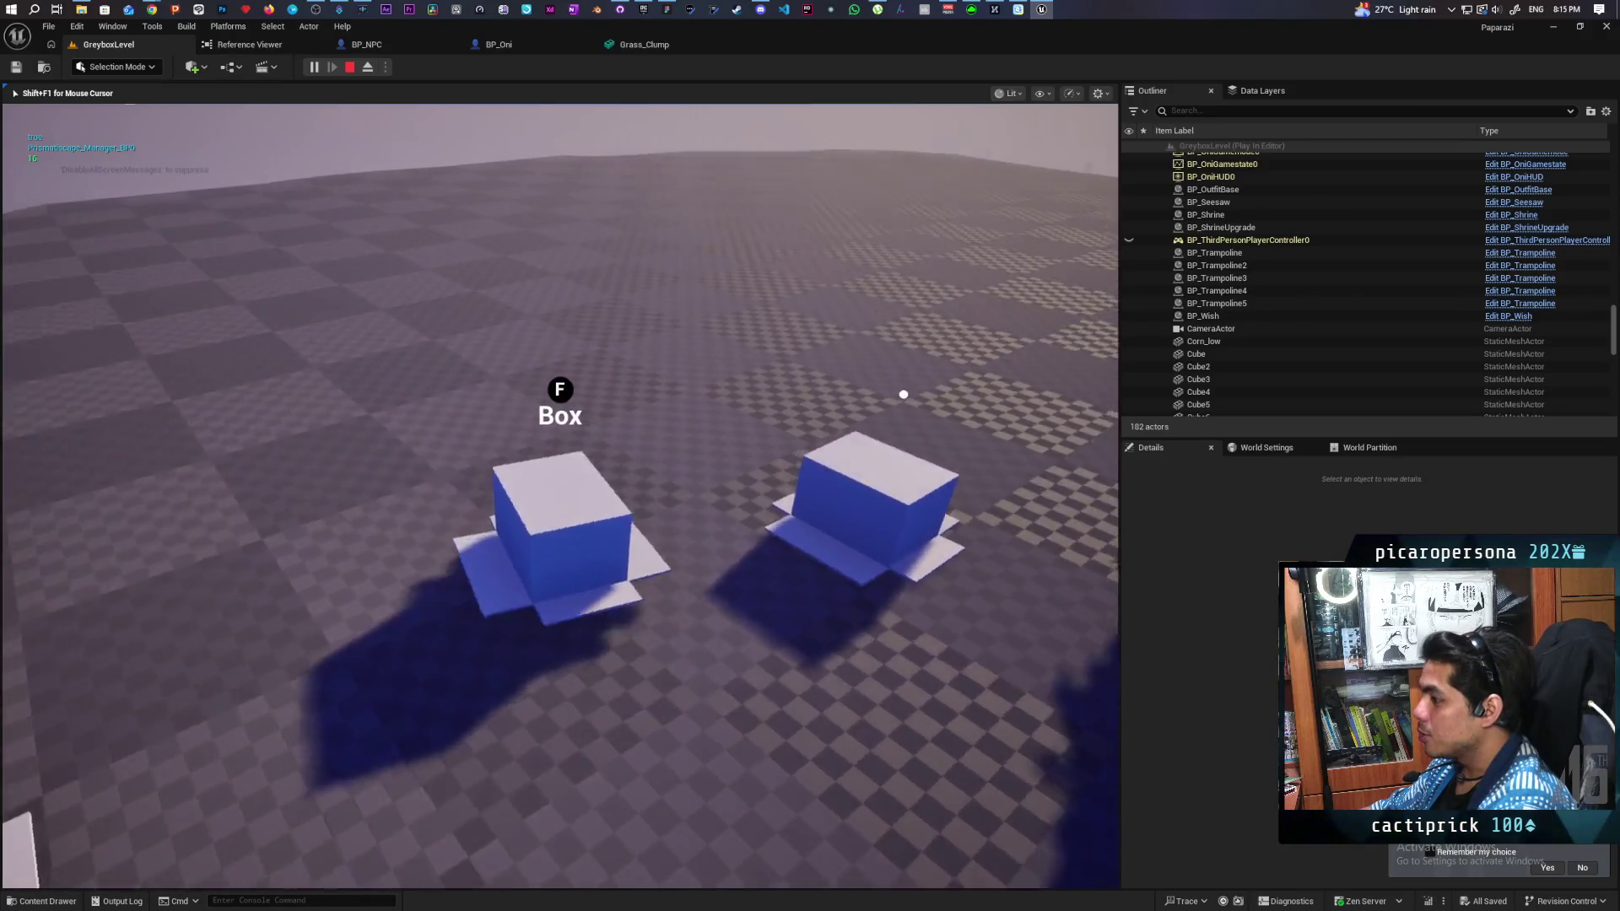
{"action": "key", "text": "w"}
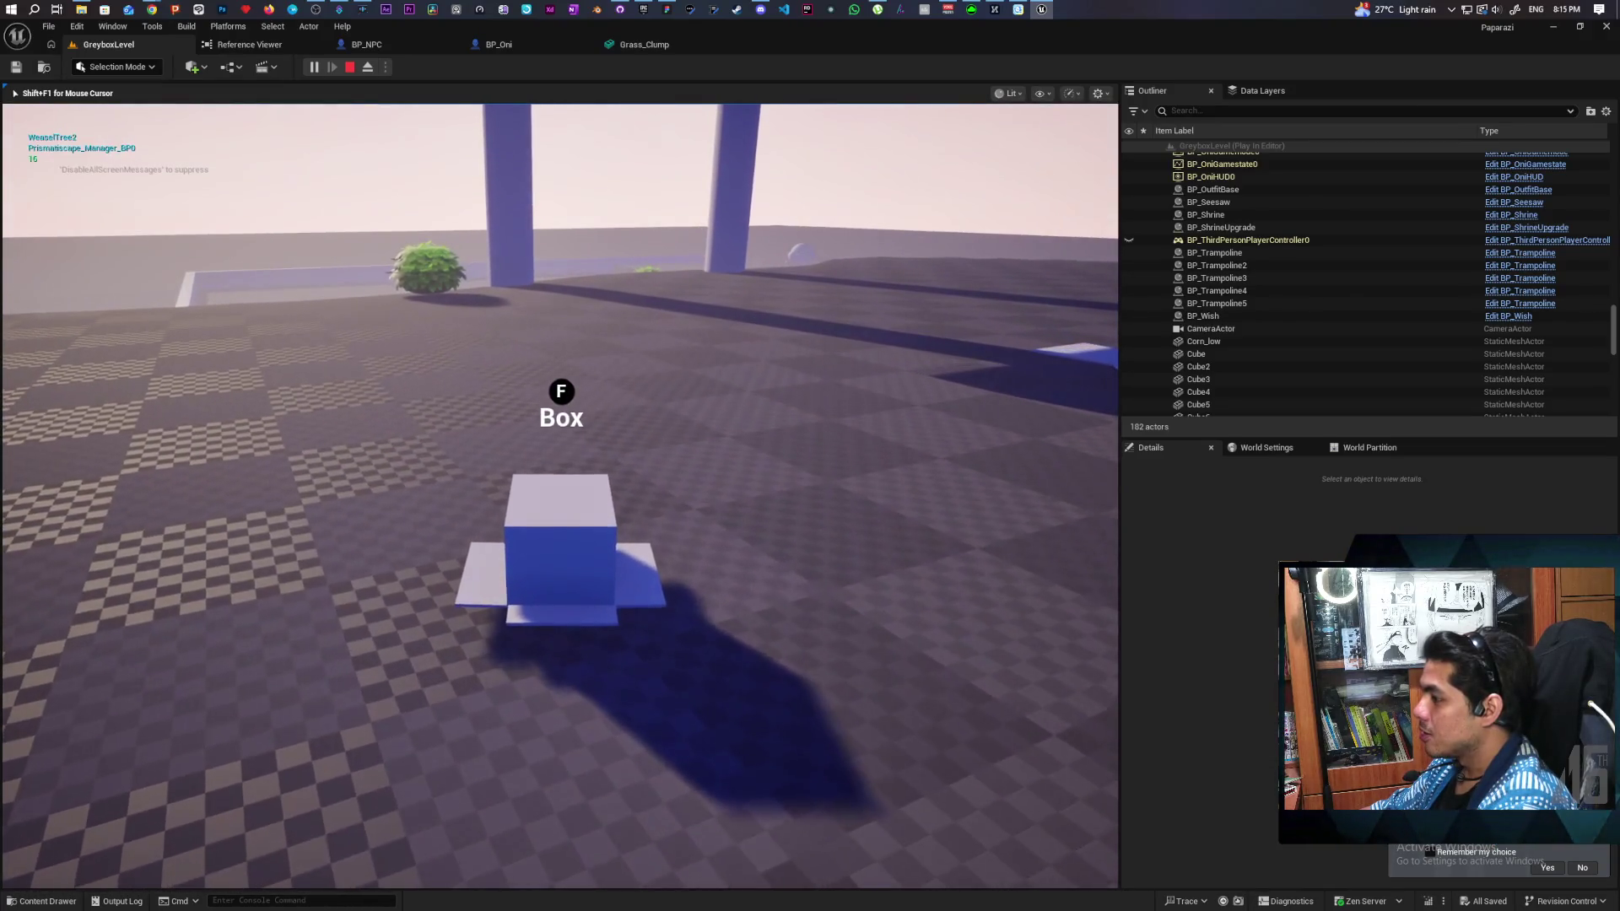
{"action": "key", "text": "f"}
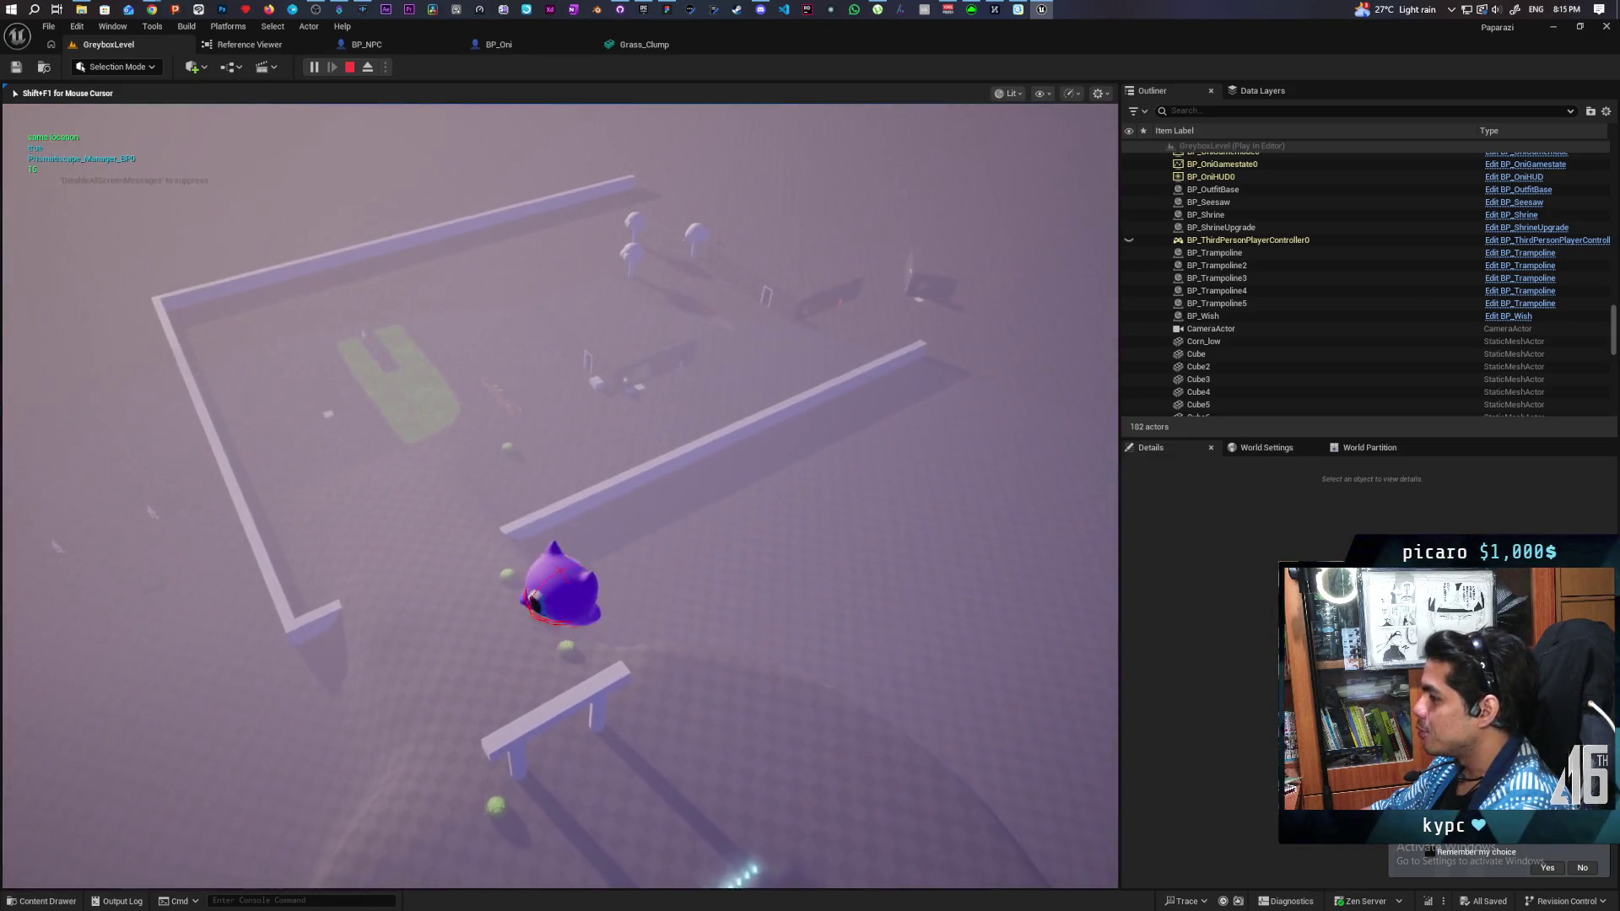
Step: Restart the play session with Alt+P and move the character toward the blue boxes and grass
{"action": "key", "text": "Escape"}
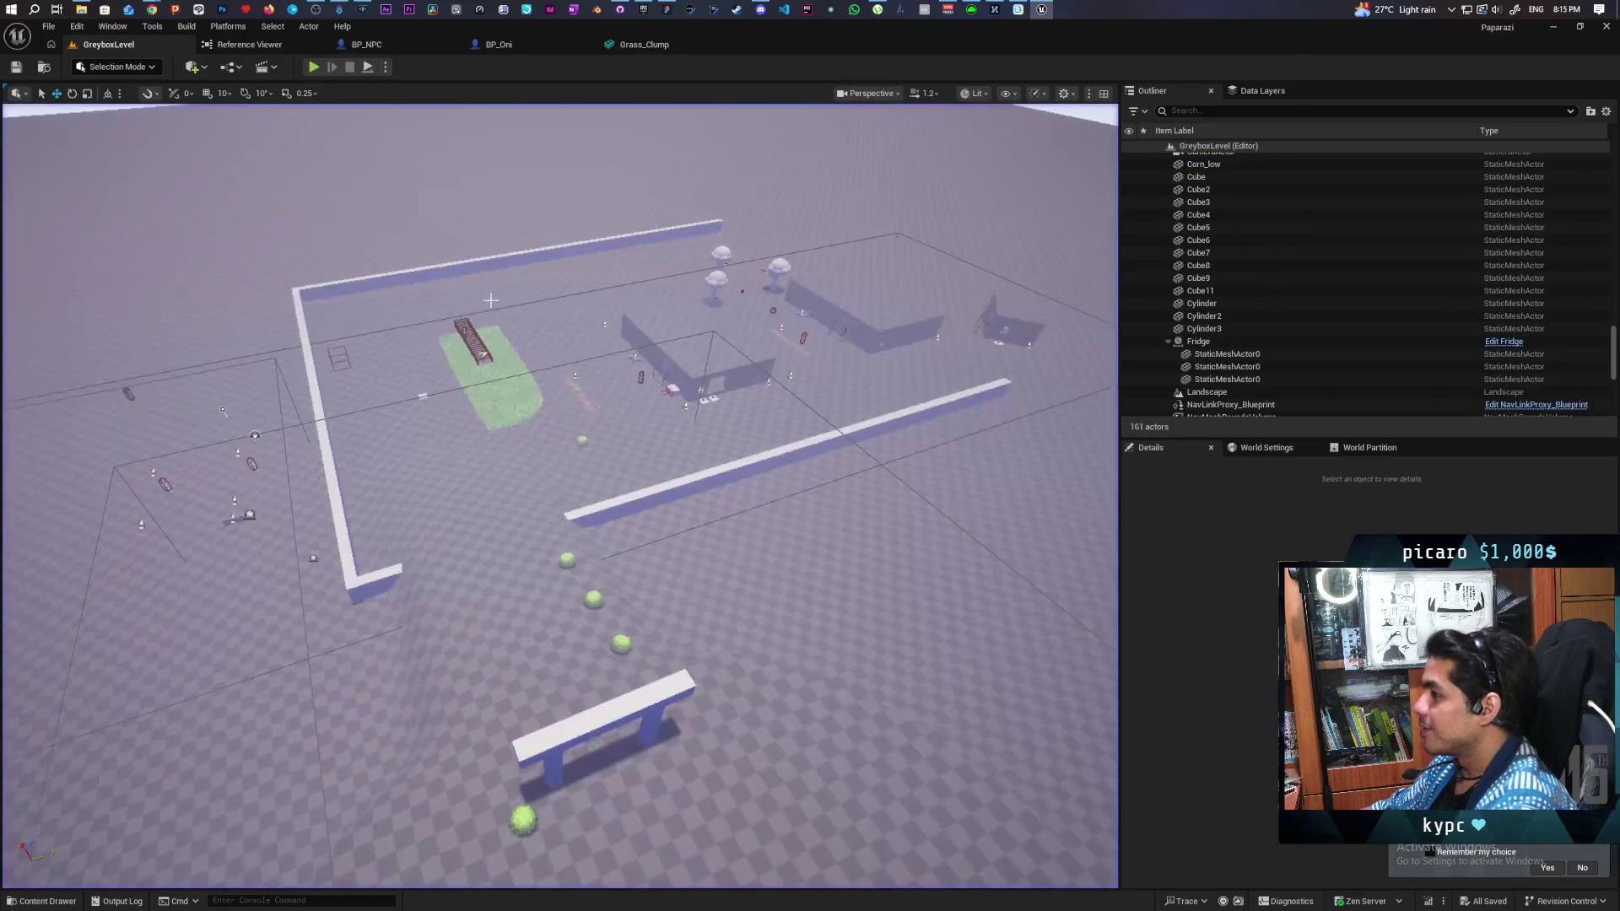
{"action": "key", "text": "alt+p"}
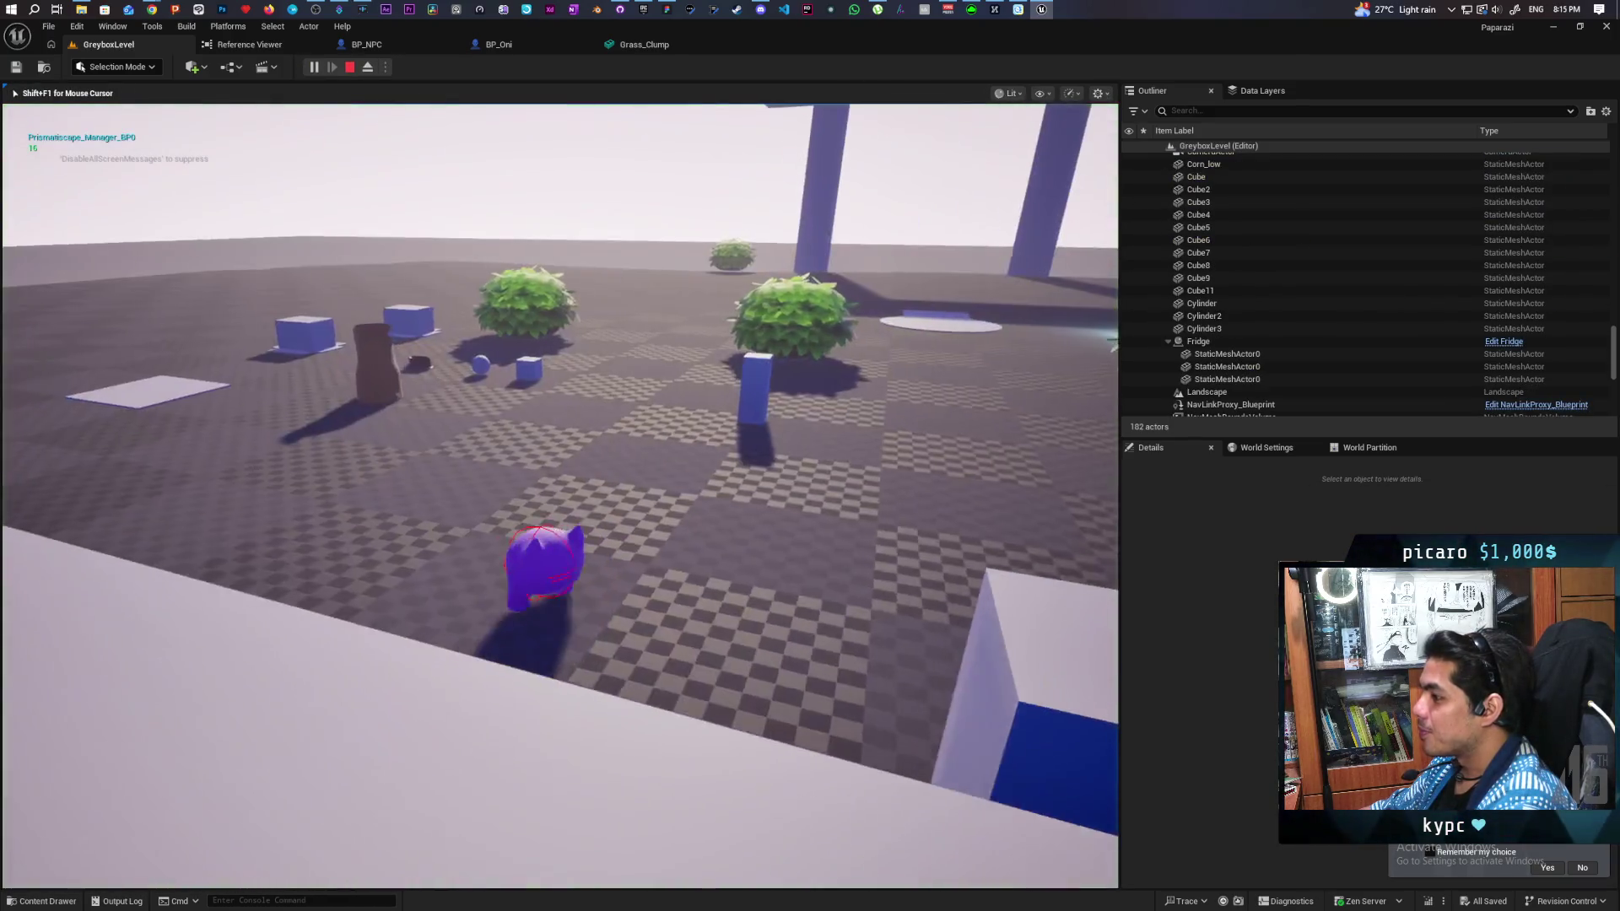
{"action": "key", "text": "w"}
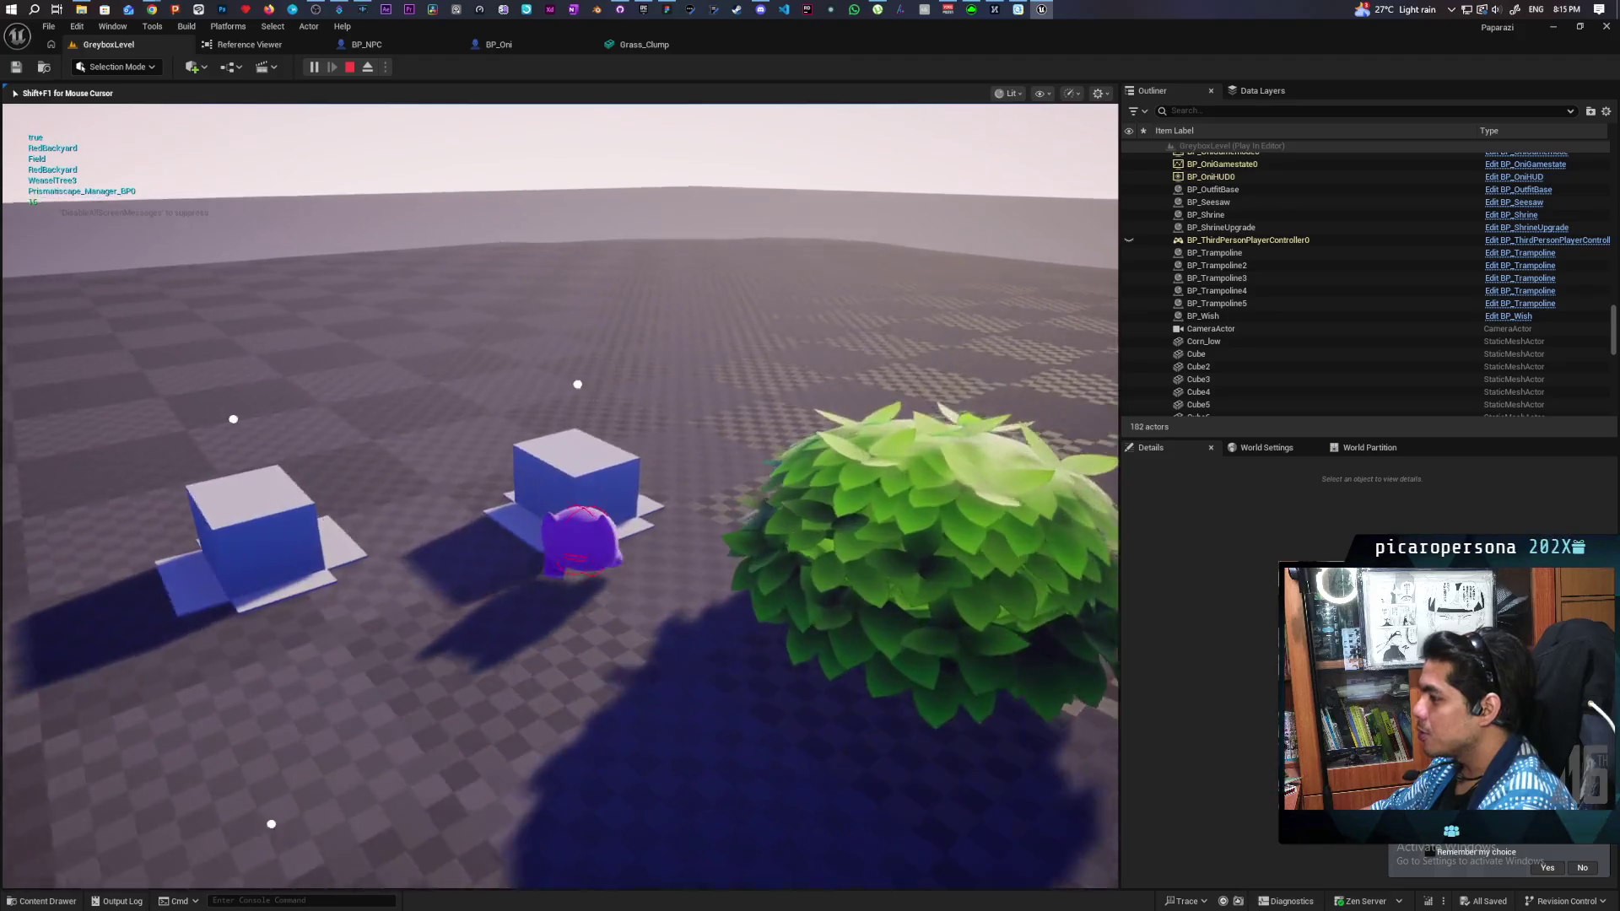
{"action": "key", "text": "space"}
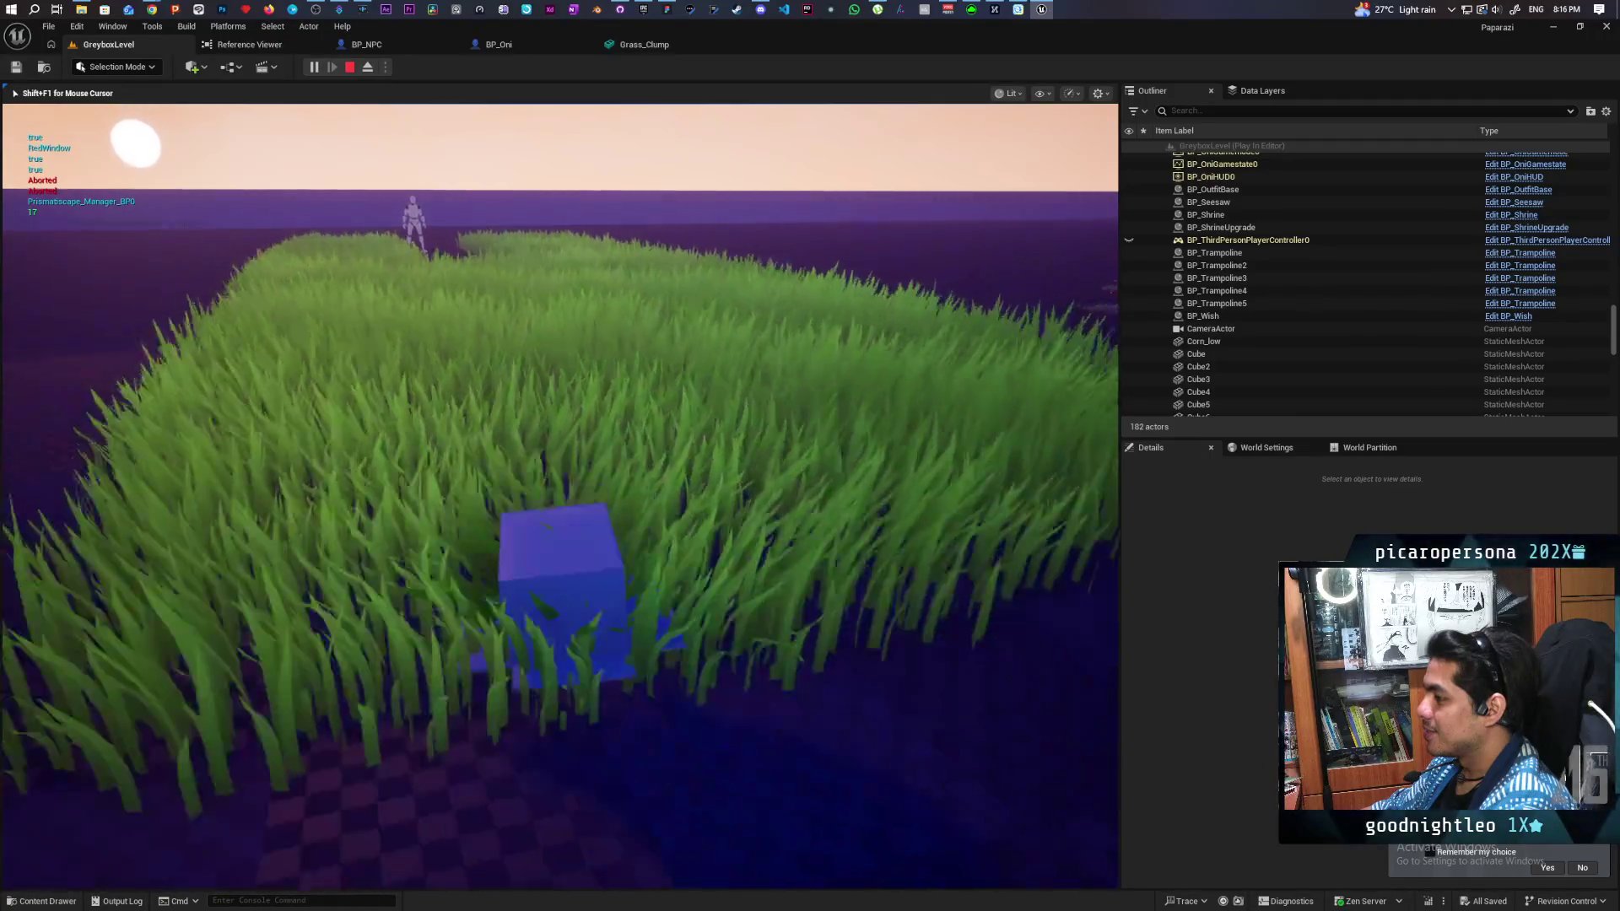
Step: Move the box disguise in and out of the grass near the guard, ending deep in it
{"action": "key", "text": "s"}
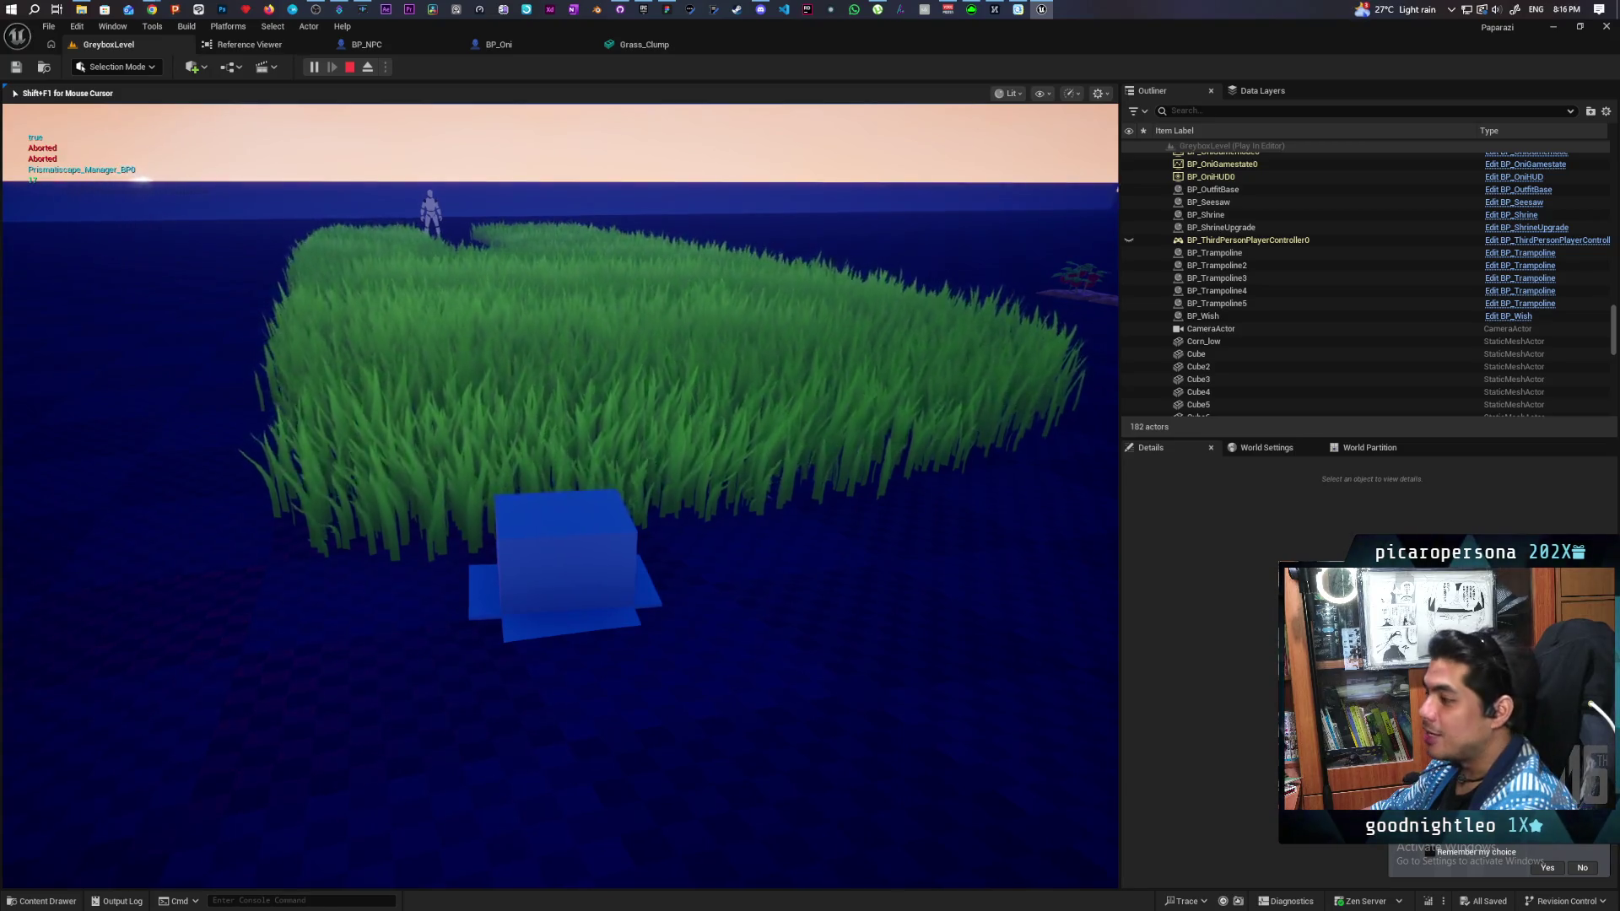
{"action": "key", "text": "w"}
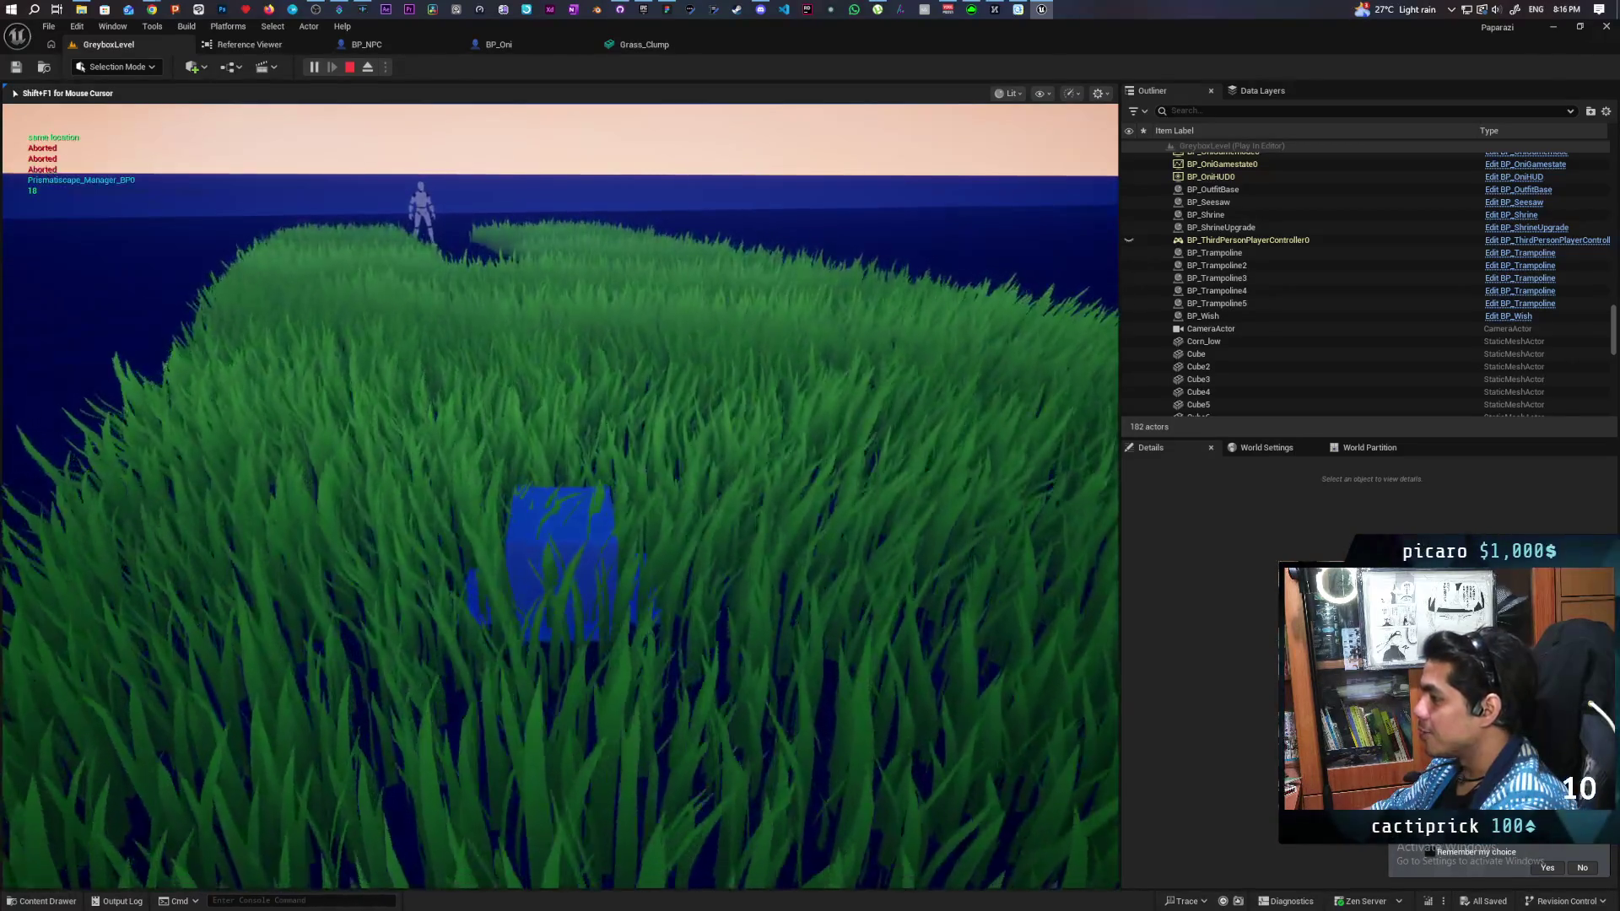
{"action": "key", "text": "s"}
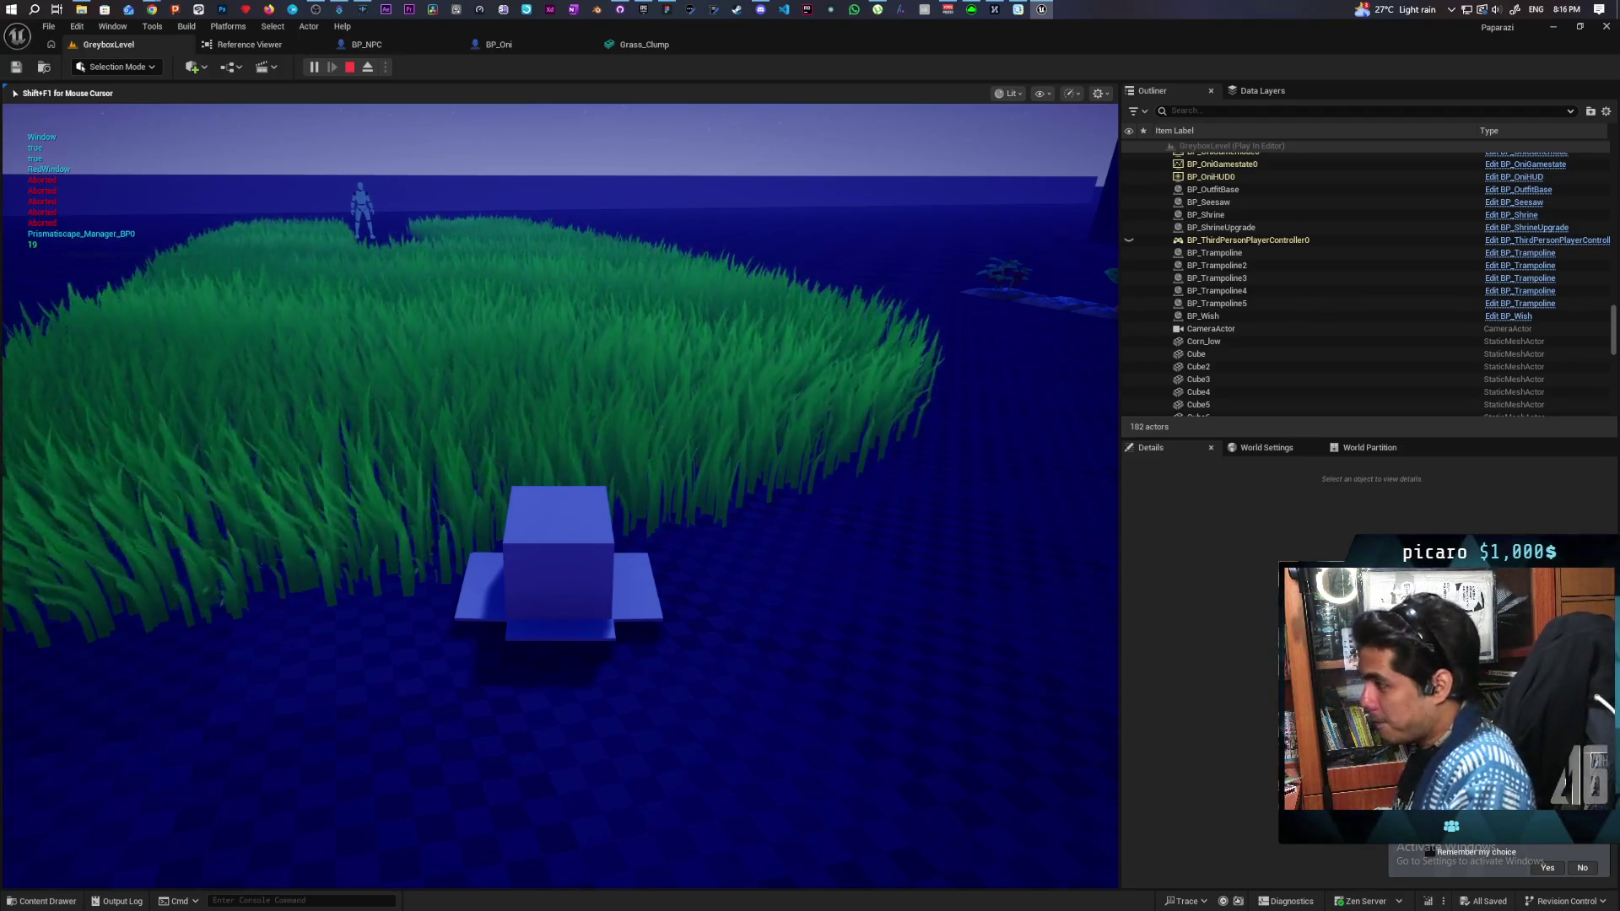
{"action": "key", "text": "w"}
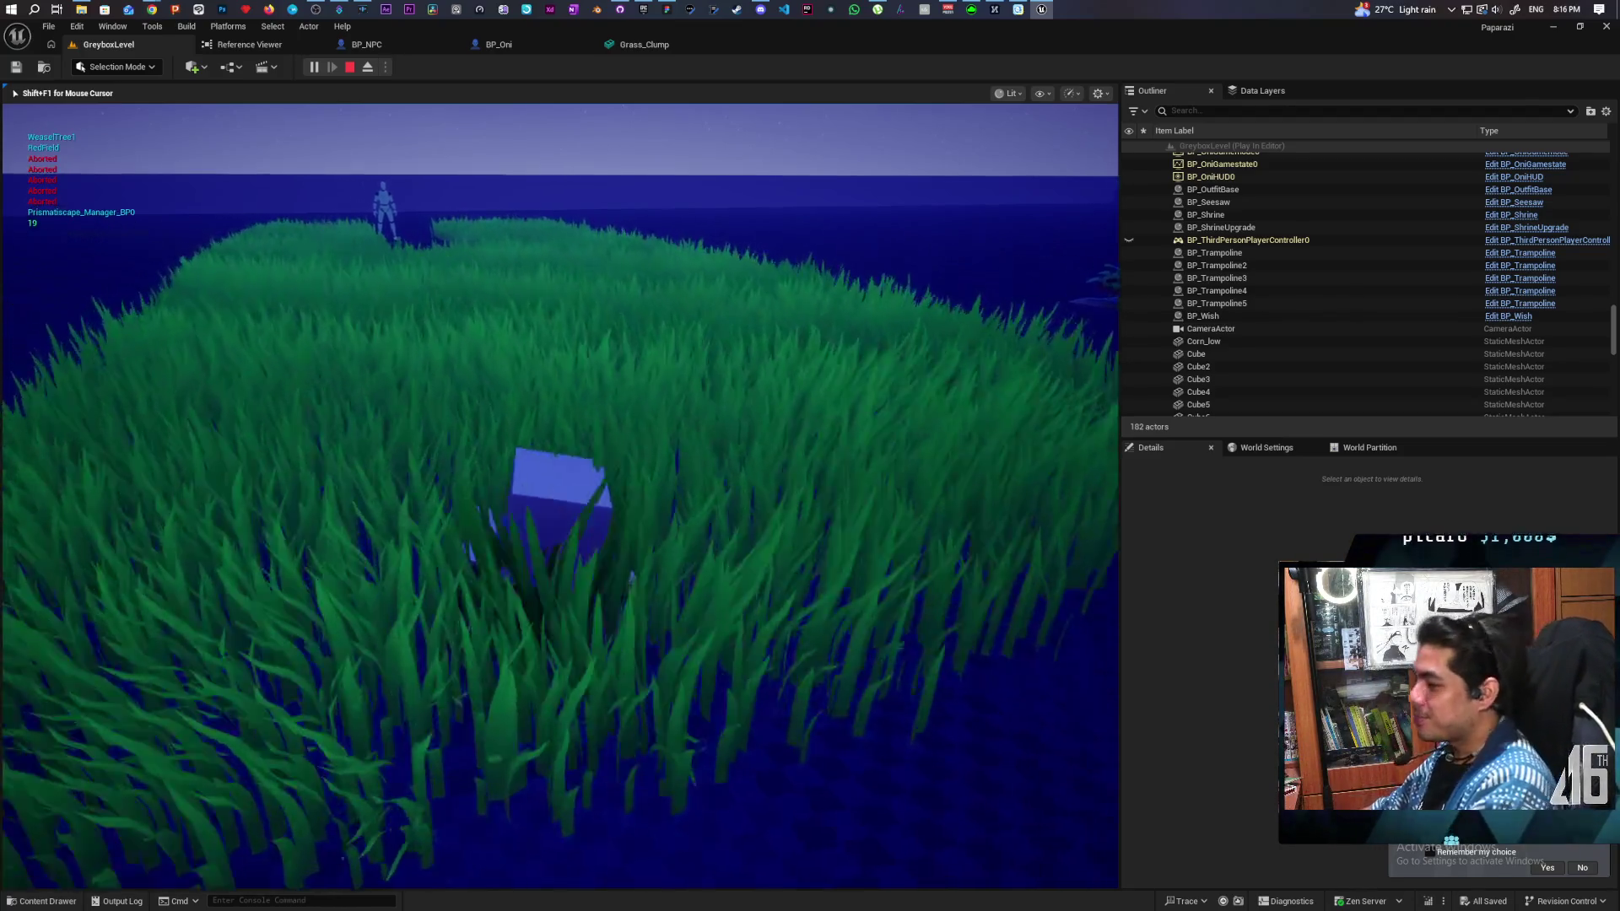
{"action": "key", "text": "w"}
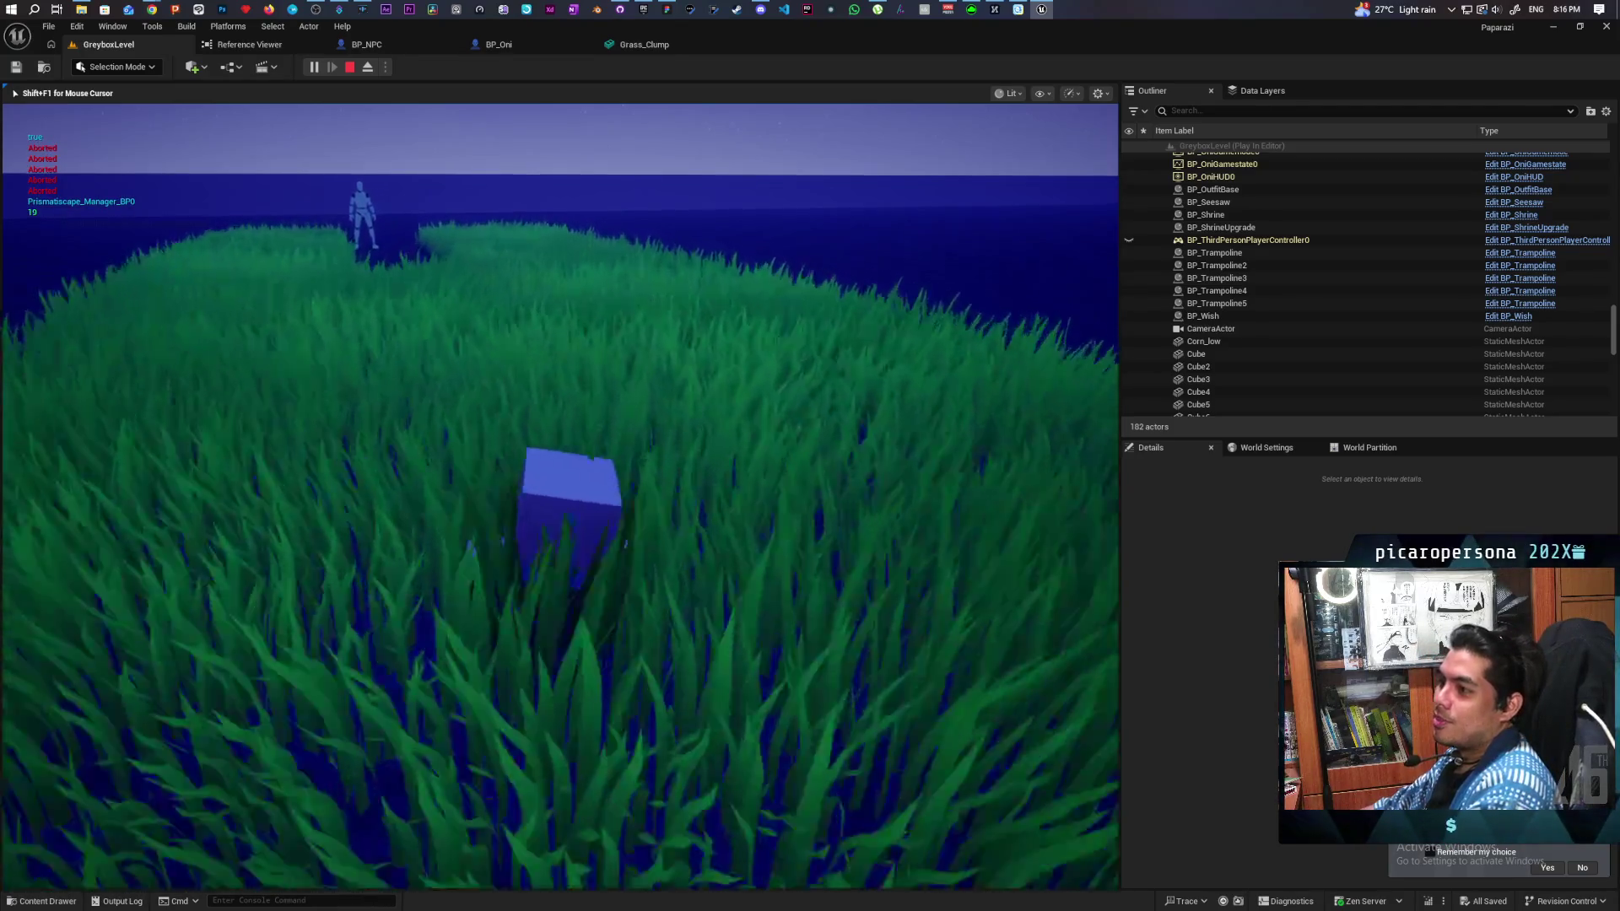
{"action": "key", "text": "w"}
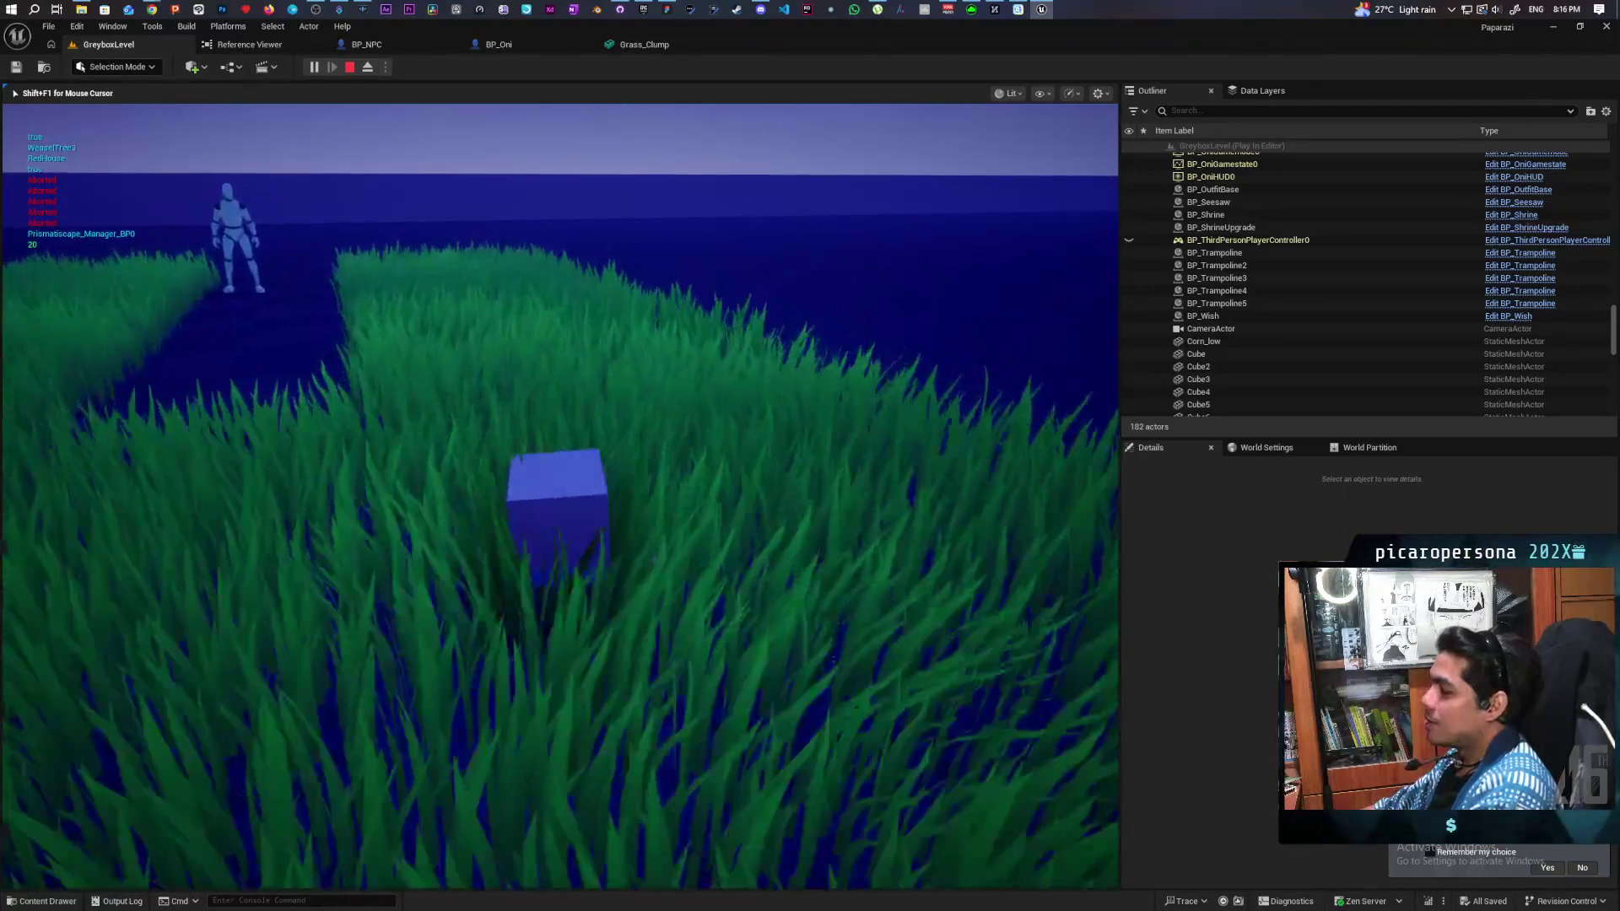
{"action": "key", "text": "w"}
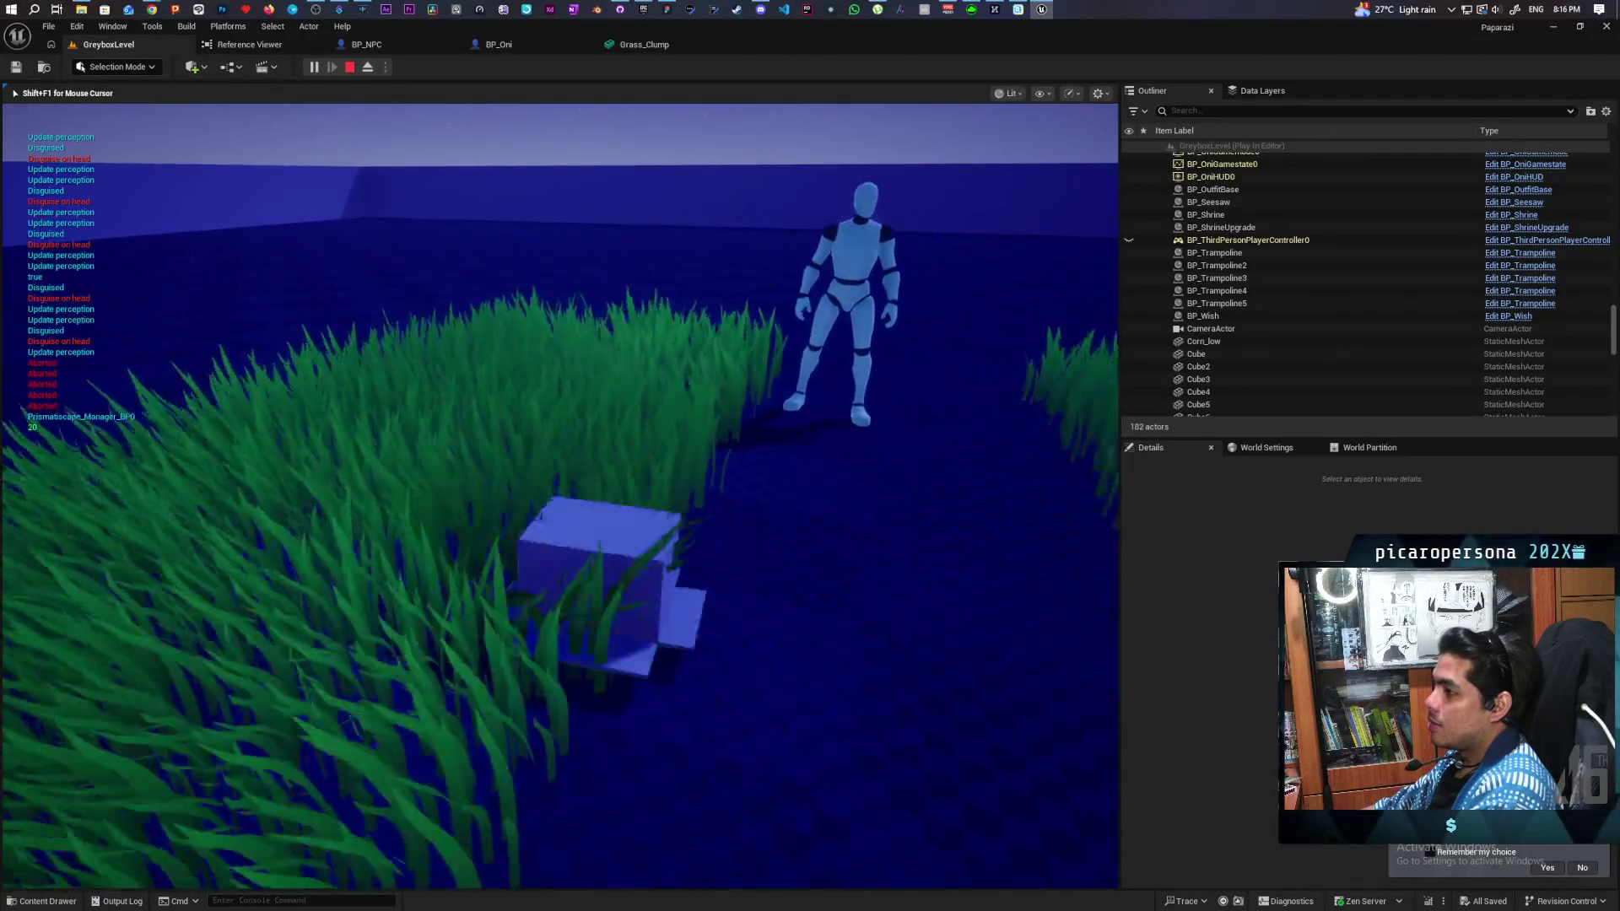
Step: Restart play, circle a box and walk the character forward into the grass beside the NPC
{"action": "key", "text": "Escape"}
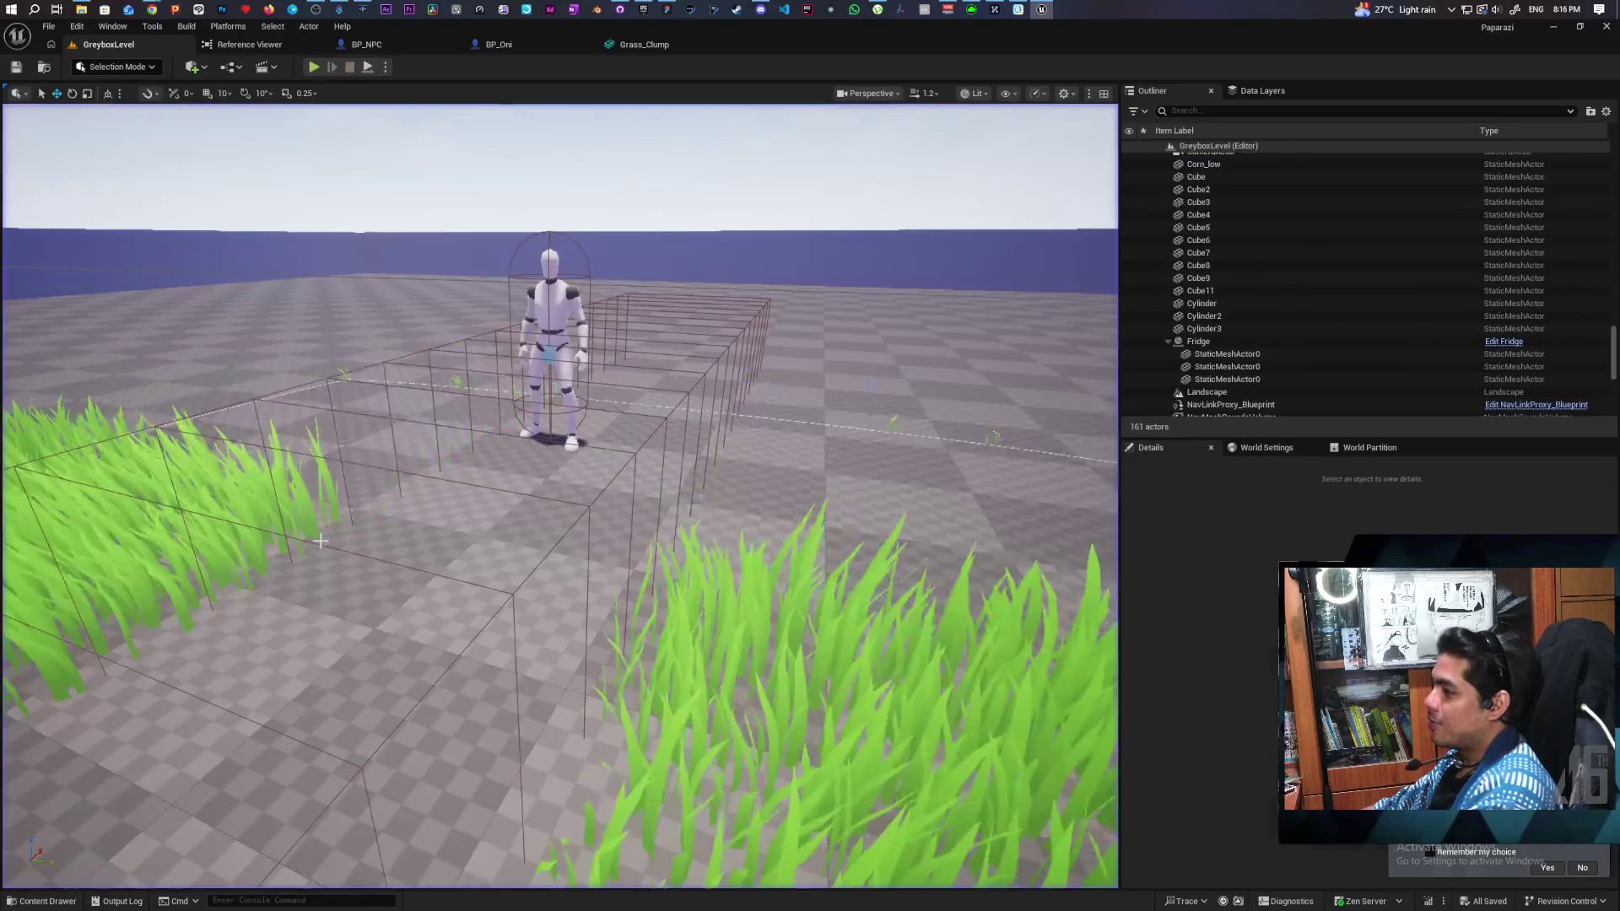
{"action": "left_click", "coordinate": [316, 67]}
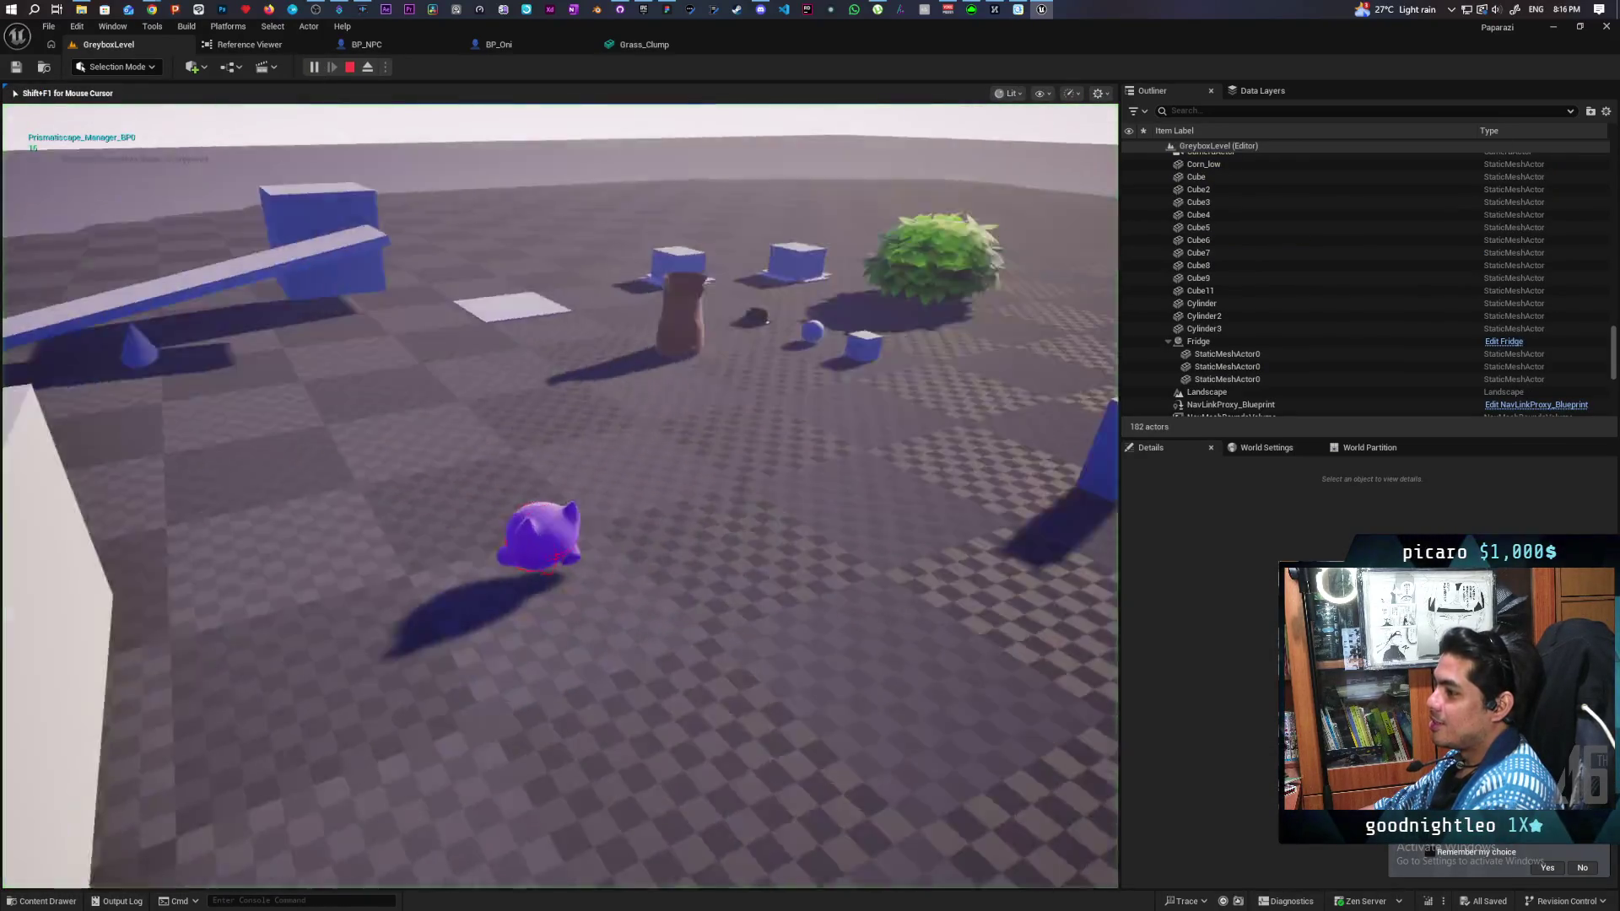
{"action": "key", "text": "w"}
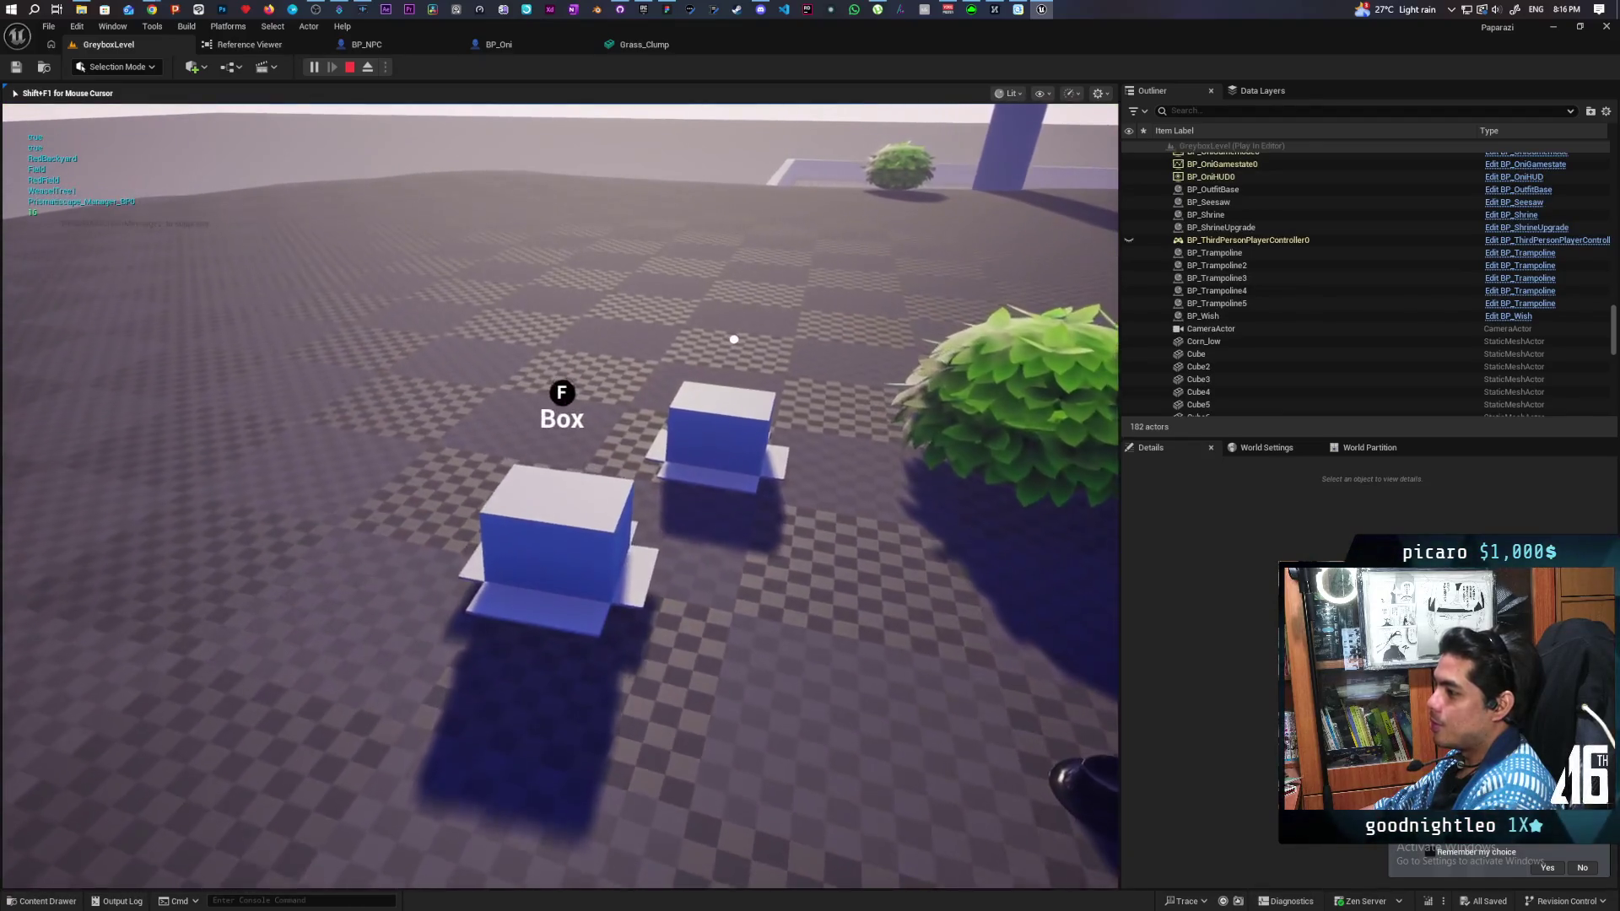
{"action": "key", "text": "d"}
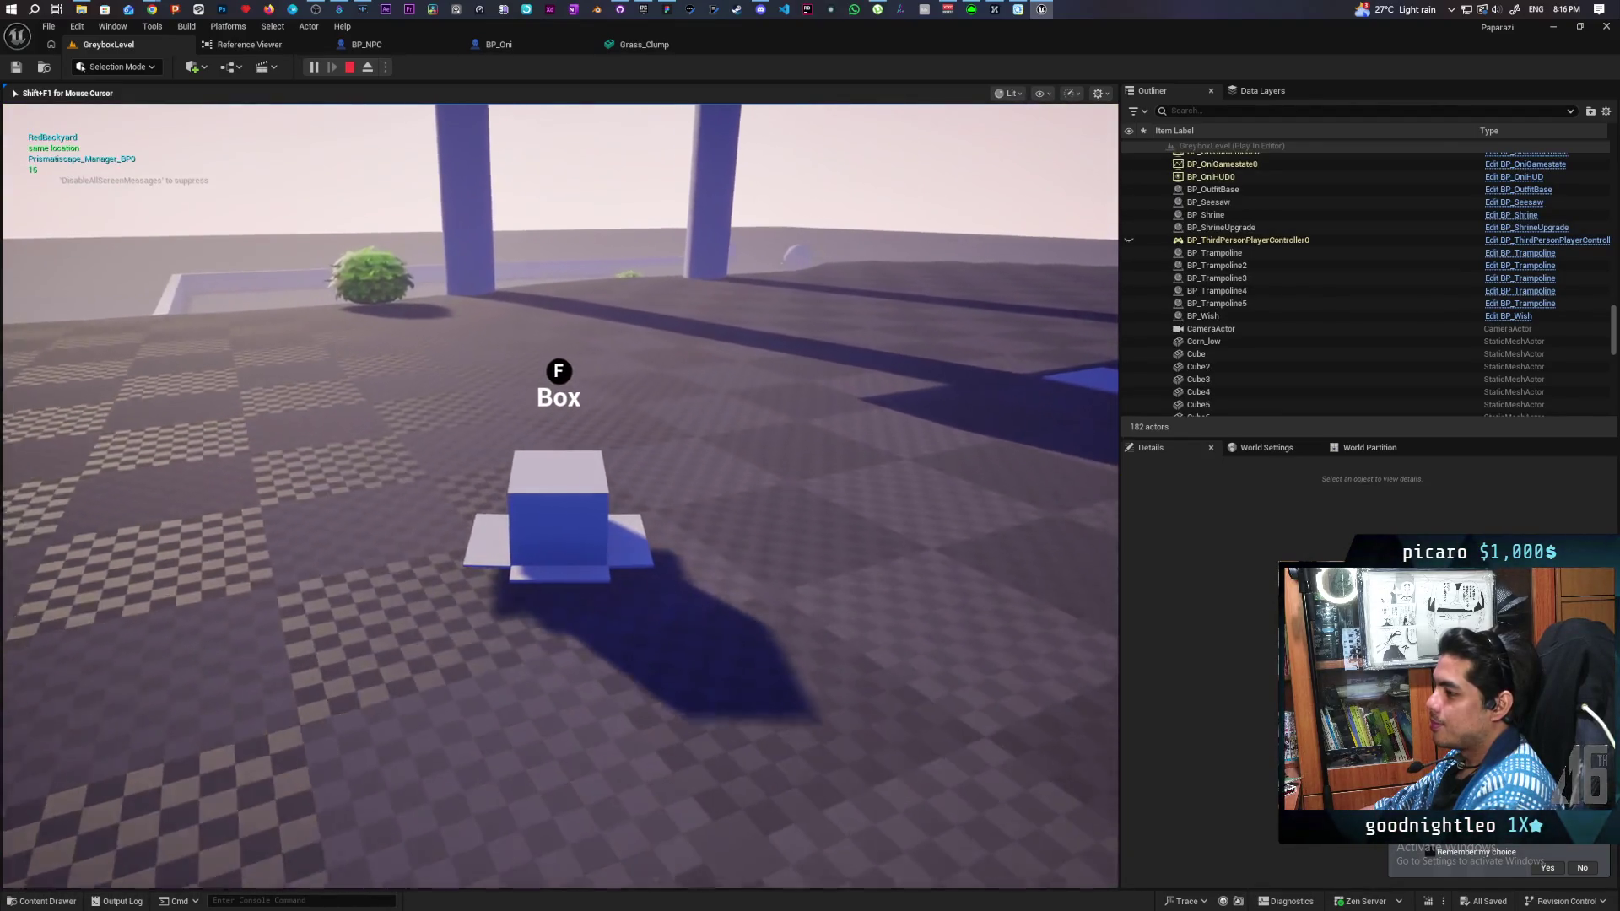
{"action": "key", "text": "d"}
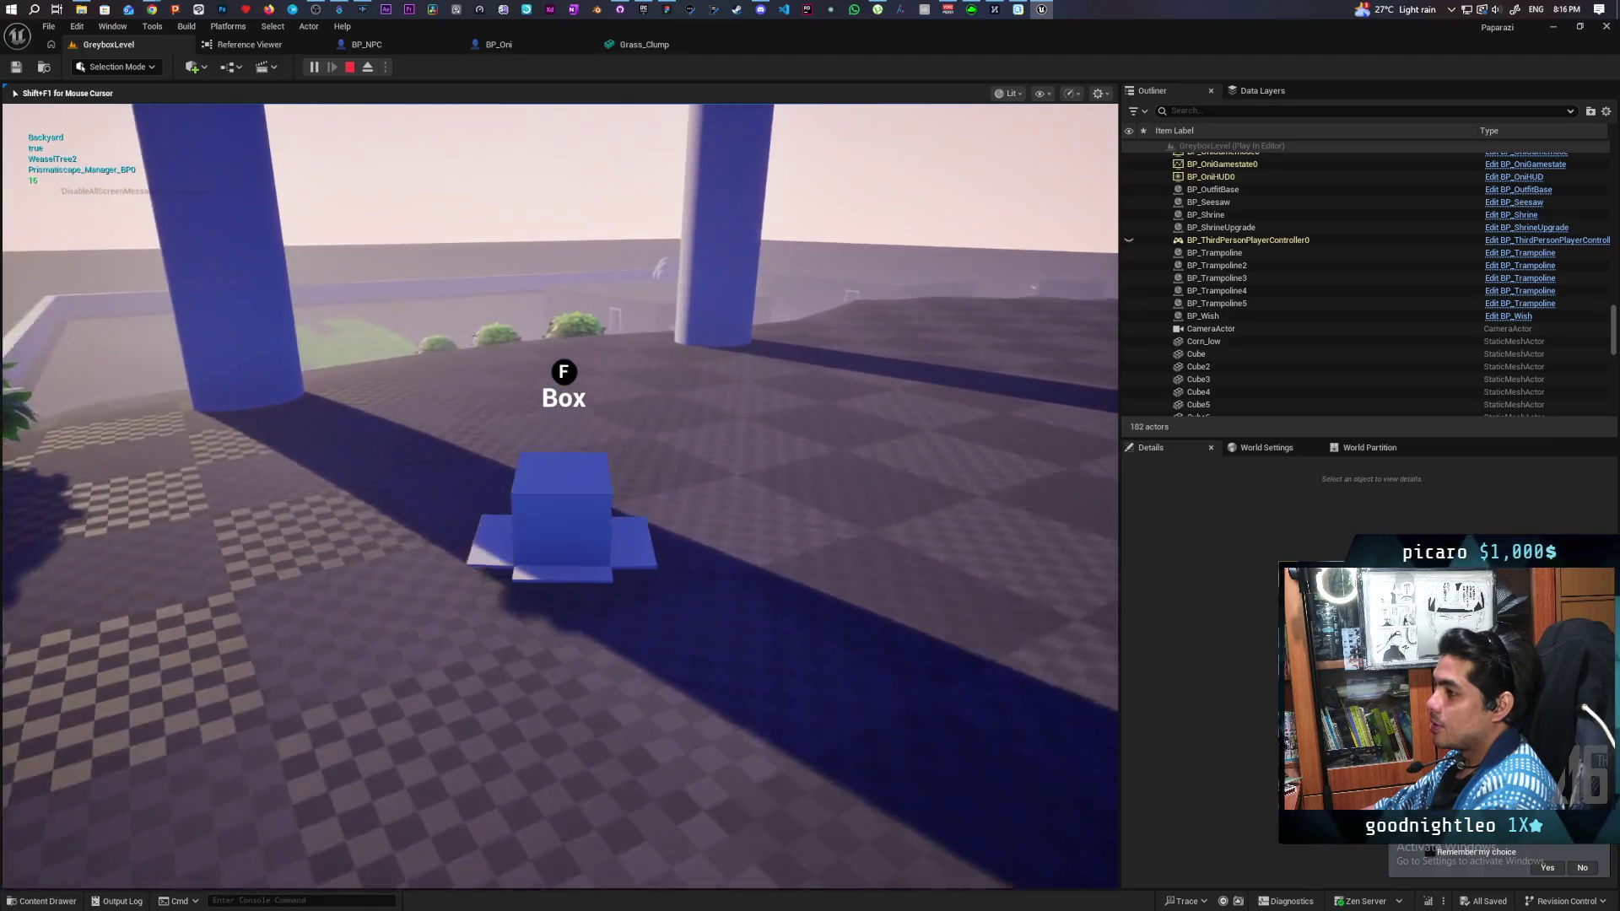
{"action": "key", "text": "w"}
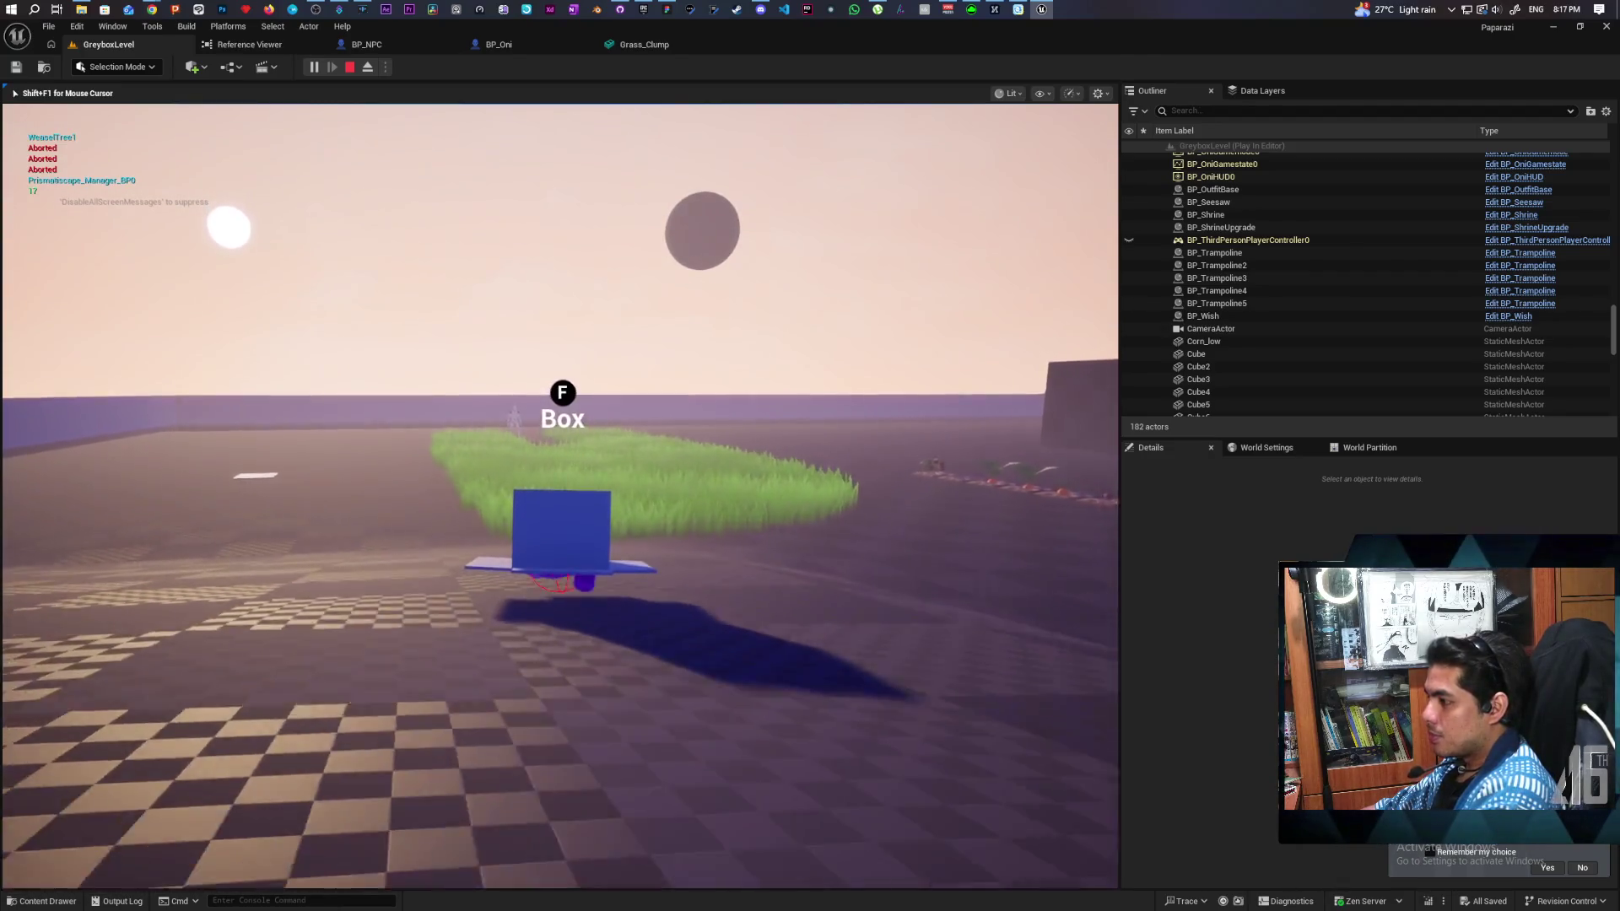
{"action": "key", "text": "w"}
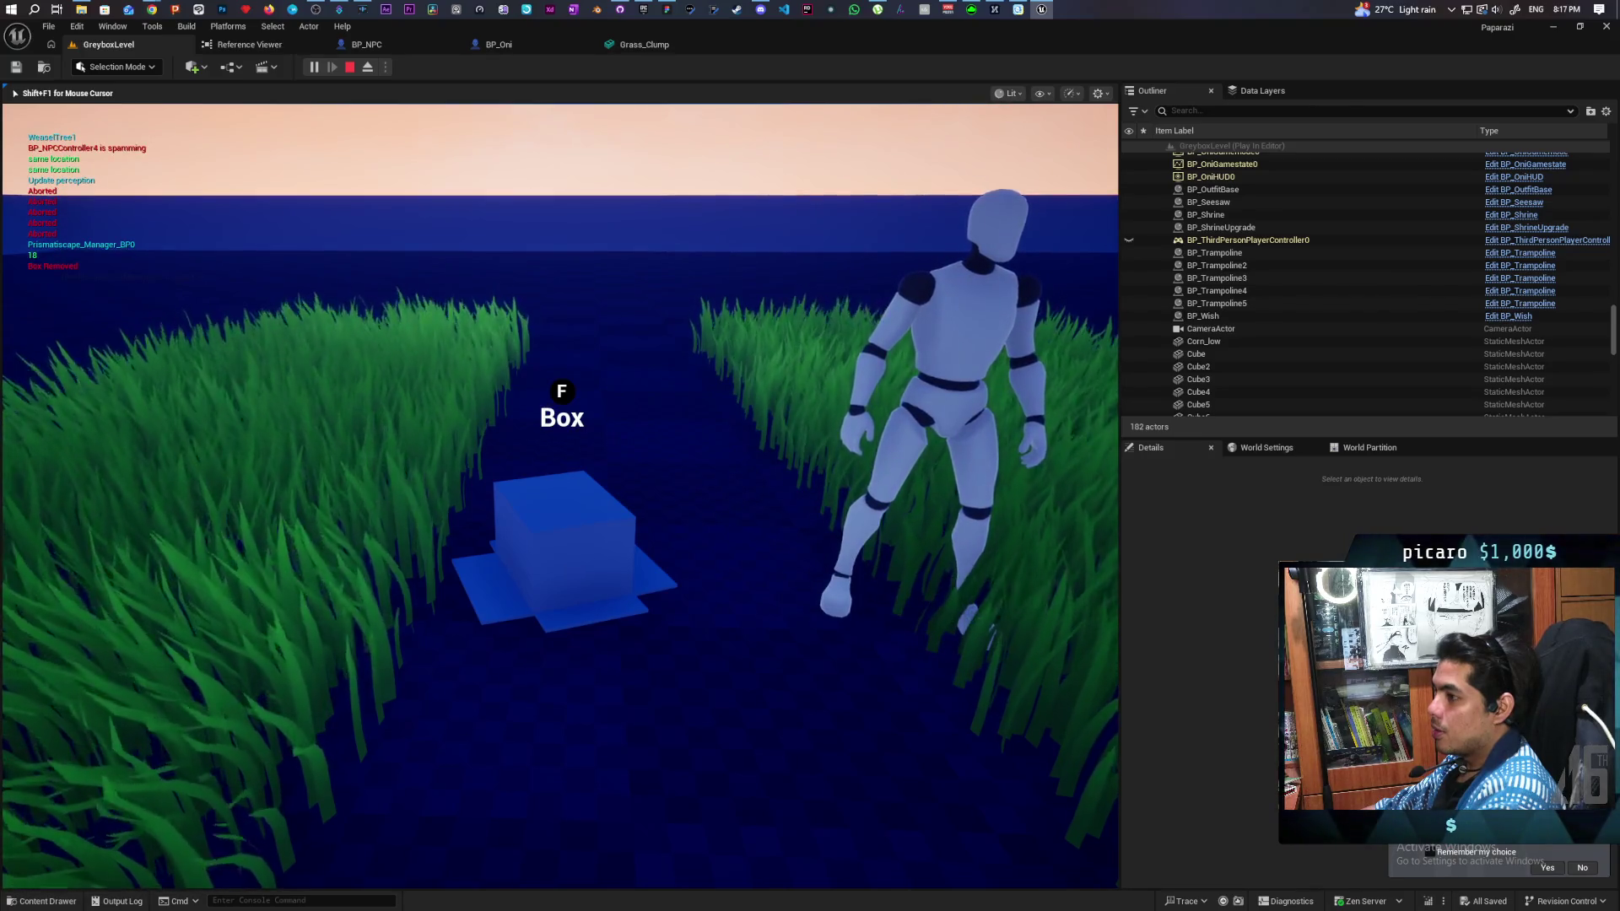
Step: Circle the box near the guard and press F to take off the disguise
{"action": "key", "text": "d"}
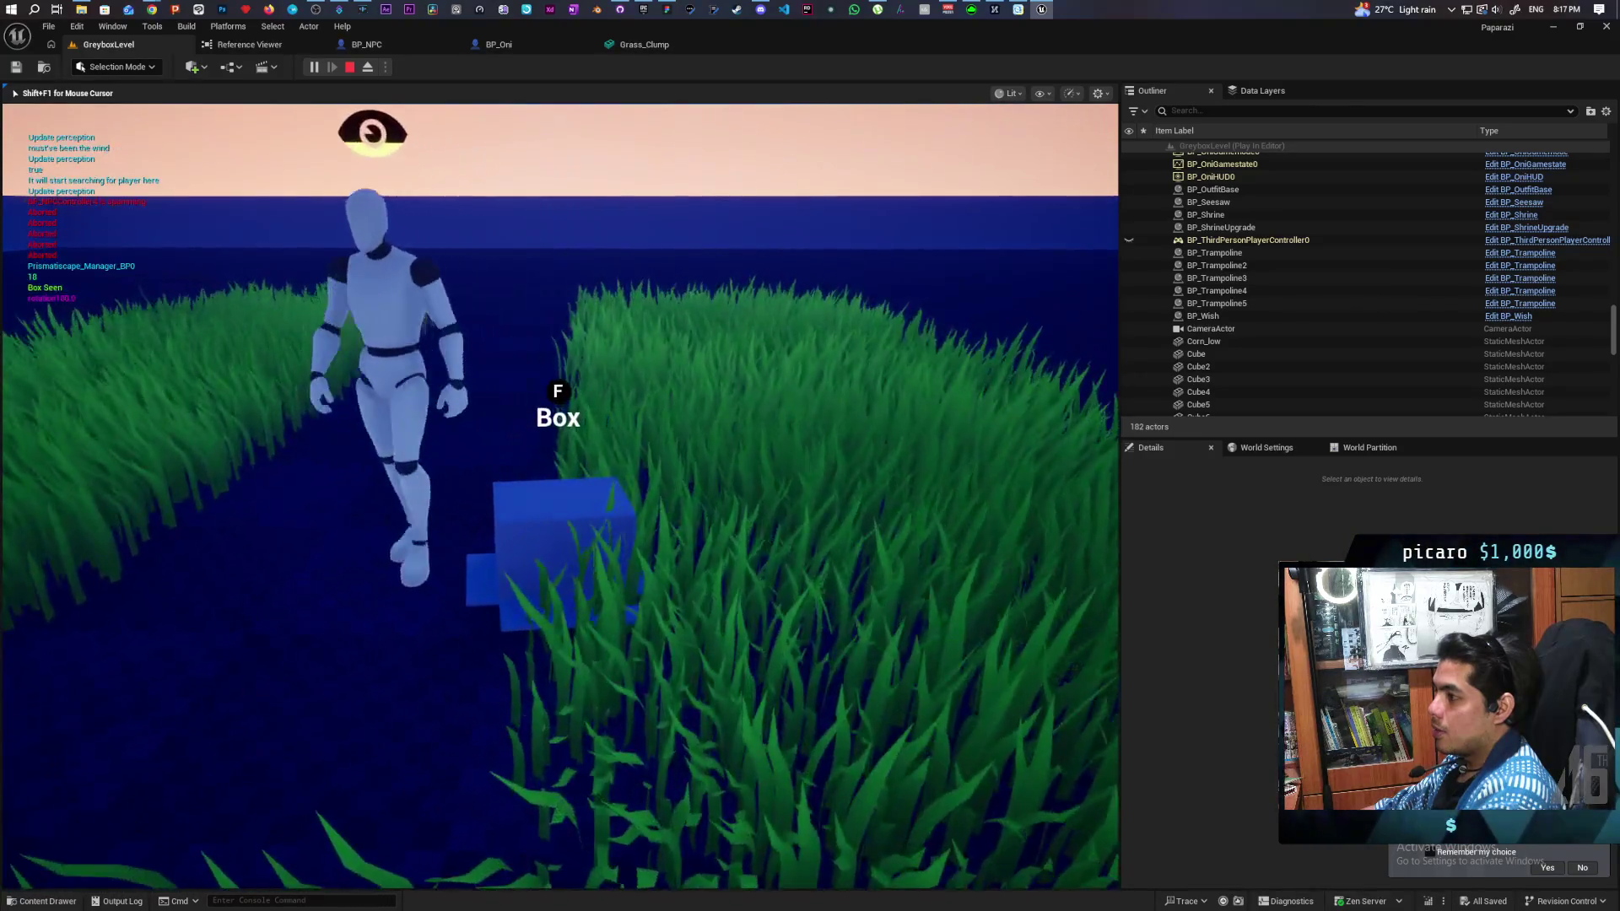
{"action": "key", "text": "w"}
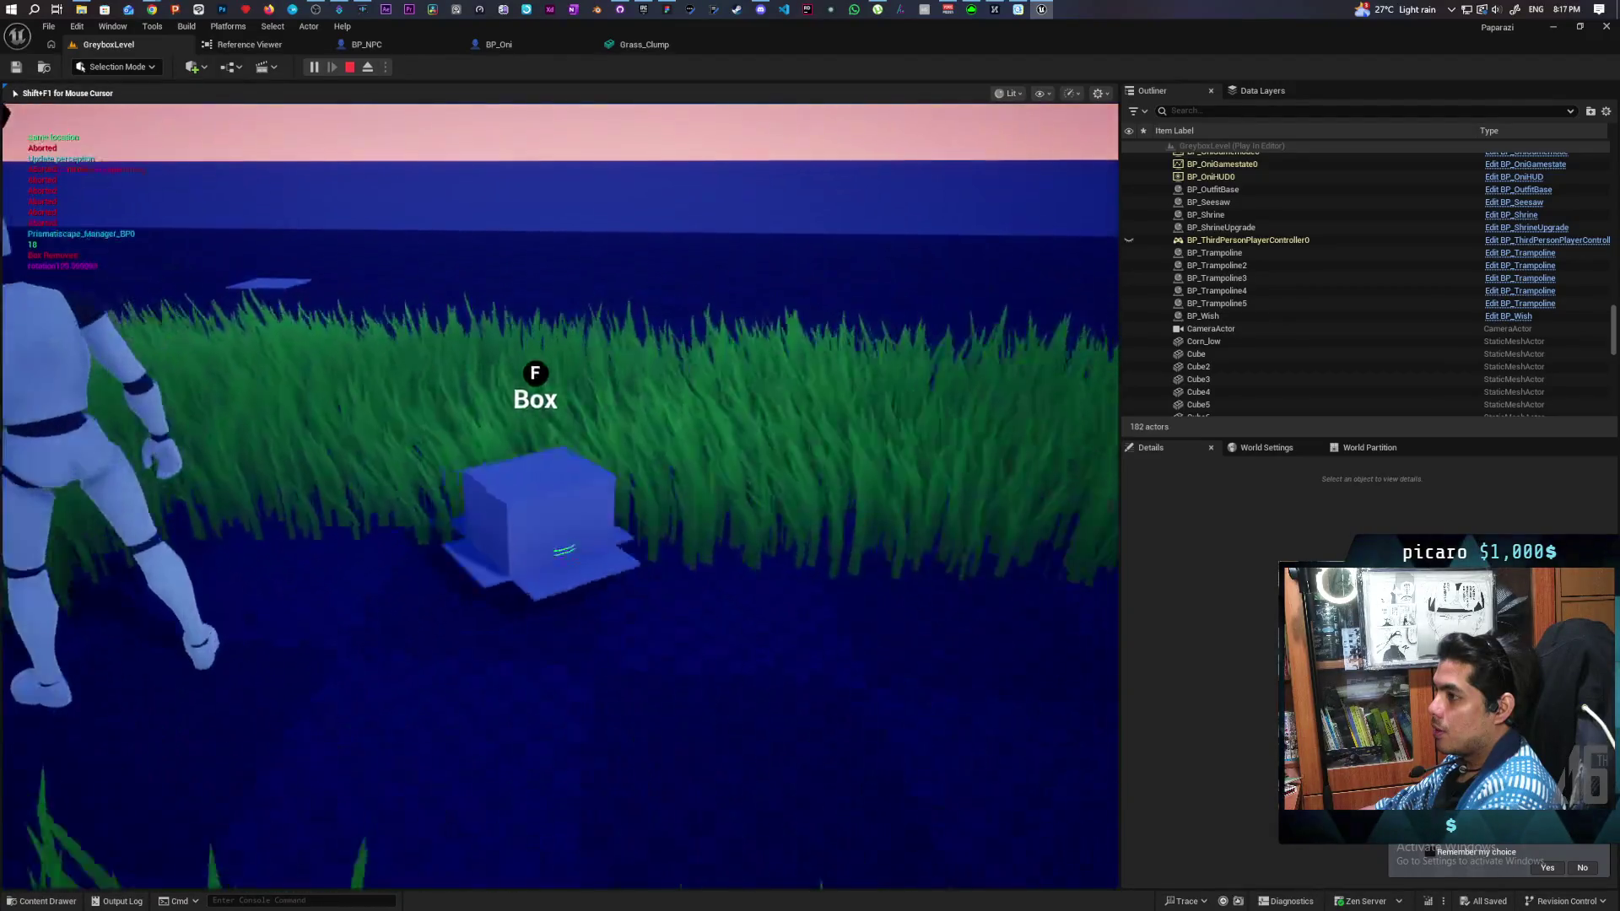
{"action": "key", "text": "w"}
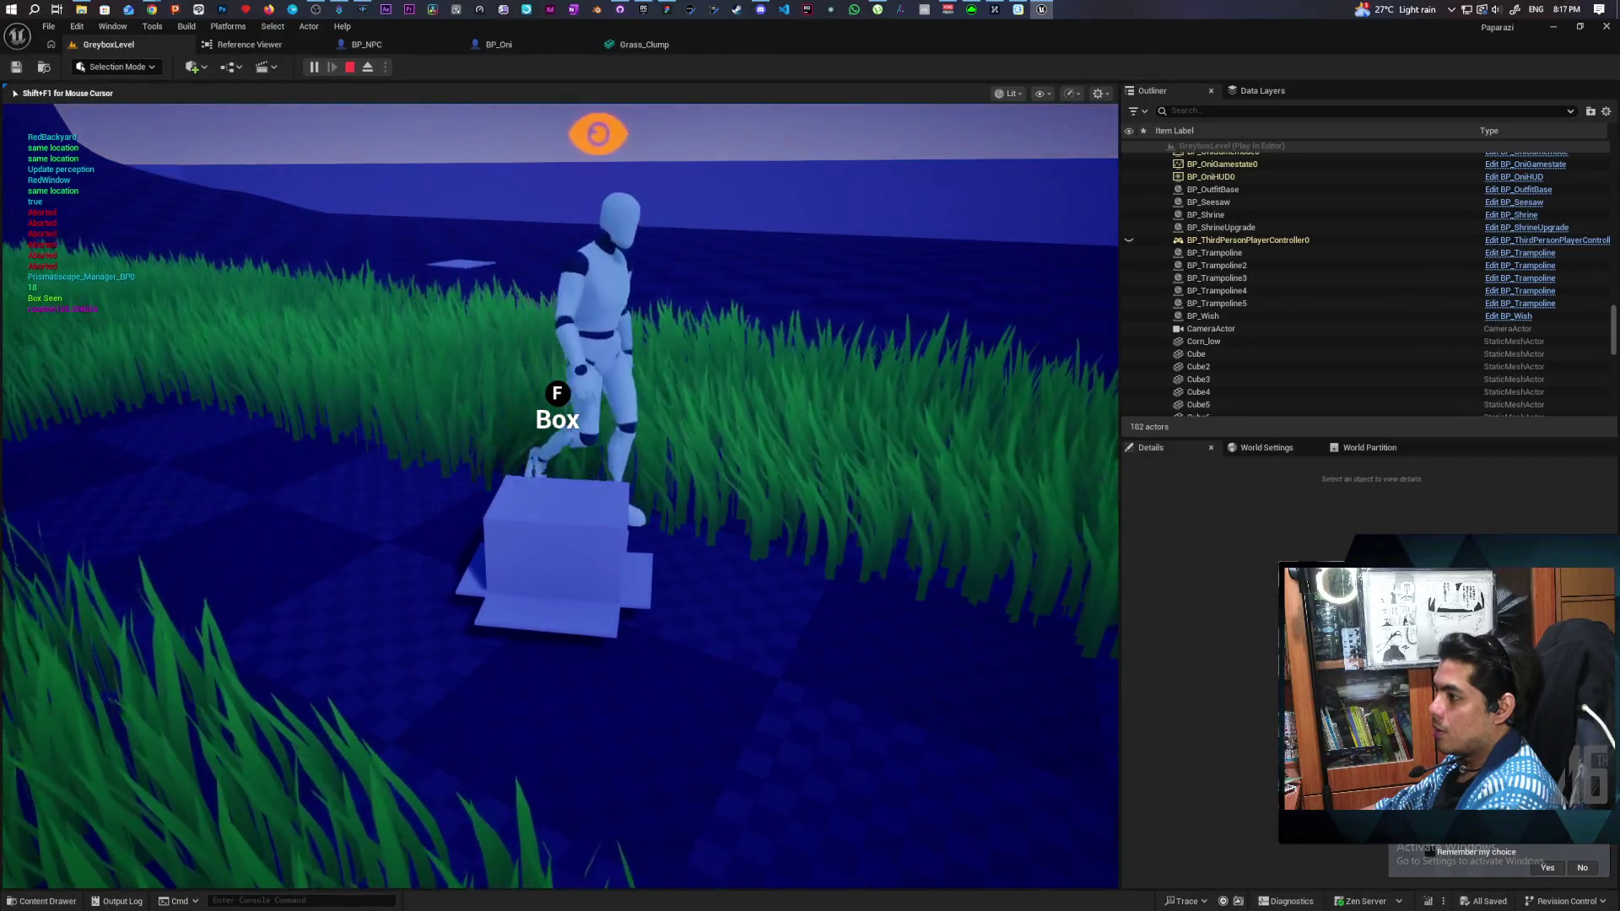
{"action": "key", "text": "f"}
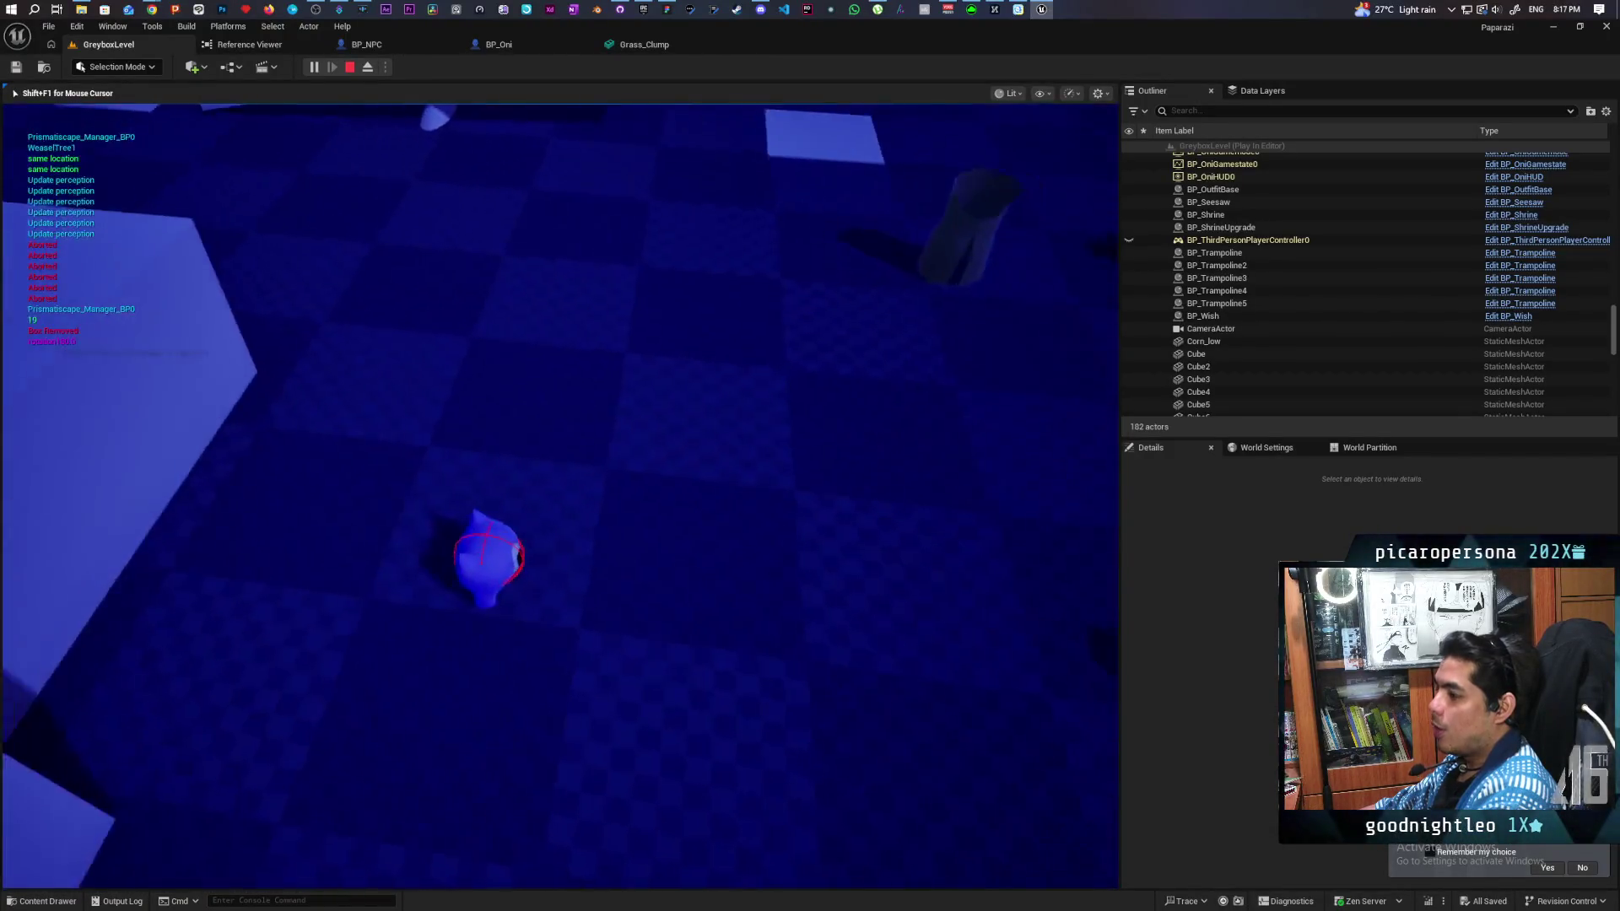
Step: Walk onto open ground, stop the play session and start a new one
{"action": "key", "text": "w"}
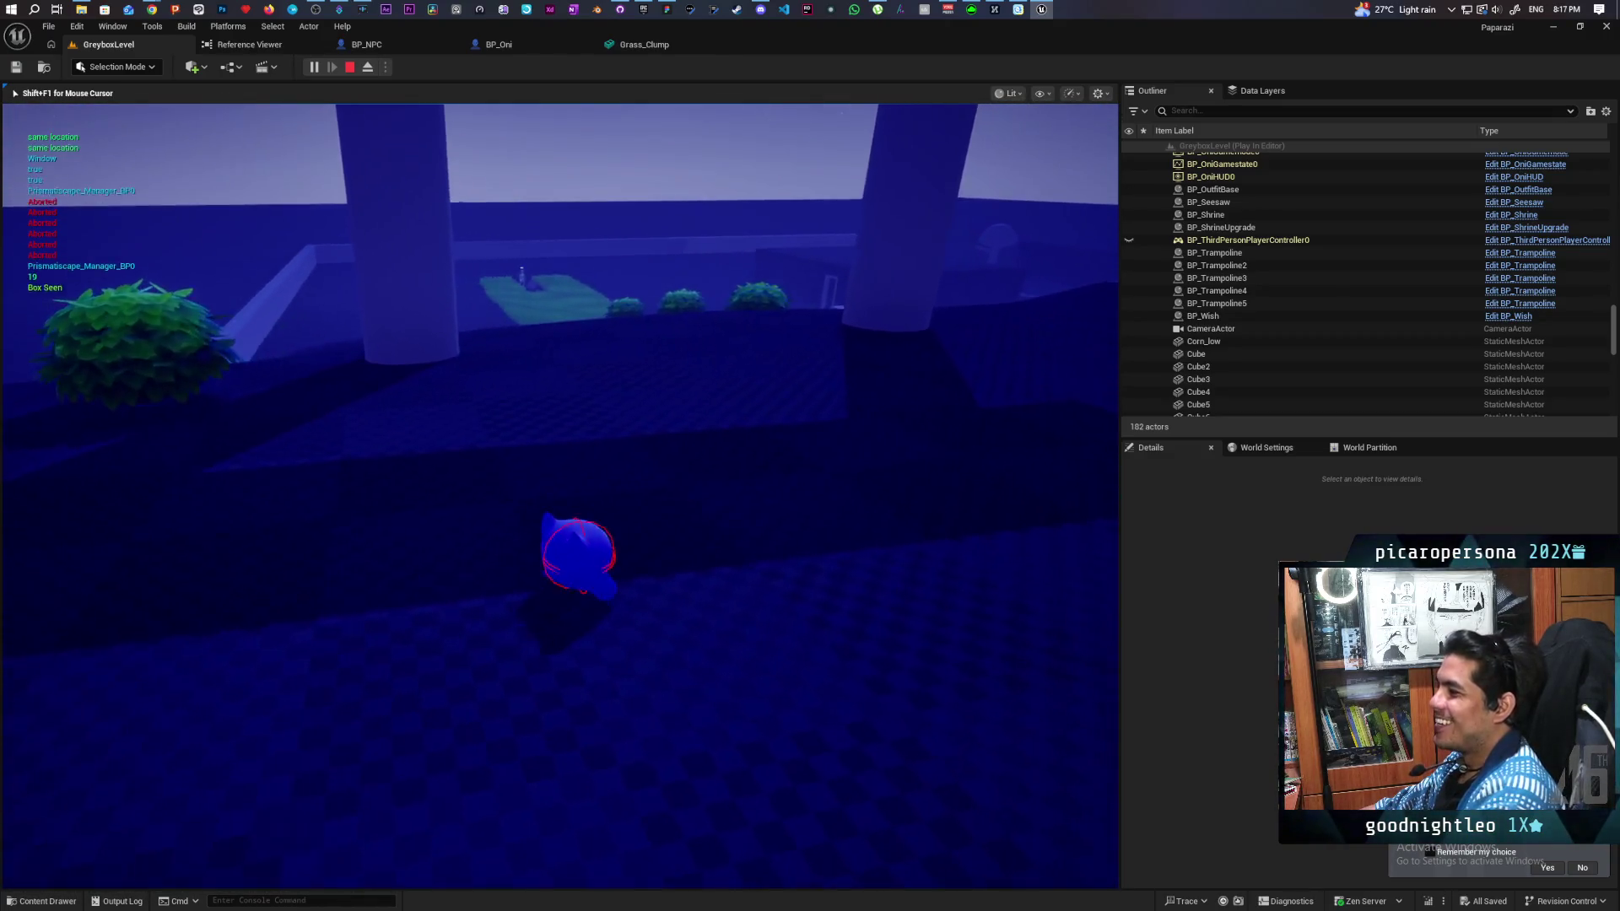
{"action": "key", "text": "Escape"}
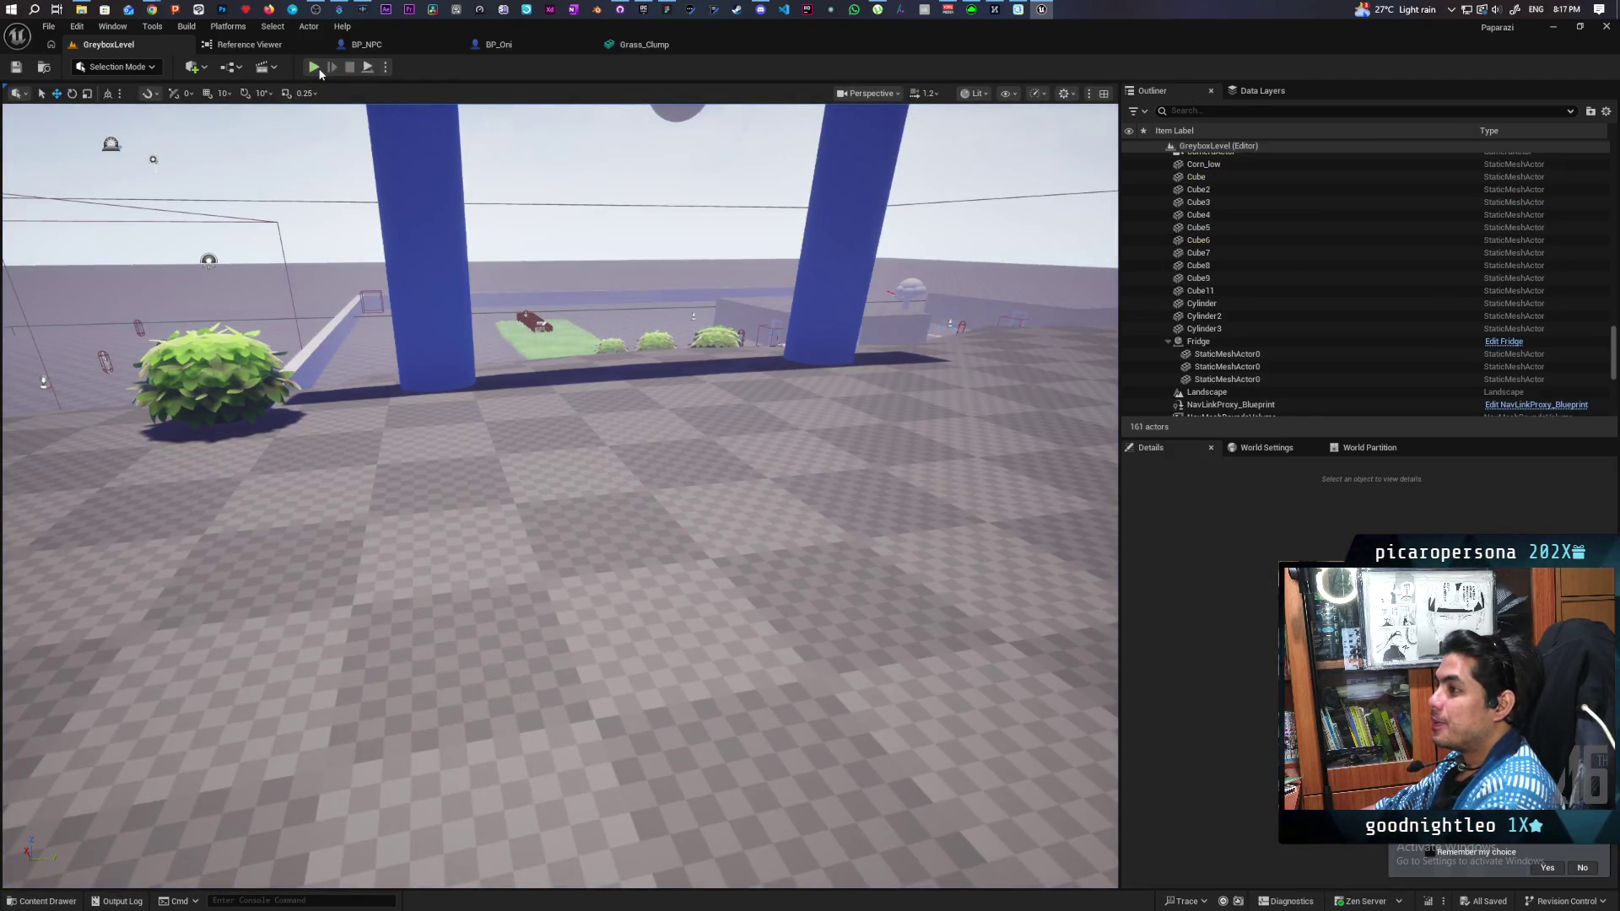
{"action": "left_click", "coordinate": [313, 68]}
Step: Stop the play-test, save BP_Oni with Ctrl+S and switch back to GreyboxLevel
{"action": "key", "text": "Escape"}
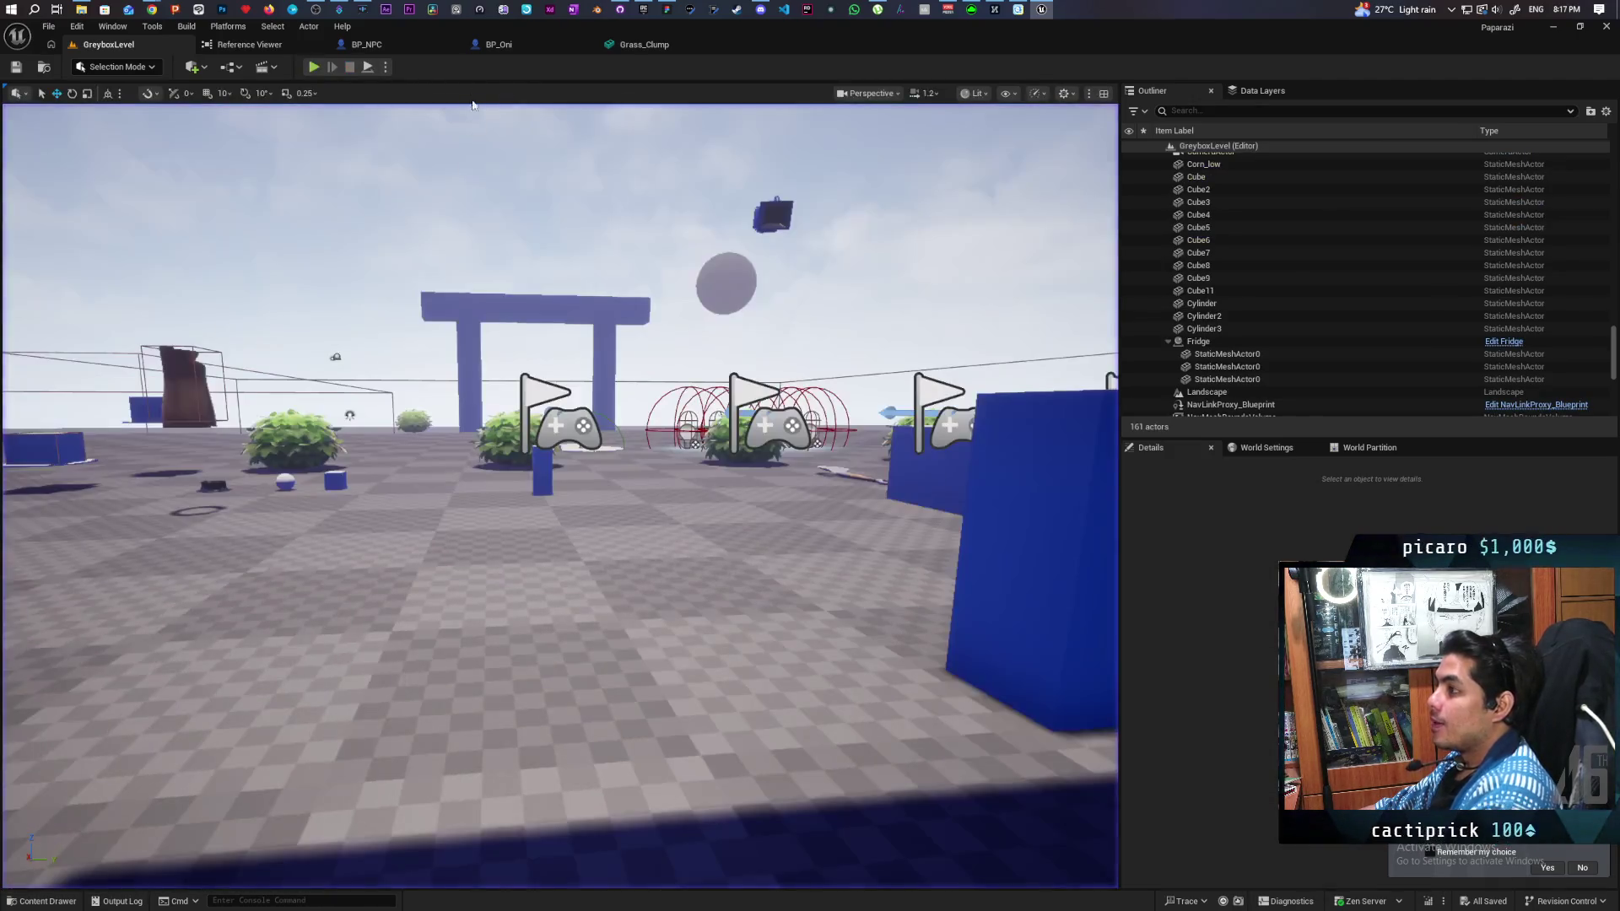
{"action": "left_click", "coordinate": [498, 44]}
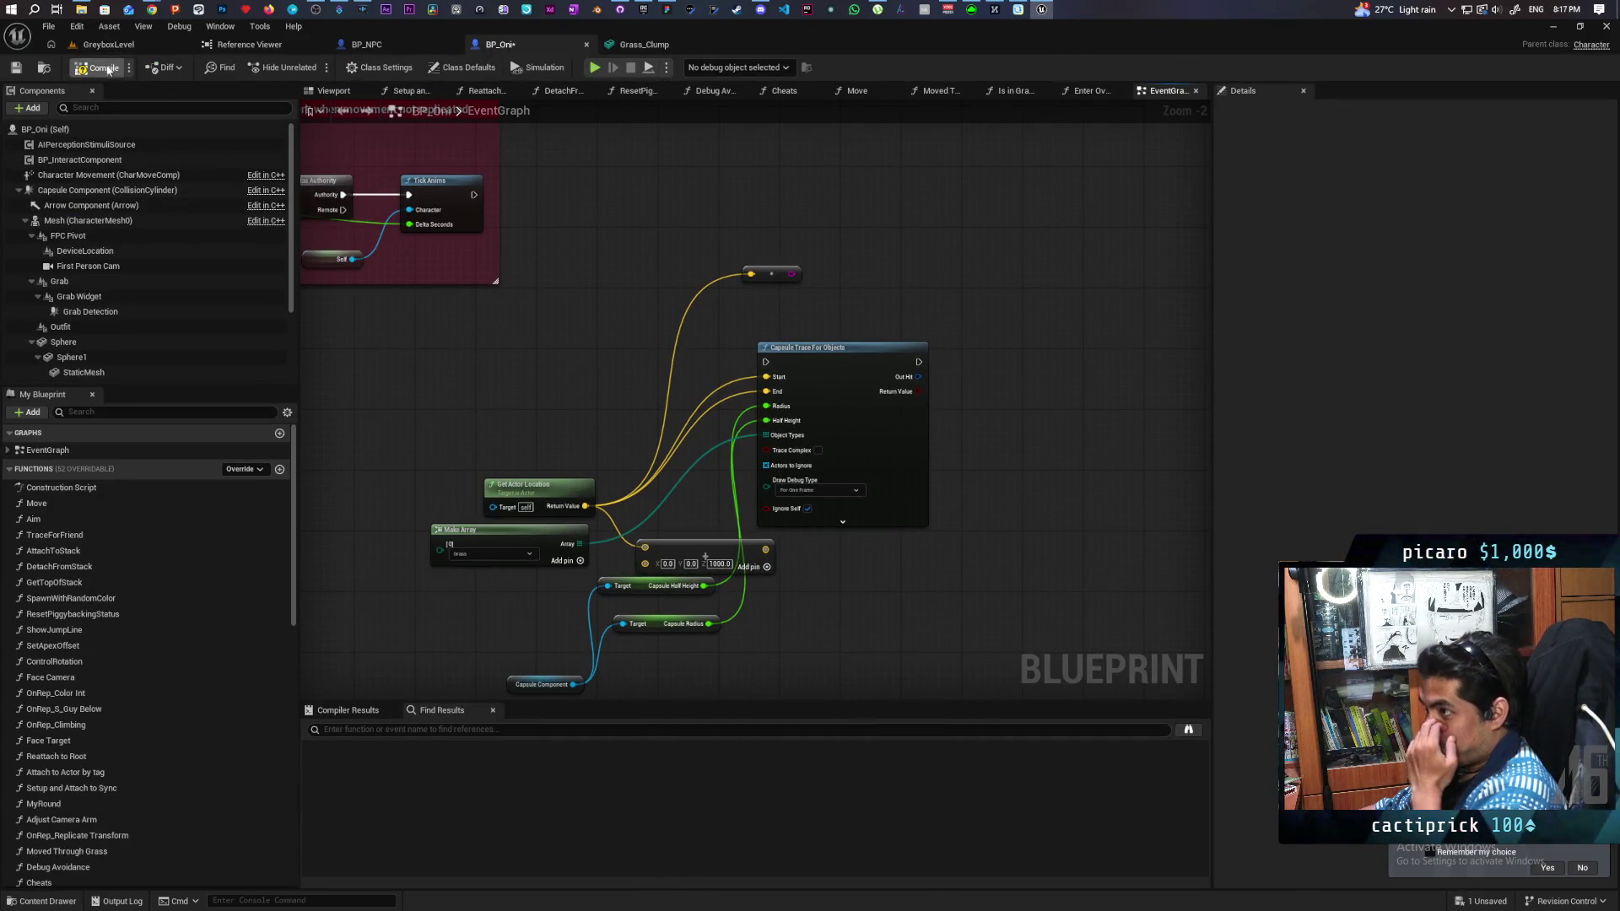
{"action": "key", "text": "ctrl+s"}
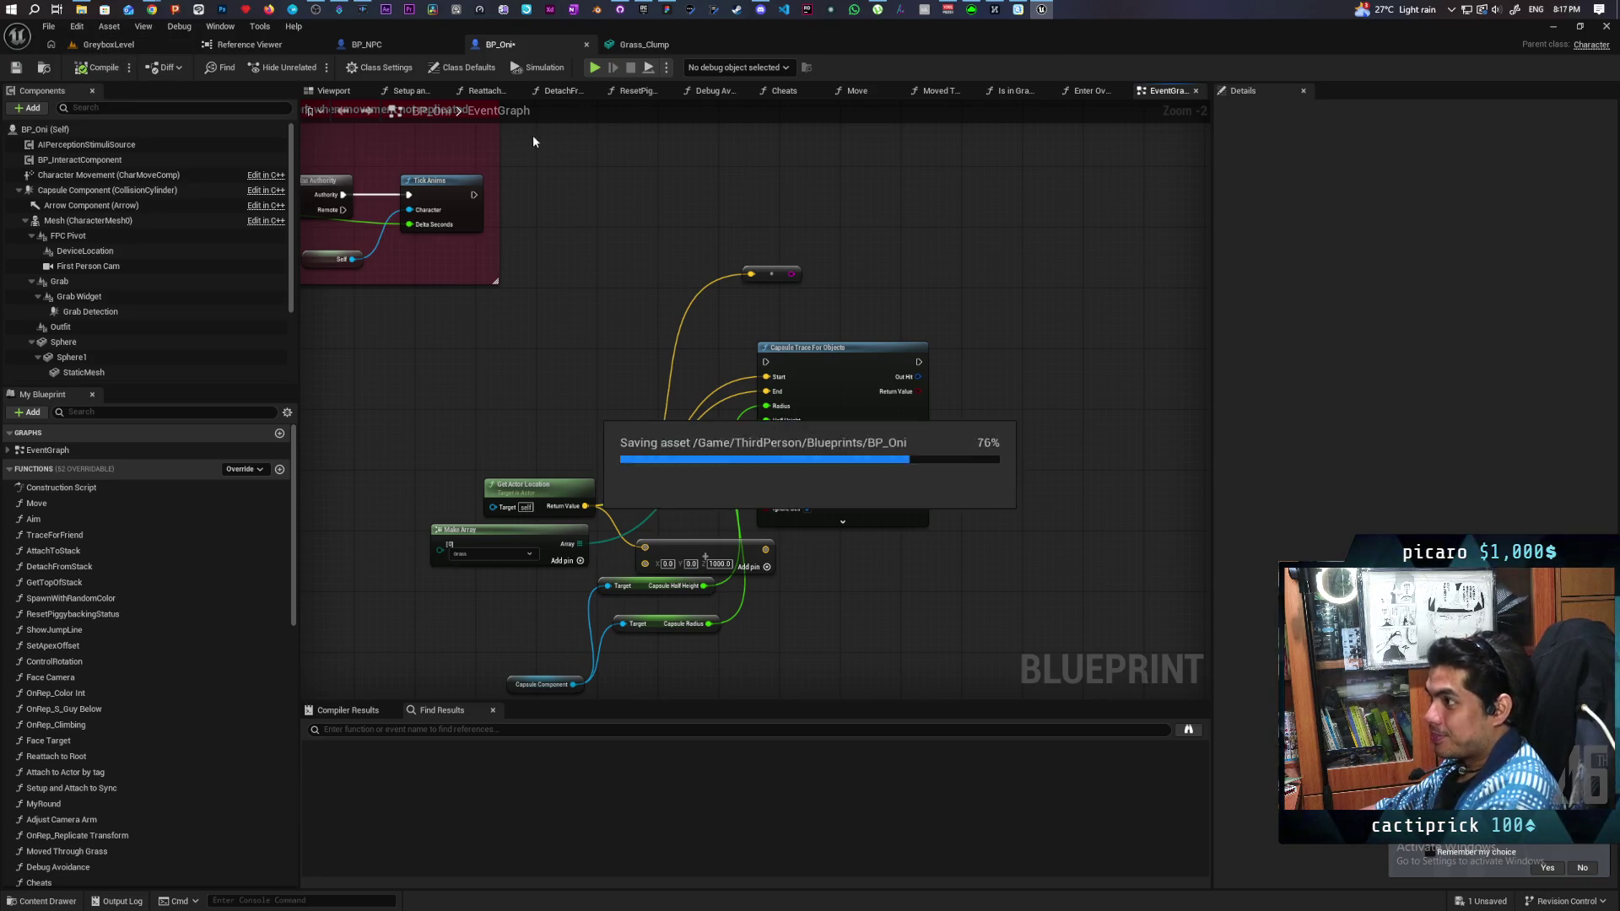
{"action": "left_click", "coordinate": [108, 44]}
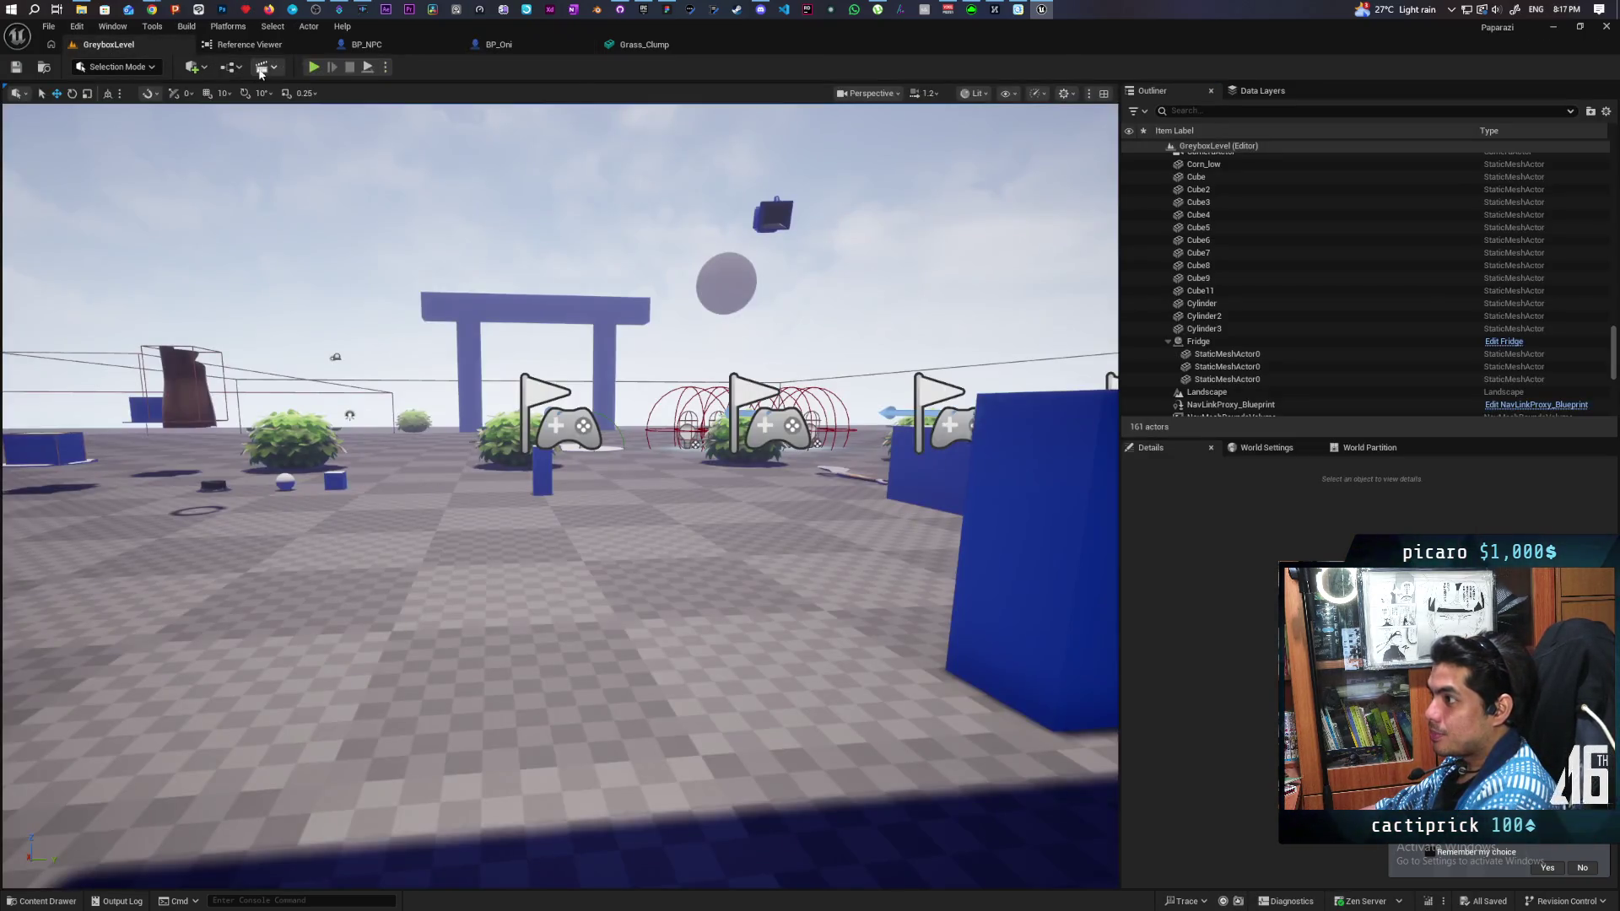
Step: Play and walk the purple character through the tall grass up to the NPC guard, then stop
{"action": "left_click", "coordinate": [311, 66]}
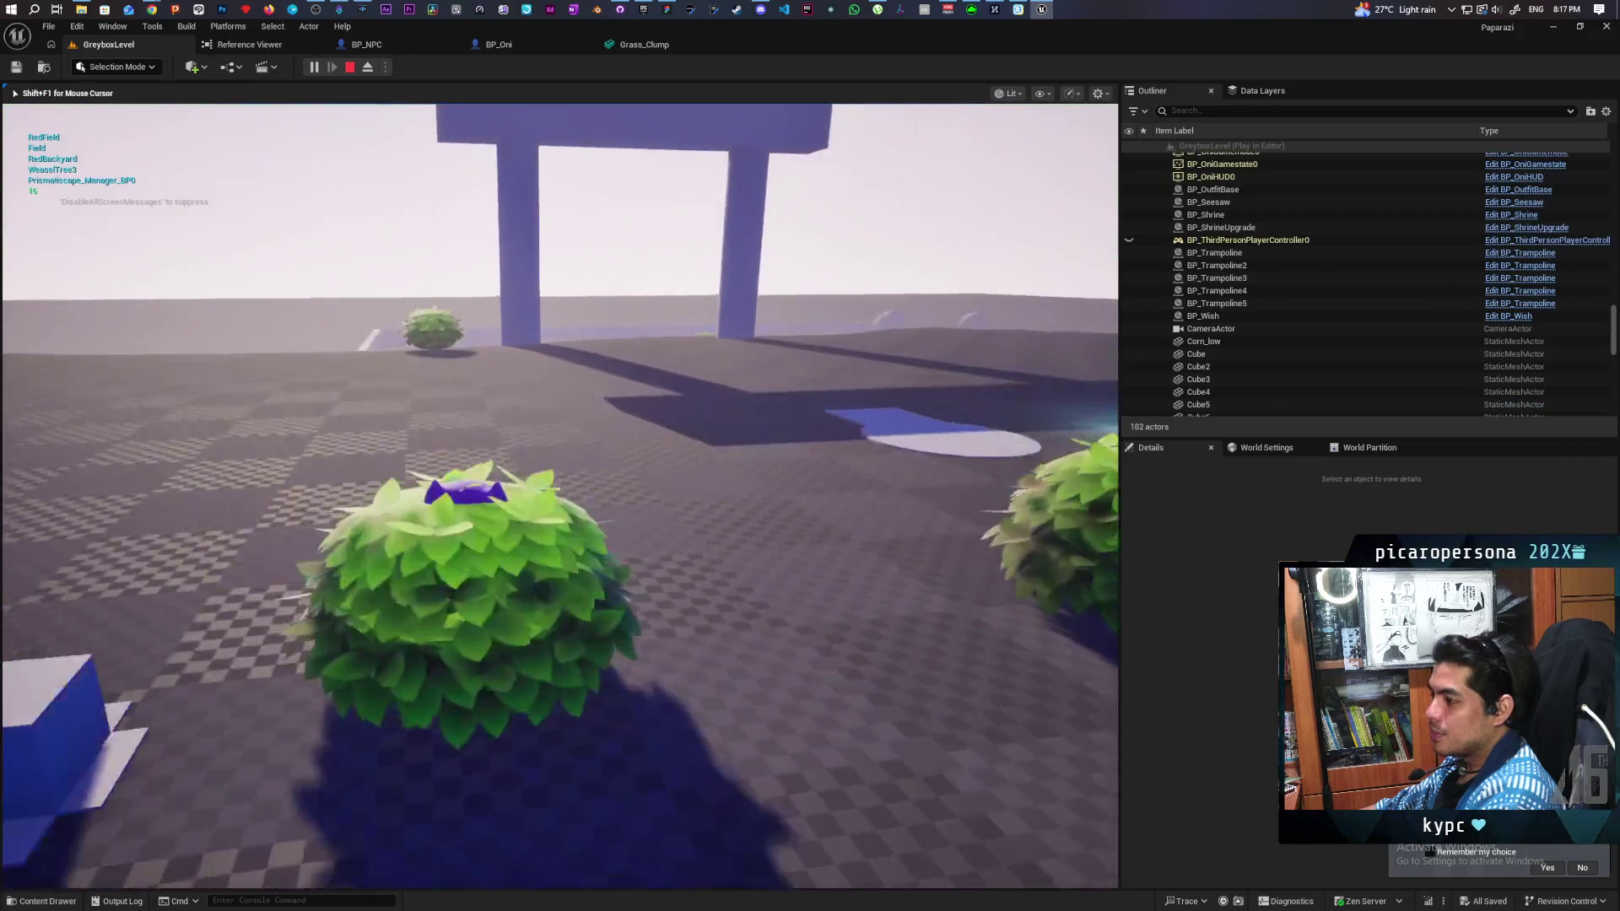
{"action": "key", "text": "w"}
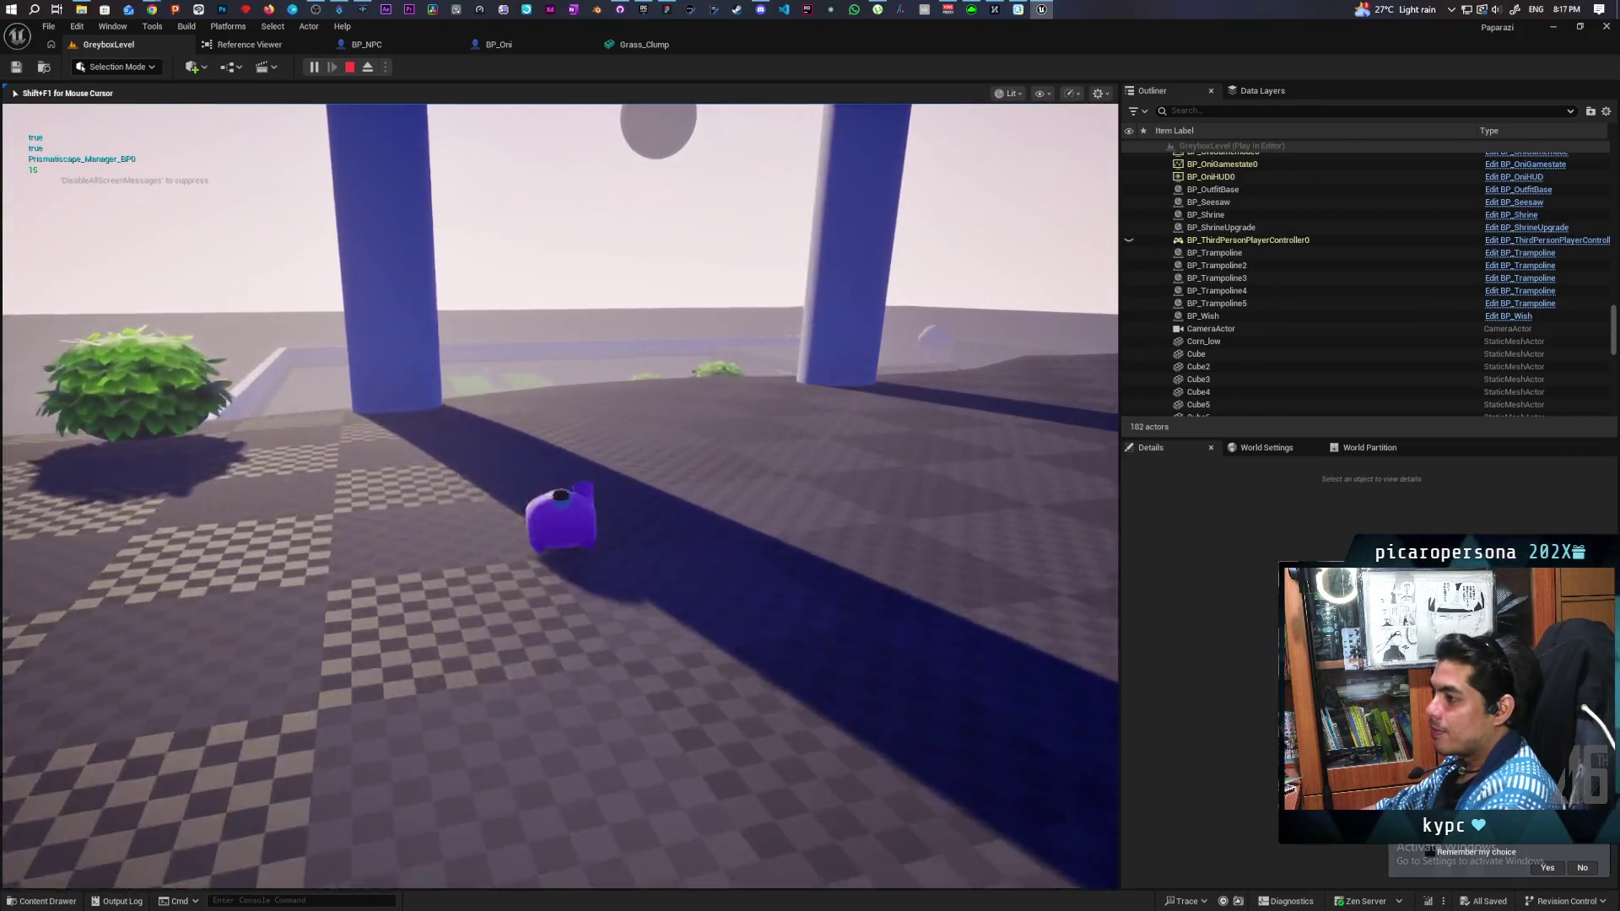
{"action": "key", "text": "w"}
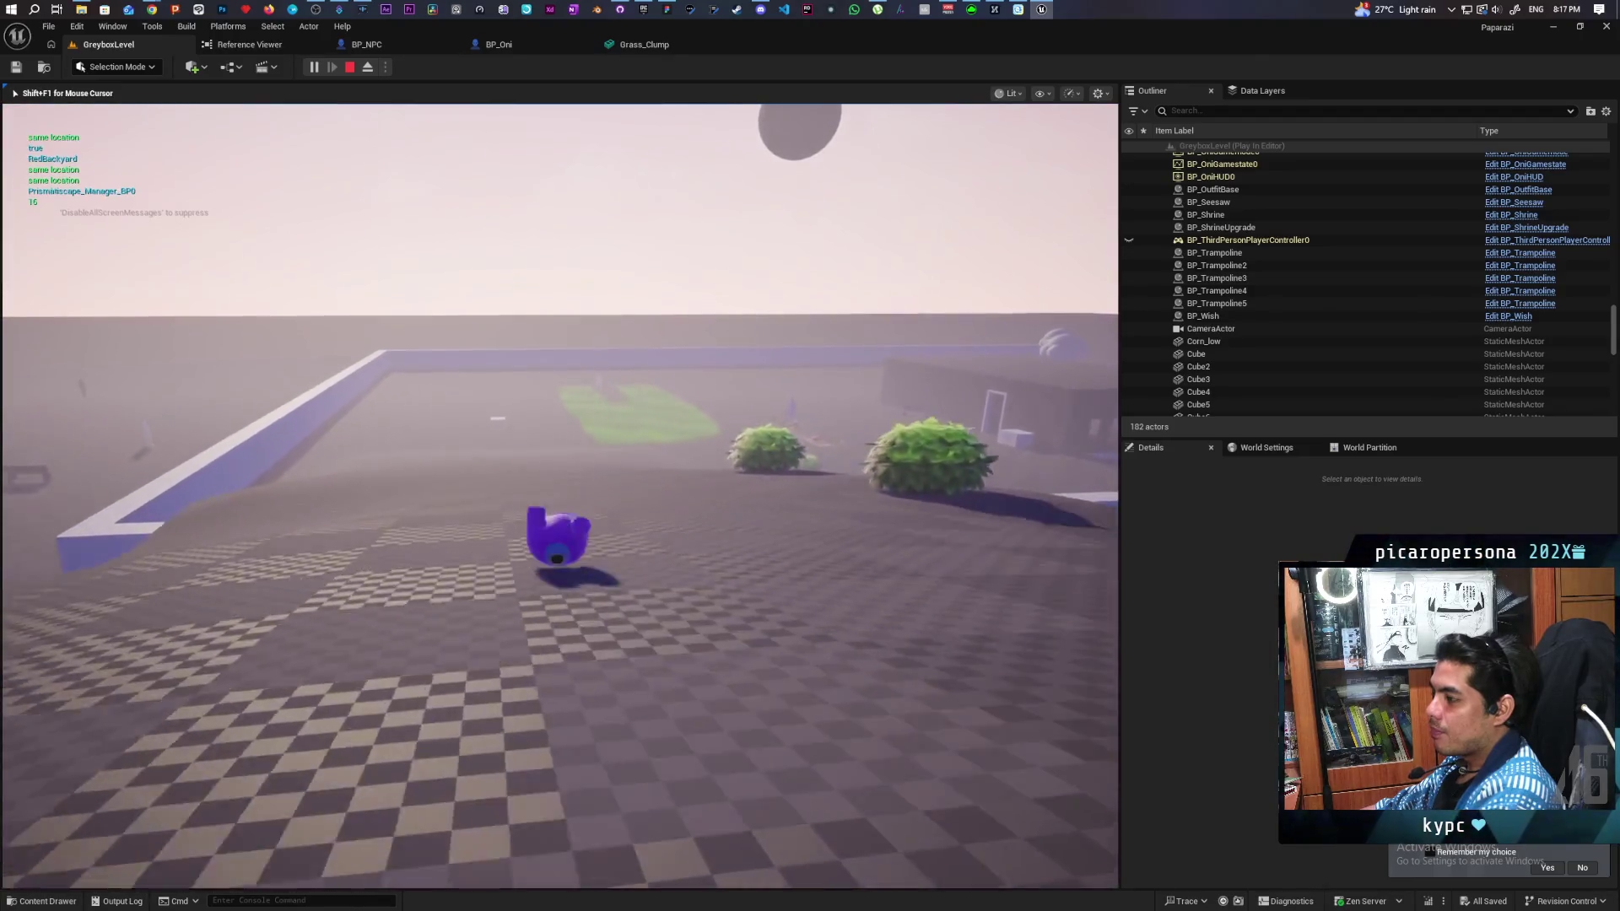
{"action": "key", "text": "w"}
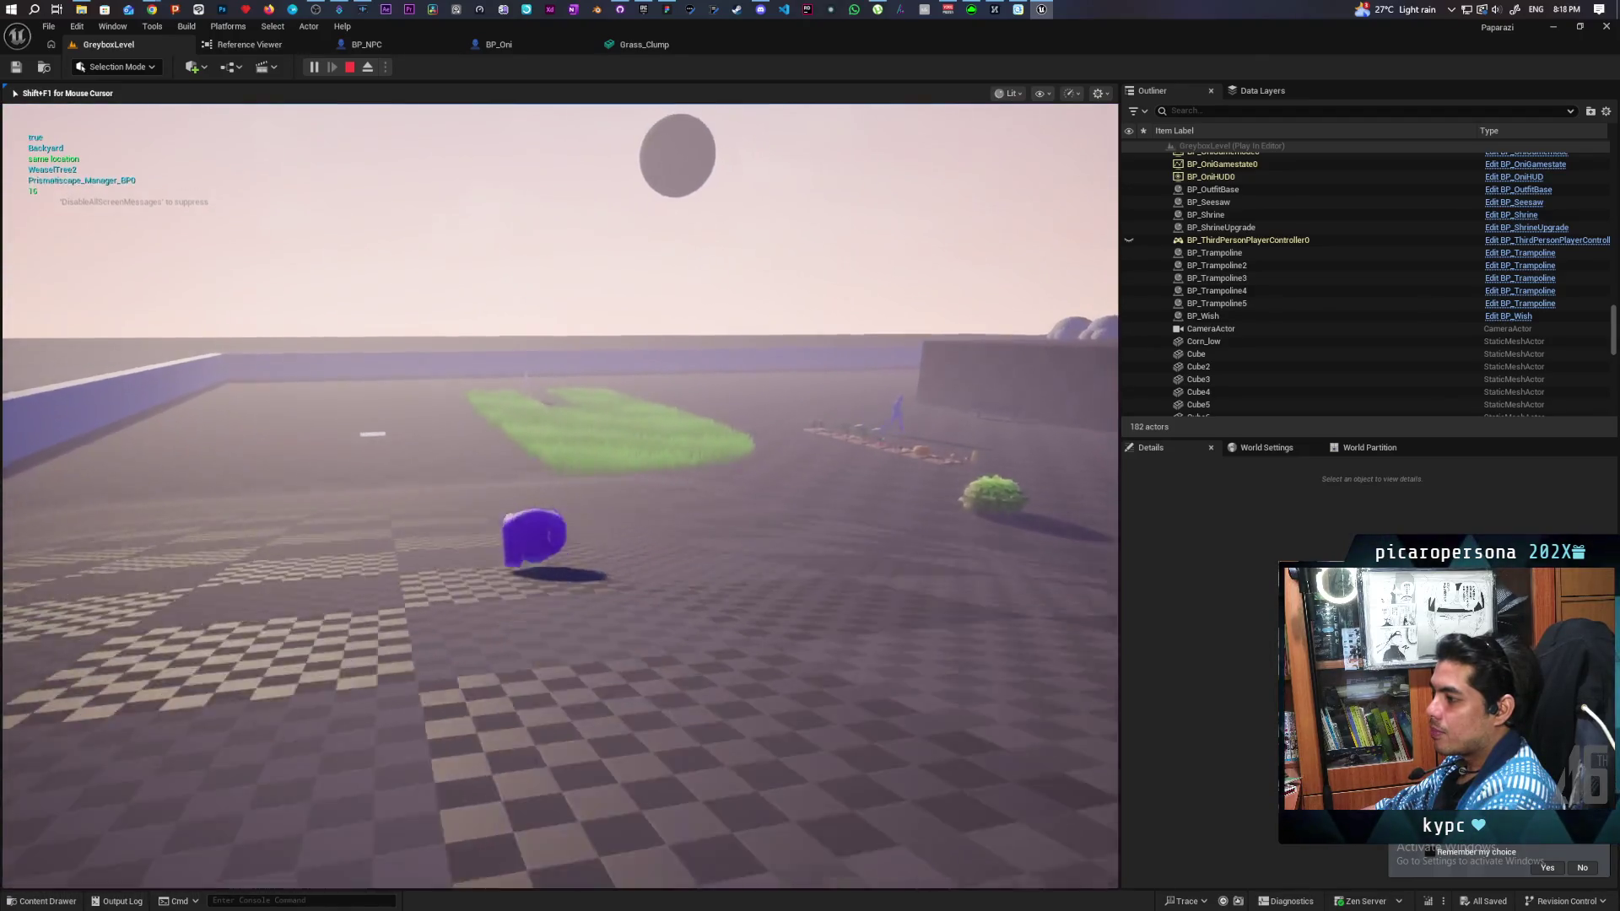
{"action": "key", "text": "w"}
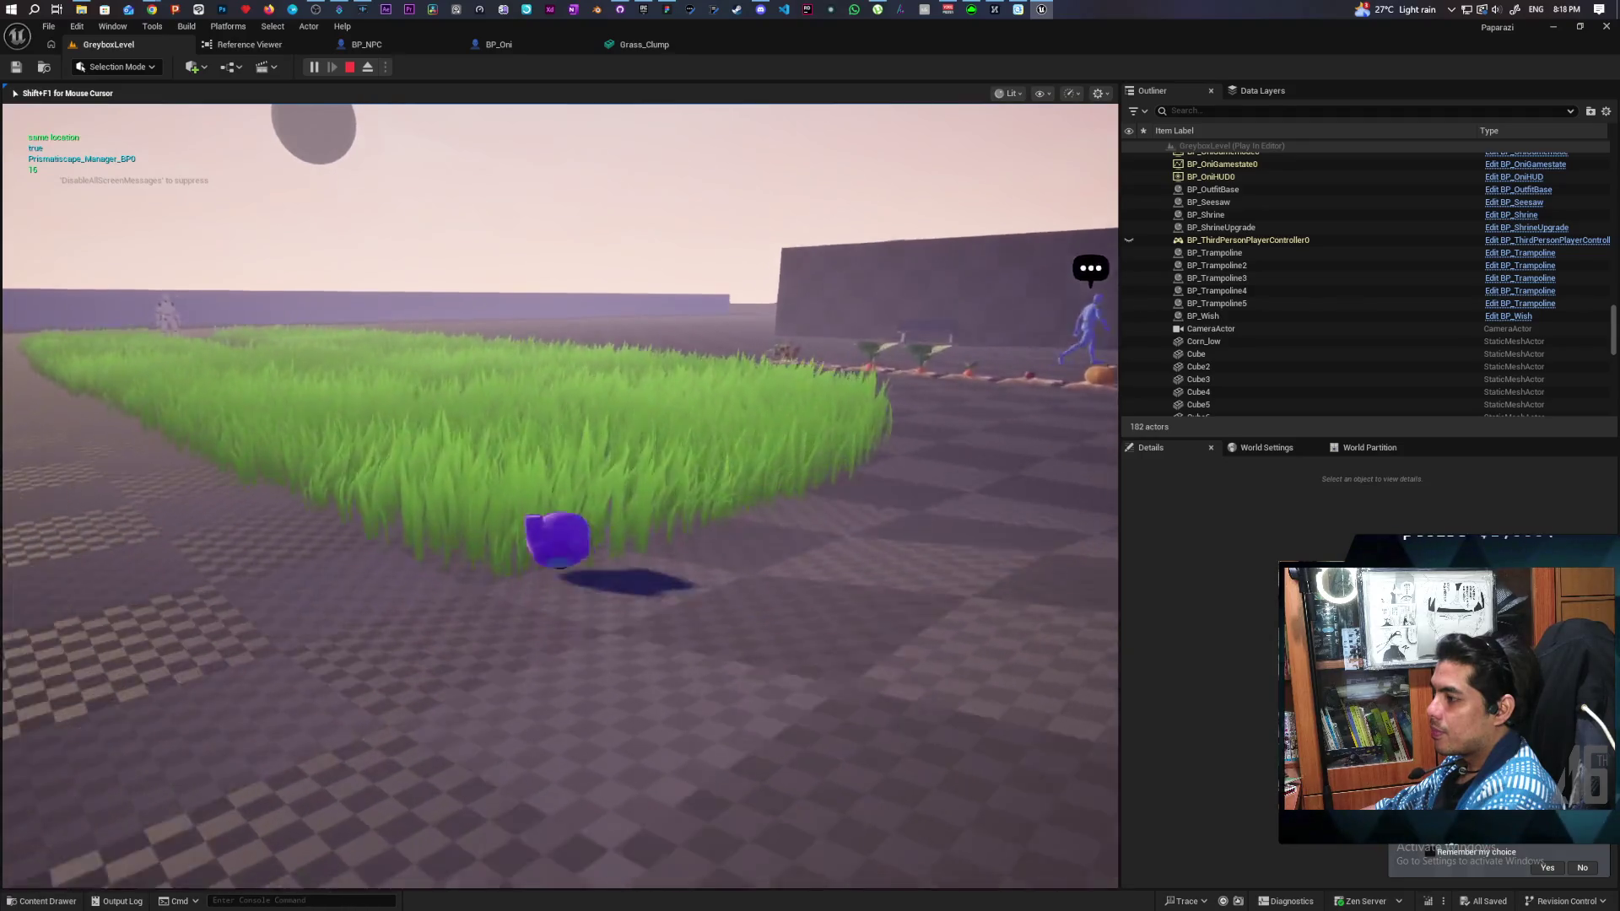
{"action": "key", "text": "w"}
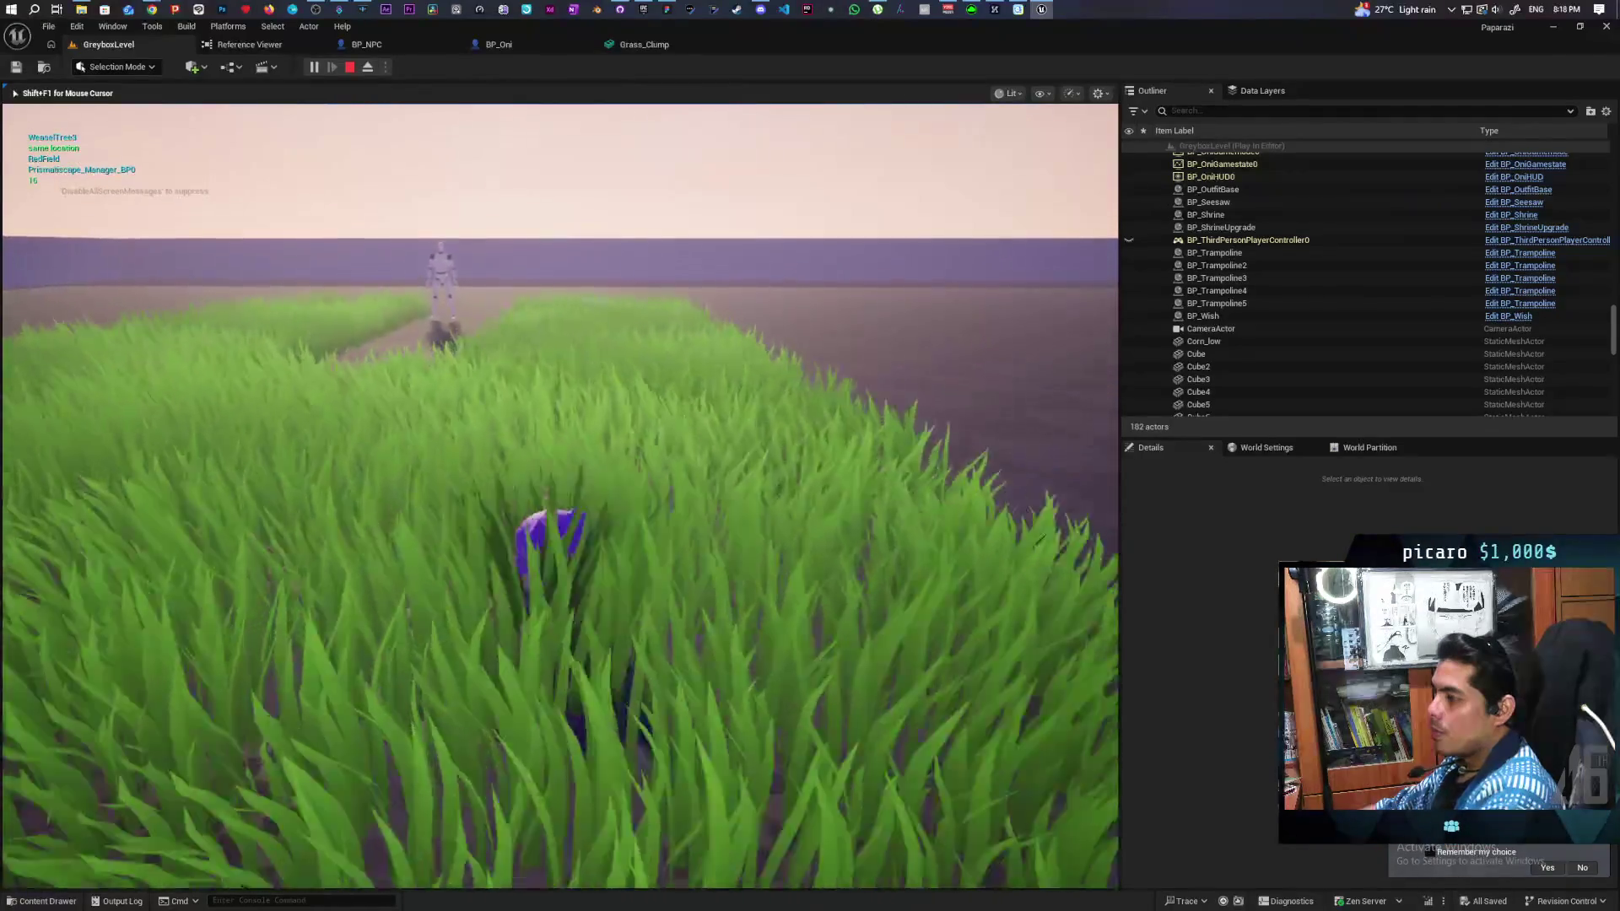
{"action": "key", "text": "w"}
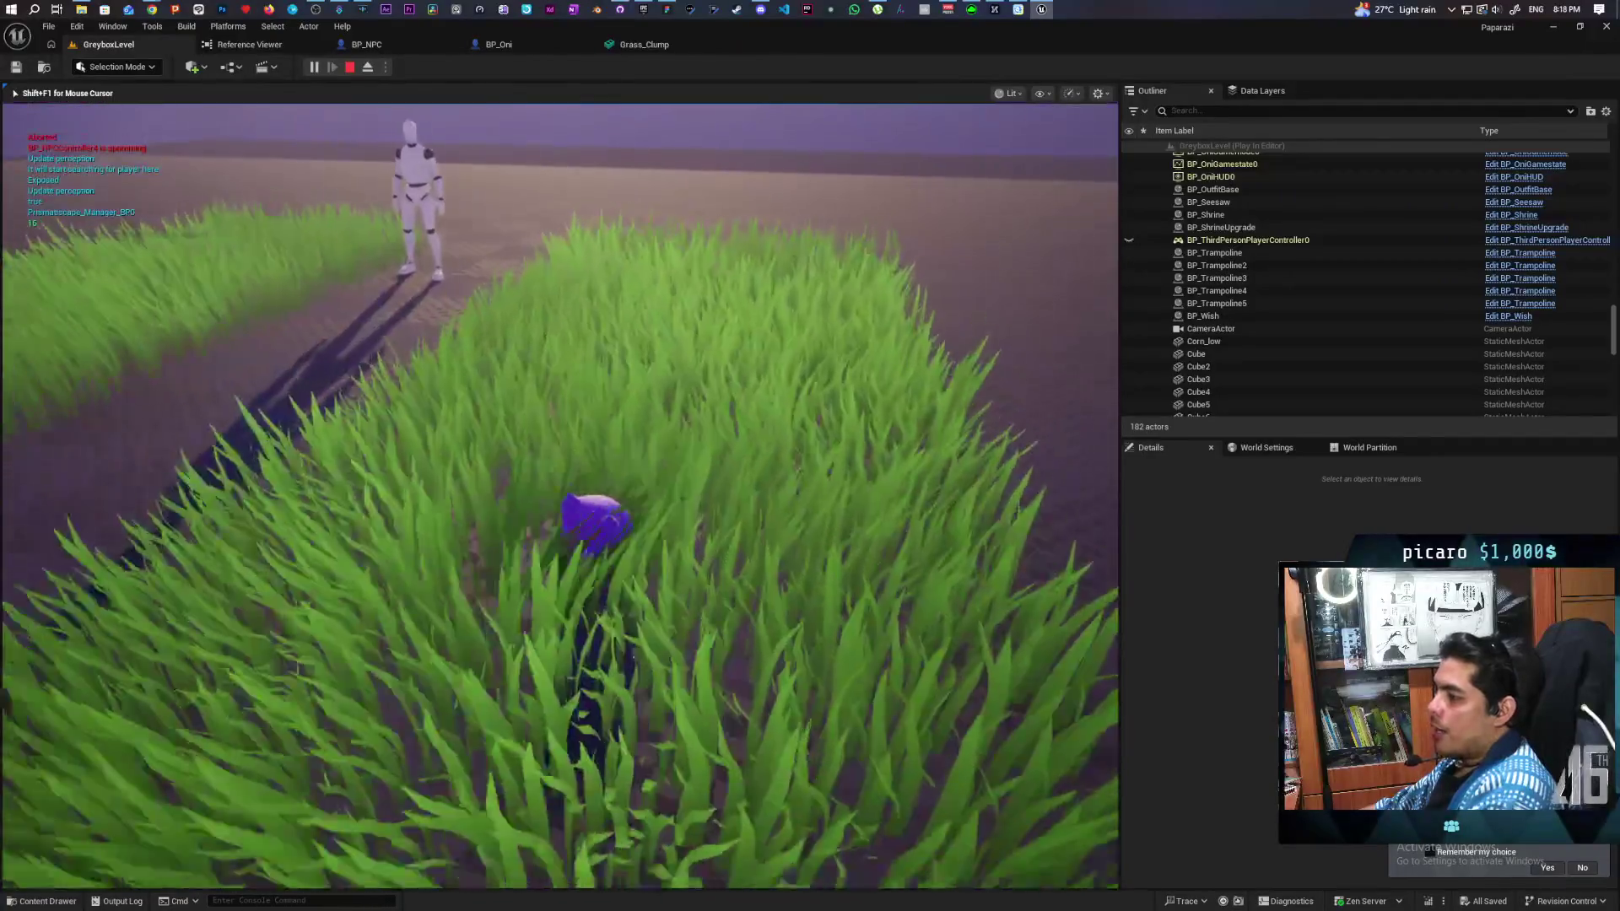
{"action": "key", "text": "w"}
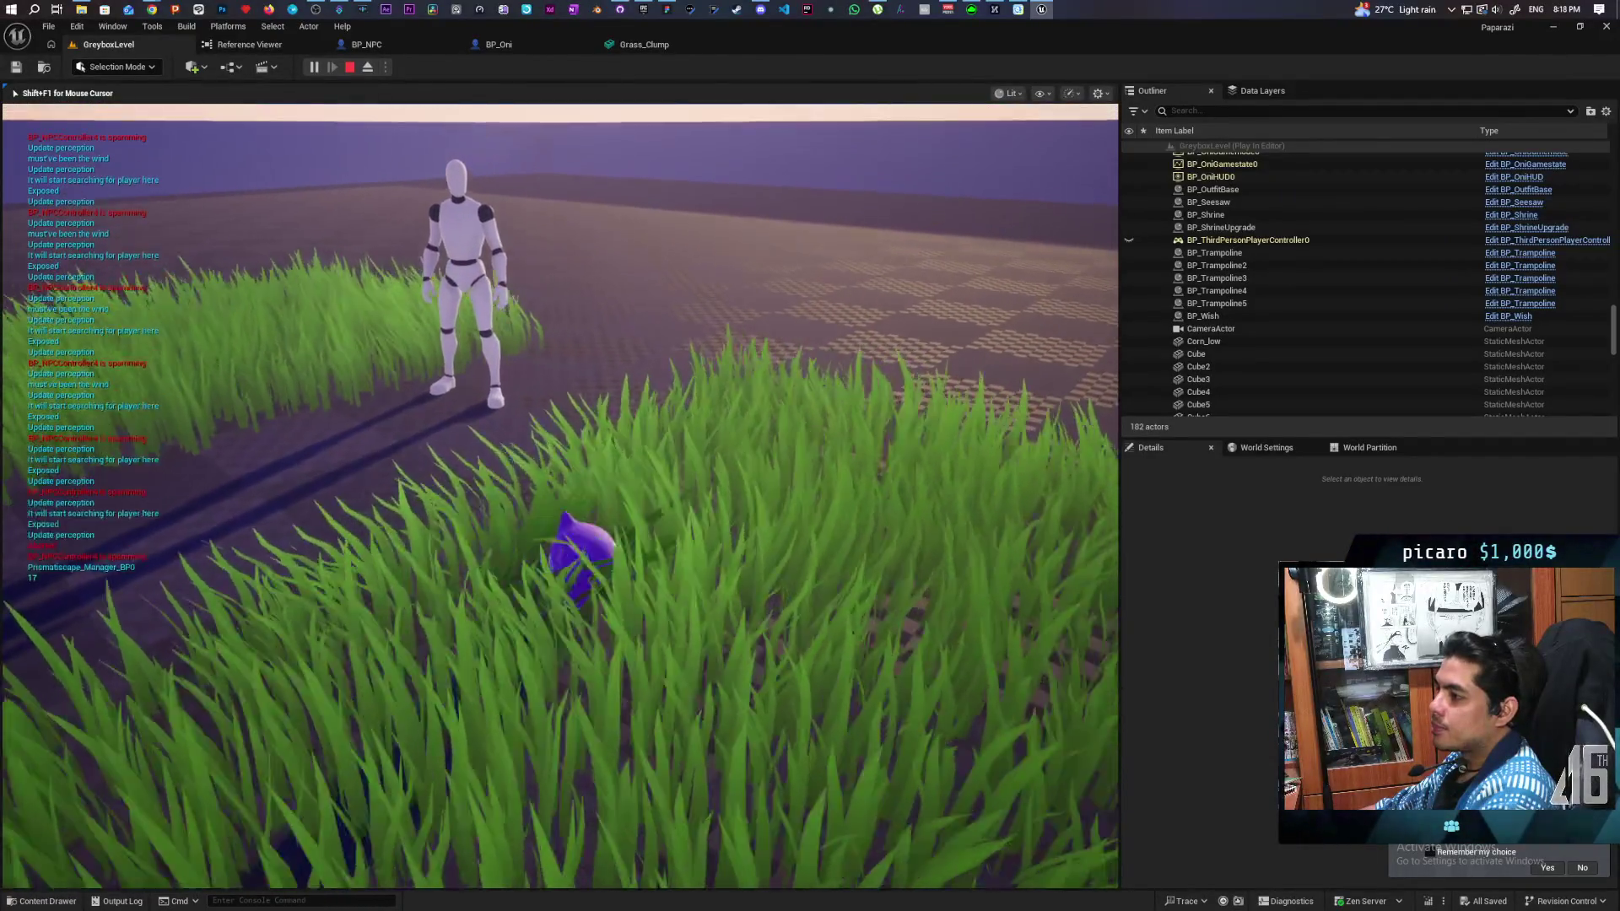
{"action": "key", "text": "w"}
{"action": "key", "text": "w"}
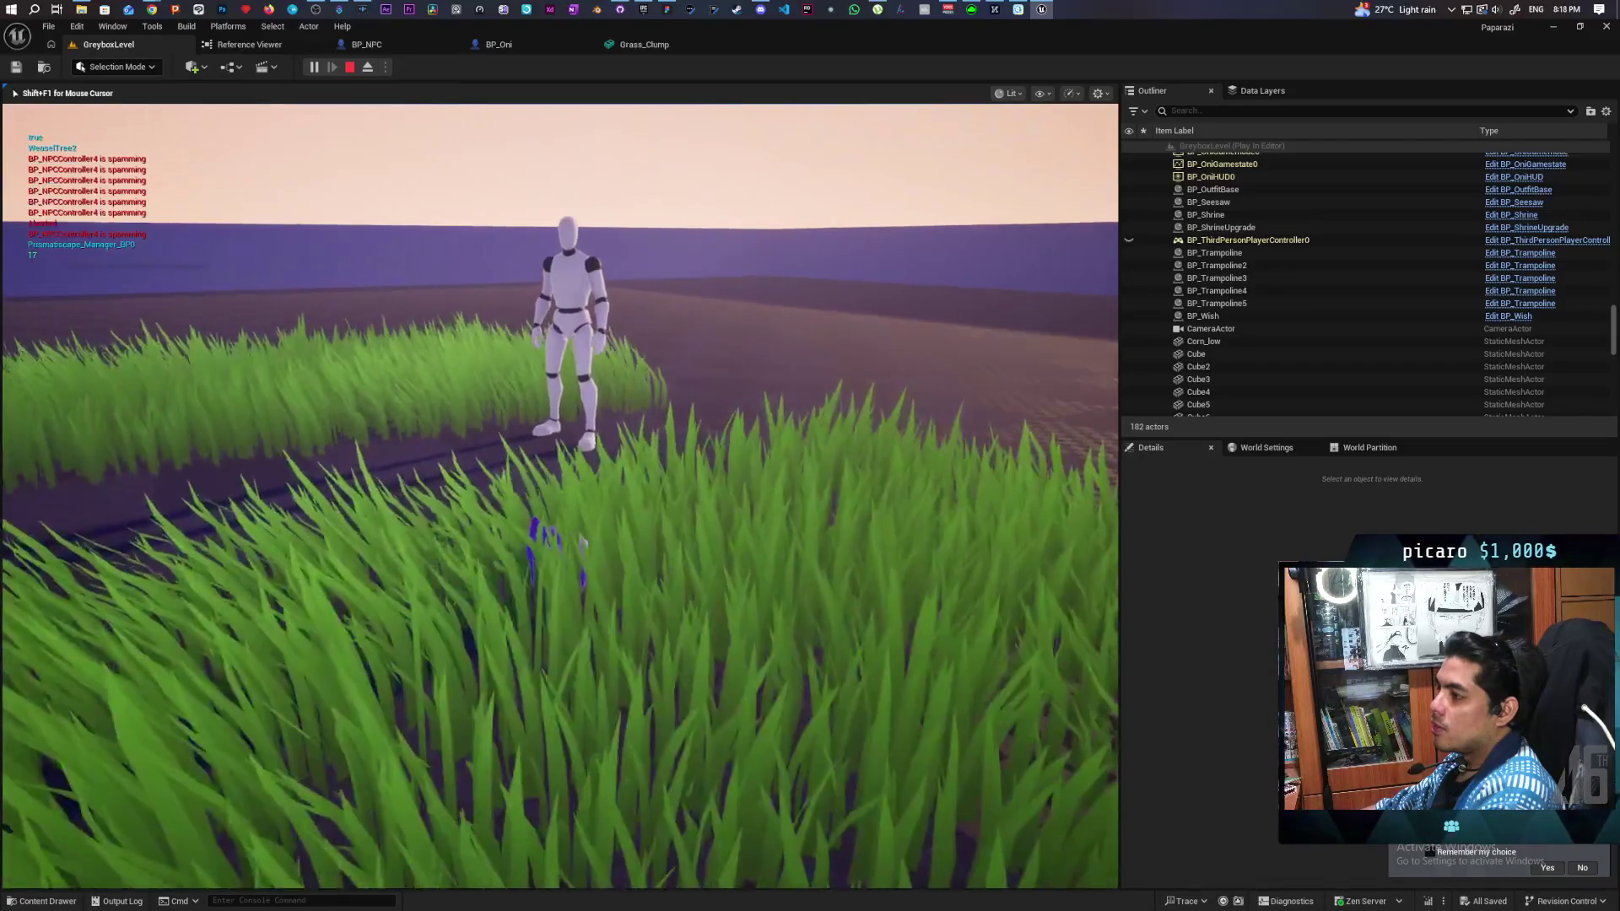
{"action": "key", "text": "w"}
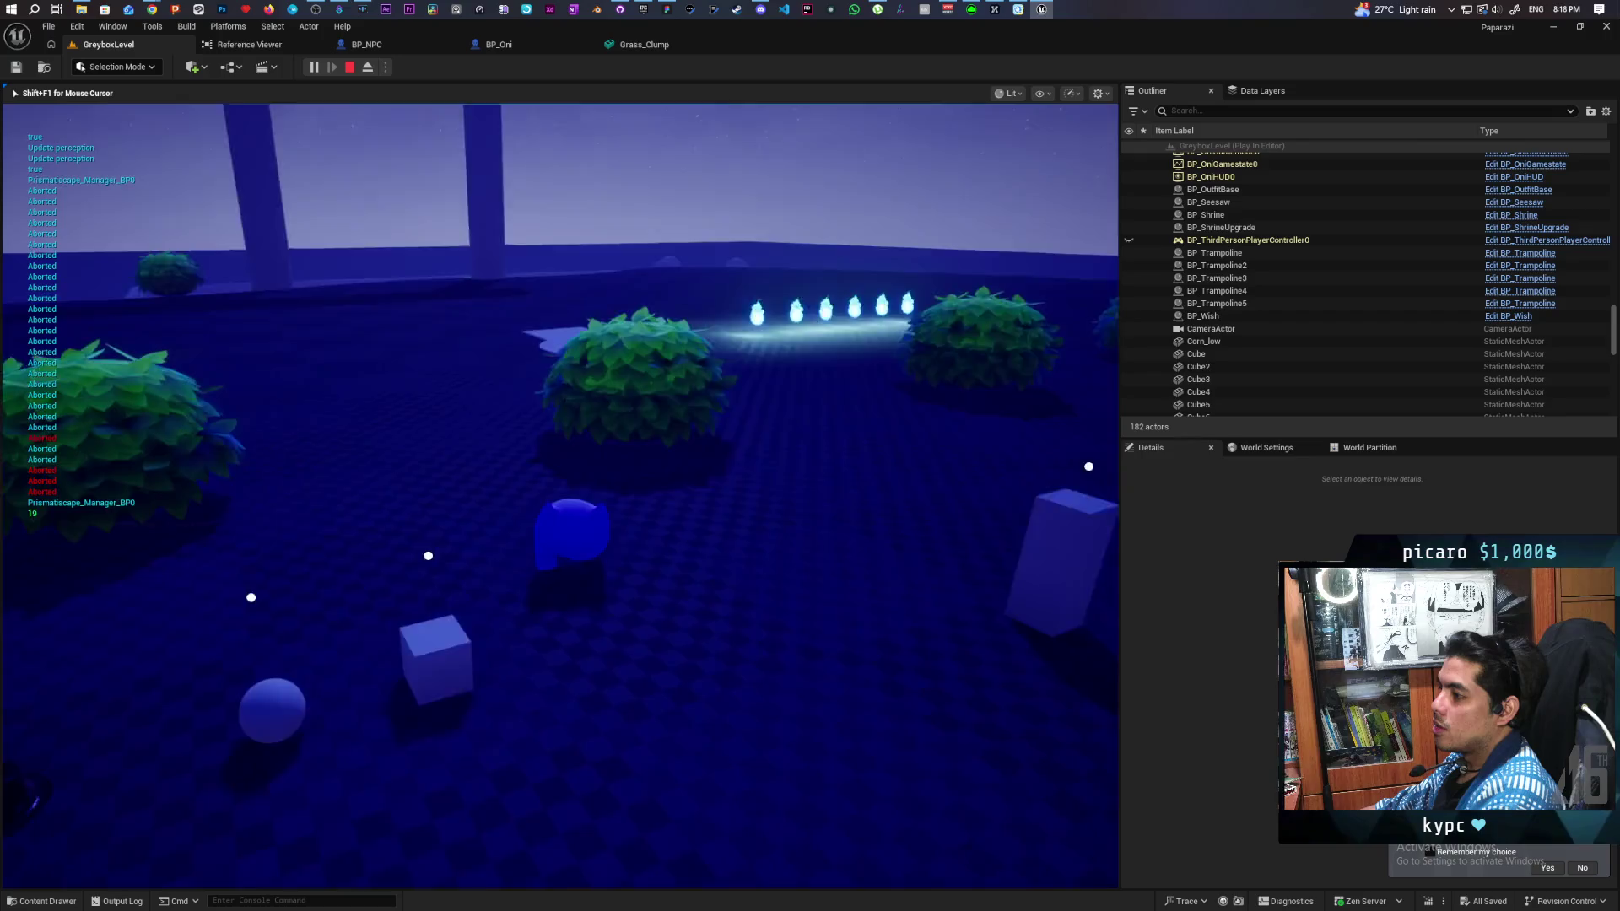
{"action": "key", "text": "Escape"}
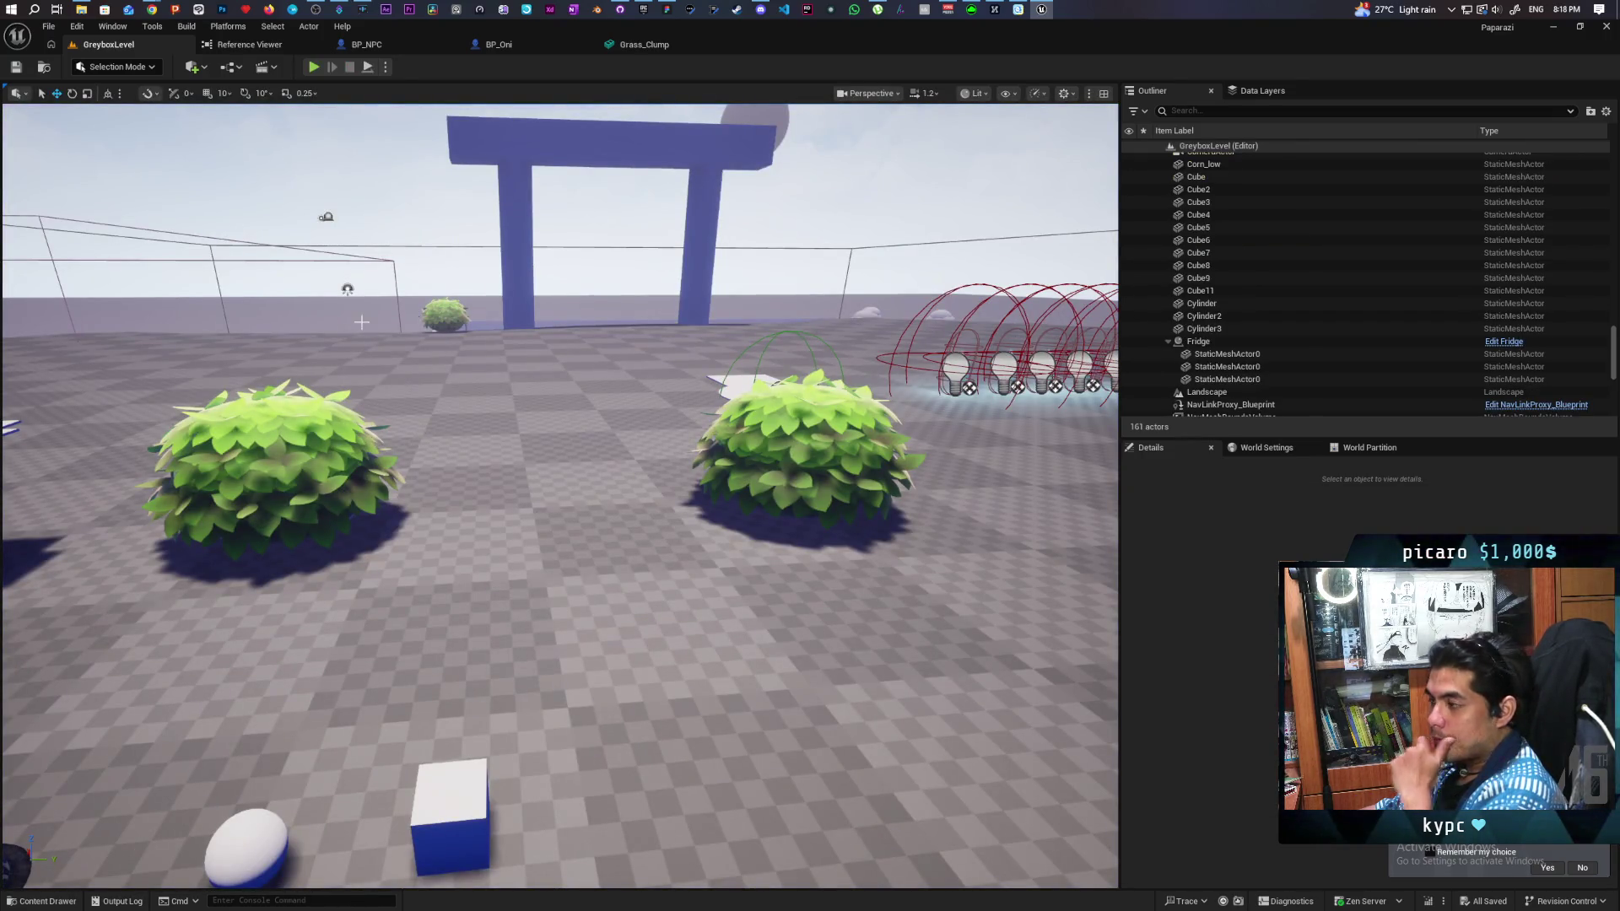
Step: Start another play-test, jump, turn toward the grass and run into it
{"action": "left_click", "coordinate": [313, 67]}
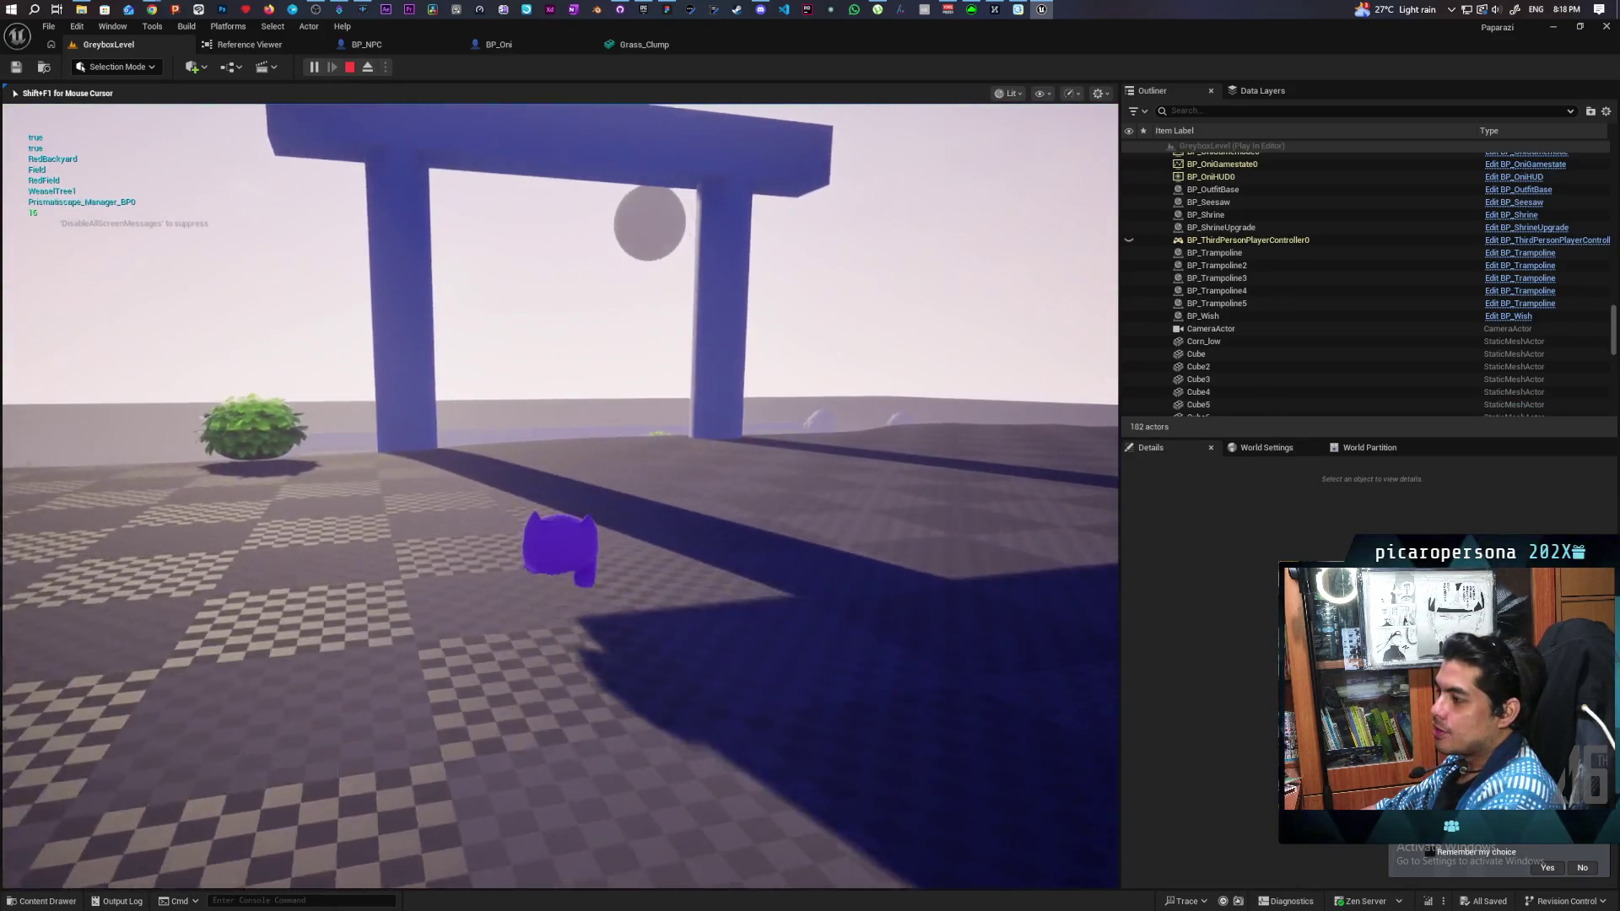
{"action": "key", "text": "d"}
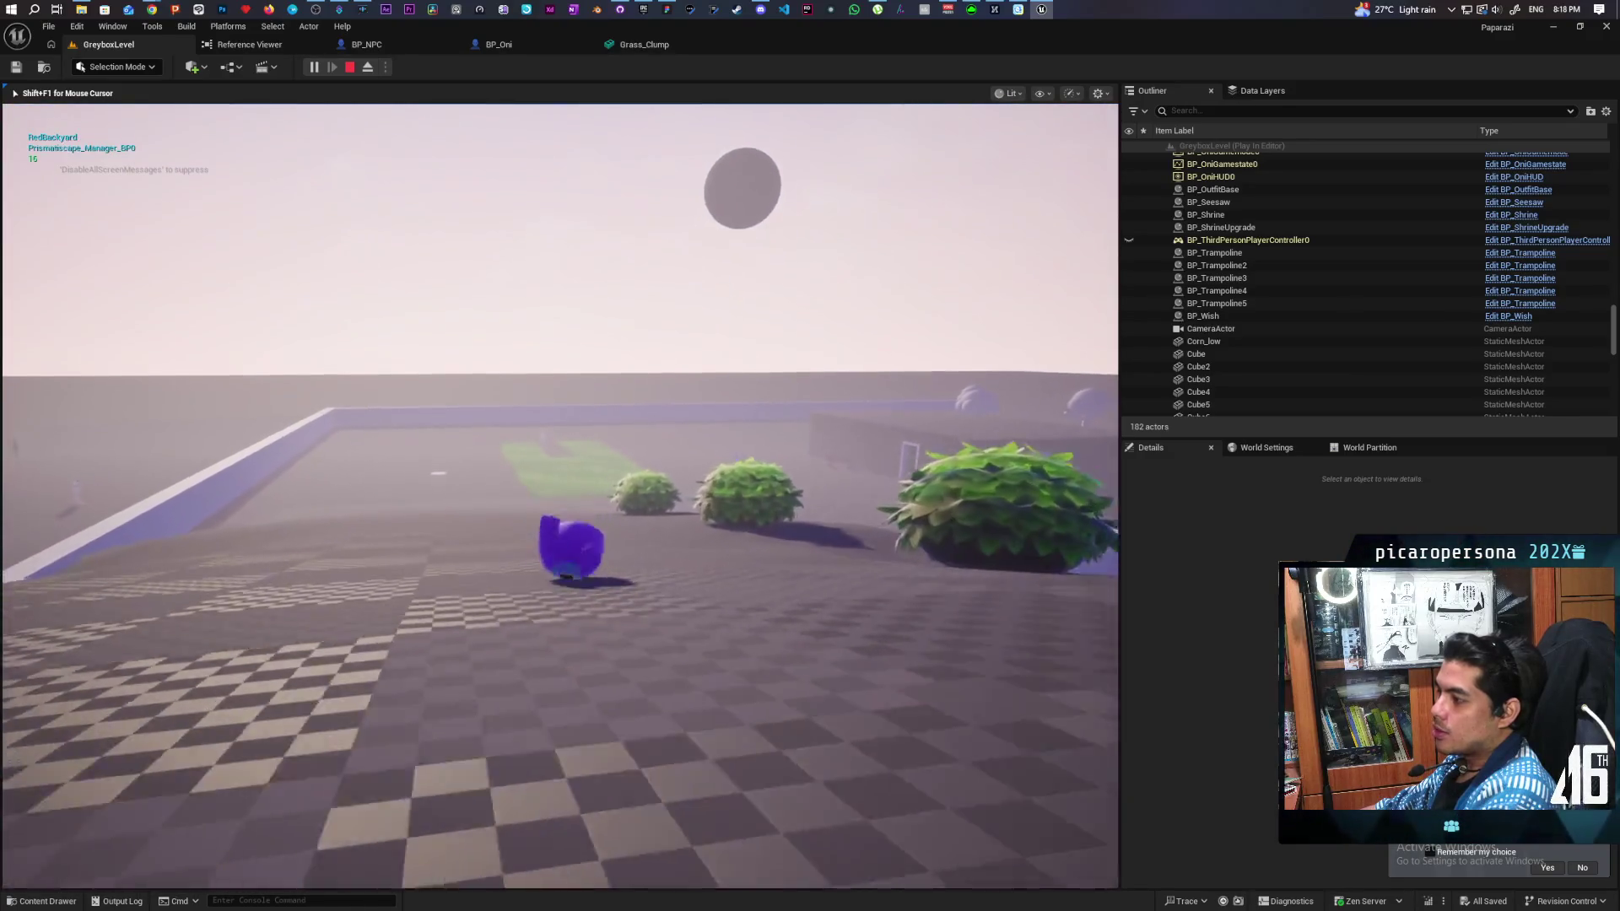
{"action": "key", "text": "space"}
{"action": "key", "text": "s"}
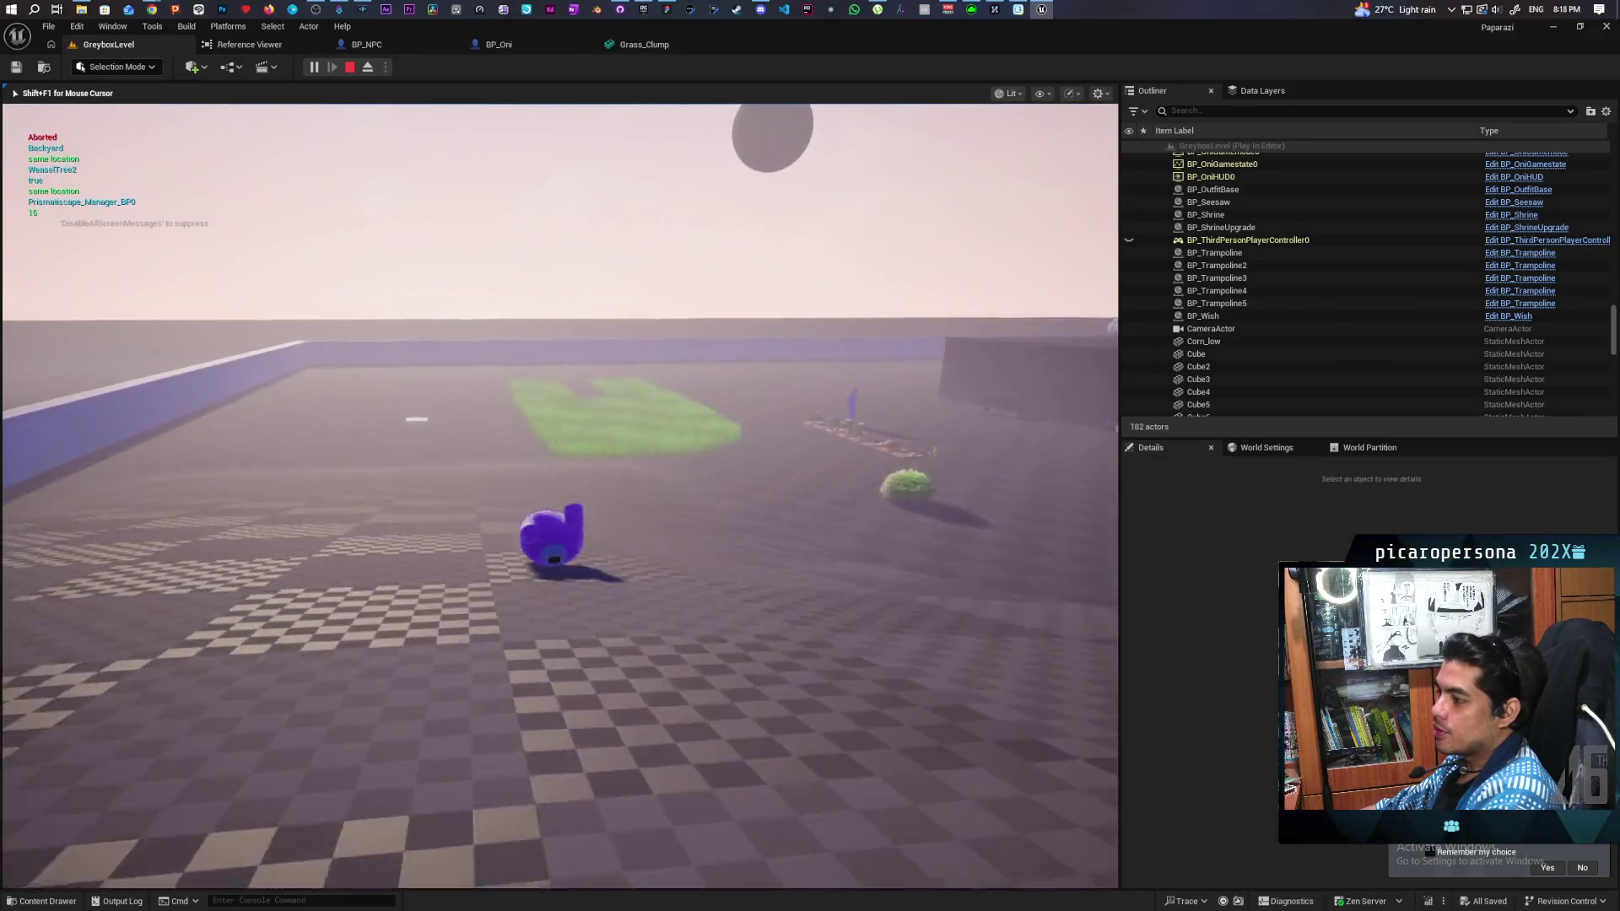
{"action": "key", "text": "s"}
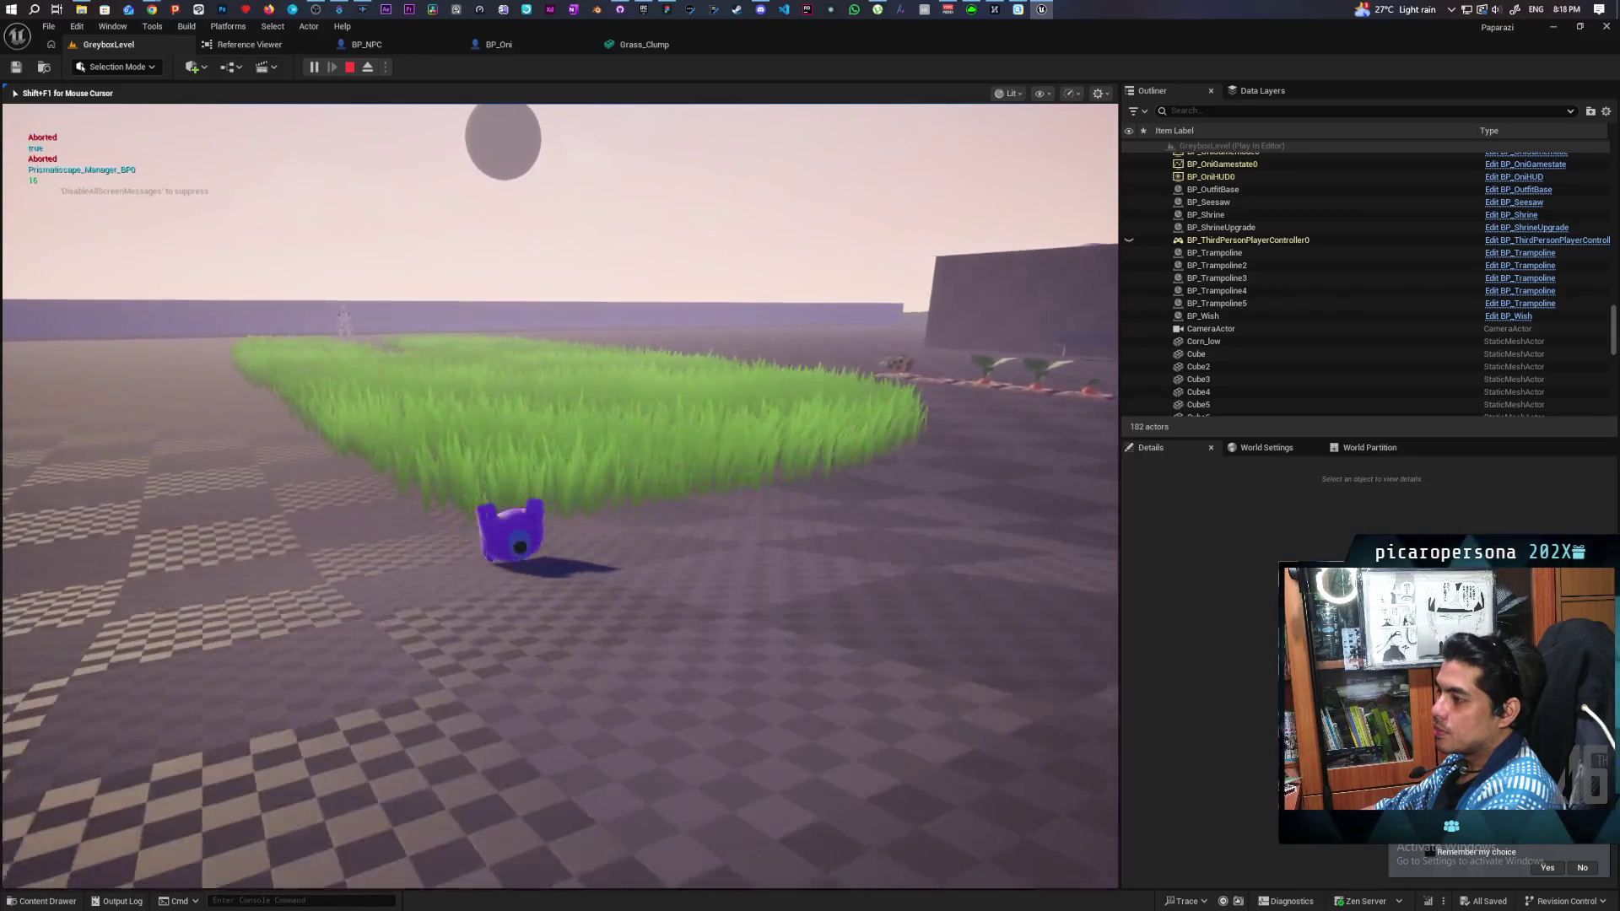
{"action": "key", "text": "w"}
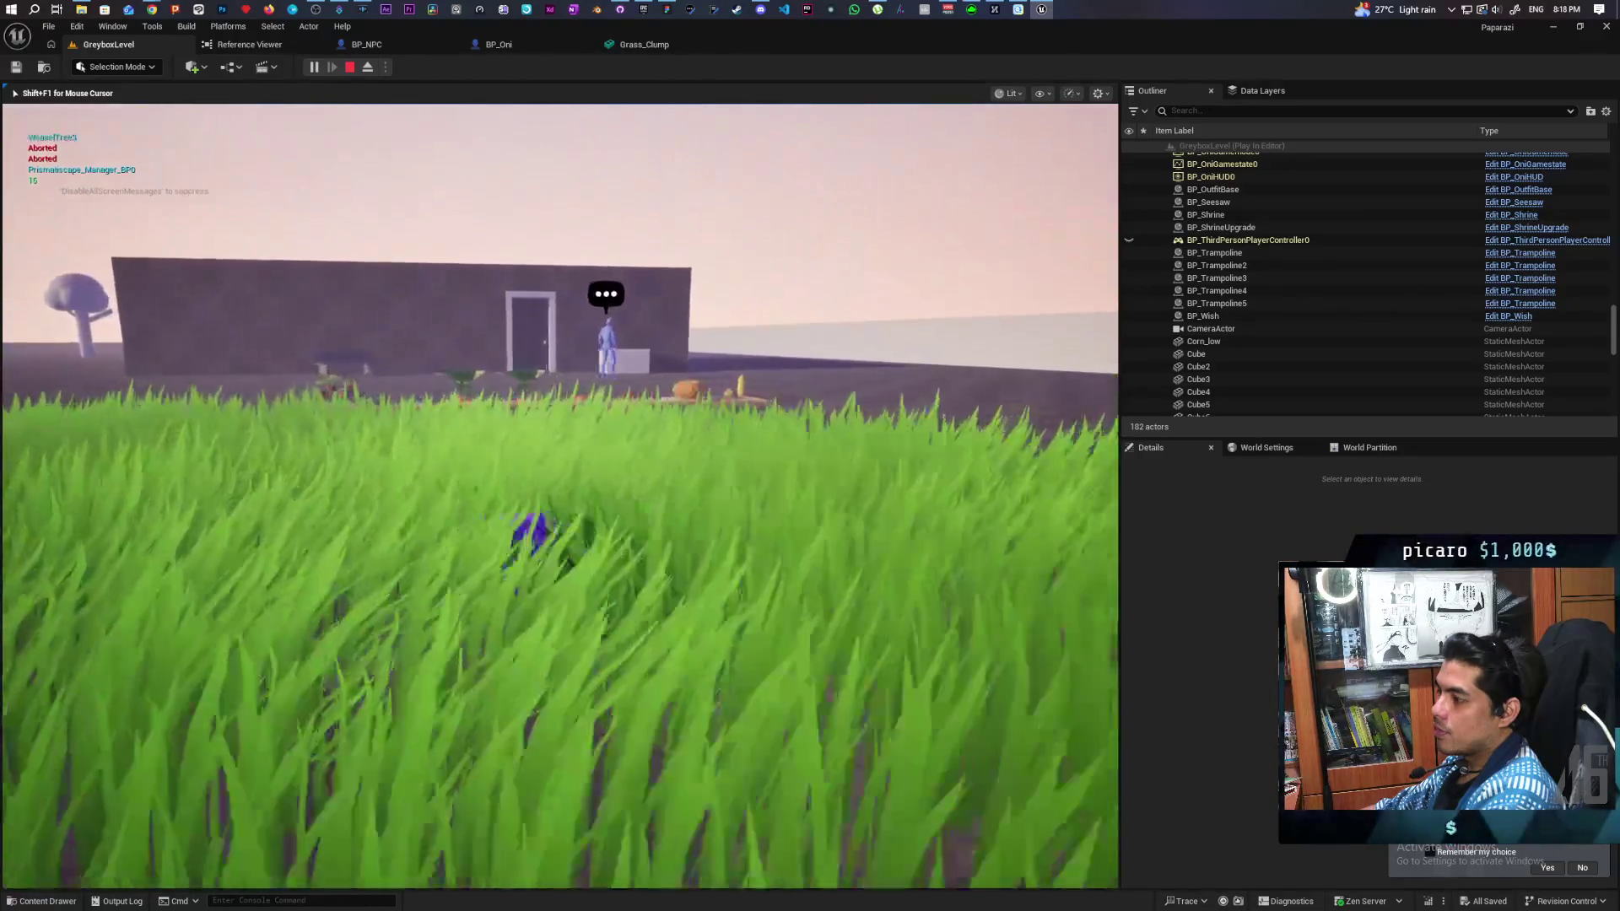
{"action": "key", "text": "w"}
{"action": "key", "text": "w"}
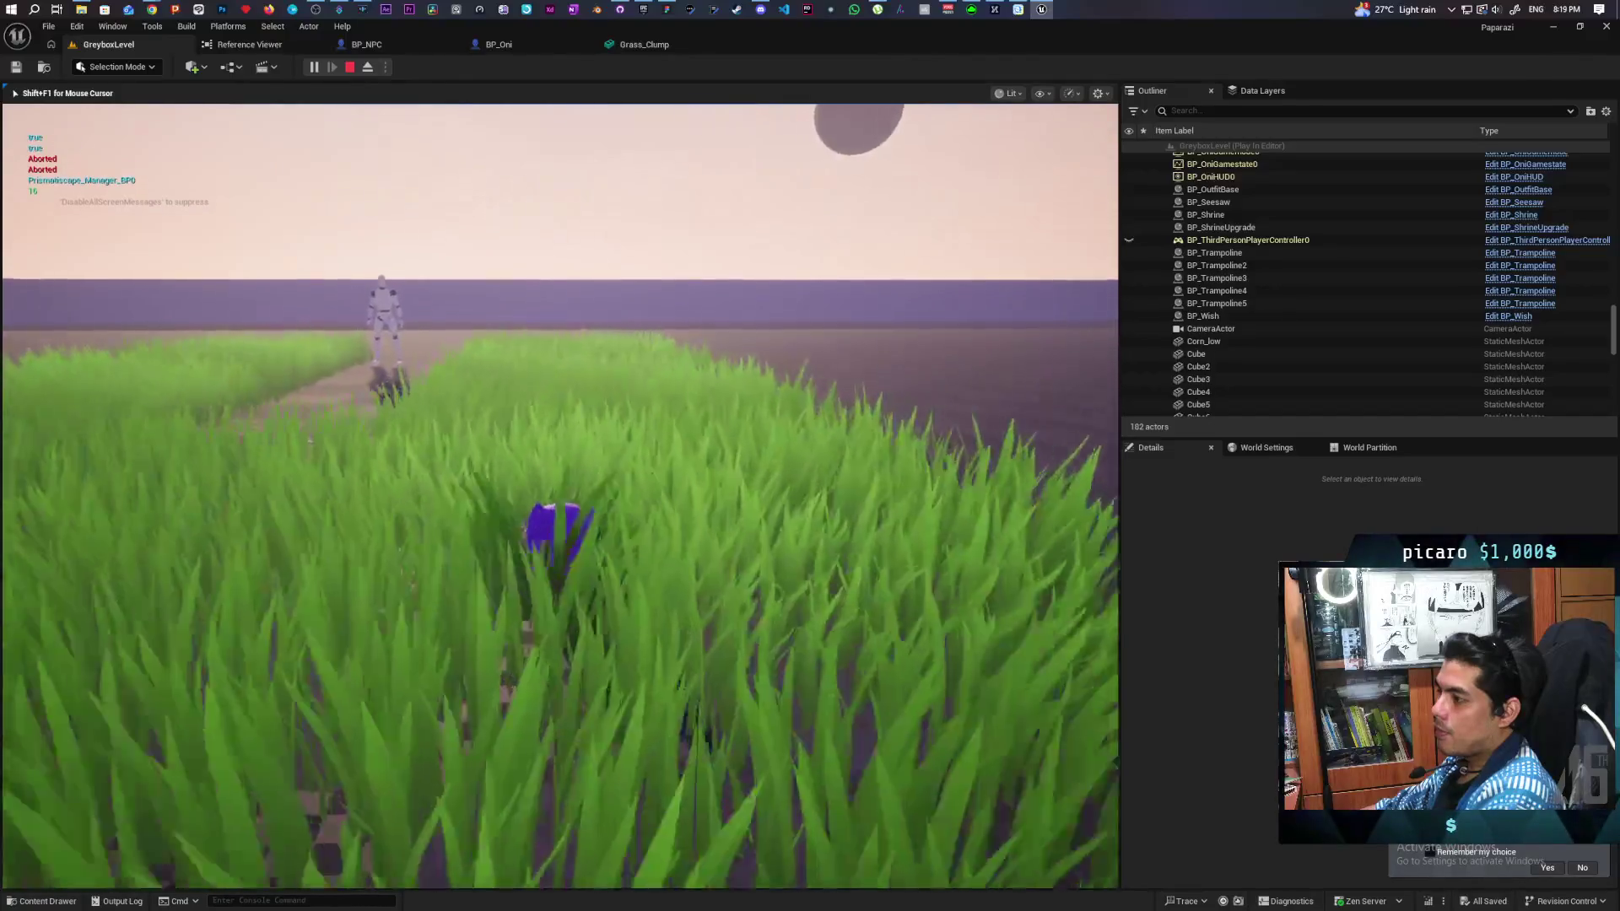
Step: Sneak the disguised player through the tall grass past the NPC guard, then stop playing
{"action": "key", "text": "w"}
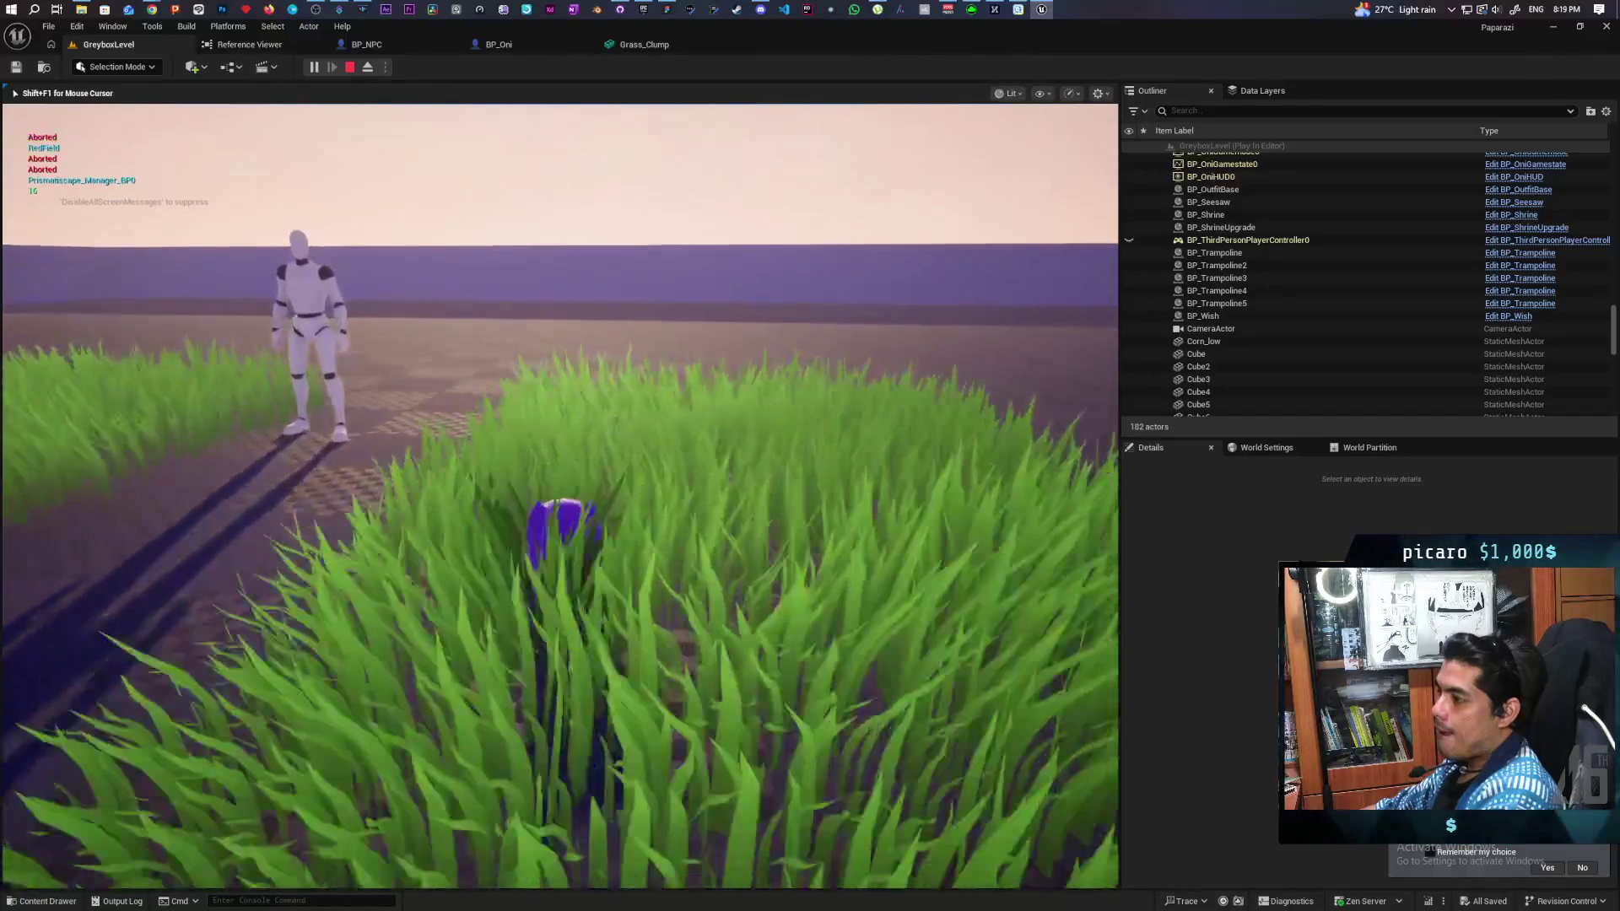
{"action": "key", "text": "w"}
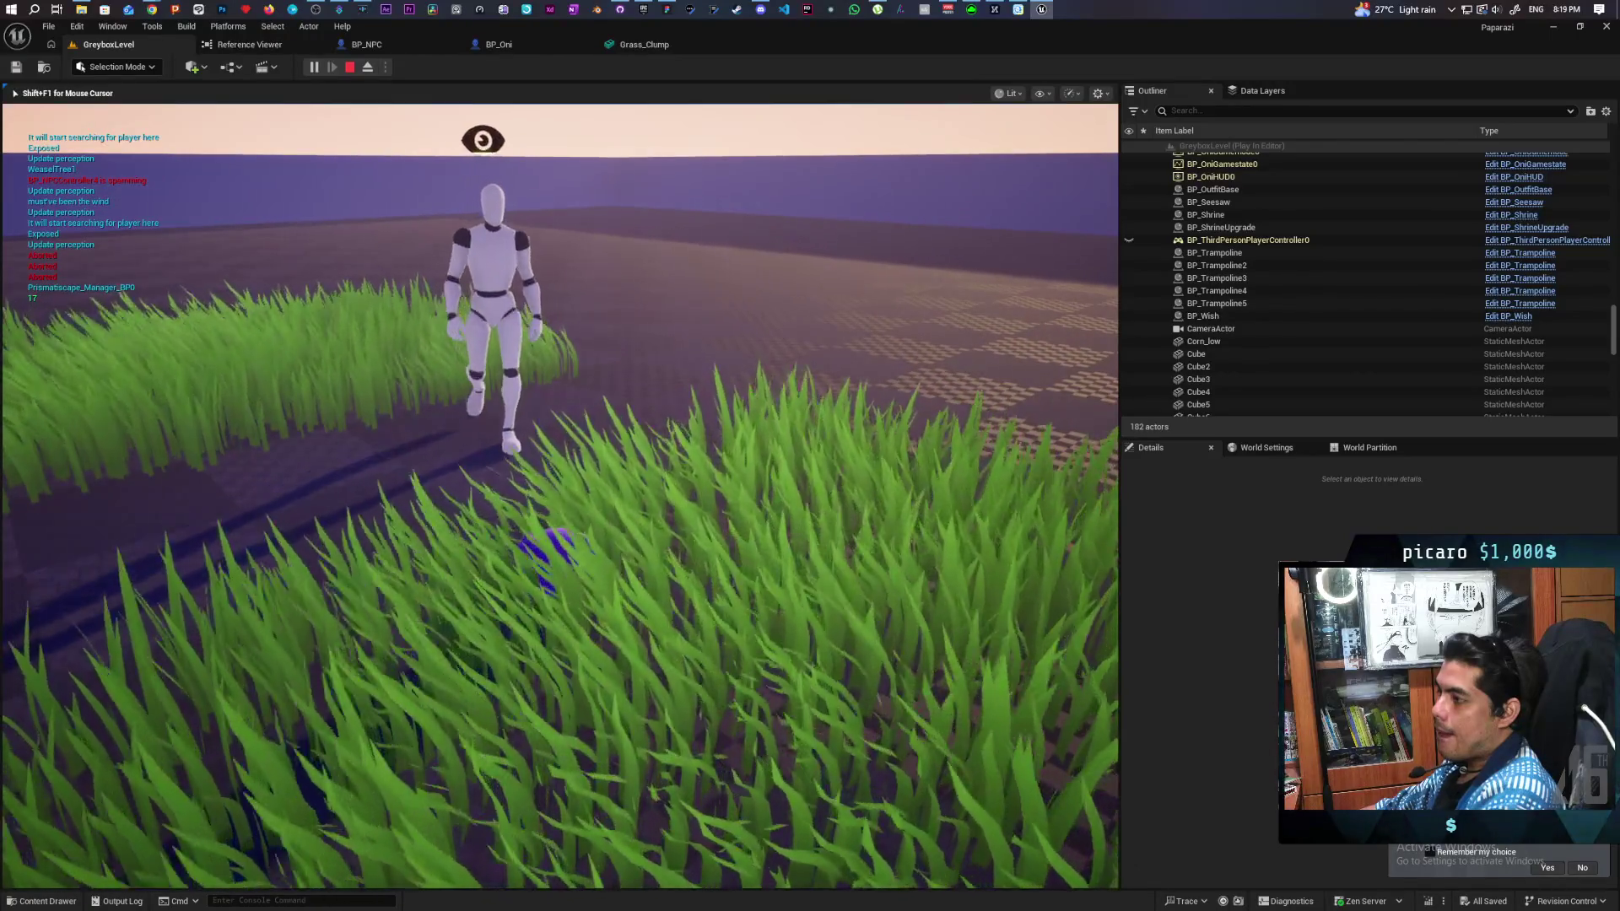
{"action": "key", "text": "w"}
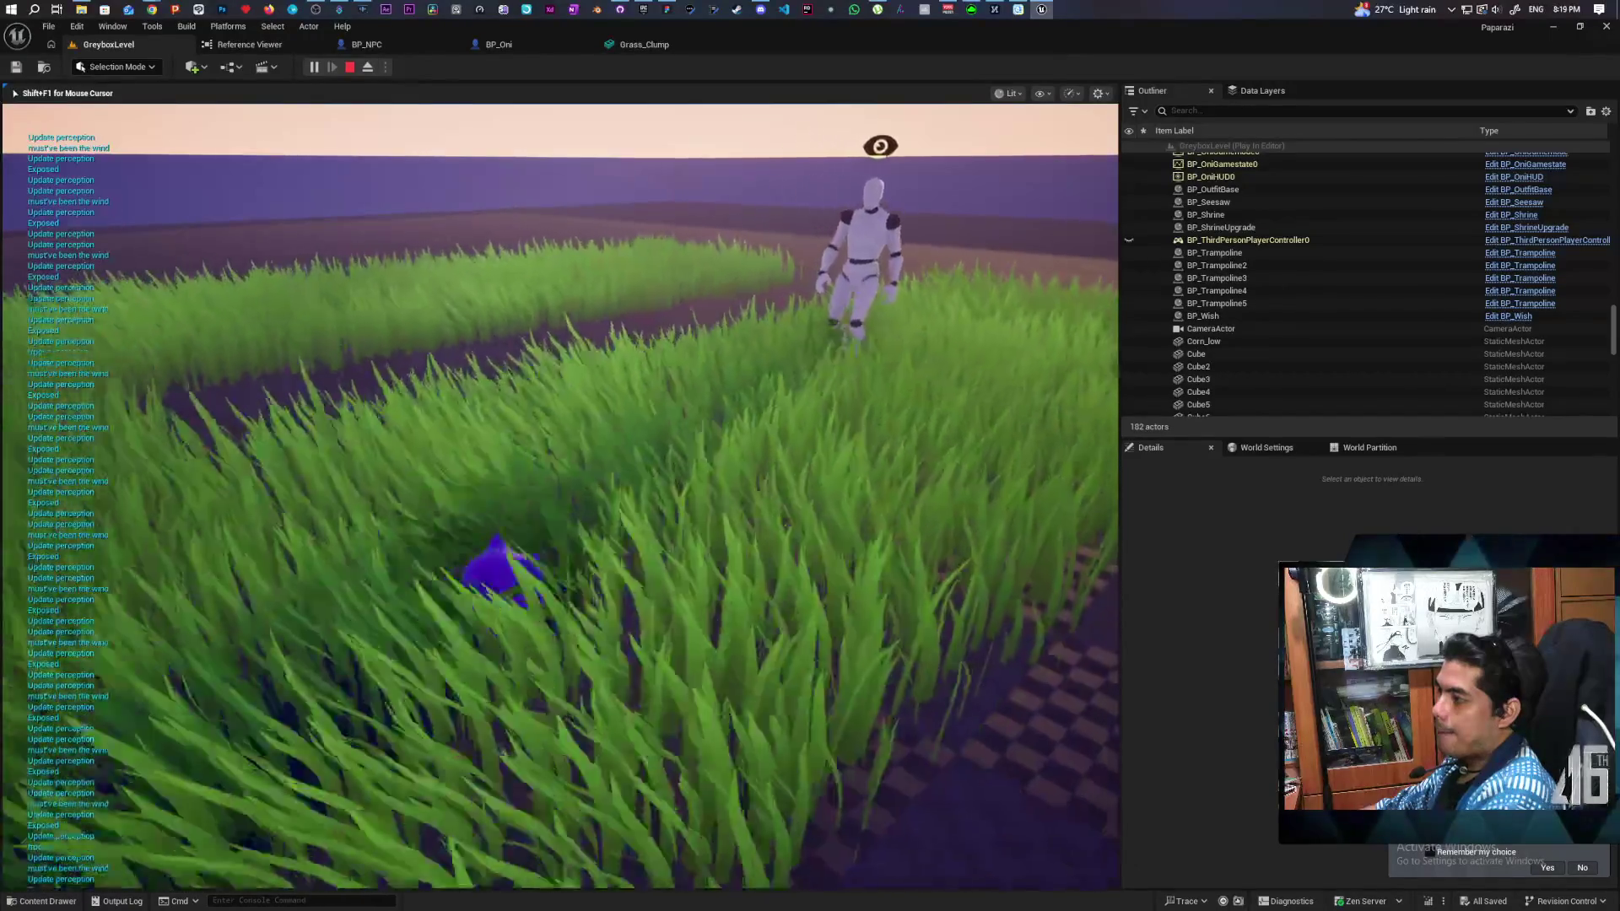
{"action": "key", "text": "w"}
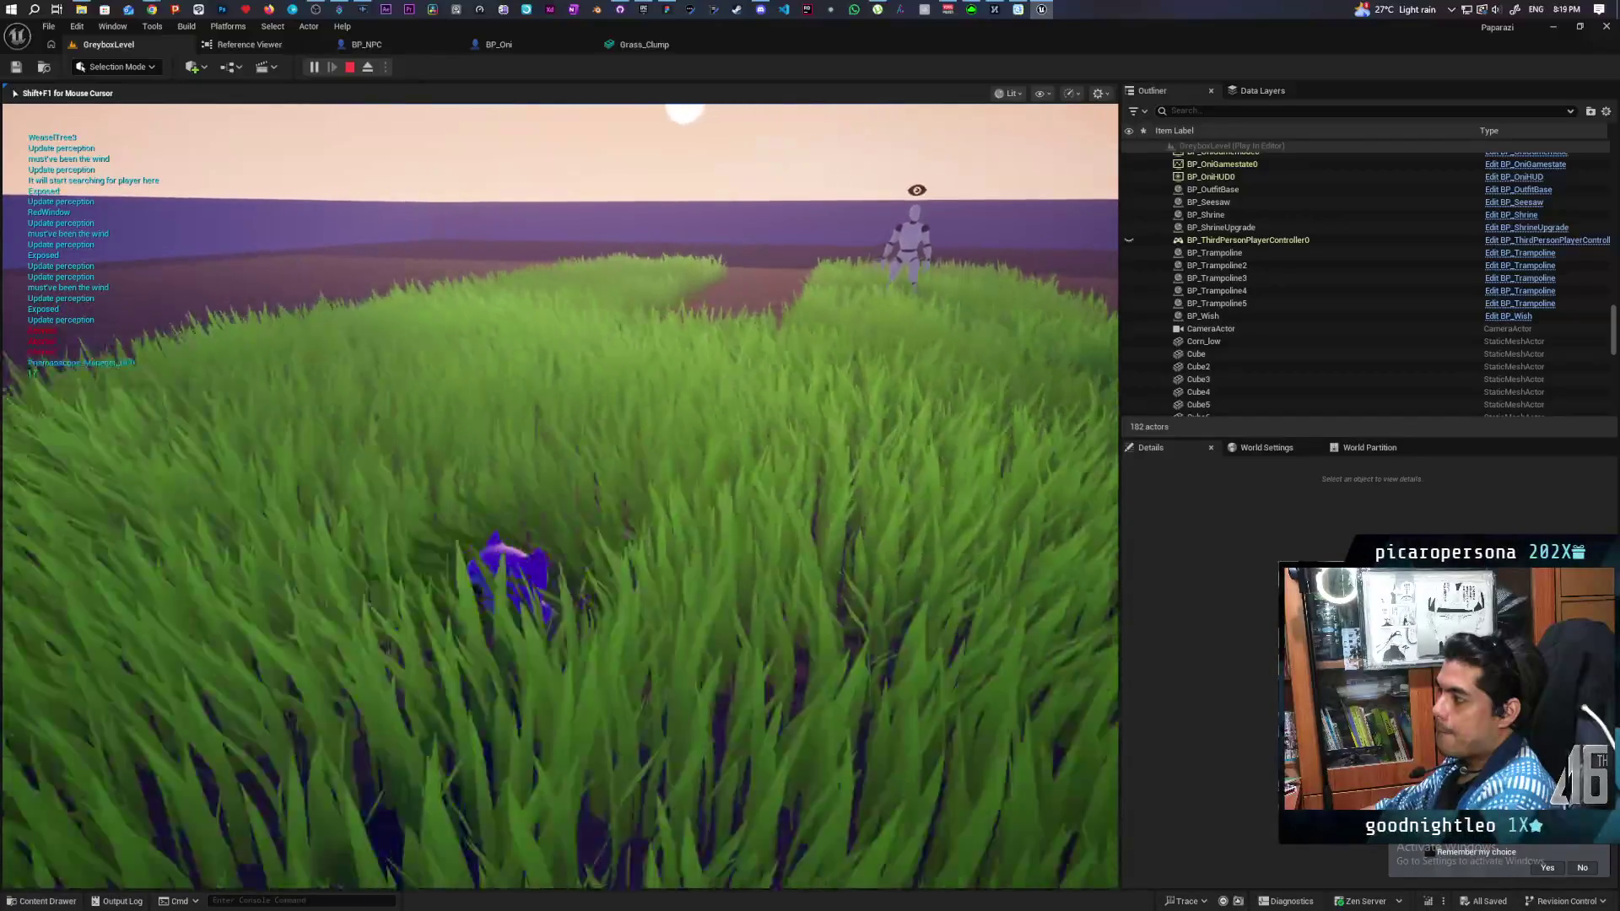
{"action": "key", "text": "w"}
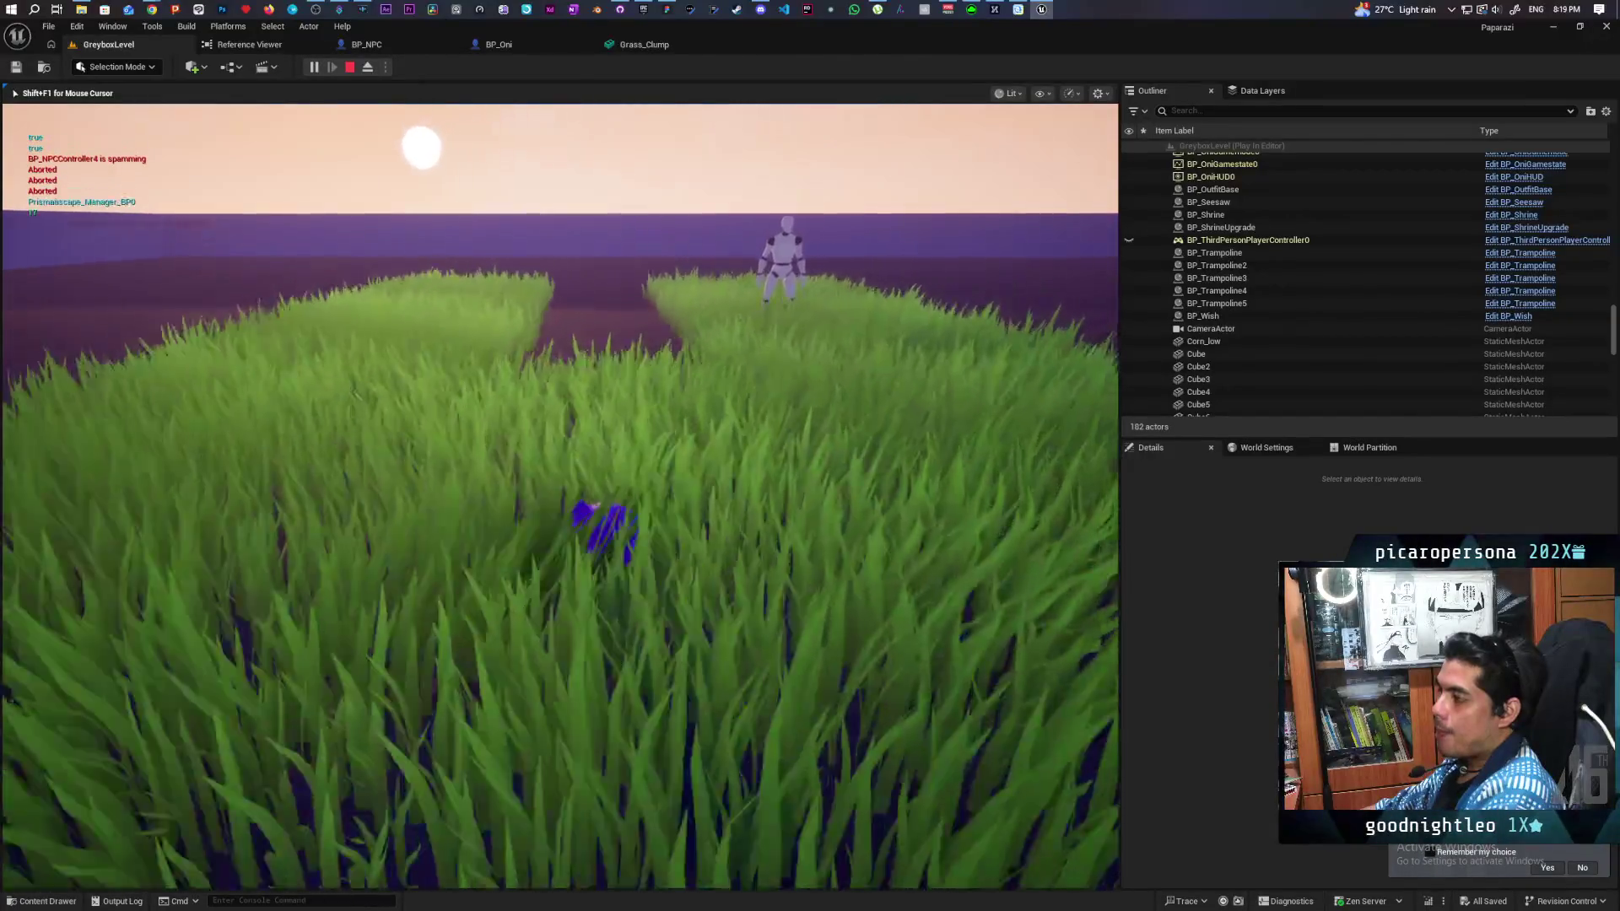
{"action": "key", "text": "w"}
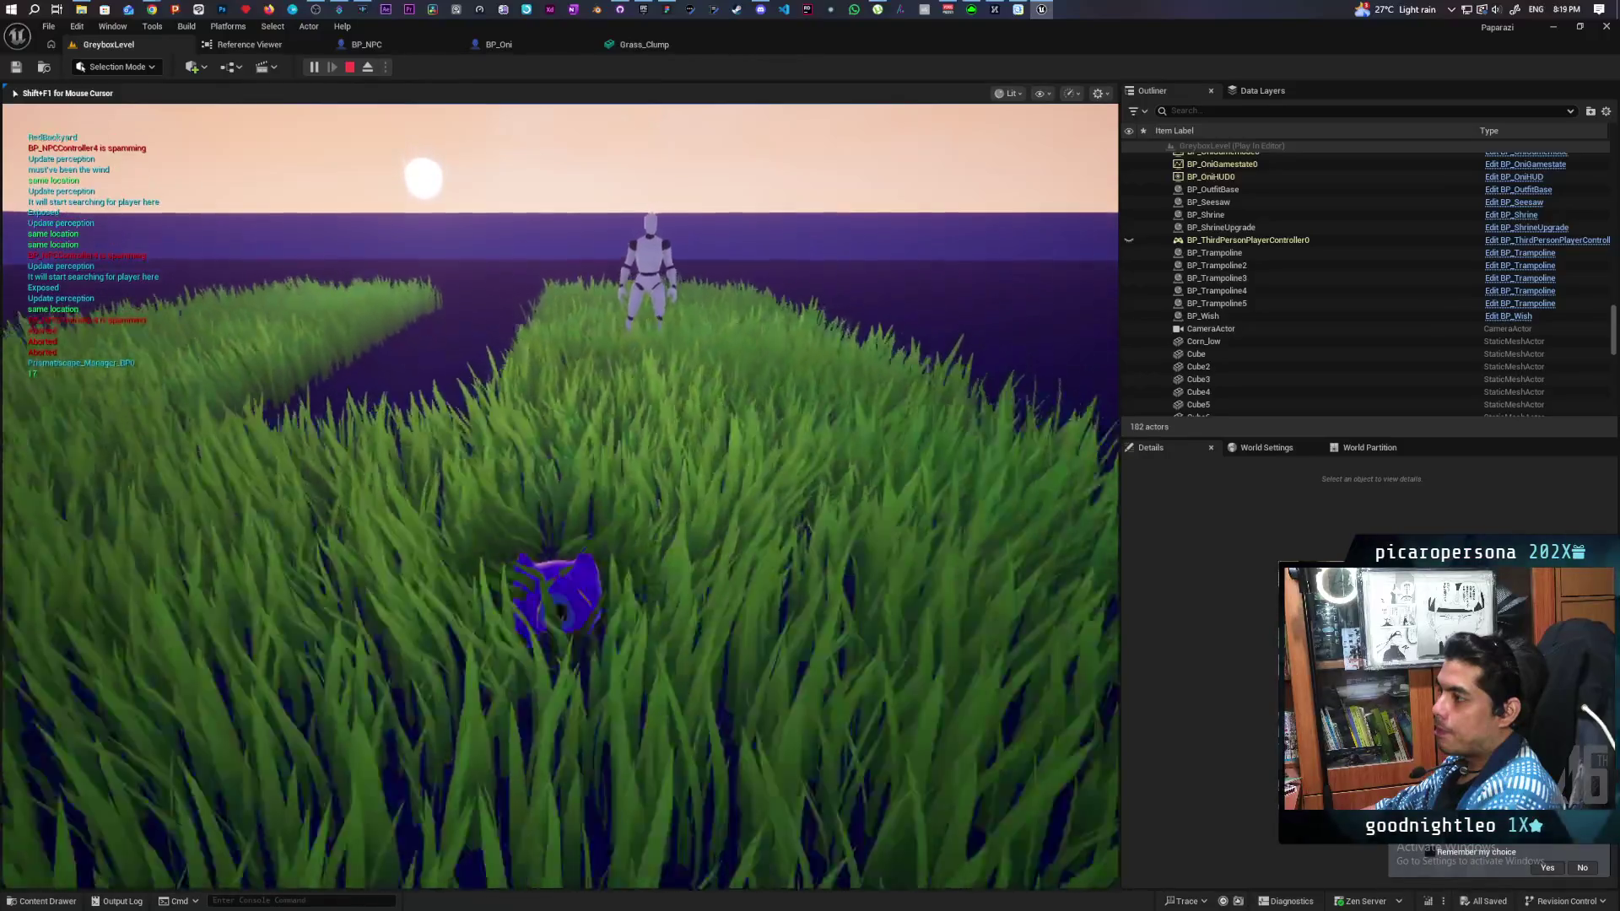
{"action": "key", "text": "w"}
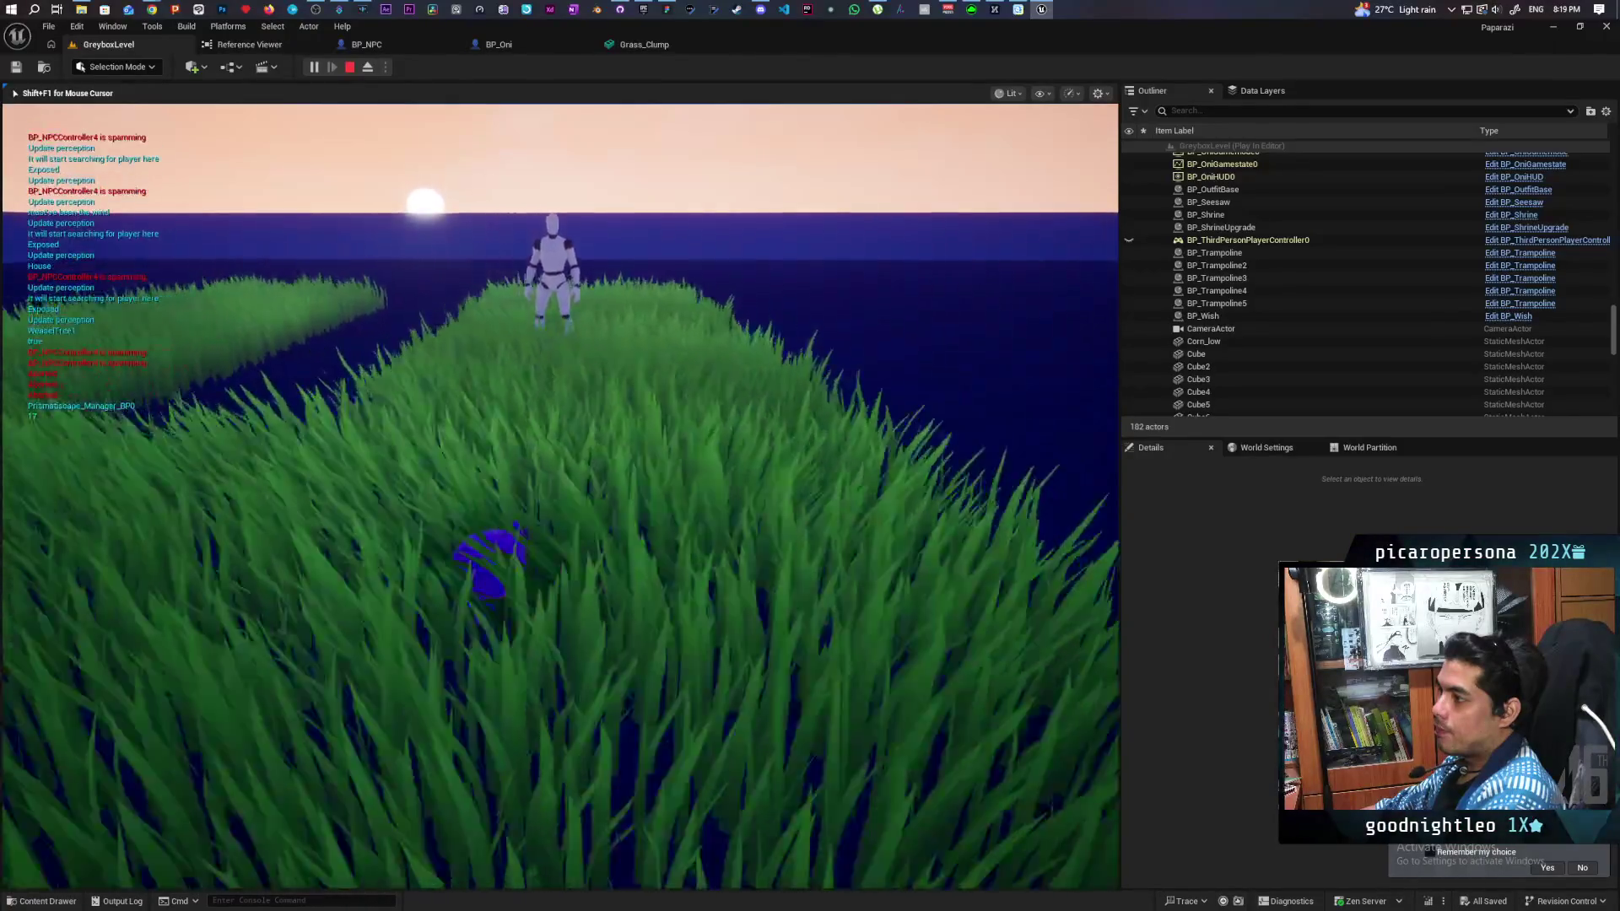
{"action": "key", "text": "w"}
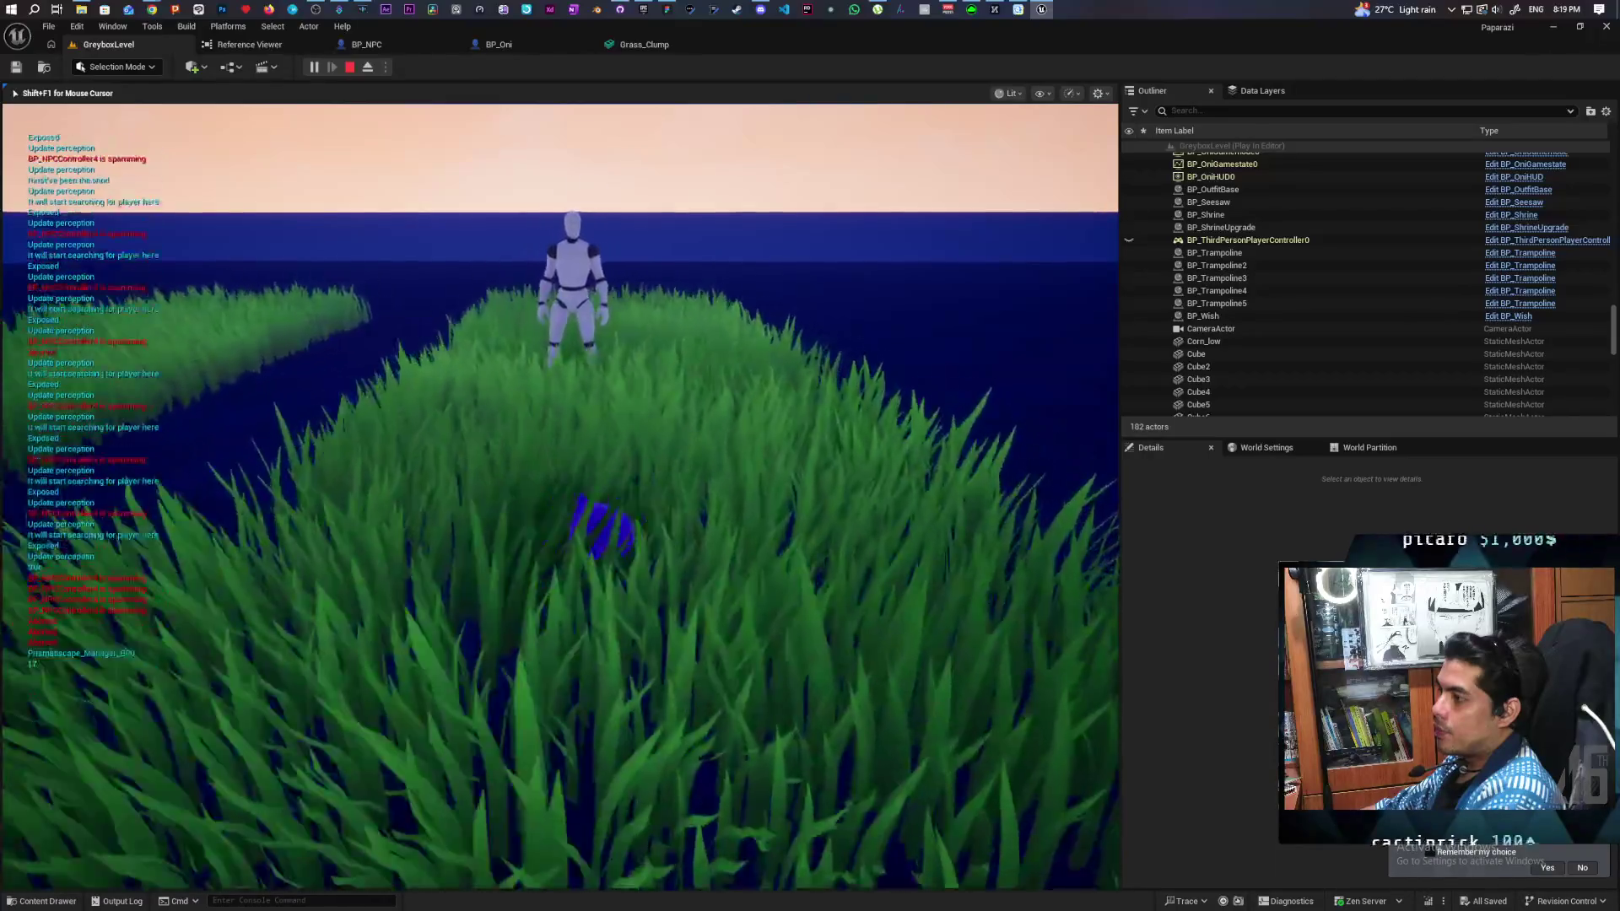
{"action": "key", "text": "w"}
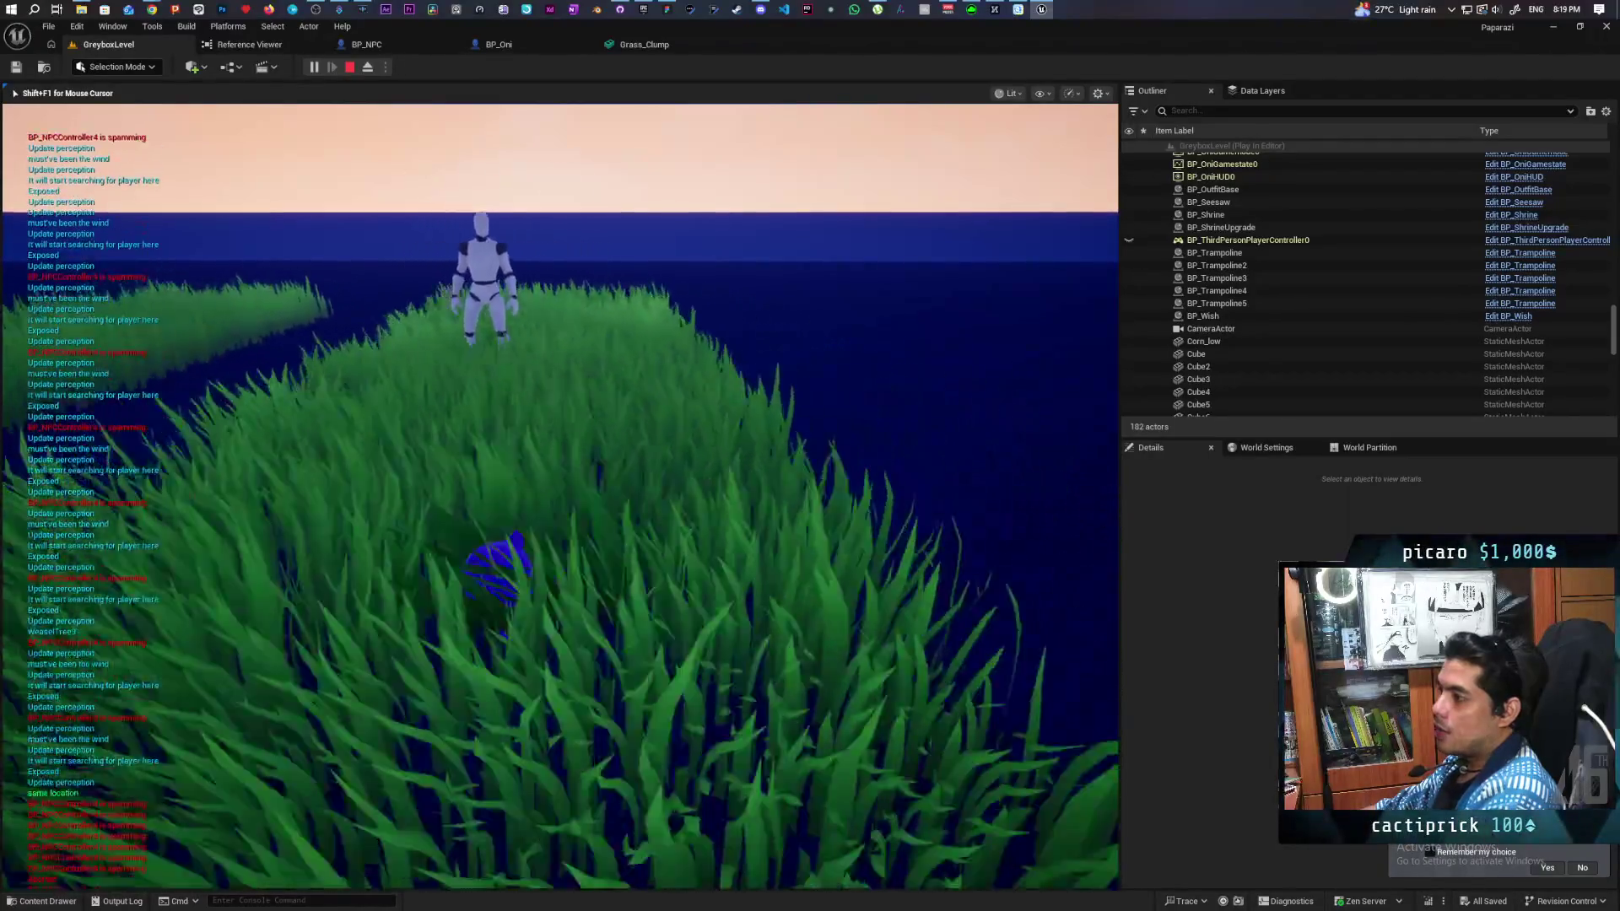
{"action": "key", "text": "w"}
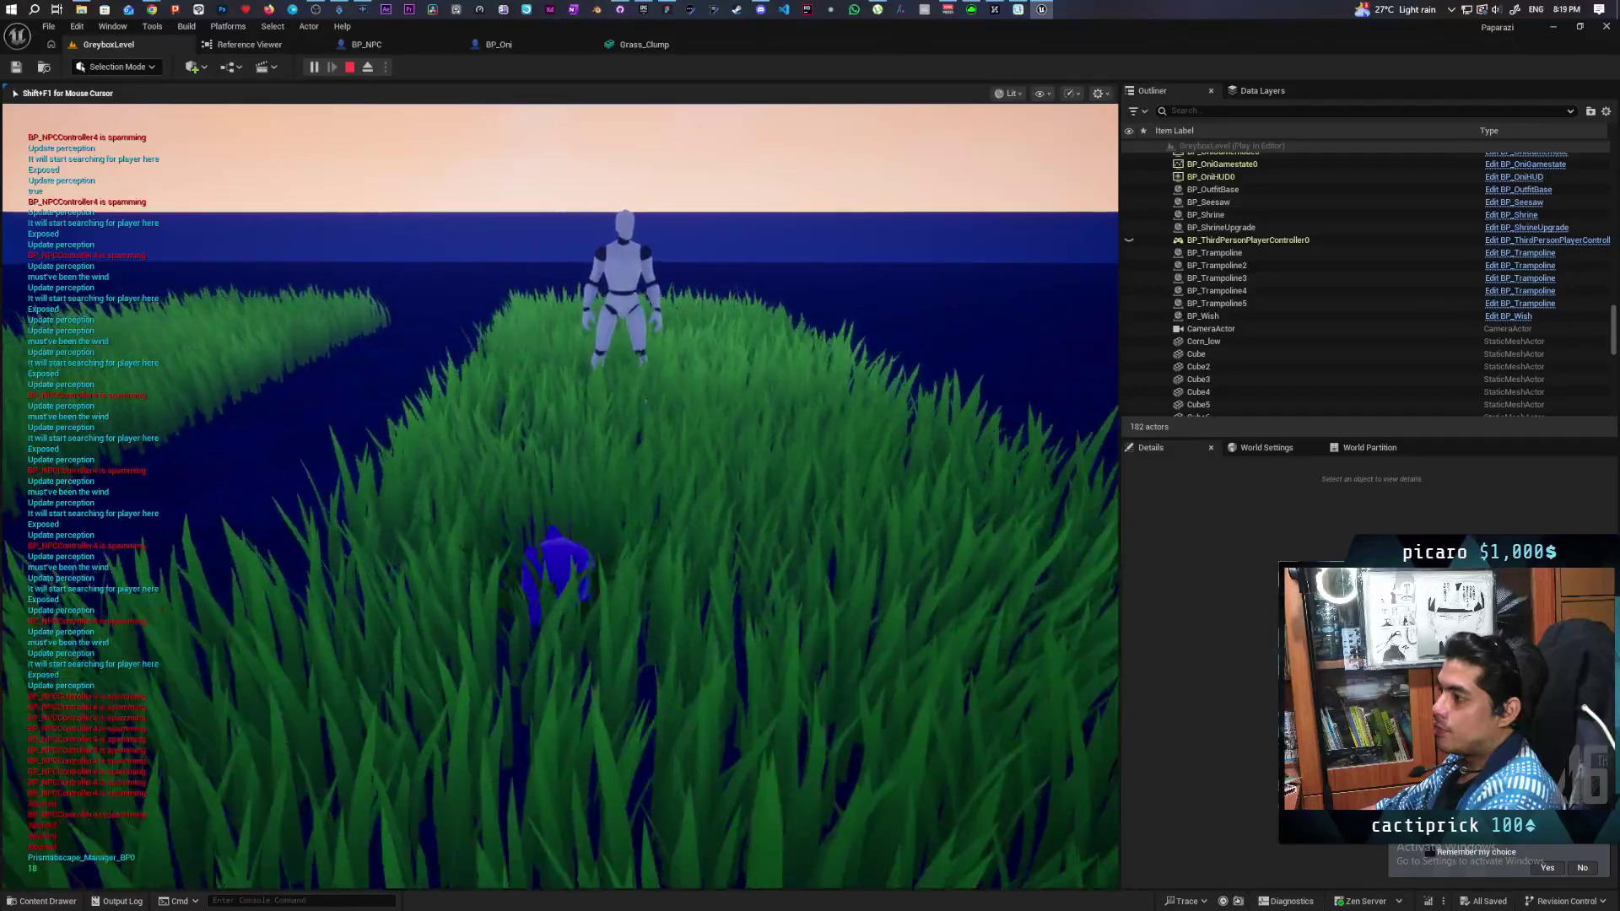
{"action": "key", "text": "w"}
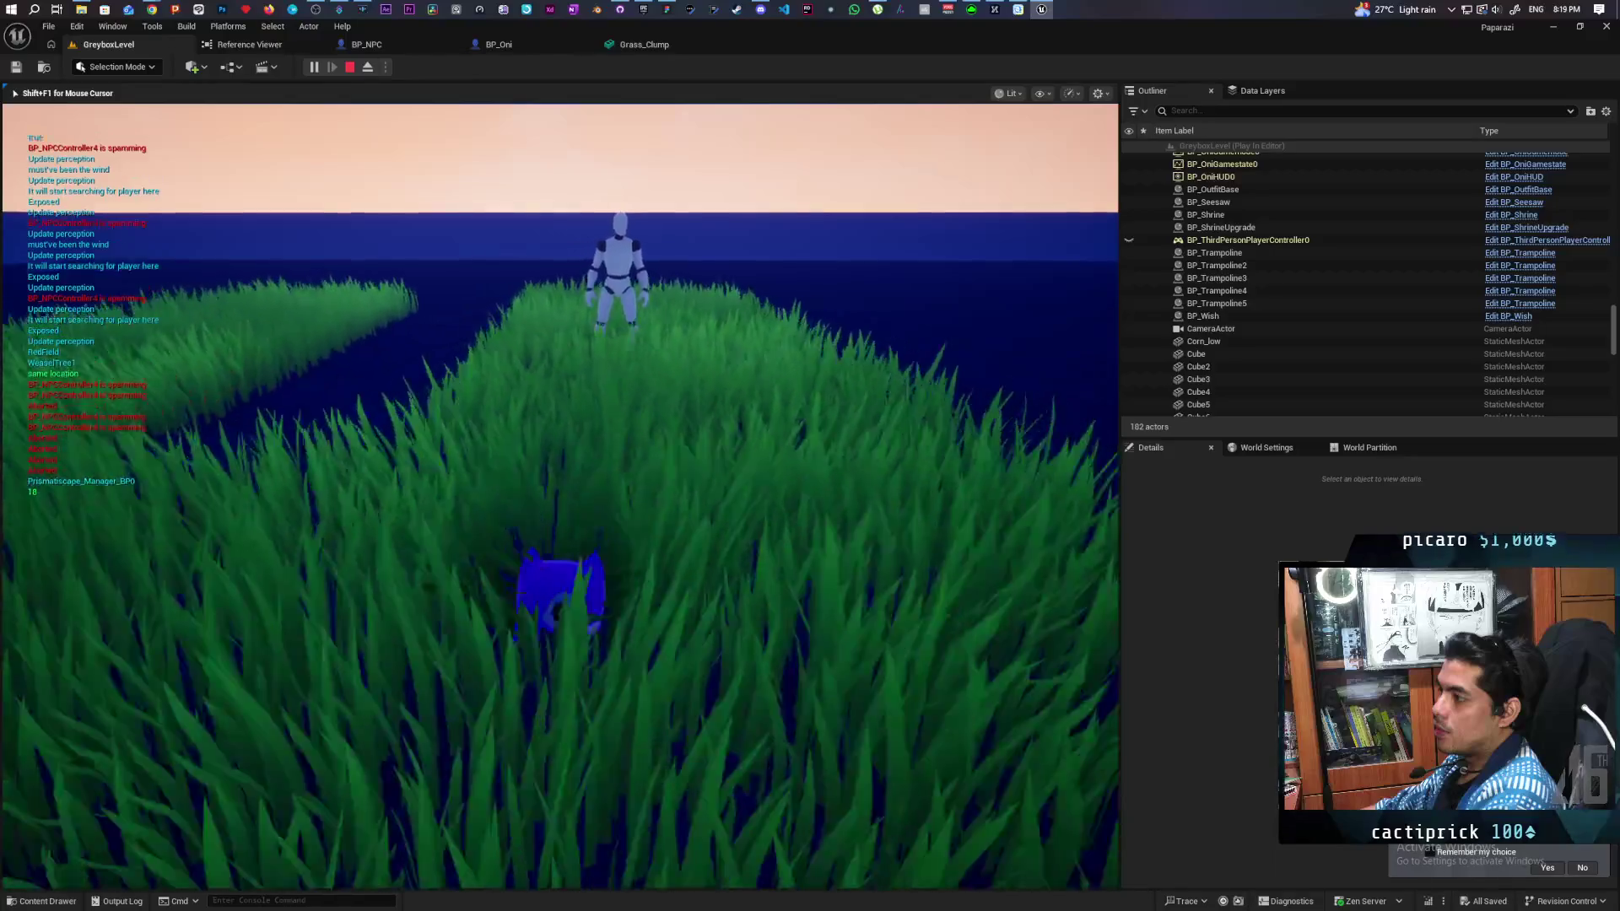
{"action": "key", "text": "Escape"}
Step: Delete the AIPerceptionStimuliSource component from BP_Oni and compile the blueprint
{"action": "left_click", "coordinate": [511, 46]}
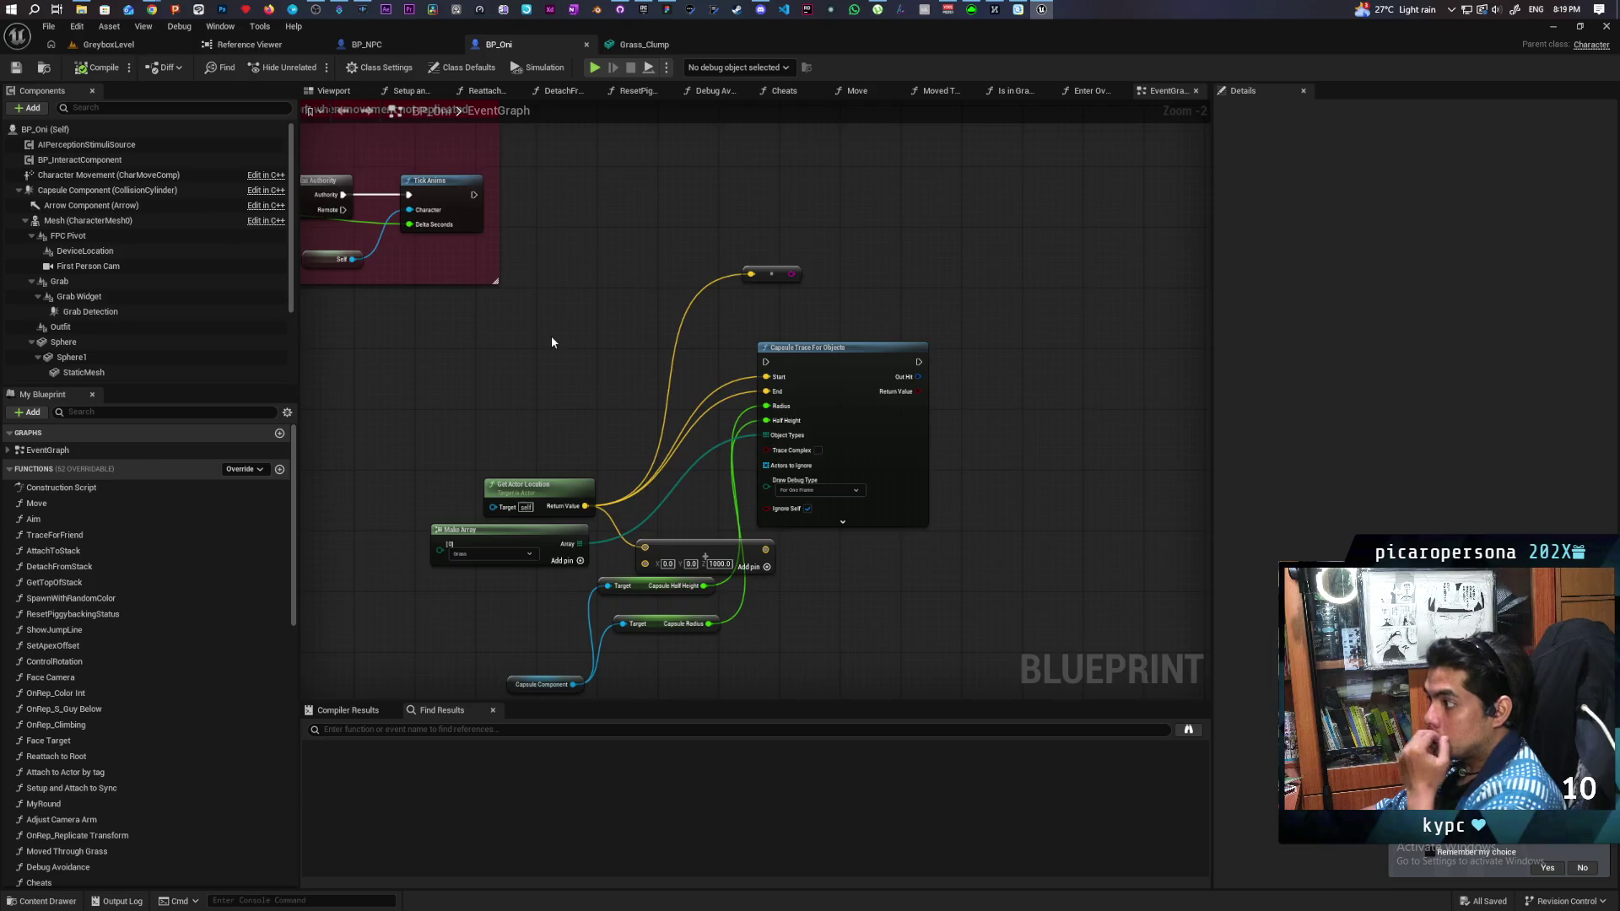
{"action": "scroll", "coordinate": [550, 342], "scroll_direction": "down", "scroll_amount": 3}
{"action": "left_click_drag", "start_coordinate": [561, 398], "coordinate": [756, 411]}
{"action": "scroll", "coordinate": [650, 428], "scroll_direction": "down", "scroll_amount": 1}
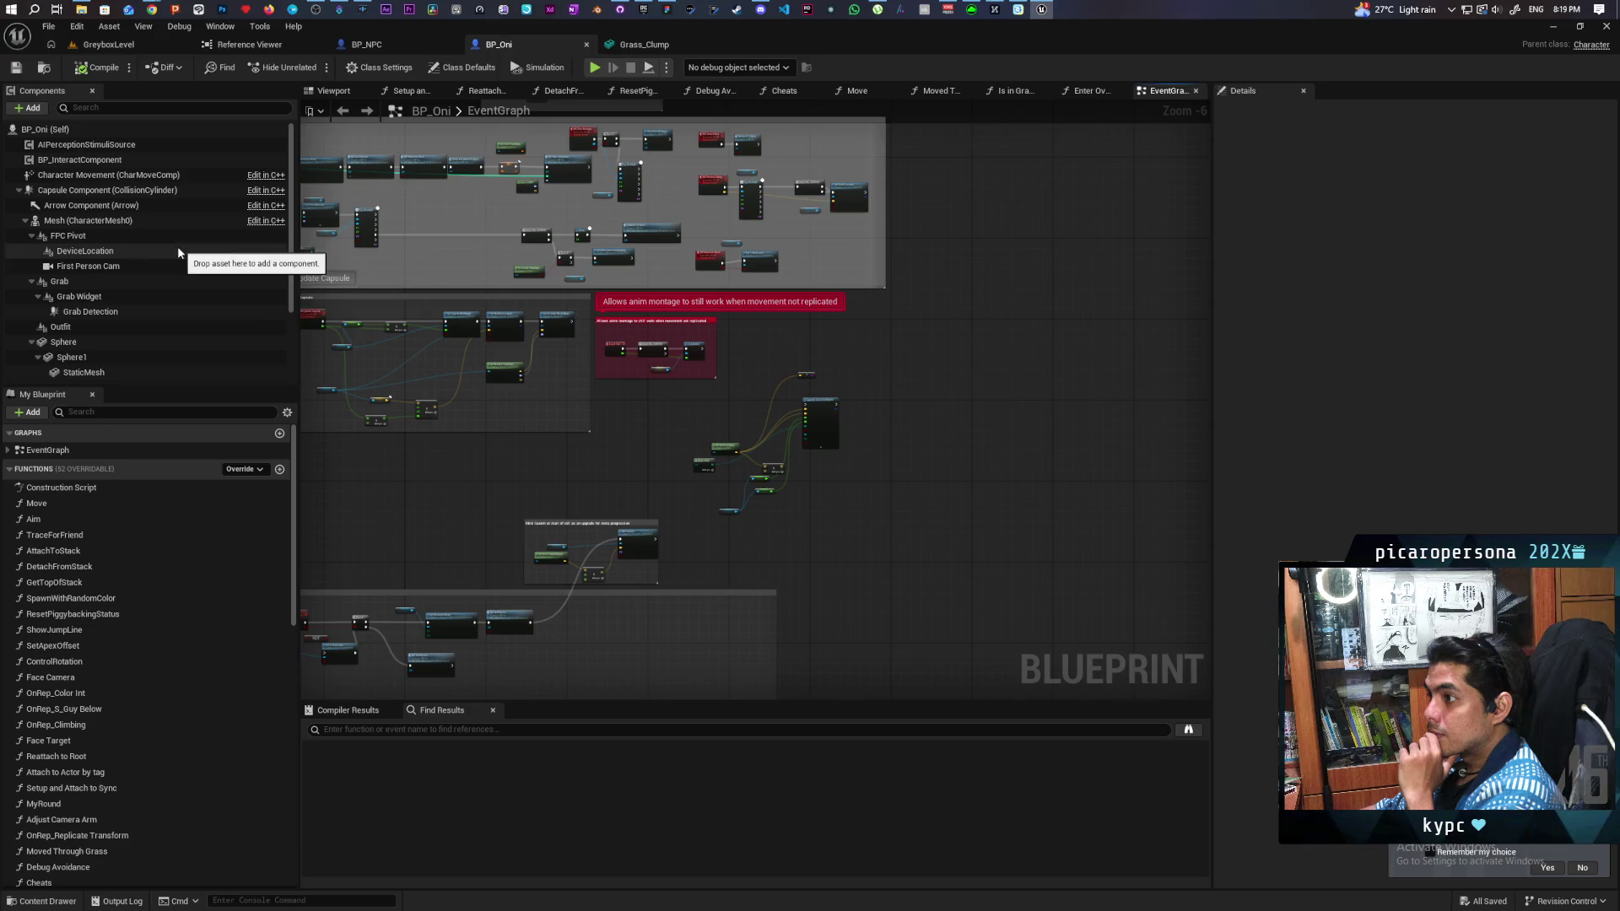
{"action": "left_click", "coordinate": [109, 160]}
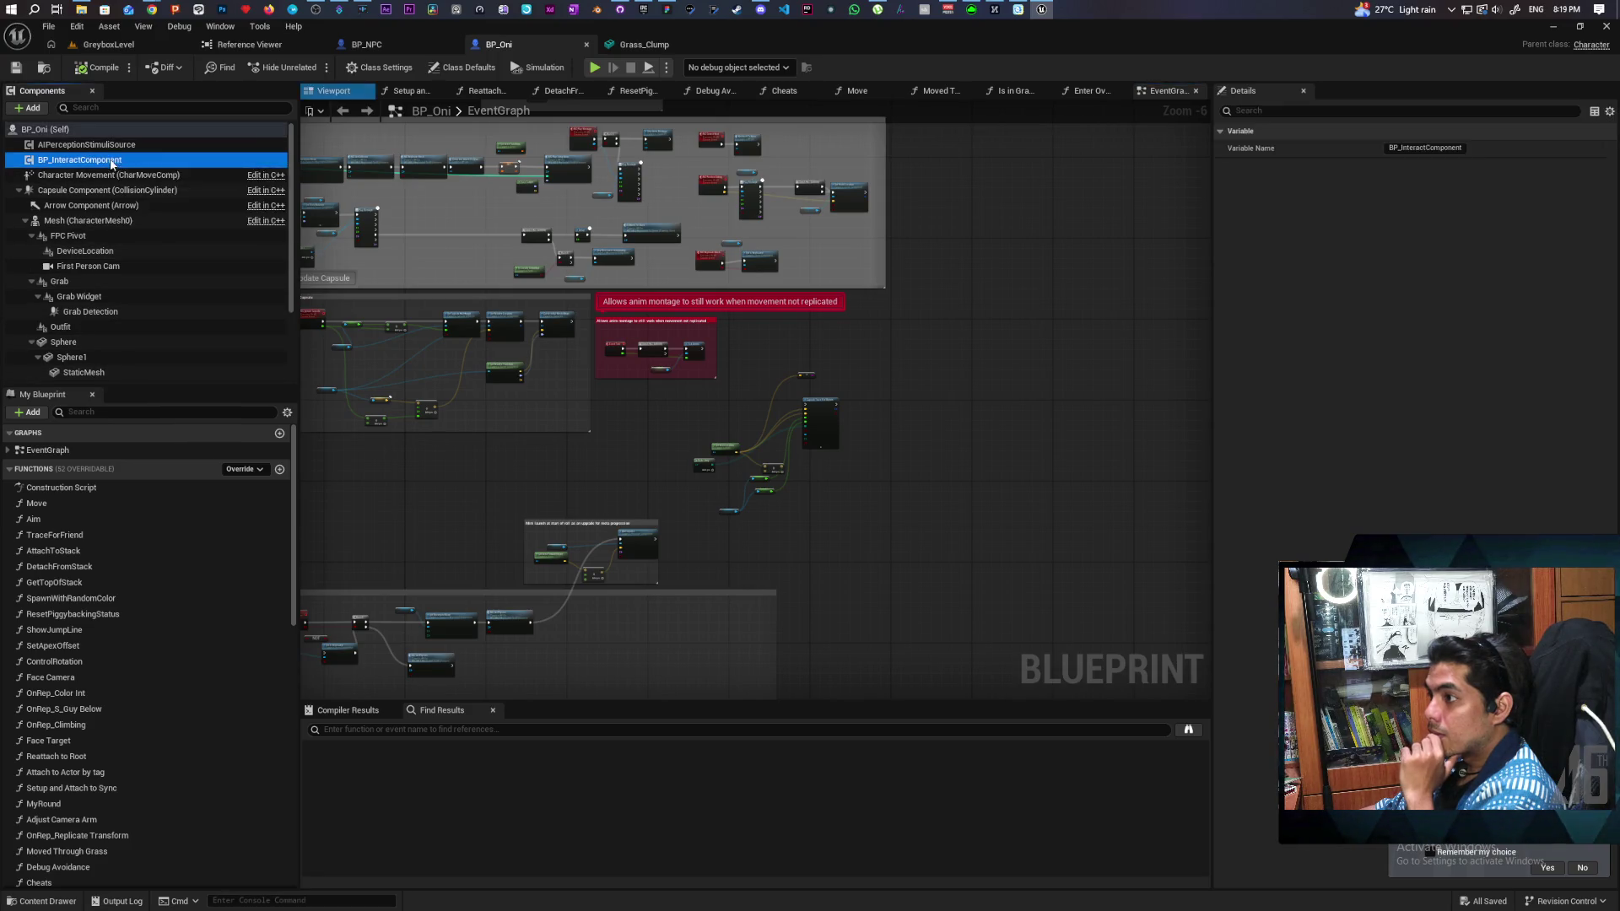
{"action": "left_click", "coordinate": [84, 144]}
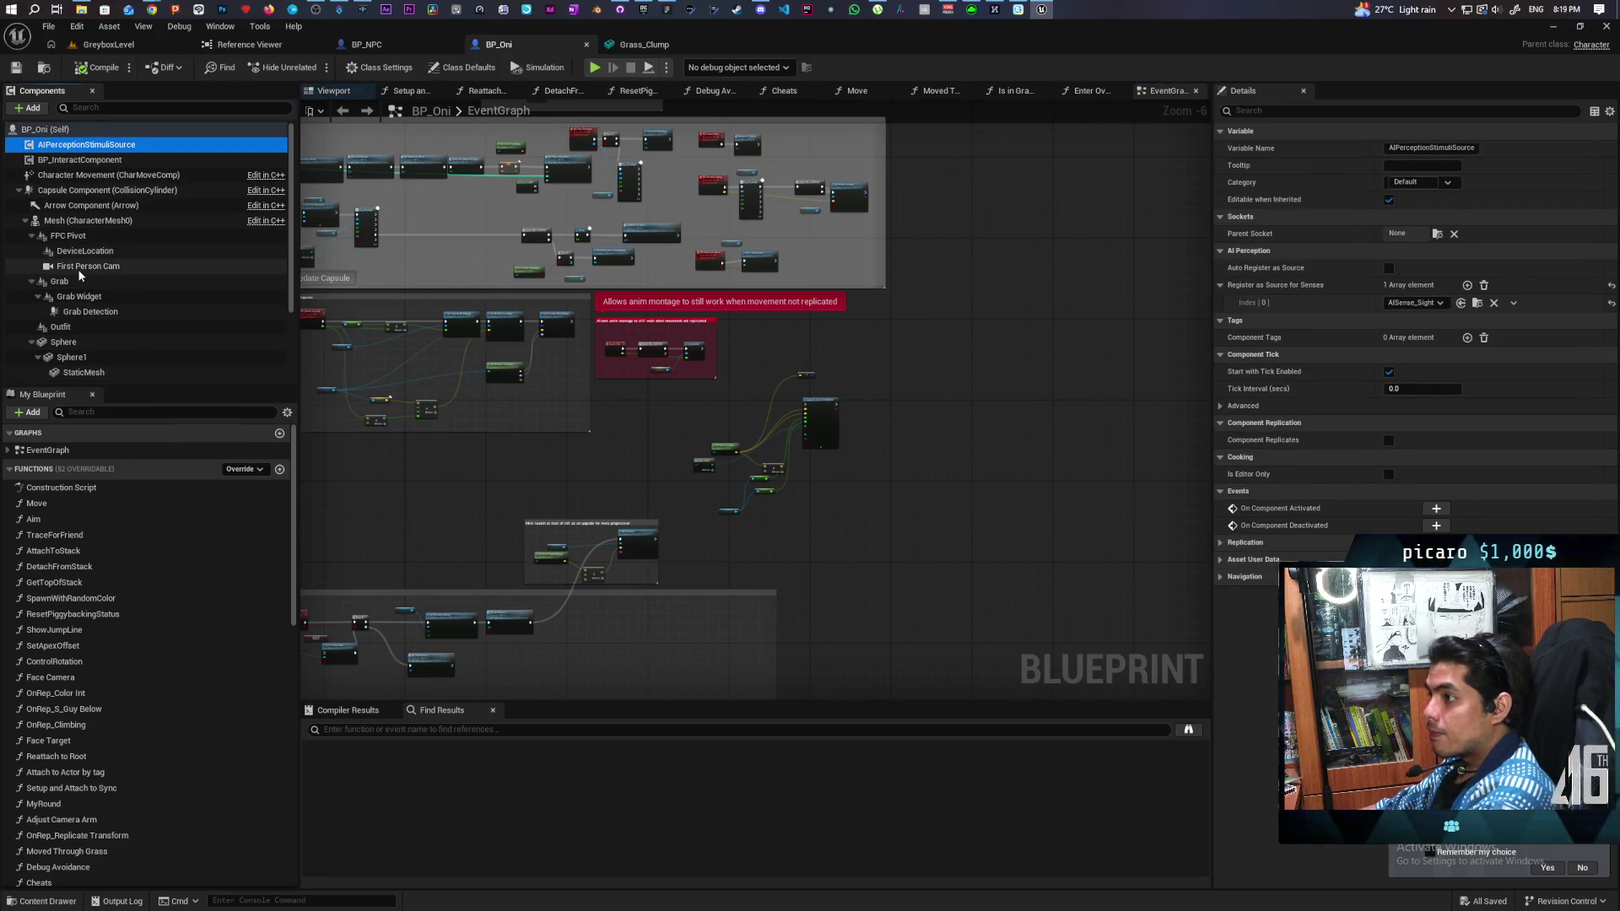
{"action": "key", "text": "Delete"}
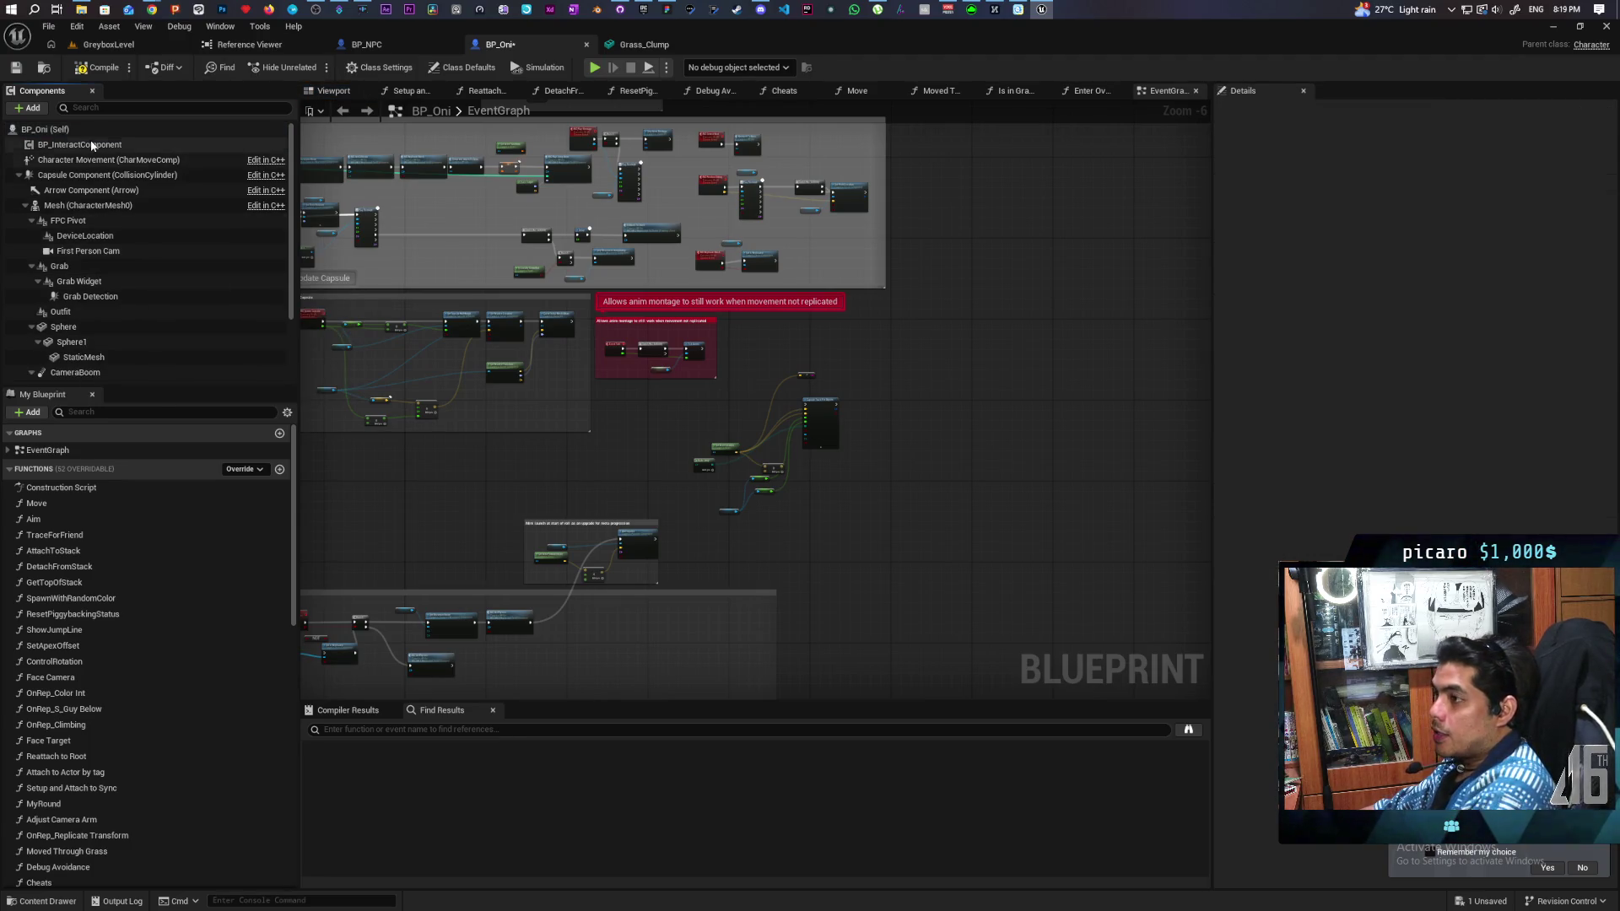
{"action": "left_click", "coordinate": [97, 70]}
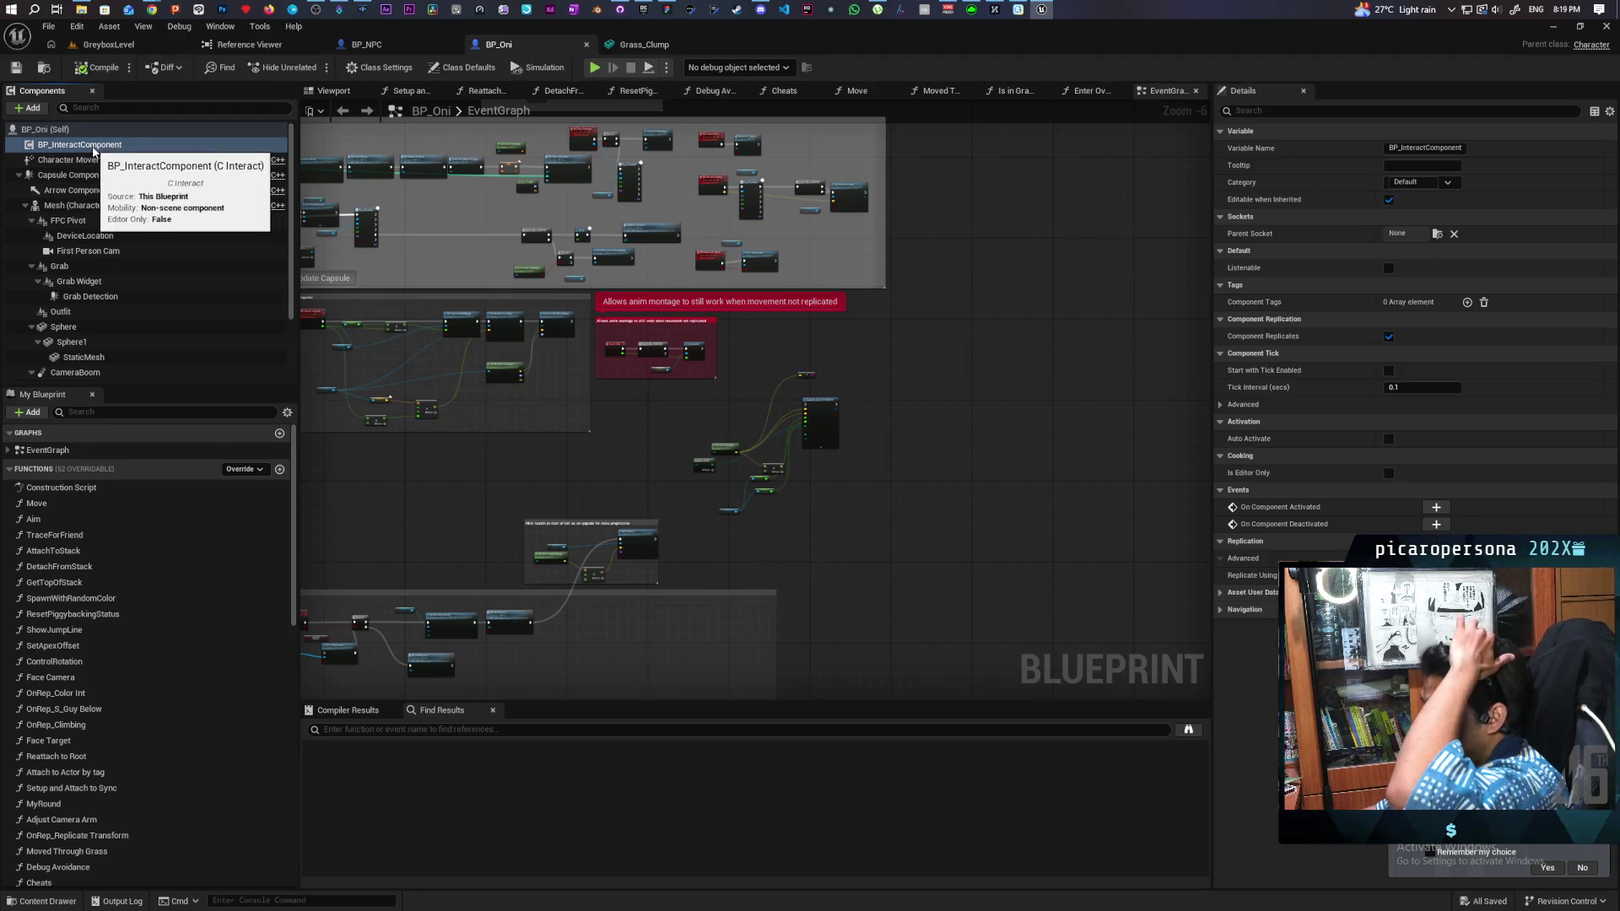
Step: Open C_Interact for editing from BP_InteractComponent's context menu and scroll through it
{"action": "right_click", "coordinate": [94, 149]}
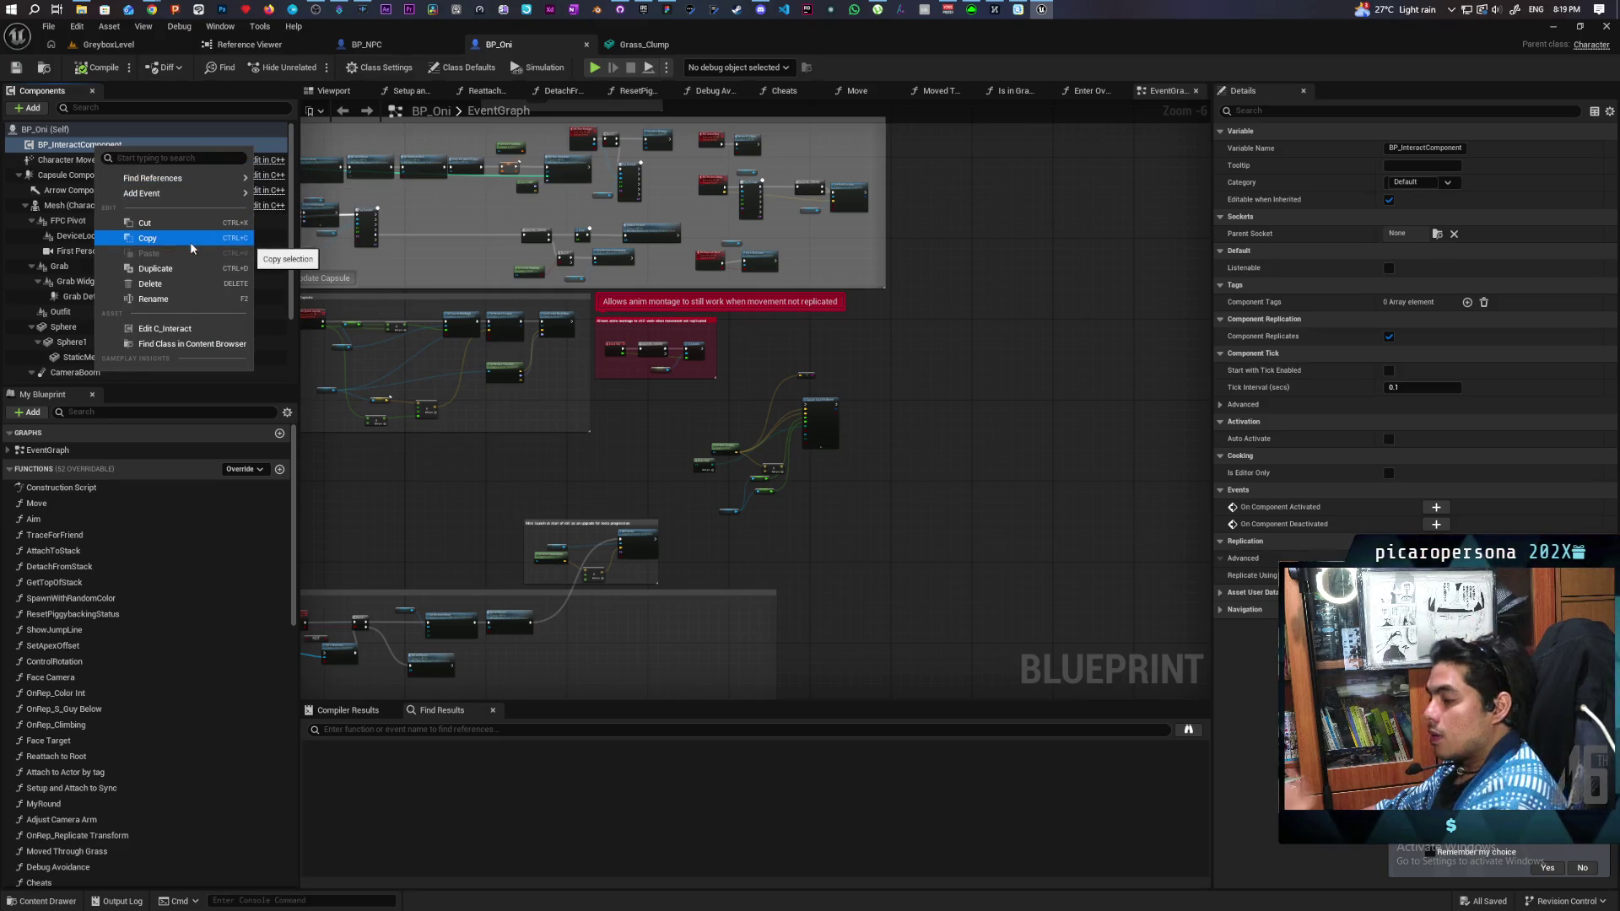
{"action": "left_click", "coordinate": [158, 330]}
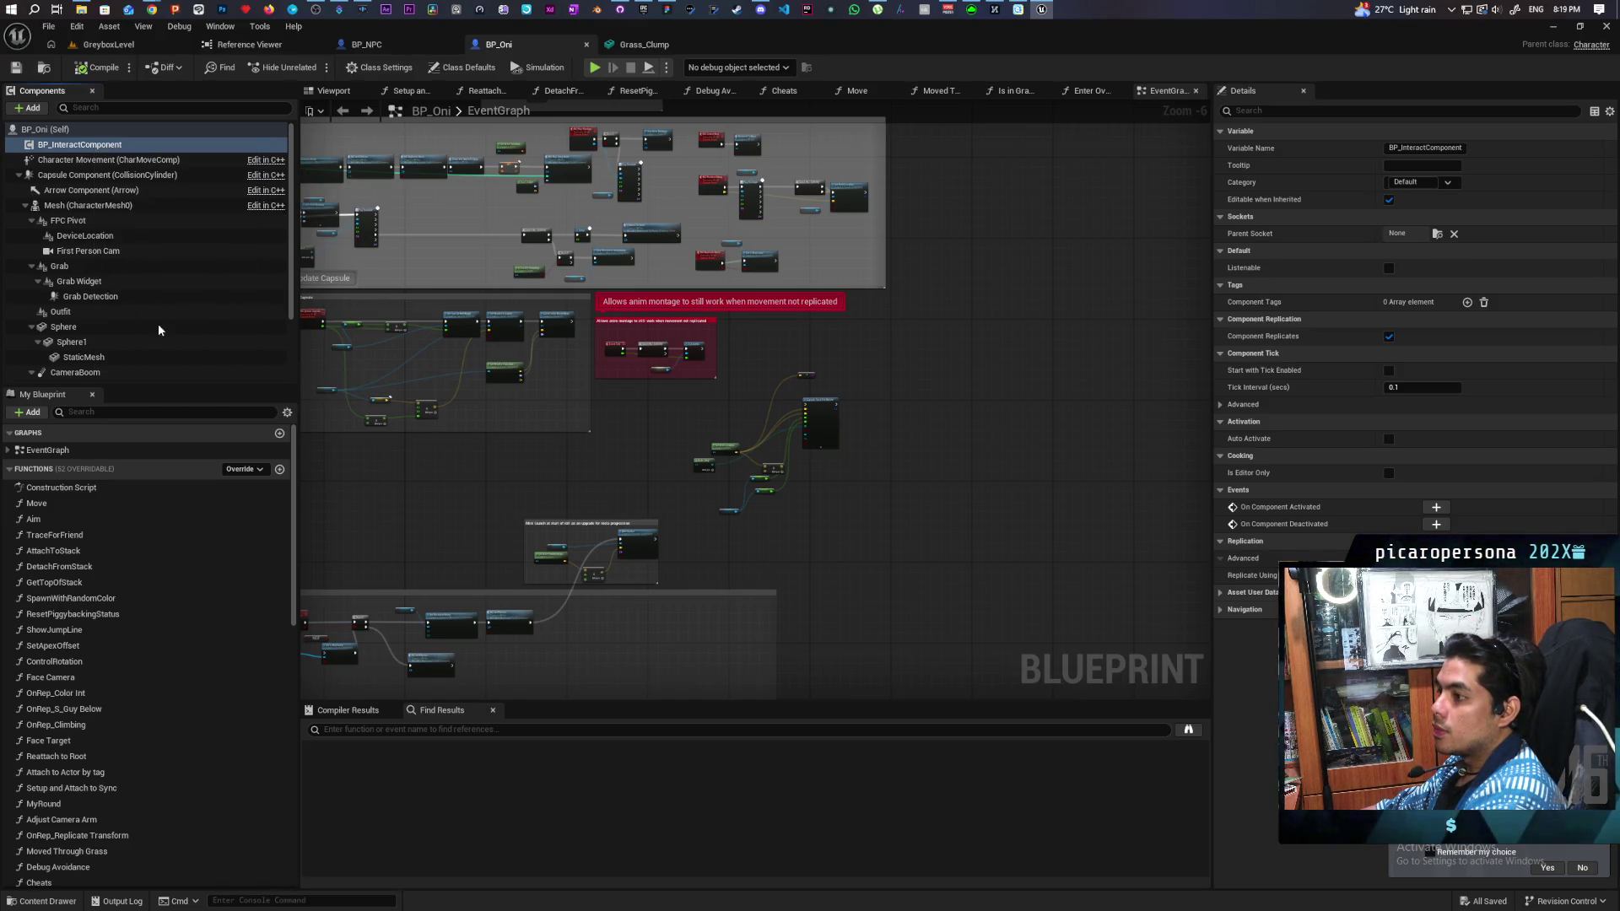
{"action": "scroll", "coordinate": [667, 201], "scroll_direction": "down", "scroll_amount": 5}
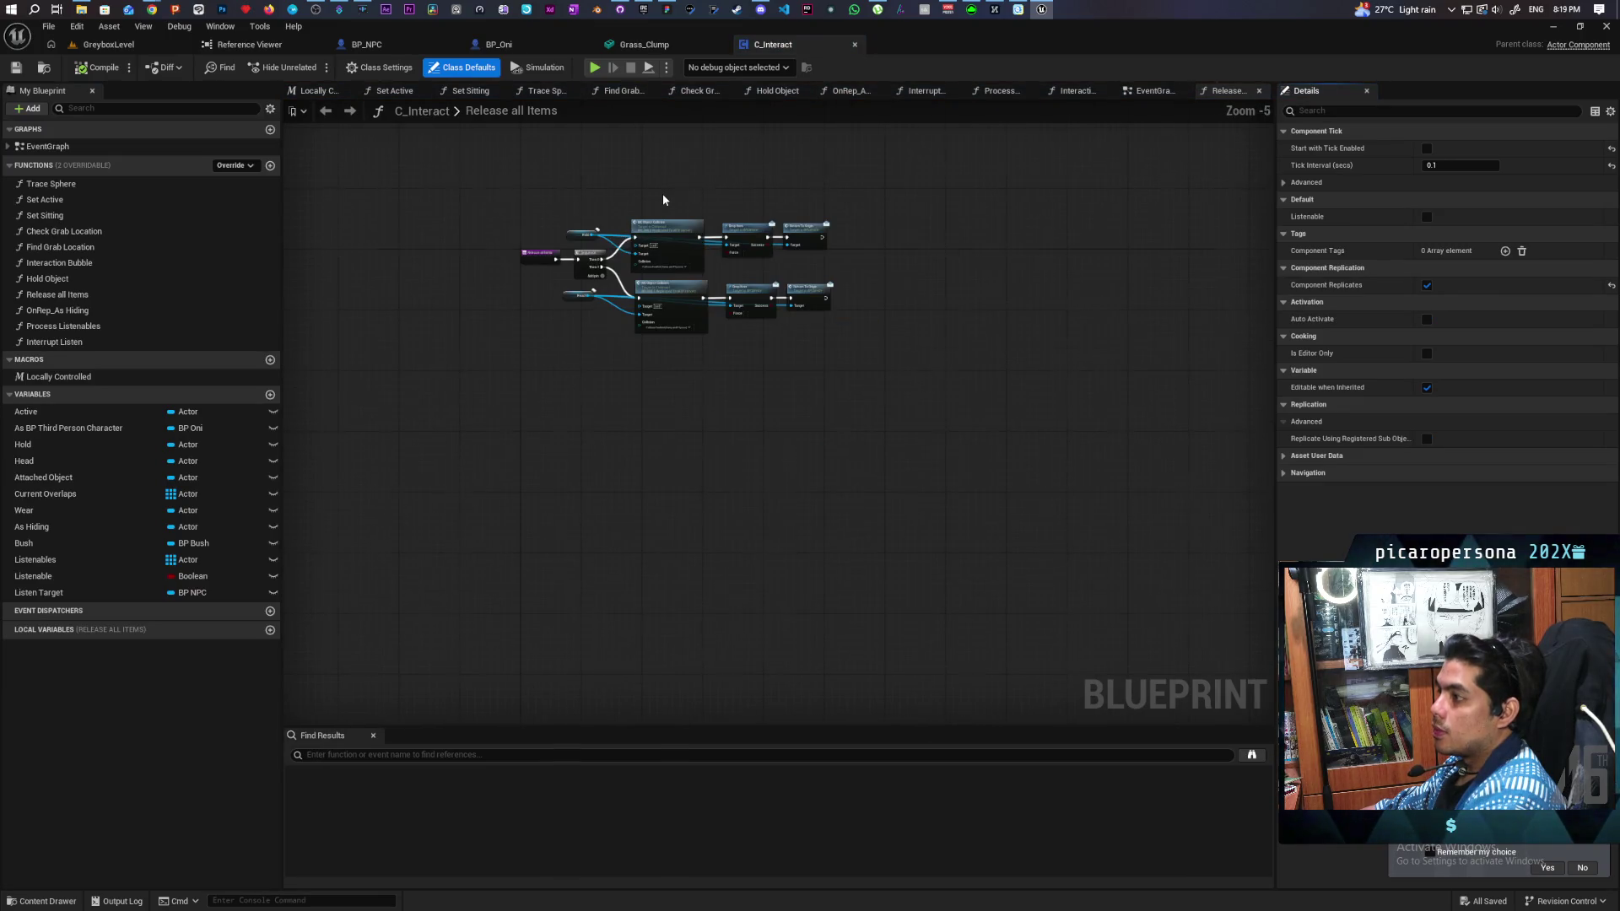
{"action": "scroll", "coordinate": [663, 200], "scroll_direction": "up", "scroll_amount": 2}
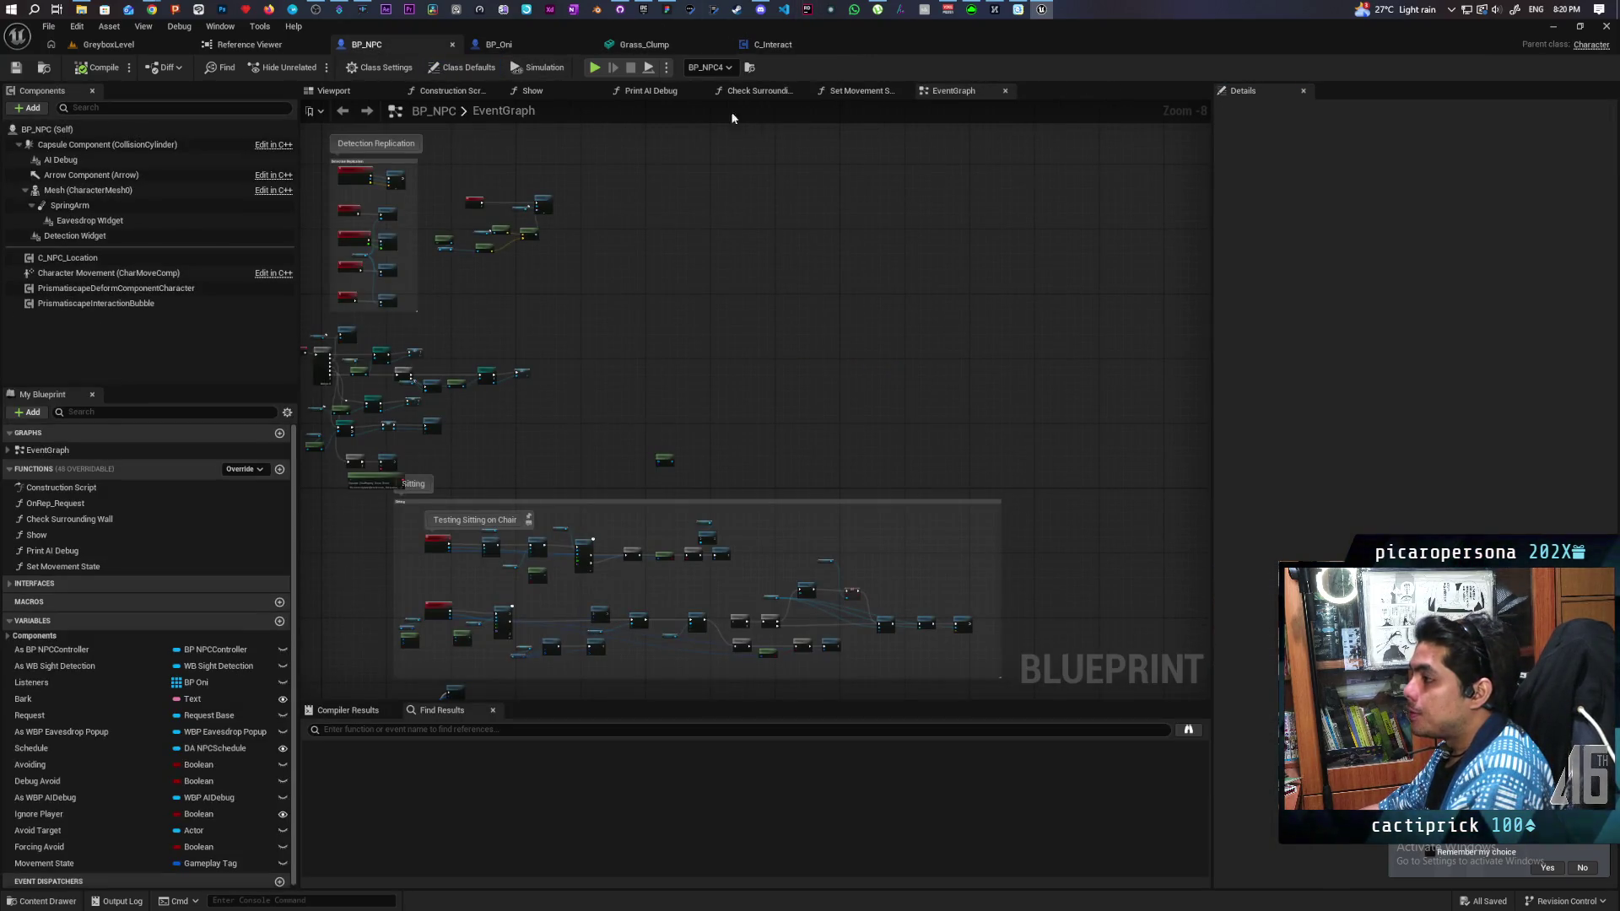
Step: Show BP_NPC's Class Defaults and Class Settings, then frame the Eavesdropping group in the Event Graph
{"action": "left_click", "coordinate": [483, 73]}
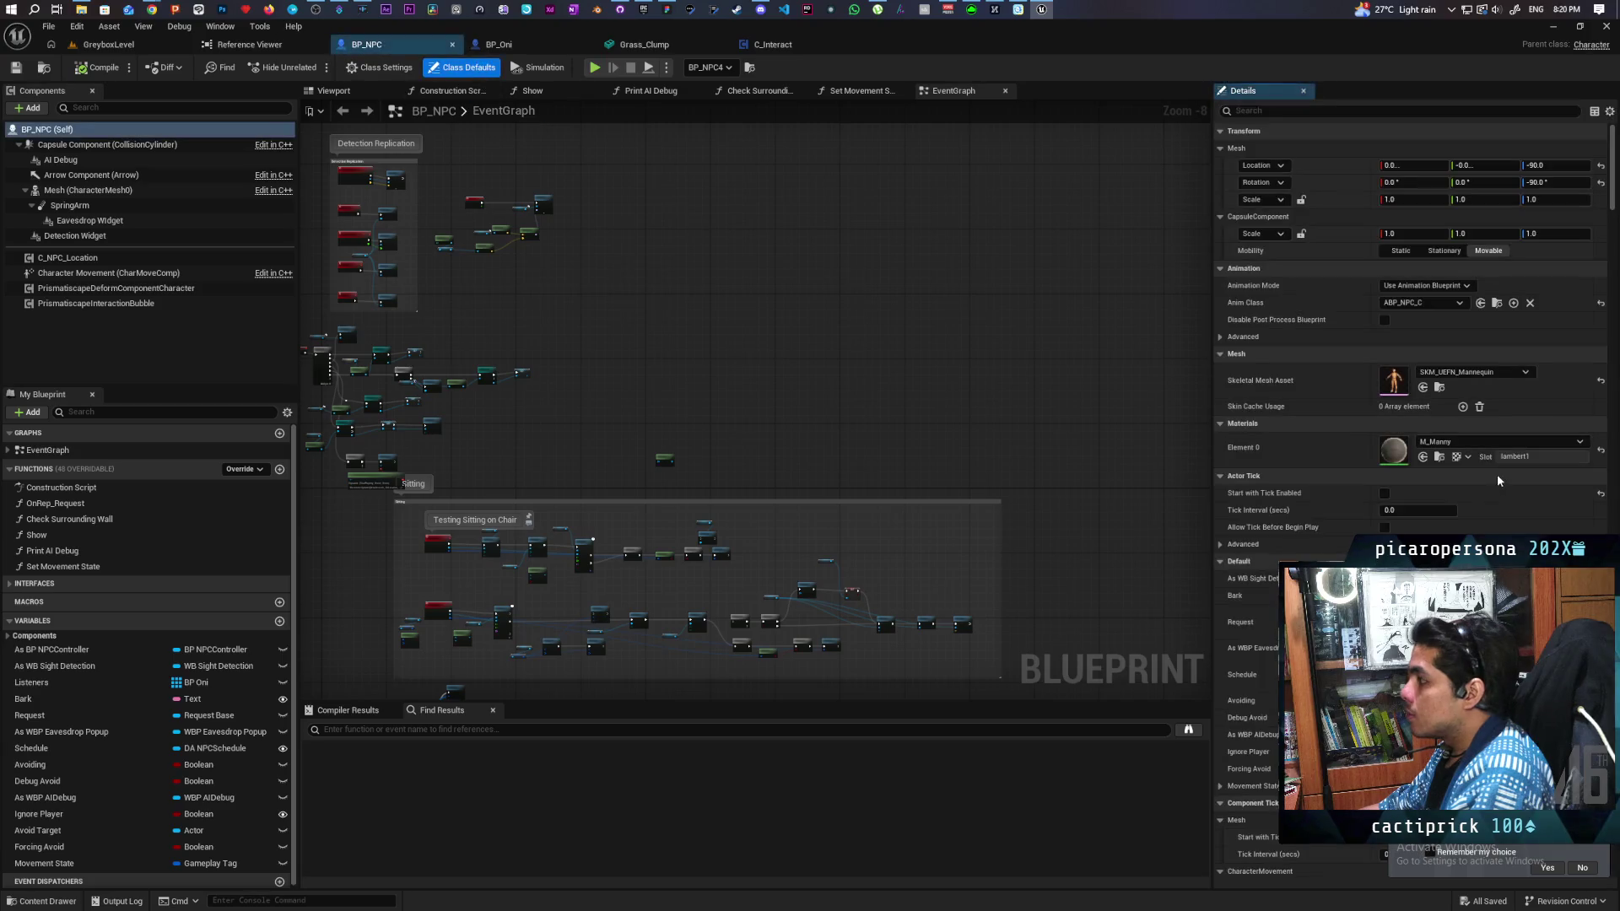
{"action": "left_click", "coordinate": [396, 67]}
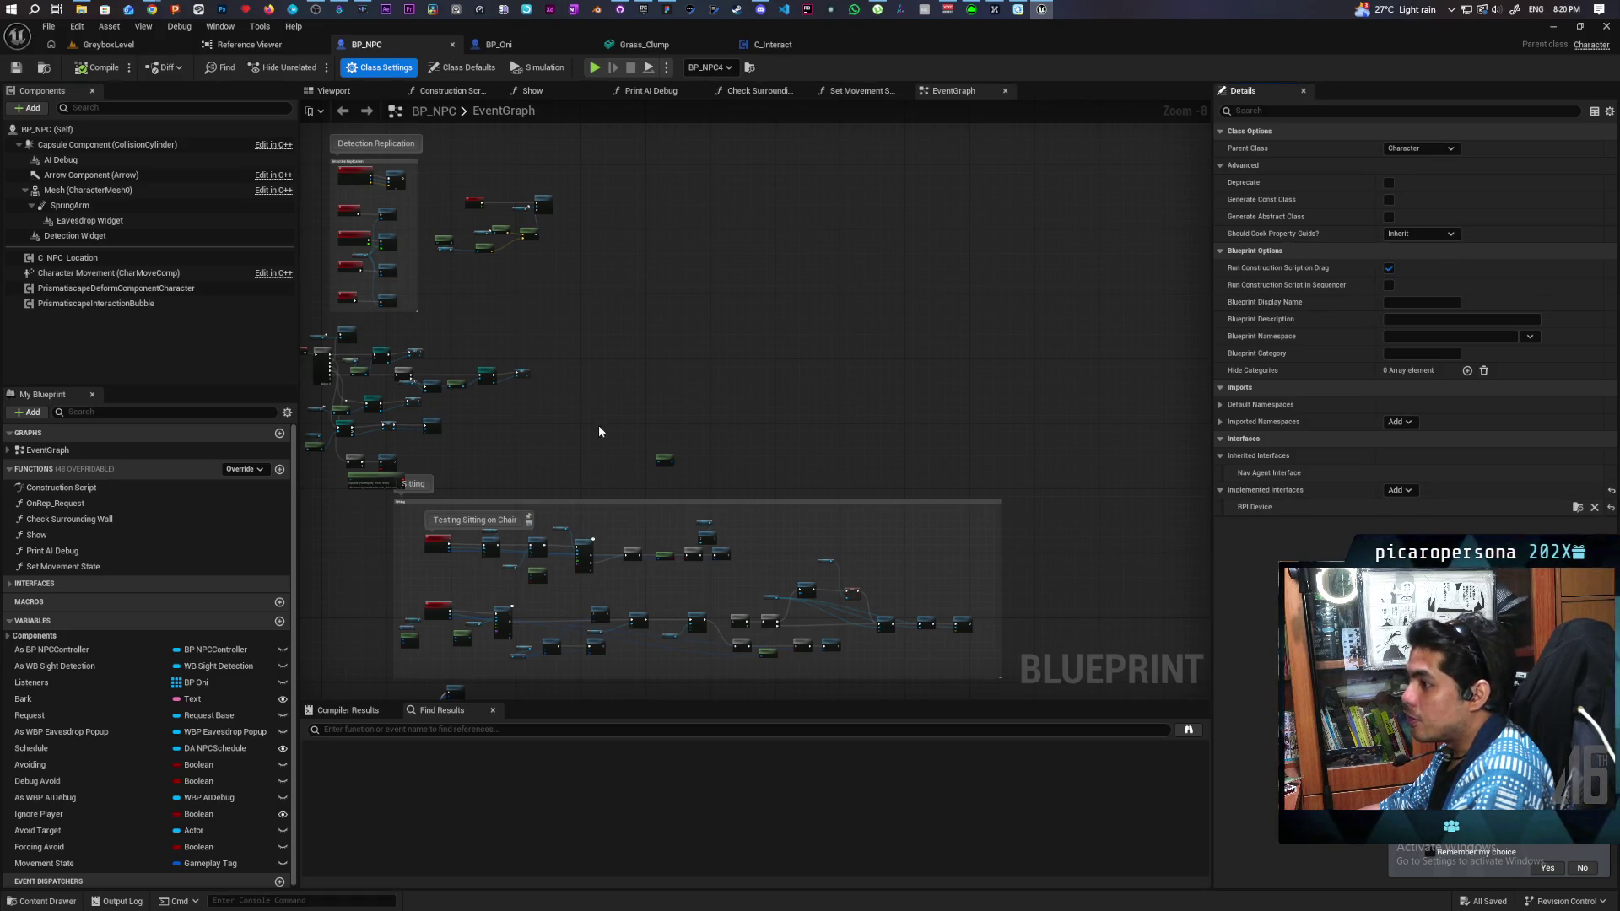
{"action": "left_click_drag", "start_coordinate": [599, 431], "coordinate": [698, 217]}
{"action": "mouse_move", "coordinate": [669, 453]}
{"action": "left_mouse_down"}
{"action": "mouse_move", "coordinate": [773, 358]}
{"action": "mouse_move", "coordinate": [717, 211]}
{"action": "left_mouse_up"}
{"action": "scroll", "coordinate": [621, 250], "scroll_direction": "up", "scroll_amount": 3}
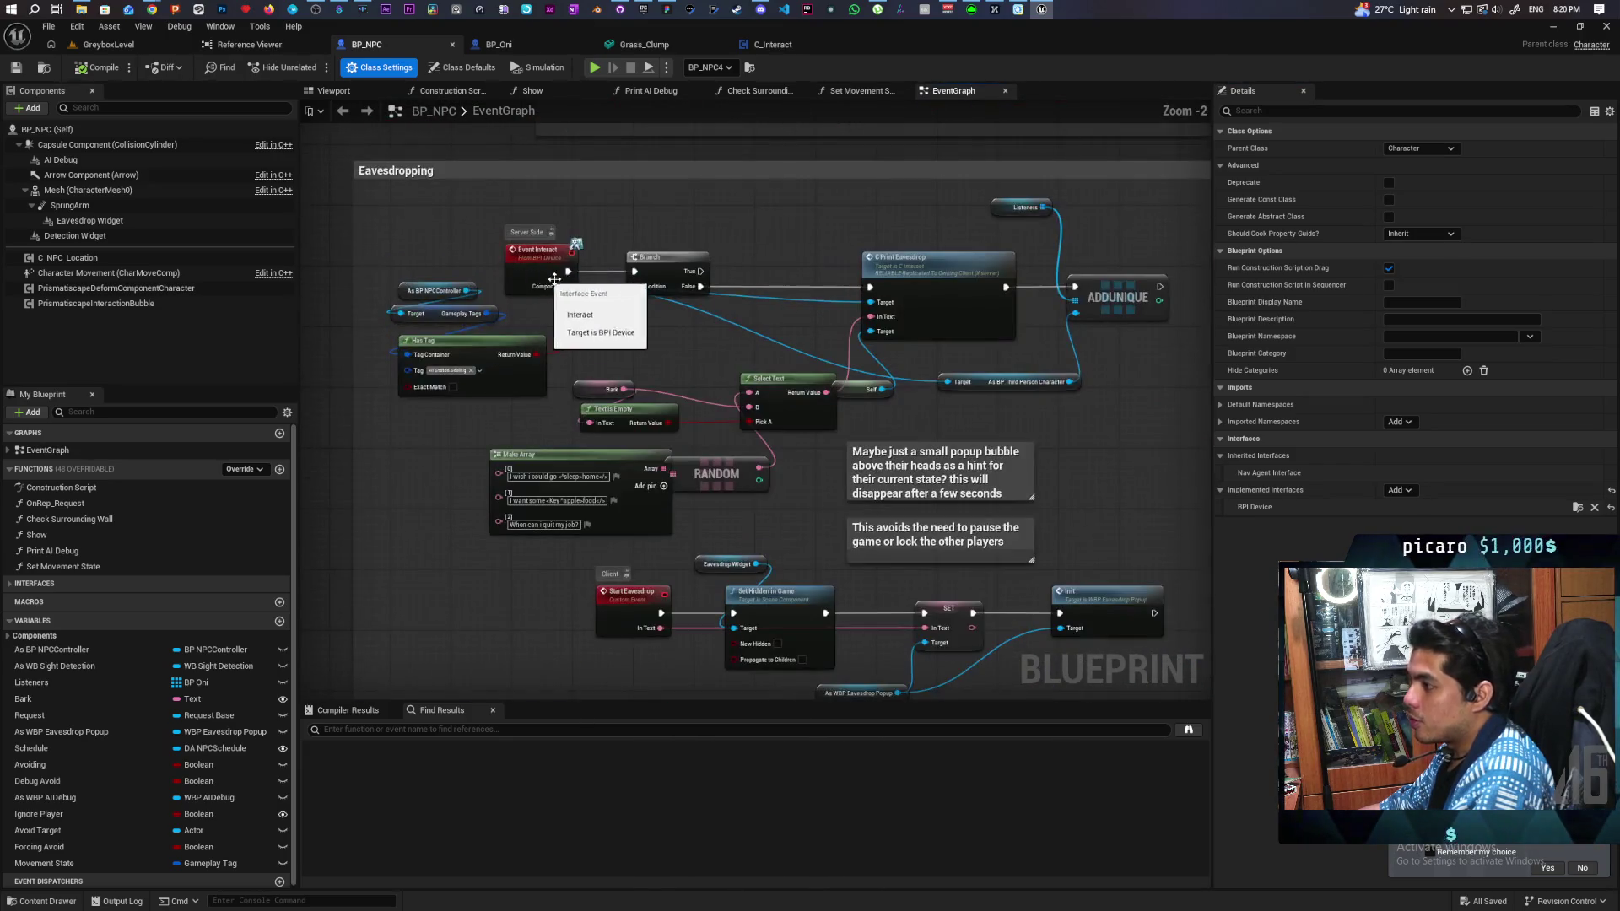
{"action": "scroll", "coordinate": [615, 307], "scroll_direction": "down", "scroll_amount": 3}
{"action": "left_click_drag", "start_coordinate": [590, 254], "coordinate": [484, 704]}
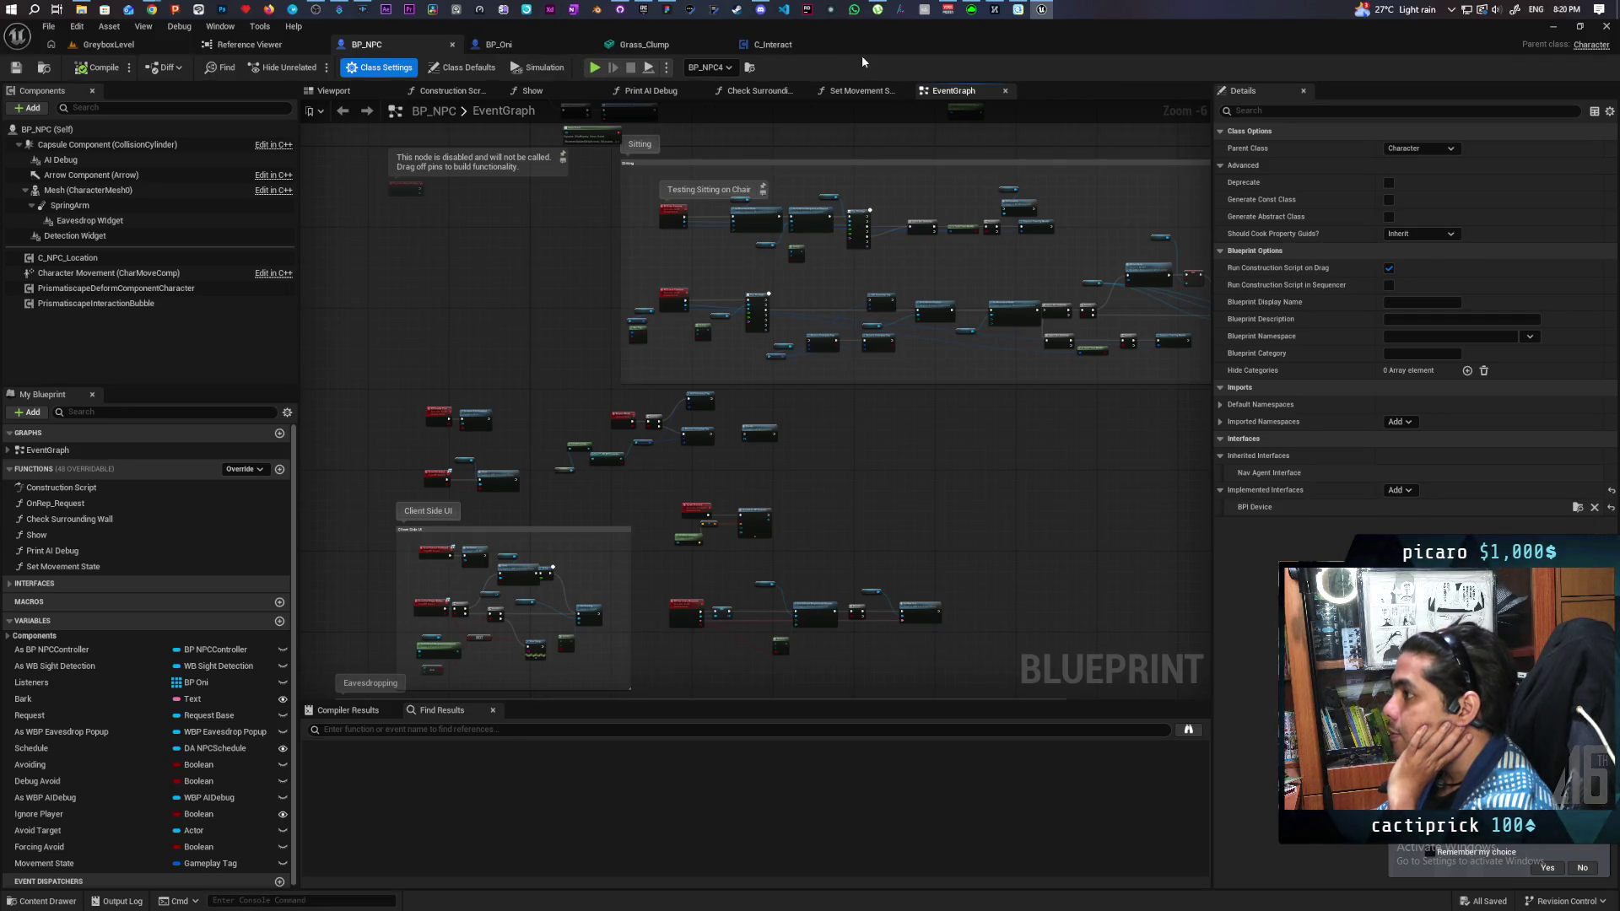
Step: Bring up the C_Interact blueprint's event graph
{"action": "left_click", "coordinate": [788, 47]}
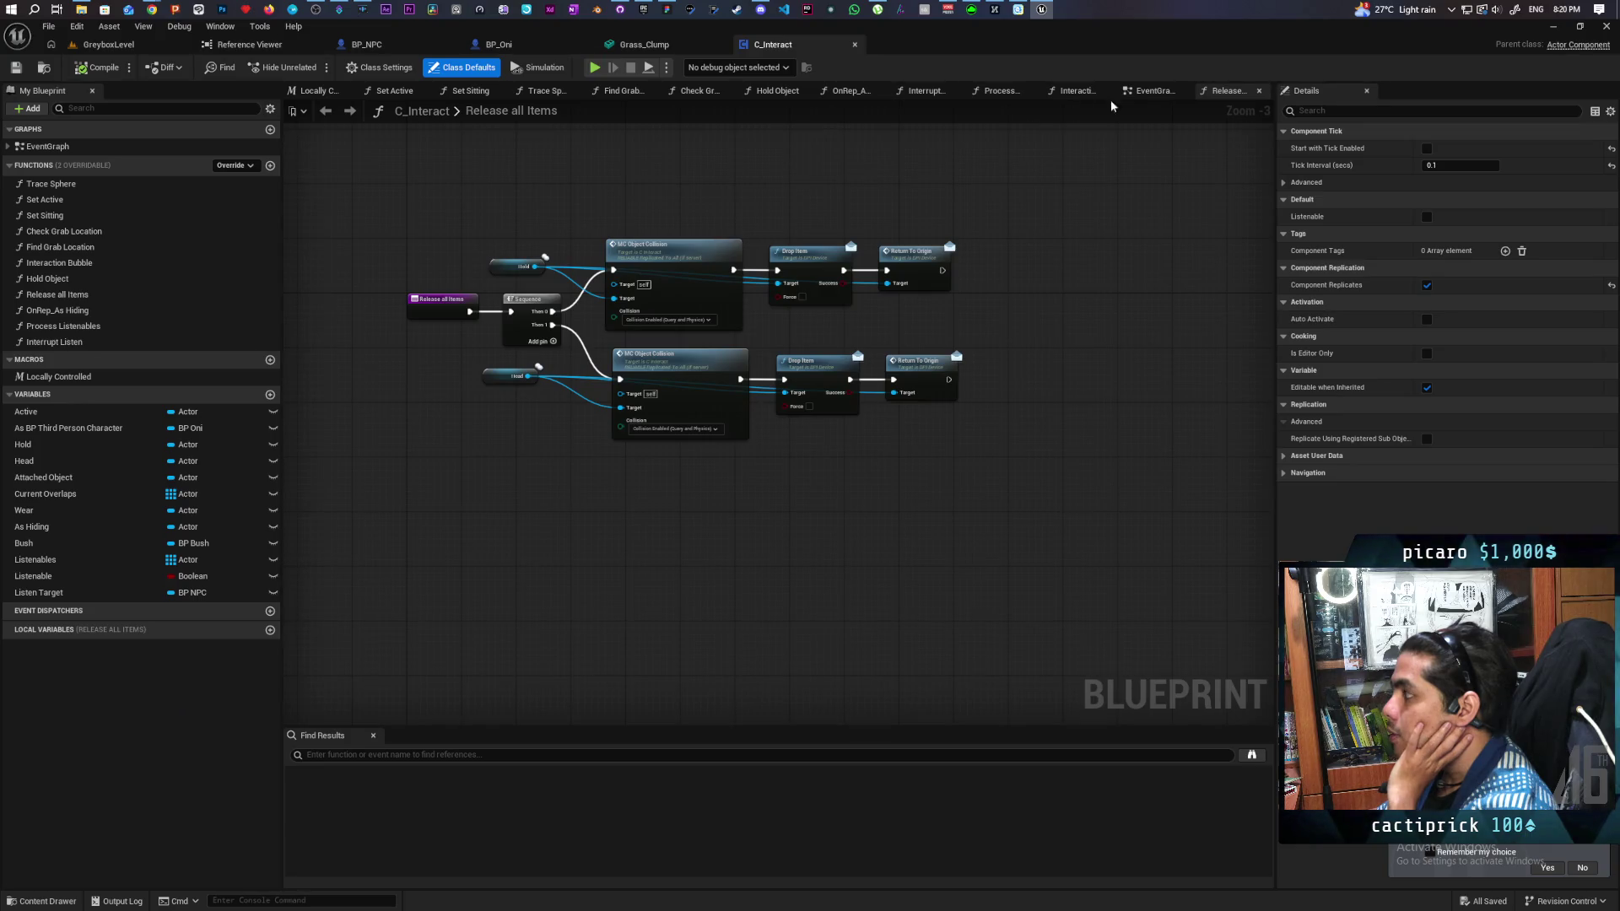
{"action": "left_click", "coordinate": [1149, 90]}
{"action": "scroll", "coordinate": [707, 424], "scroll_direction": "down", "scroll_amount": 5}
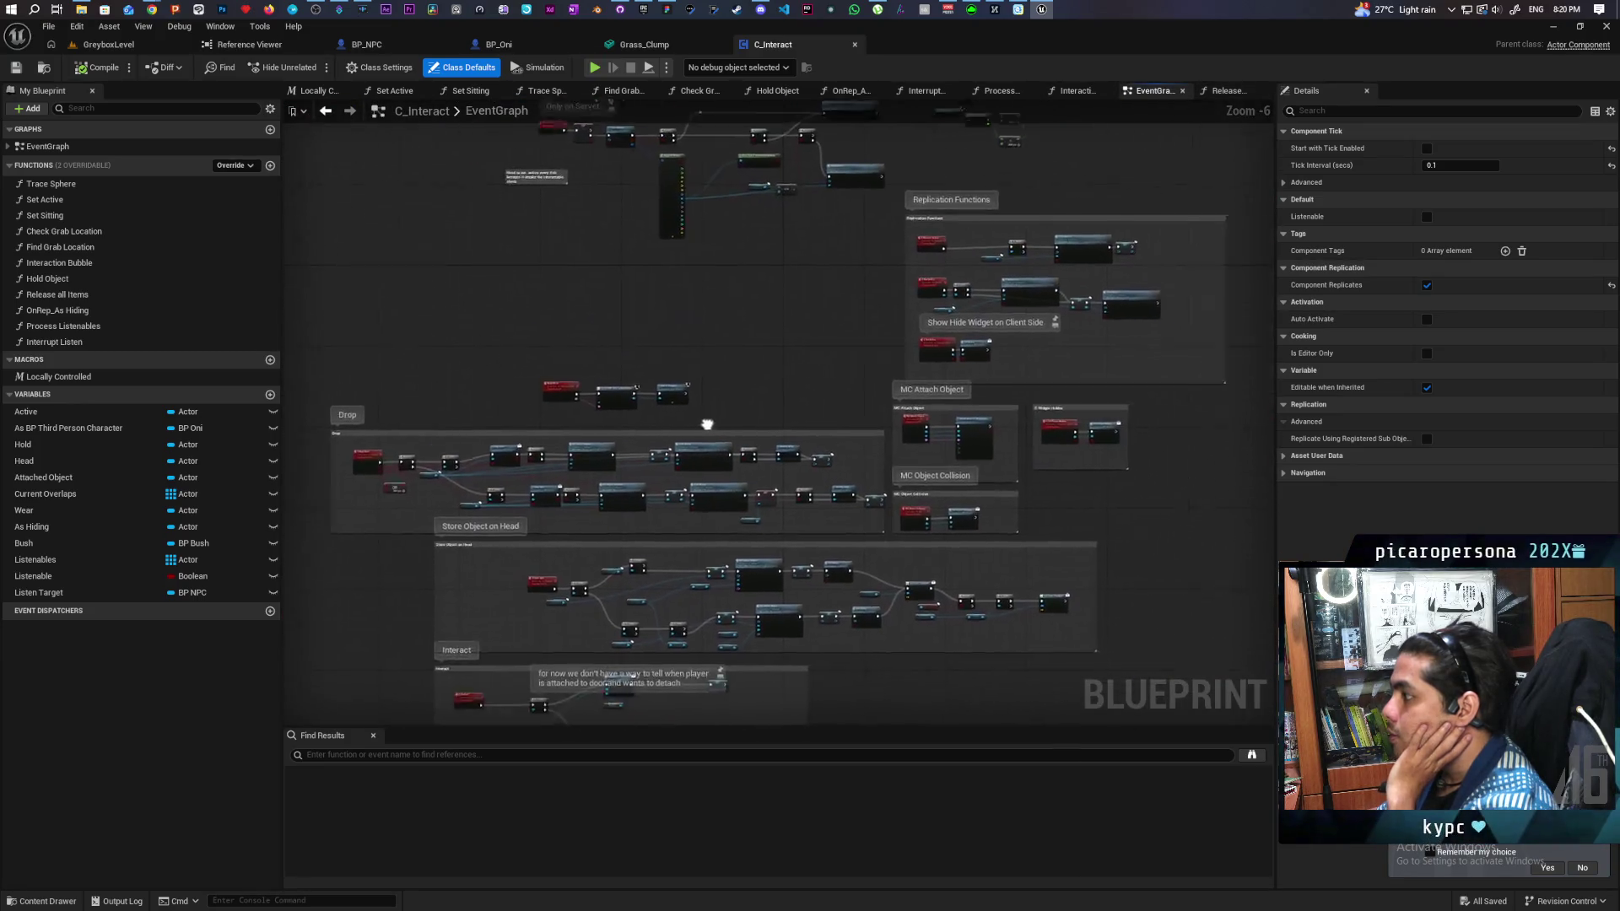
{"action": "scroll", "coordinate": [707, 425], "scroll_direction": "up", "scroll_amount": 3}
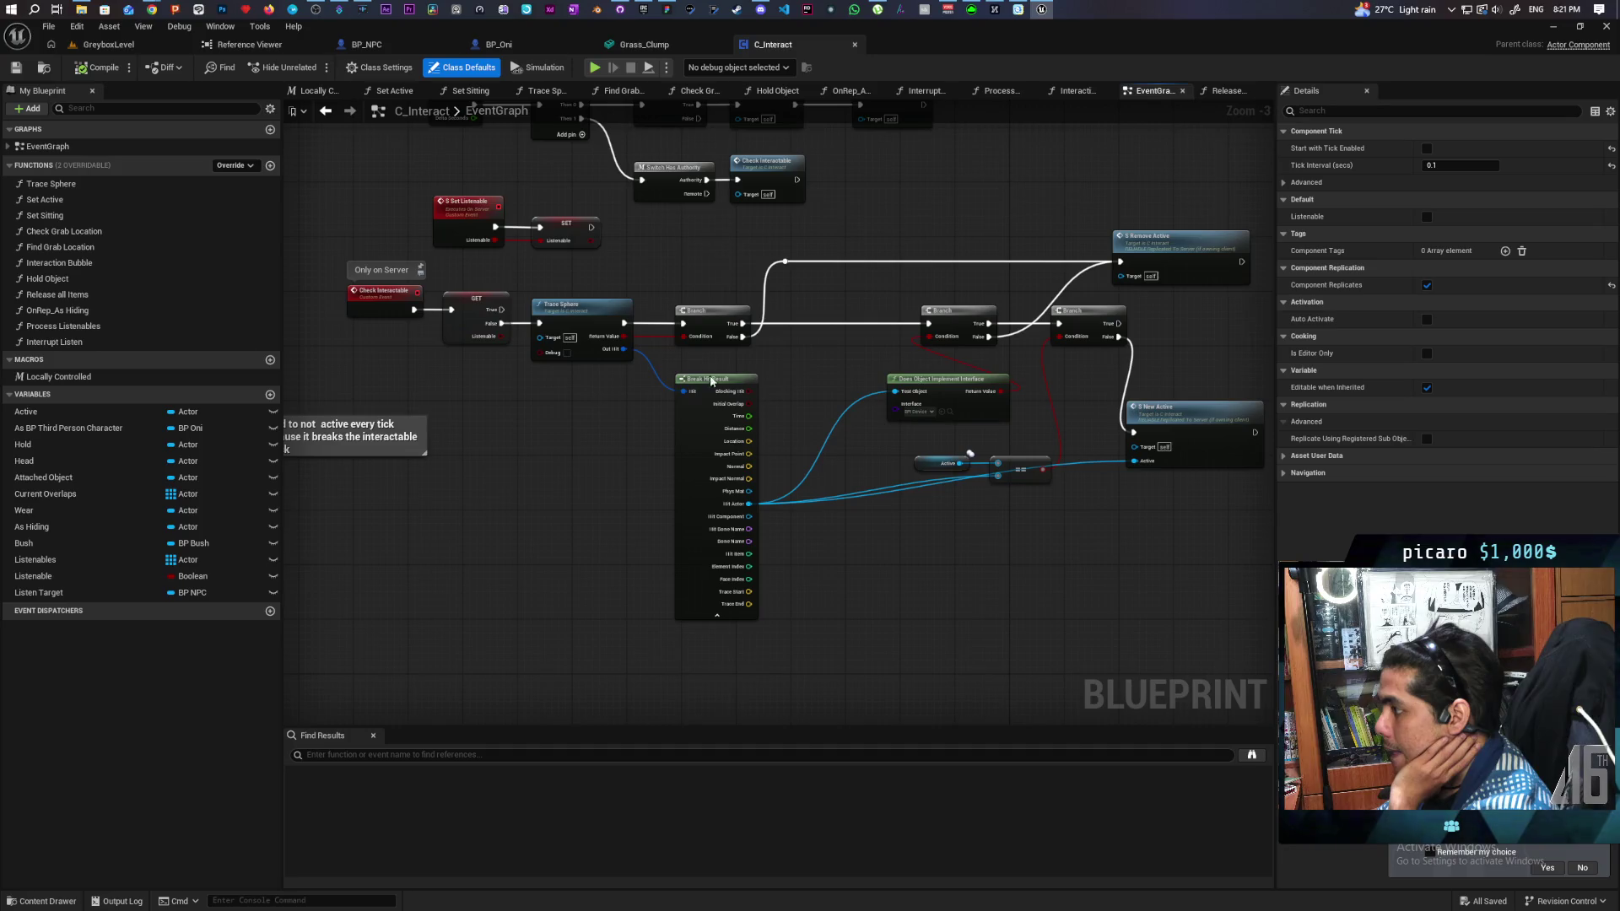
Step: Inspect the Trace Sphere function graph, then zoom in on the event graph's Check Interactable call
{"action": "left_click", "coordinate": [582, 311]}
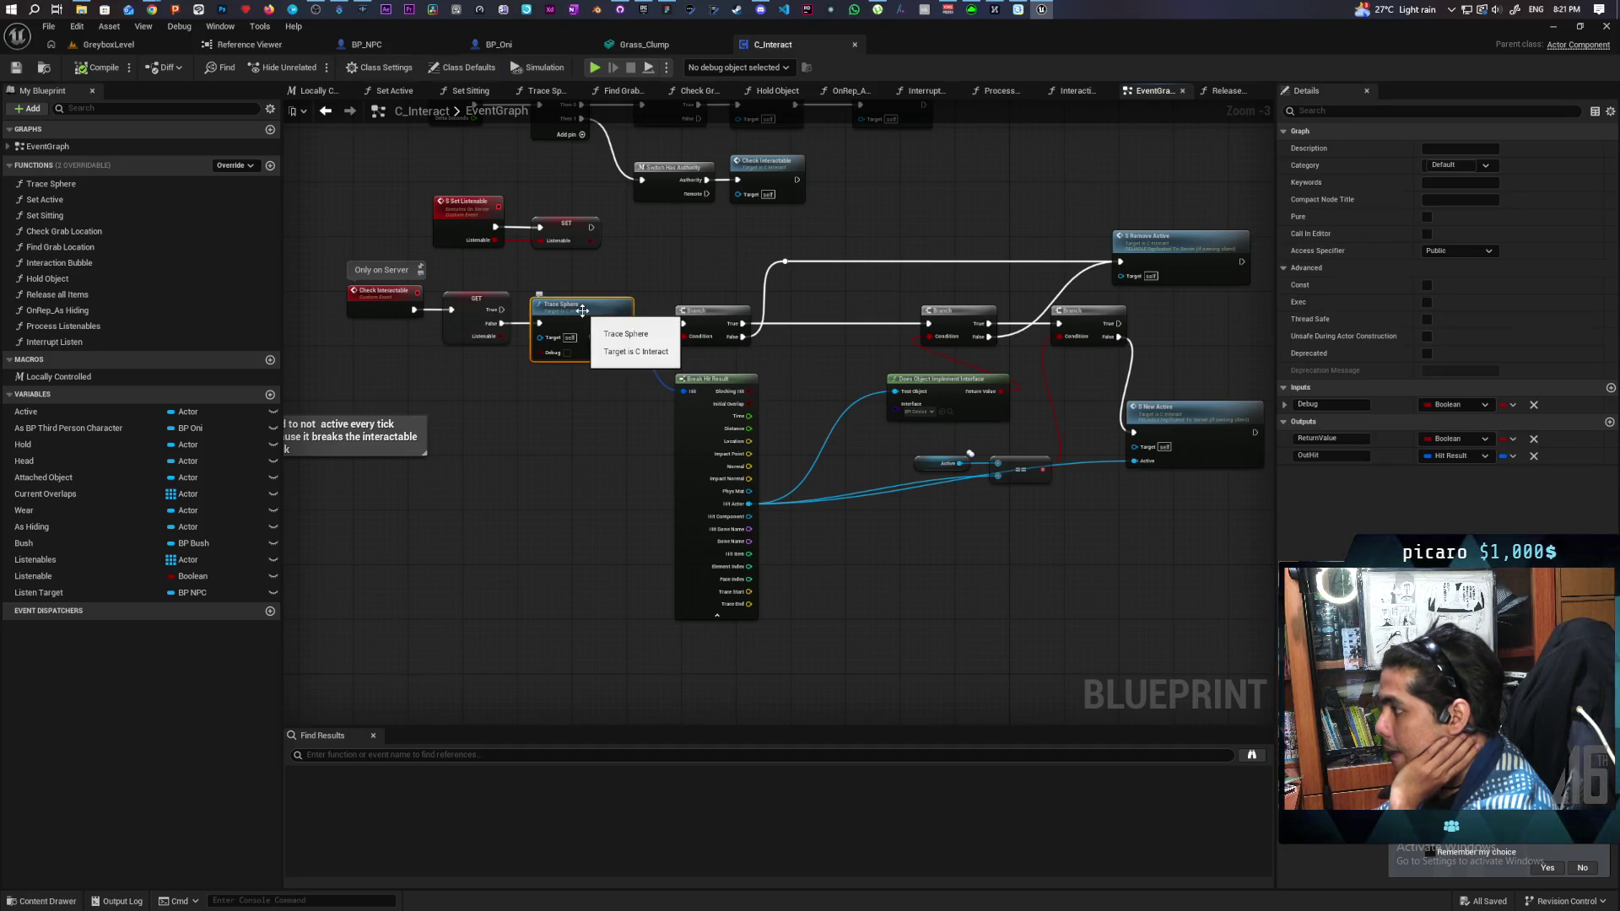
{"action": "double_click", "coordinate": [582, 311]}
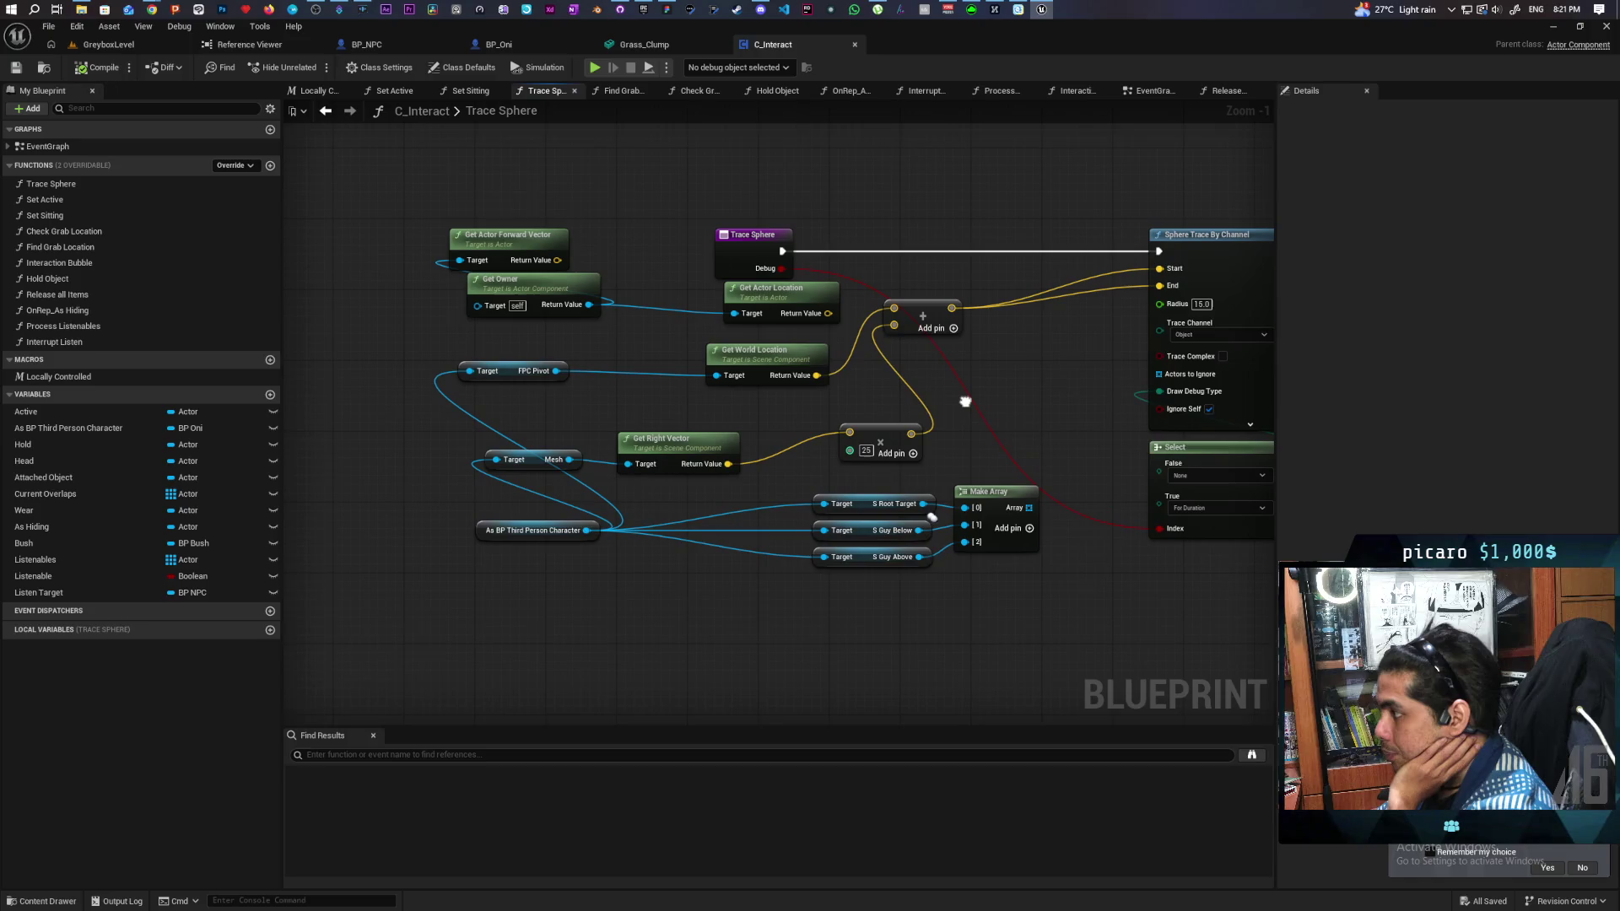
{"action": "mouse_move", "coordinate": [966, 401]}
{"action": "left_mouse_down"}
{"action": "mouse_move", "coordinate": [723, 369]}
{"action": "mouse_move", "coordinate": [911, 337]}
{"action": "mouse_move", "coordinate": [810, 337]}
{"action": "left_mouse_up"}
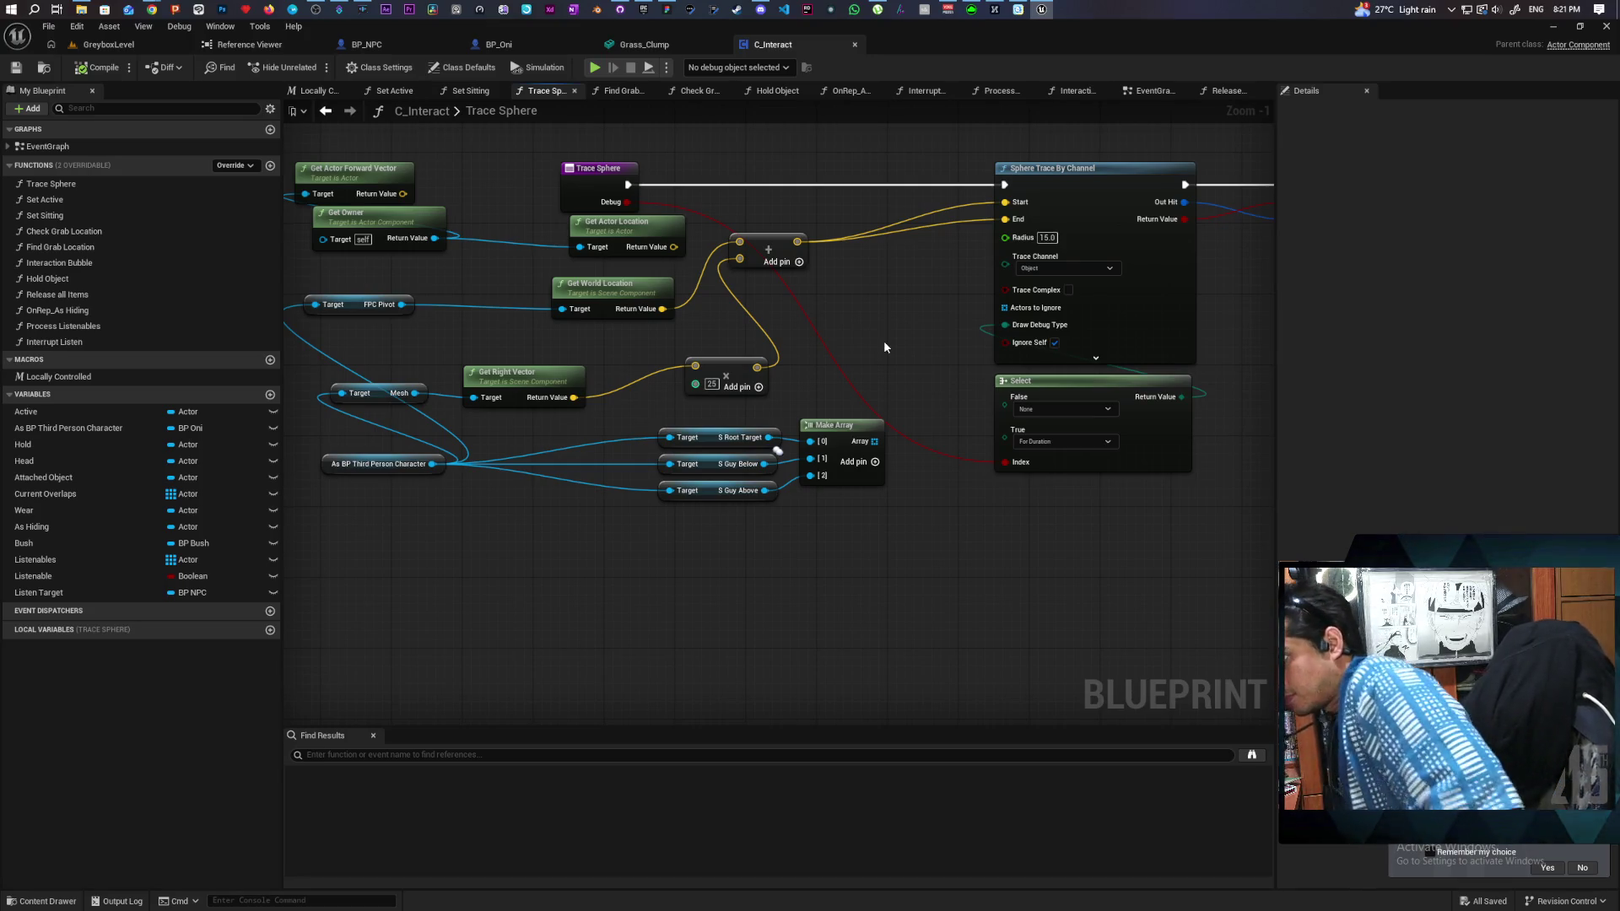
{"action": "left_click", "coordinate": [329, 111]}
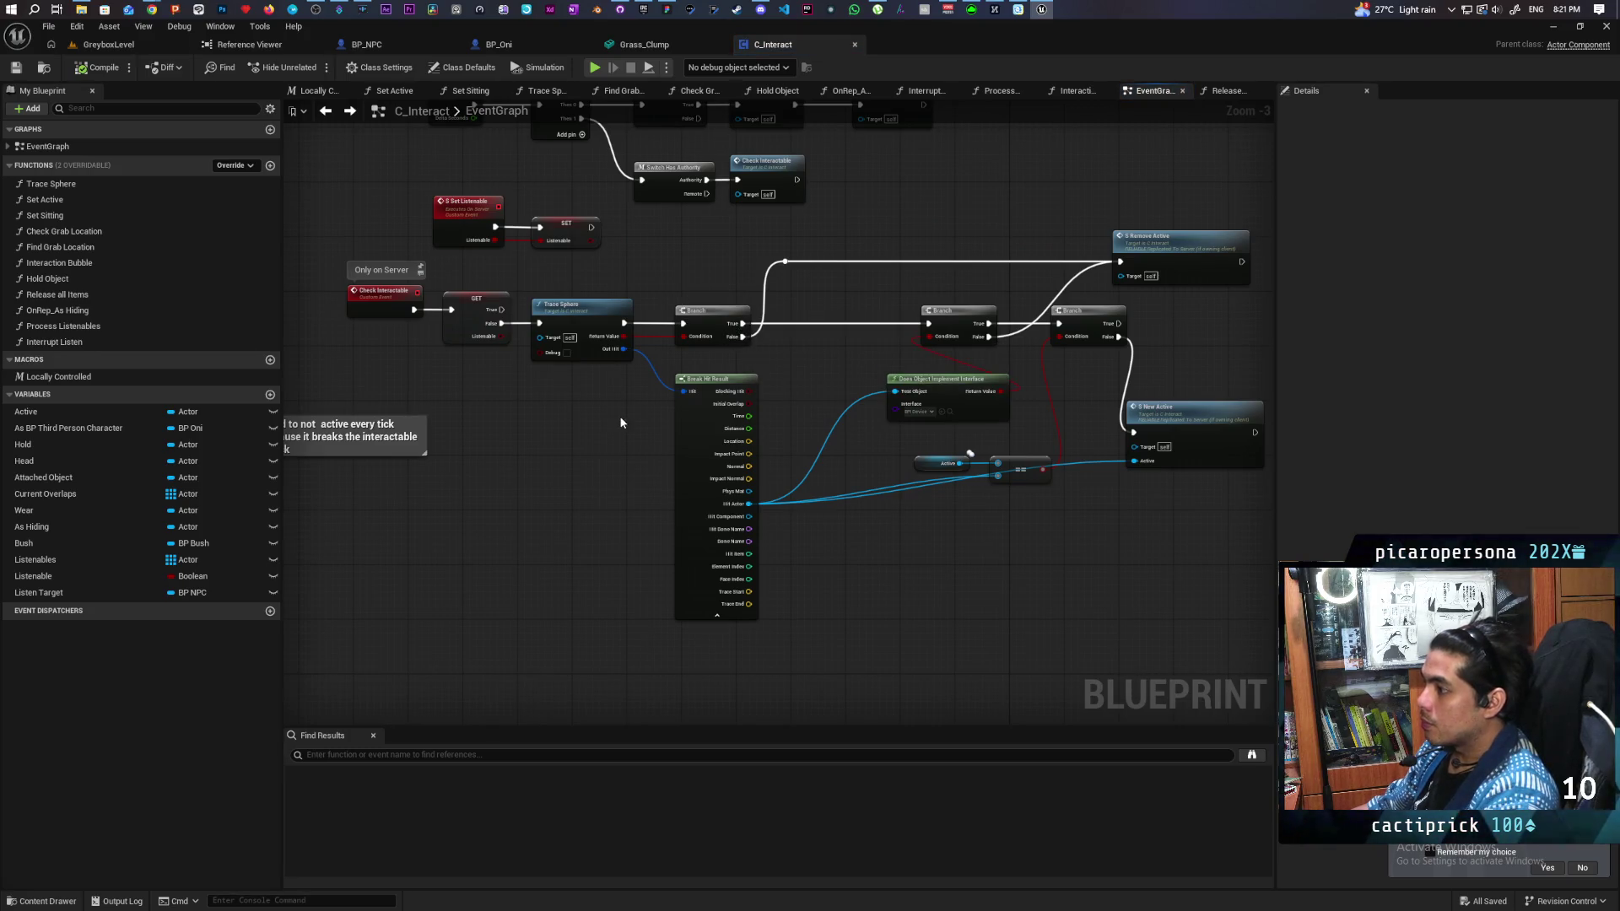
{"action": "scroll", "coordinate": [762, 369], "scroll_direction": "up", "scroll_amount": 2}
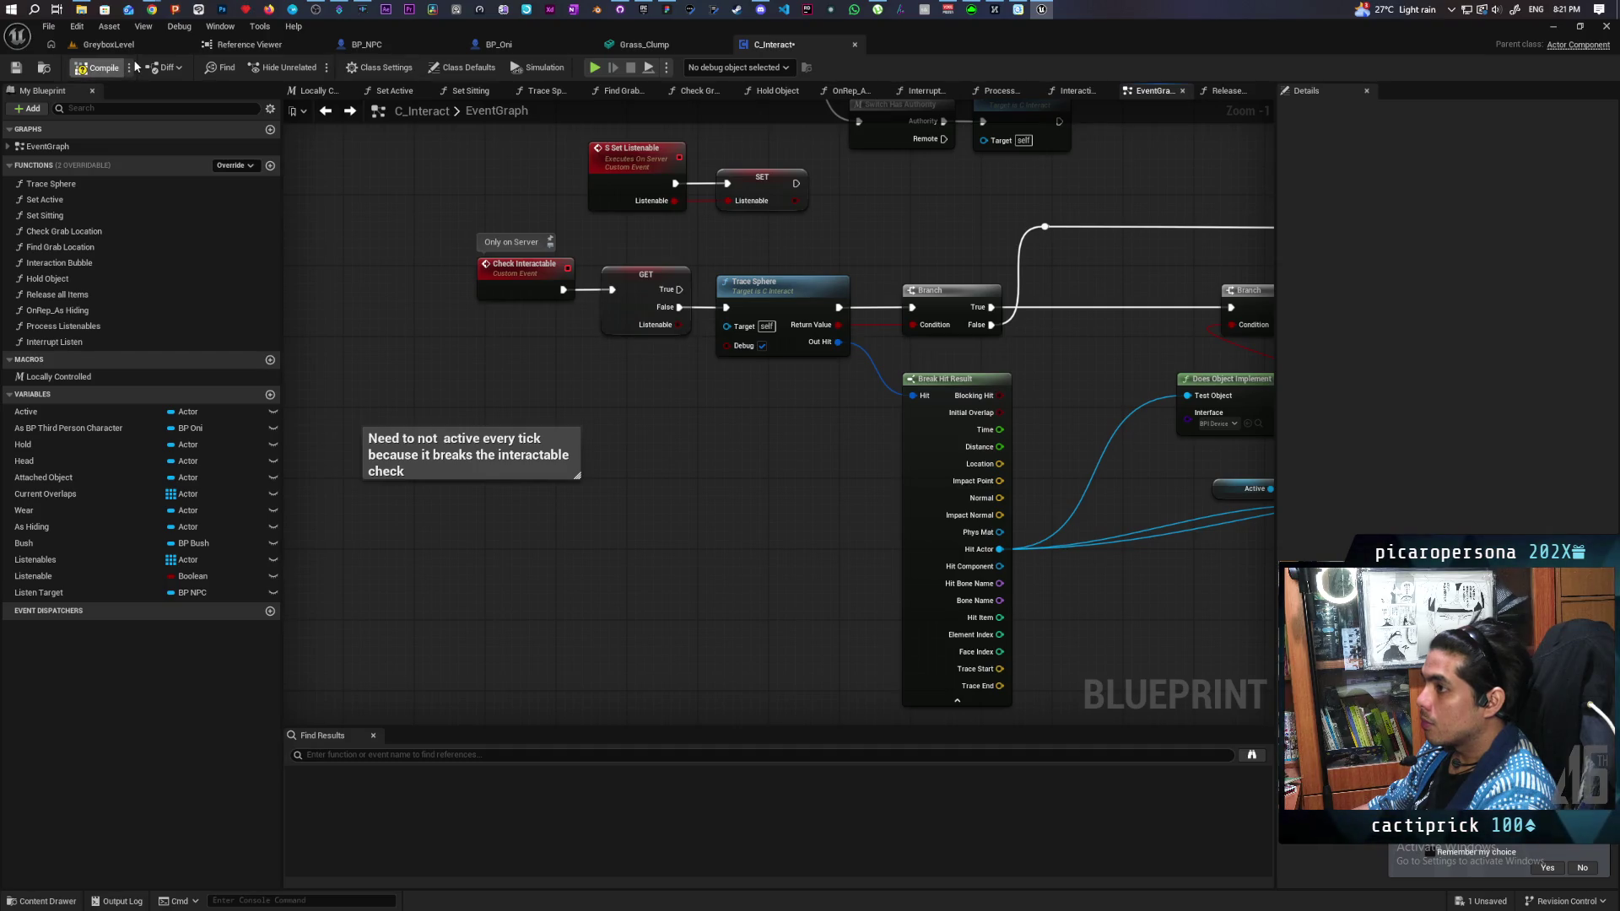
Step: Play-test GreyboxLevel, walking the character toward the bushes and blue disc to watch red trace spheres
{"action": "left_click", "coordinate": [108, 43]}
{"action": "left_click", "coordinate": [319, 63]}
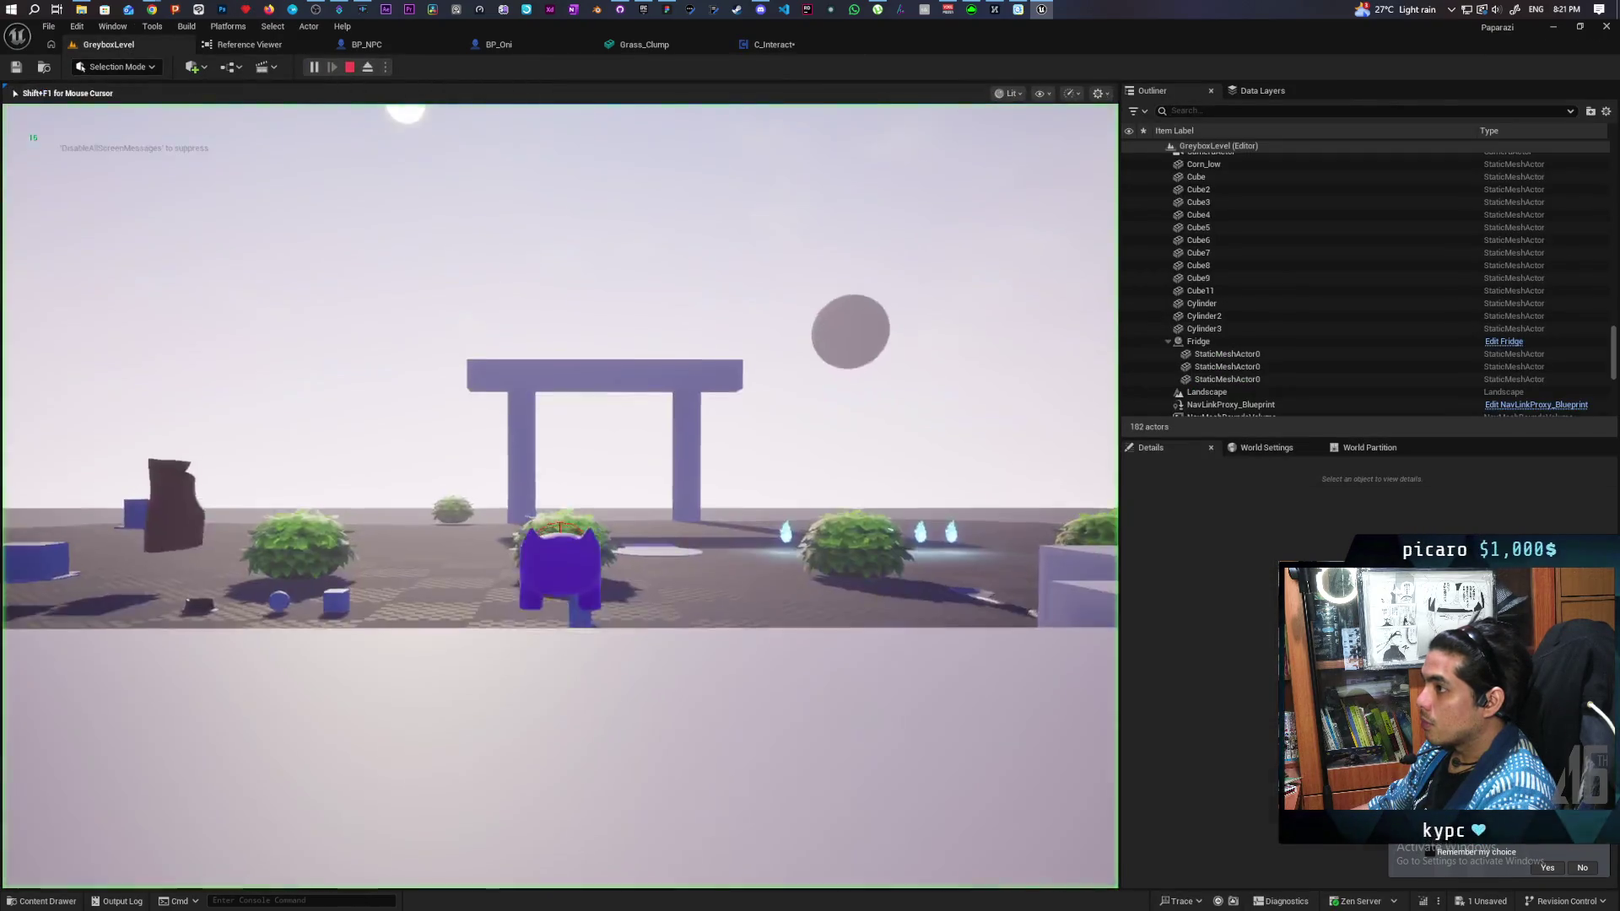
{"action": "key", "text": "w"}
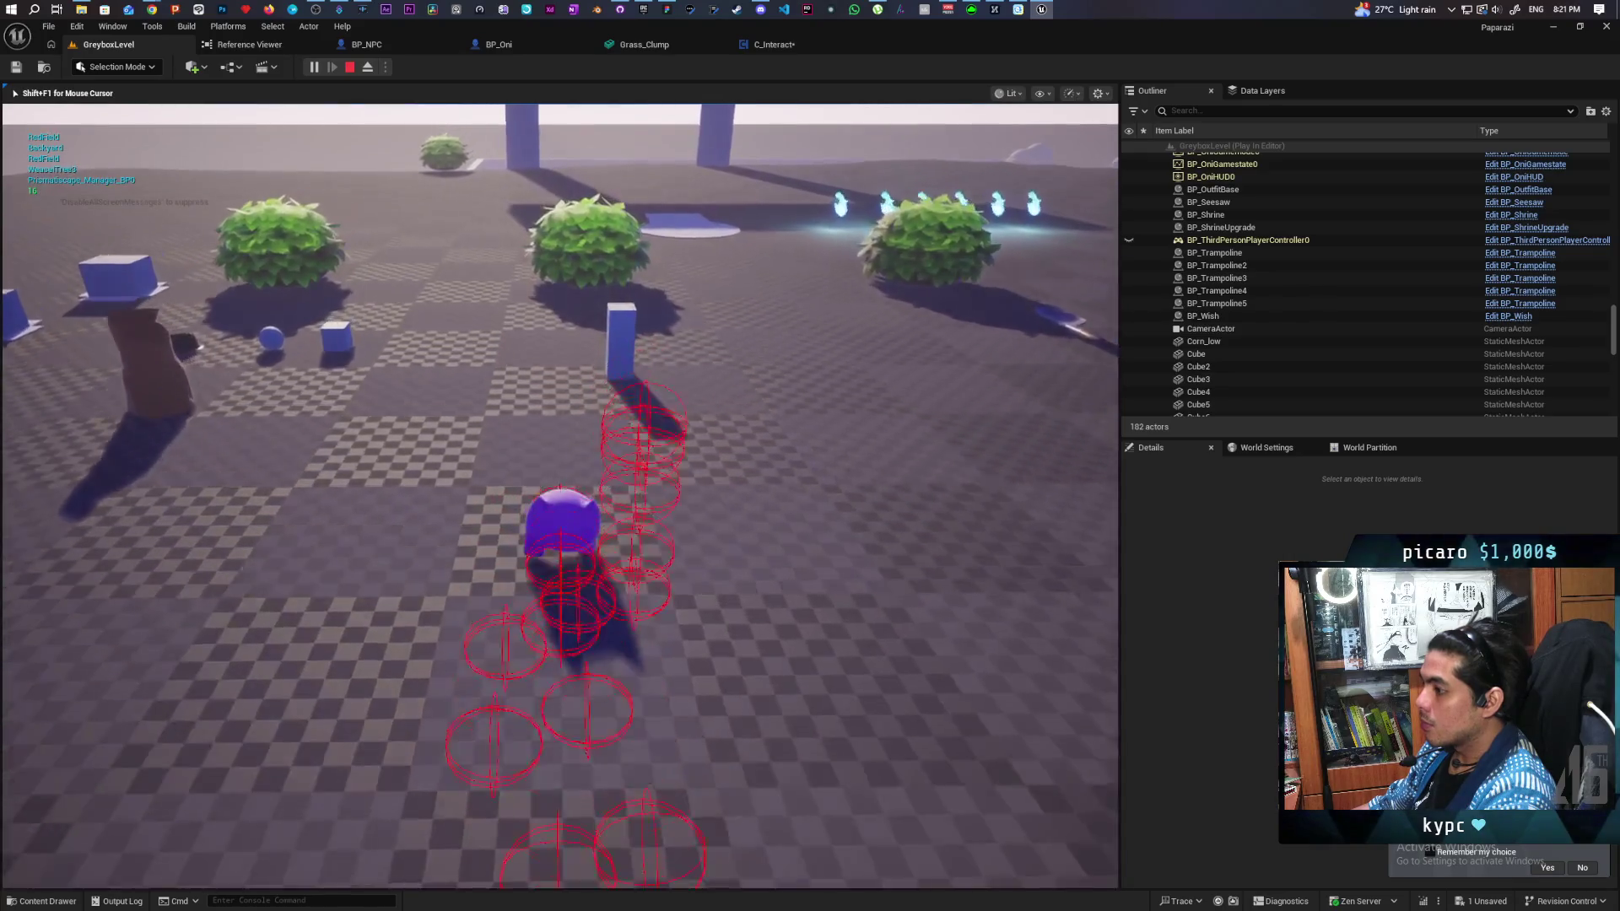
{"action": "key", "text": "w"}
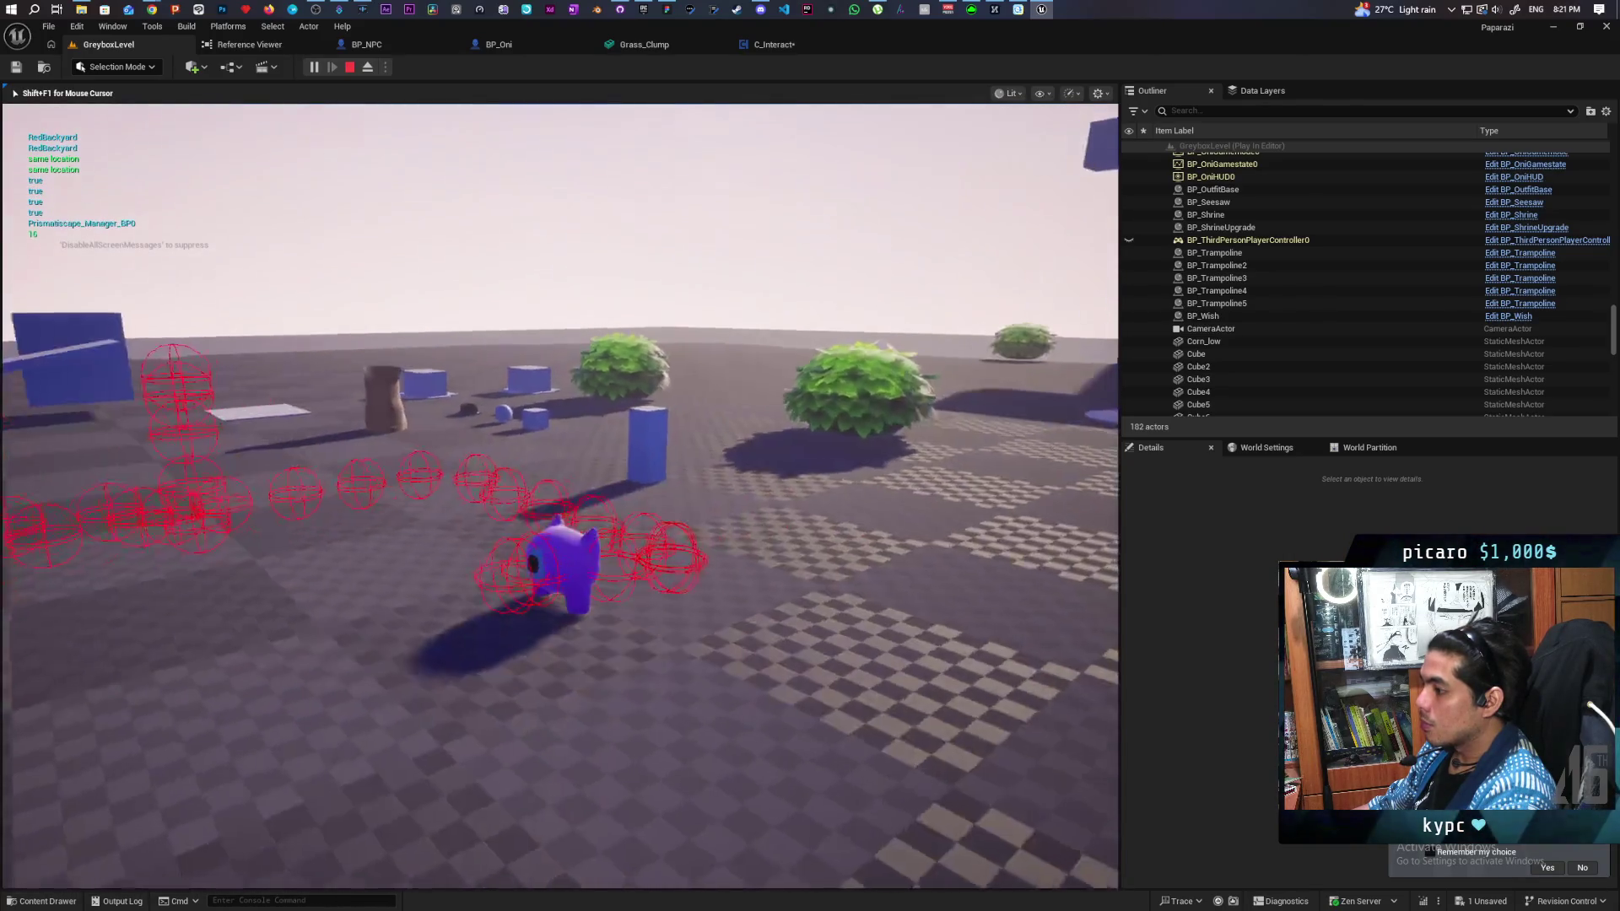
{"action": "key", "text": "w"}
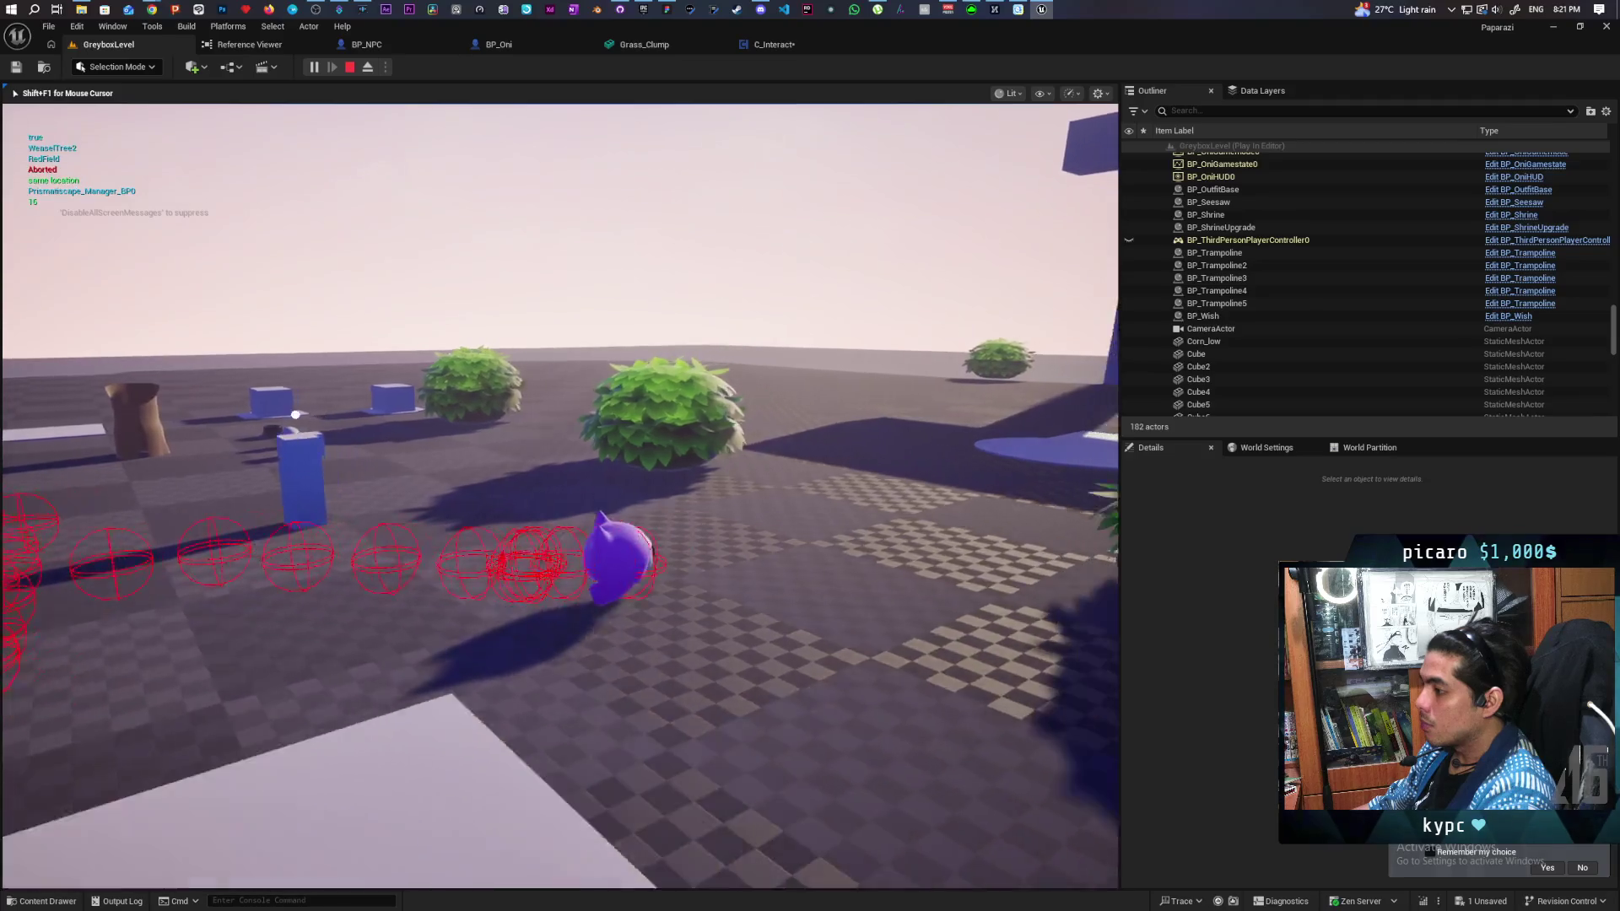
{"action": "key", "text": "w"}
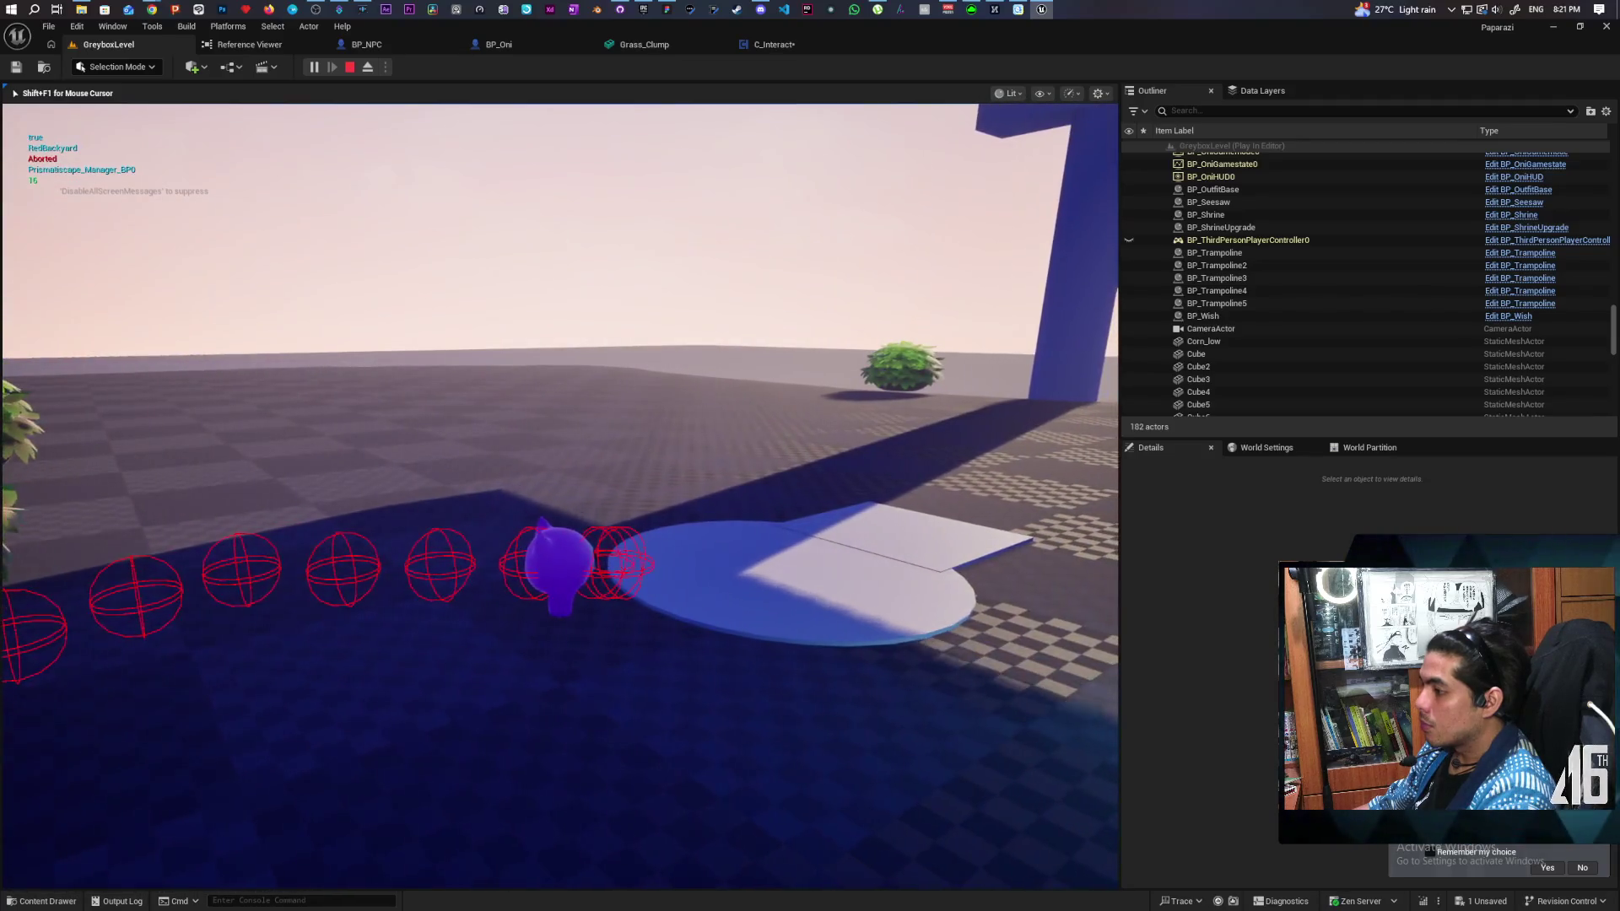
{"action": "key", "text": "s"}
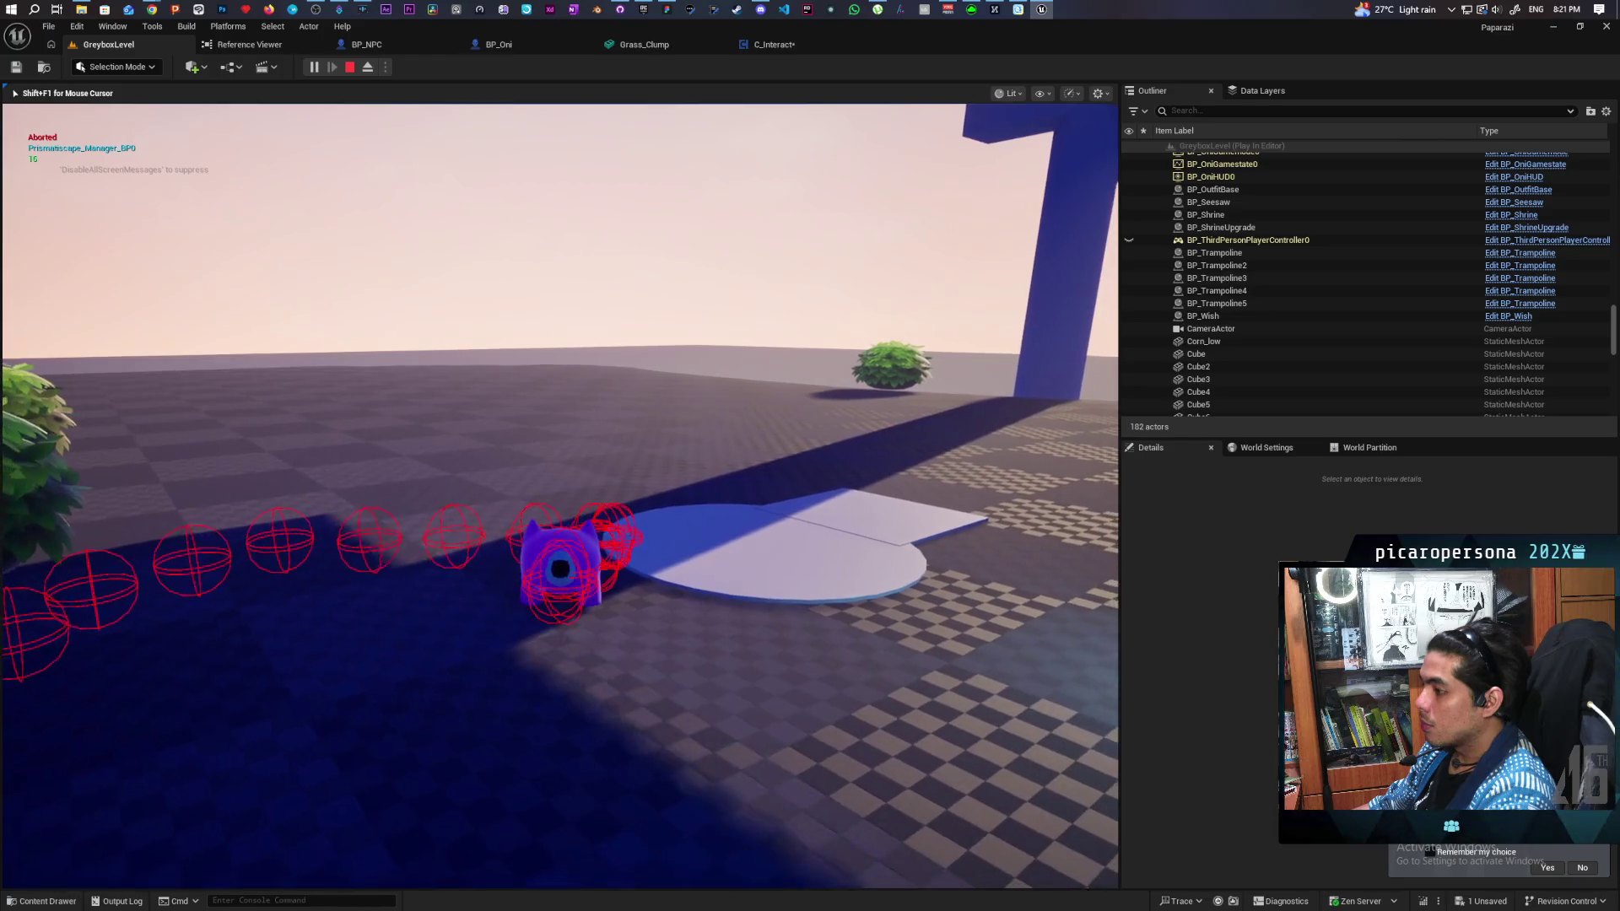
{"action": "key", "text": "w"}
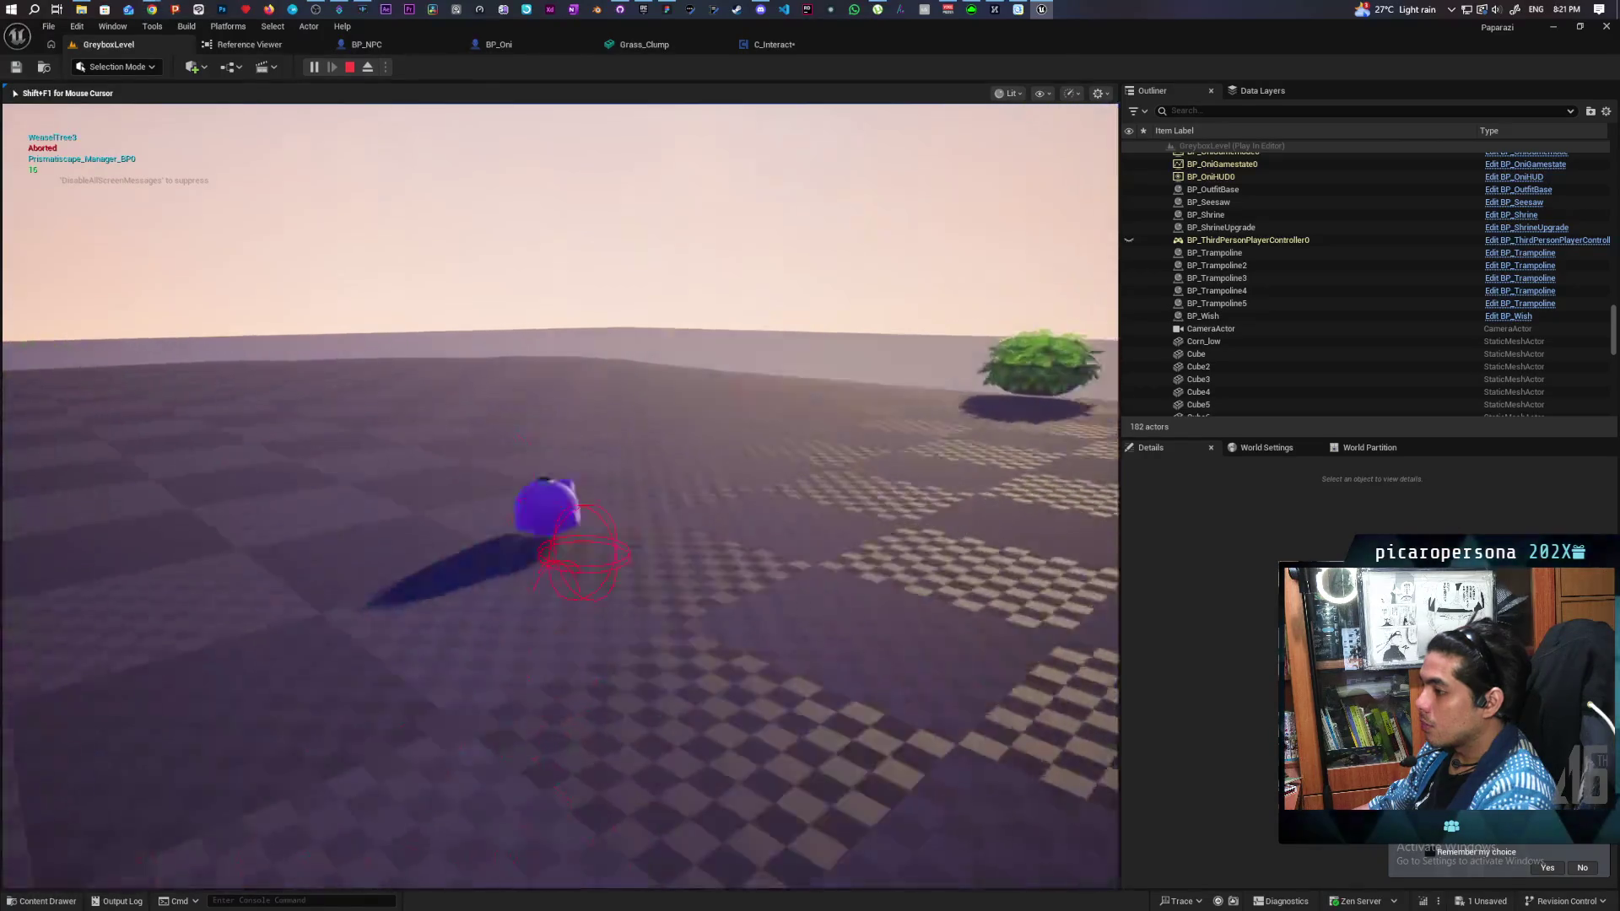
{"action": "key", "text": "w"}
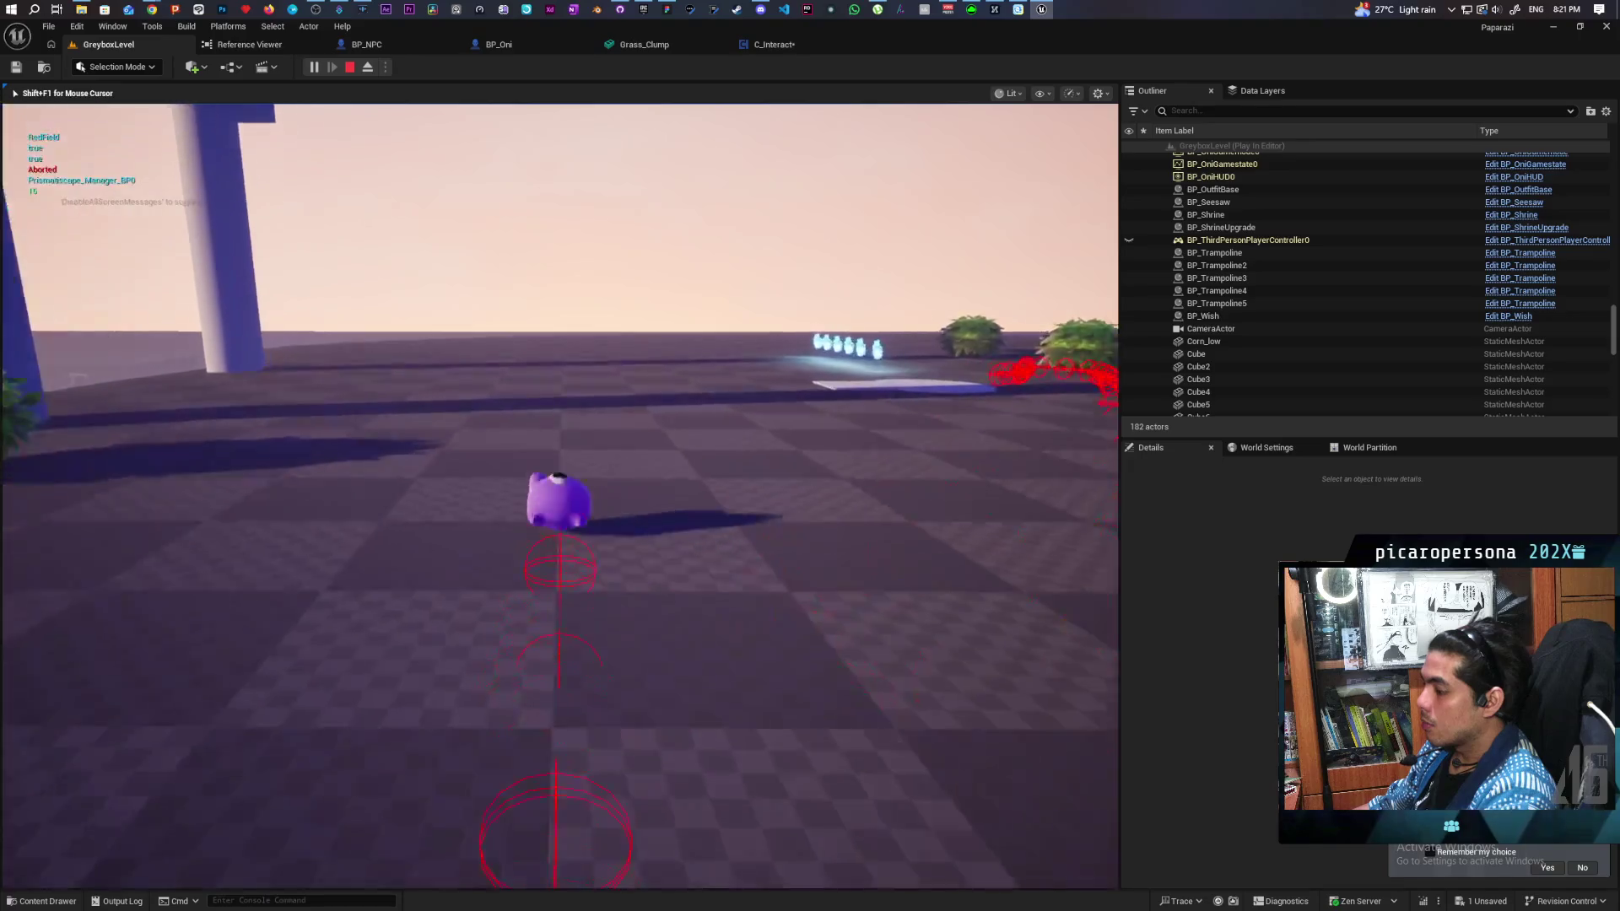
{"action": "key", "text": "w"}
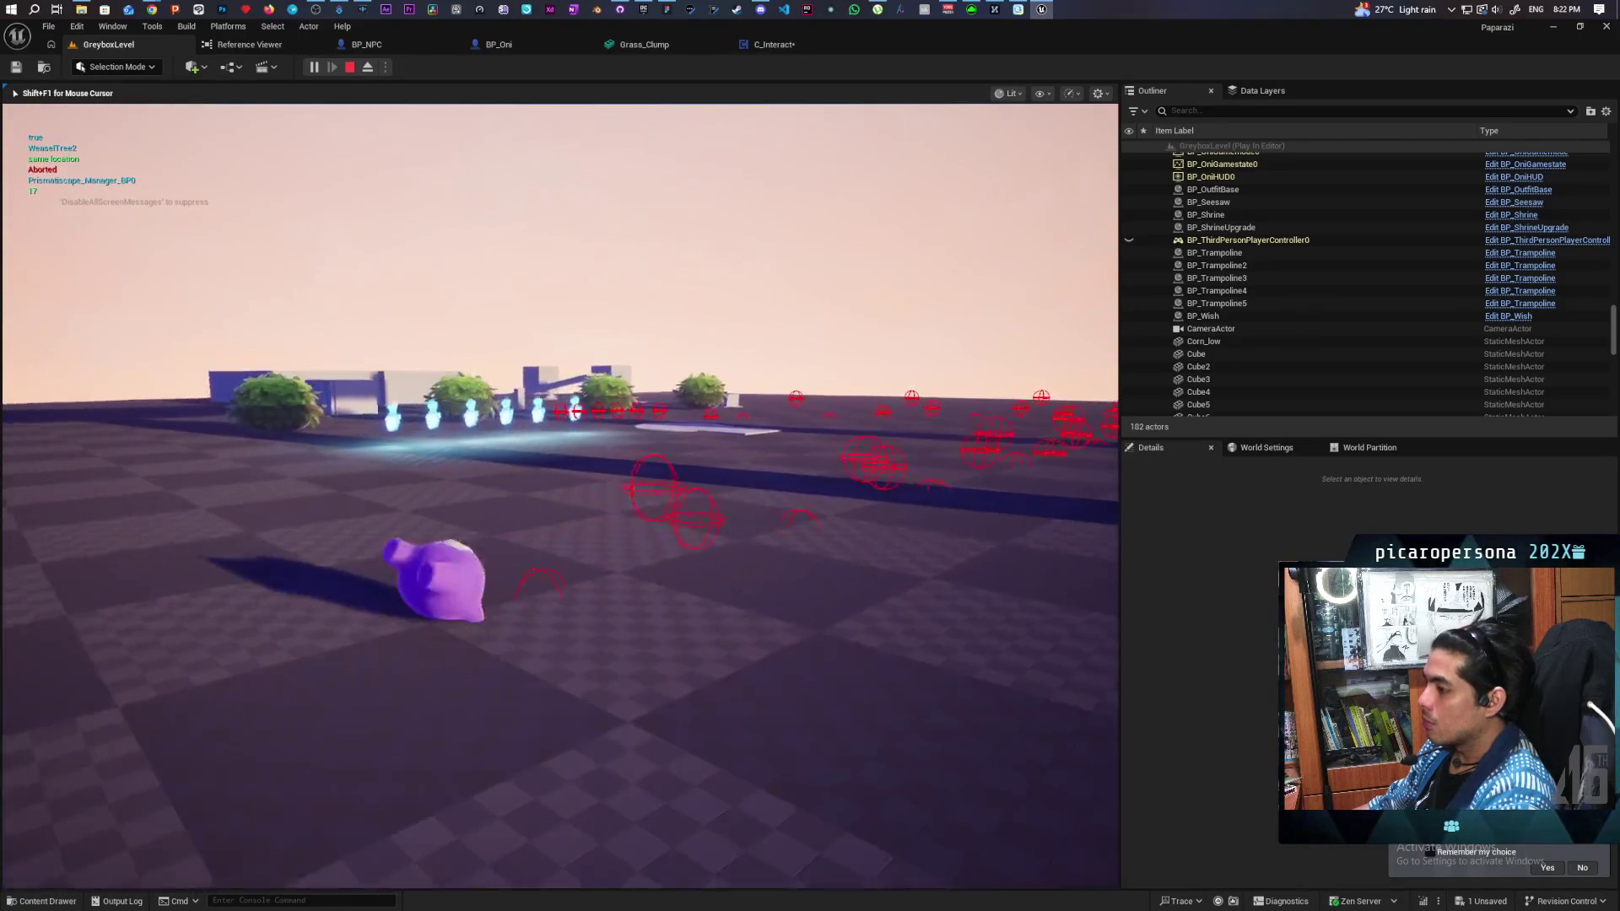
{"action": "key", "text": "Escape"}
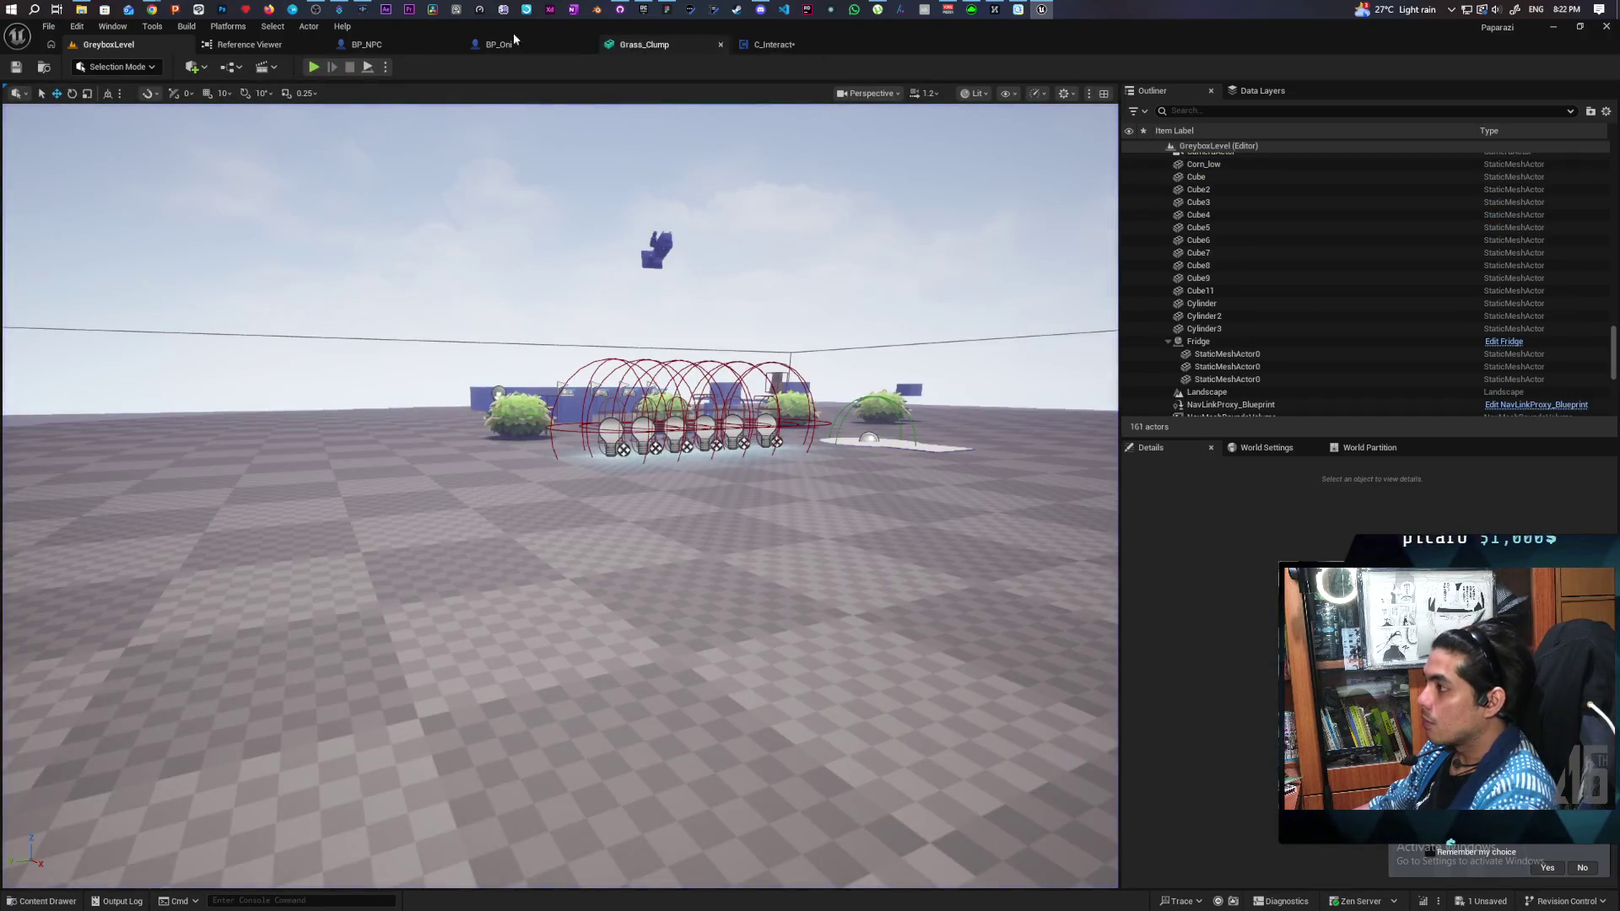
Step: Save the changed C_Interact blueprint
{"action": "left_click", "coordinate": [789, 45]}
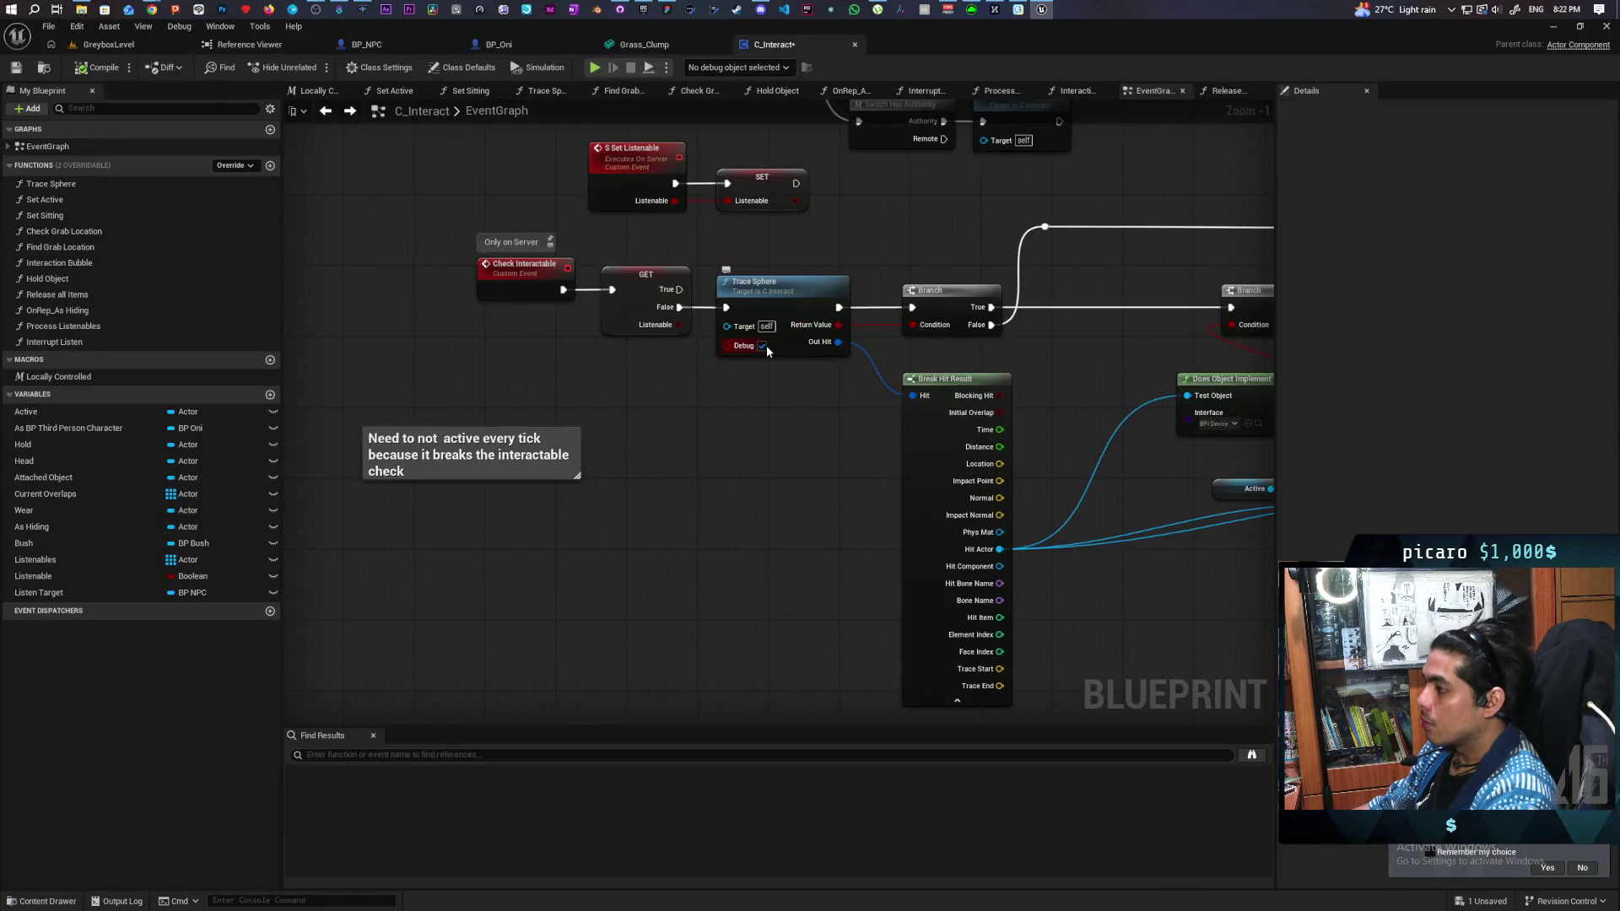
{"action": "scroll", "coordinate": [763, 414], "scroll_direction": "down", "scroll_amount": 3}
{"action": "key", "text": "ctrl+s"}
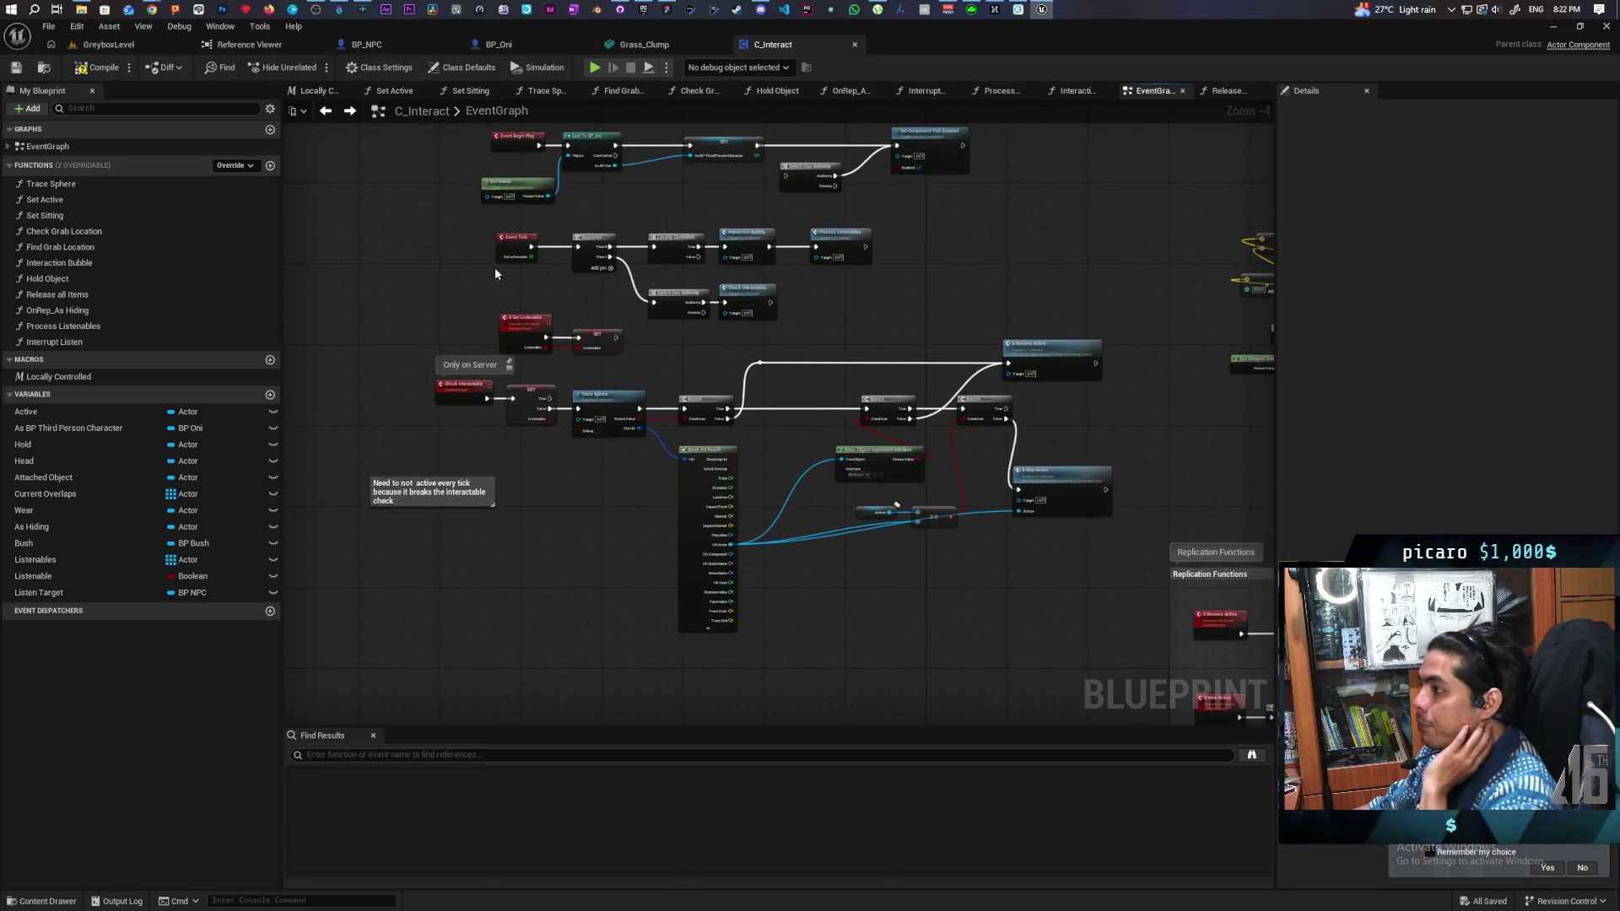
Step: Check the Class Defaults tick interval of 0.1, then pan to the Event Tick and BeginPlay logic
{"action": "left_click", "coordinate": [515, 243]}
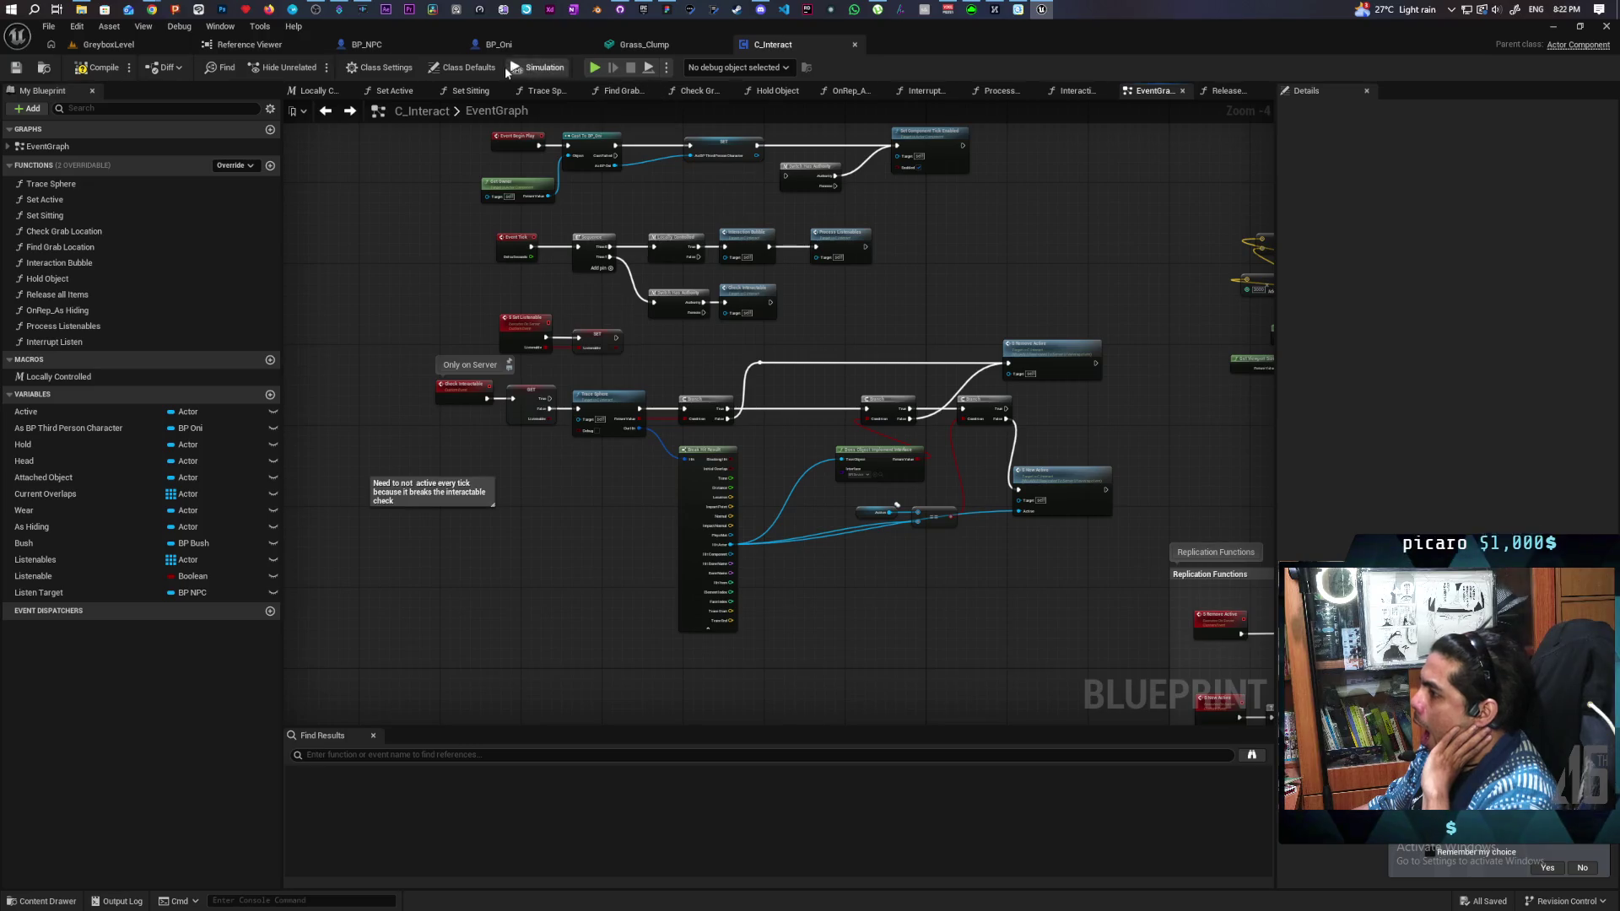
{"action": "left_click", "coordinate": [477, 68]}
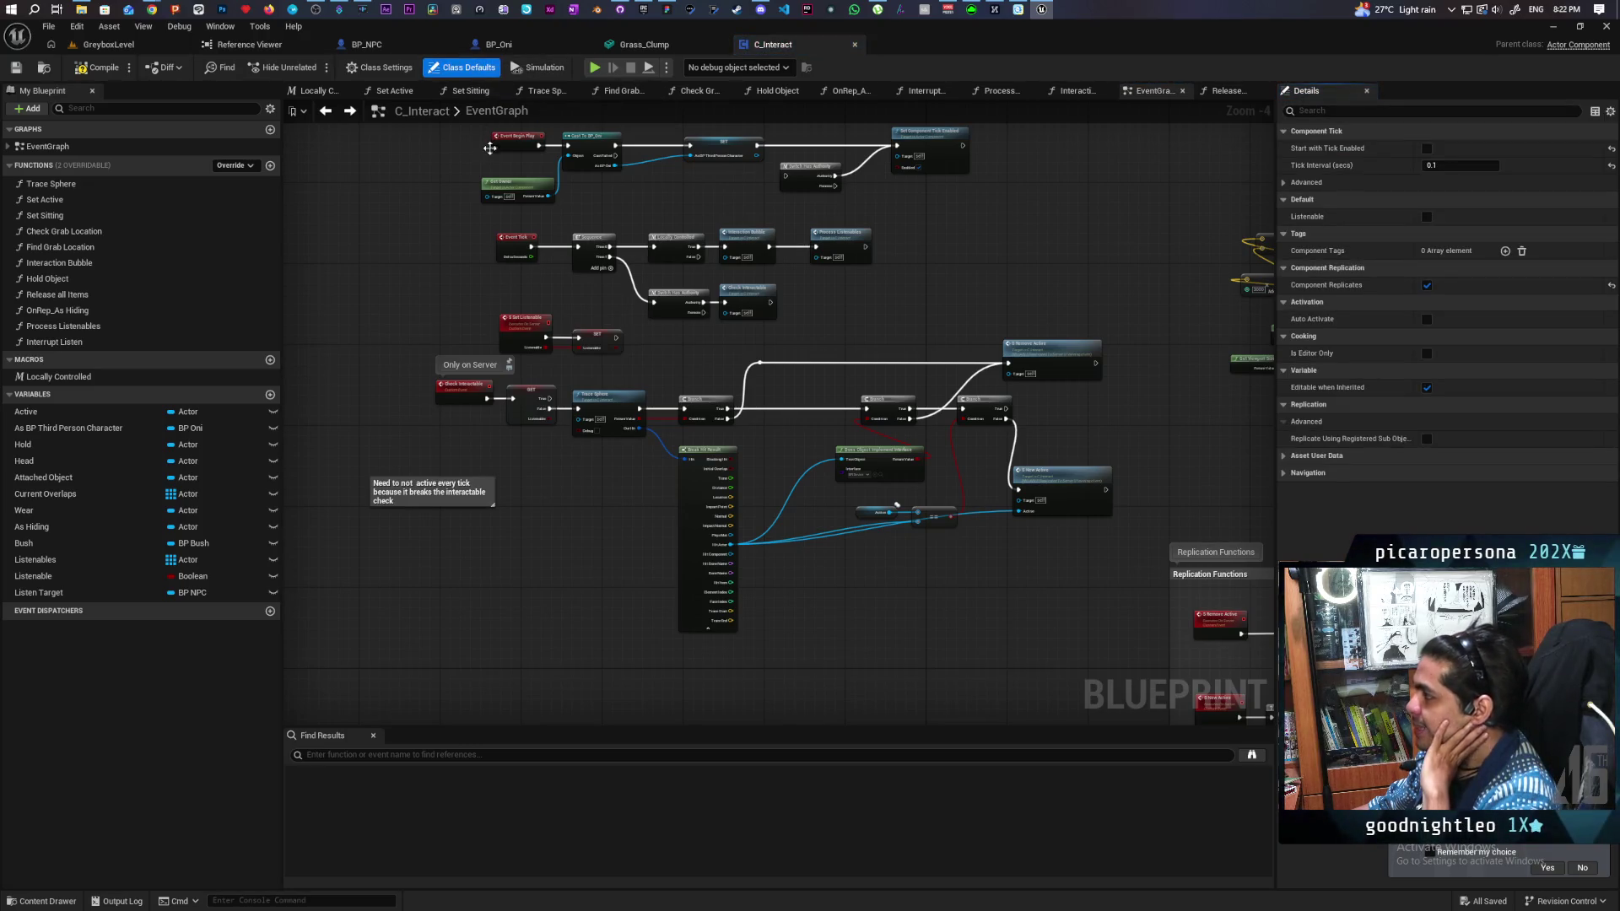
{"action": "scroll", "coordinate": [475, 307], "scroll_direction": "up", "scroll_amount": 1}
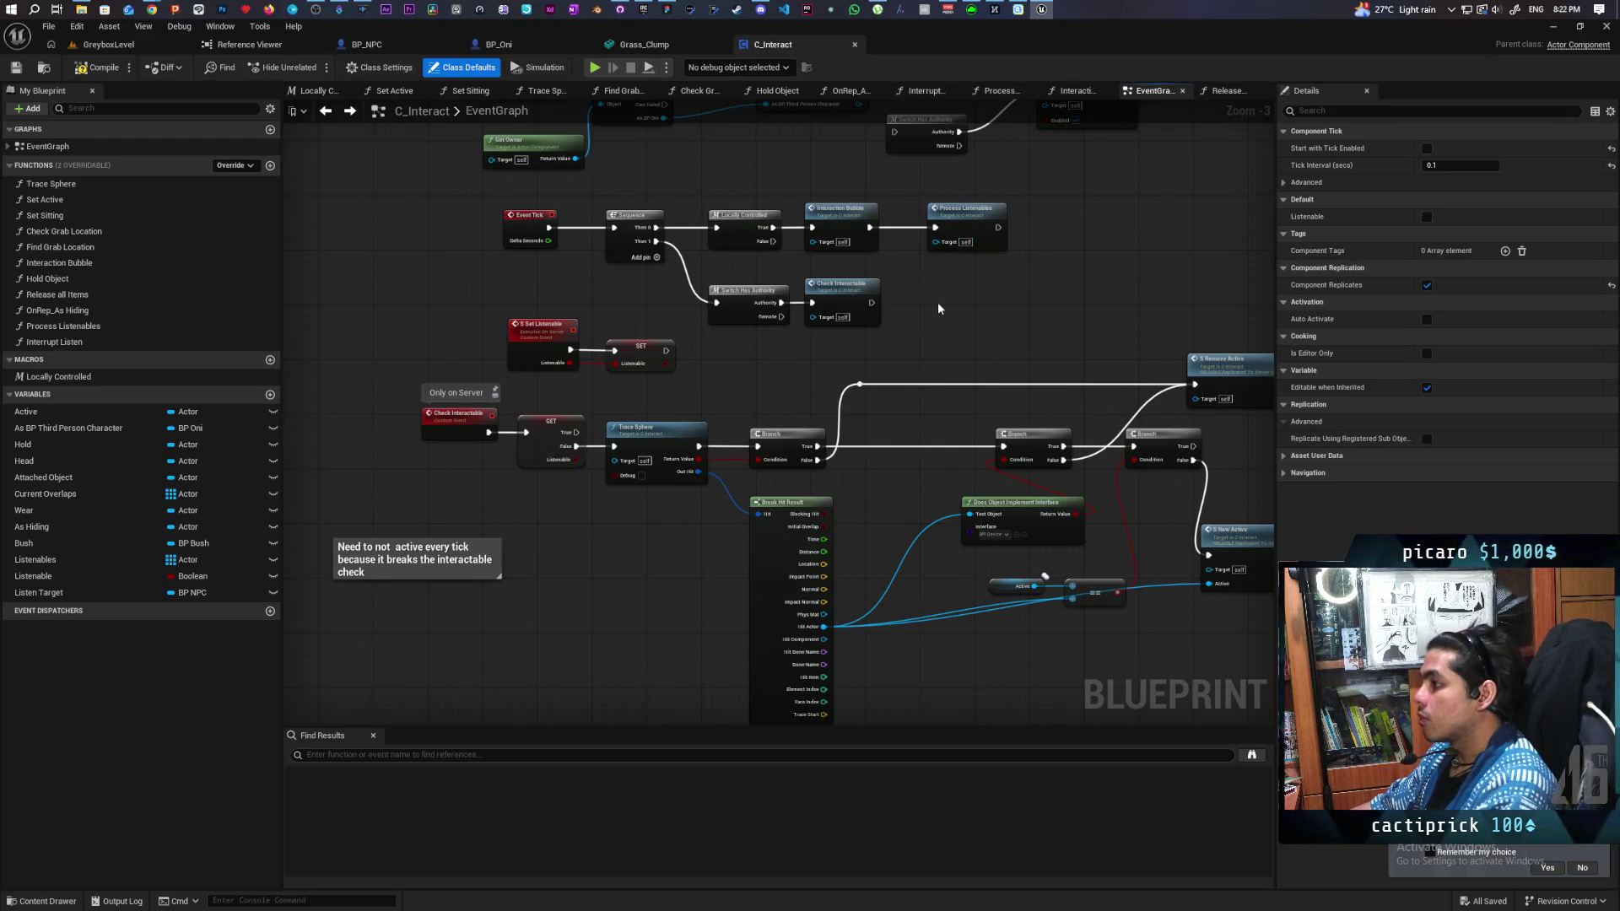
{"action": "left_click_drag", "start_coordinate": [940, 308], "coordinate": [941, 297]}
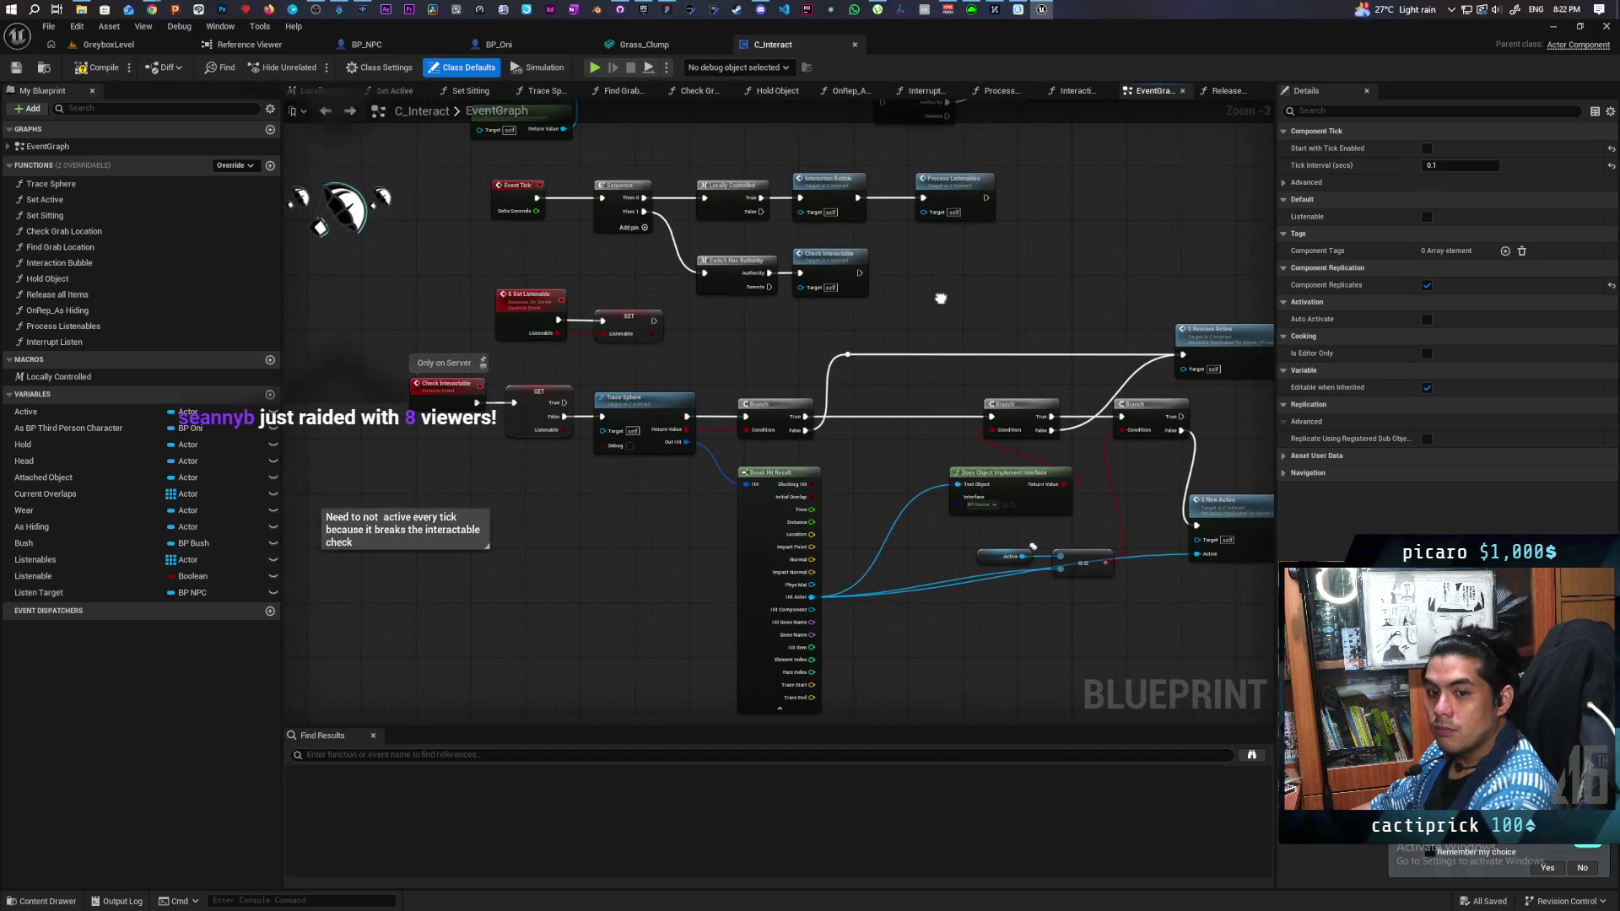
{"action": "left_click_drag", "start_coordinate": [940, 298], "coordinate": [881, 296]}
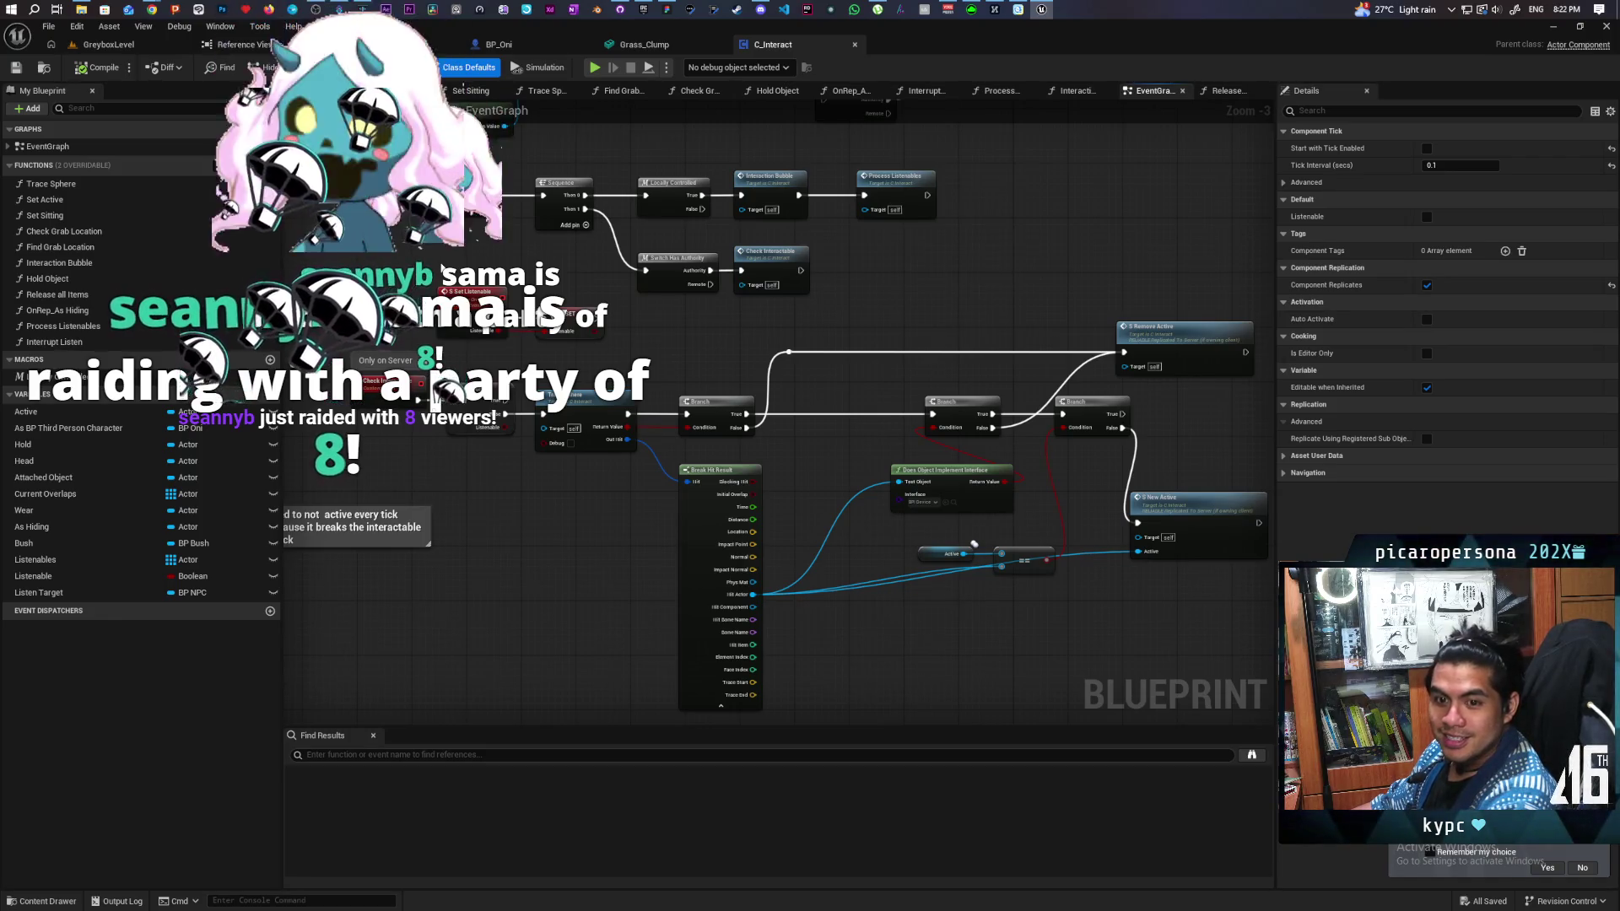
{"action": "mouse_move", "coordinate": [528, 254]}
{"action": "left_mouse_down"}
{"action": "mouse_move", "coordinate": [565, 342]}
{"action": "mouse_move", "coordinate": [567, 305]}
{"action": "left_mouse_up"}
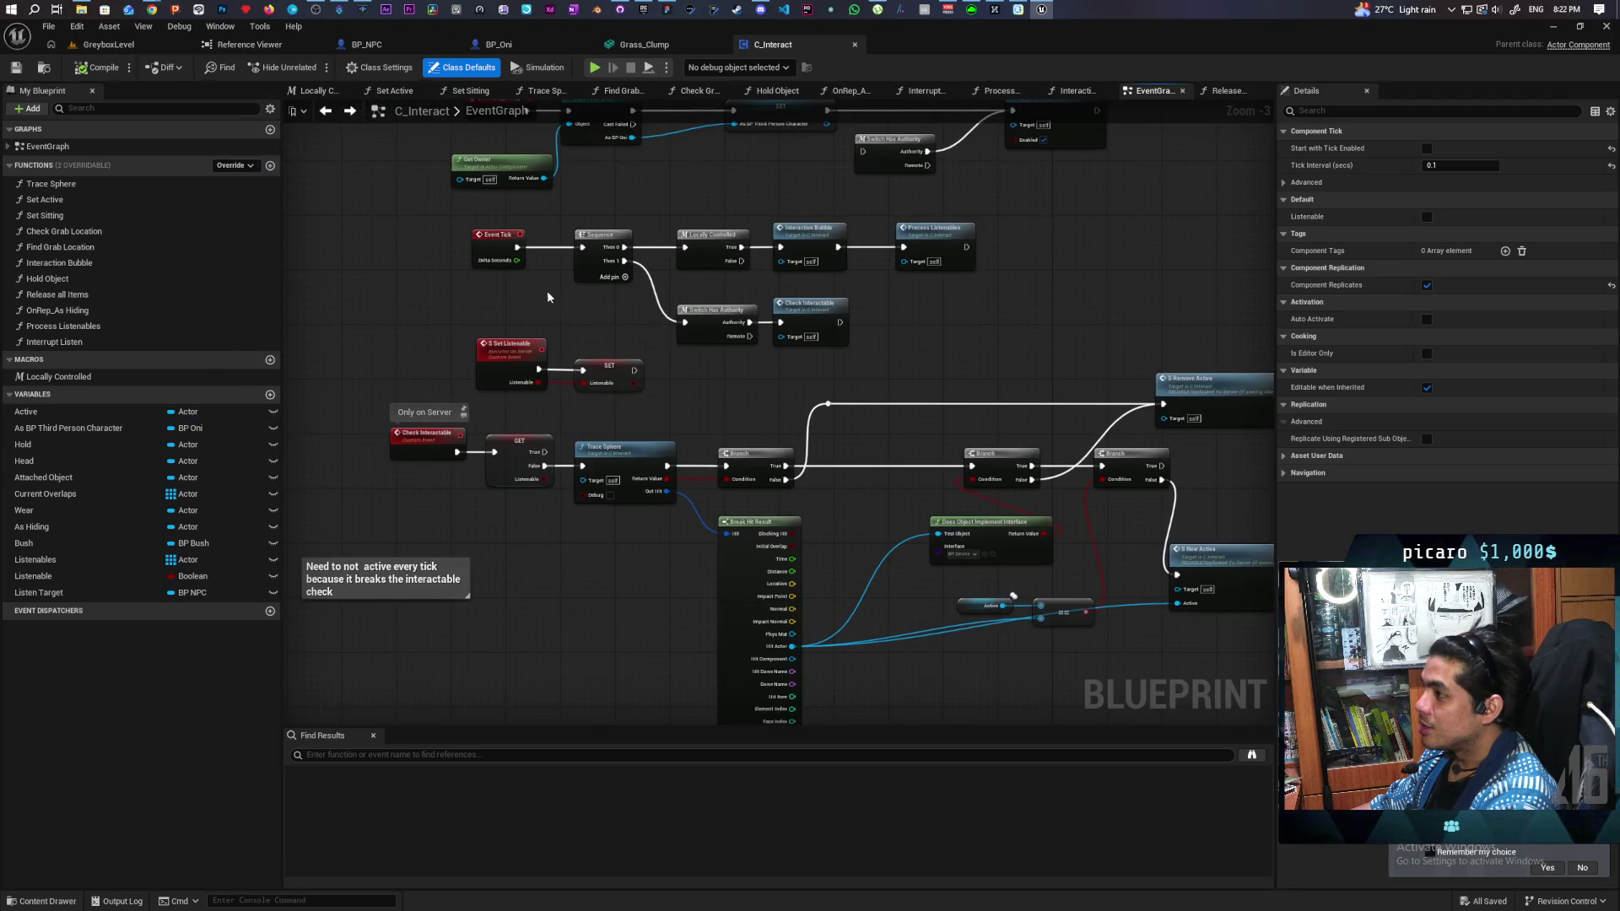
Step: Fly to the grass patch and play-test walking the character into the grass near the guard
{"action": "left_click", "coordinate": [108, 45]}
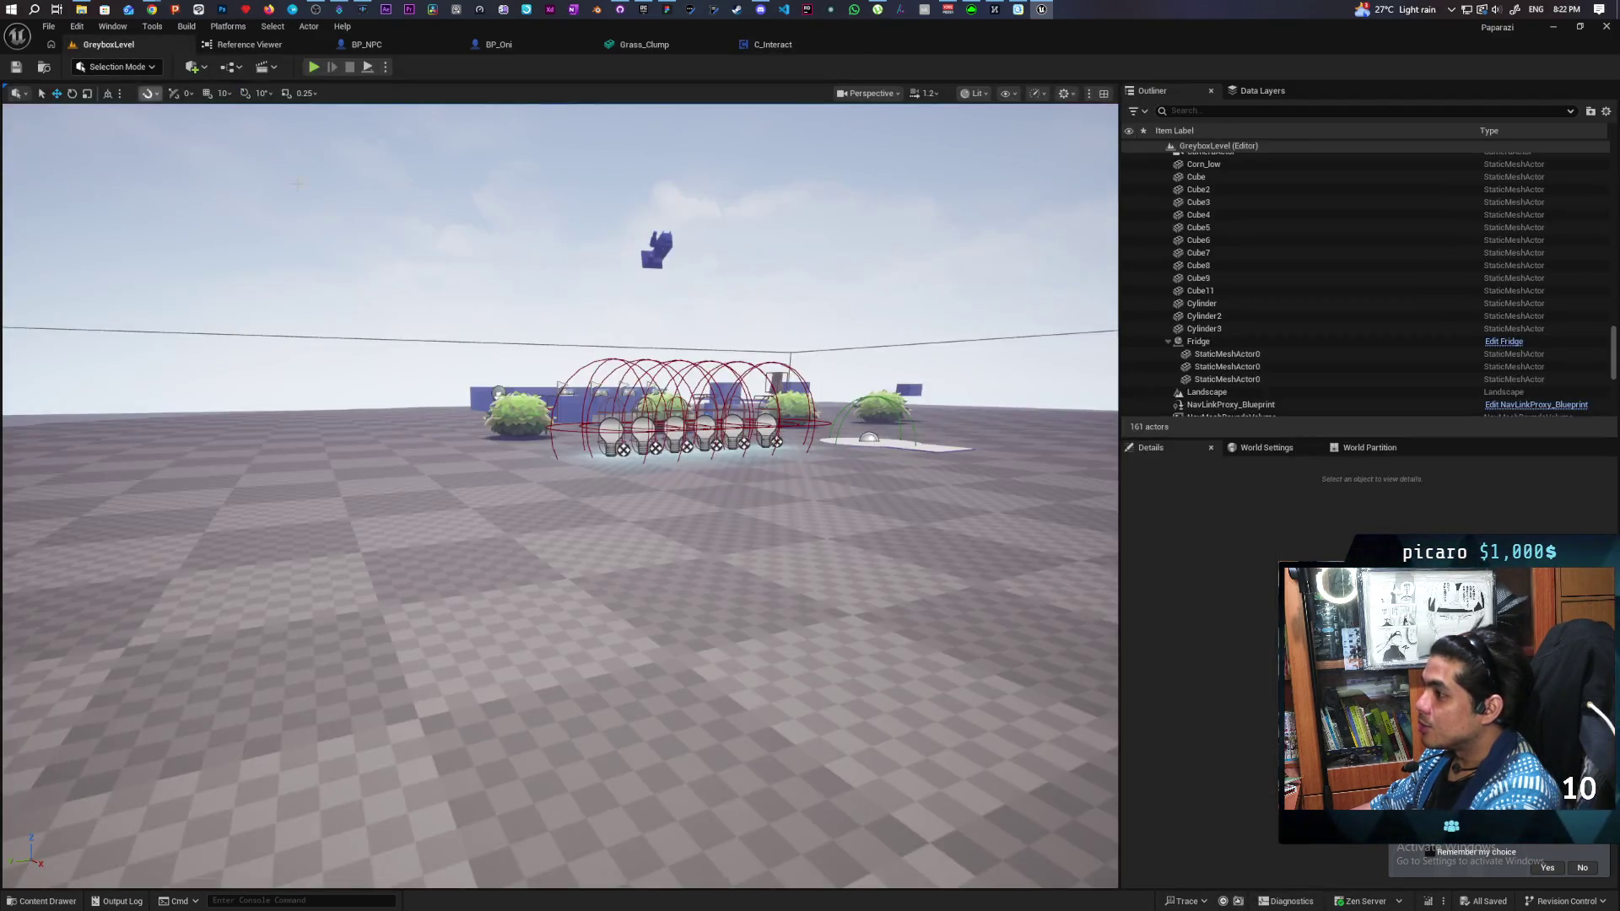
{"action": "mouse_move", "coordinate": [799, 489]}
{"action": "left_mouse_down"}
{"action": "mouse_move", "coordinate": [269, 383]}
{"action": "mouse_move", "coordinate": [268, 148]}
{"action": "mouse_move", "coordinate": [556, 187]}
{"action": "left_mouse_up"}
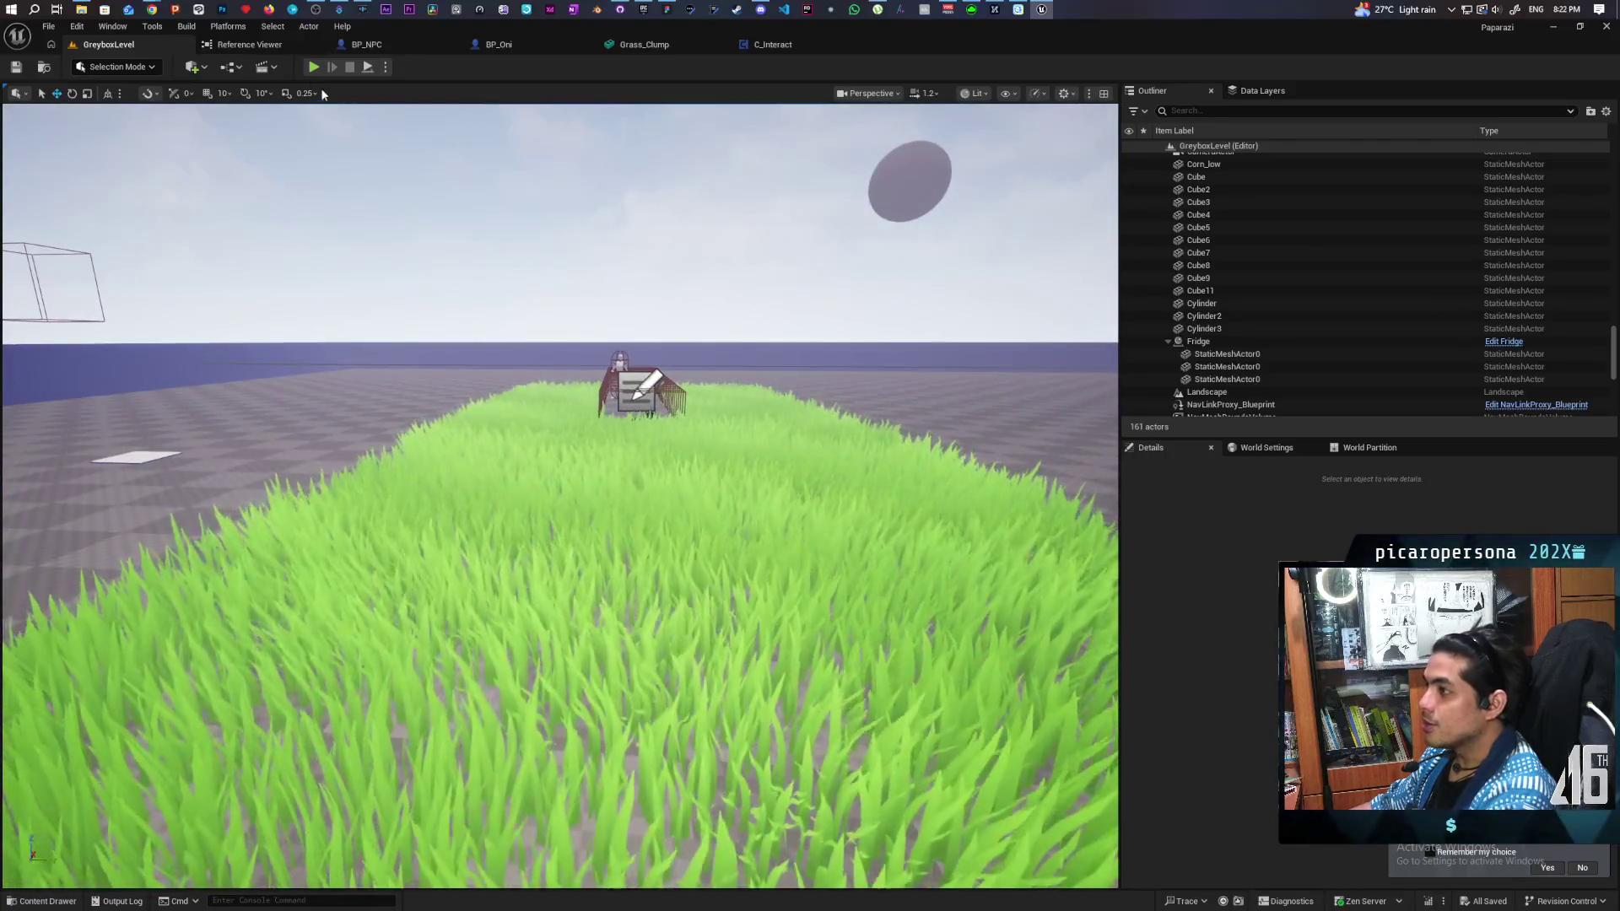
{"action": "left_click", "coordinate": [312, 67]}
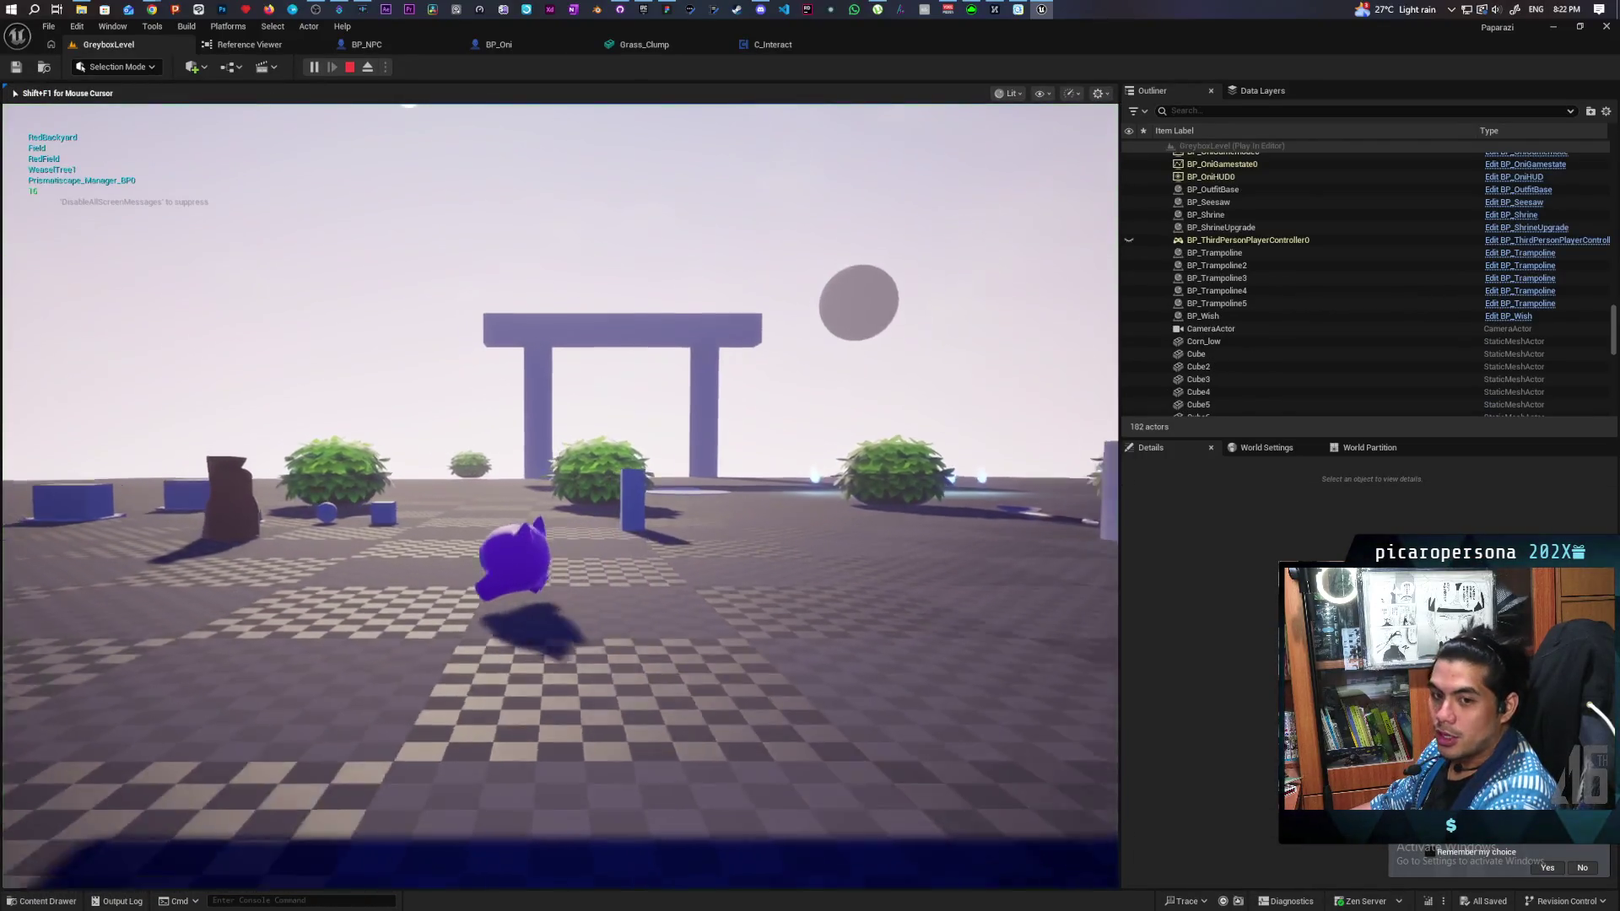
{"action": "key", "text": "w"}
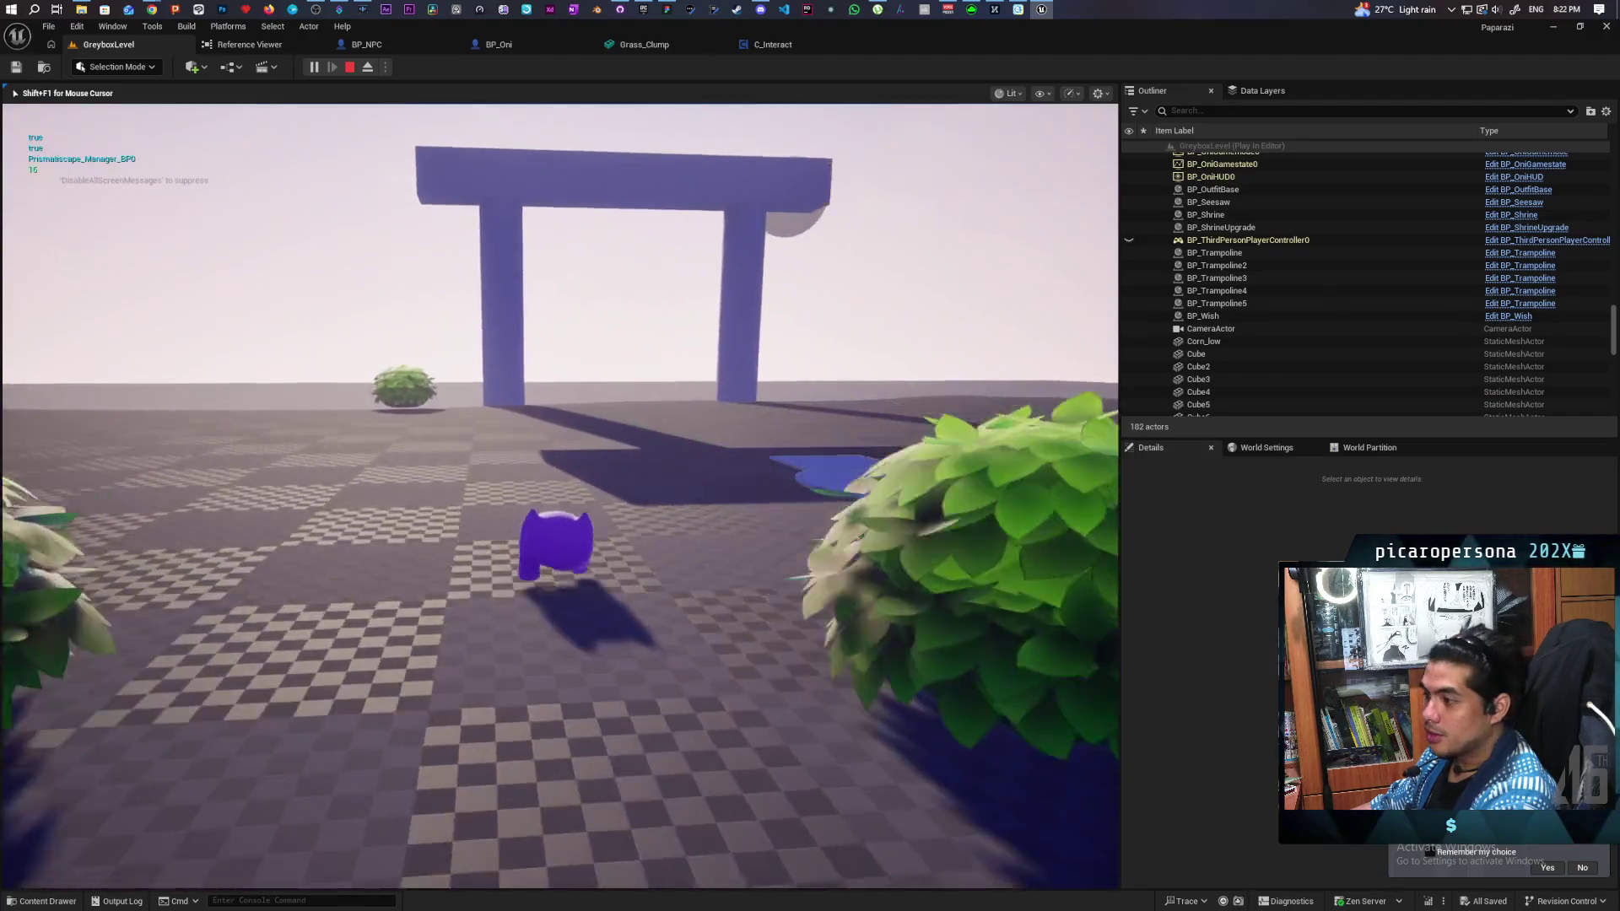
{"action": "key", "text": "w"}
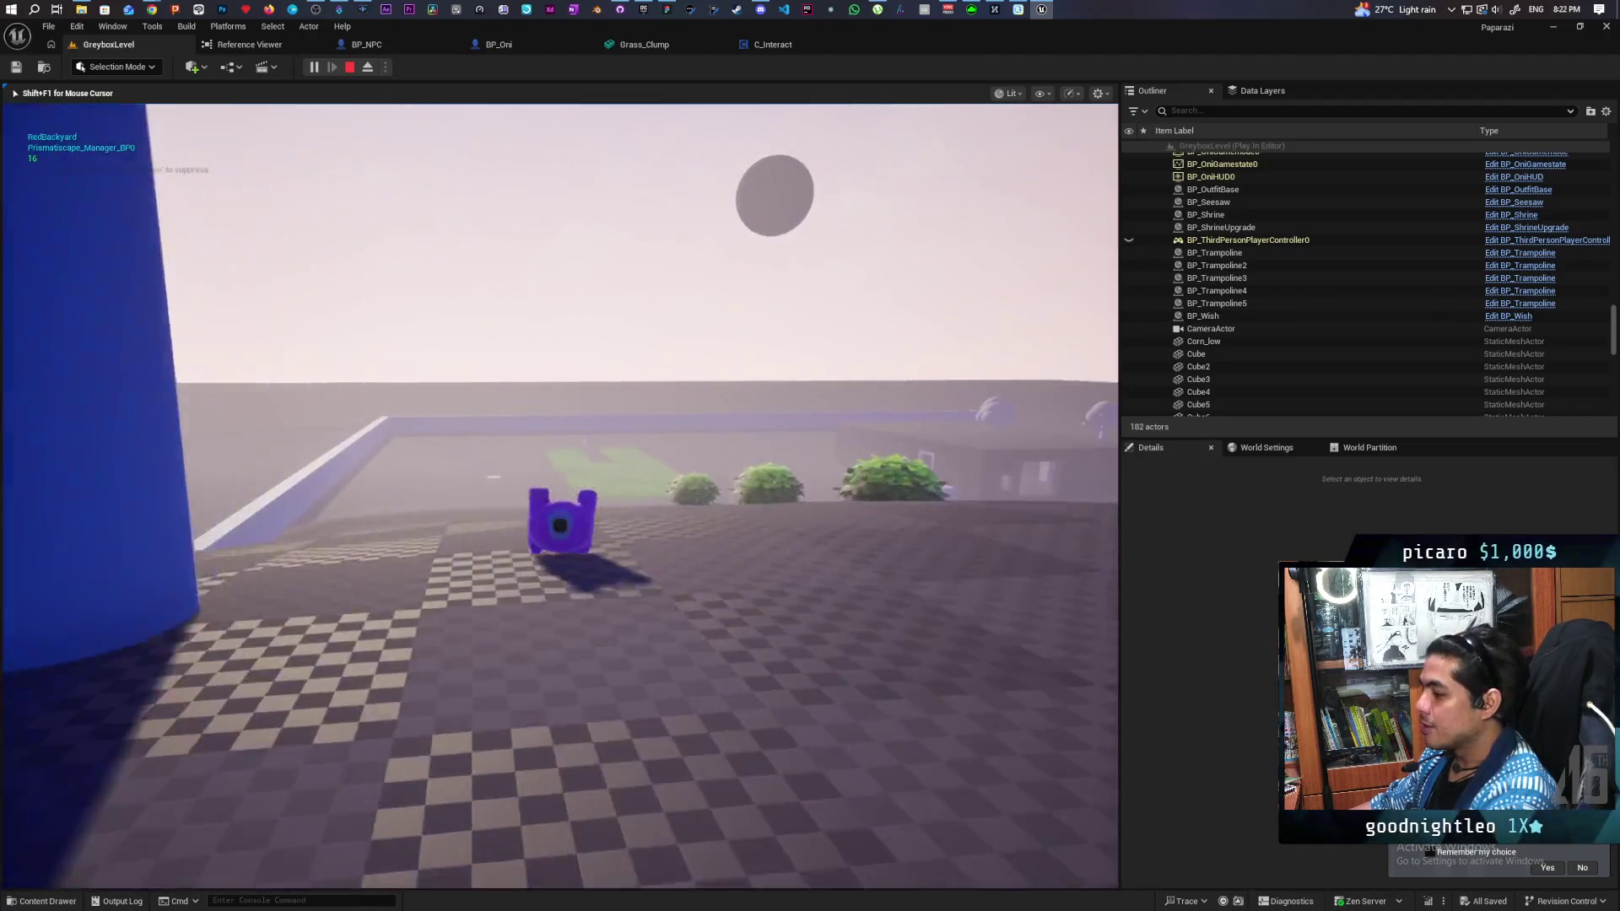
{"action": "key", "text": "w"}
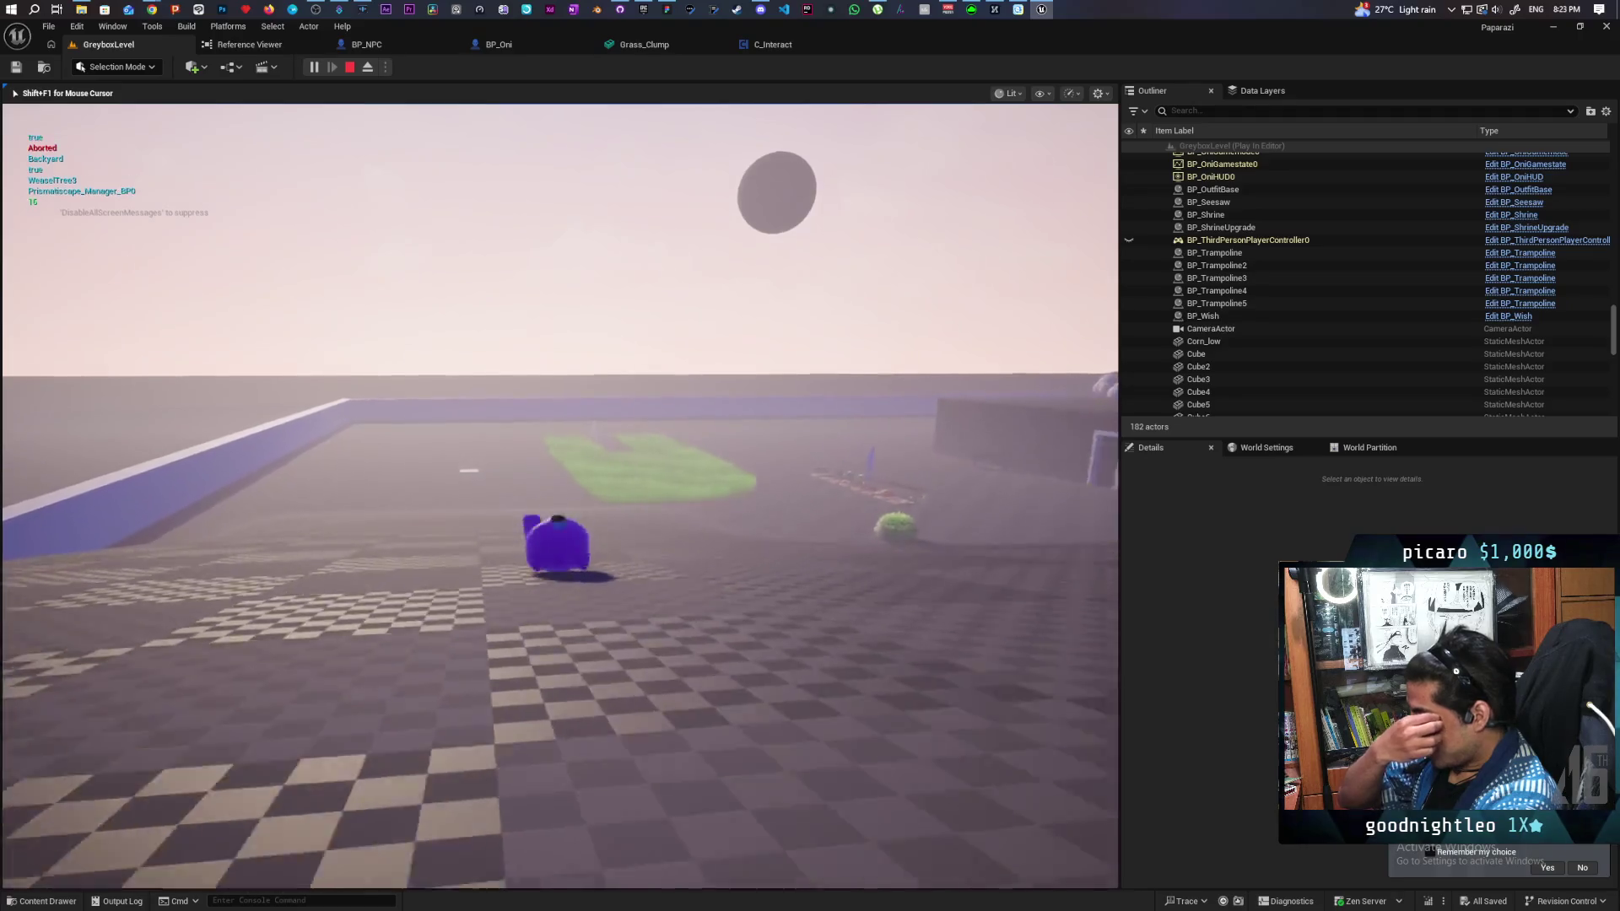
{"action": "key", "text": "space"}
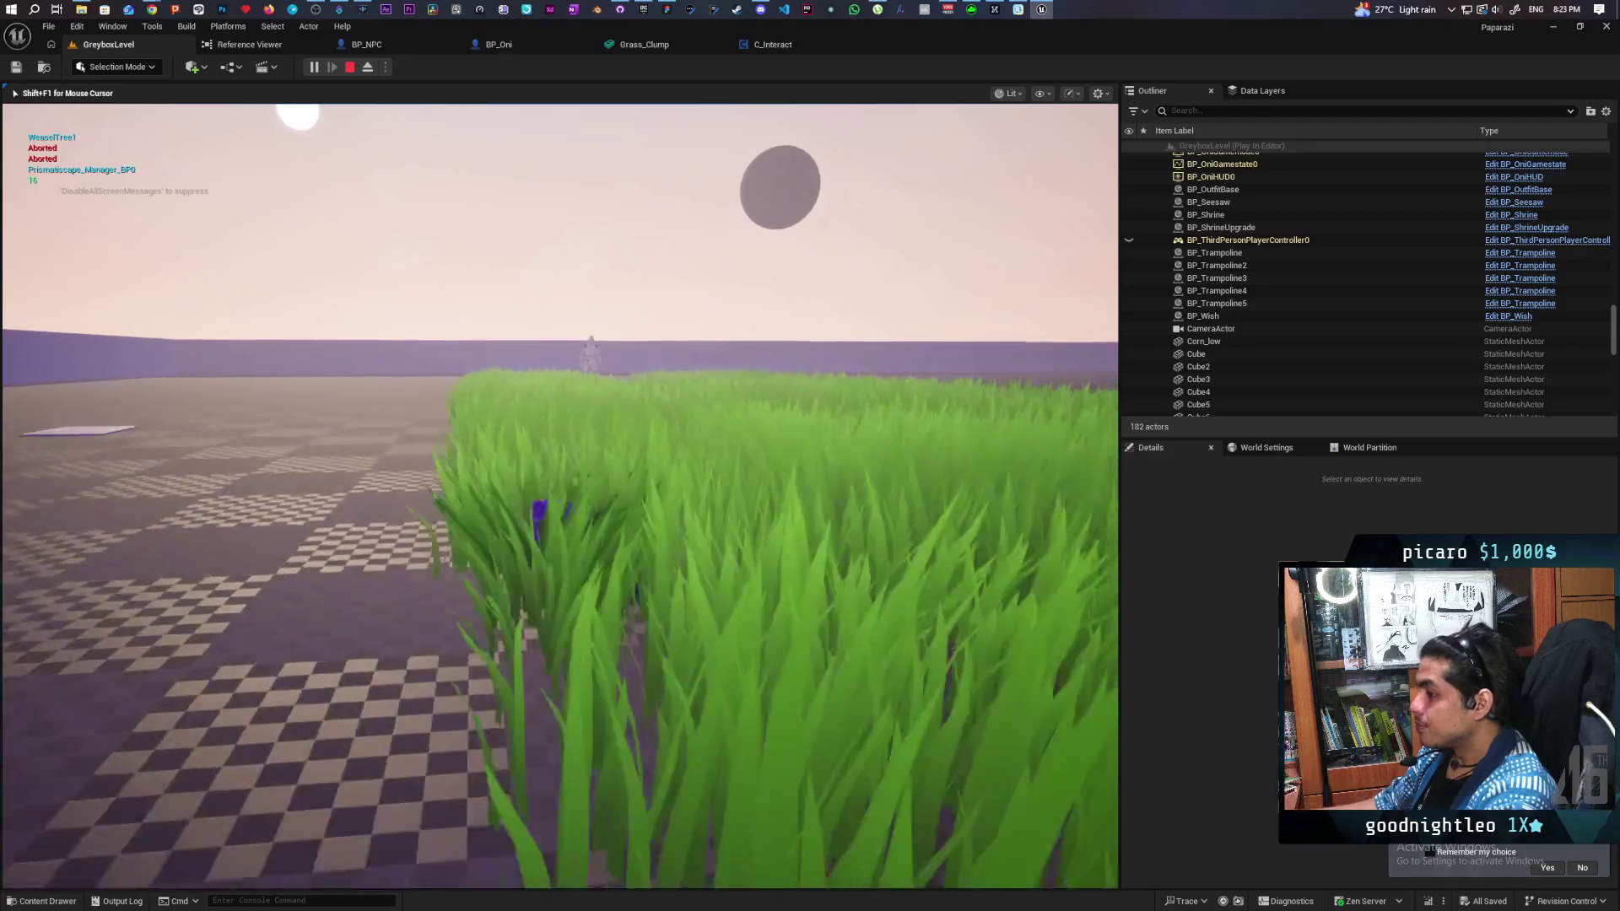
{"action": "key", "text": "w"}
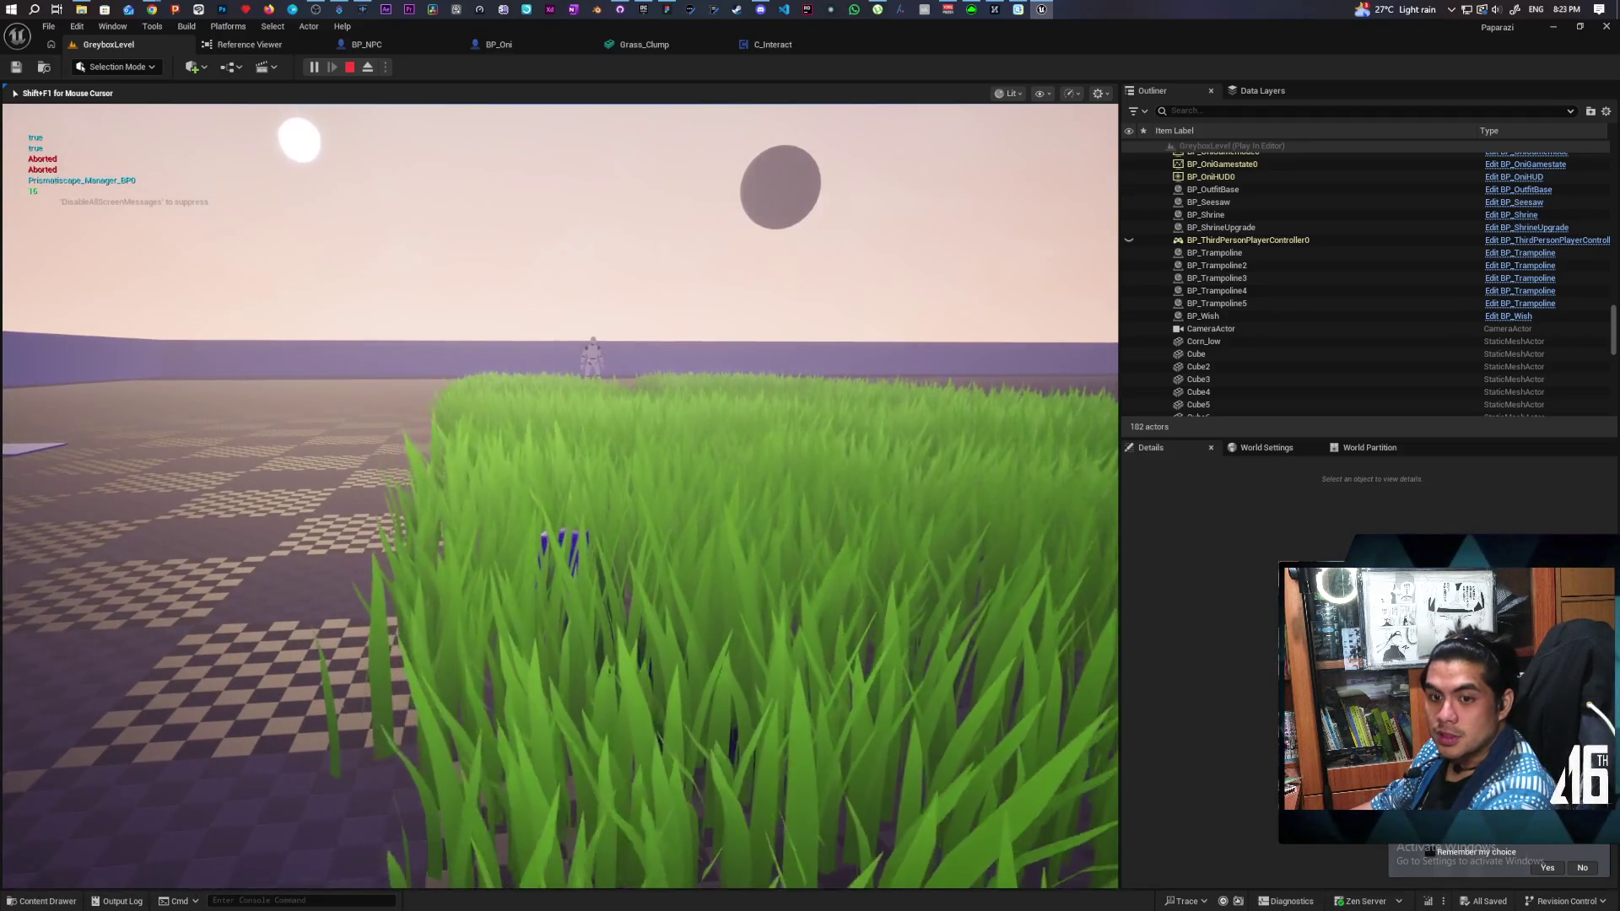
{"action": "key", "text": "w"}
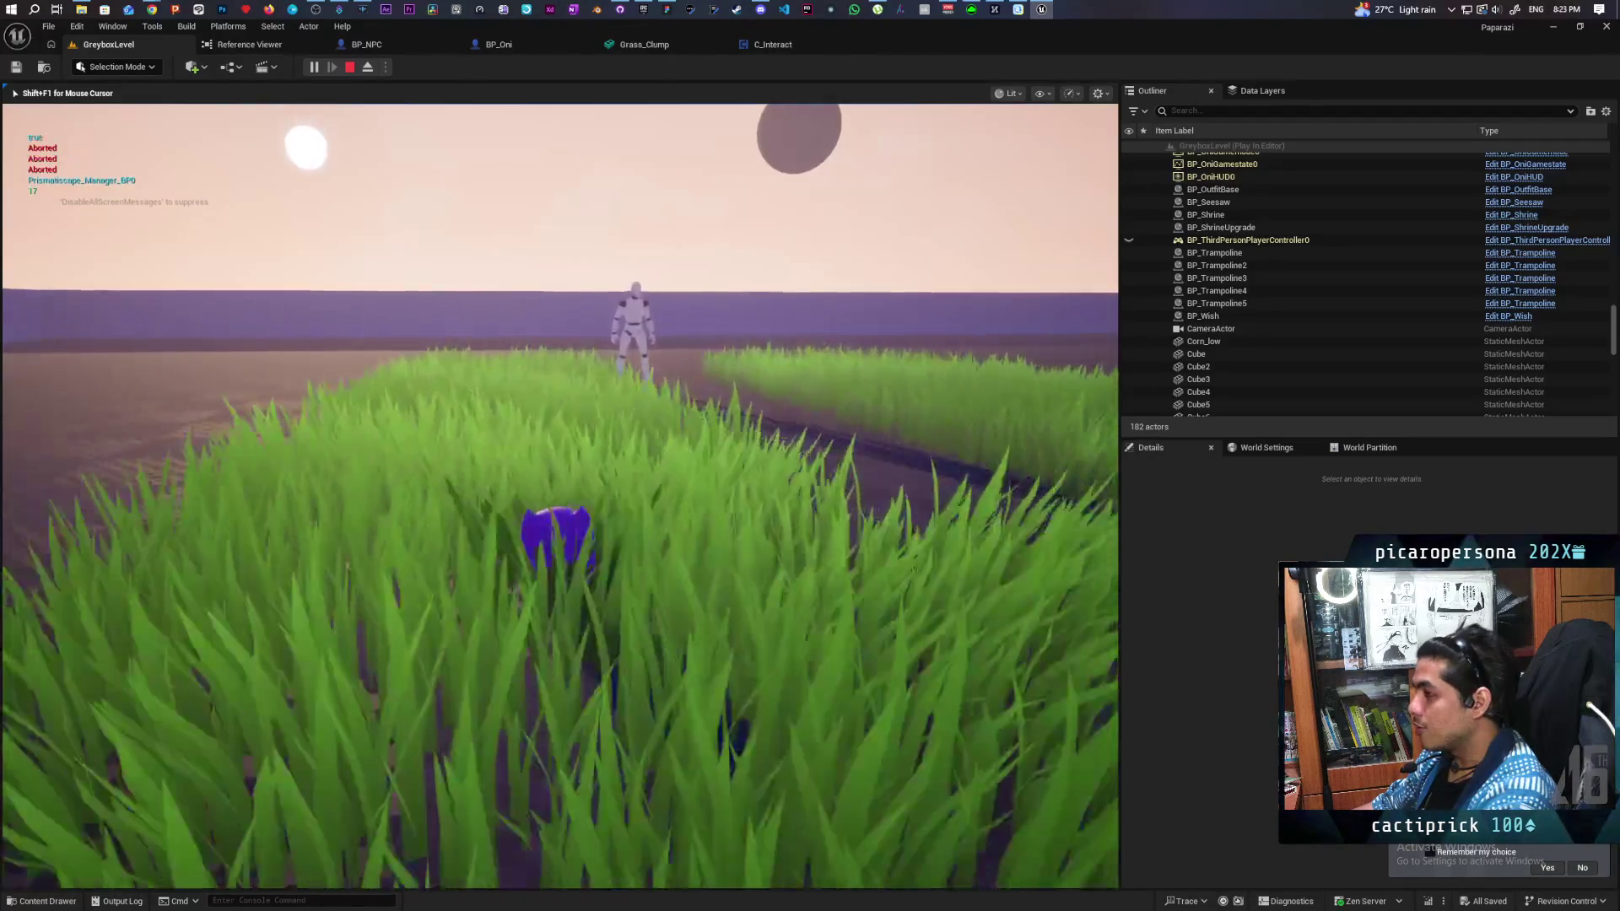
{"action": "key", "text": "w"}
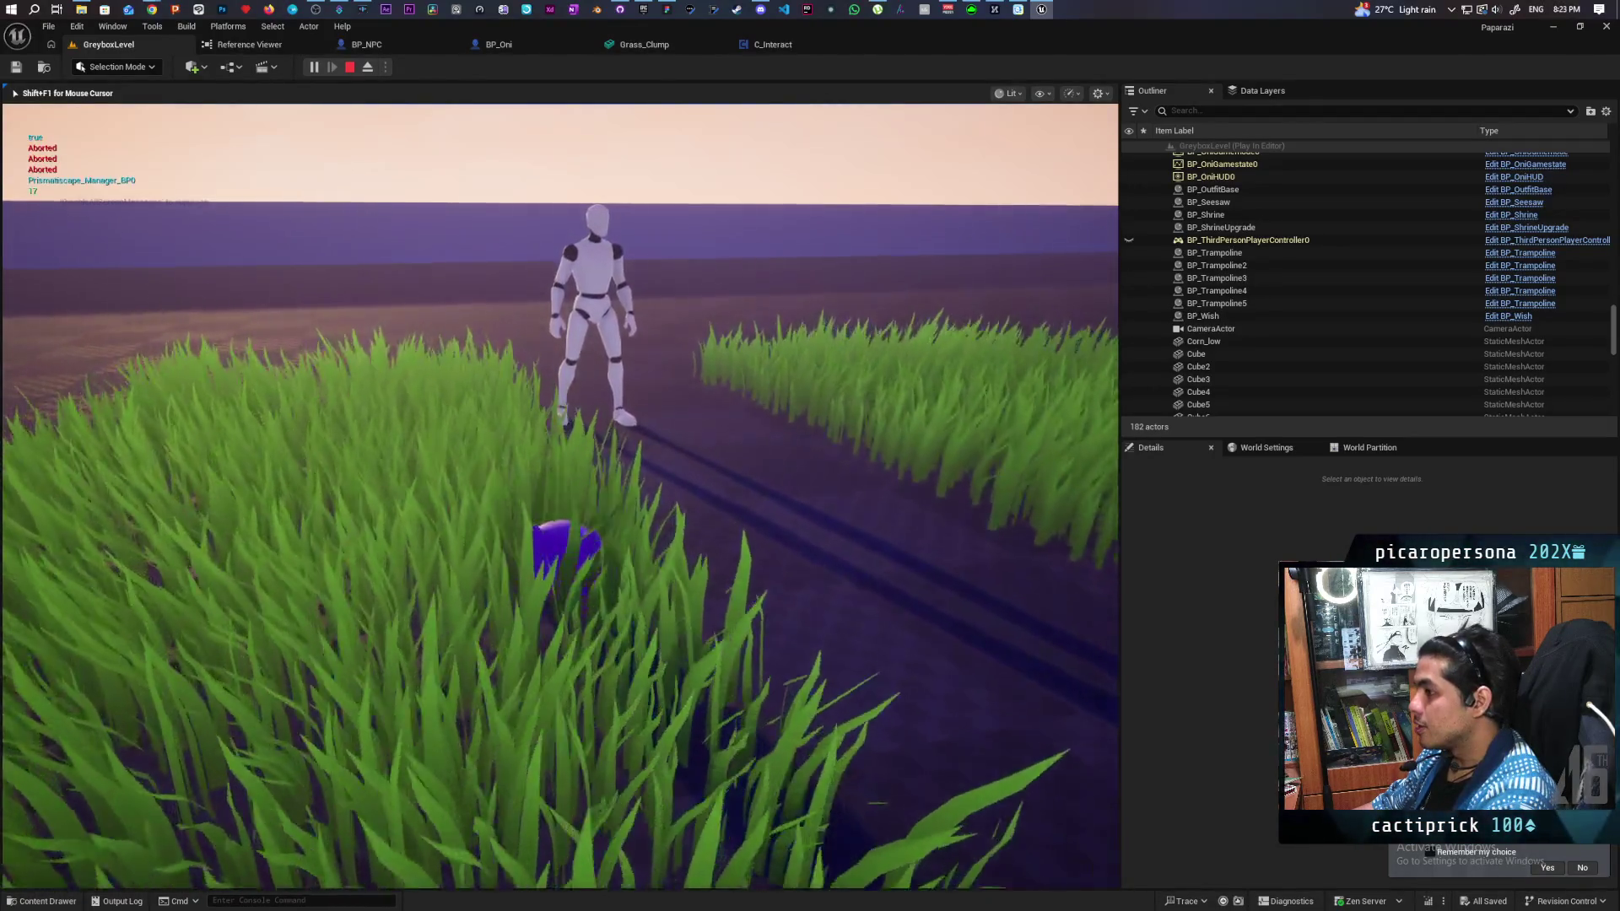
{"action": "key", "text": "w"}
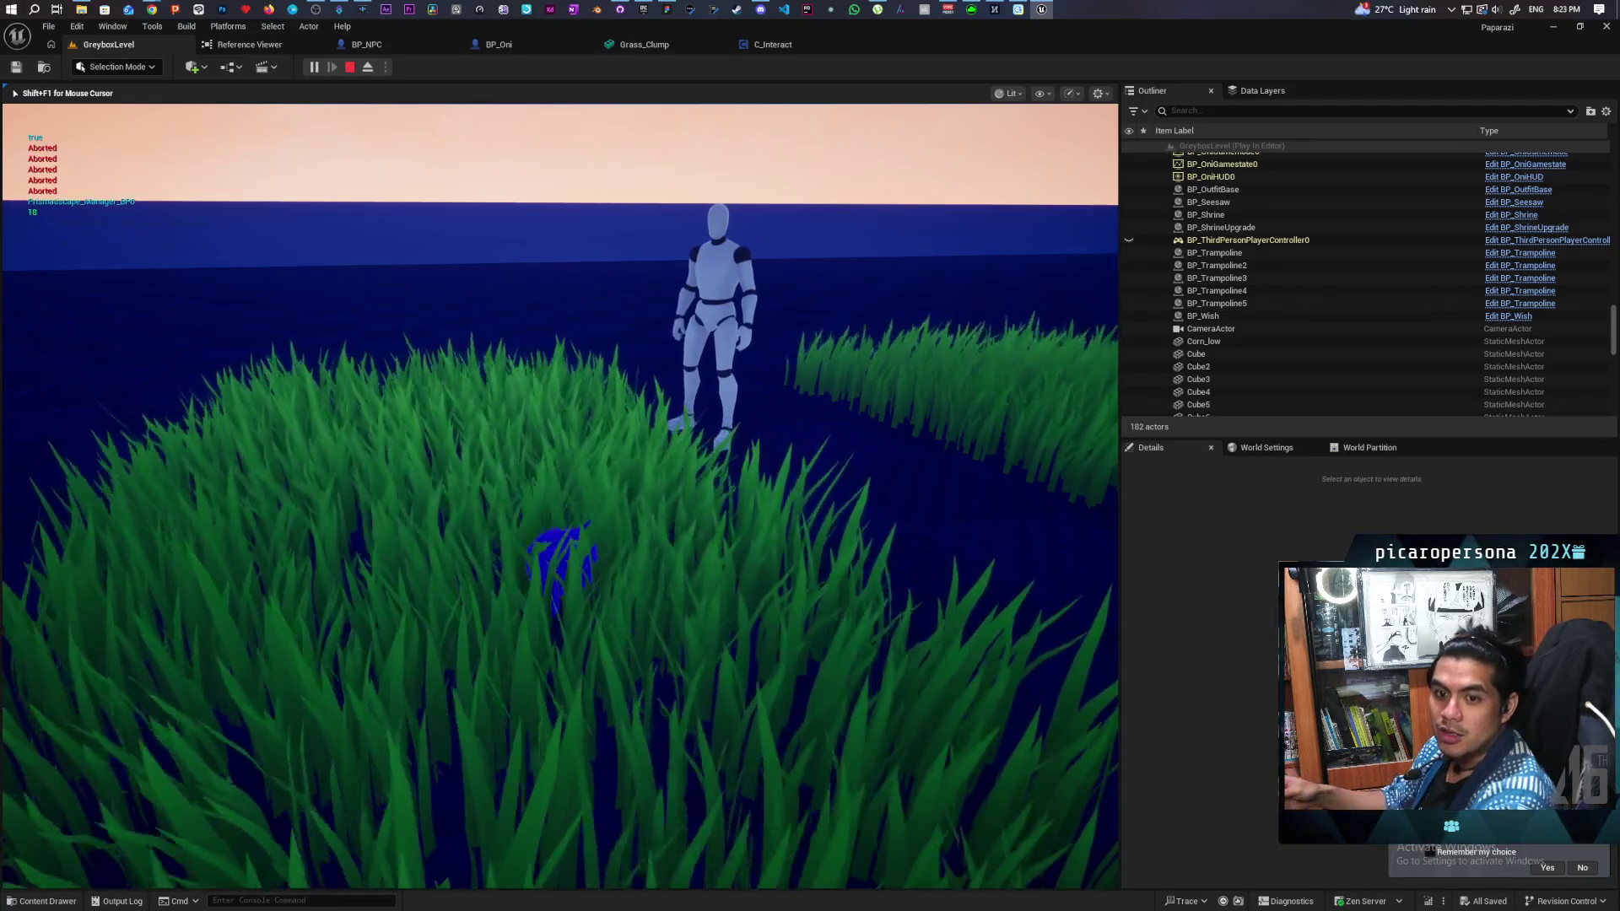
Step: Stop the play-test and bring up the YouTube home page in Chrome
{"action": "key", "text": "Escape"}
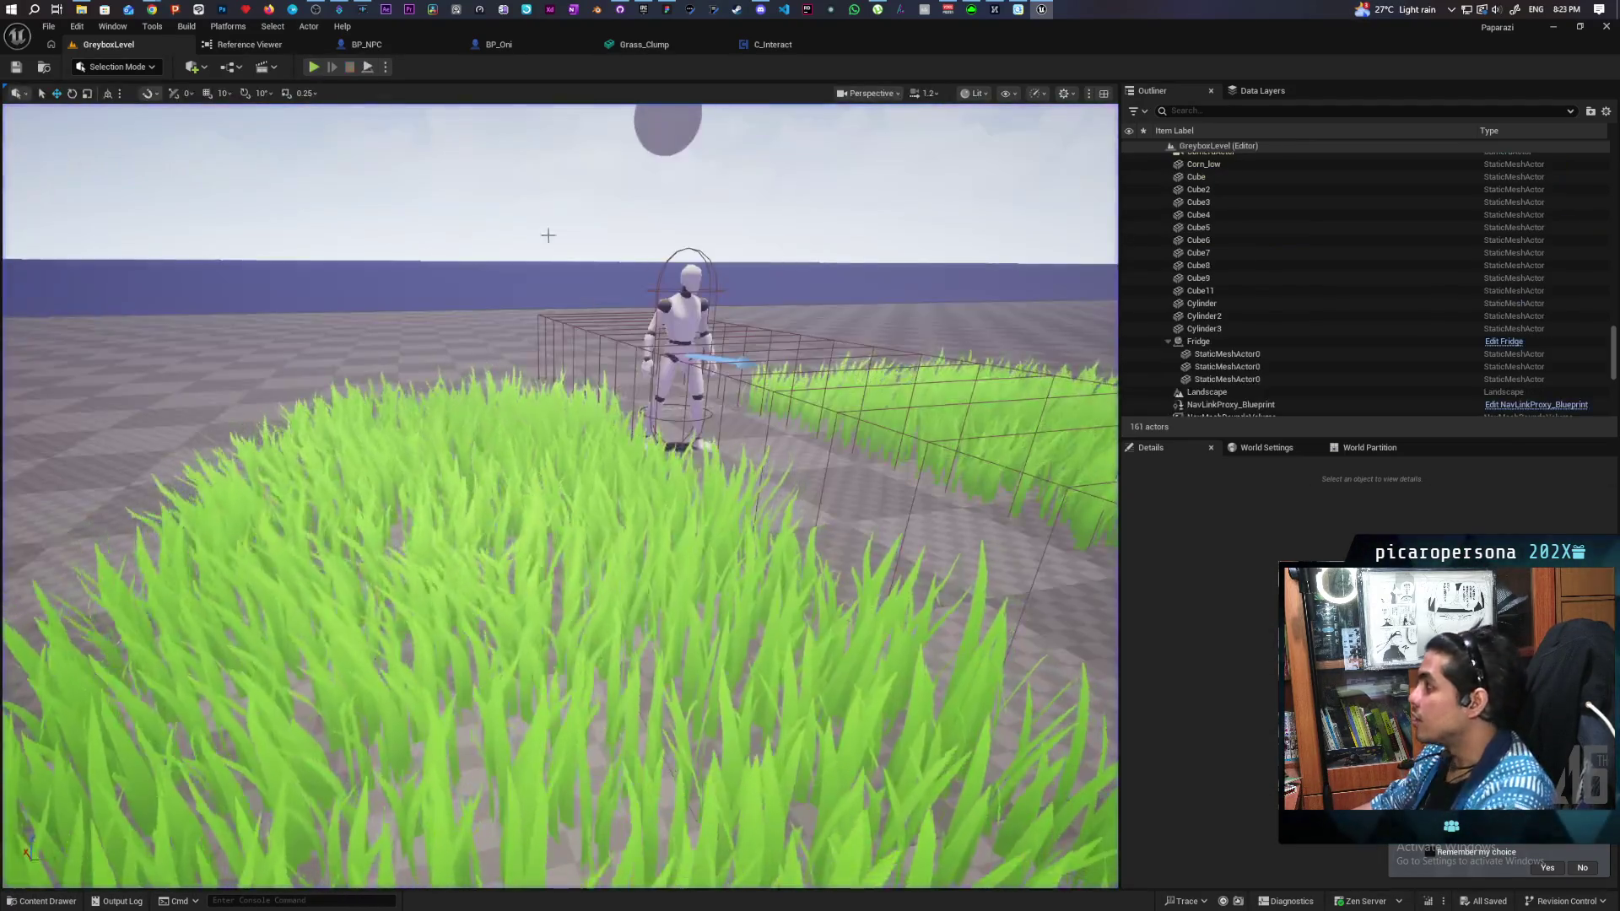
{"action": "mouse_move", "coordinate": [149, 9]}
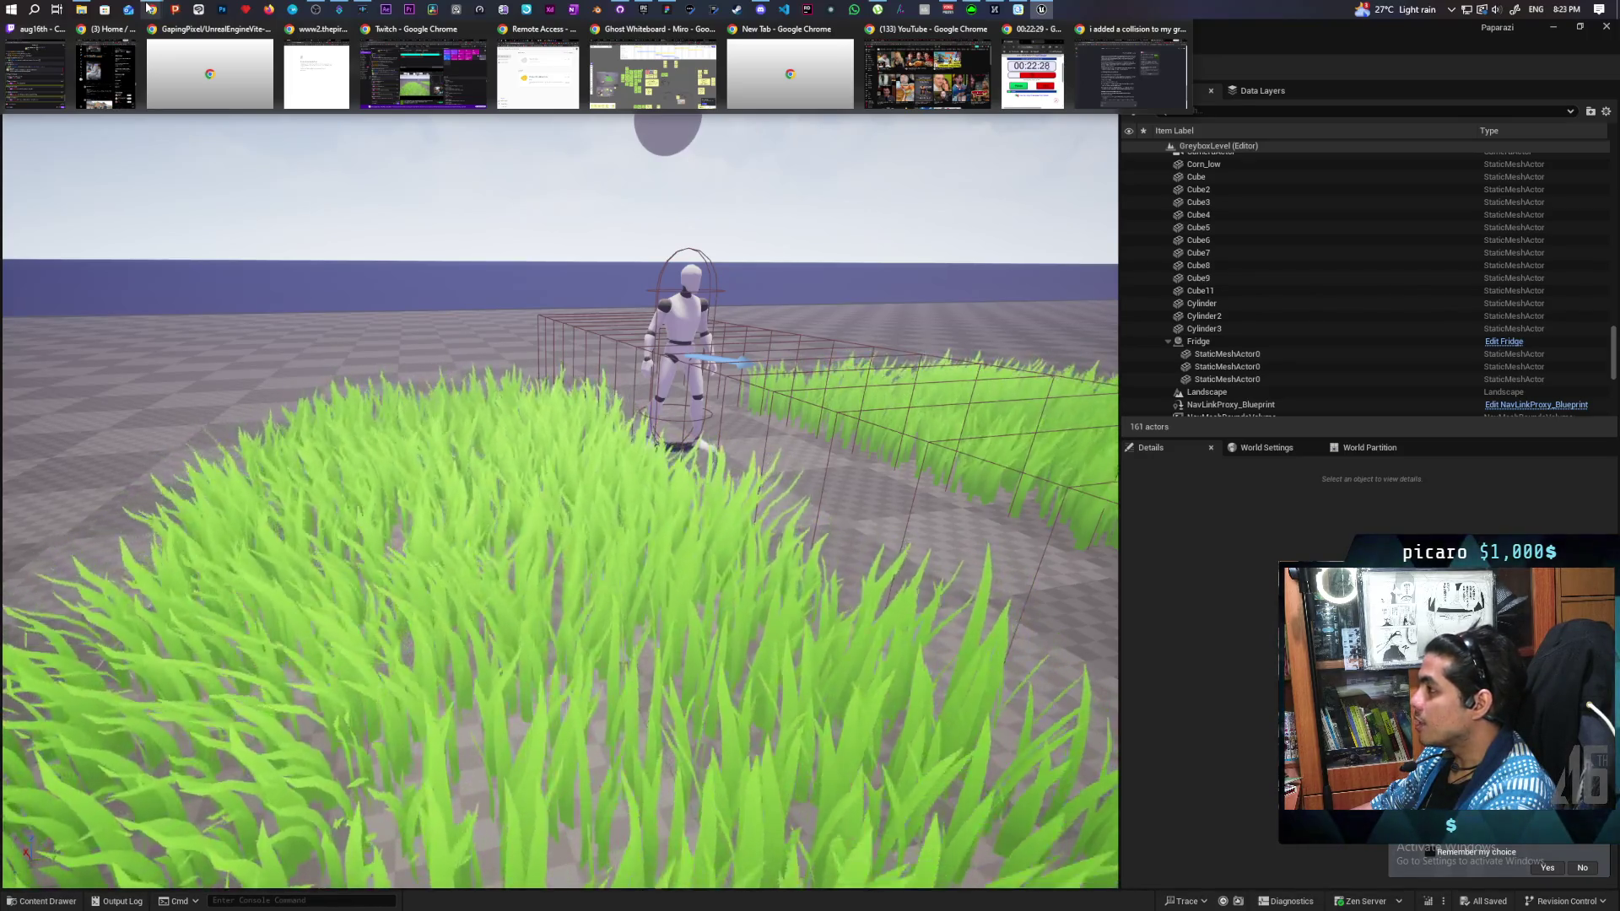
{"action": "left_click", "coordinate": [918, 61]}
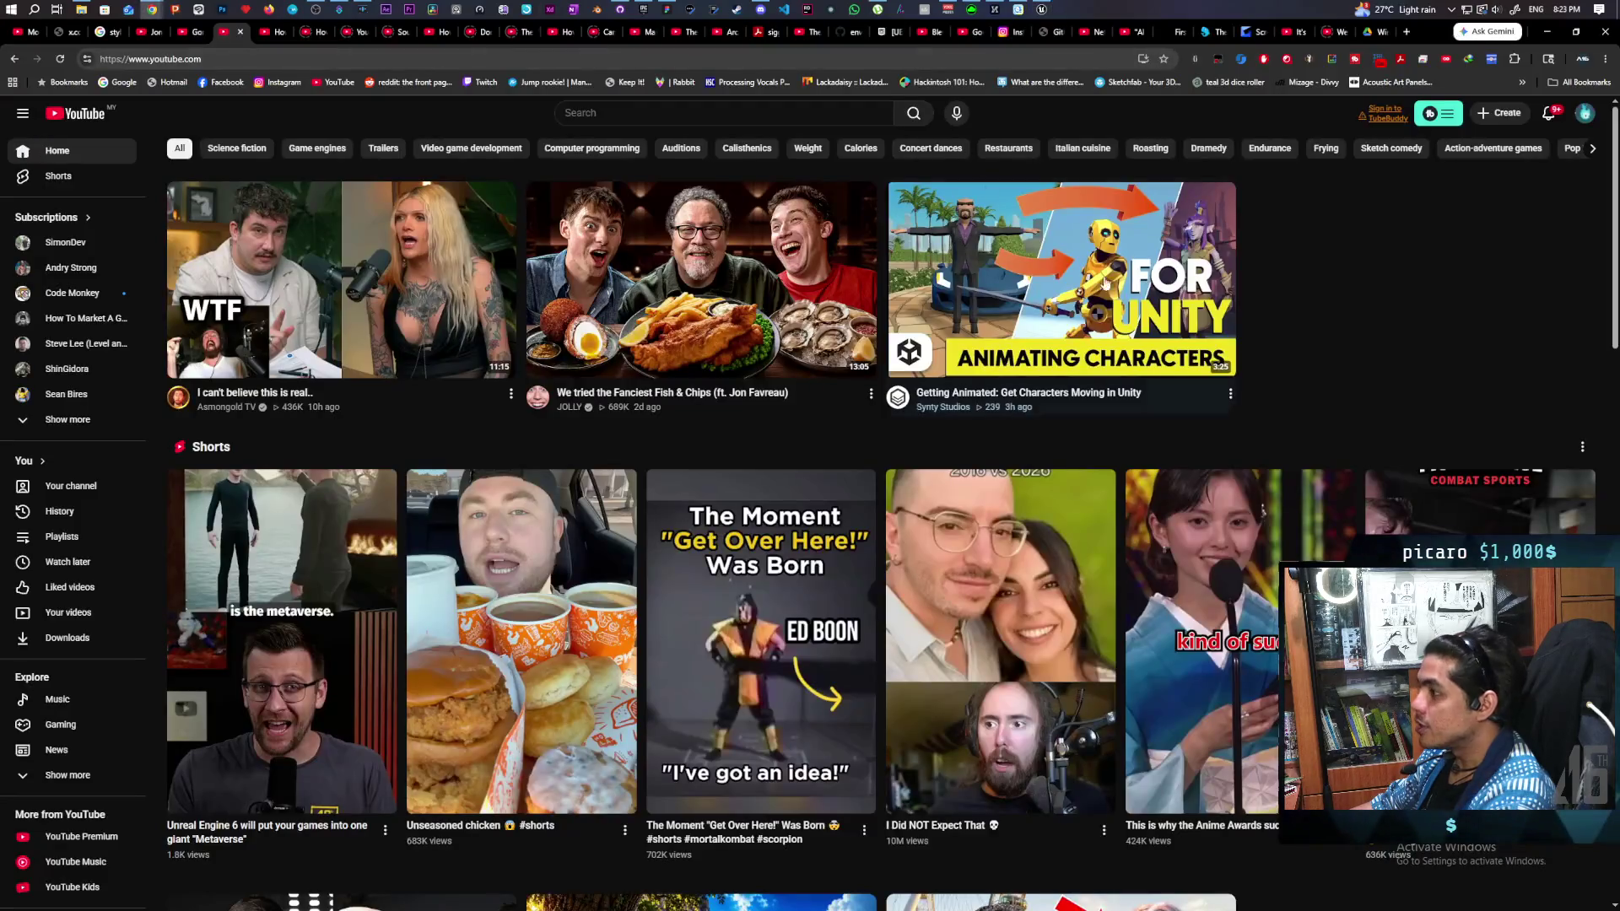
Step: Search YouTube for 'ue6' and play 'Epic Just Teased Unreal Engine 6 - Here's What We Know'
{"action": "left_click", "coordinate": [601, 112]}
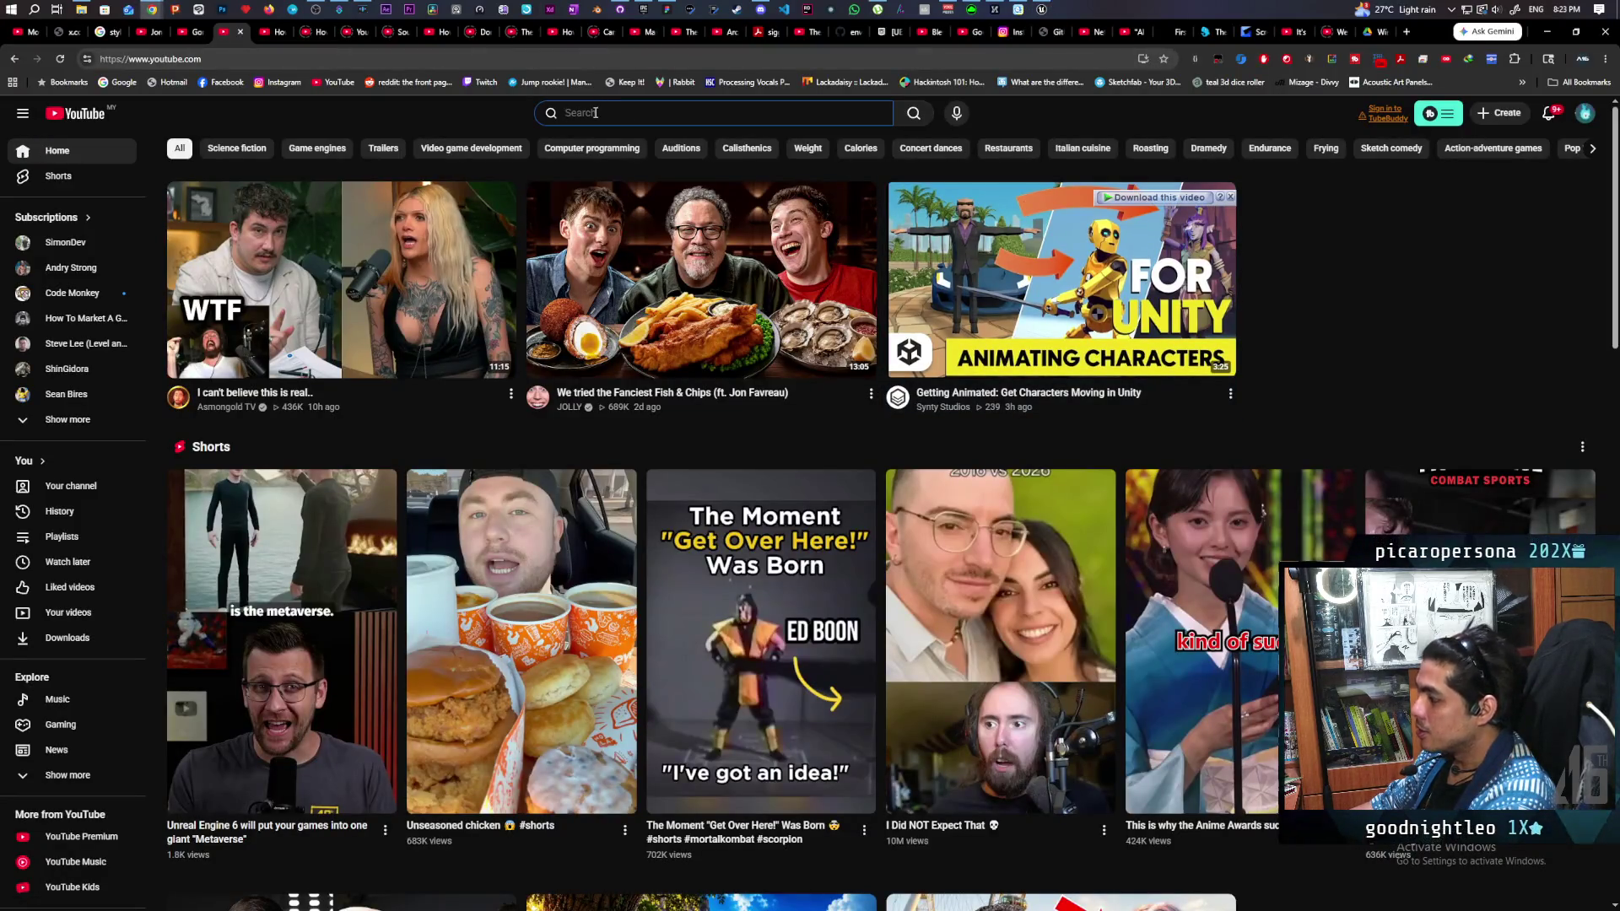
{"action": "type", "text": "ue6"}
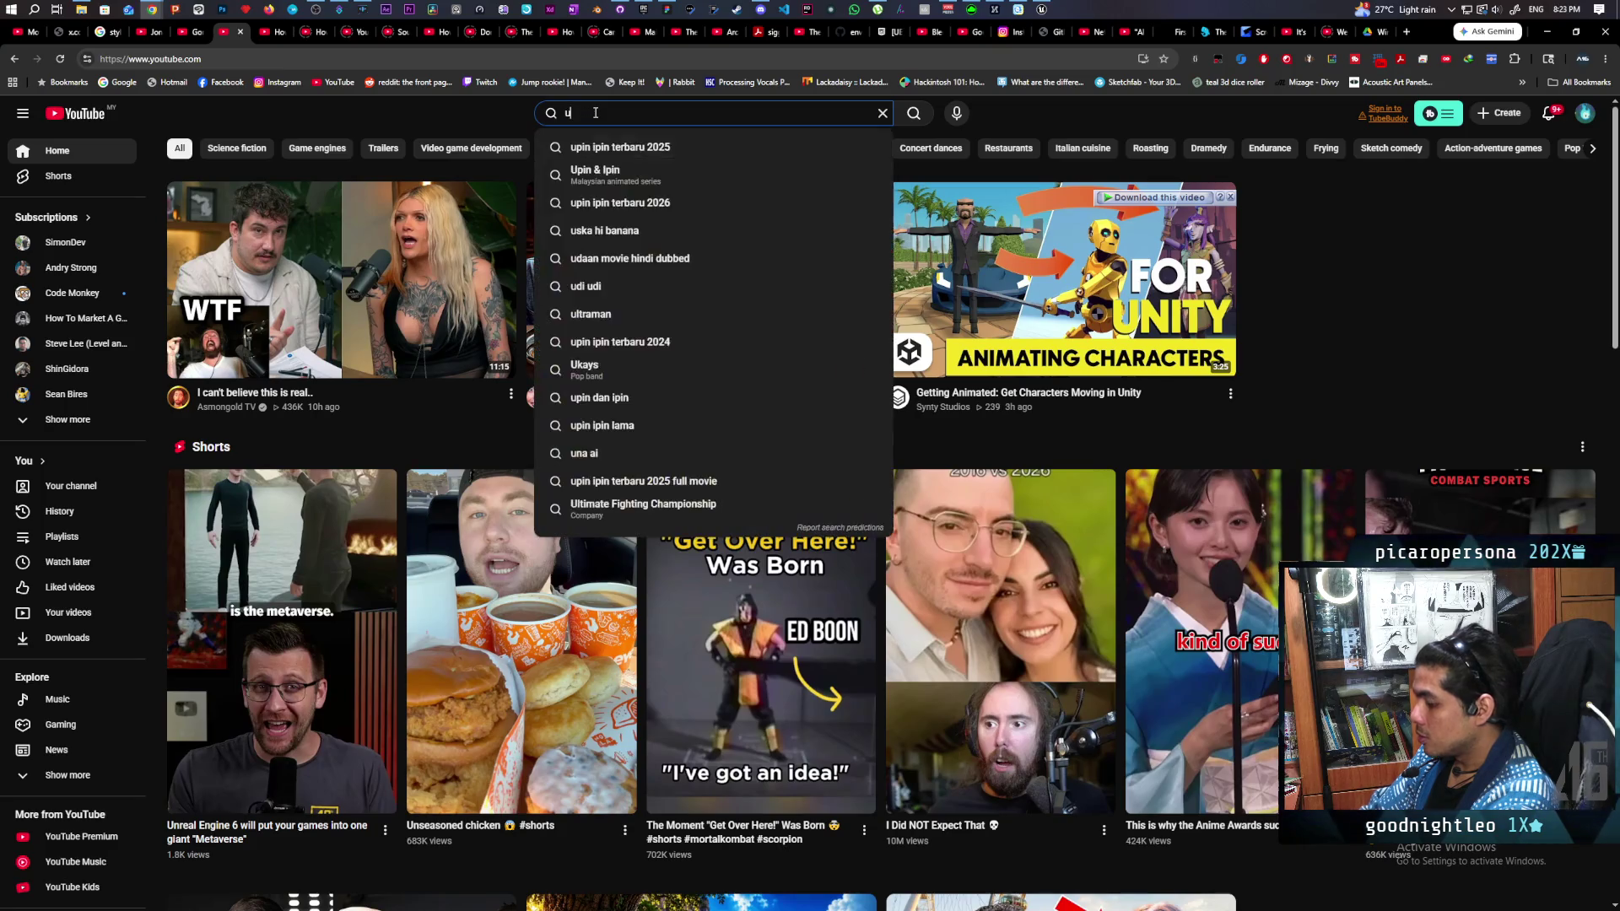
{"action": "key", "text": "Return"}
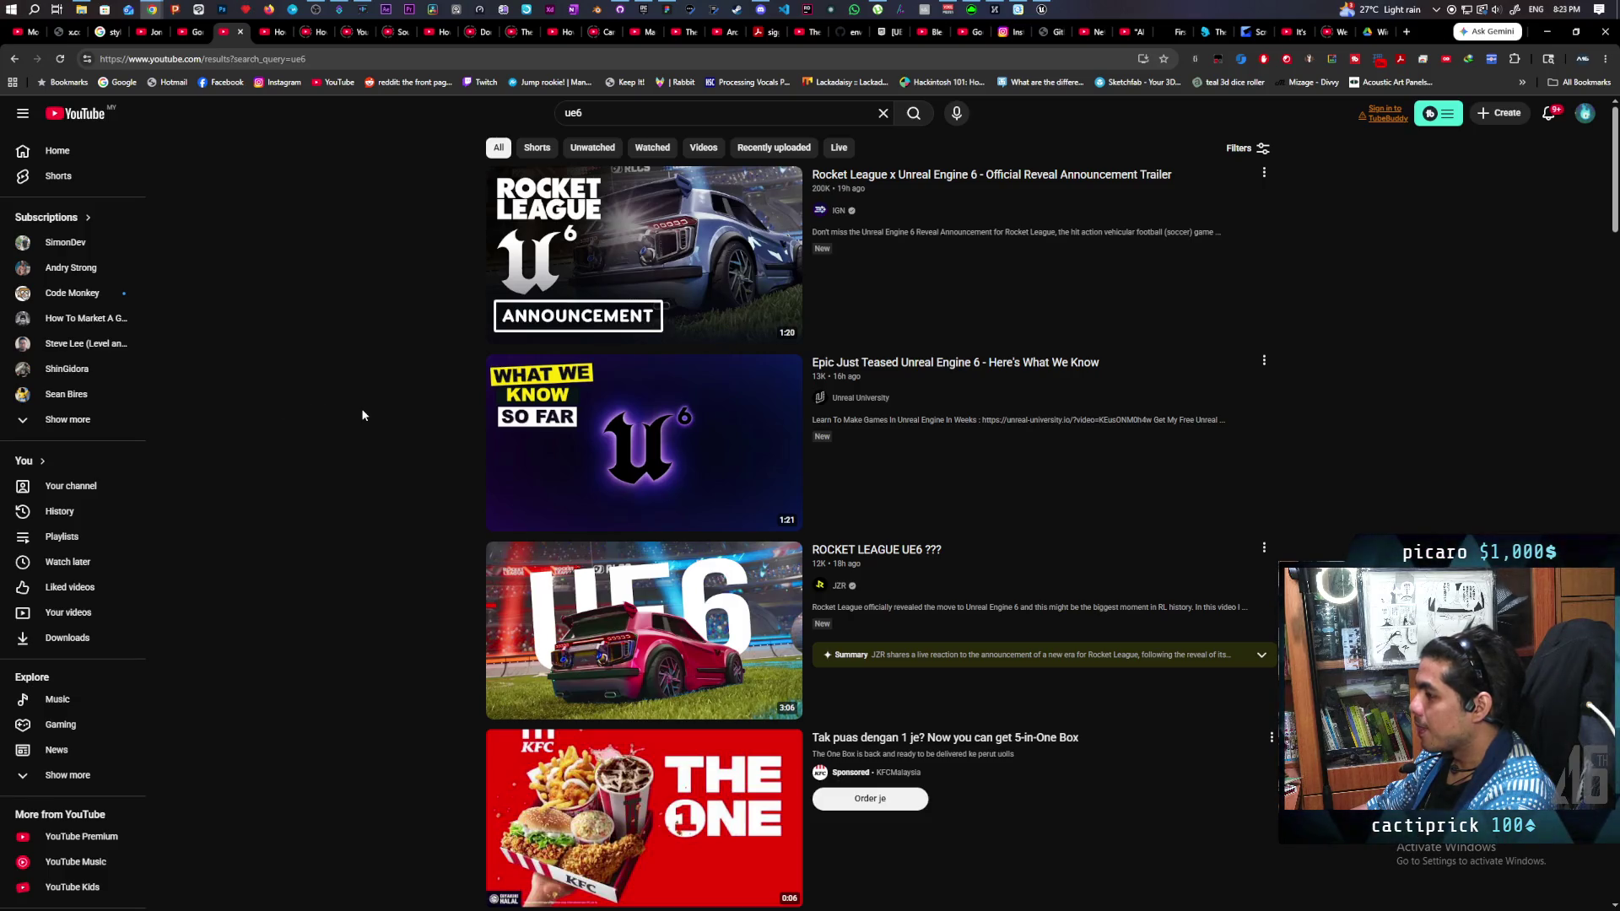
{"action": "left_click", "coordinate": [886, 482]}
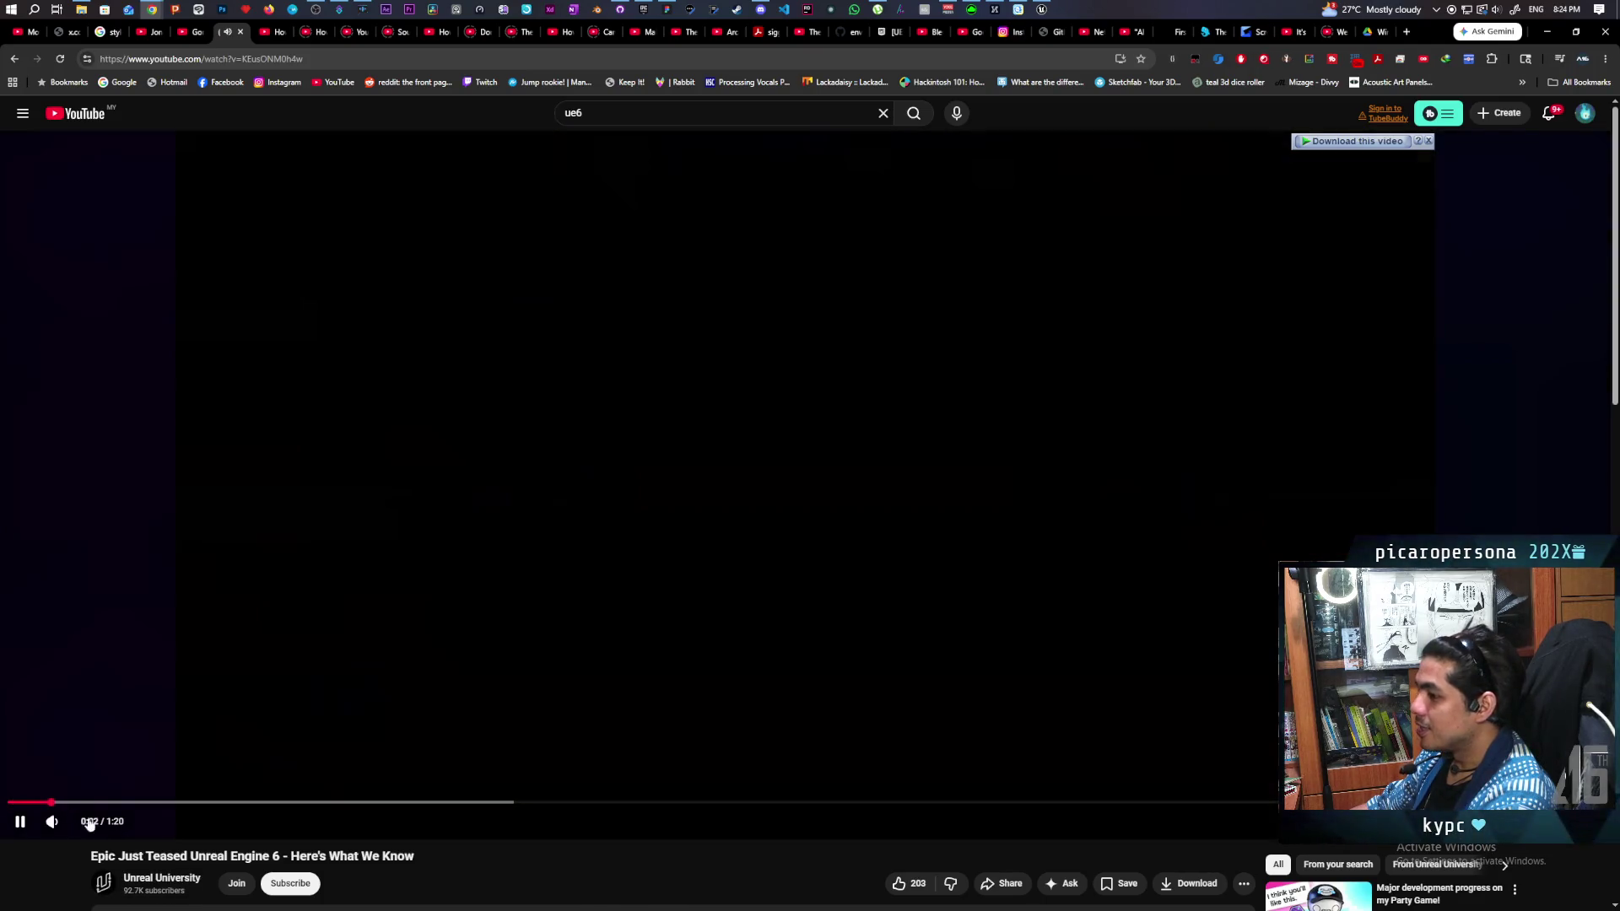
Step: Watch the UE6 teaser to the end, then go back to the YouTube home feed and browse it
{"action": "mouse_move", "coordinate": [80, 828]}
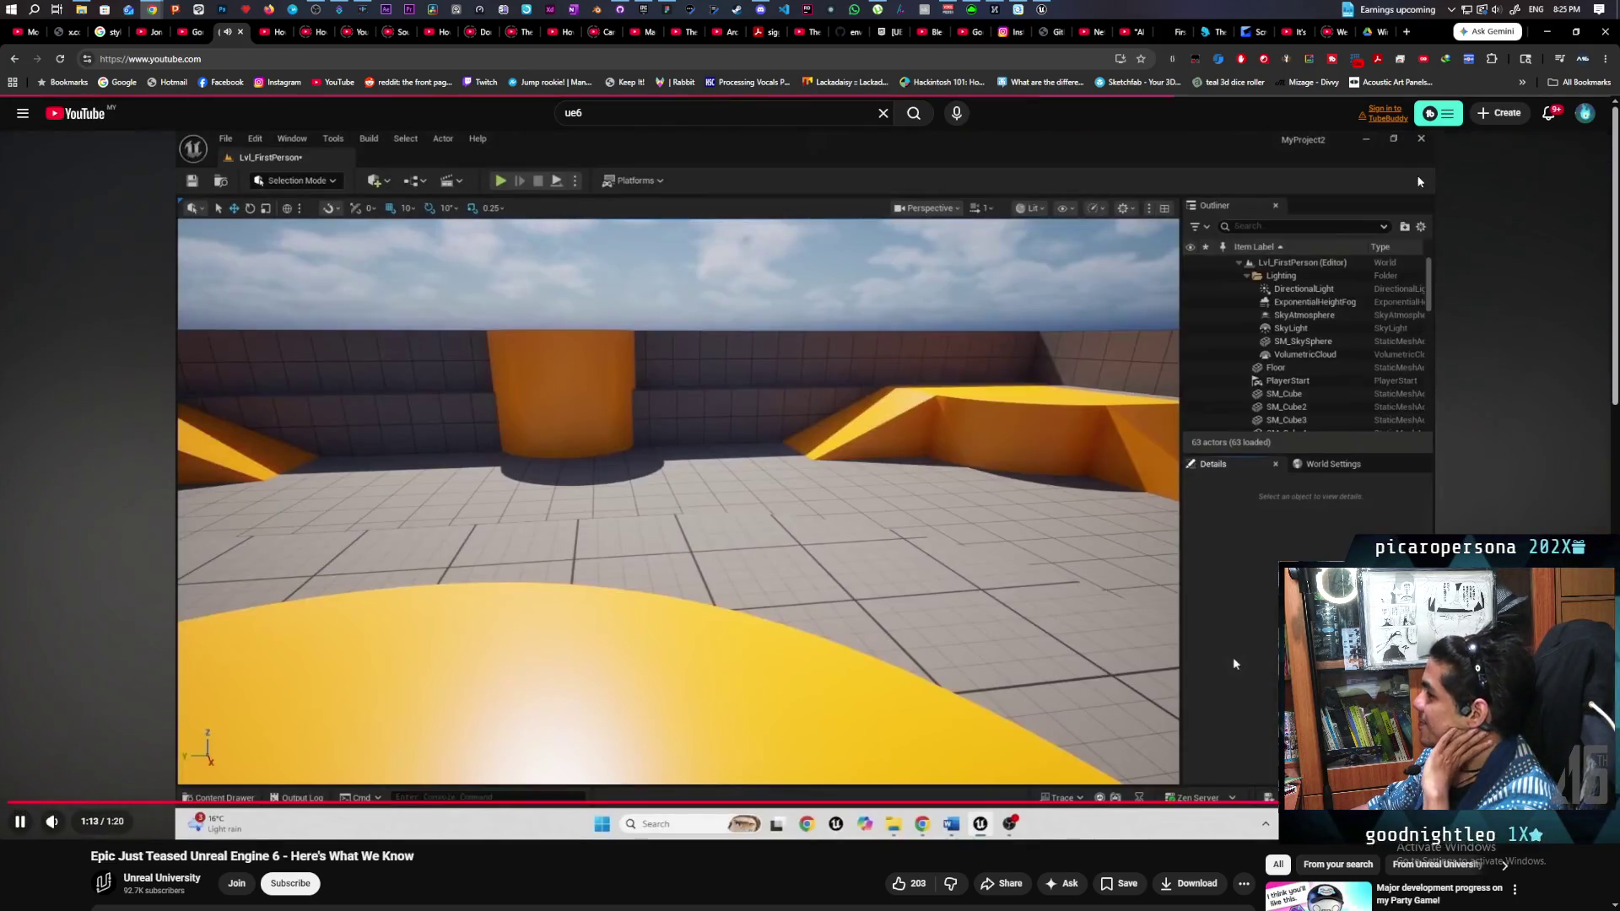
{"action": "key", "text": "alt+Left"}
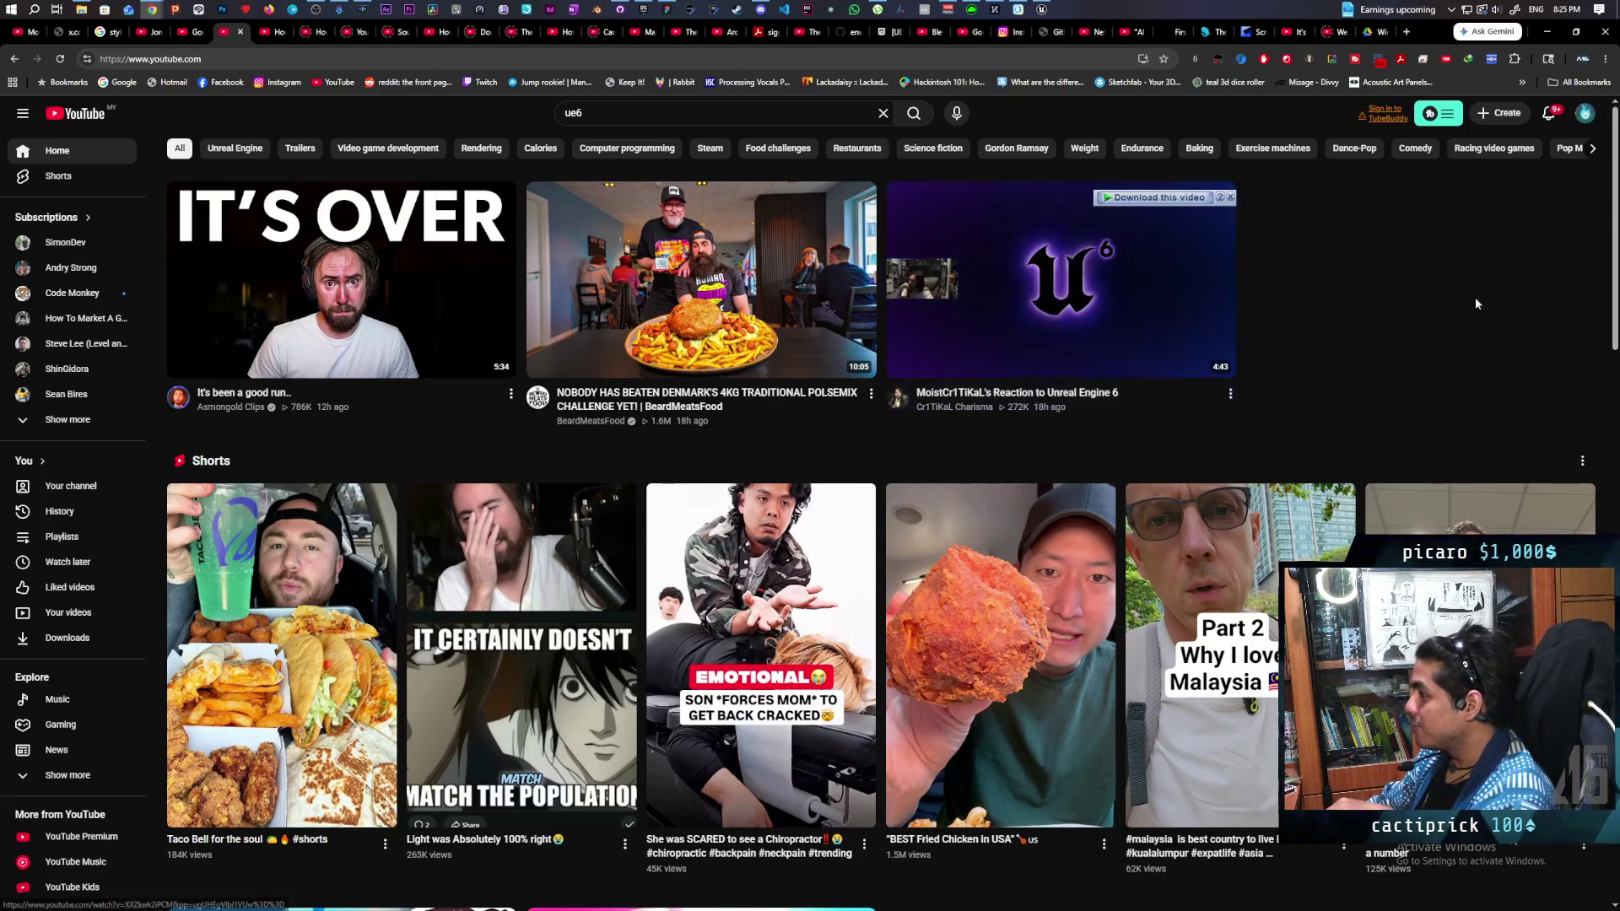
{"action": "scroll", "coordinate": [1435, 300], "scroll_direction": "down", "scroll_amount": 2}
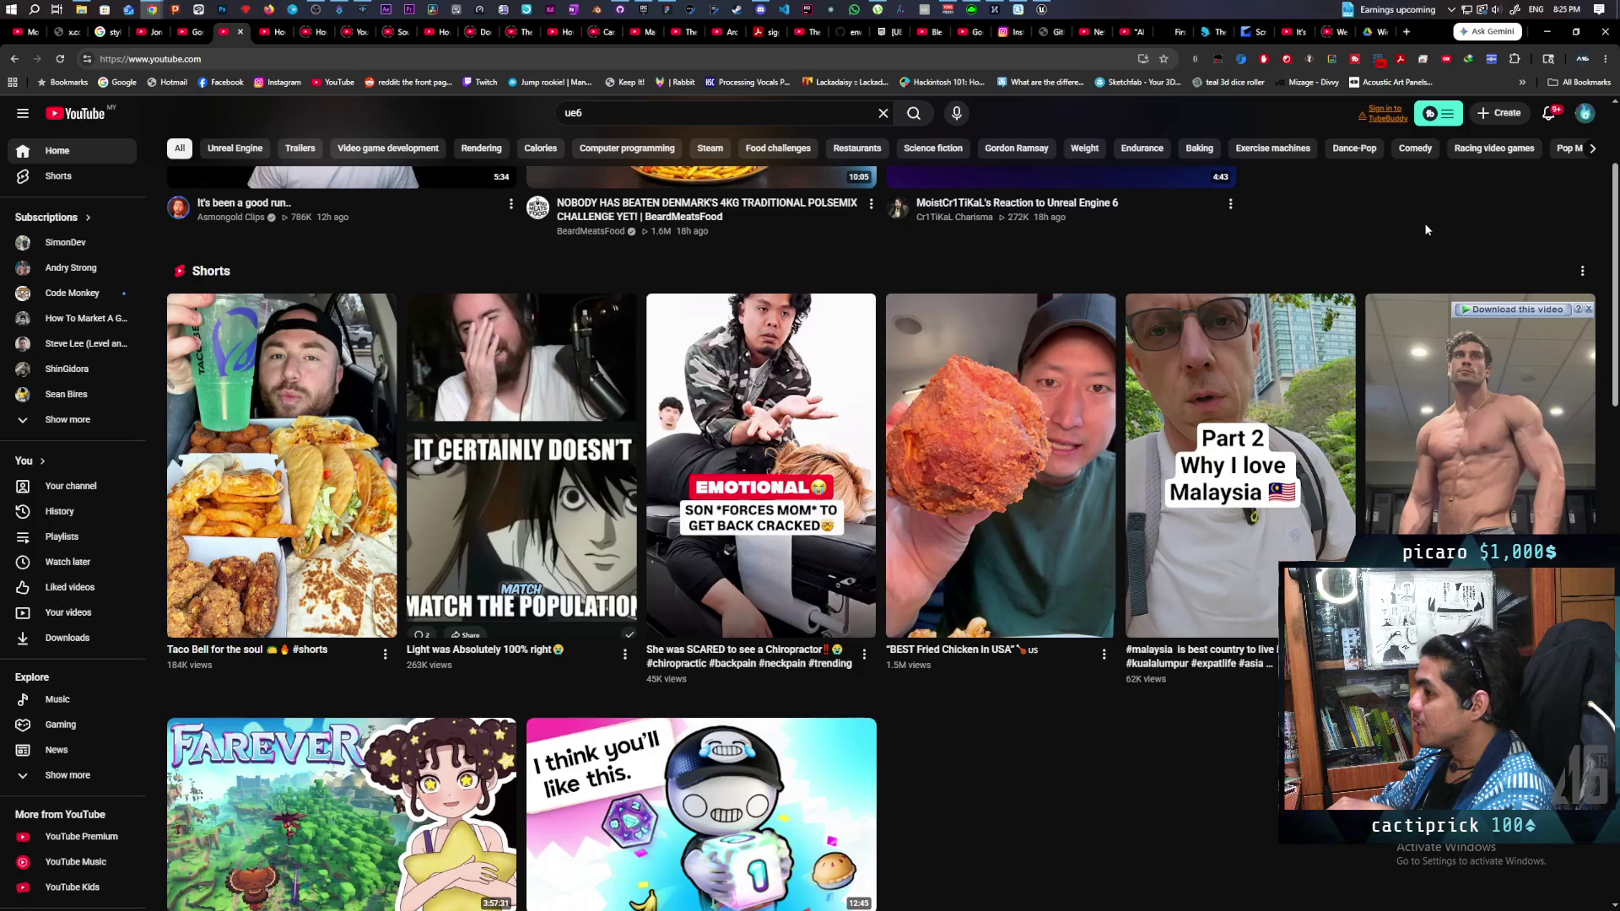
{"action": "scroll", "coordinate": [1409, 241], "scroll_direction": "up", "scroll_amount": 1}
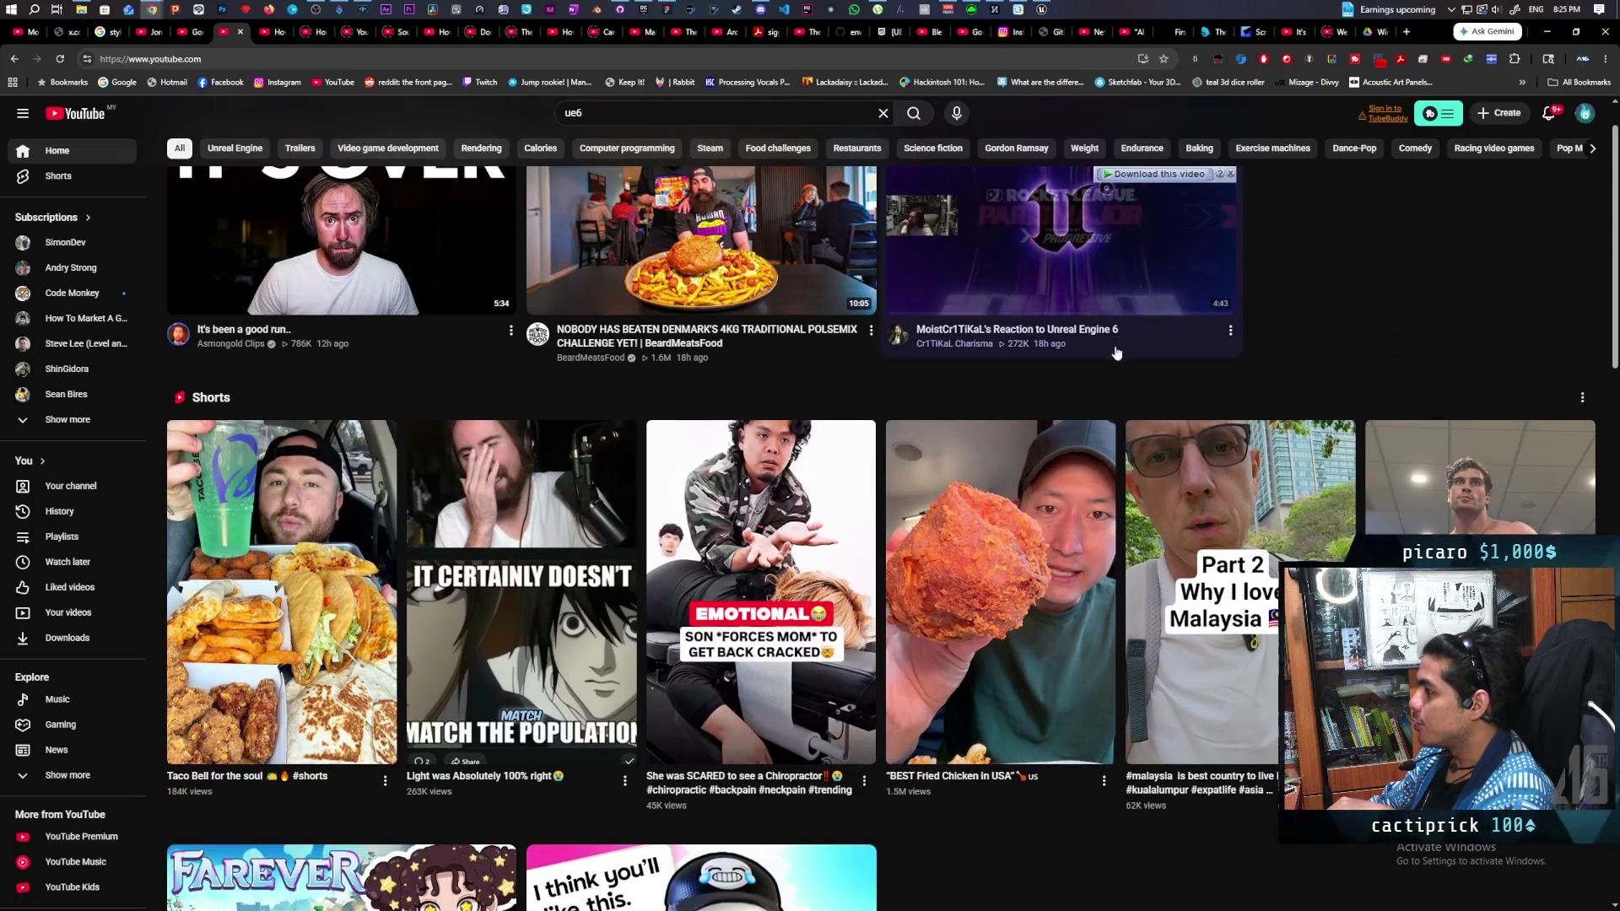
{"action": "scroll", "coordinate": [1254, 331], "scroll_direction": "down", "scroll_amount": 1}
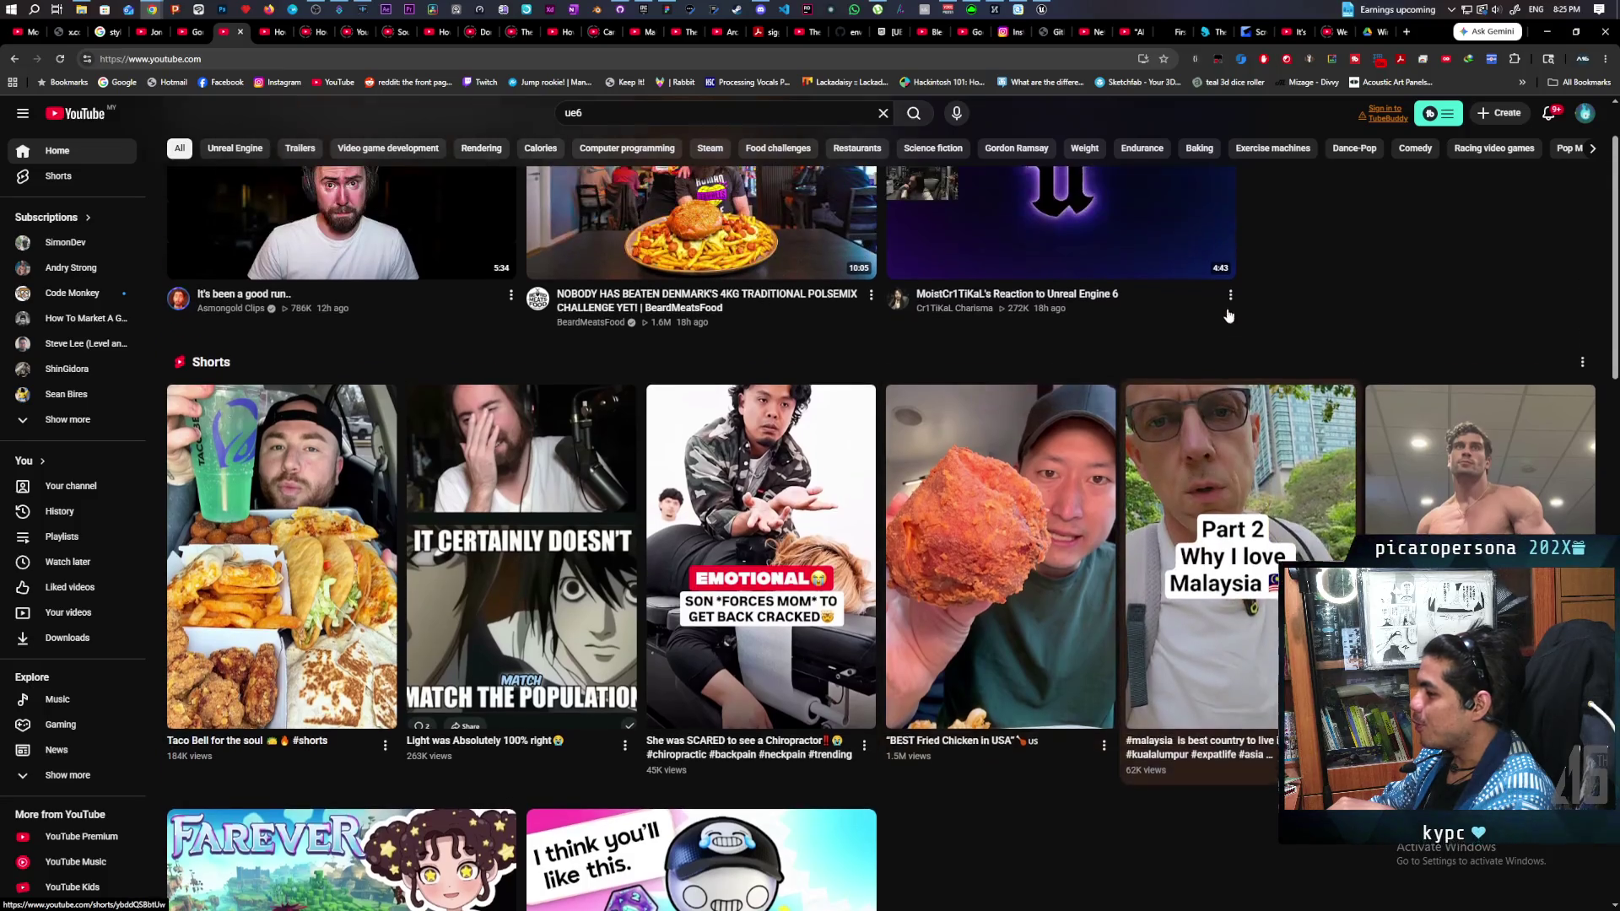
{"action": "scroll", "coordinate": [1229, 316], "scroll_direction": "up", "scroll_amount": 1}
{"action": "left_click", "coordinate": [1550, 34]}
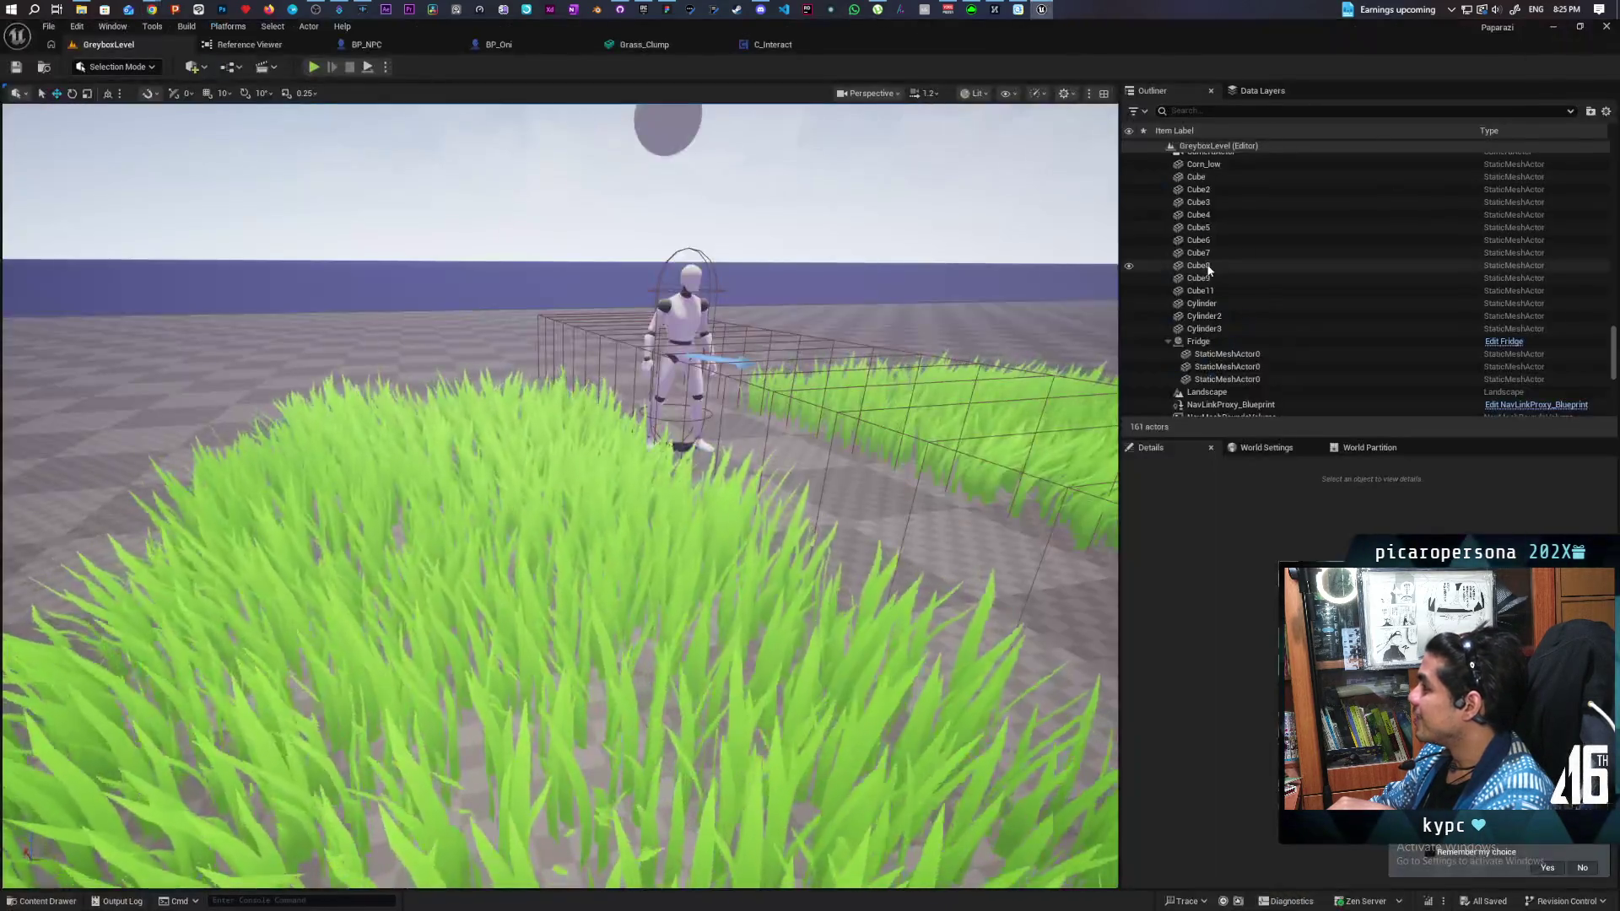
{"action": "left_click", "coordinate": [313, 67]}
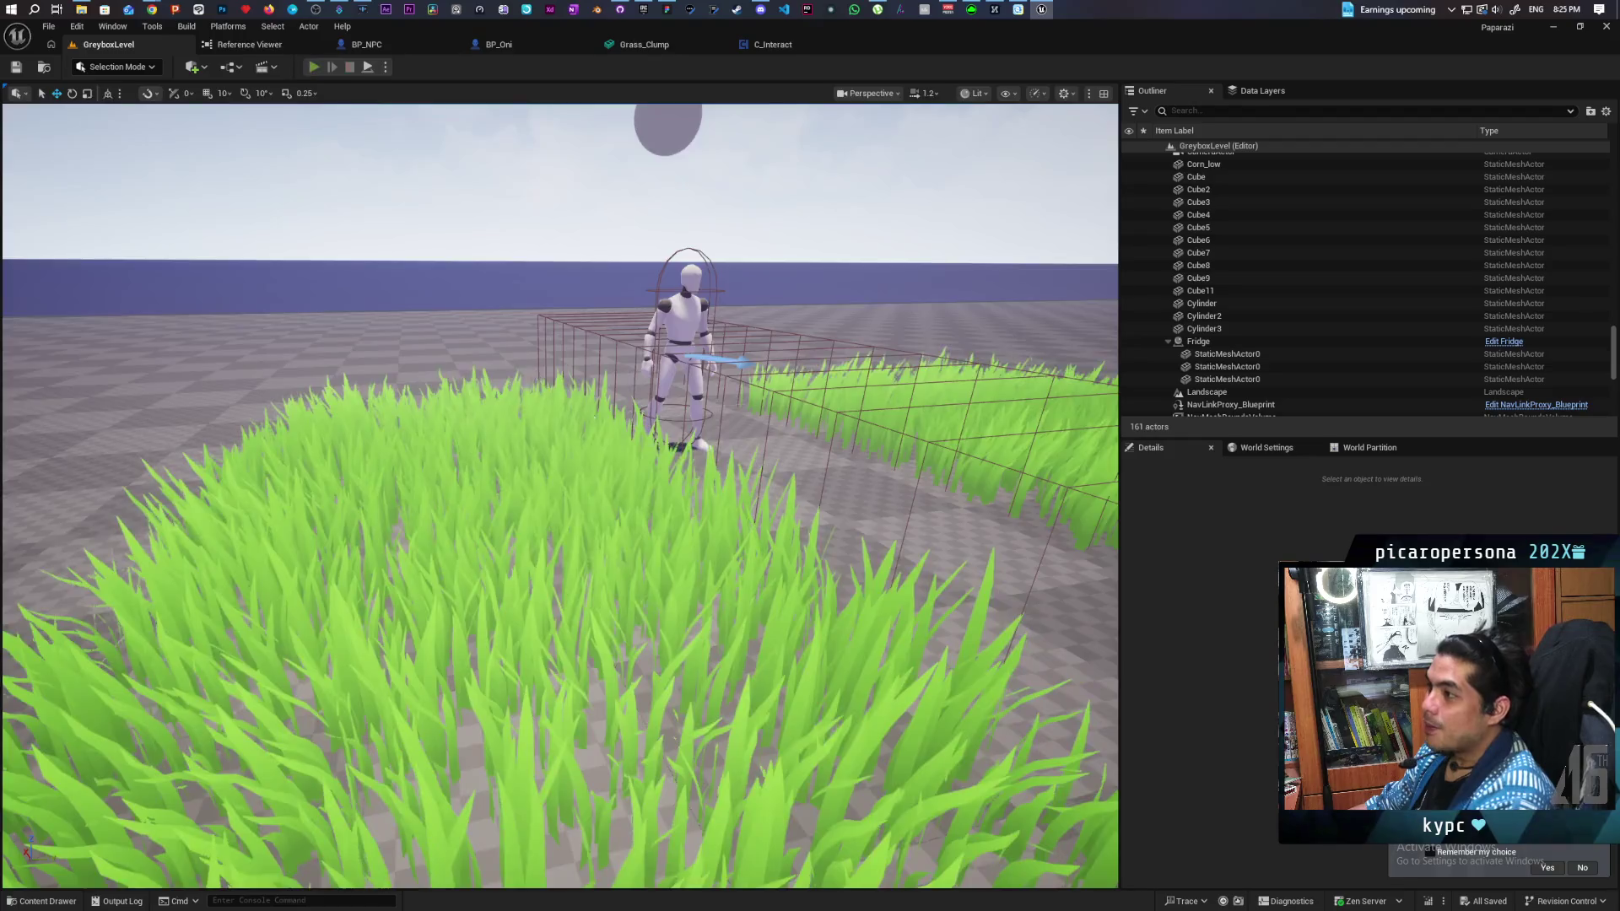
{"action": "key", "text": "w"}
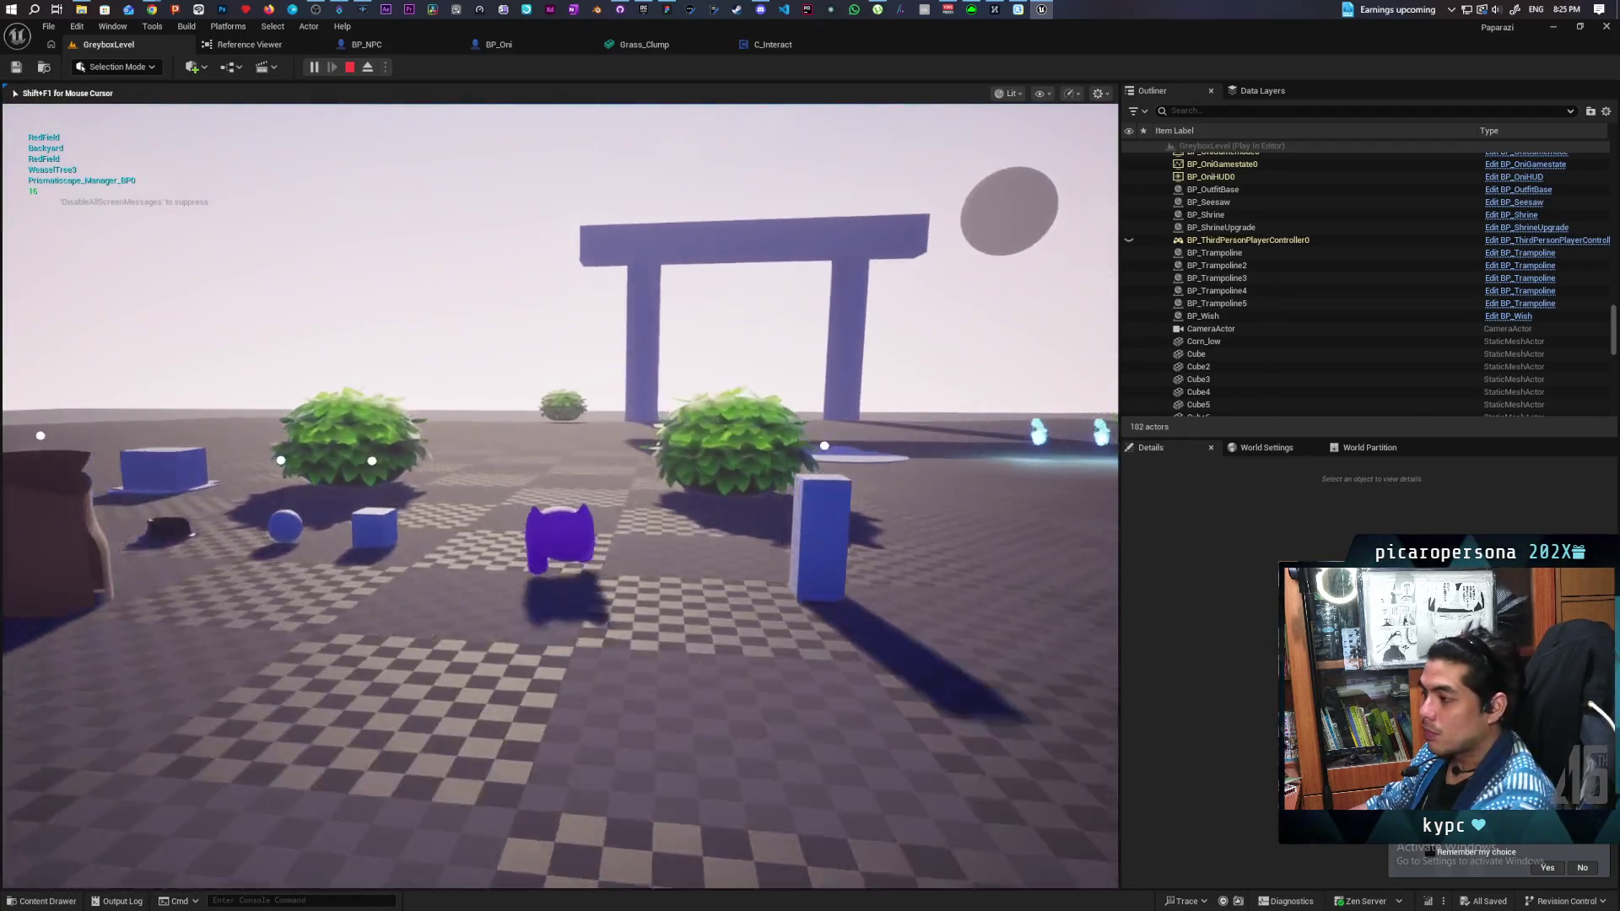
{"action": "key", "text": "w"}
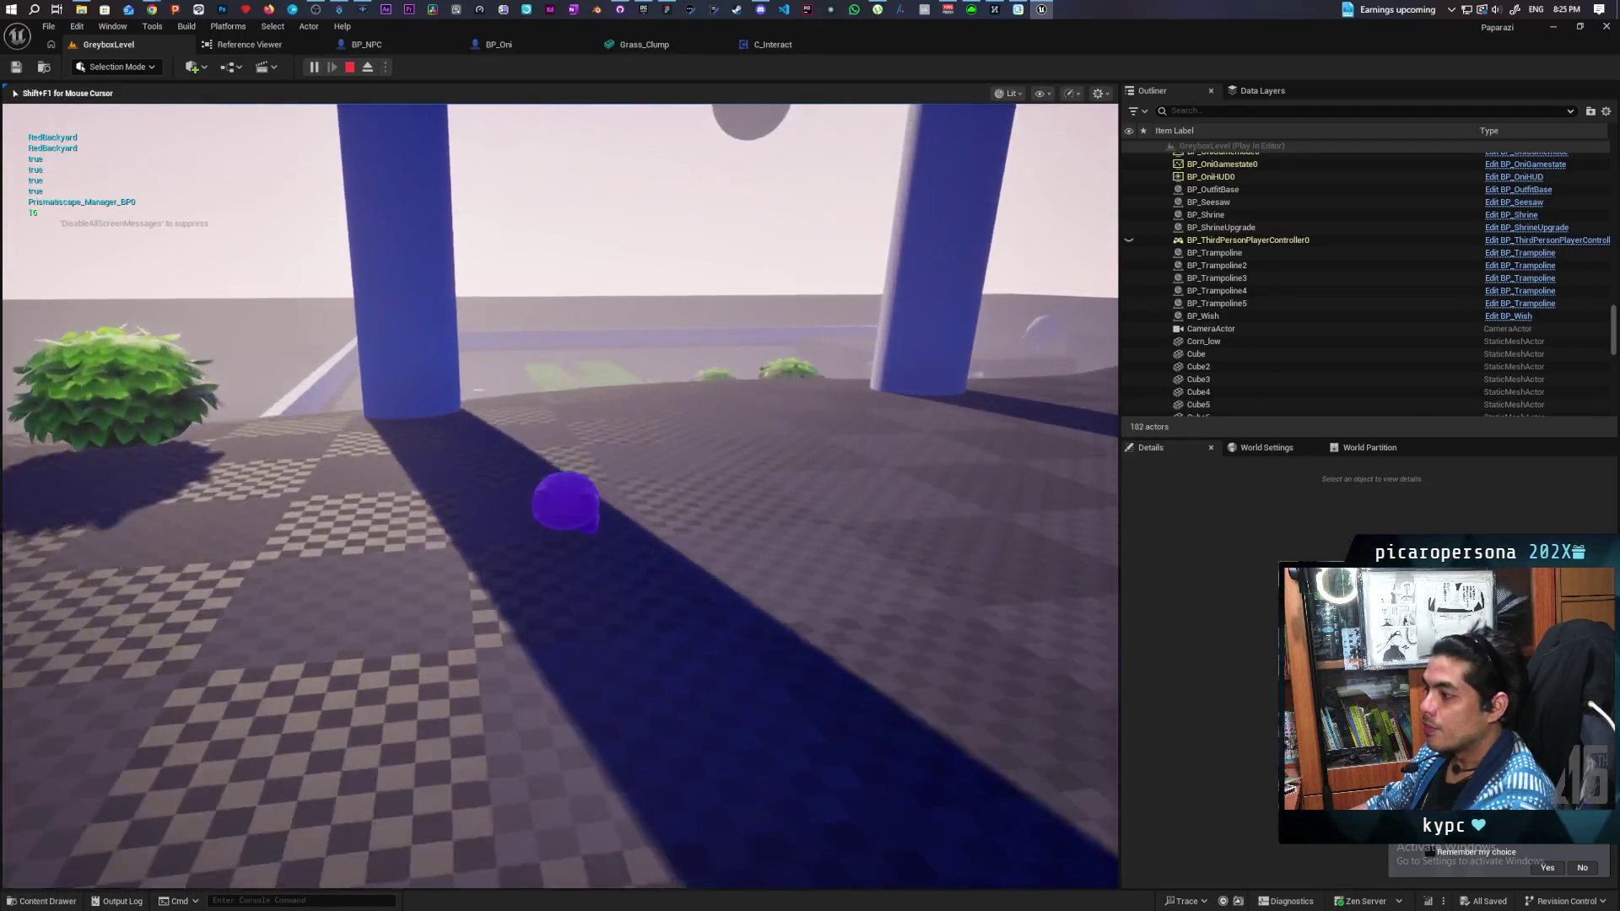
{"action": "key", "text": "w"}
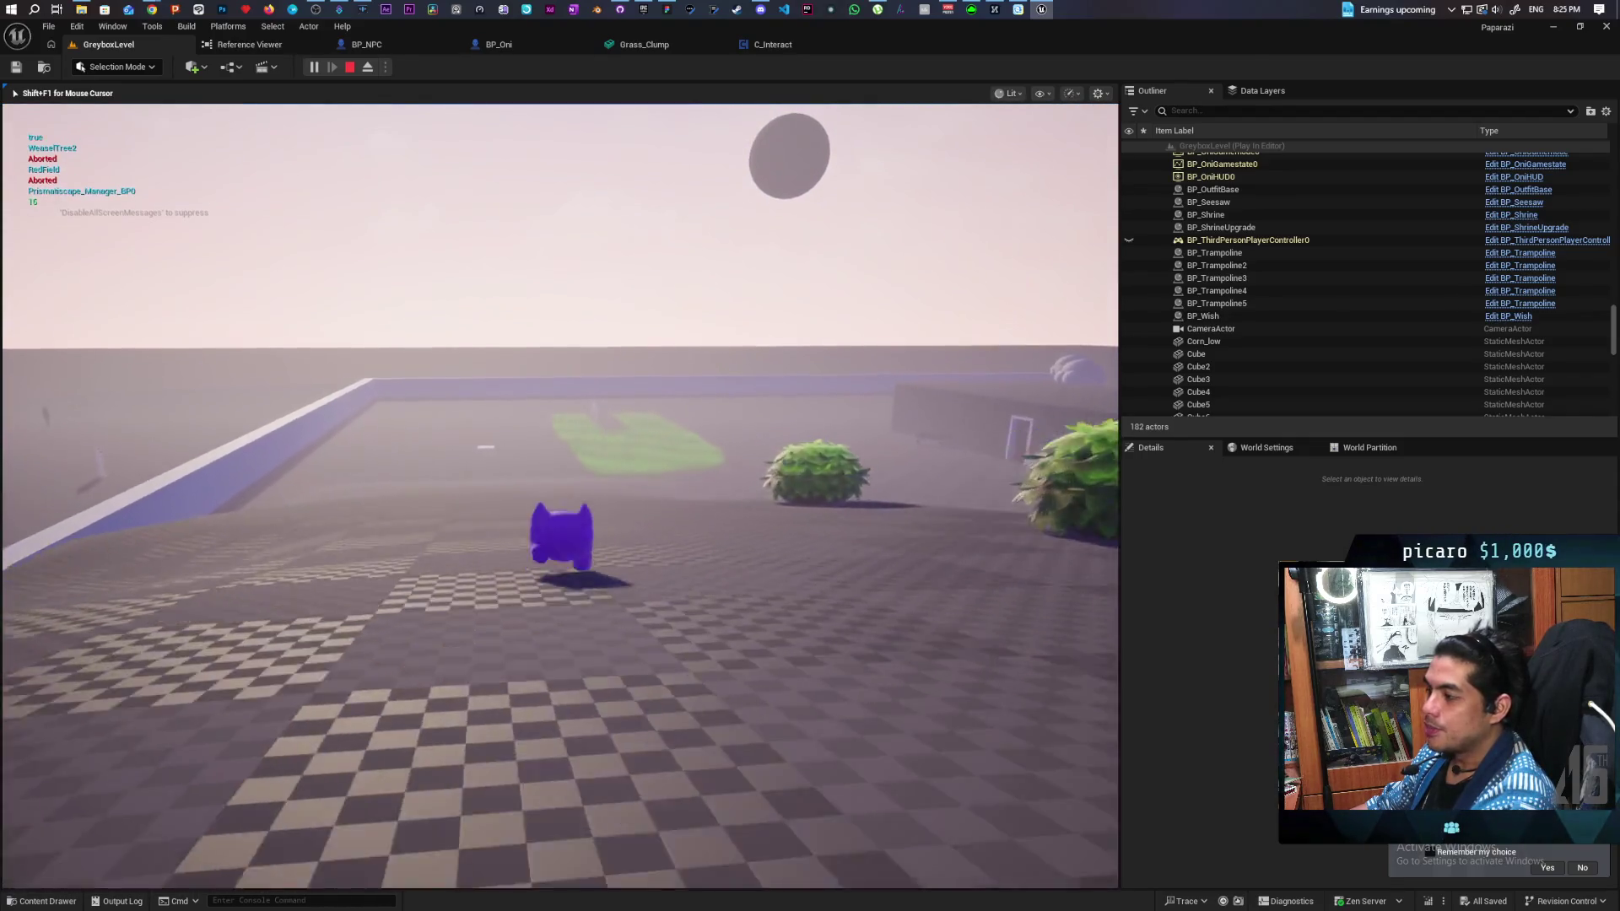
{"action": "key", "text": "w"}
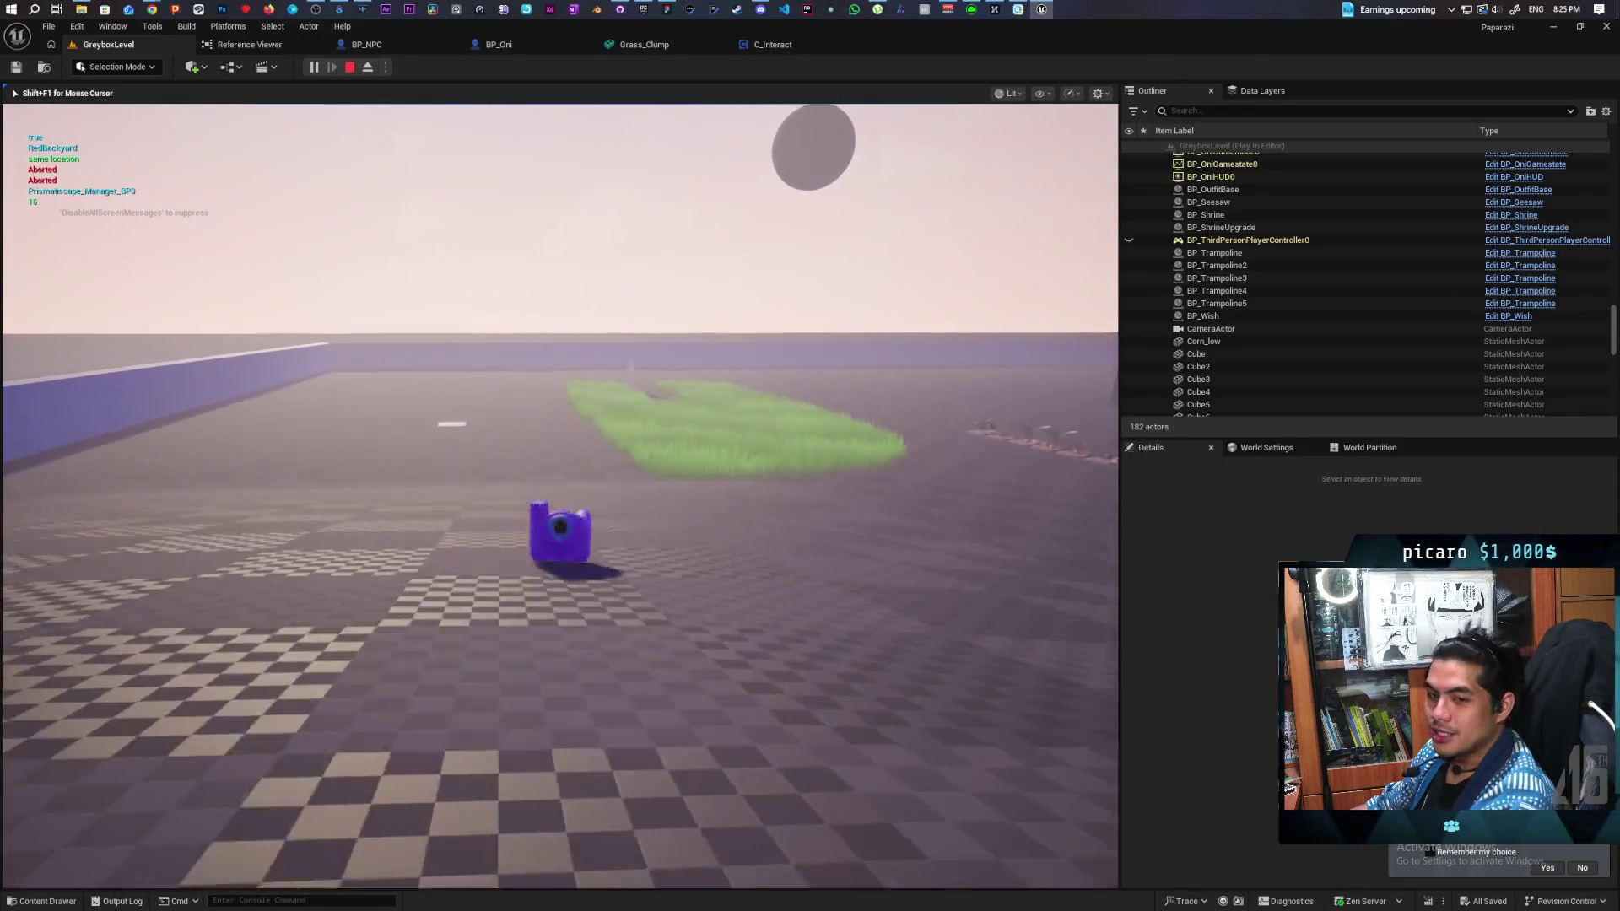
{"action": "key", "text": "w"}
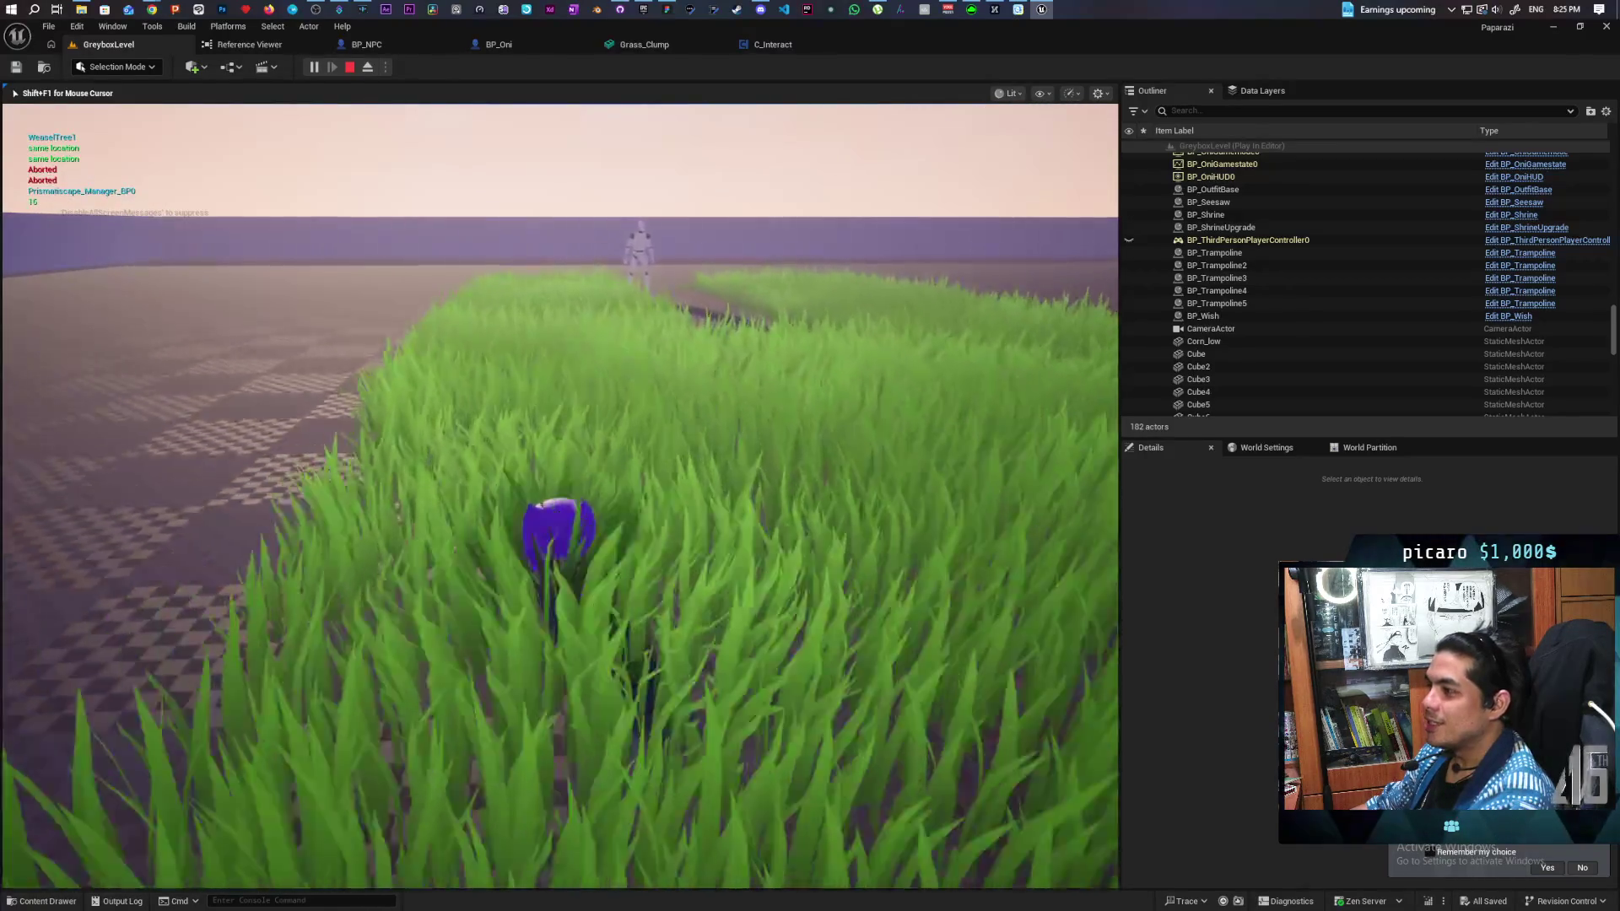
{"action": "key", "text": "w"}
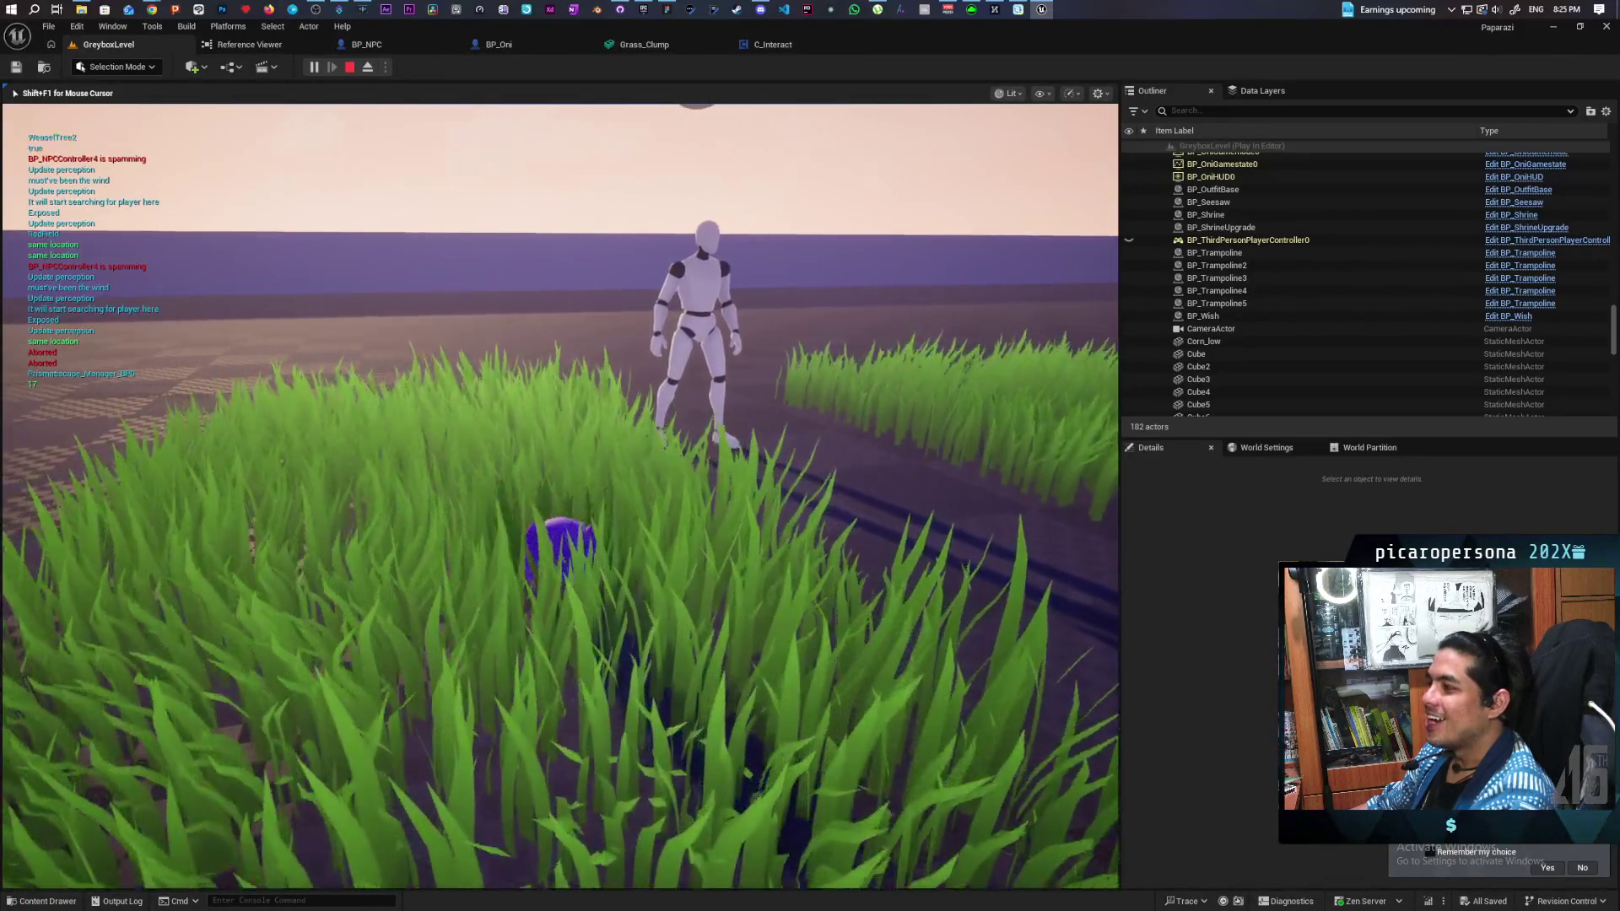
{"action": "key", "text": "w"}
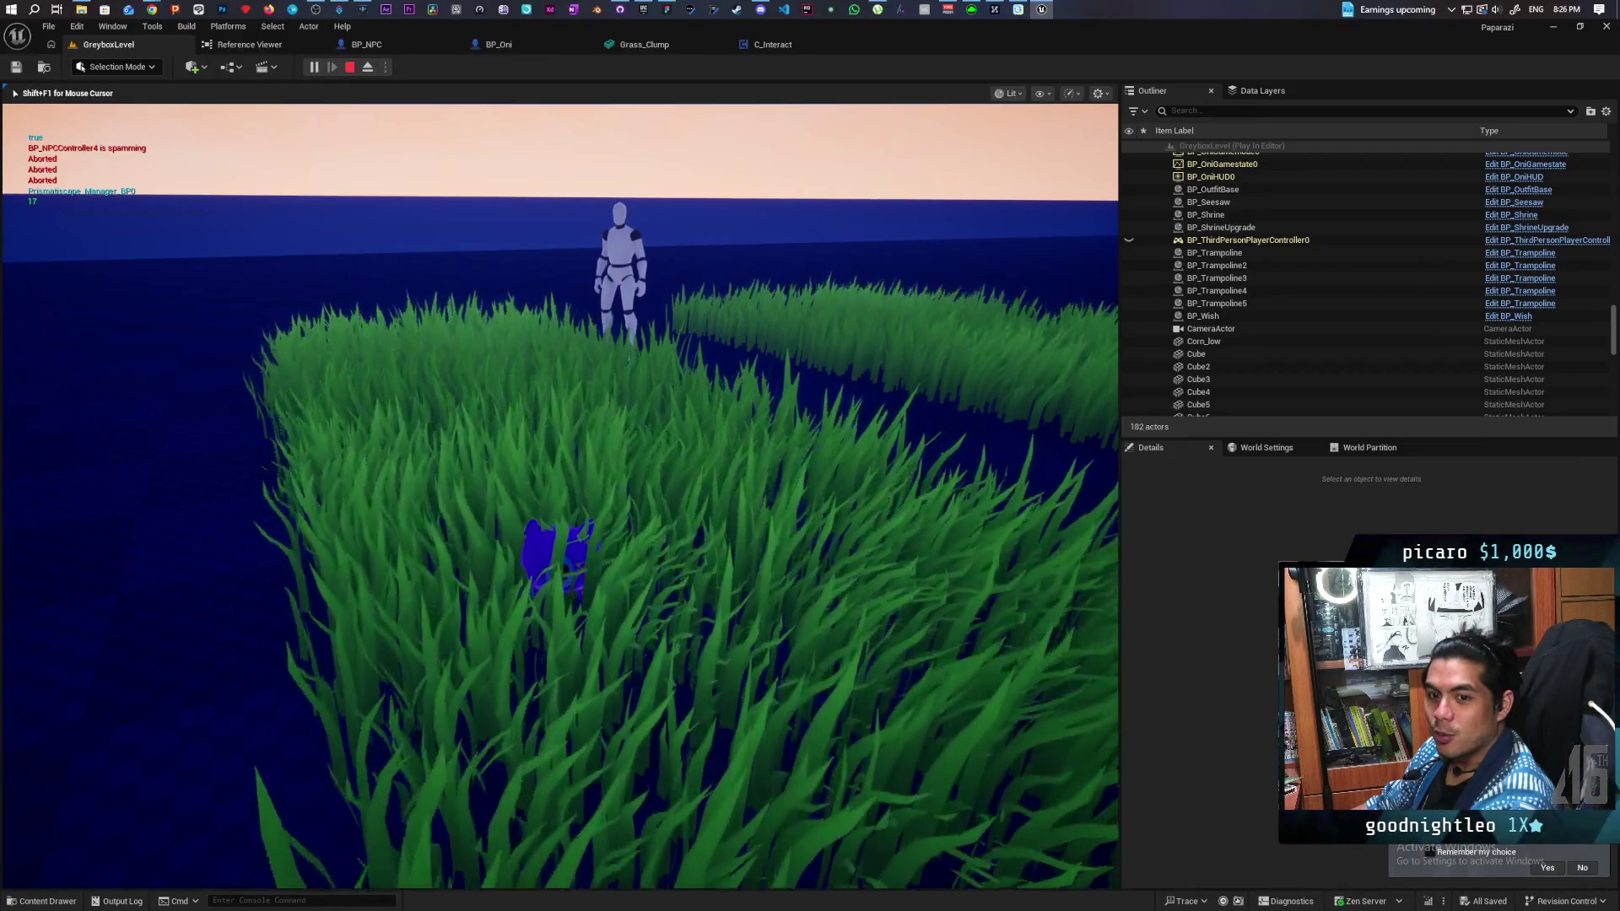
{"action": "key", "text": "Escape"}
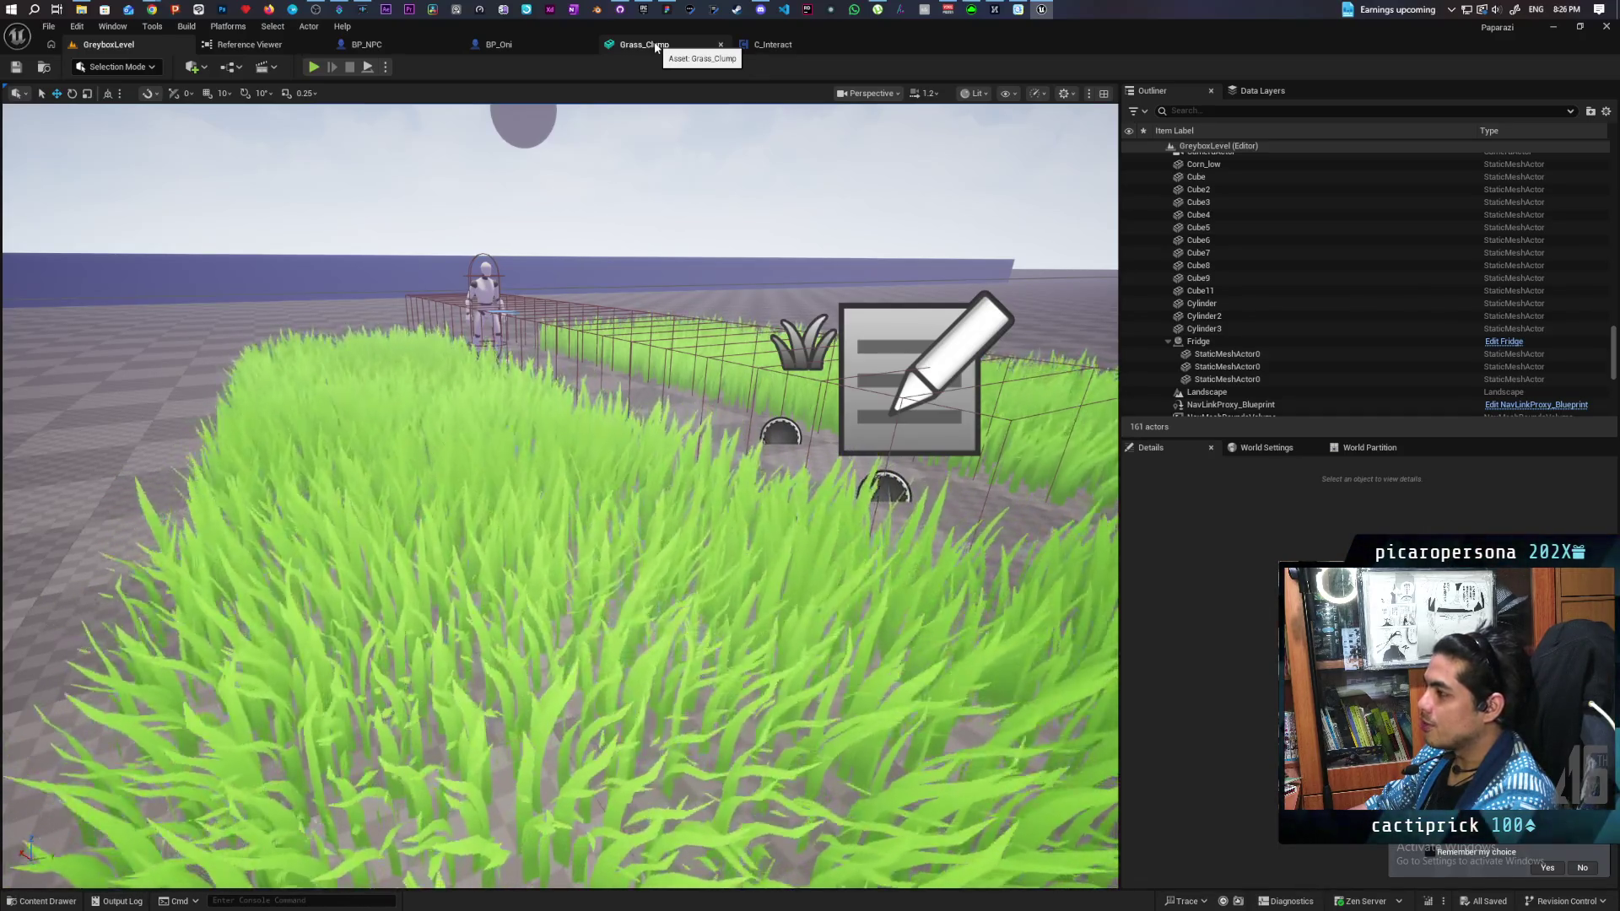
{"action": "left_click", "coordinate": [655, 47]}
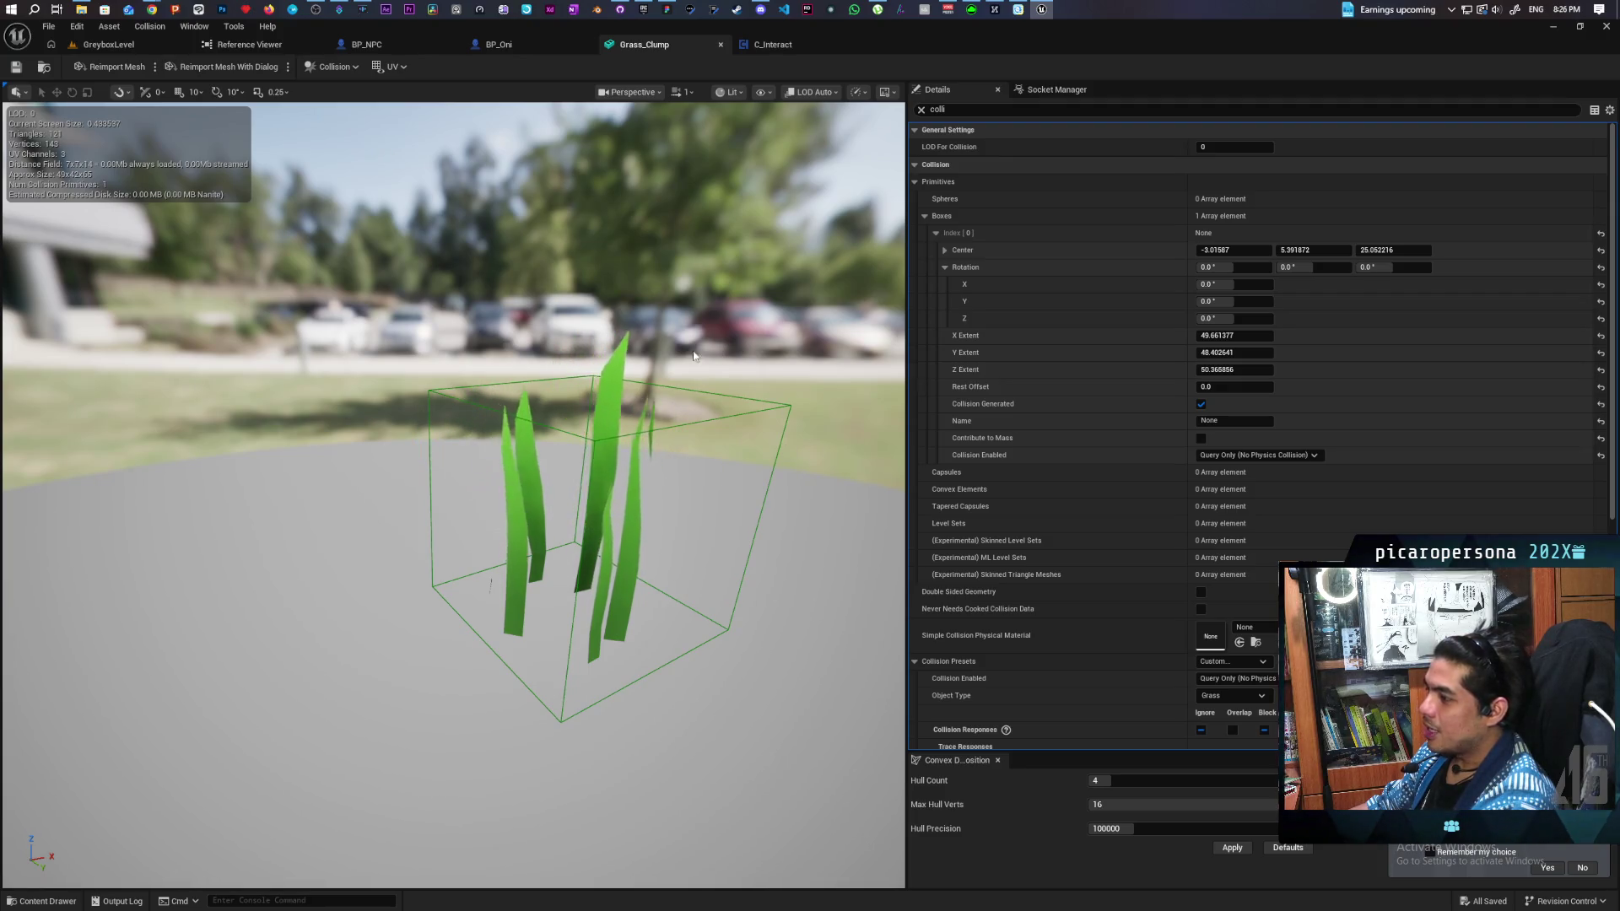
{"action": "left_click", "coordinate": [118, 44]}
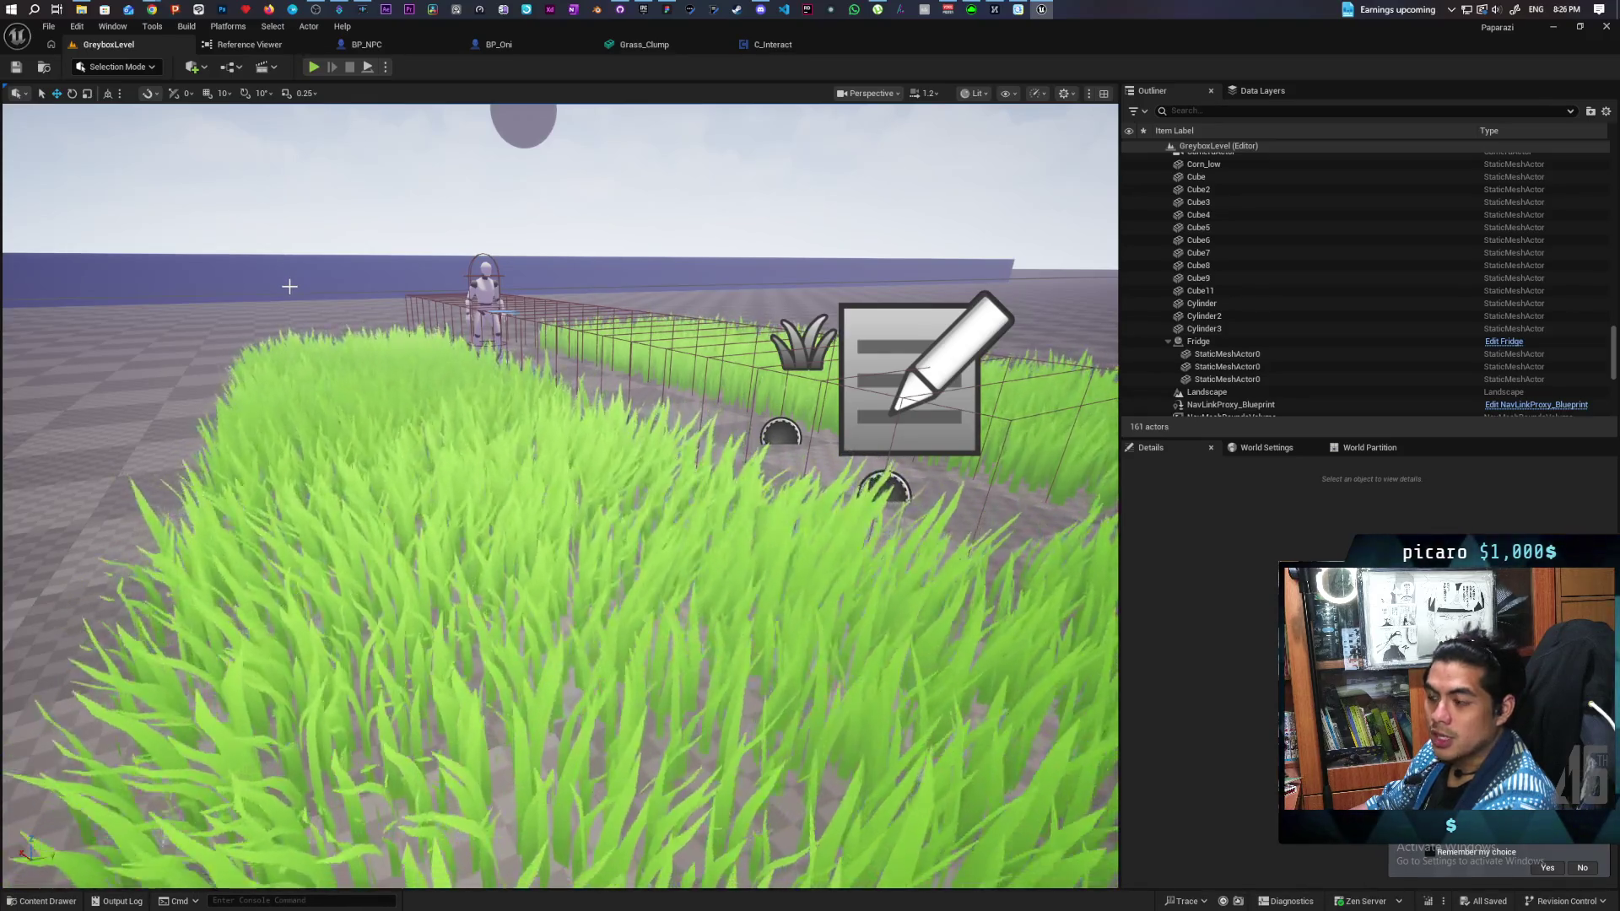
Step: Start a play-test and turn on the collision wireframe view from the ~ console
{"action": "left_click", "coordinate": [314, 67]}
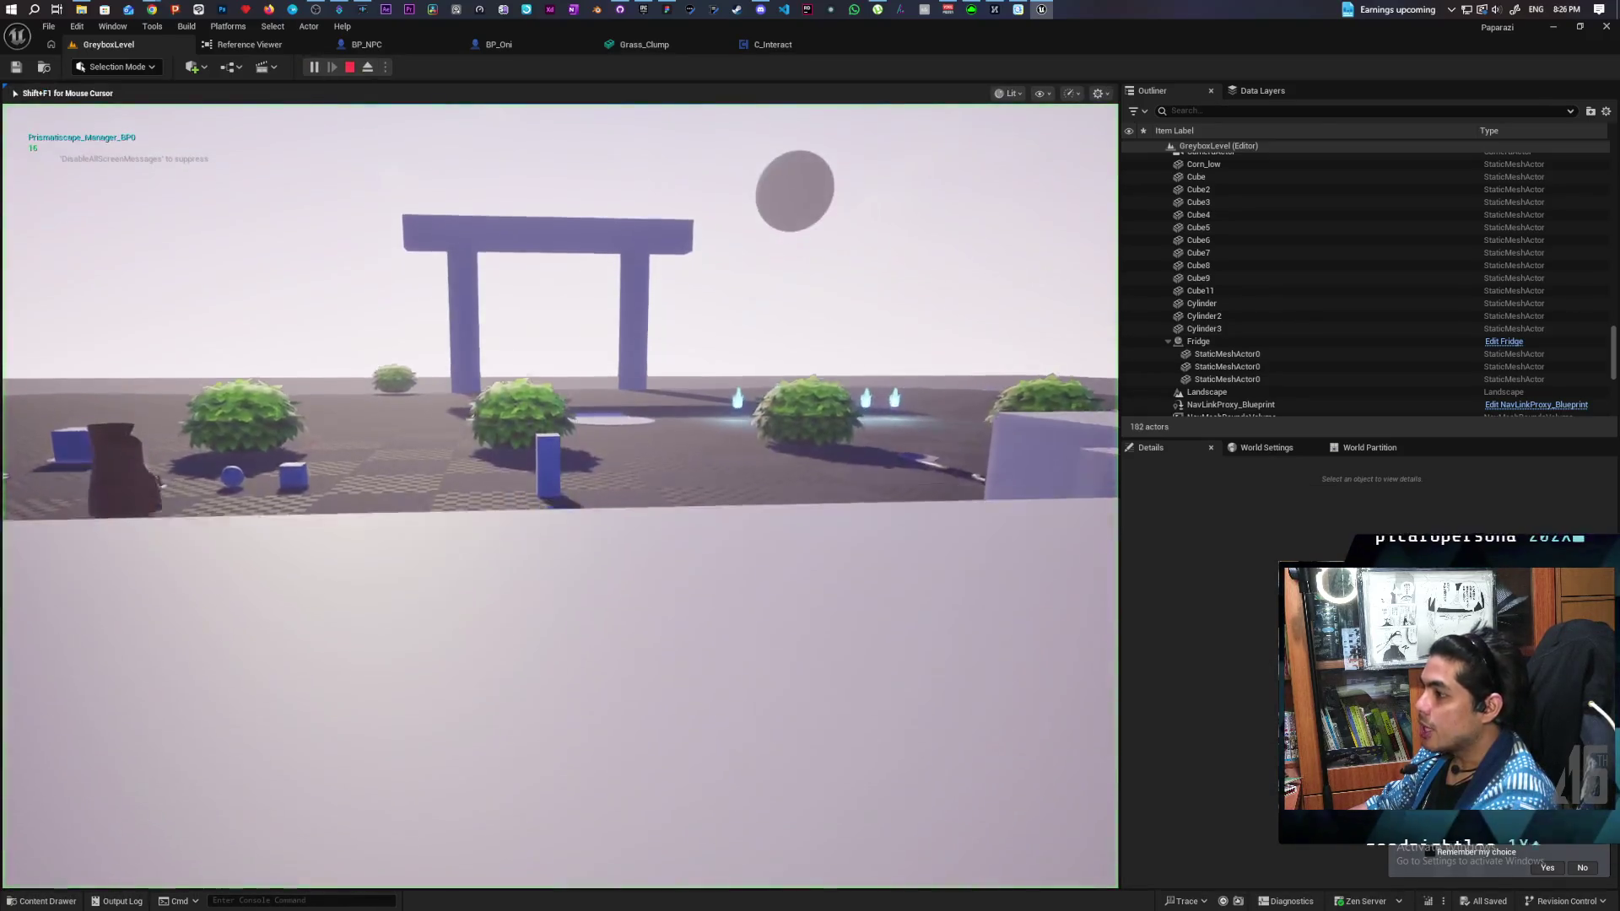
{"action": "key", "text": "w"}
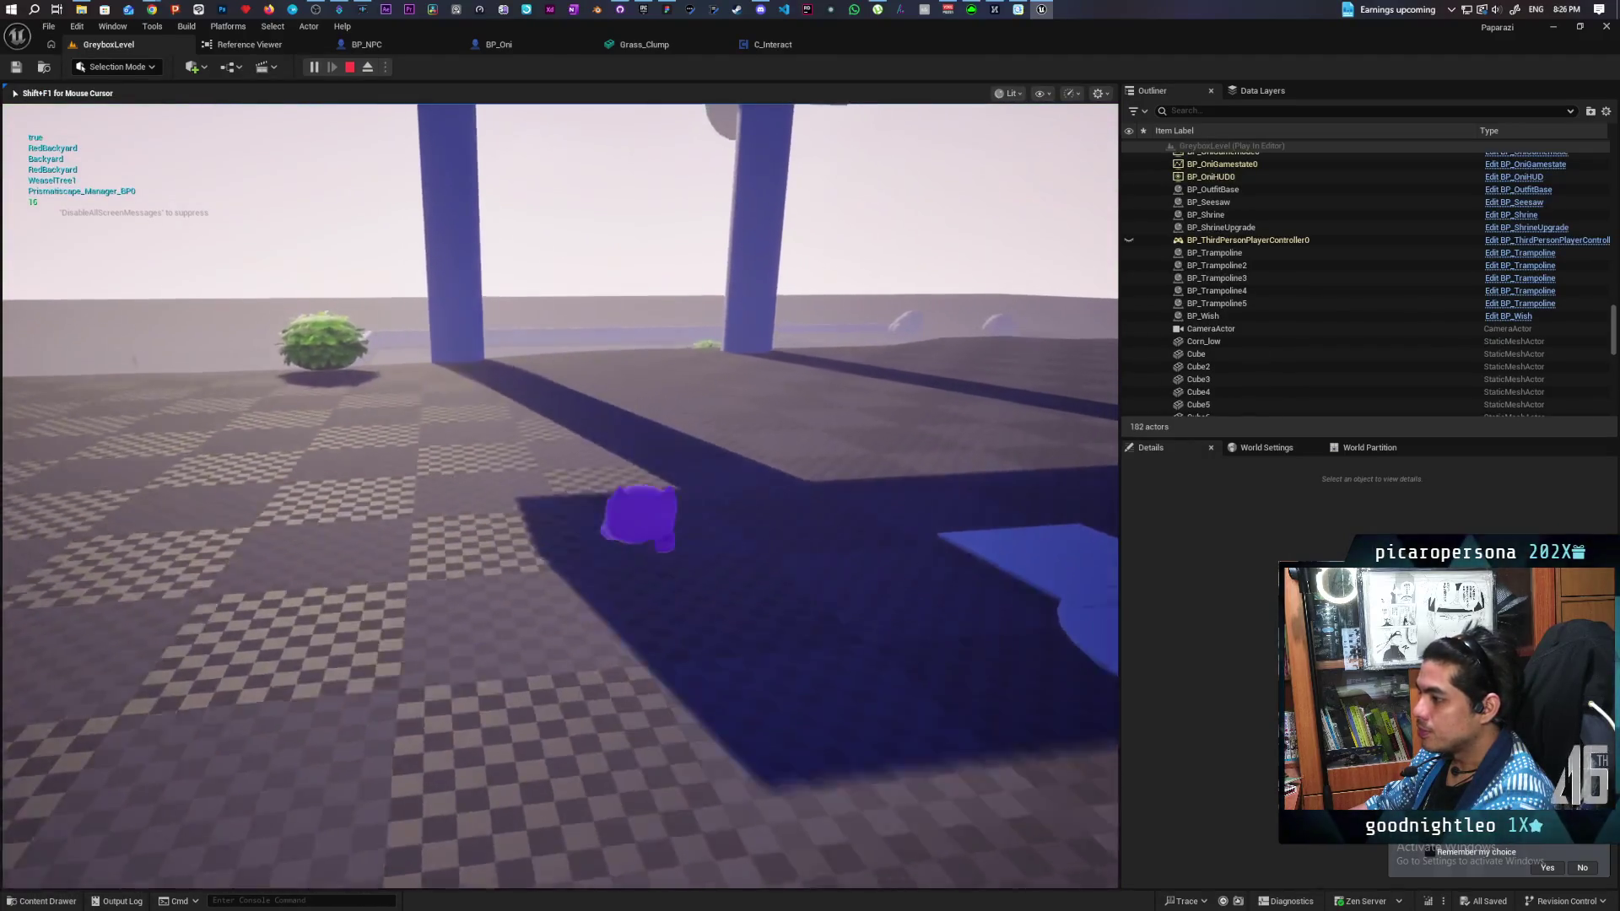
{"action": "key", "text": "grave"}
{"action": "key", "text": "Up"}
{"action": "key", "text": "Return"}
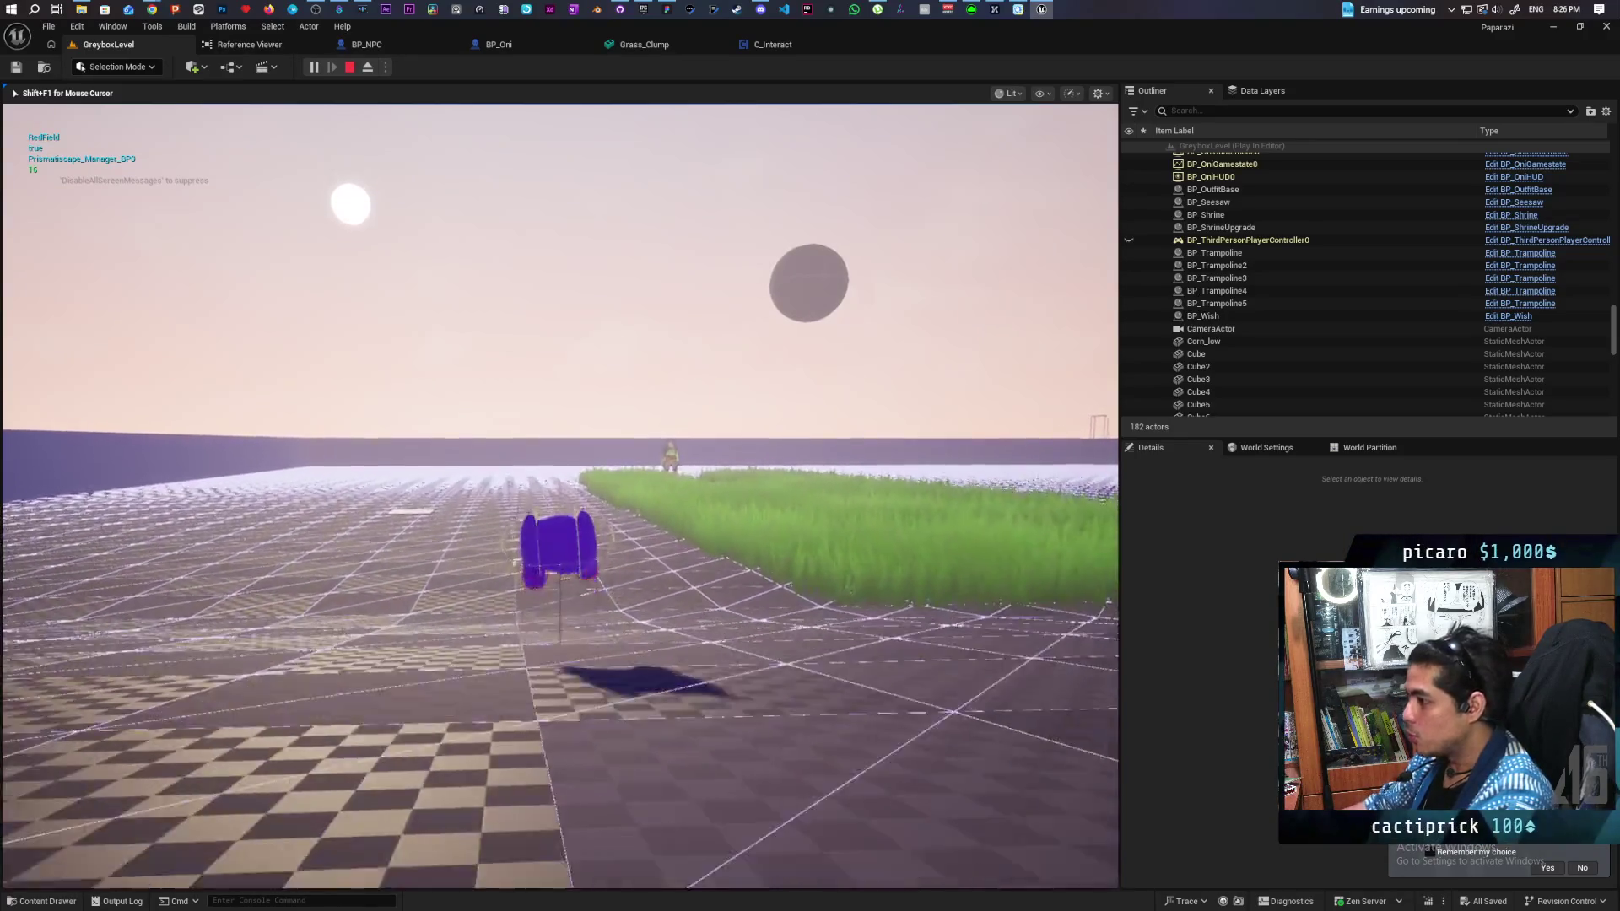
Step: Move the box disguise into the tall grass, then end the play-test
{"action": "key", "text": "w"}
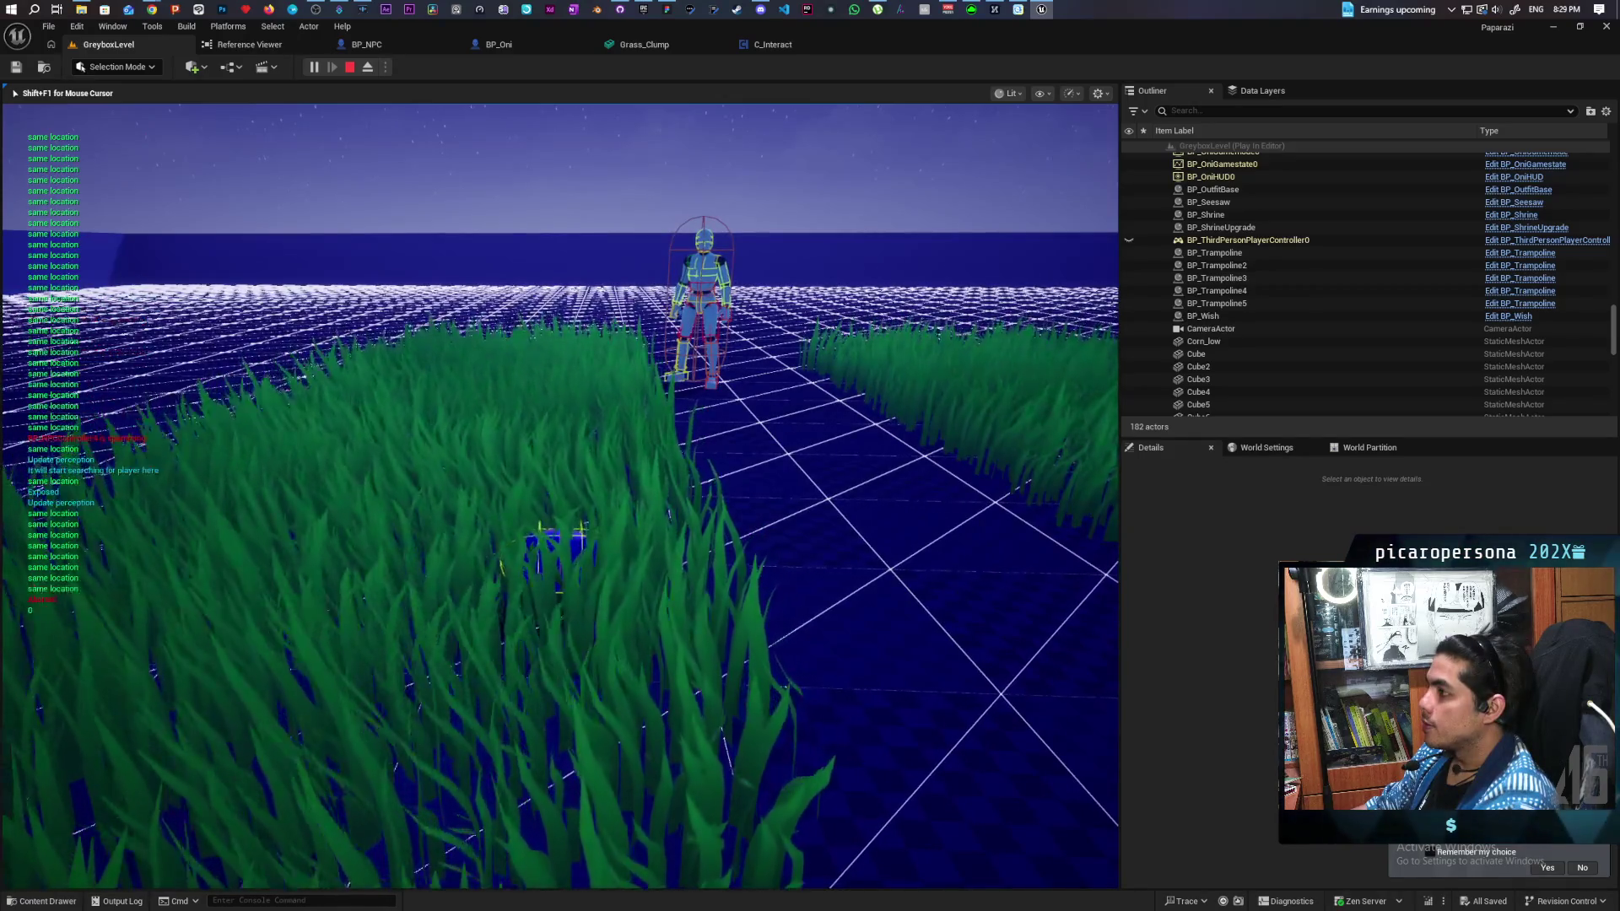
{"action": "key", "text": "shift+F1"}
{"action": "key", "text": "Escape"}
Step: Widen the Grass_Clump collision box X extent to about 409, then play-test the greybox level
{"action": "left_click", "coordinate": [652, 47]}
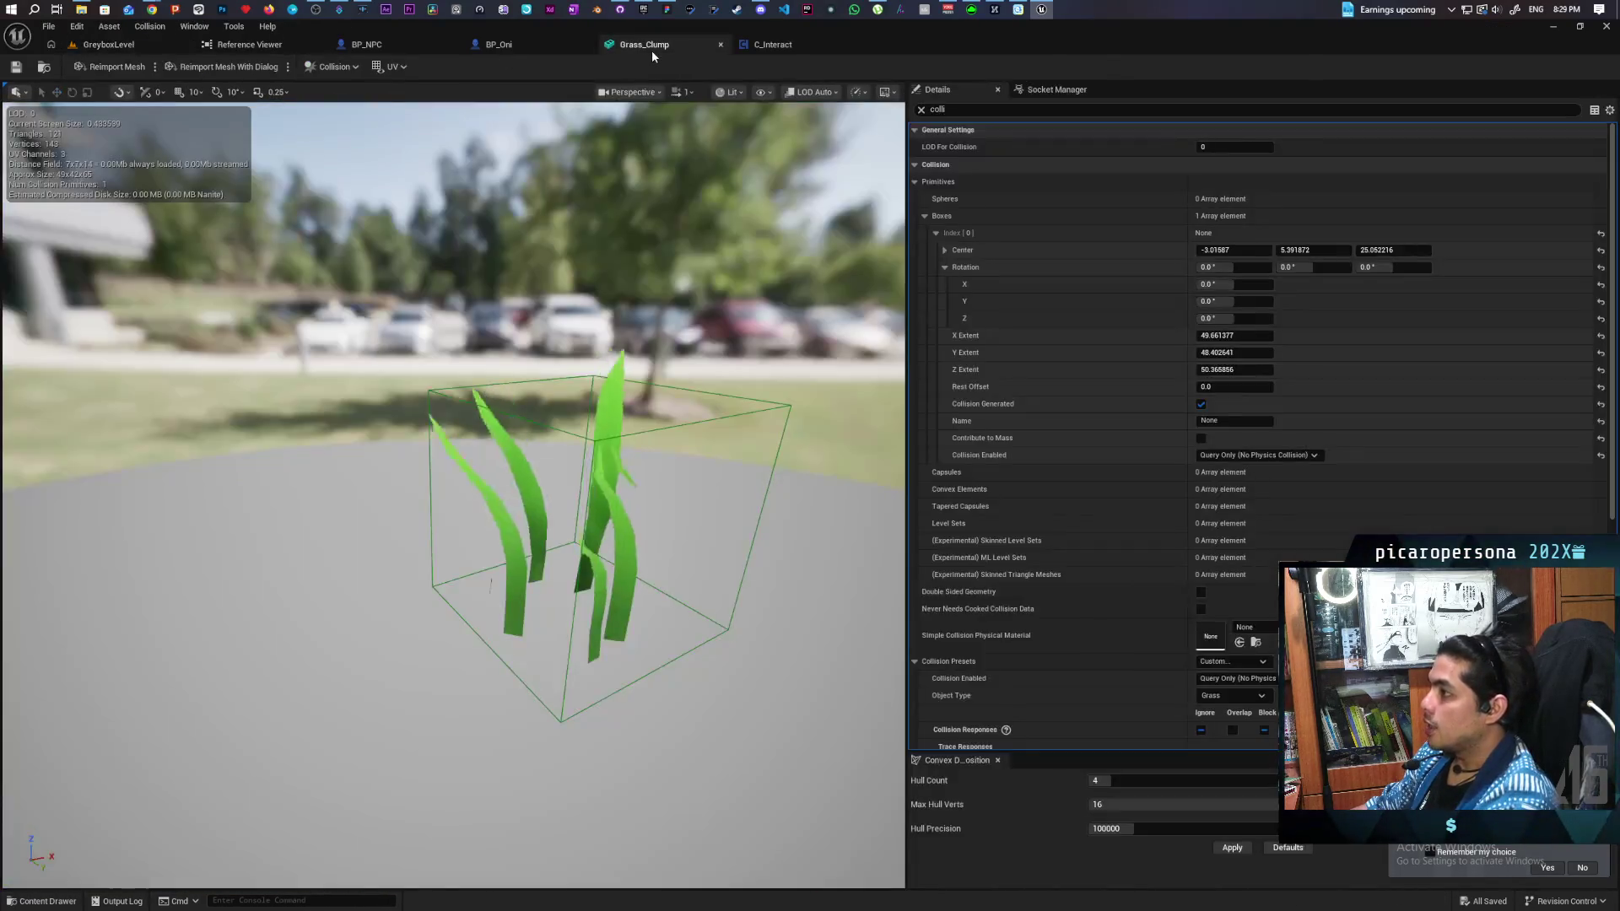
{"action": "left_click", "coordinate": [1235, 335]}
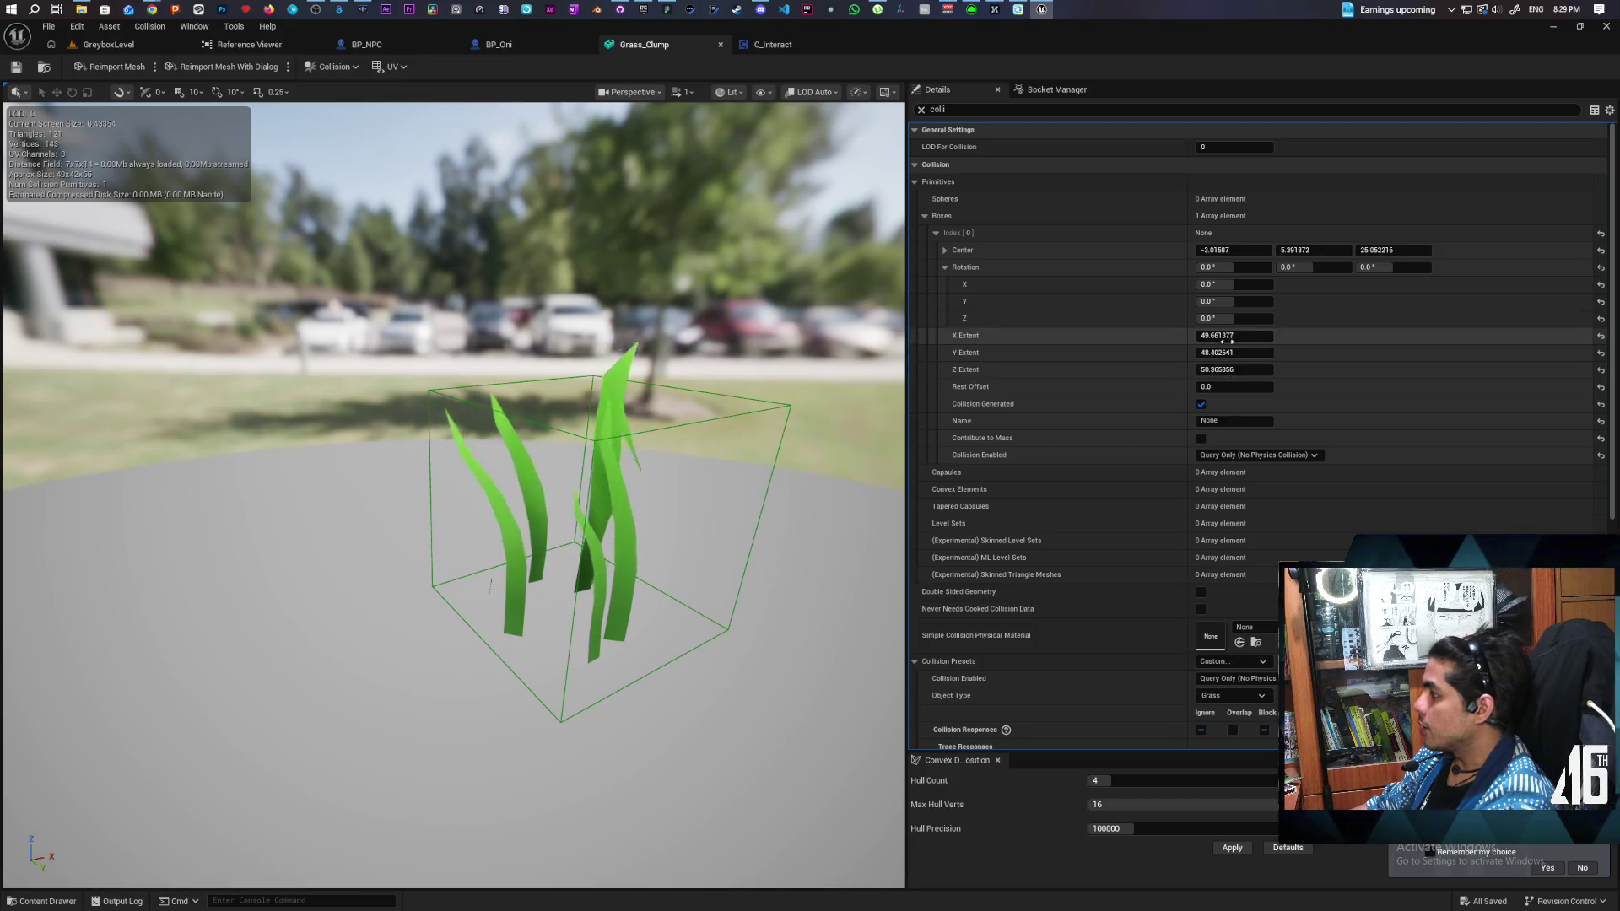
{"action": "mouse_move", "coordinate": [1235, 335]}
{"action": "left_mouse_down"}
{"action": "mouse_move", "coordinate": [1283, 335]}
{"action": "mouse_move", "coordinate": [1182, 361]}
{"action": "mouse_move", "coordinate": [1325, 352]}
{"action": "left_mouse_up"}
{"action": "left_click", "coordinate": [108, 44]}
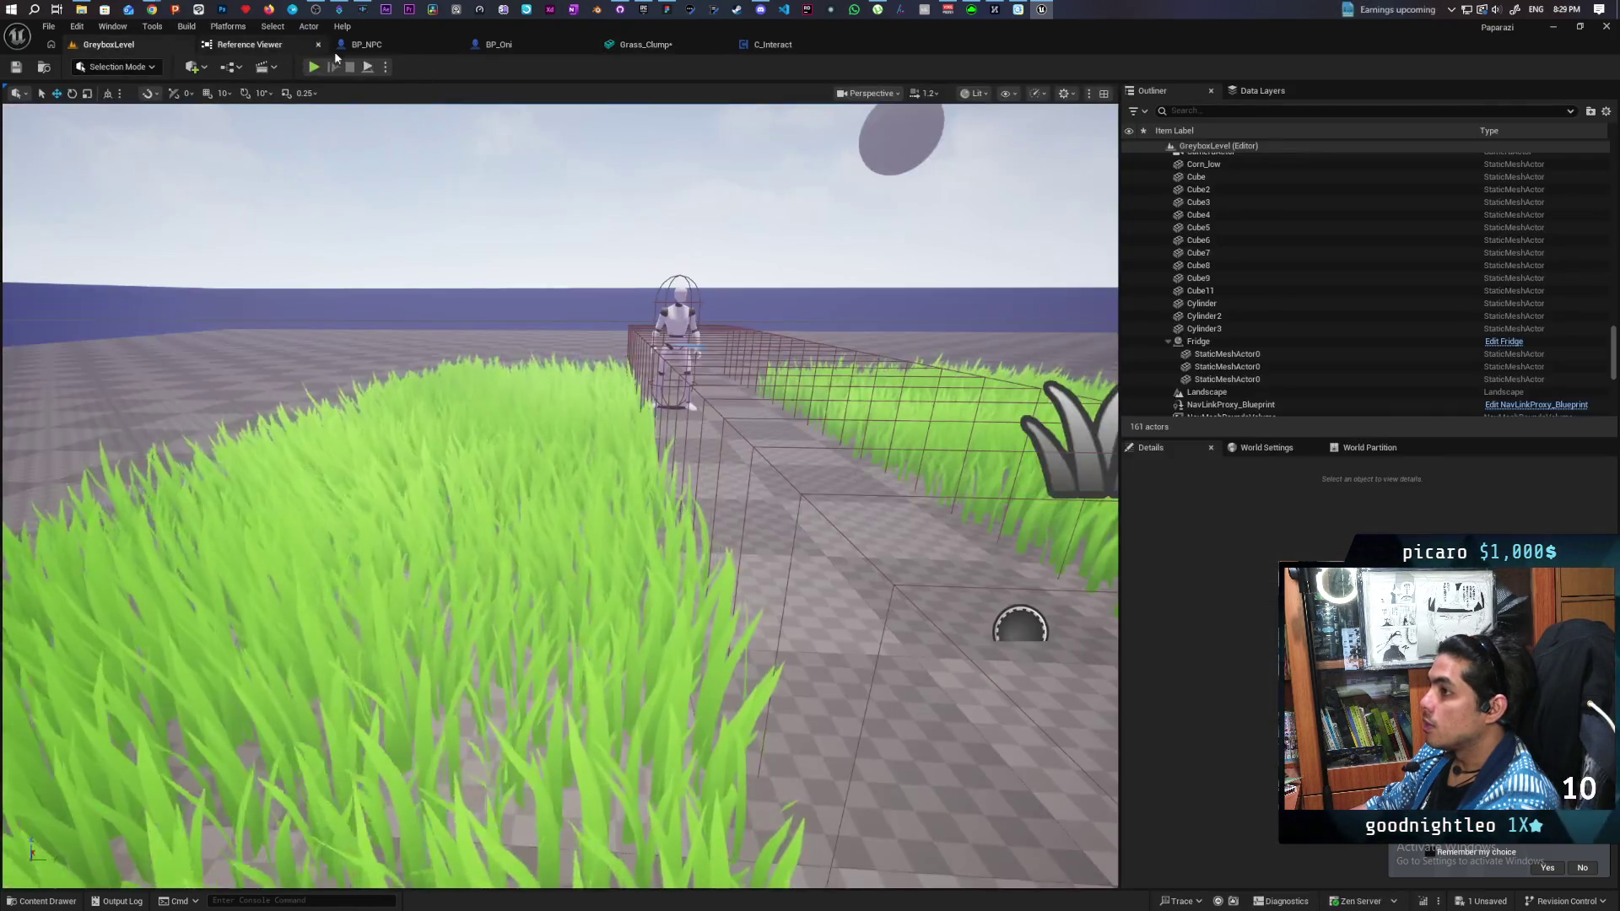
{"action": "key", "text": "alt+p"}
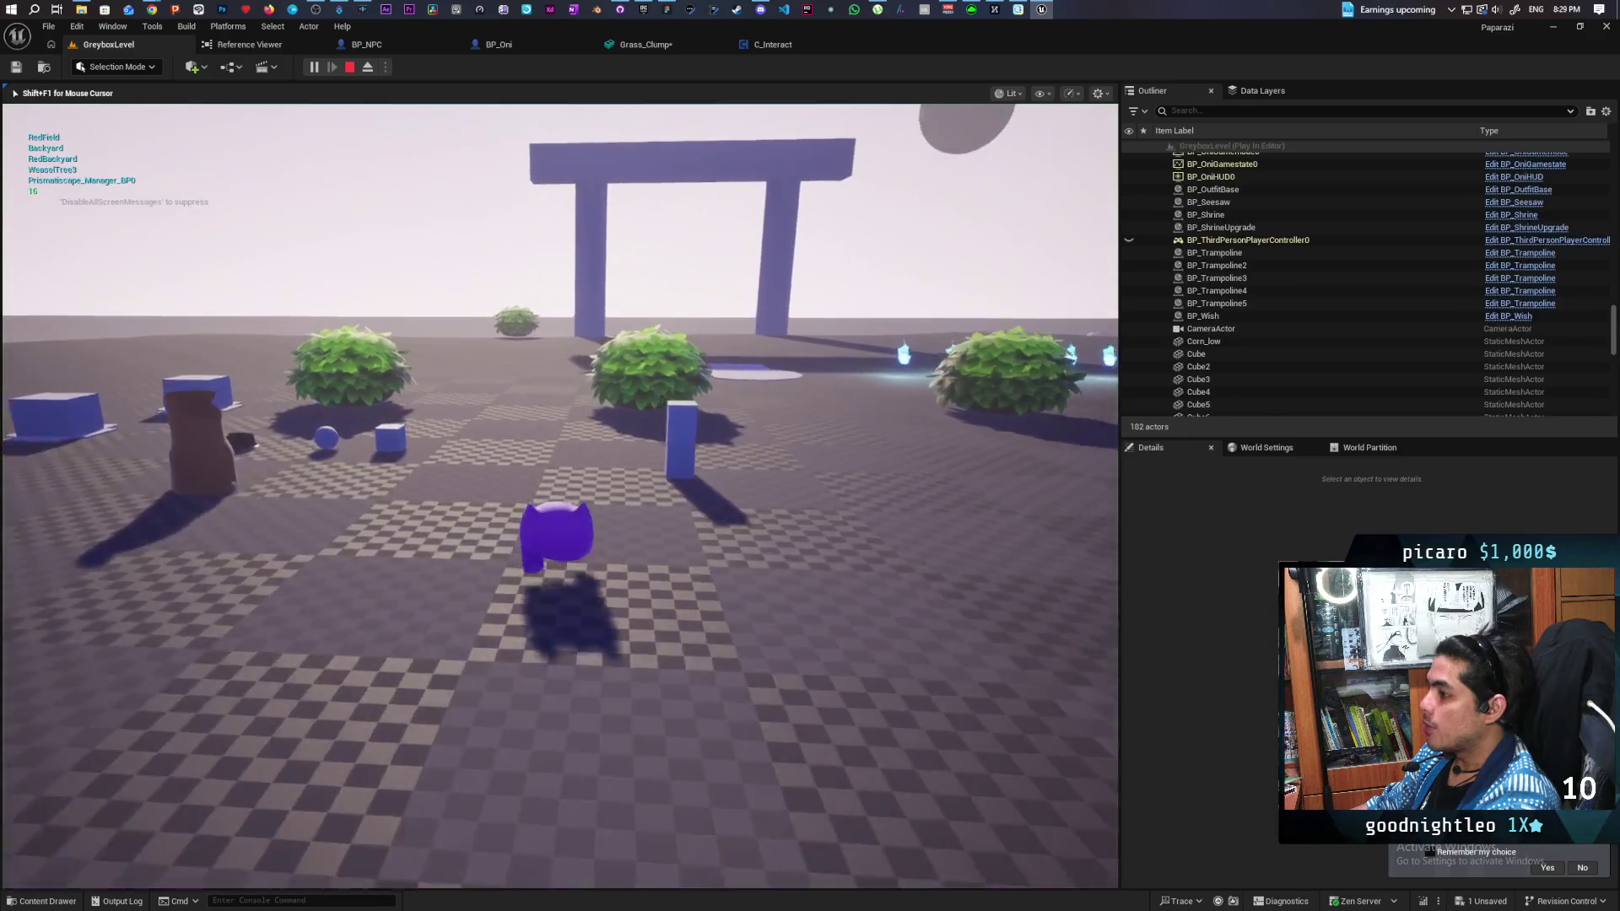
Step: Sneak the cat disguise through the tall grass toward the mannequin guard, crouching, then stop the test
{"action": "key", "text": "w"}
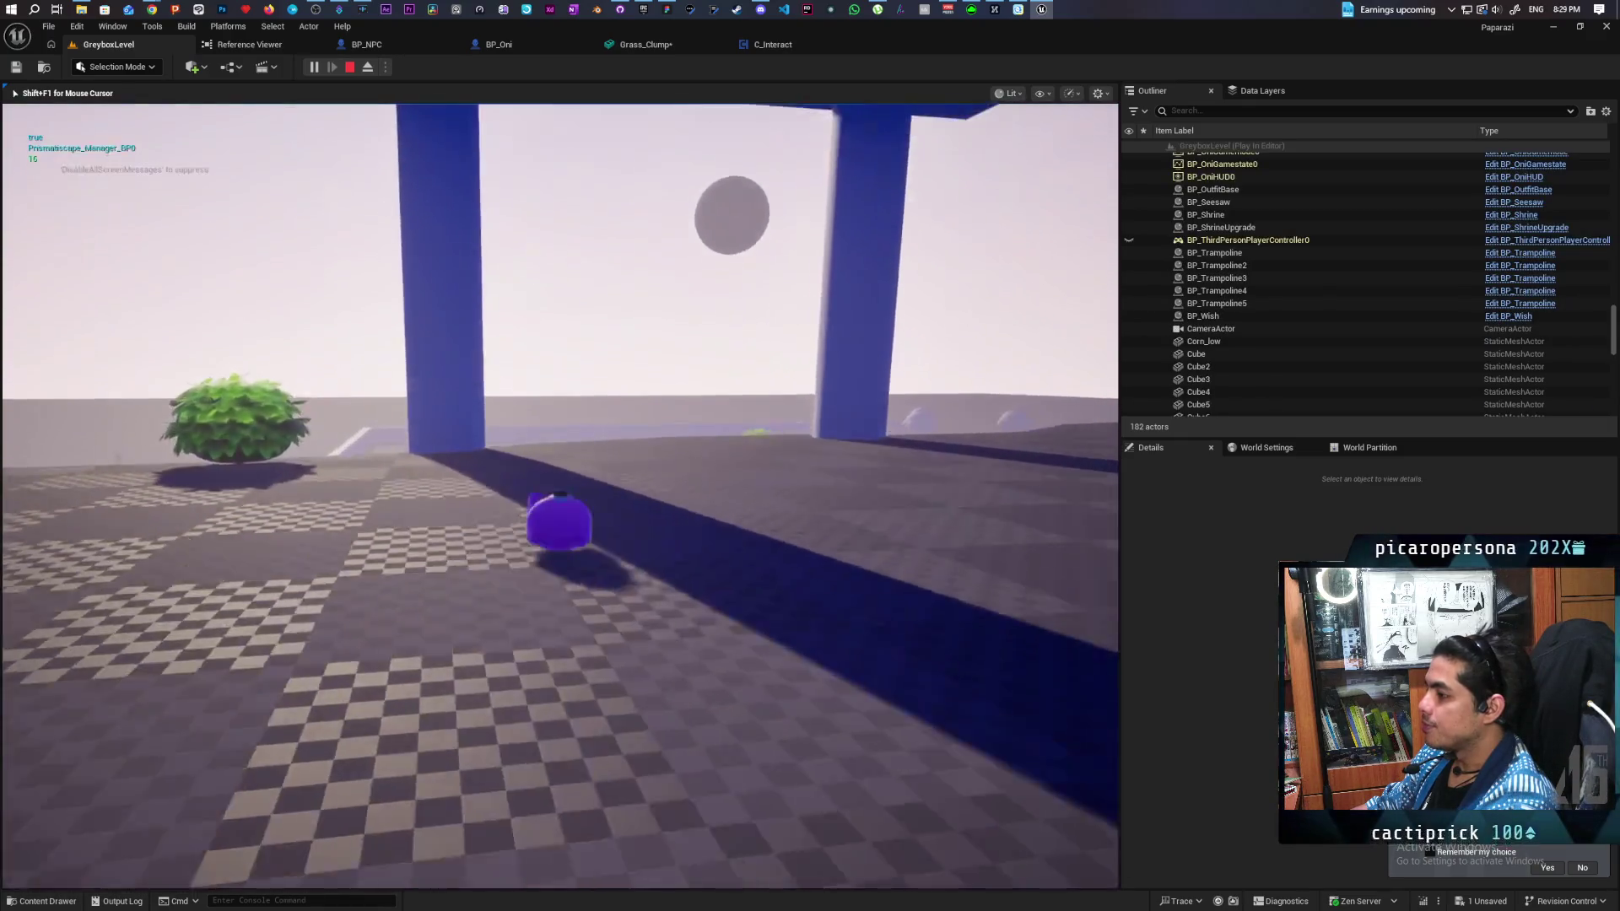
{"action": "key", "text": "w"}
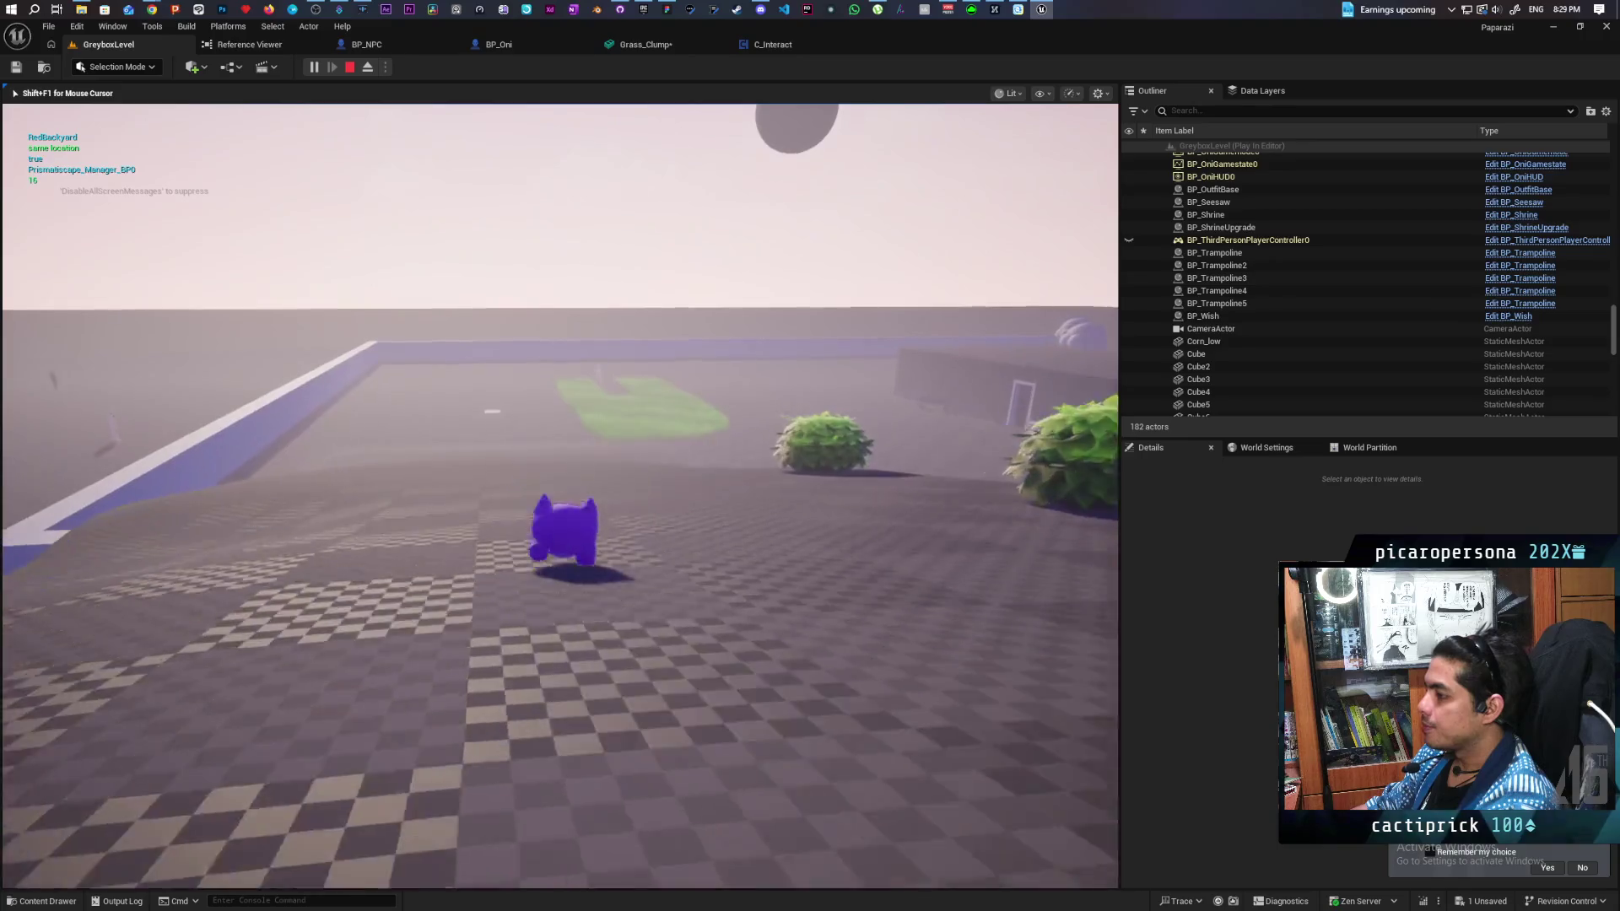
{"action": "key", "text": "w"}
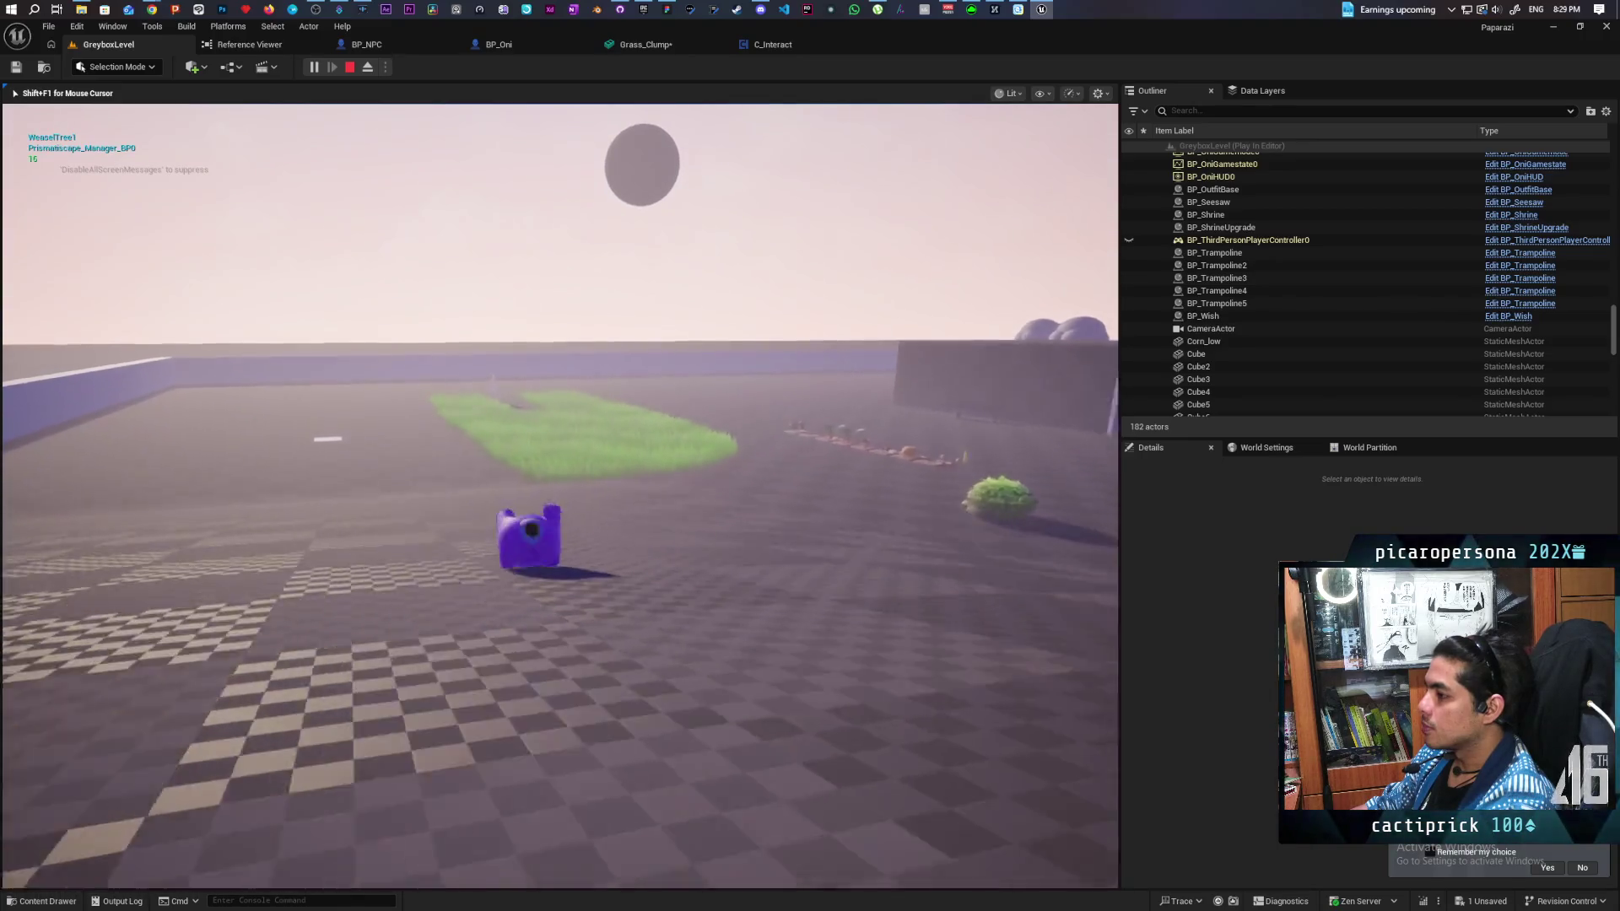
{"action": "key", "text": "w"}
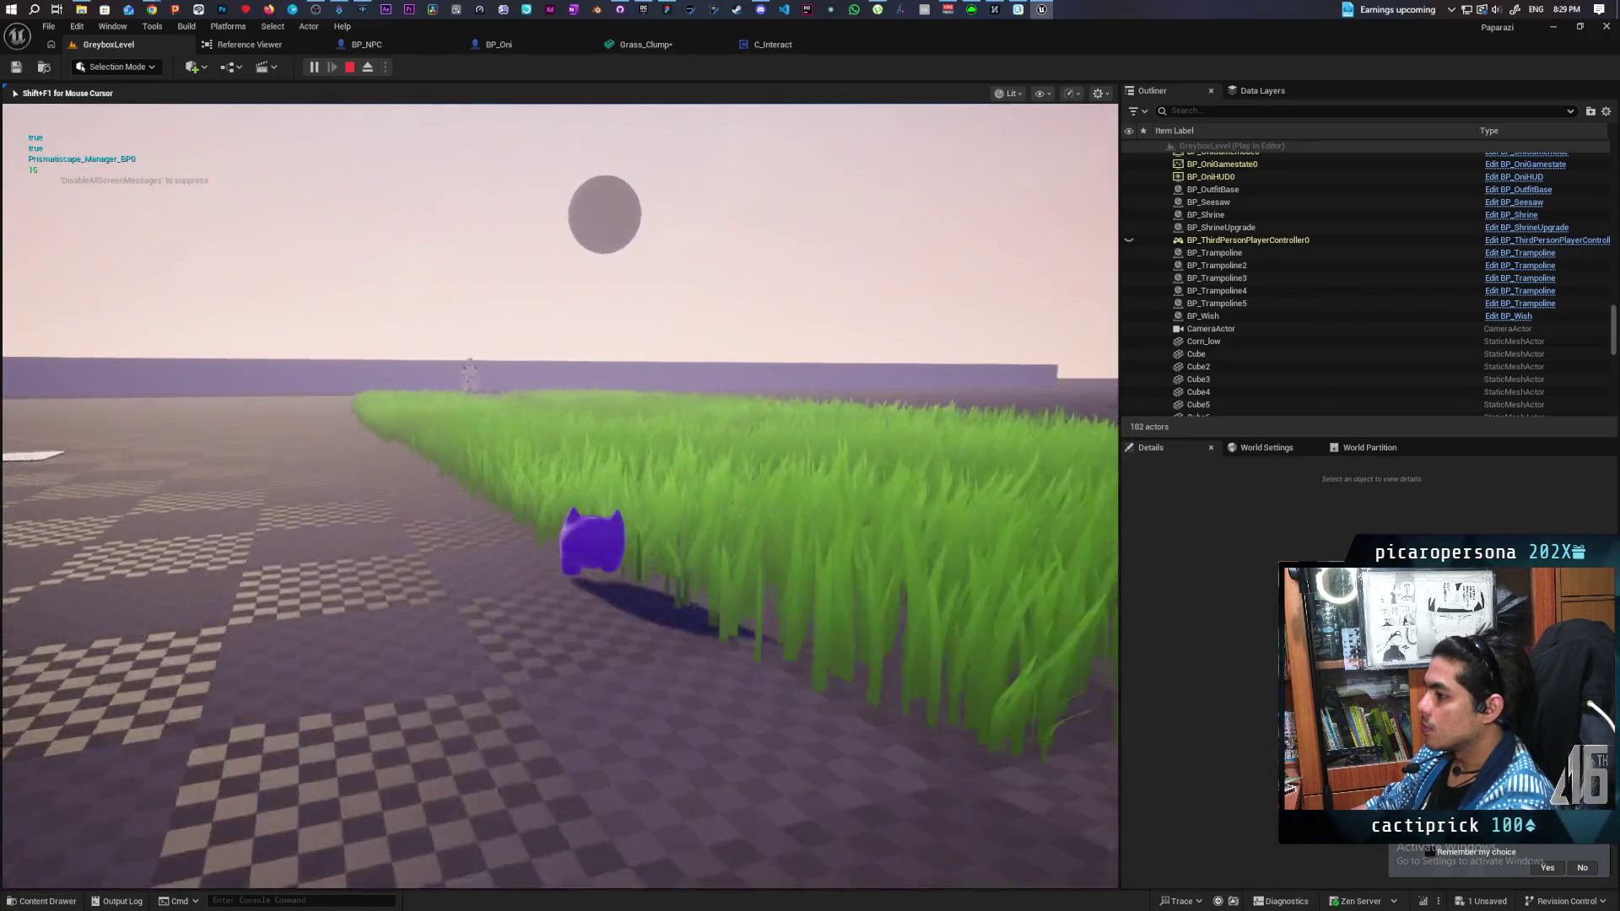
{"action": "key", "text": "w"}
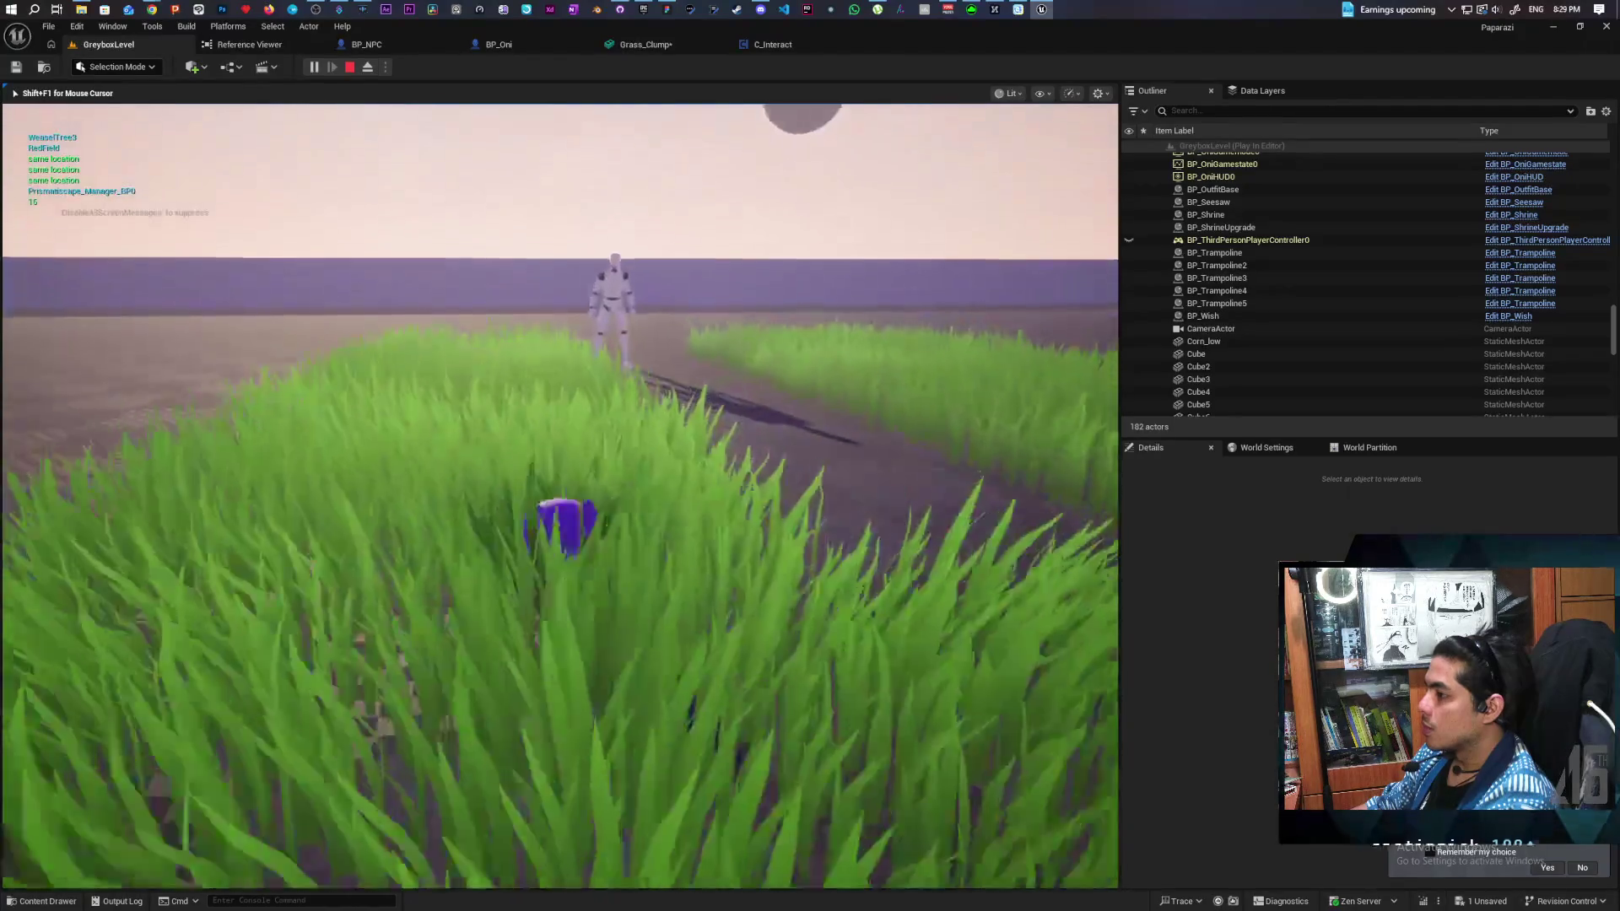
{"action": "key", "text": "w"}
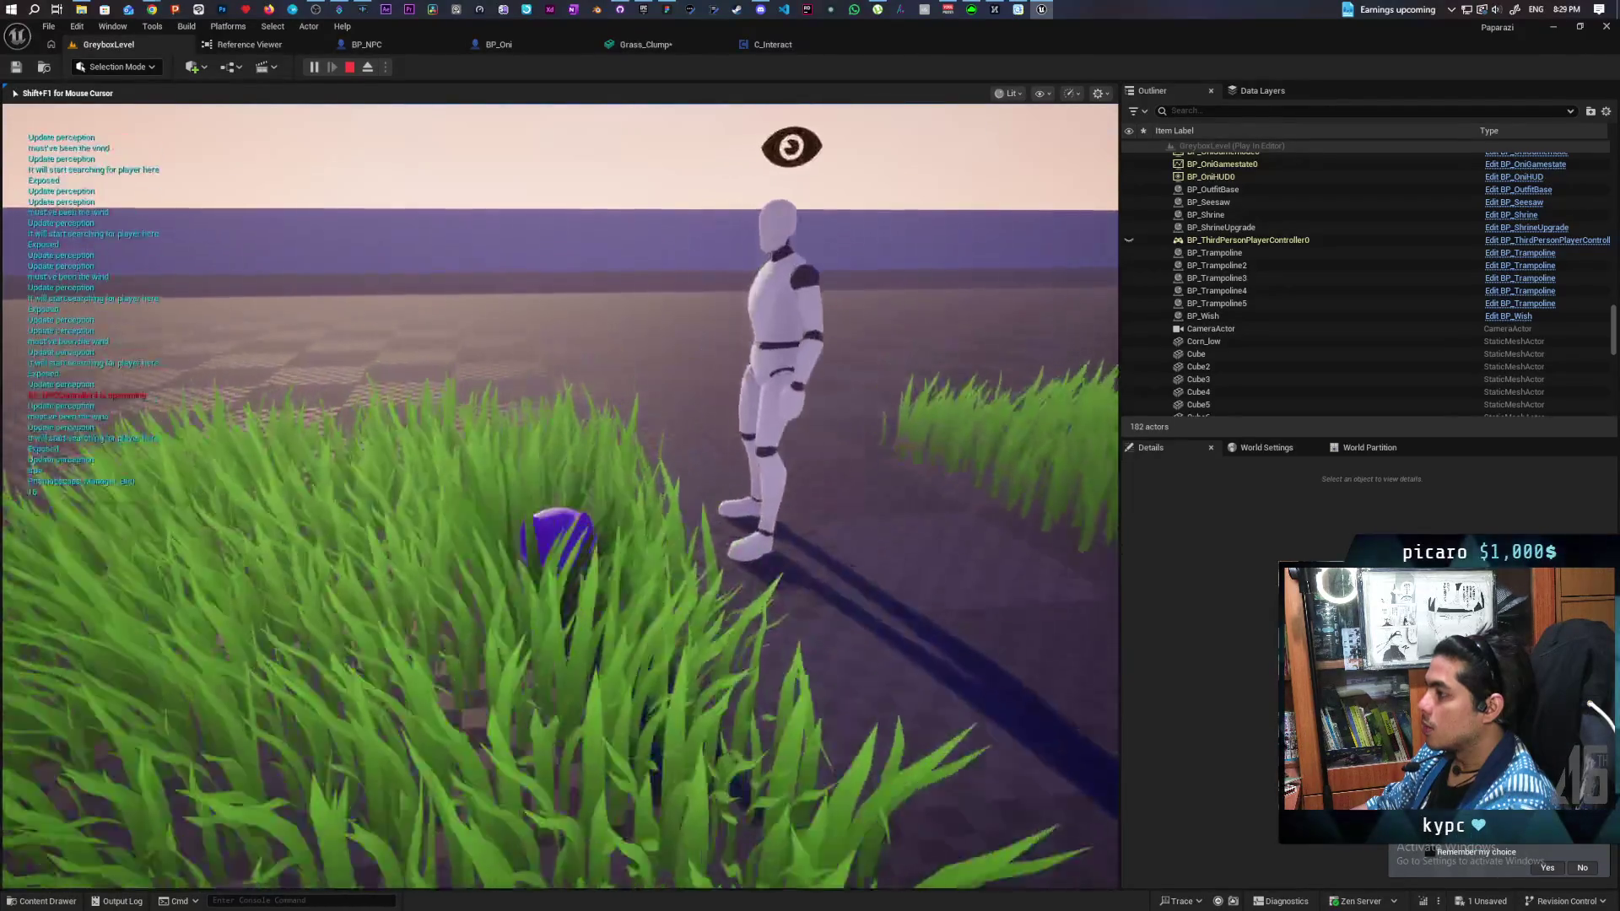
{"action": "key", "text": "c"}
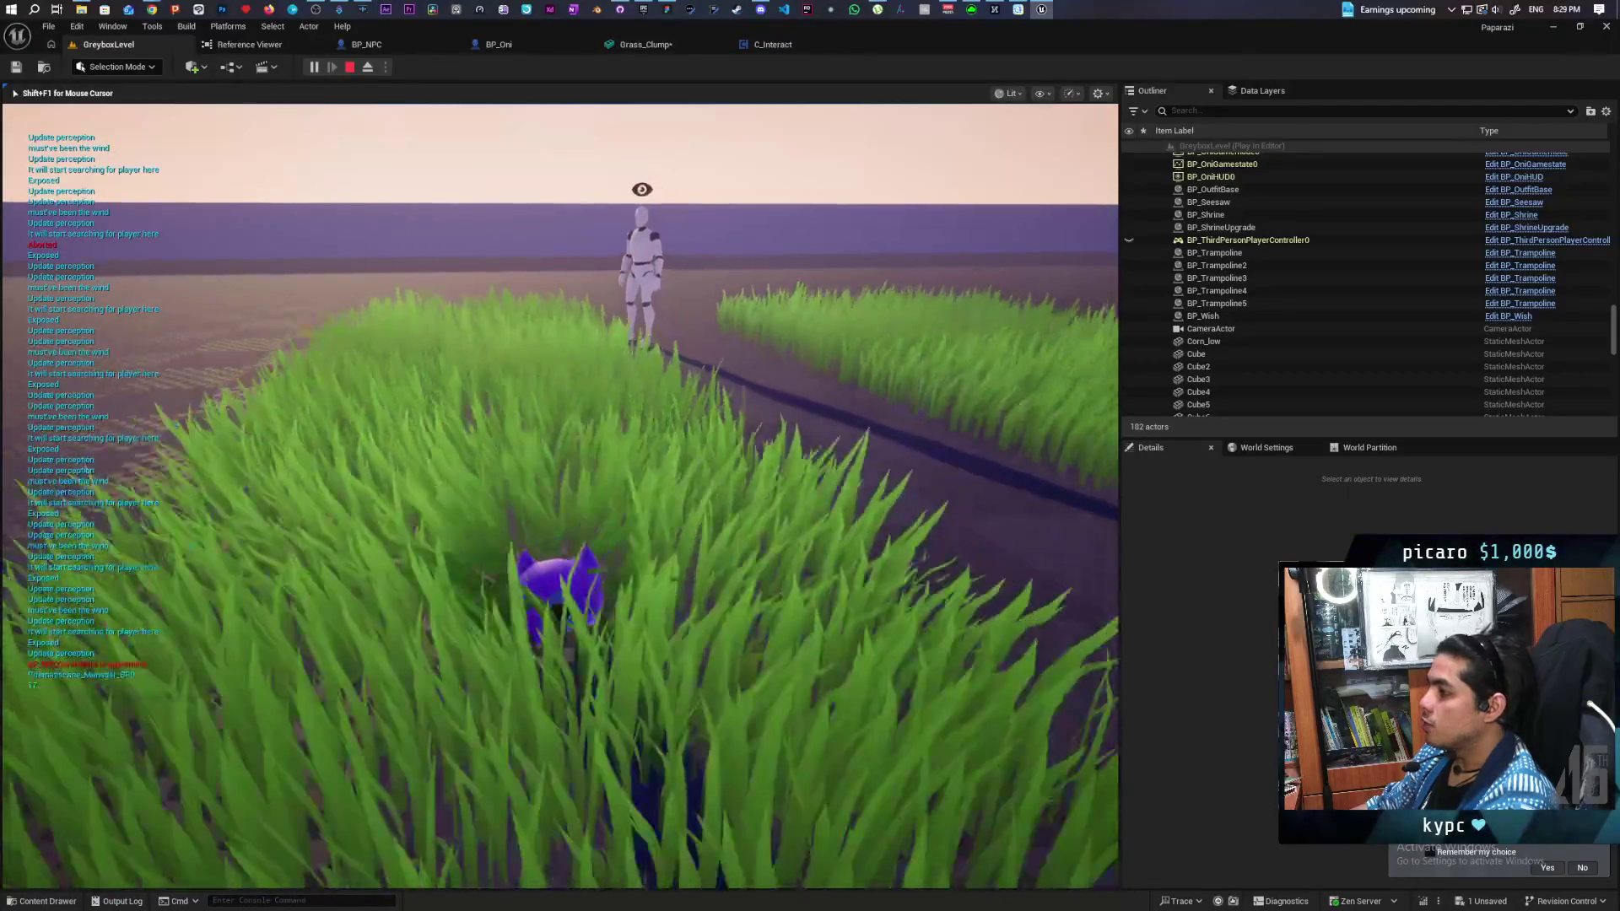
{"action": "key", "text": "w"}
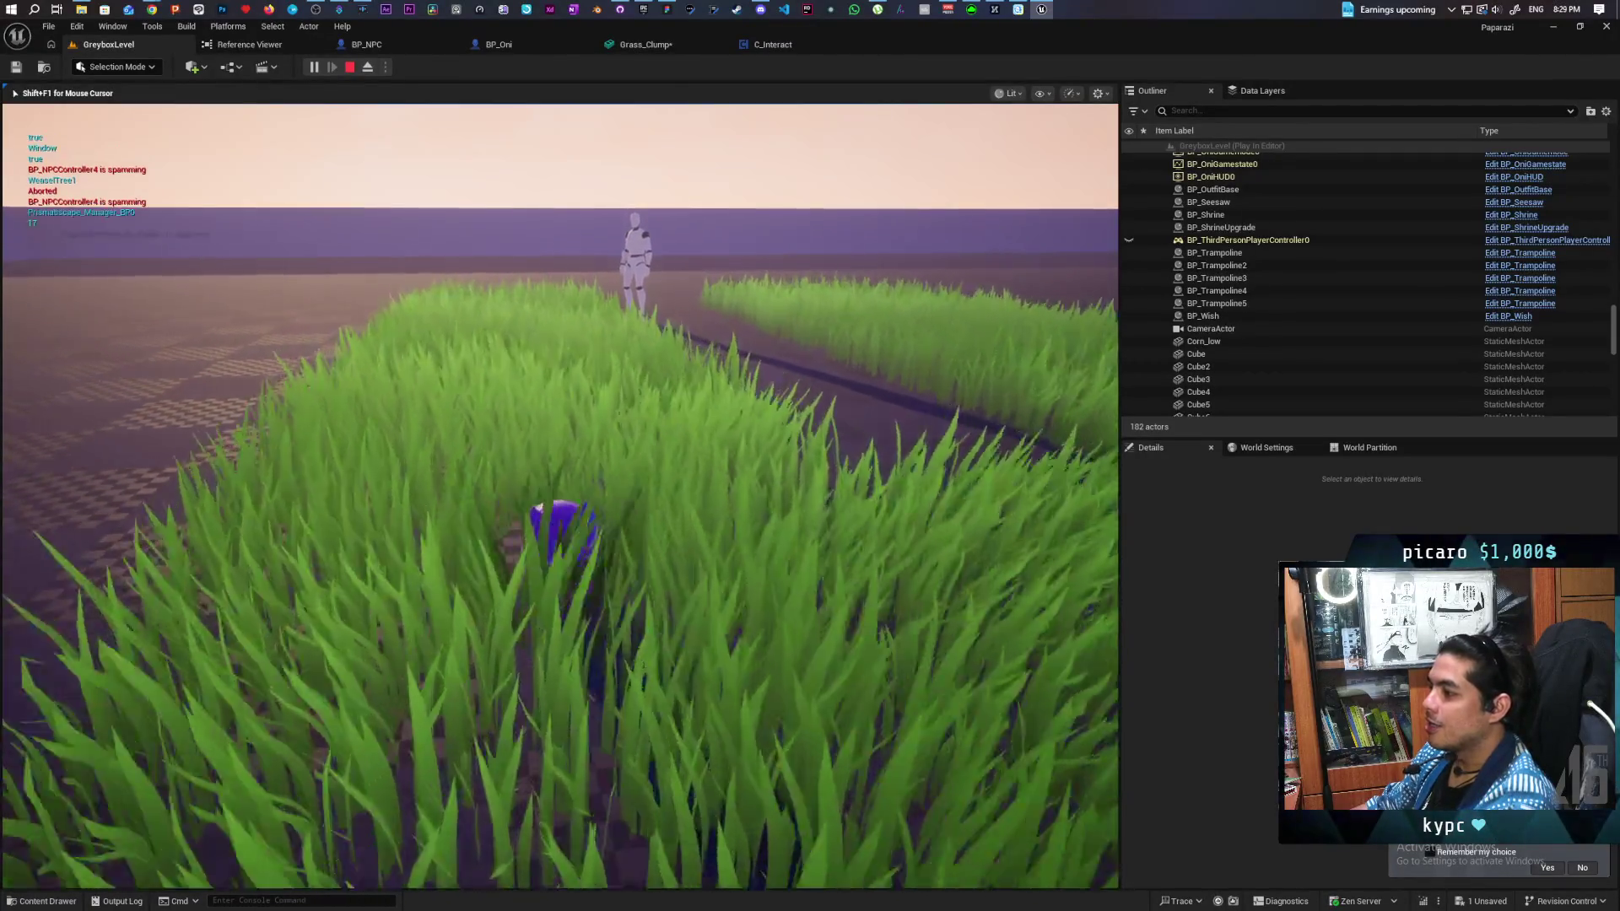
{"action": "key", "text": "c"}
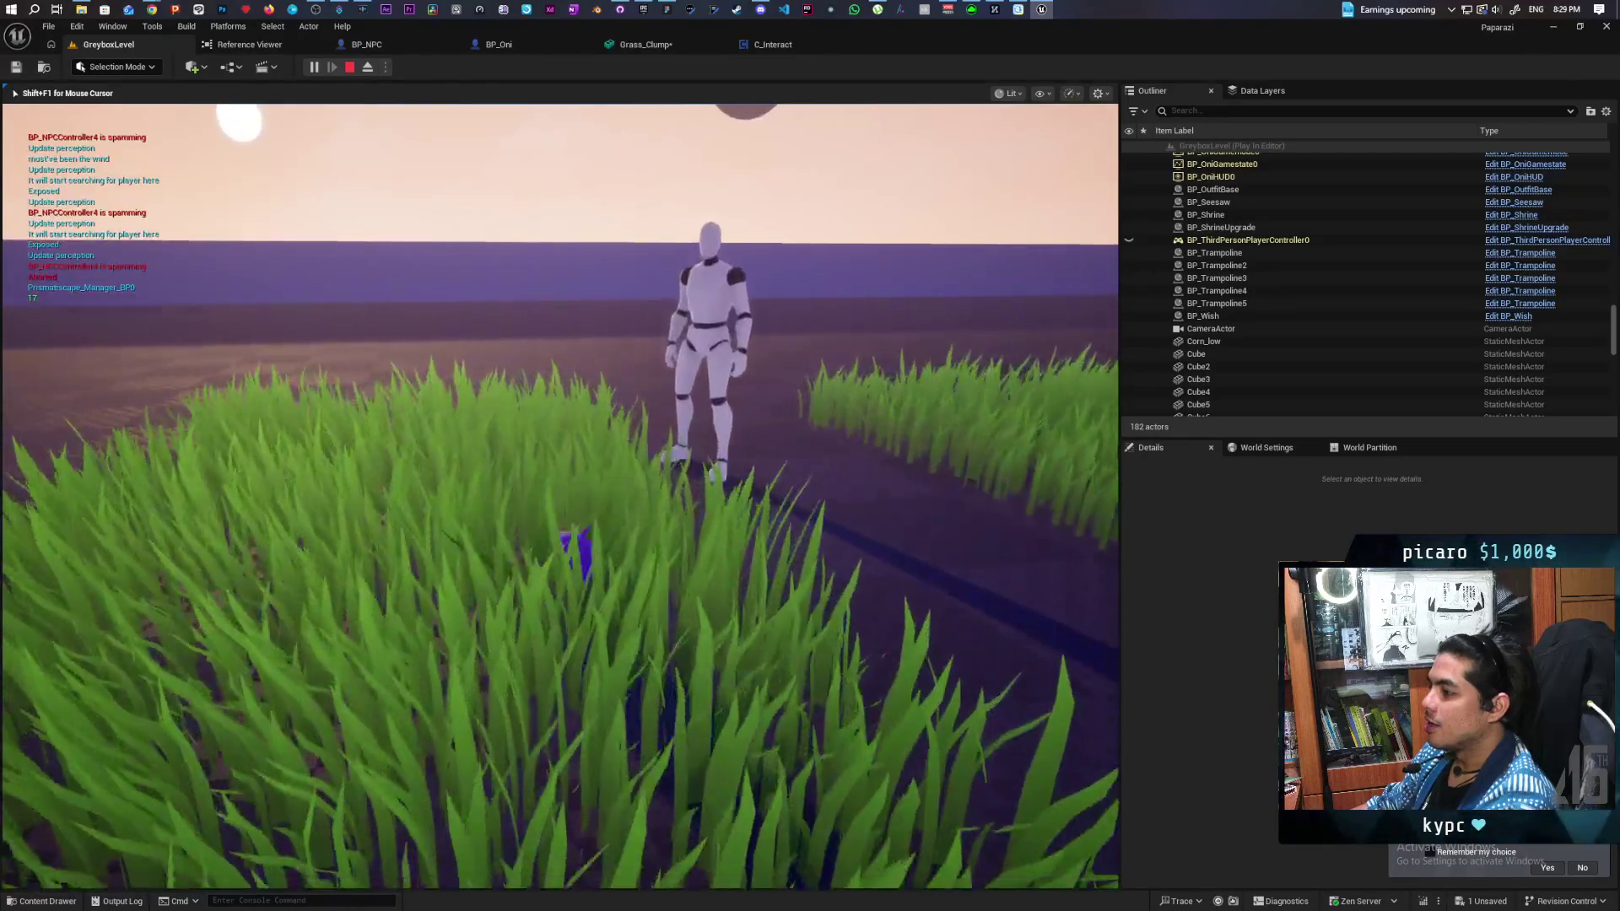
{"action": "key", "text": "w"}
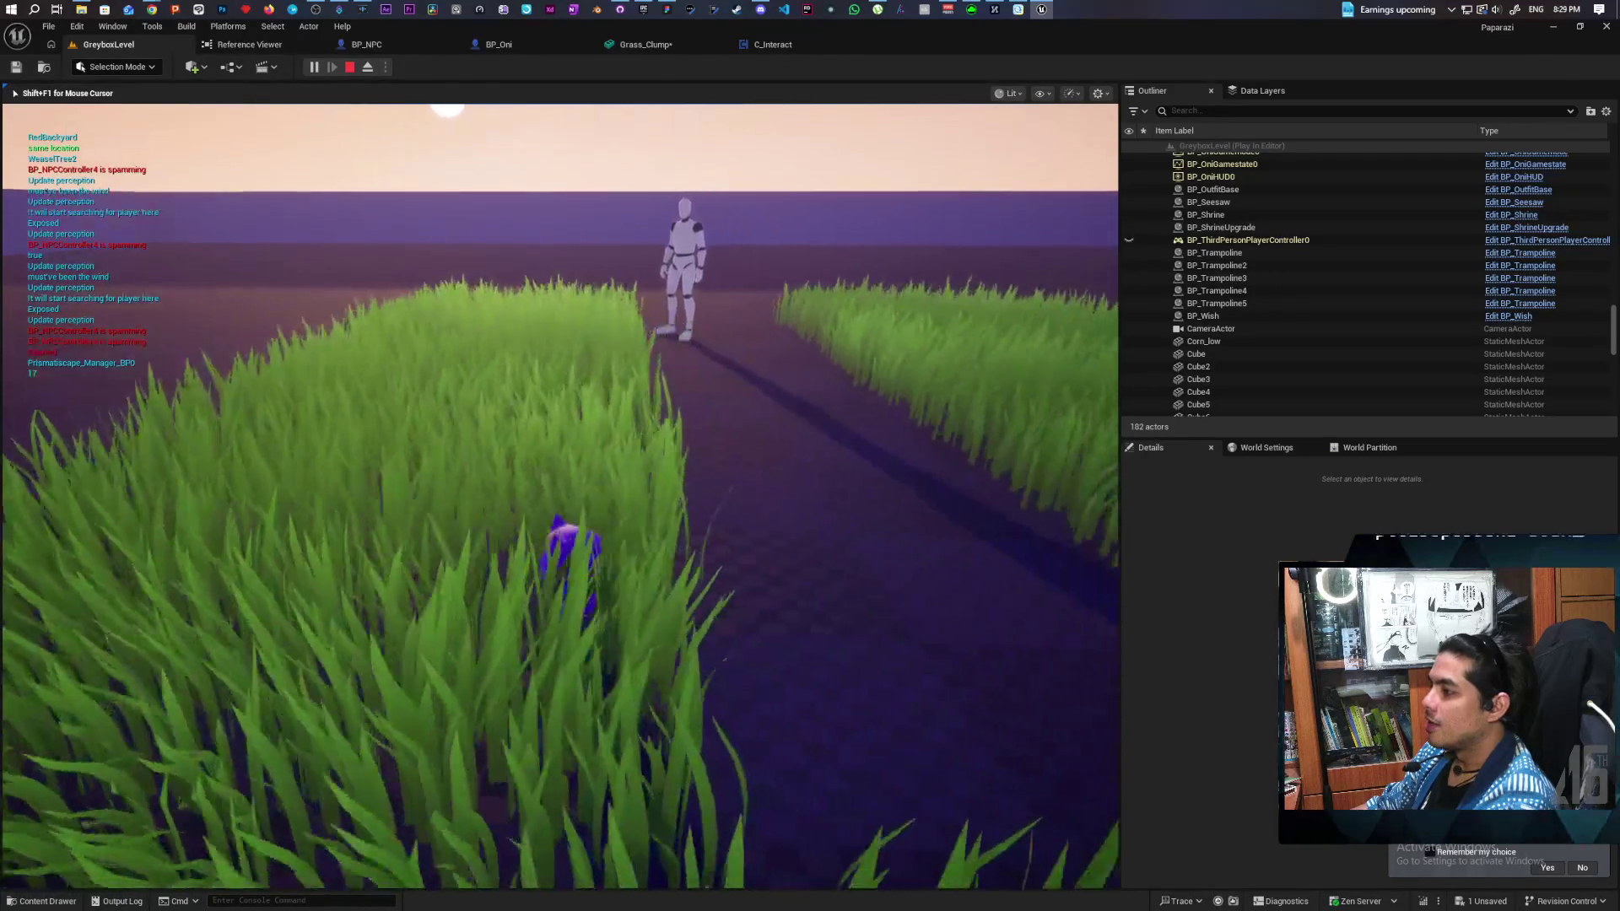
{"action": "key", "text": "w"}
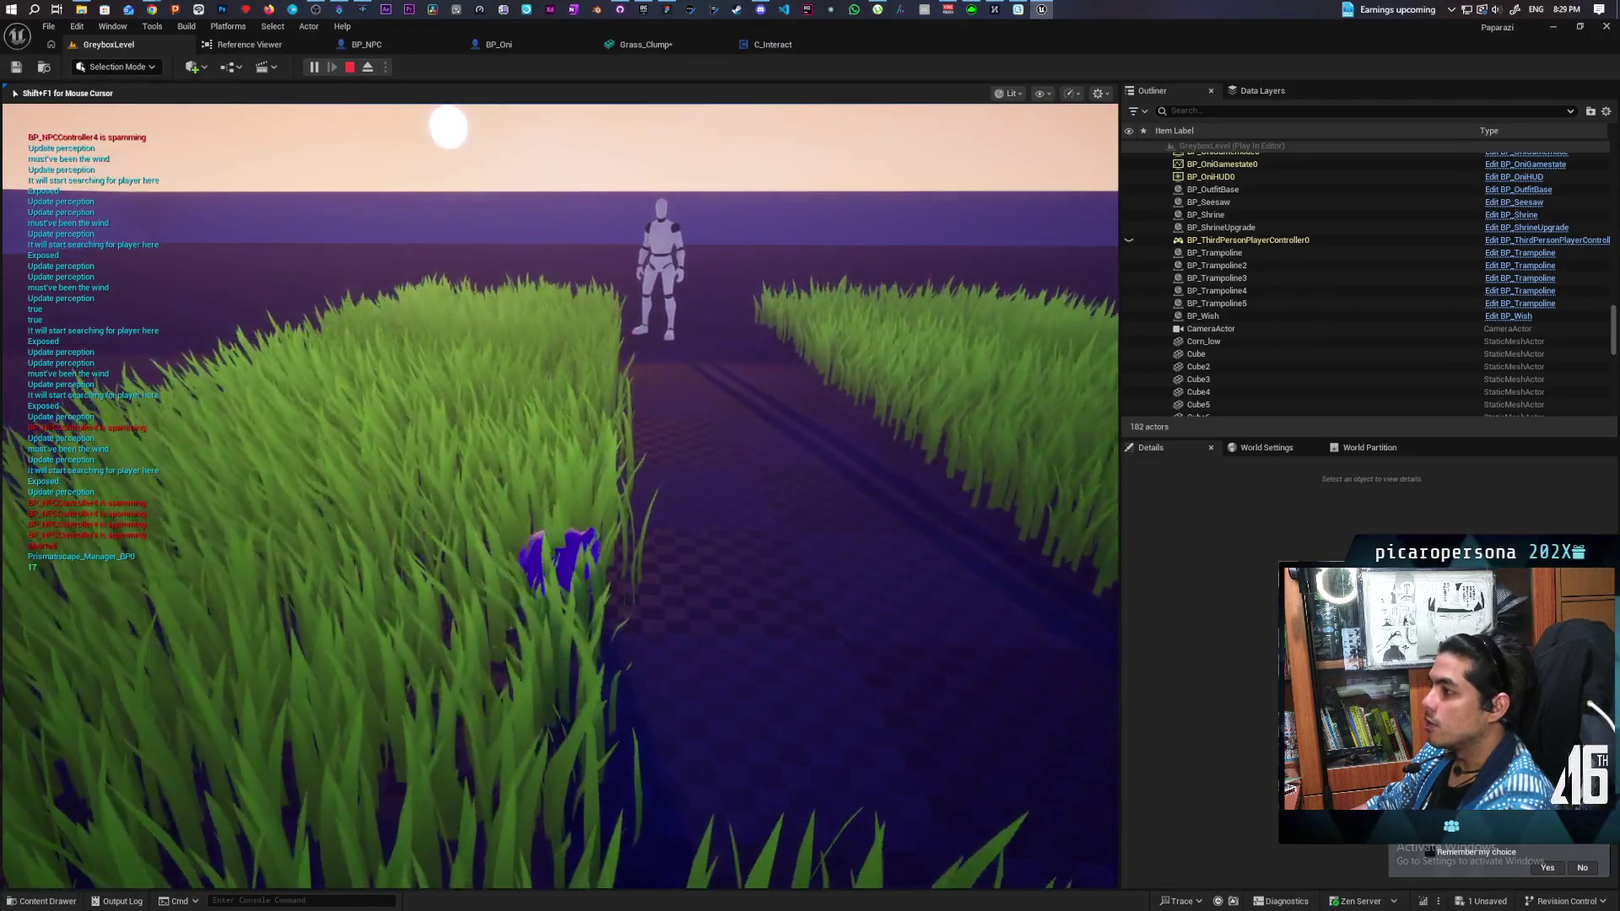
{"action": "key", "text": "w"}
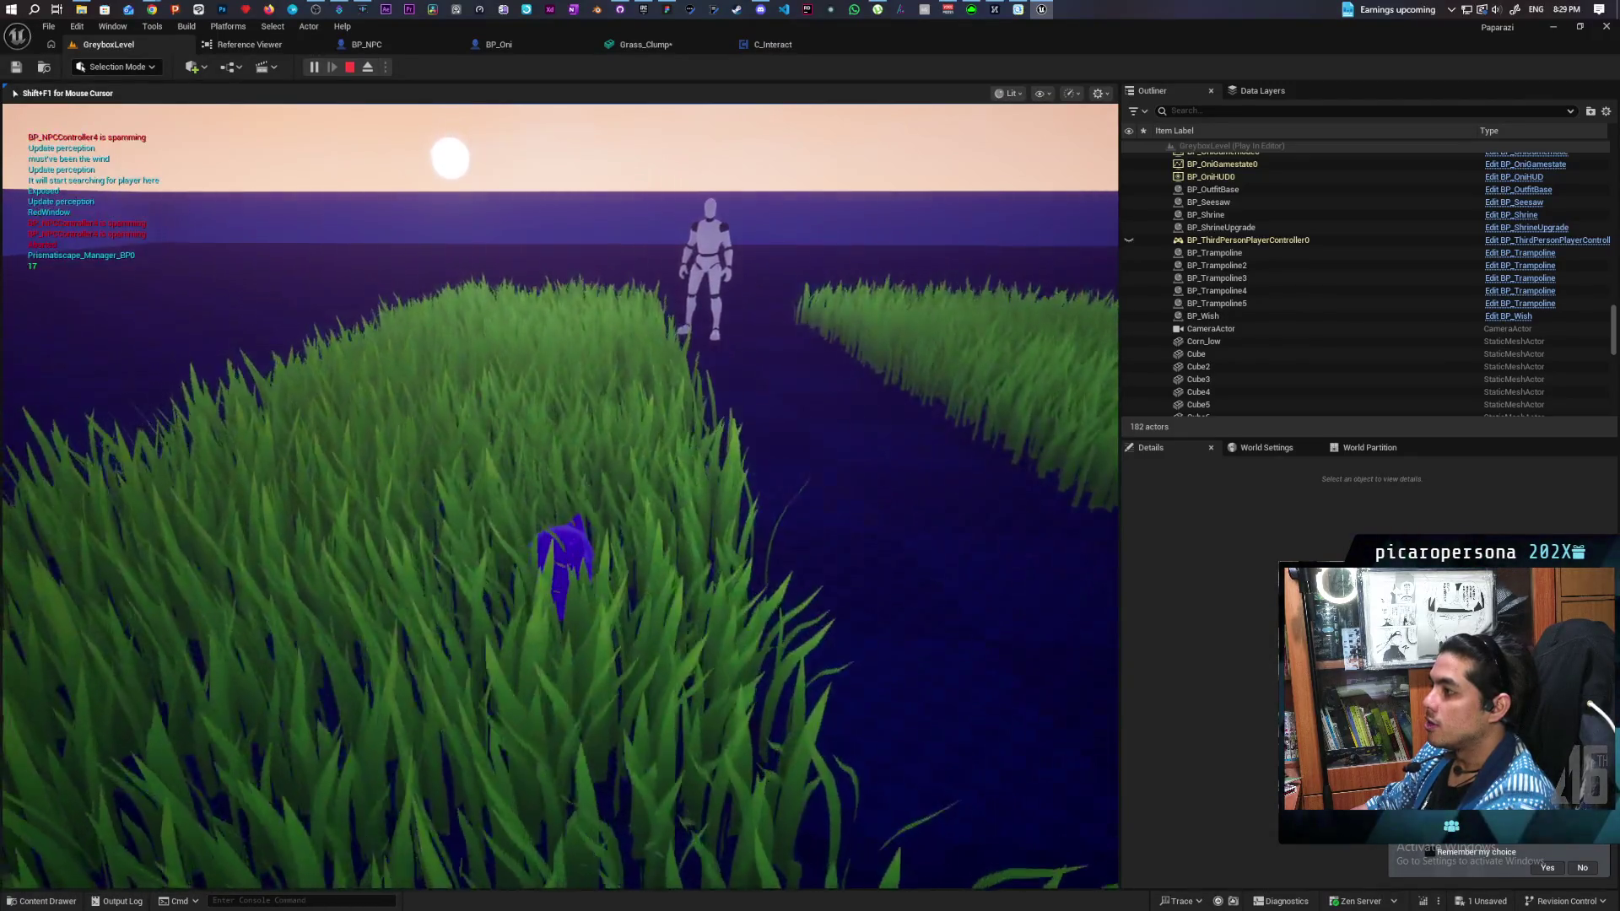
{"action": "key", "text": "Escape"}
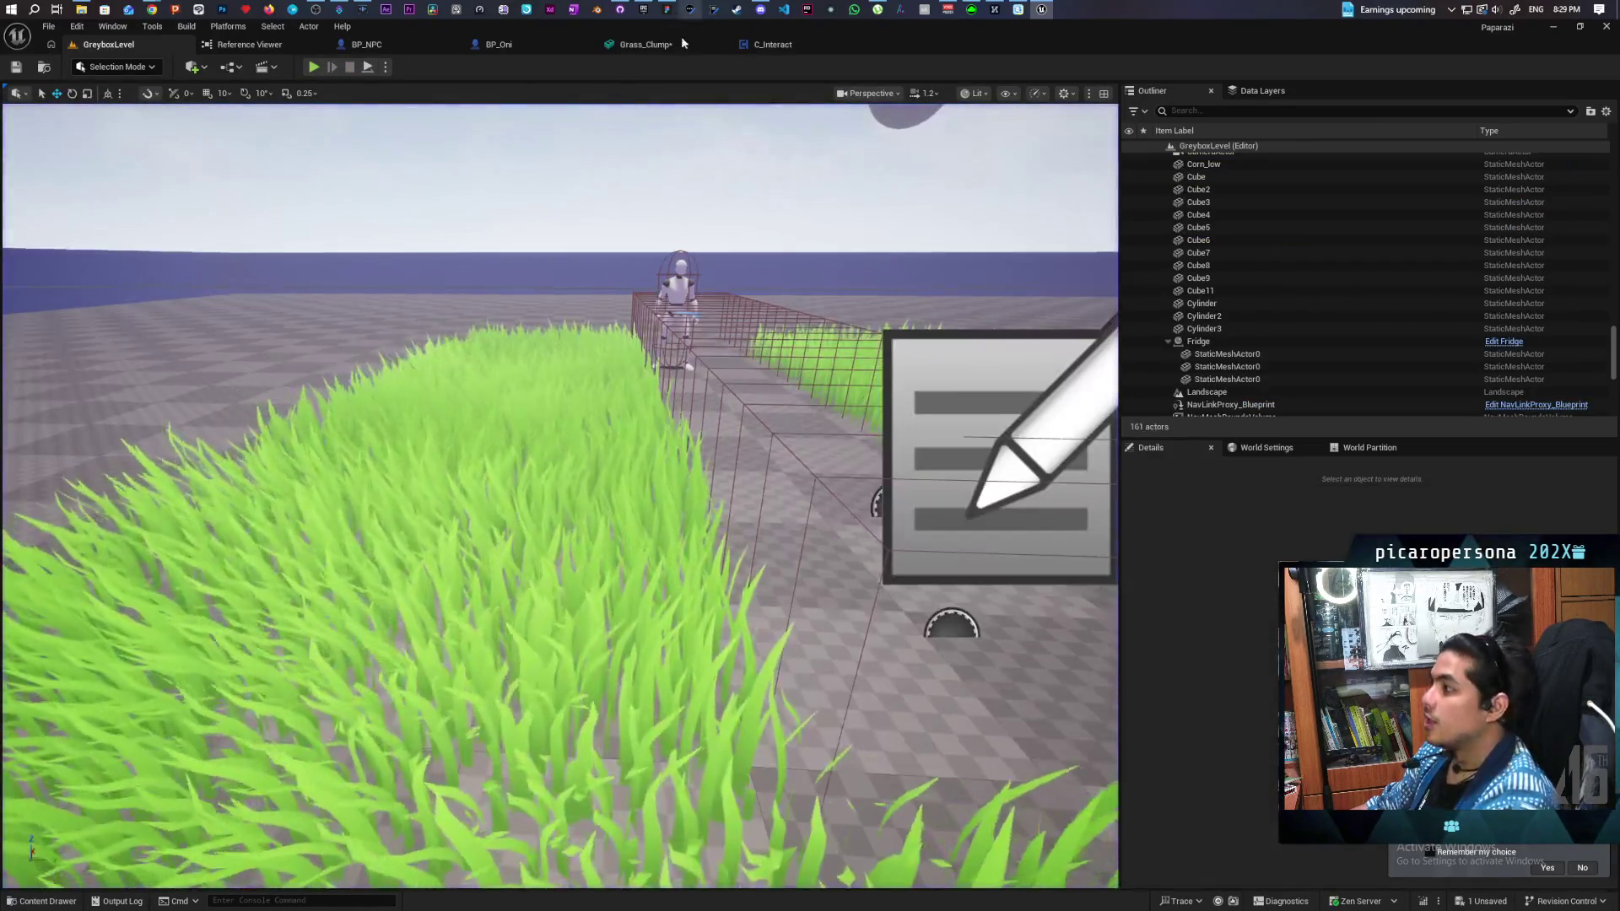
Step: Undo Grass_Clump's collision Y extent back to 48.40 and return to GreyboxLevel
{"action": "left_click", "coordinate": [637, 49]}
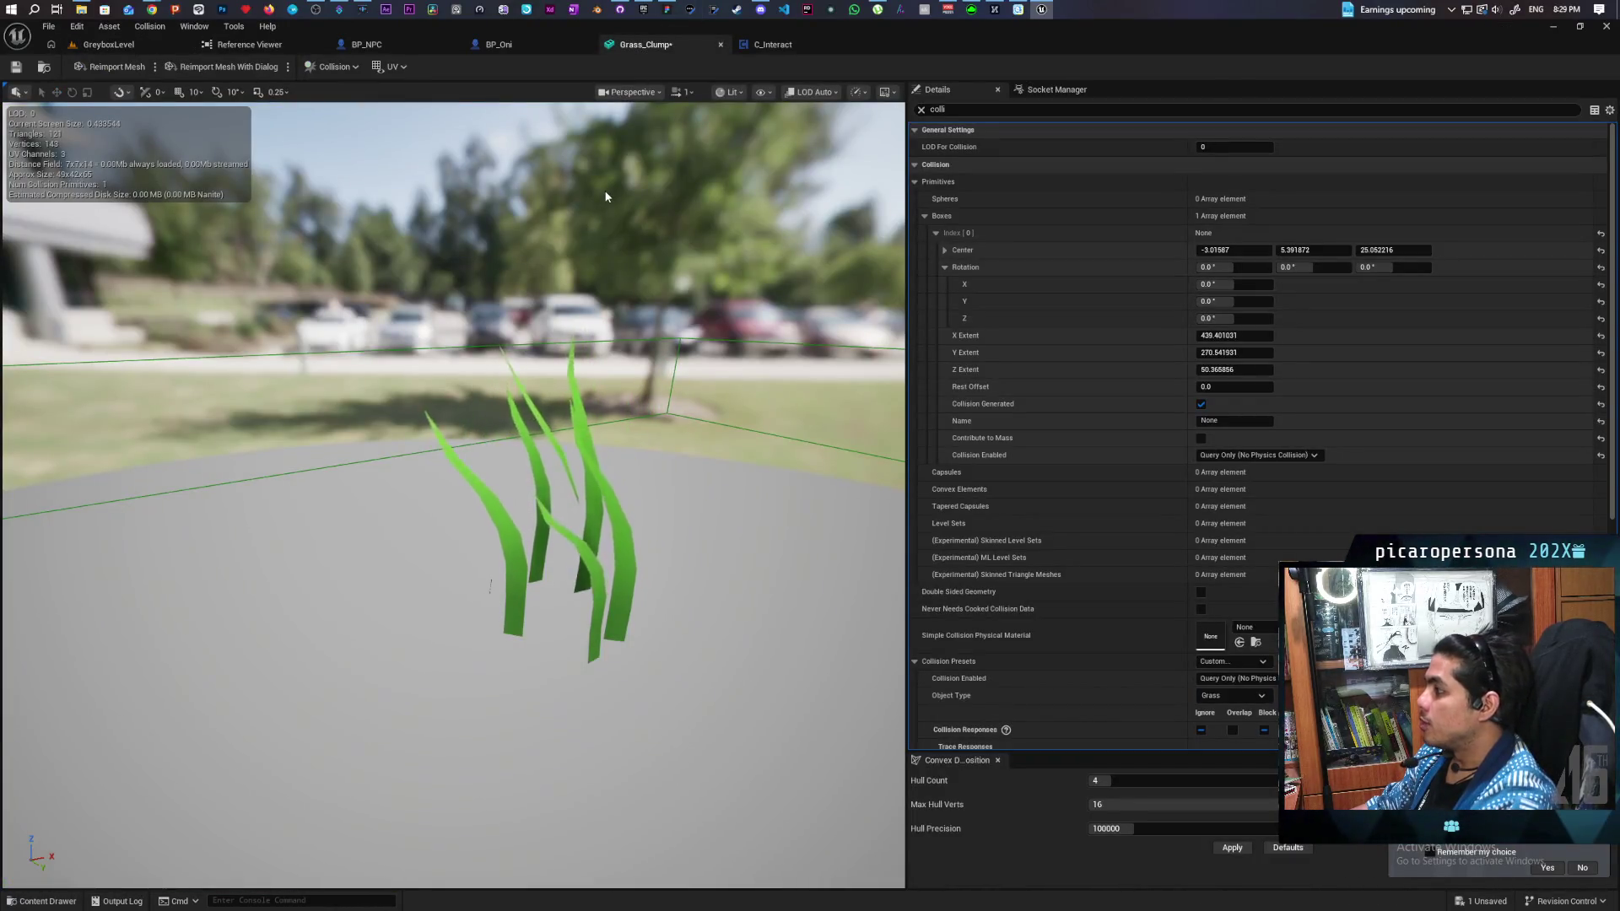
{"action": "key", "text": "ctrl+z"}
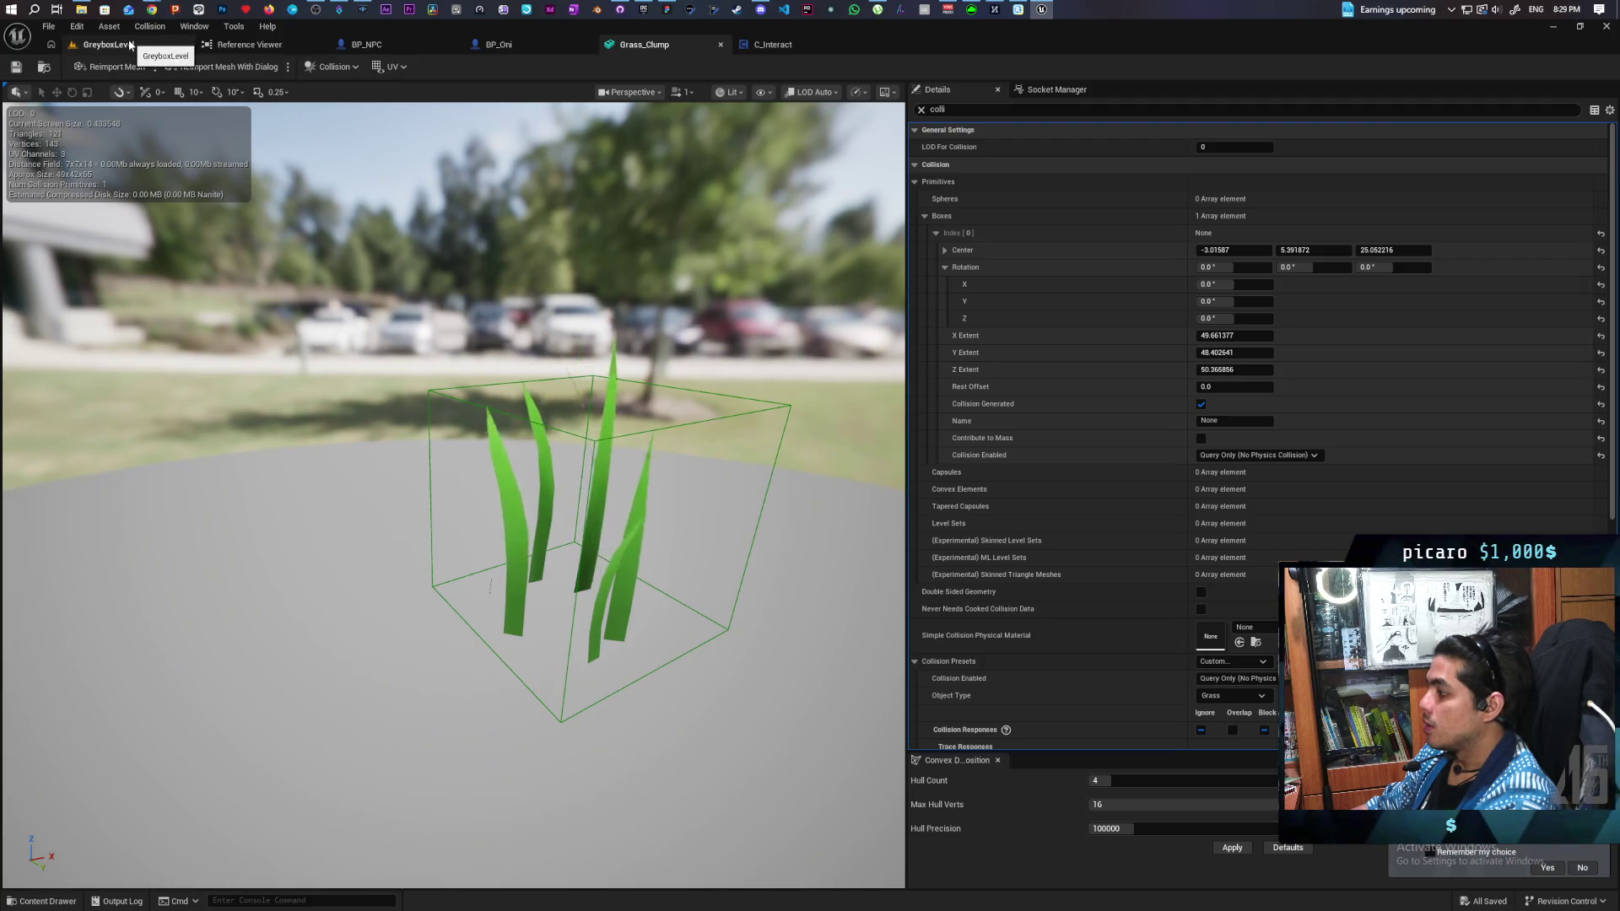
{"action": "left_click", "coordinate": [129, 44]}
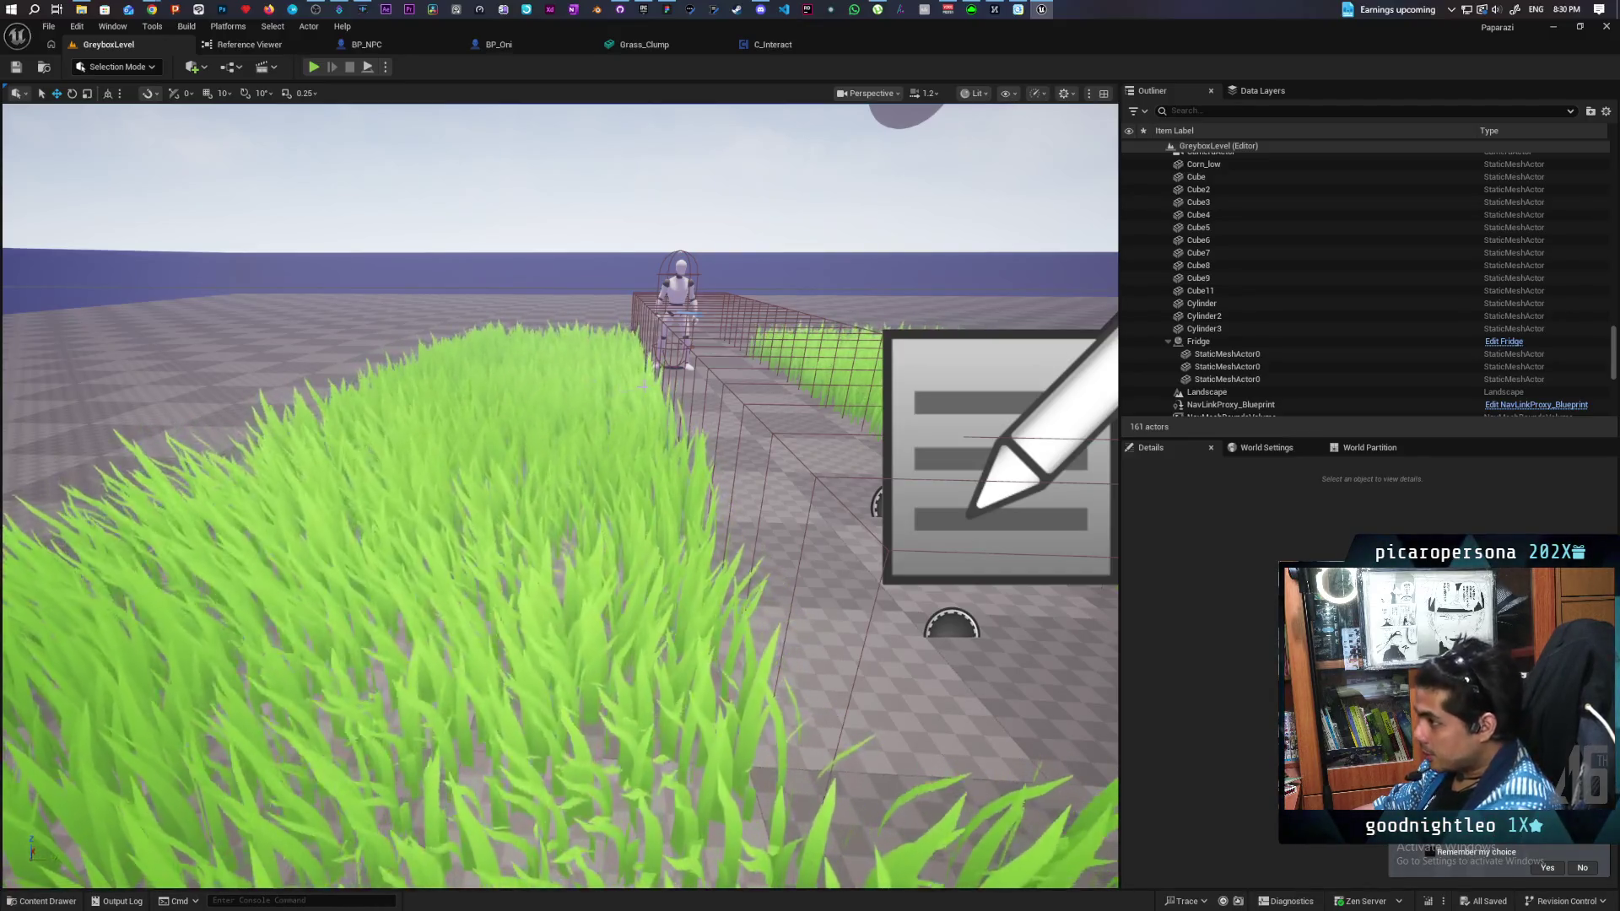
Step: Orbit the view over the grass path around the guard, then bring Chrome to the front
{"action": "mouse_move", "coordinate": [643, 383]}
{"action": "left_mouse_down"}
{"action": "mouse_move", "coordinate": [643, 354]}
{"action": "mouse_move", "coordinate": [643, 397]}
{"action": "mouse_move", "coordinate": [643, 363]}
{"action": "mouse_move", "coordinate": [566, 388]}
{"action": "mouse_move", "coordinate": [654, 372]}
{"action": "mouse_move", "coordinate": [655, 405]}
{"action": "left_mouse_up"}
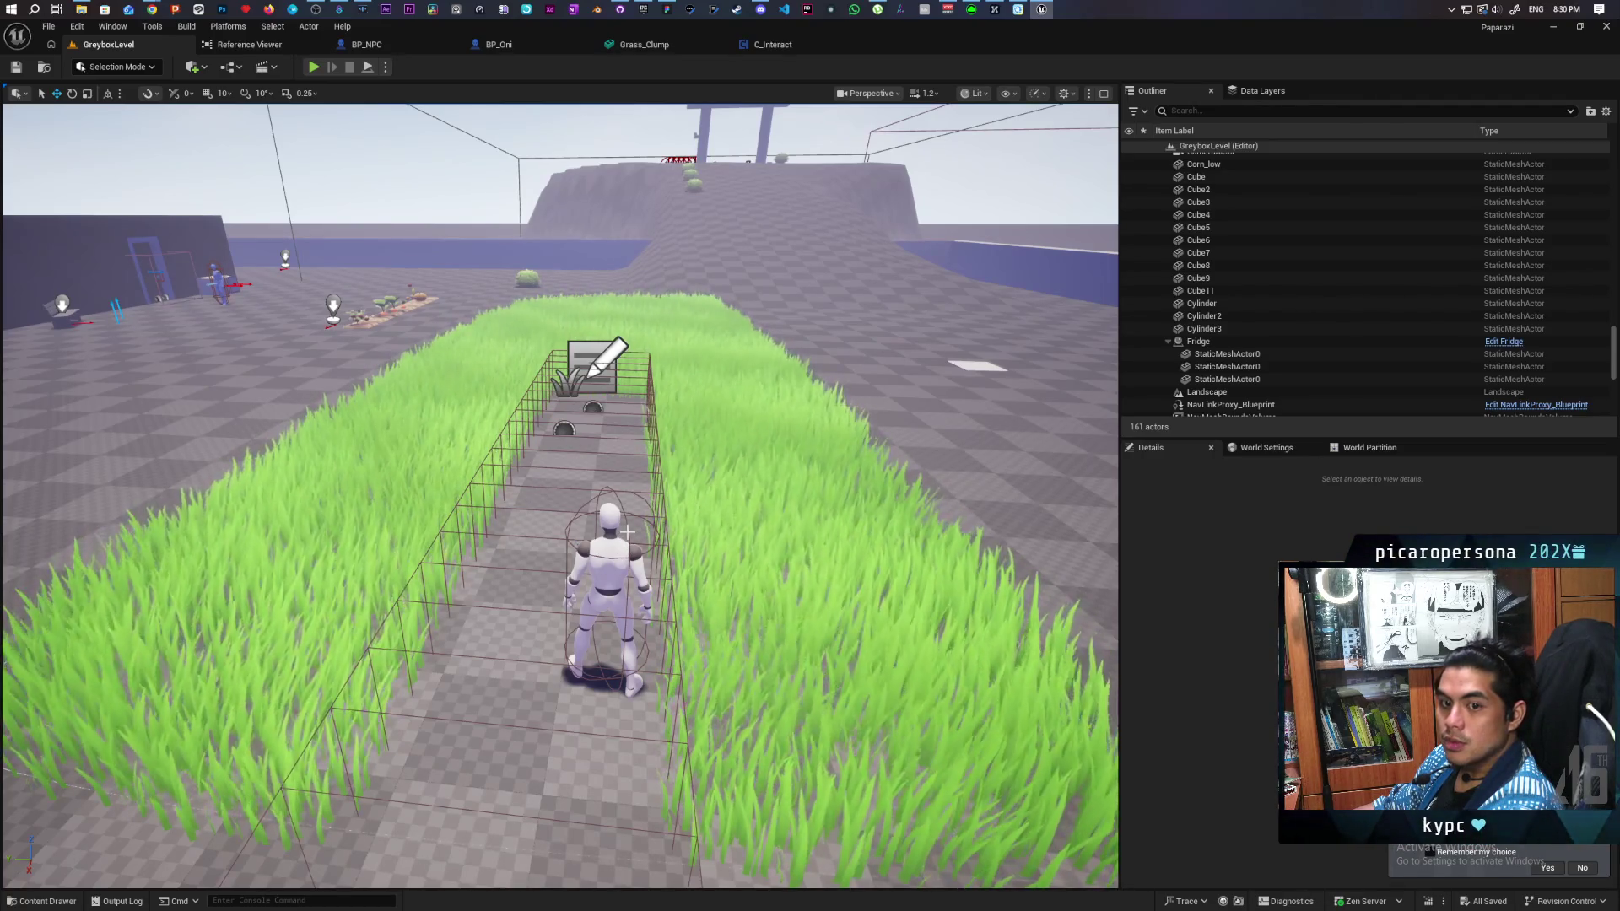
{"action": "left_click_drag", "start_coordinate": [656, 404], "coordinate": [427, 409]}
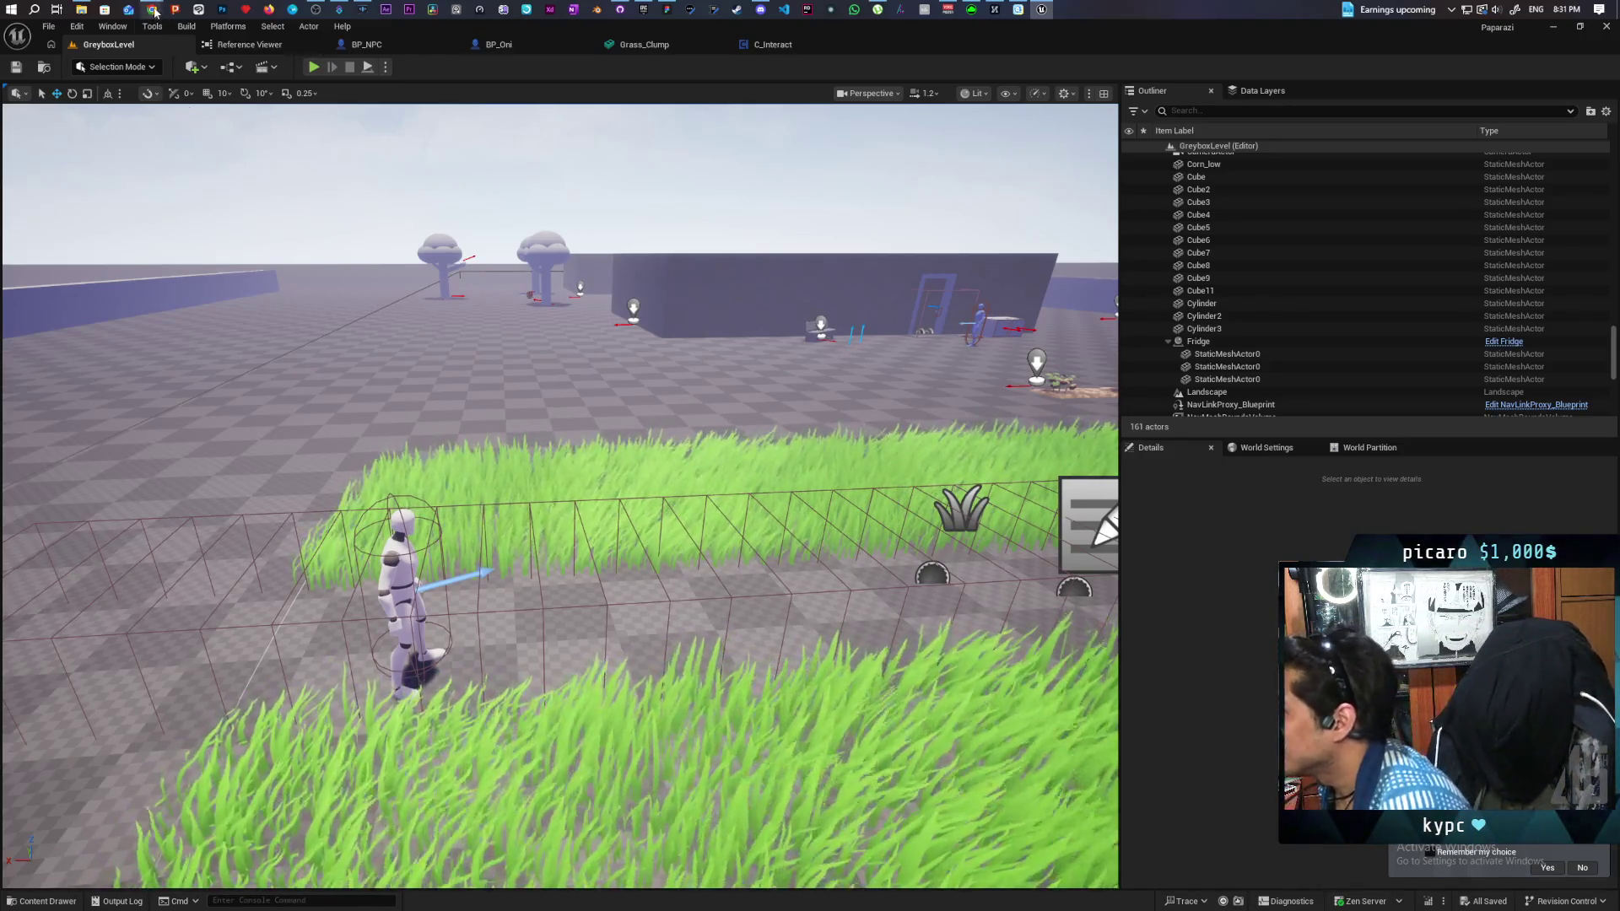
{"action": "mouse_move", "coordinate": [152, 9]}
{"action": "left_click", "coordinate": [1097, 67]}
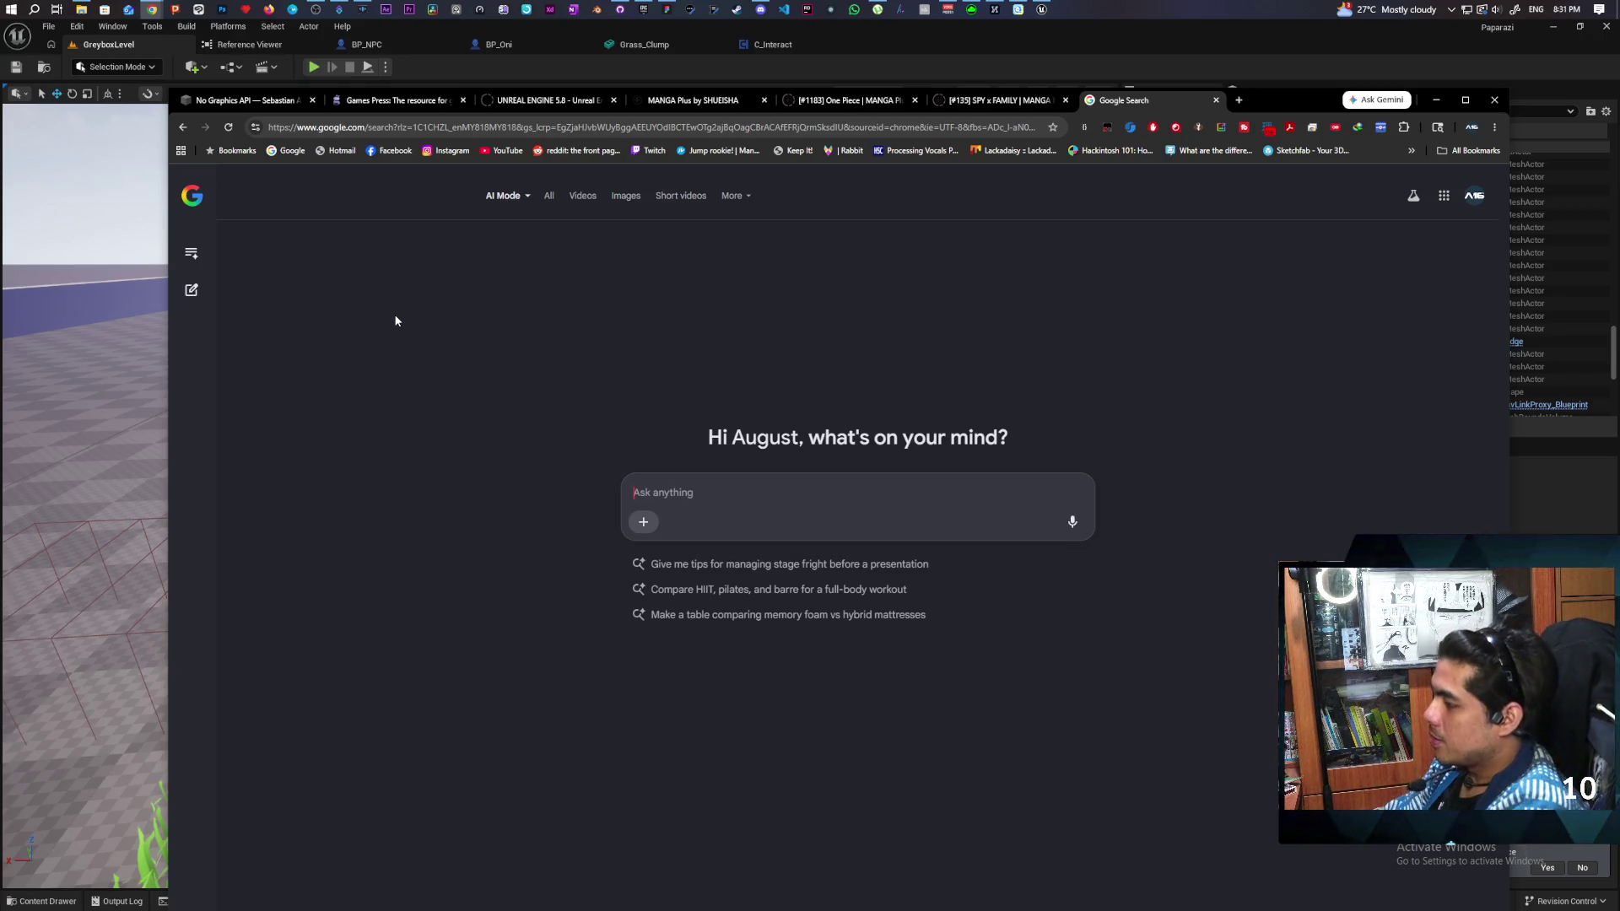
Step: Ask AI Mode about inconsistent UE5.7 AI perception and whether to write a custom system
{"action": "type", "text": "im"}
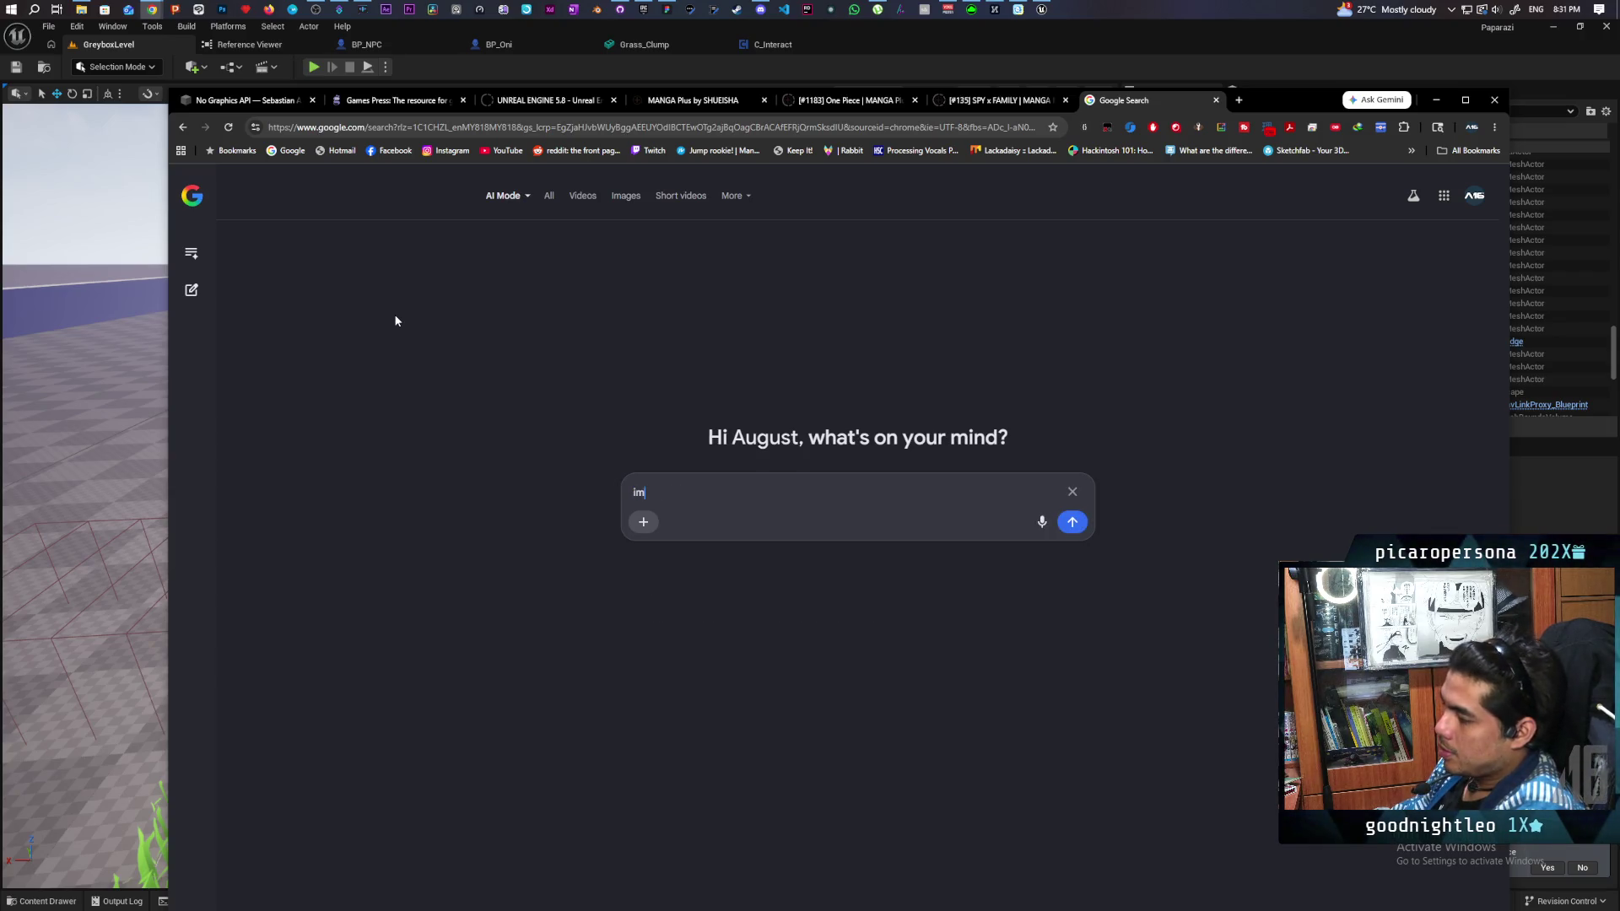
{"action": "type", "text": " having consistency i"}
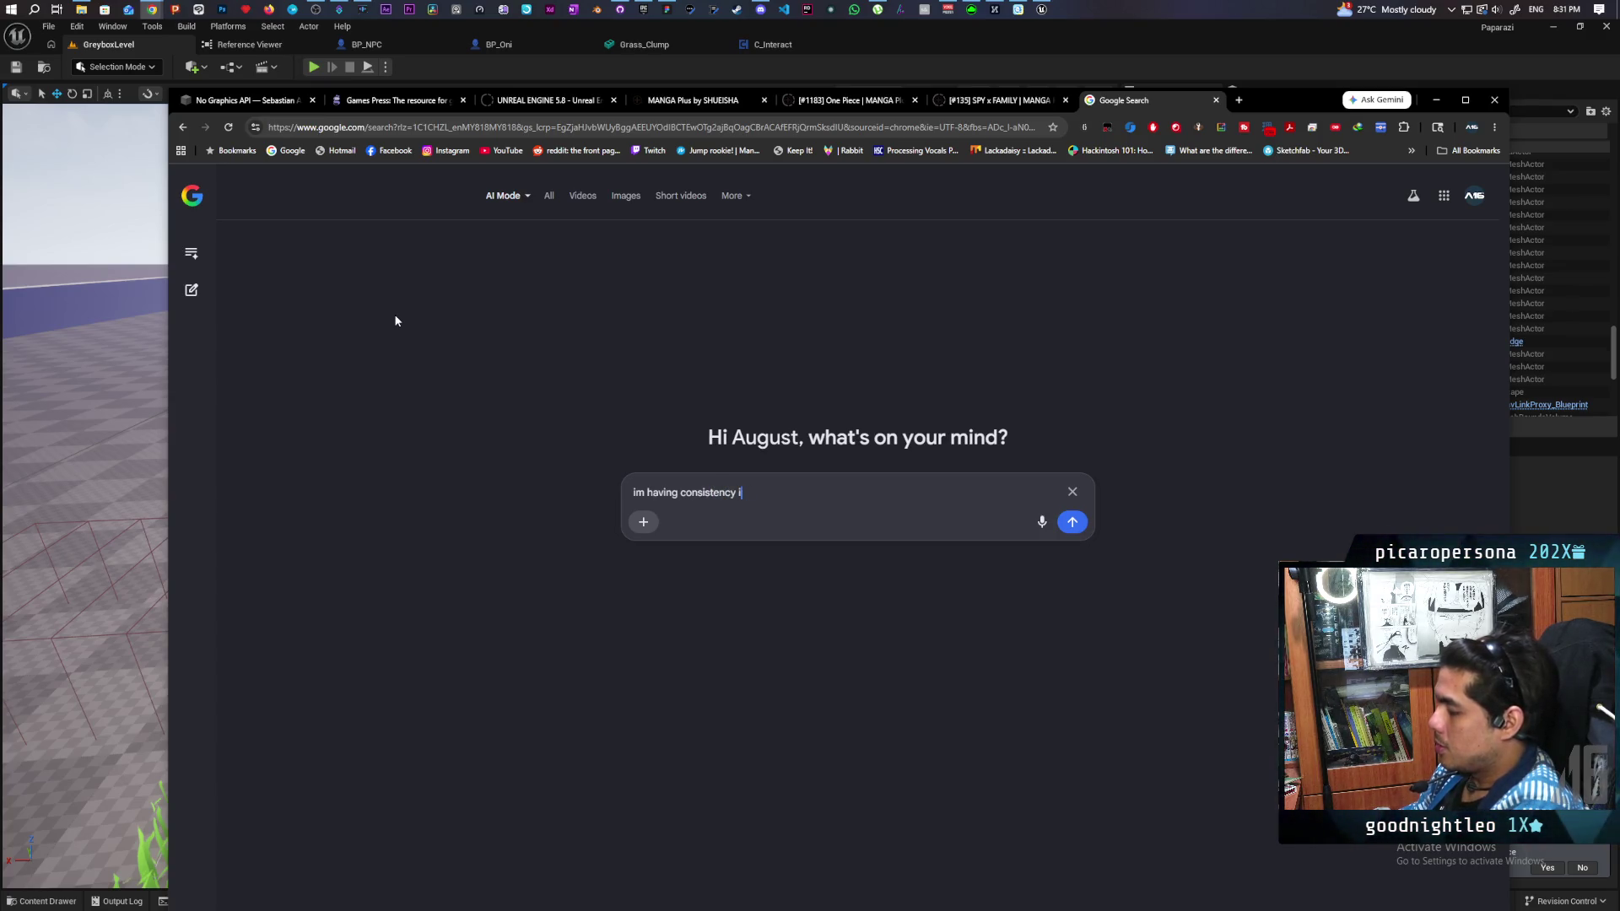
{"action": "type", "text": "es i"}
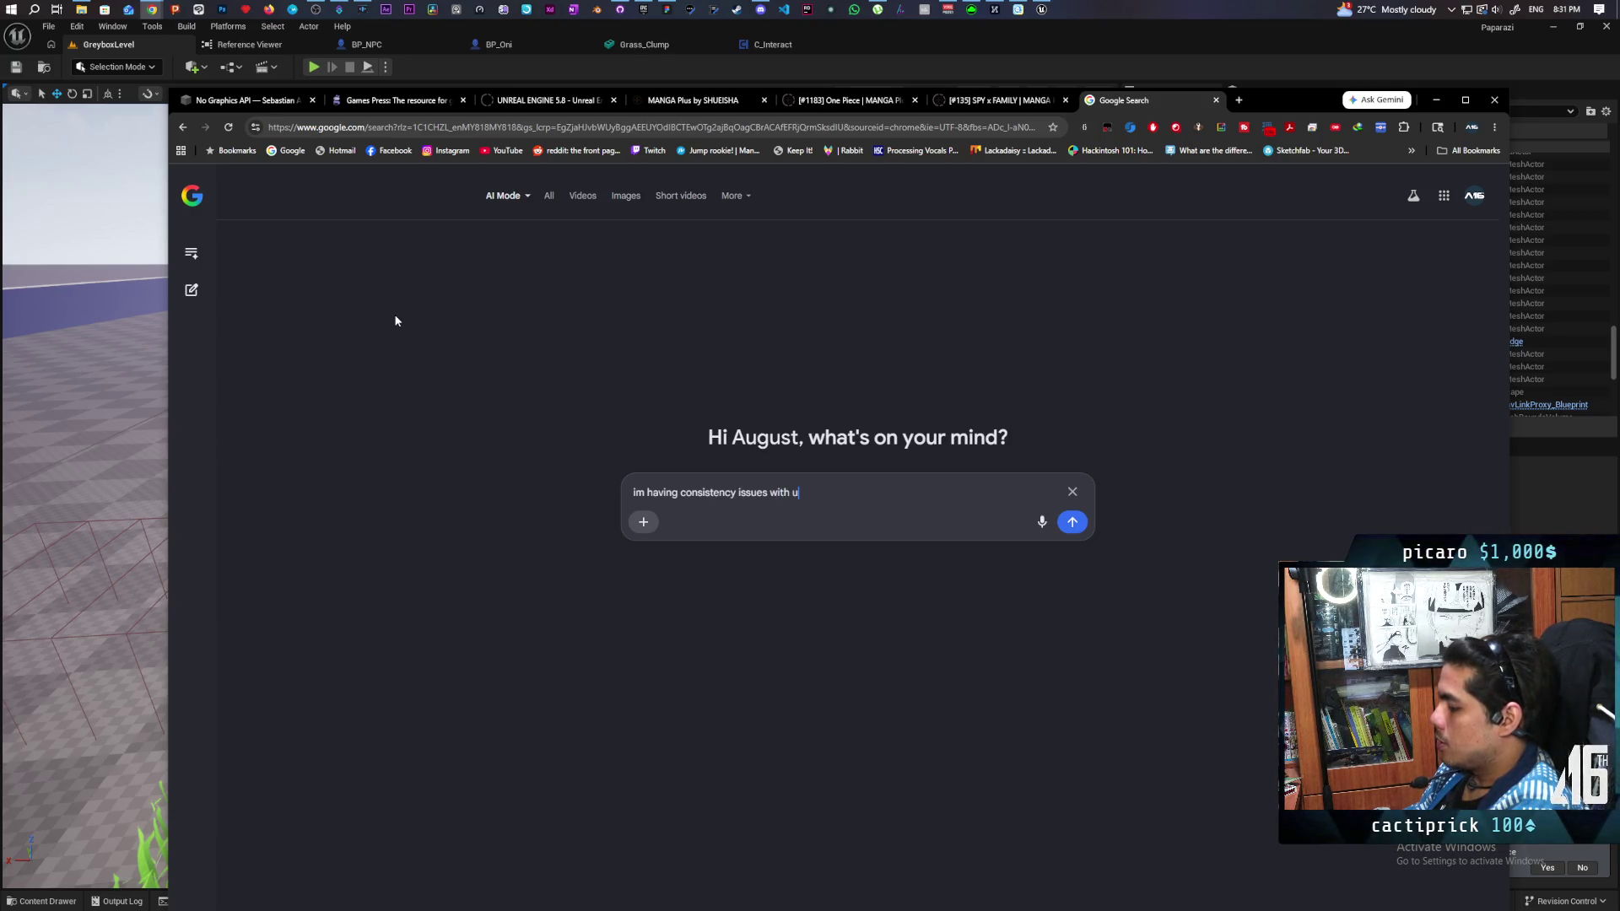
{"action": "type", "text": "5.7 "}
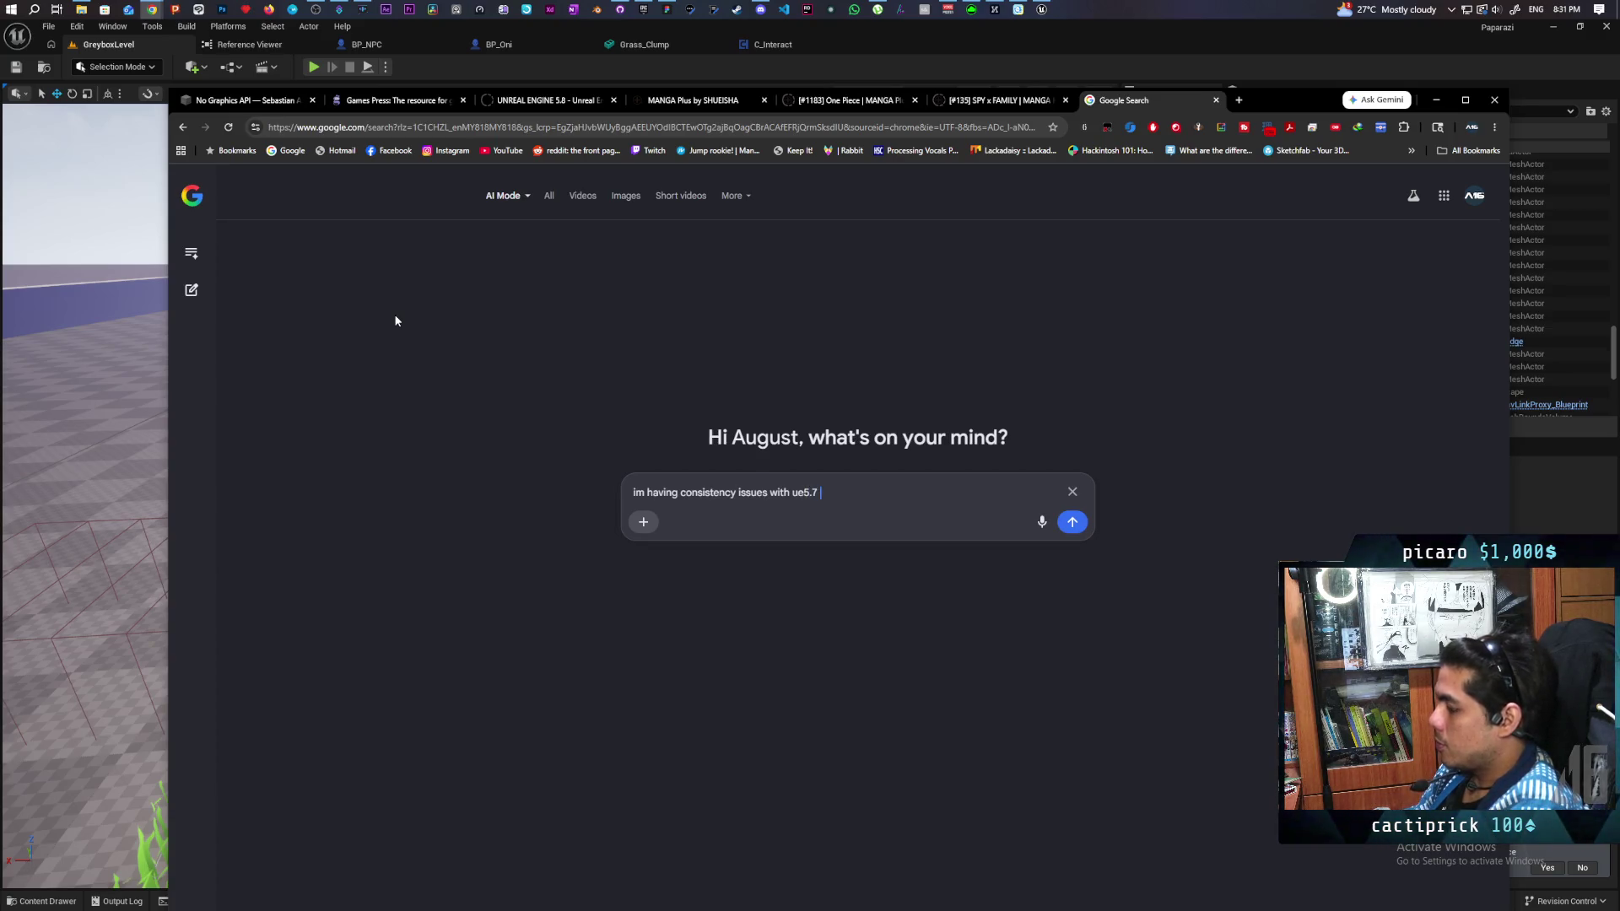
{"action": "type", "text": "ai p"}
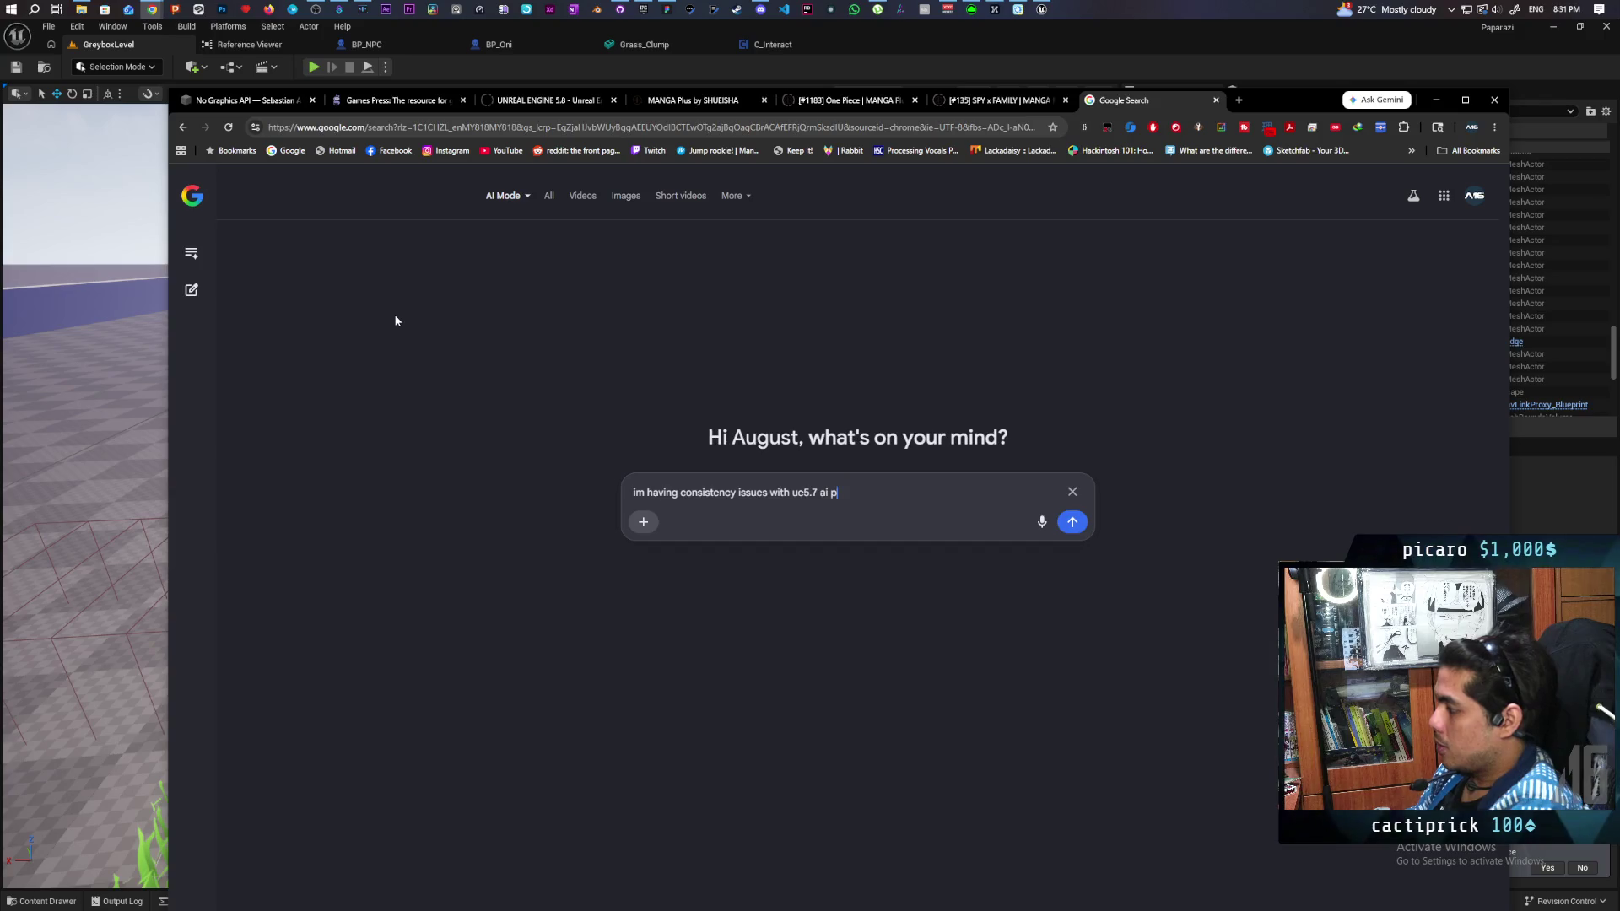
{"action": "type", "text": "ertion "}
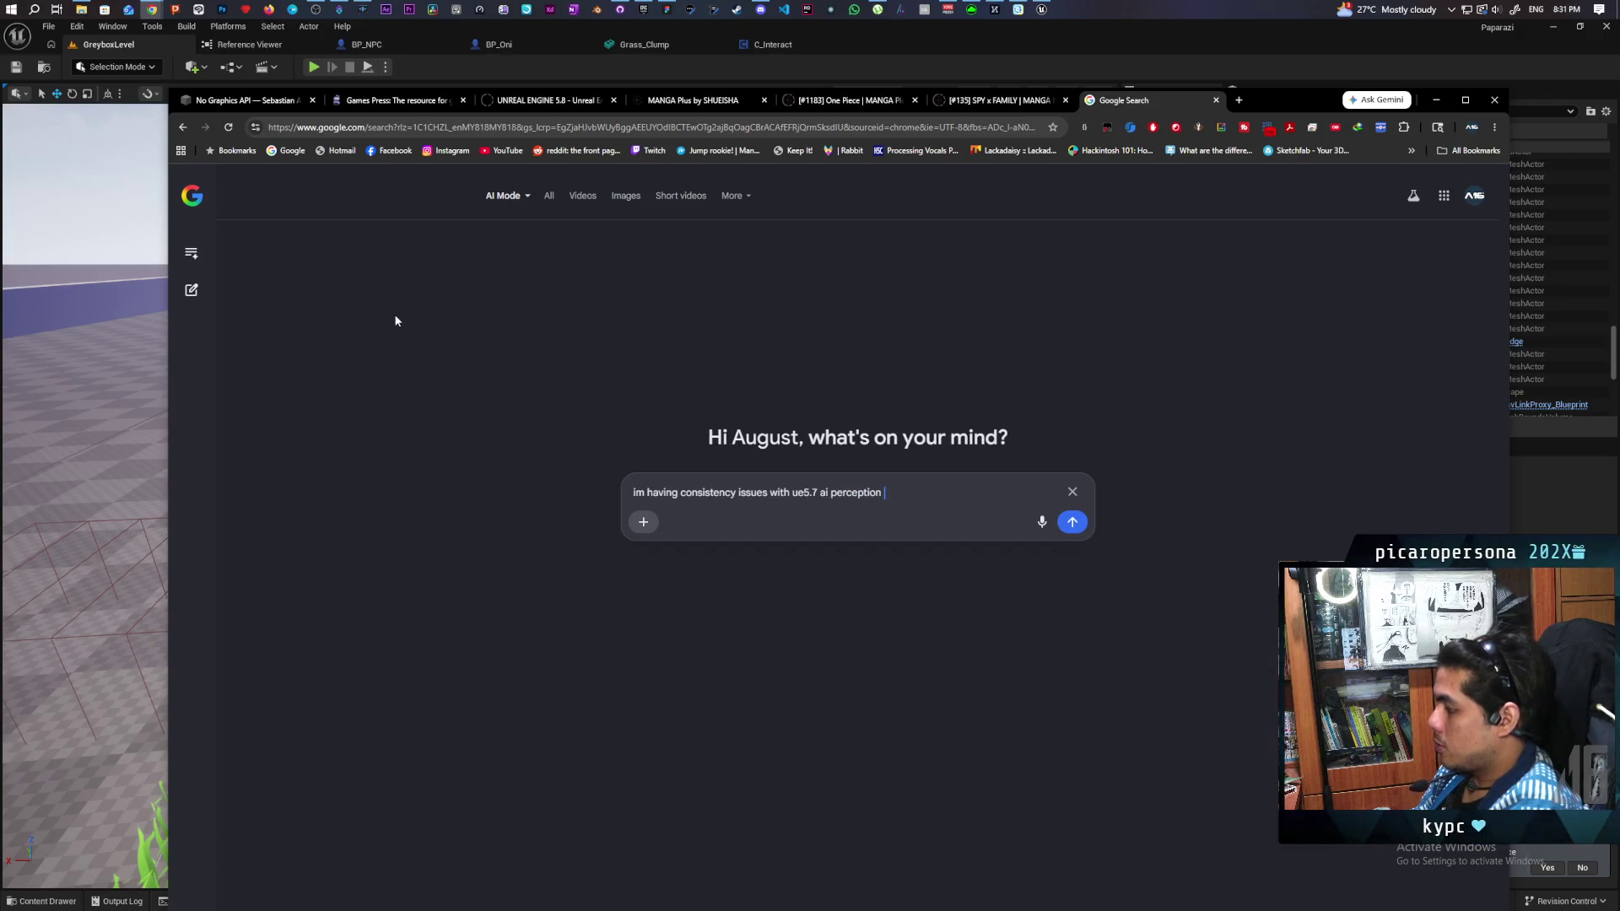
{"action": "type", "text": "im"}
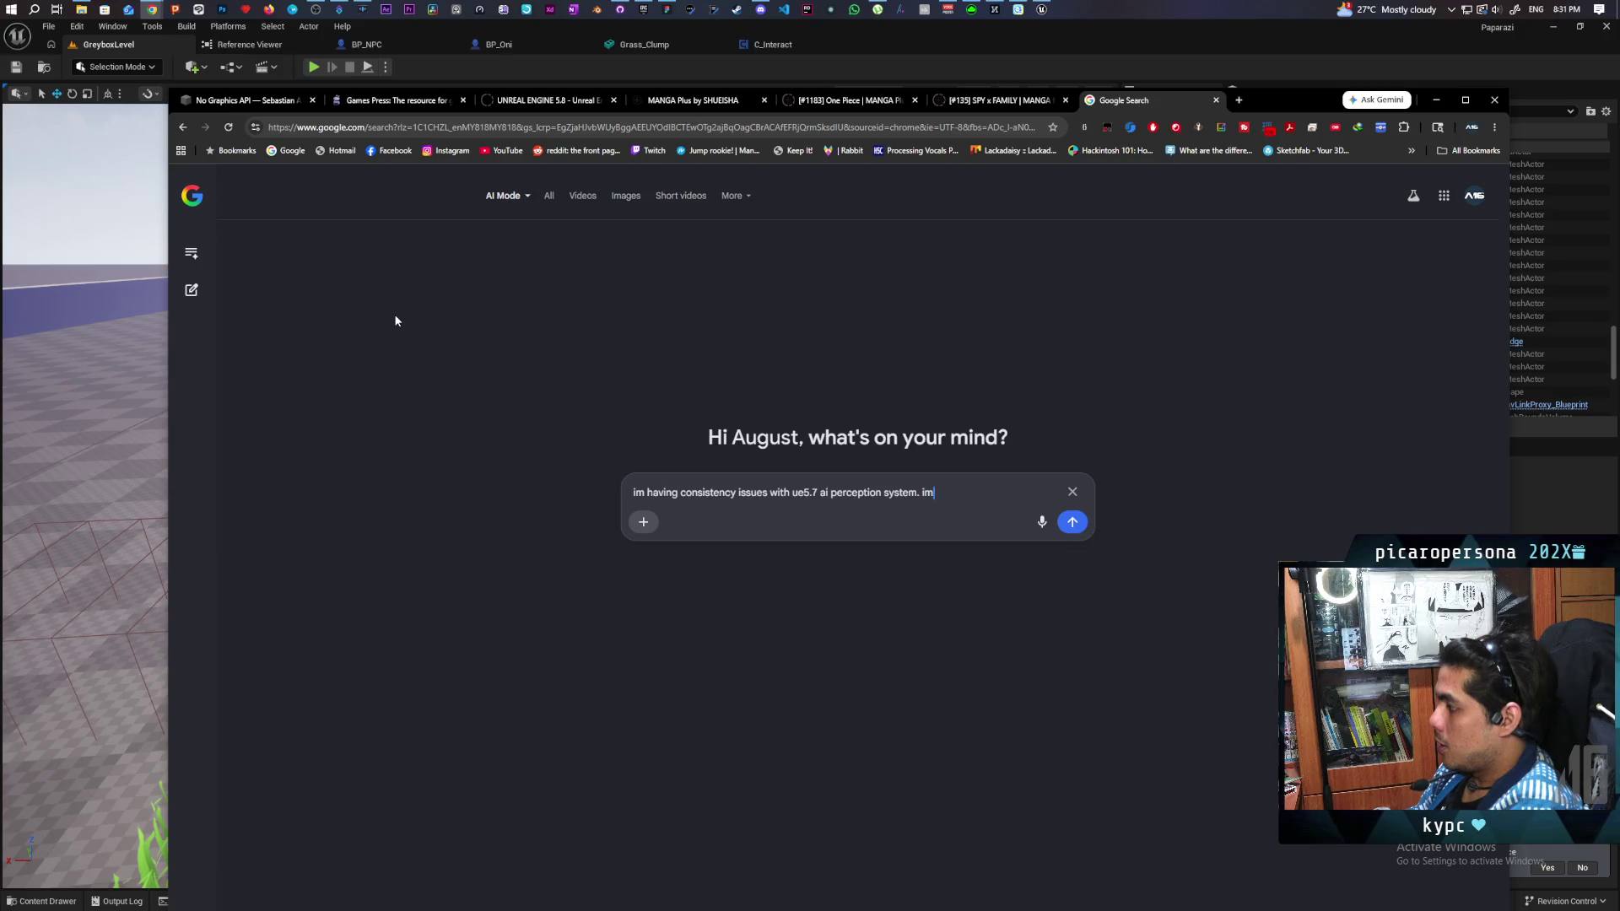
{"action": "type", "text": "ing writing my"}
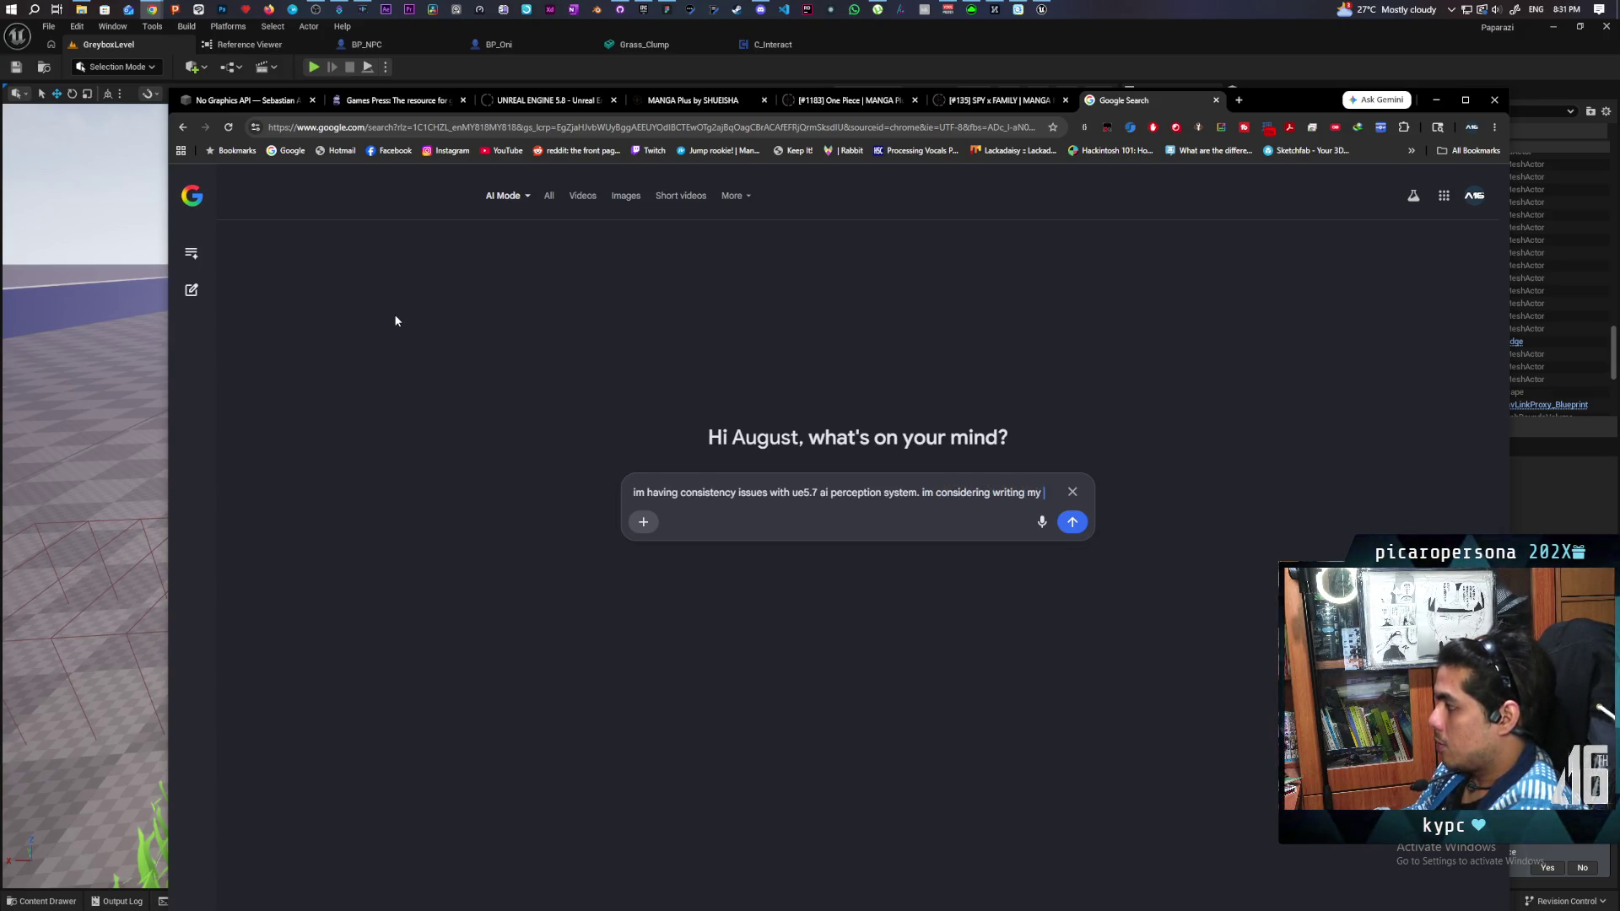
{"action": "type", "text": "own"}
{"action": "key", "text": "Return"}
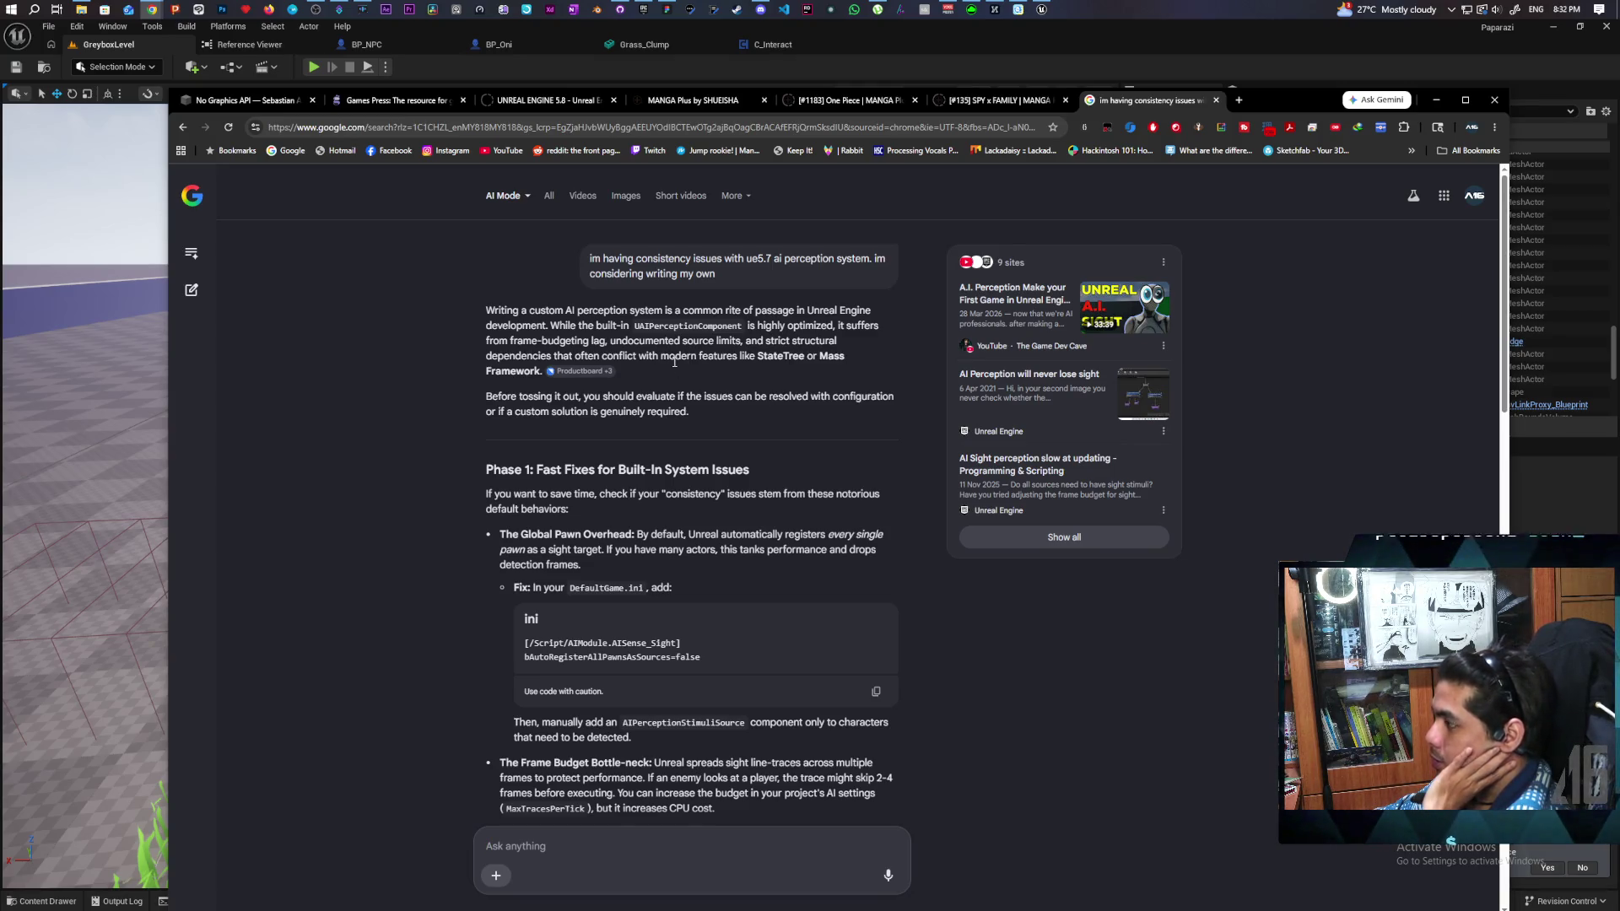
Step: Read through the first part of the AI perception advice
{"action": "scroll", "coordinate": [651, 386], "scroll_direction": "down", "scroll_amount": 1}
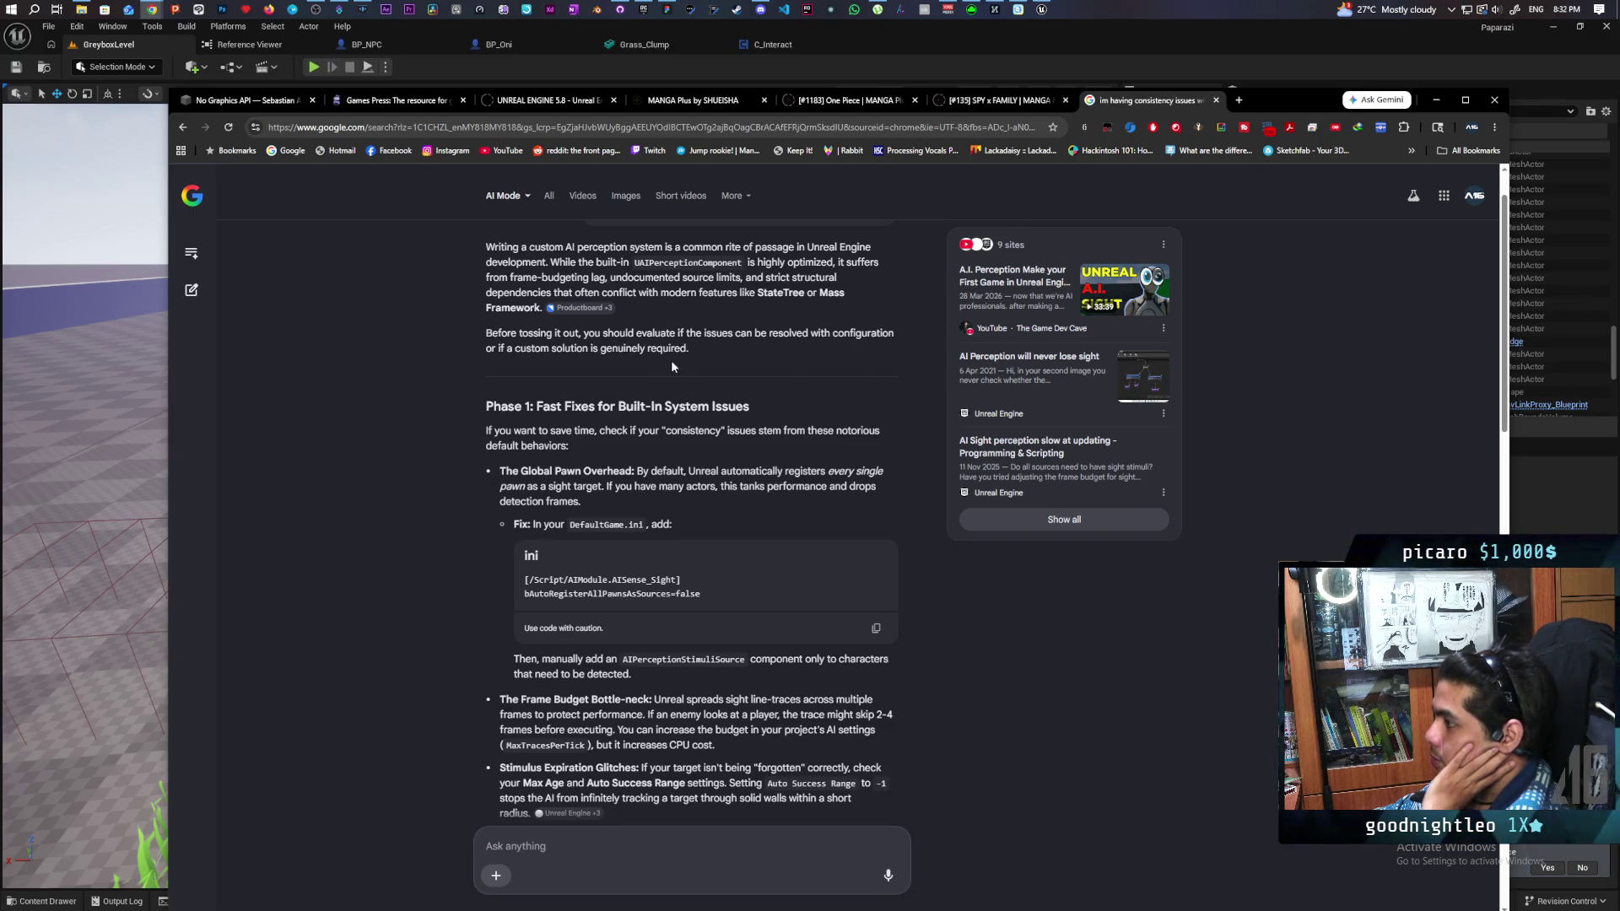
{"action": "scroll", "coordinate": [623, 338], "scroll_direction": "down", "scroll_amount": 2}
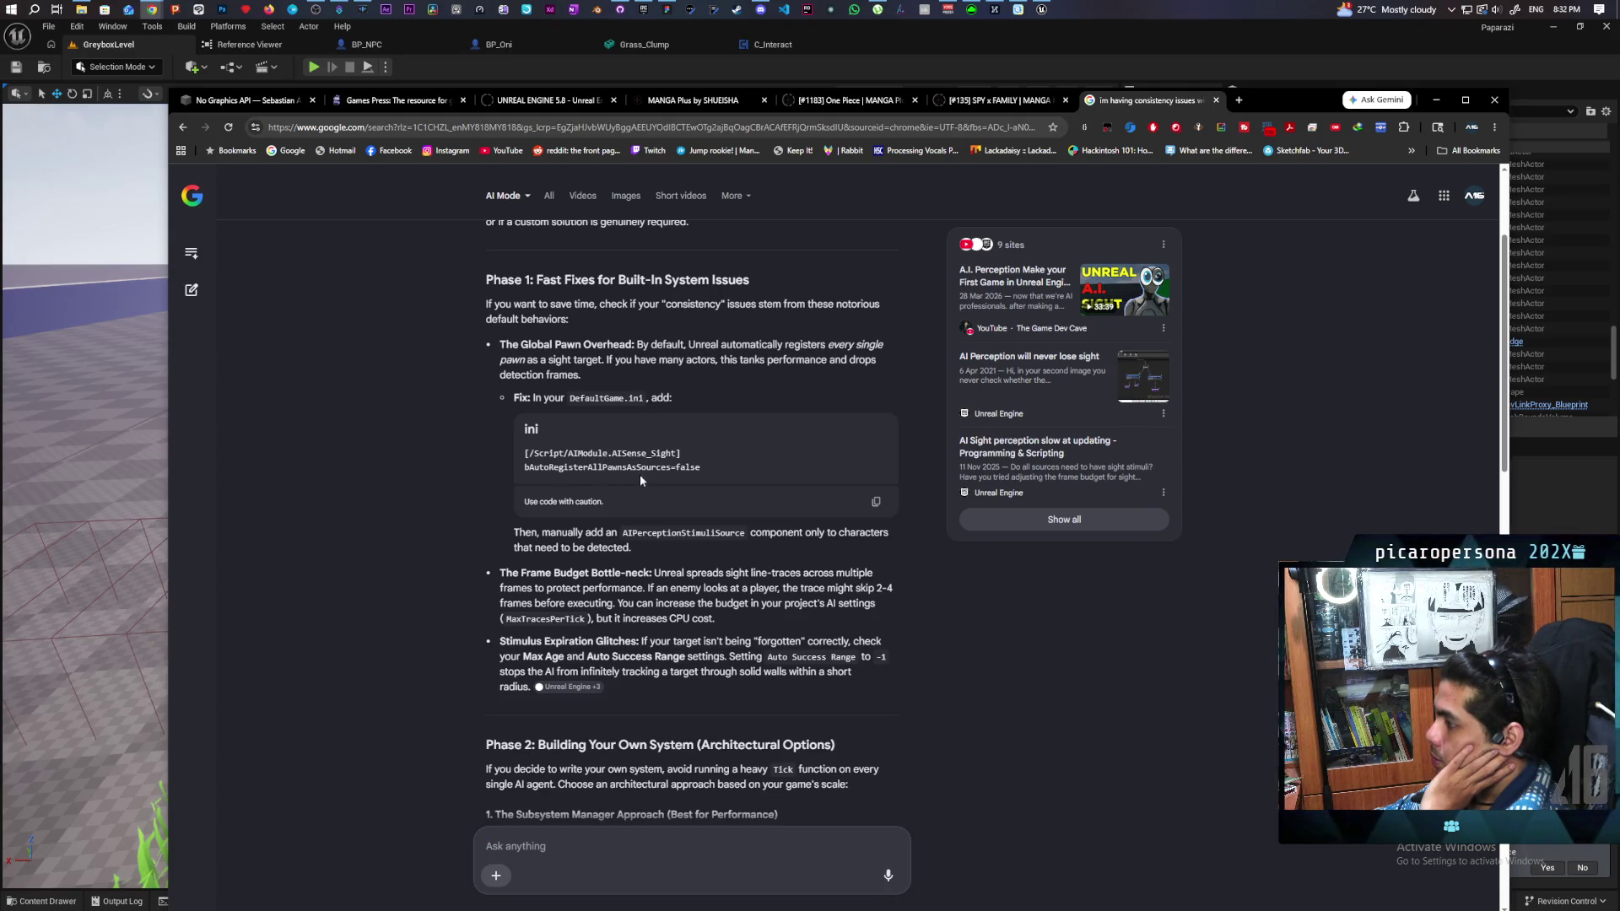
{"action": "scroll", "coordinate": [591, 498], "scroll_direction": "down", "scroll_amount": 1}
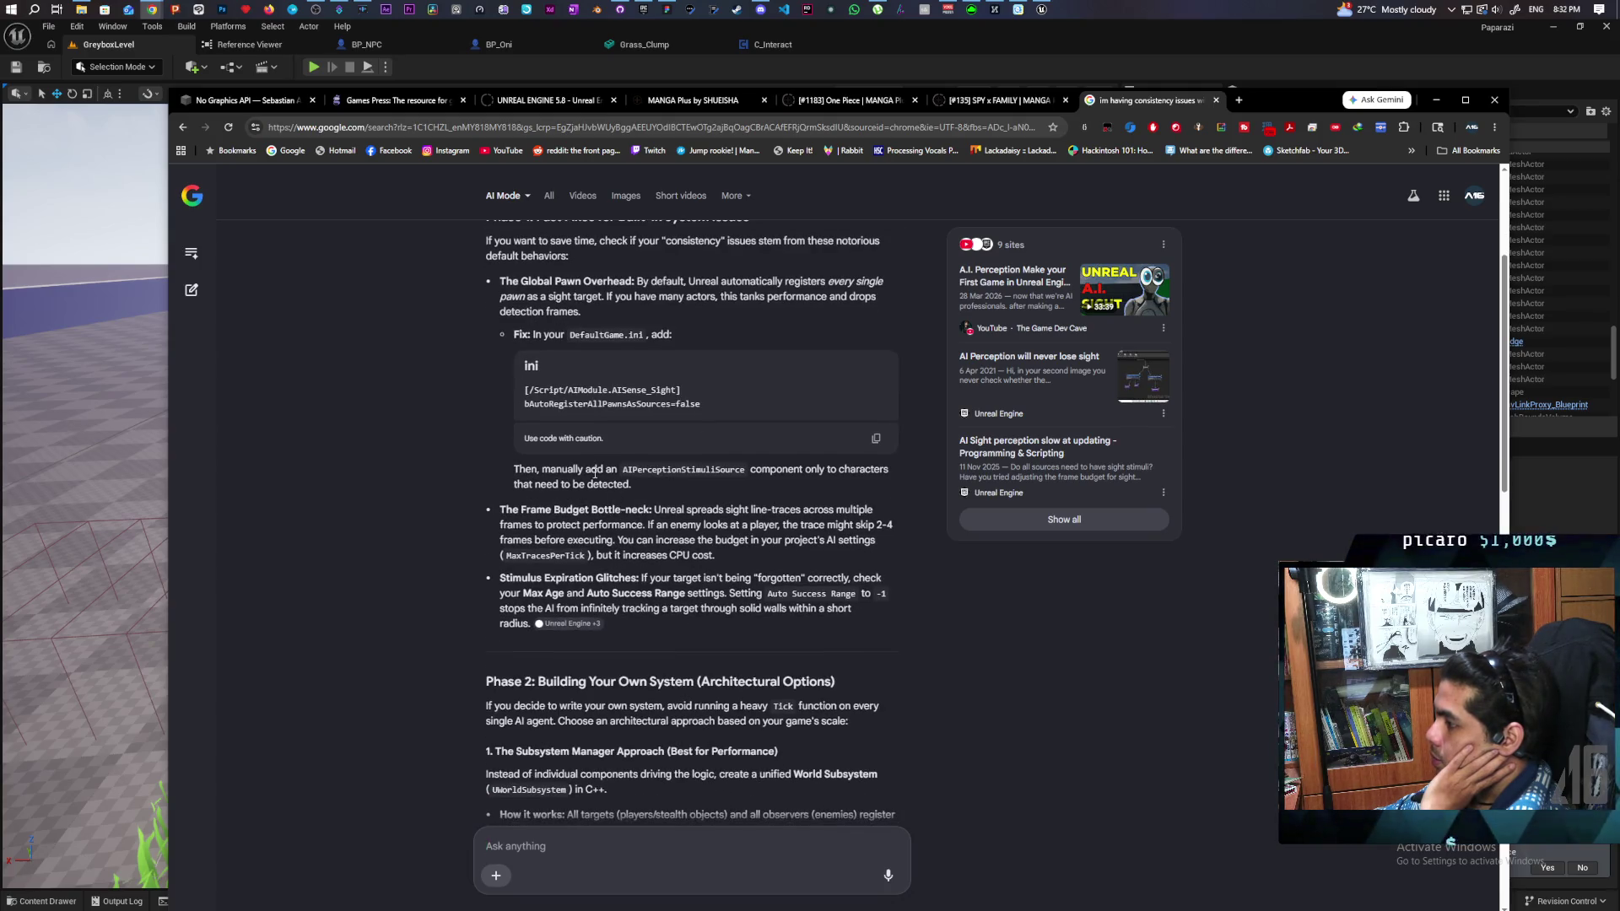
{"action": "scroll", "coordinate": [556, 479], "scroll_direction": "down", "scroll_amount": 3}
{"action": "scroll", "coordinate": [730, 354], "scroll_direction": "up", "scroll_amount": 2}
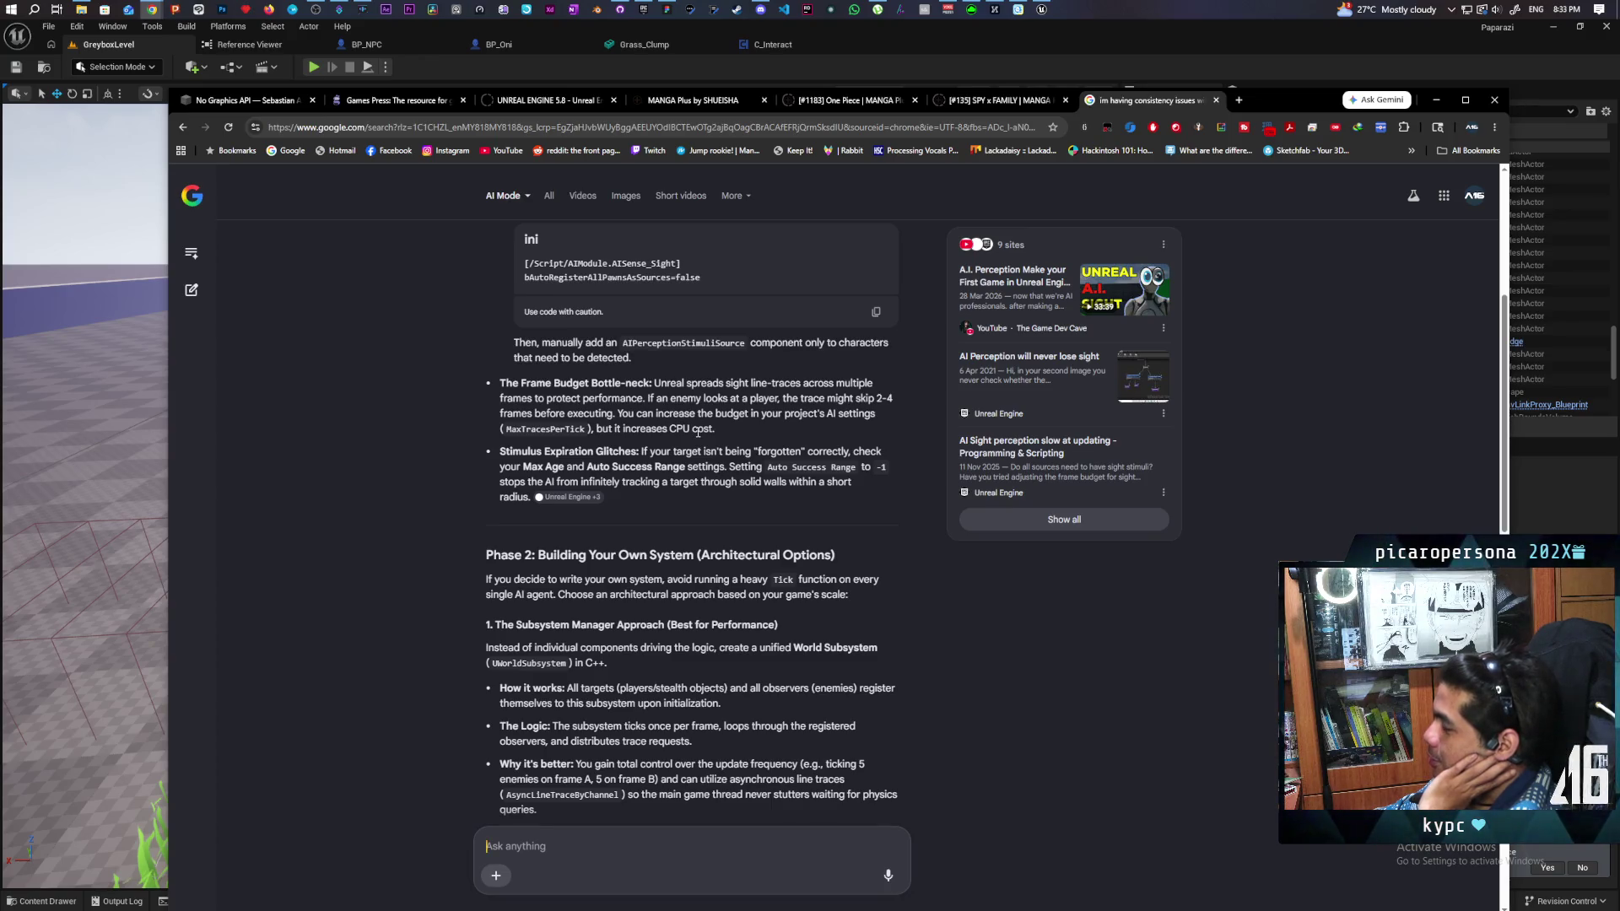
{"action": "scroll", "coordinate": [698, 433], "scroll_direction": "down", "scroll_amount": 3}
{"action": "scroll", "coordinate": [749, 381], "scroll_direction": "up", "scroll_amount": 2}
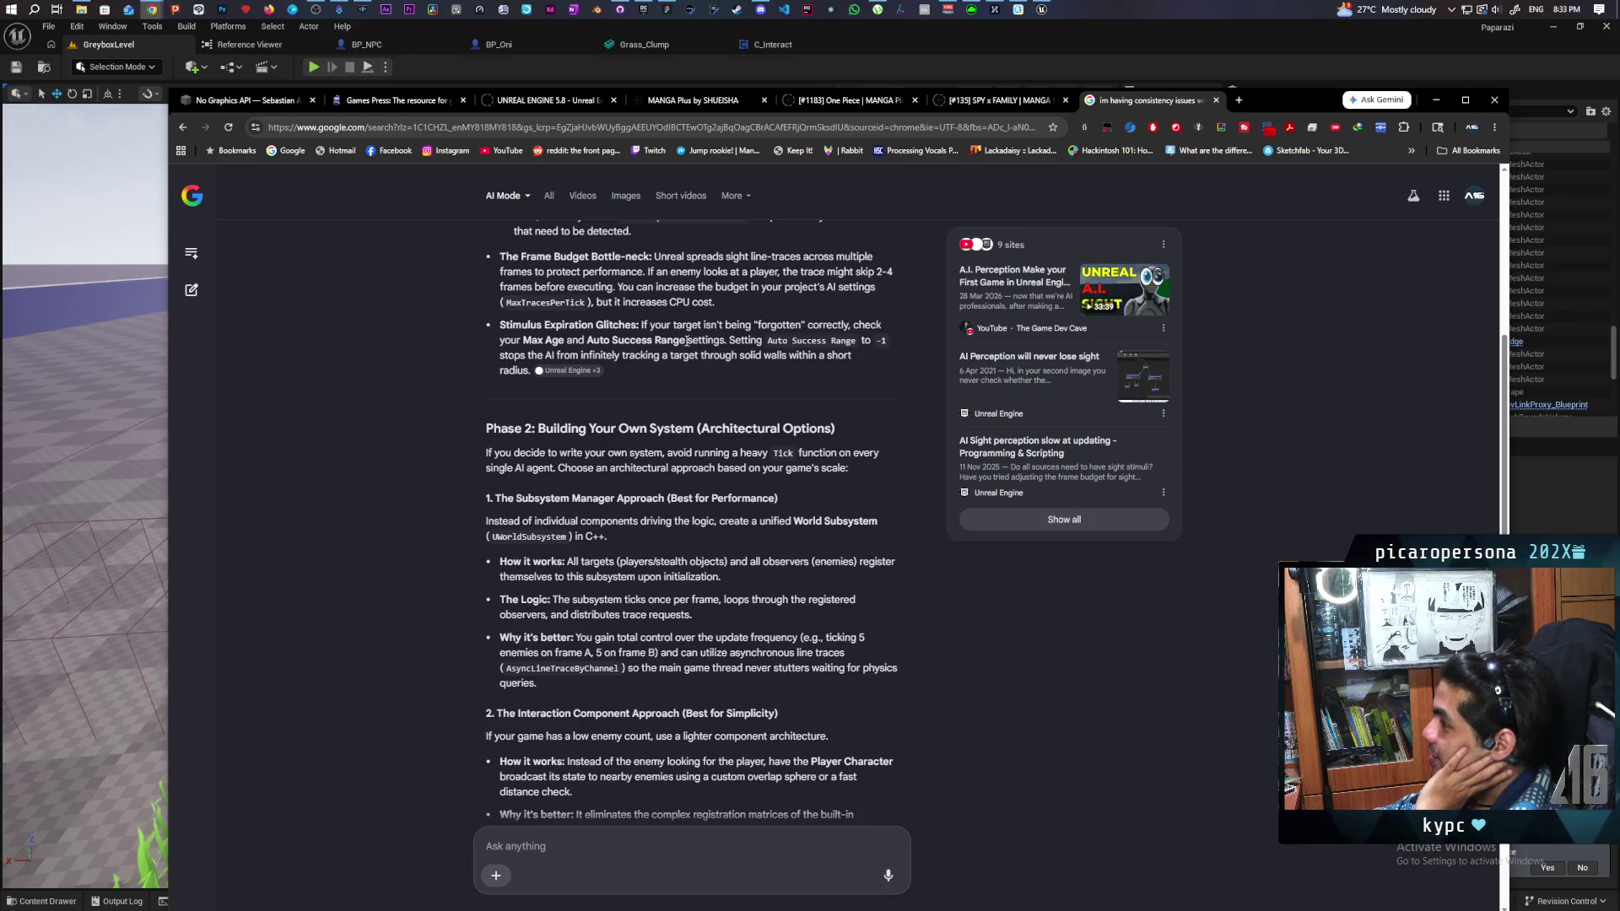
{"action": "scroll", "coordinate": [687, 341], "scroll_direction": "up", "scroll_amount": 2}
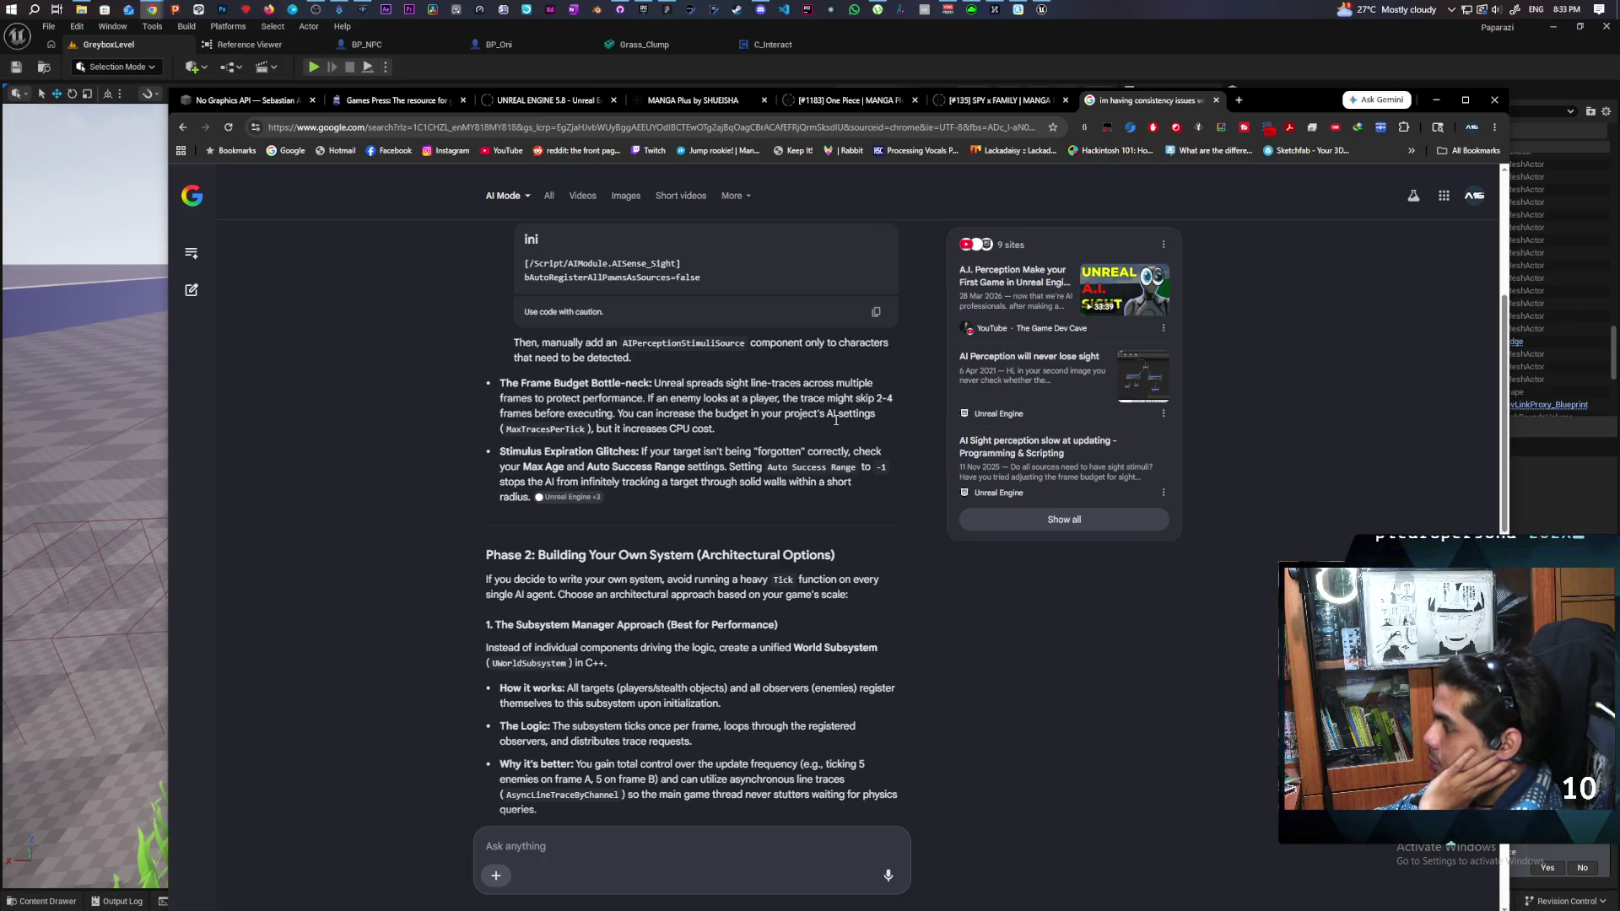
Step: Read further down and select the '2. The Interaction Component Approach' section
{"action": "scroll", "coordinate": [680, 431], "scroll_direction": "down", "scroll_amount": 3}
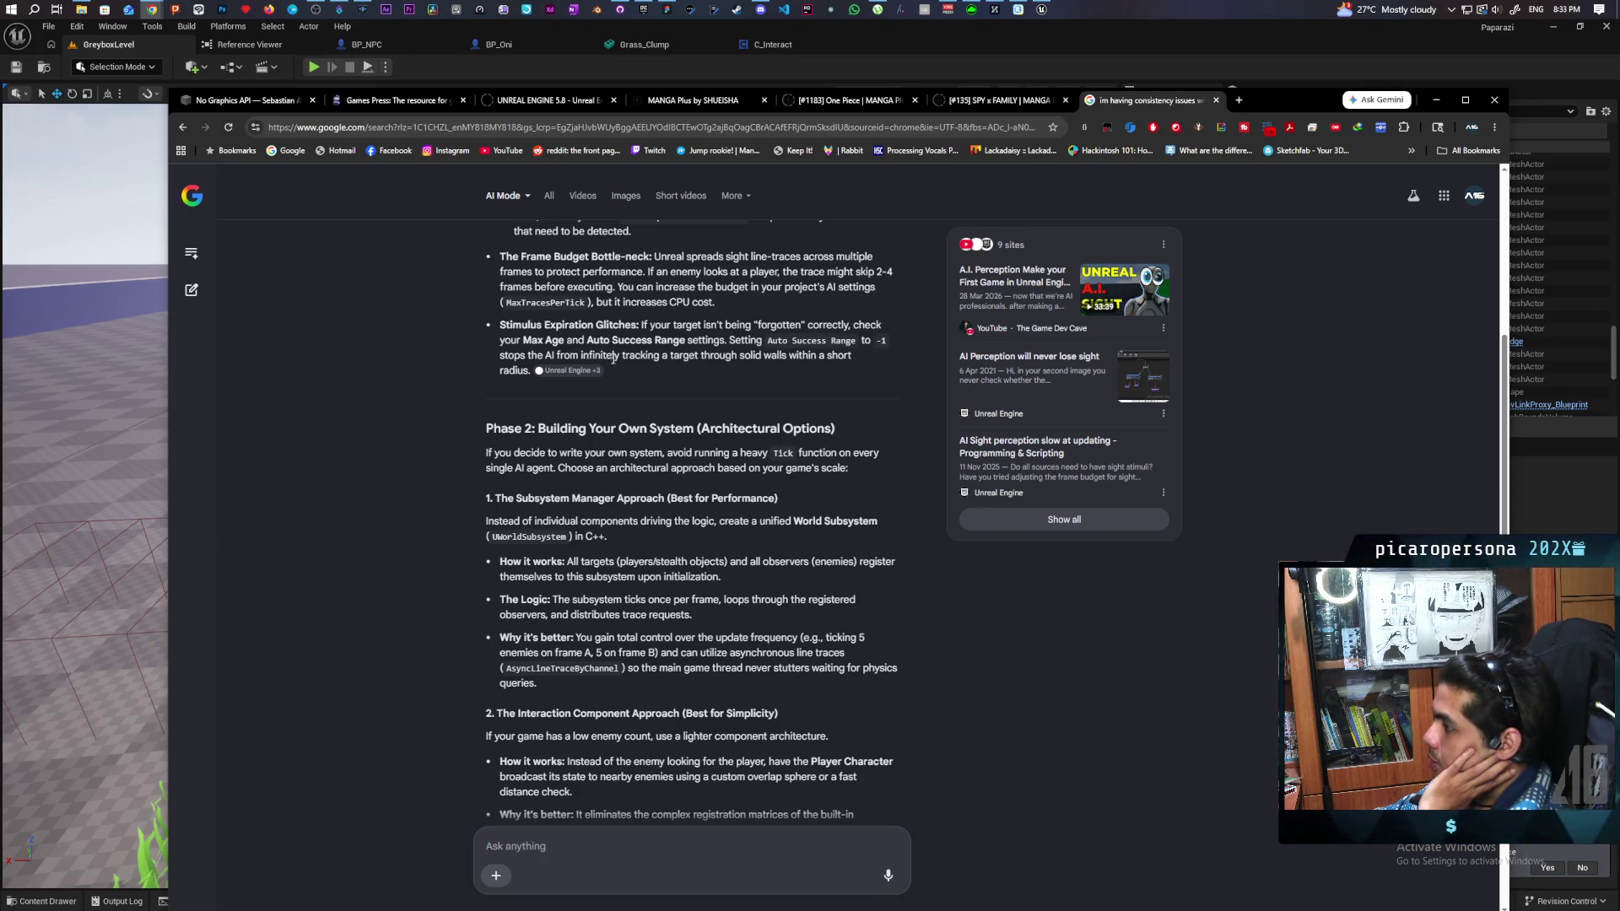
{"action": "scroll", "coordinate": [600, 372], "scroll_direction": "down", "scroll_amount": 1}
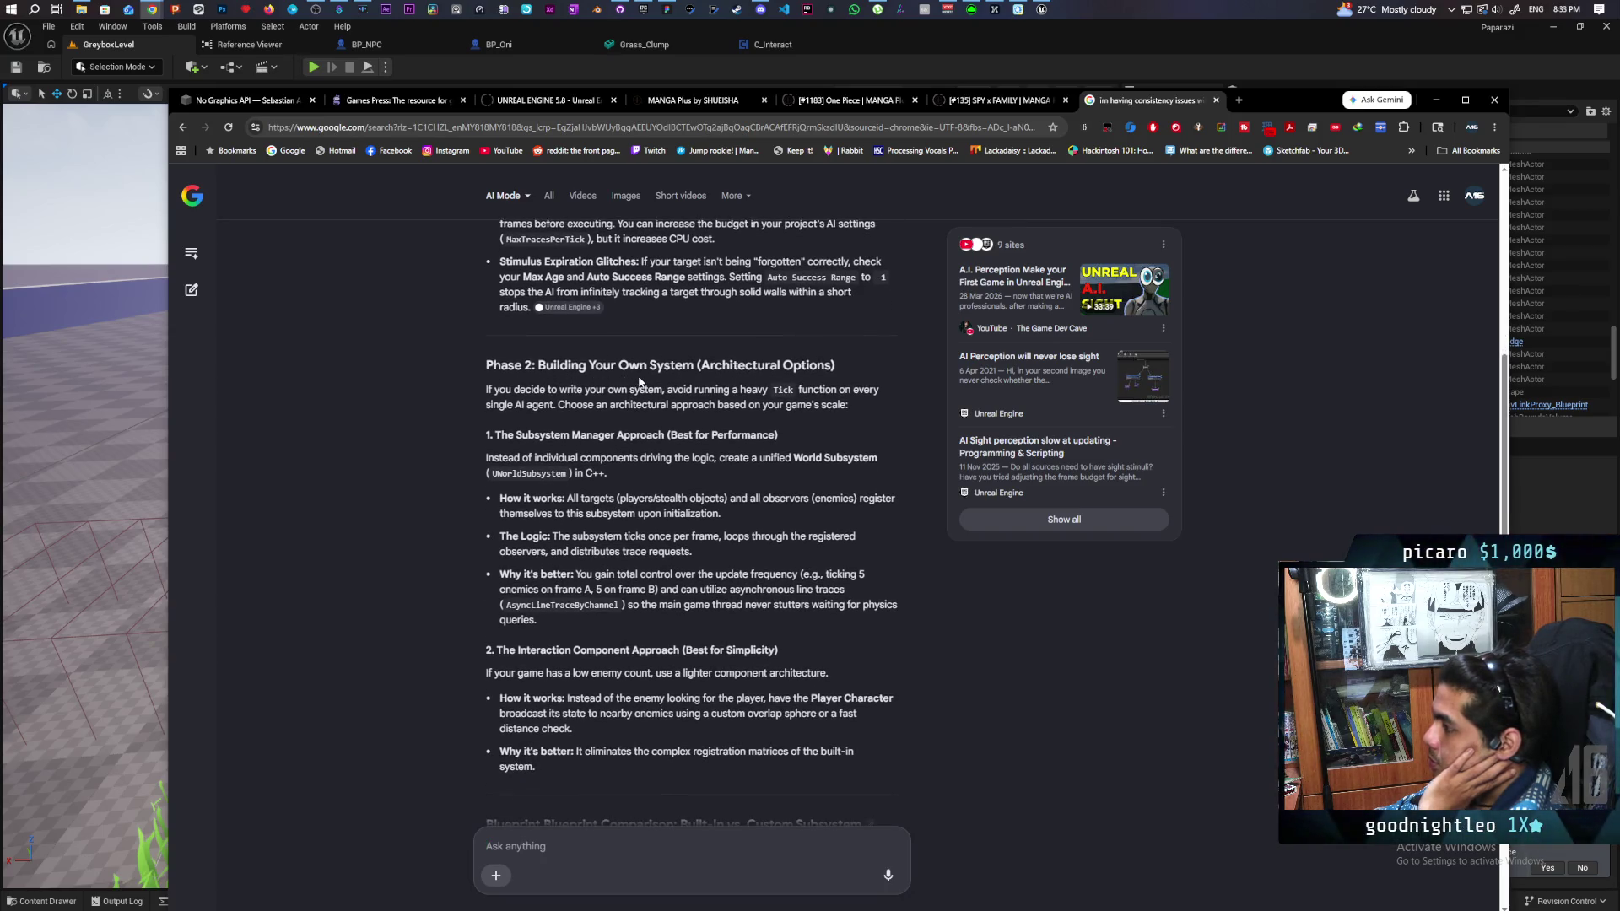
{"action": "scroll", "coordinate": [722, 386], "scroll_direction": "down", "scroll_amount": 1}
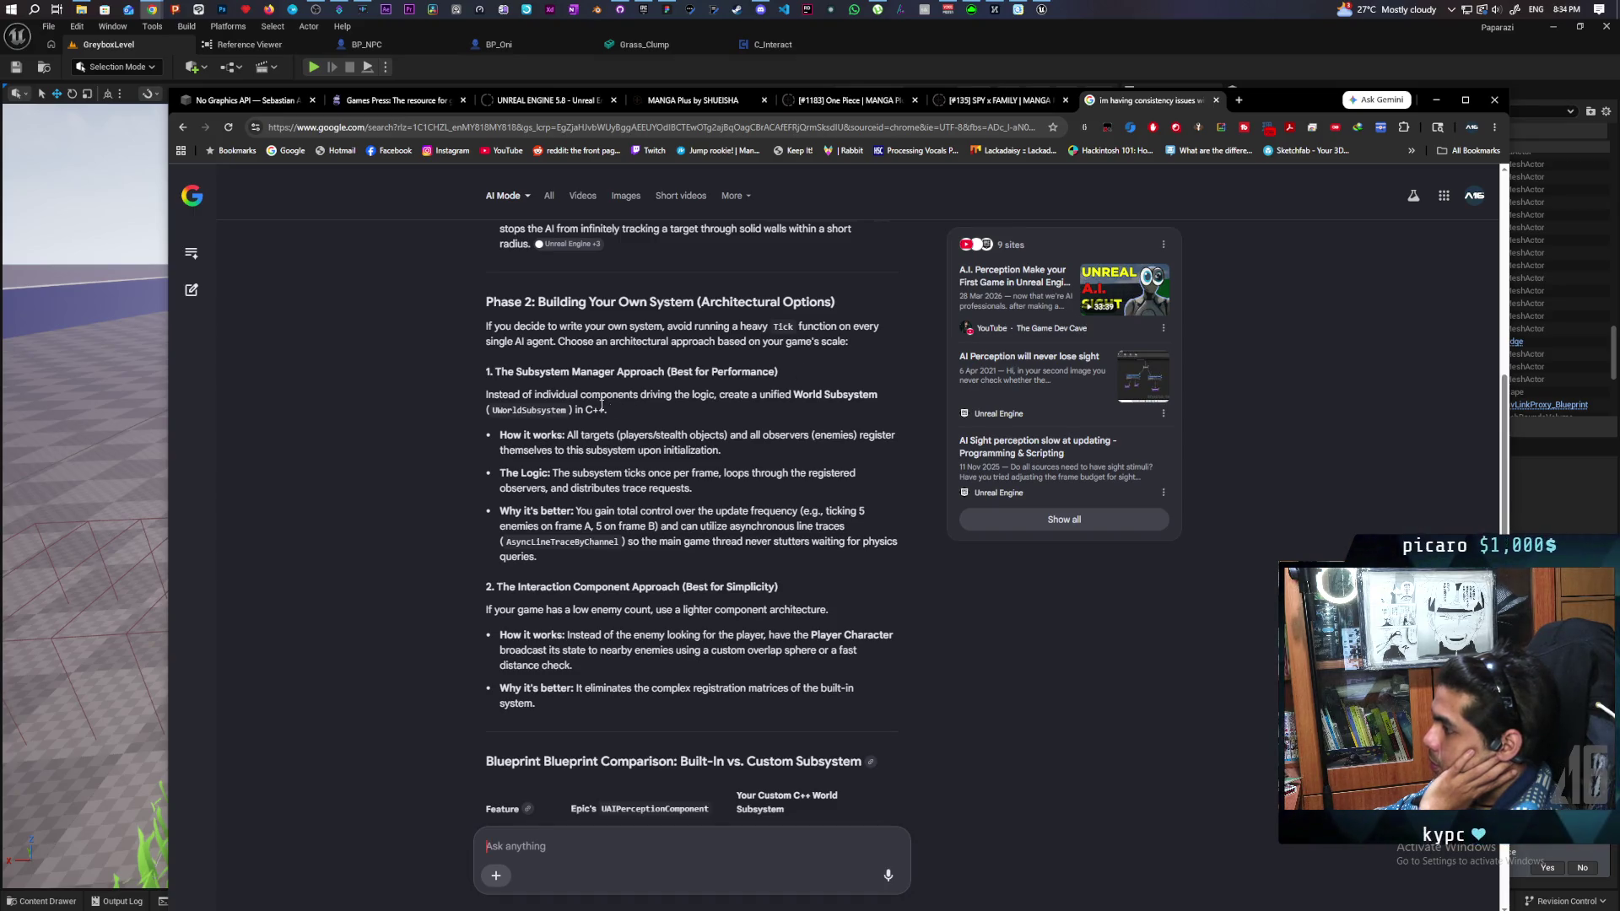
{"action": "scroll", "coordinate": [677, 399], "scroll_direction": "down", "scroll_amount": 1}
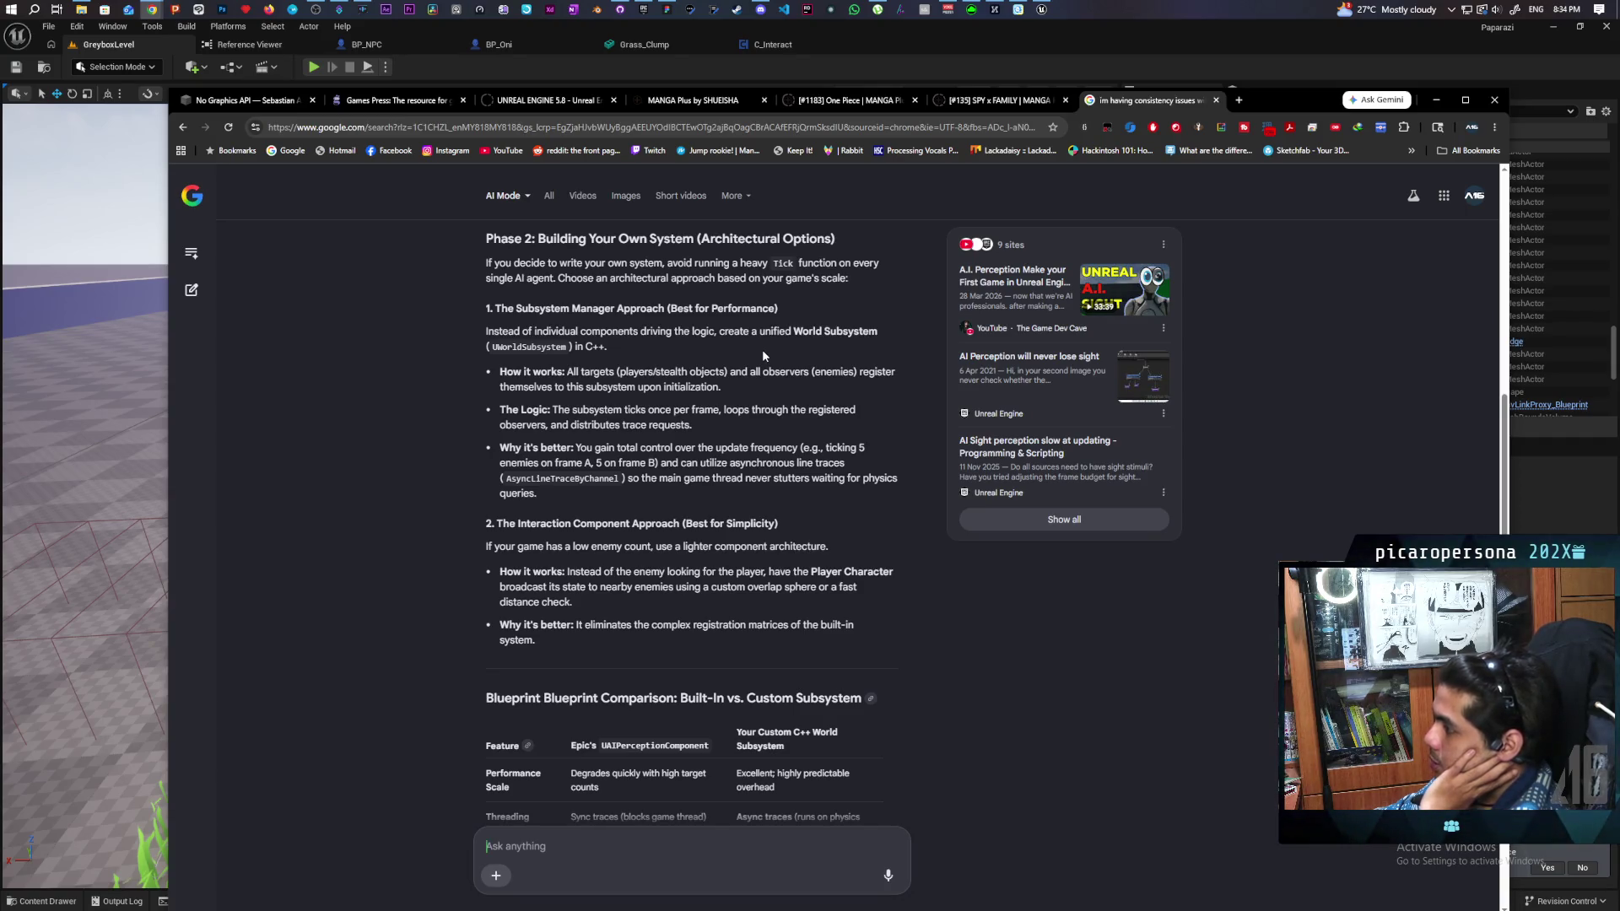
{"action": "scroll", "coordinate": [761, 354], "scroll_direction": "down", "scroll_amount": 1}
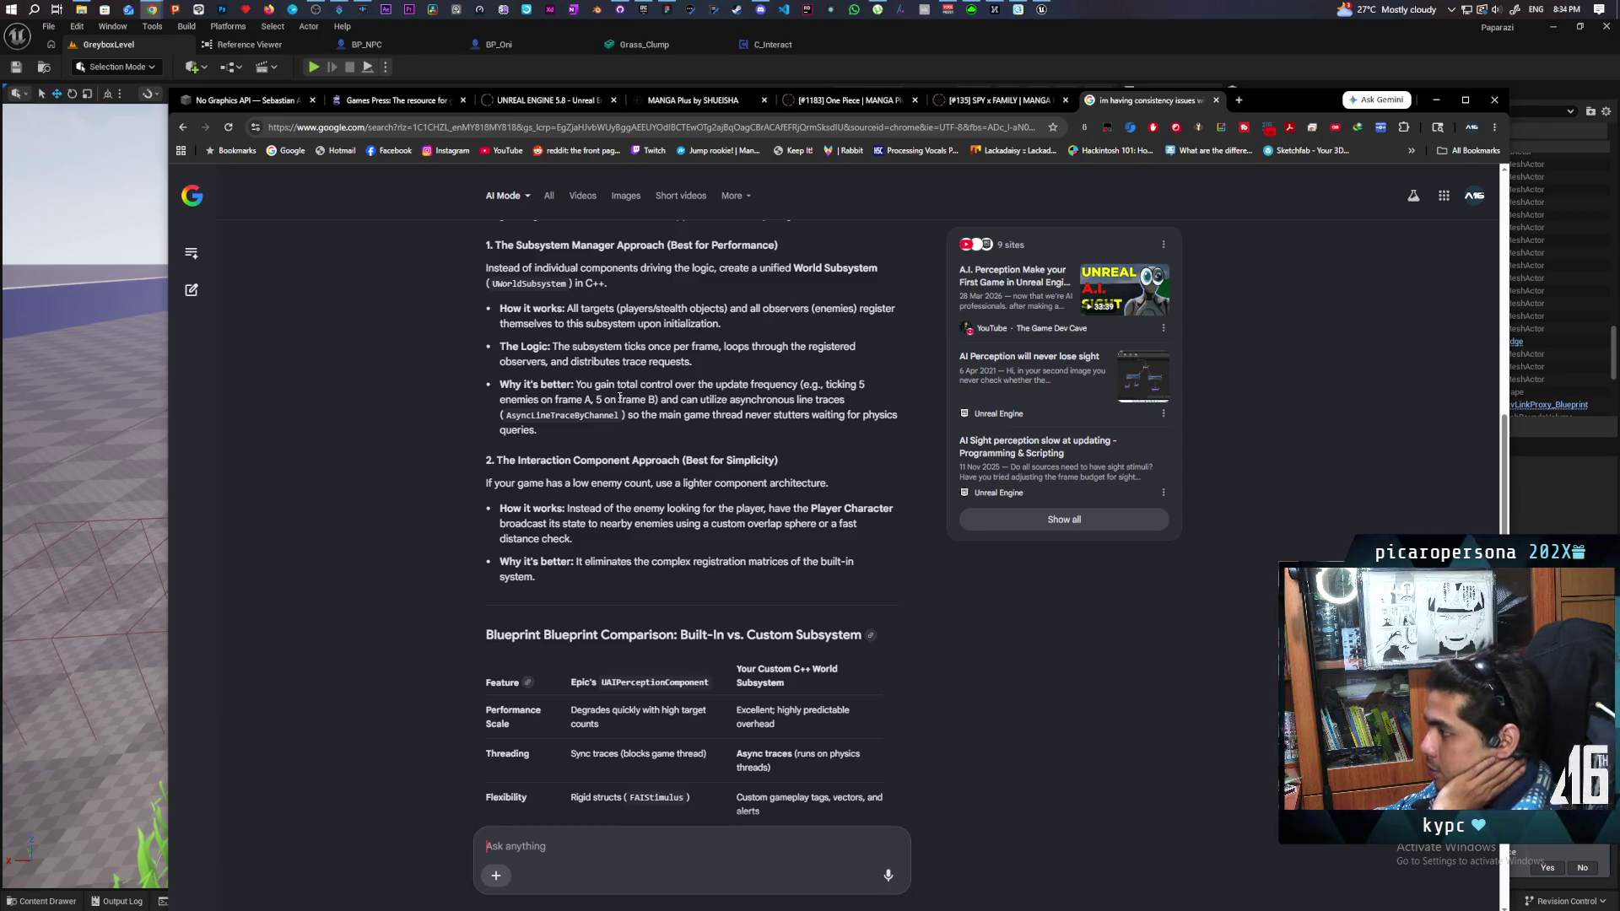
{"action": "scroll", "coordinate": [619, 398], "scroll_direction": "down", "scroll_amount": 1}
{"action": "scroll", "coordinate": [619, 397], "scroll_direction": "down", "scroll_amount": 1}
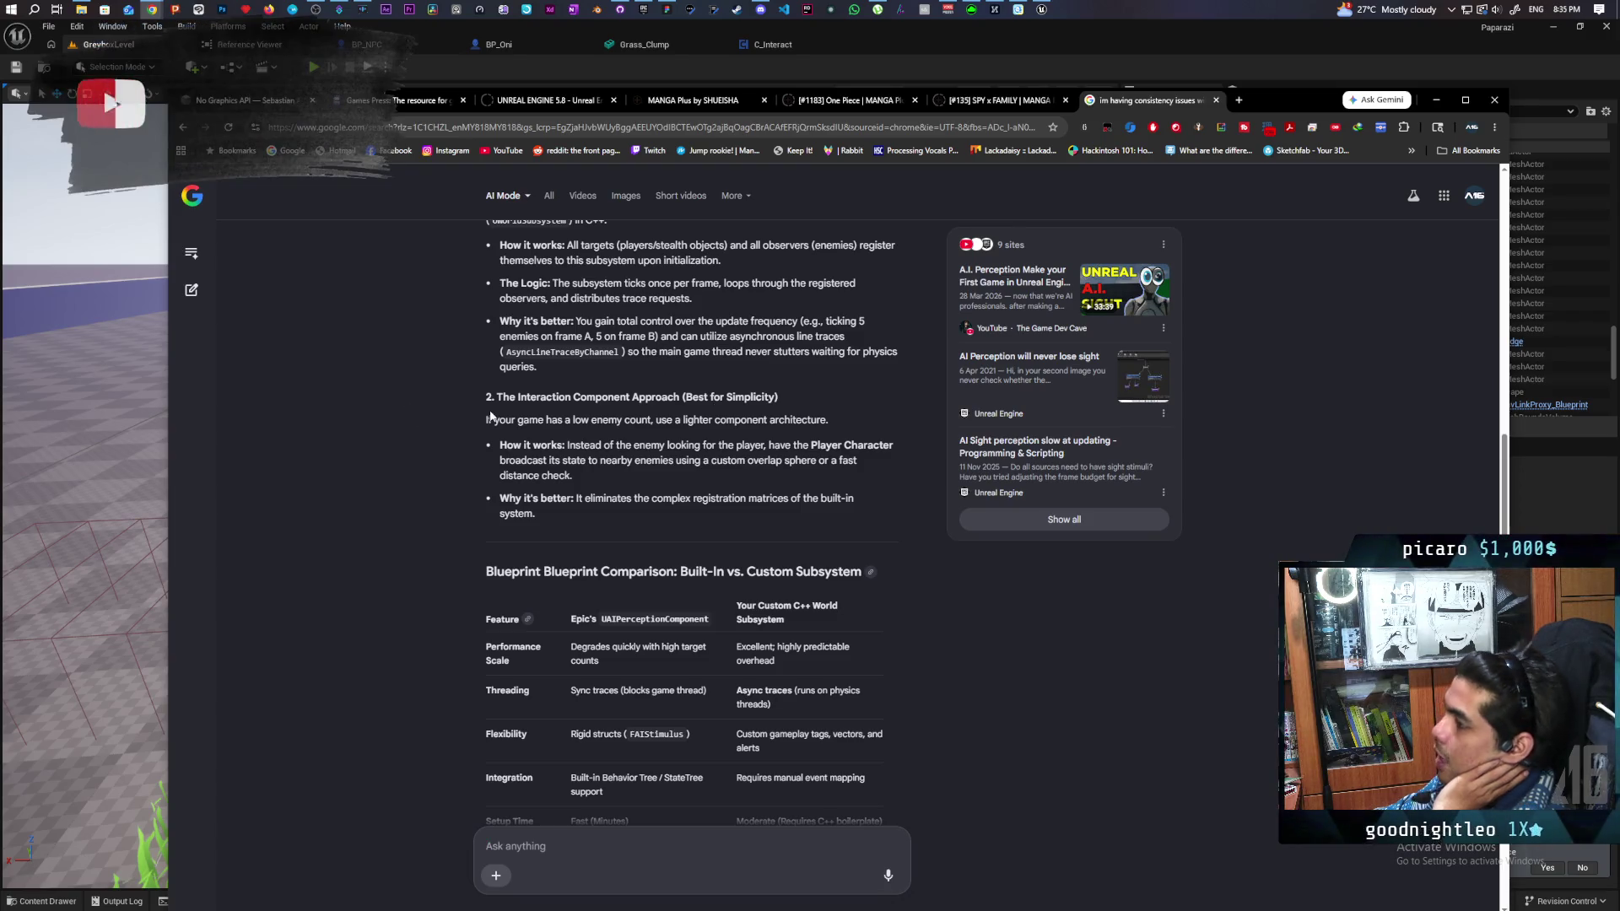
{"action": "mouse_move", "coordinate": [486, 395]}
{"action": "left_mouse_down"}
{"action": "mouse_move", "coordinate": [852, 499]}
{"action": "mouse_move", "coordinate": [803, 522]}
{"action": "left_mouse_up"}
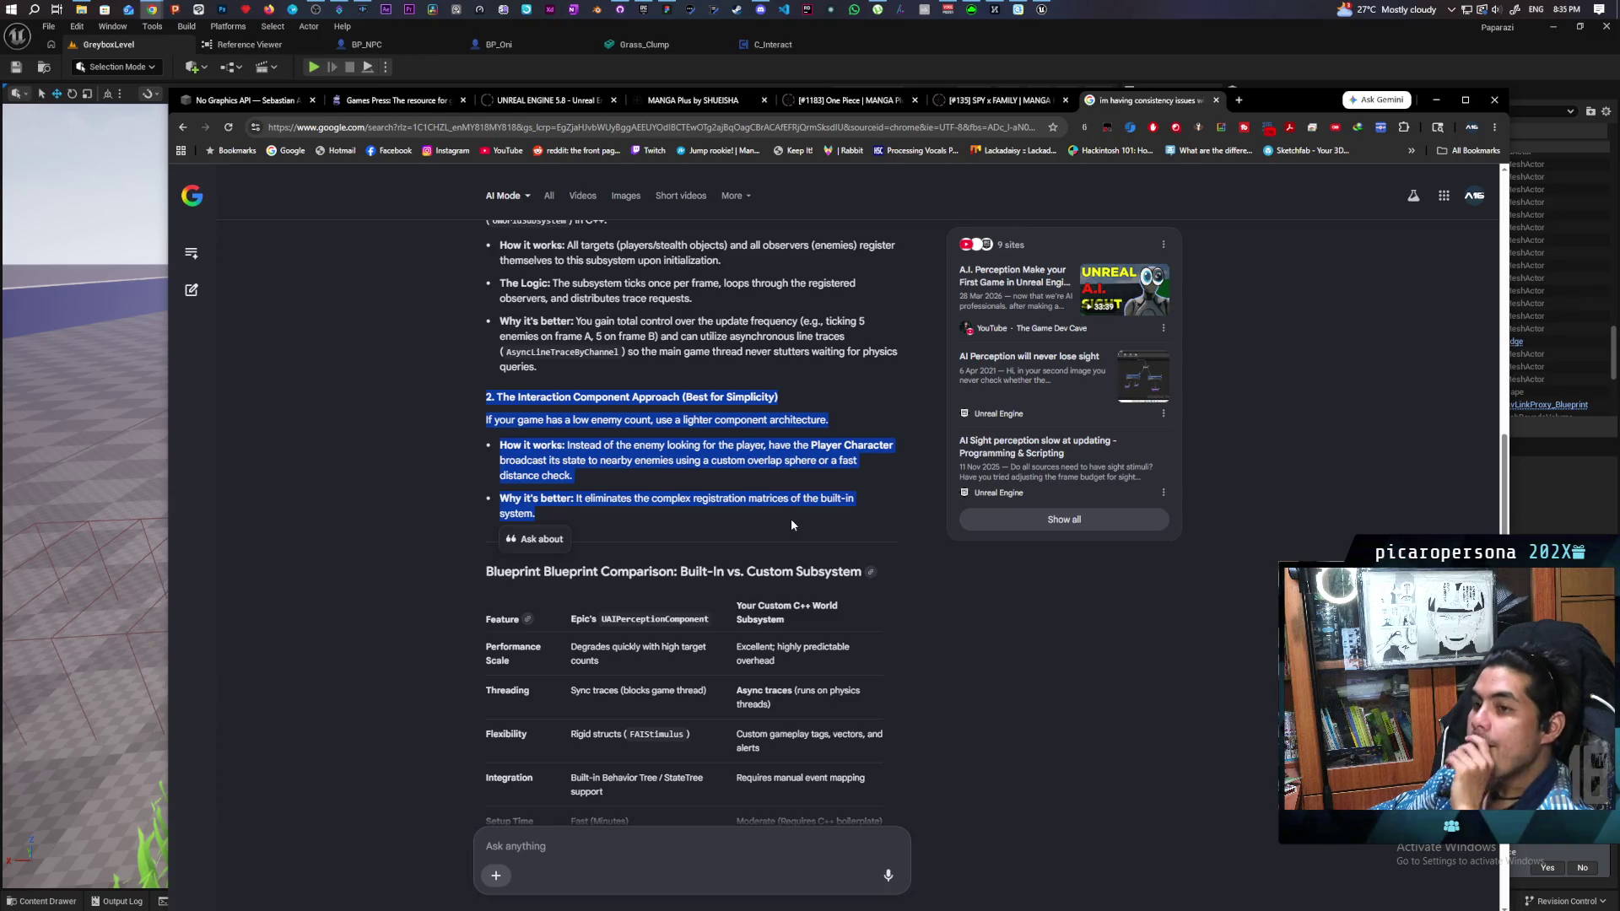
{"action": "left_click", "coordinate": [671, 511]}
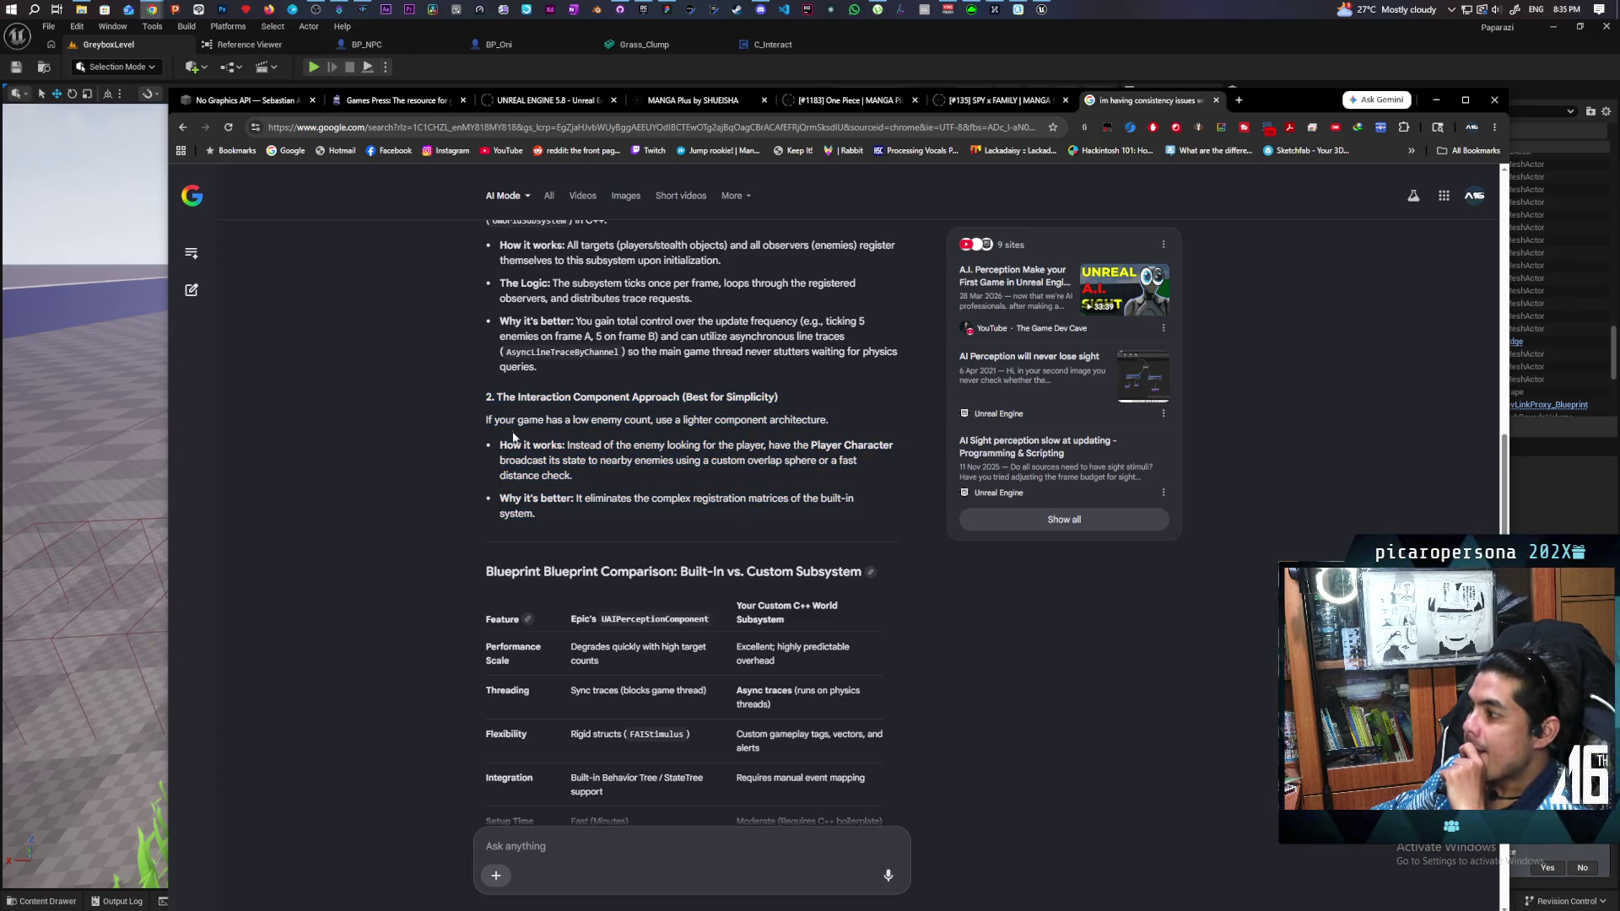
{"action": "mouse_move", "coordinate": [488, 397]}
{"action": "left_mouse_down"}
{"action": "mouse_move", "coordinate": [878, 474]}
{"action": "mouse_move", "coordinate": [857, 509]}
{"action": "left_mouse_up"}
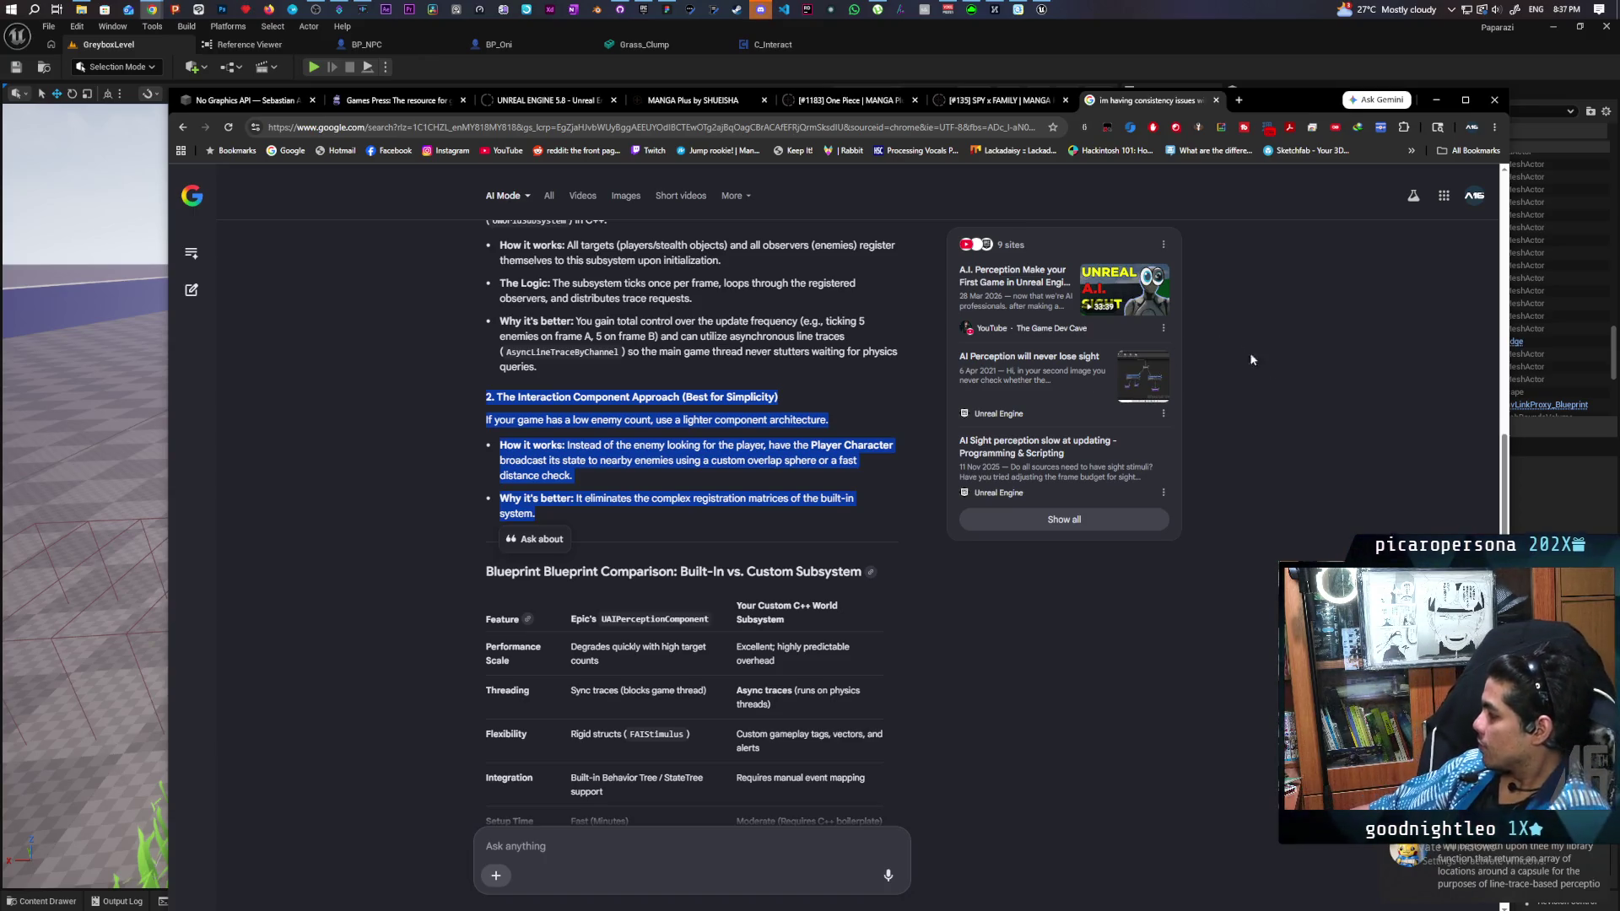
Step: Open the Discord DM, look through the shared C++ code, and minimize Discord
{"action": "left_click", "coordinate": [1536, 865]}
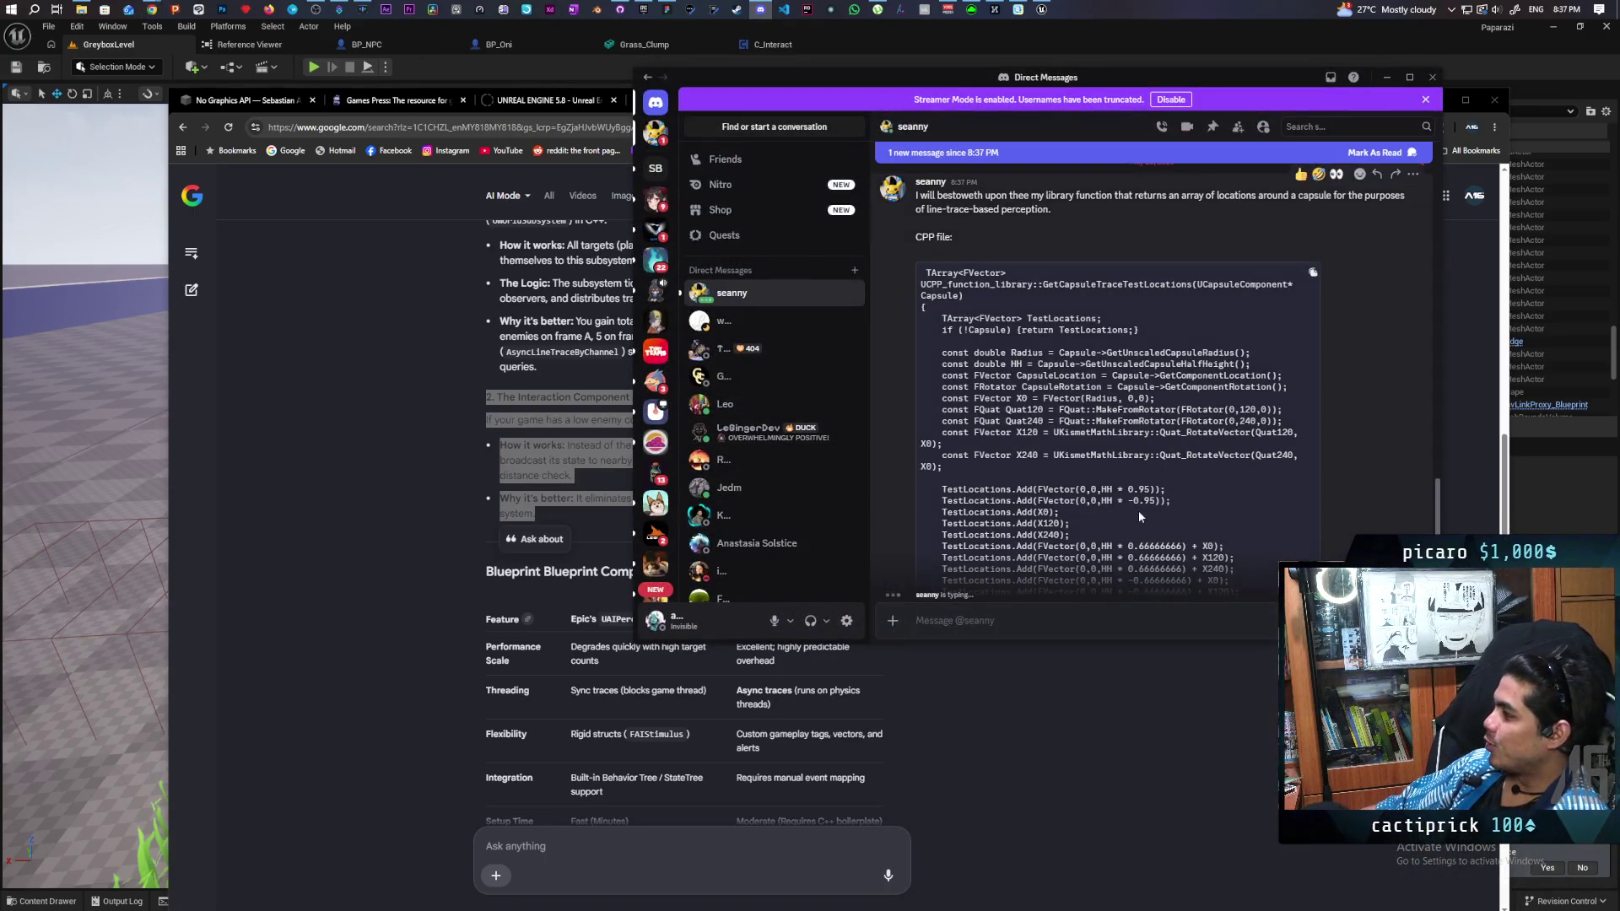
{"action": "scroll", "coordinate": [1063, 381], "scroll_direction": "up", "scroll_amount": 1}
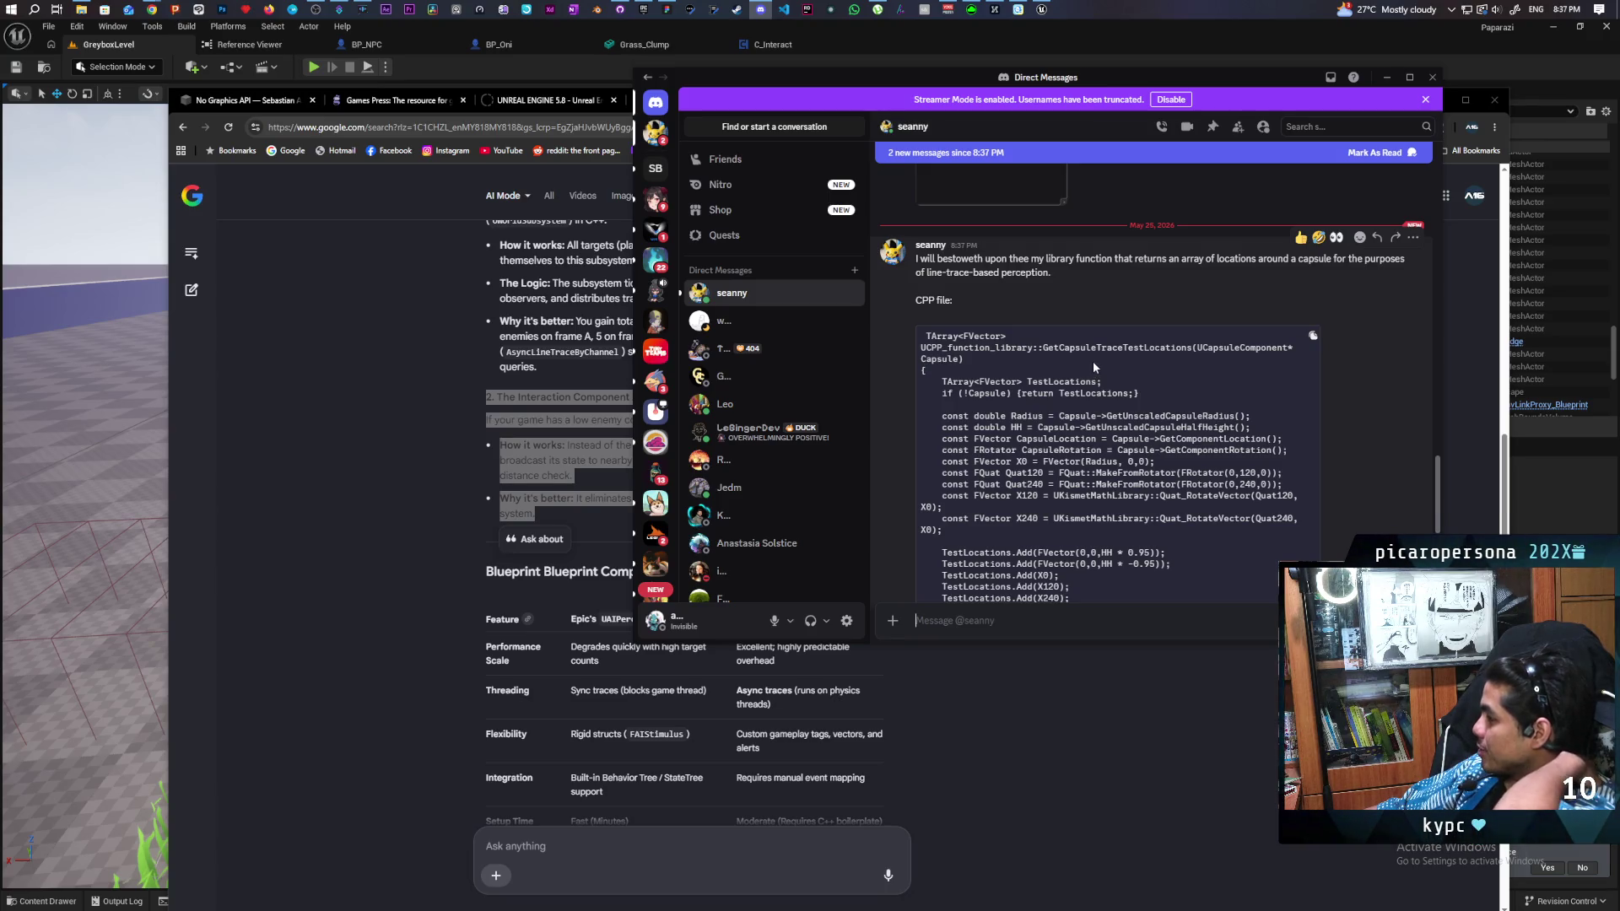
{"action": "scroll", "coordinate": [1092, 361], "scroll_direction": "down", "scroll_amount": 1}
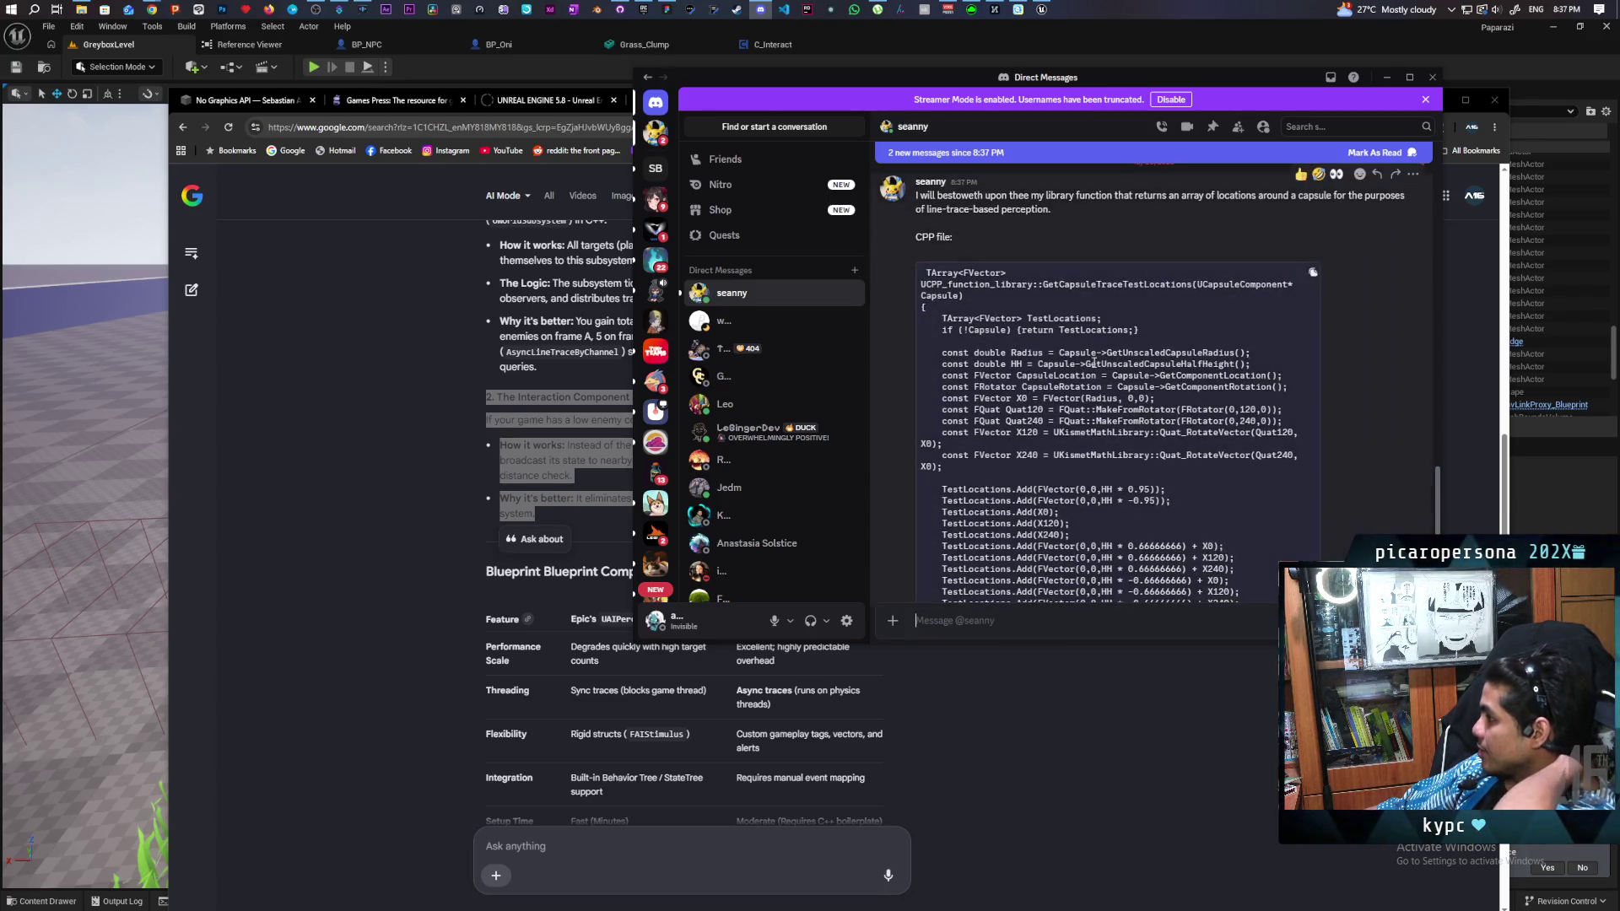
{"action": "scroll", "coordinate": [1094, 363], "scroll_direction": "down", "scroll_amount": 4}
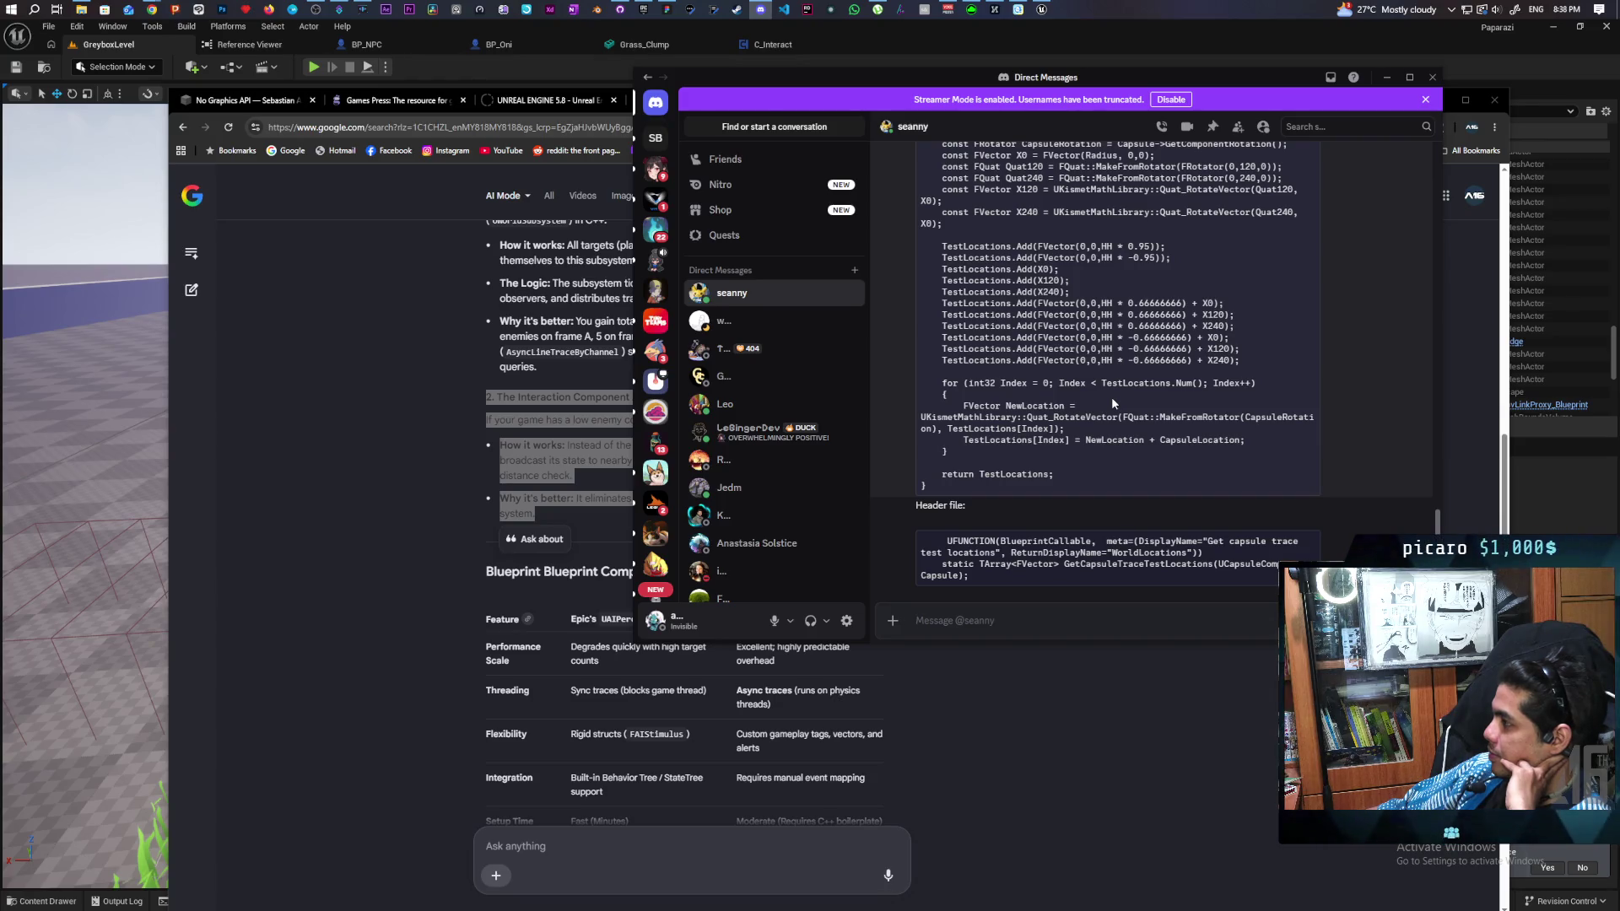
{"action": "scroll", "coordinate": [1112, 403], "scroll_direction": "up", "scroll_amount": 3}
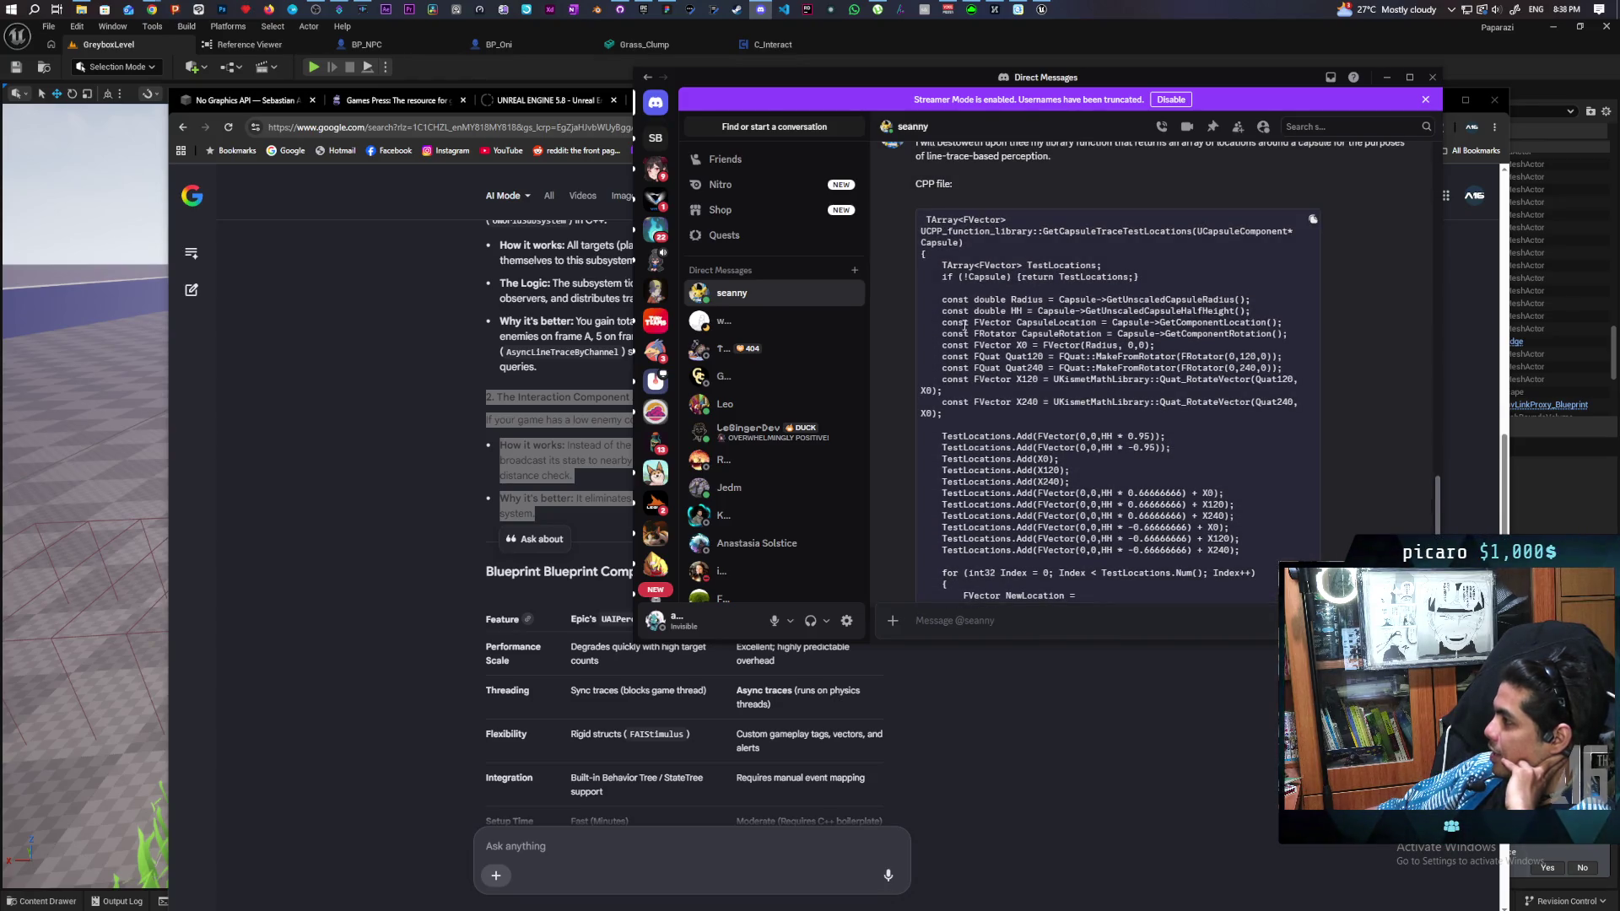
{"action": "scroll", "coordinate": [1056, 363], "scroll_direction": "down", "scroll_amount": 1}
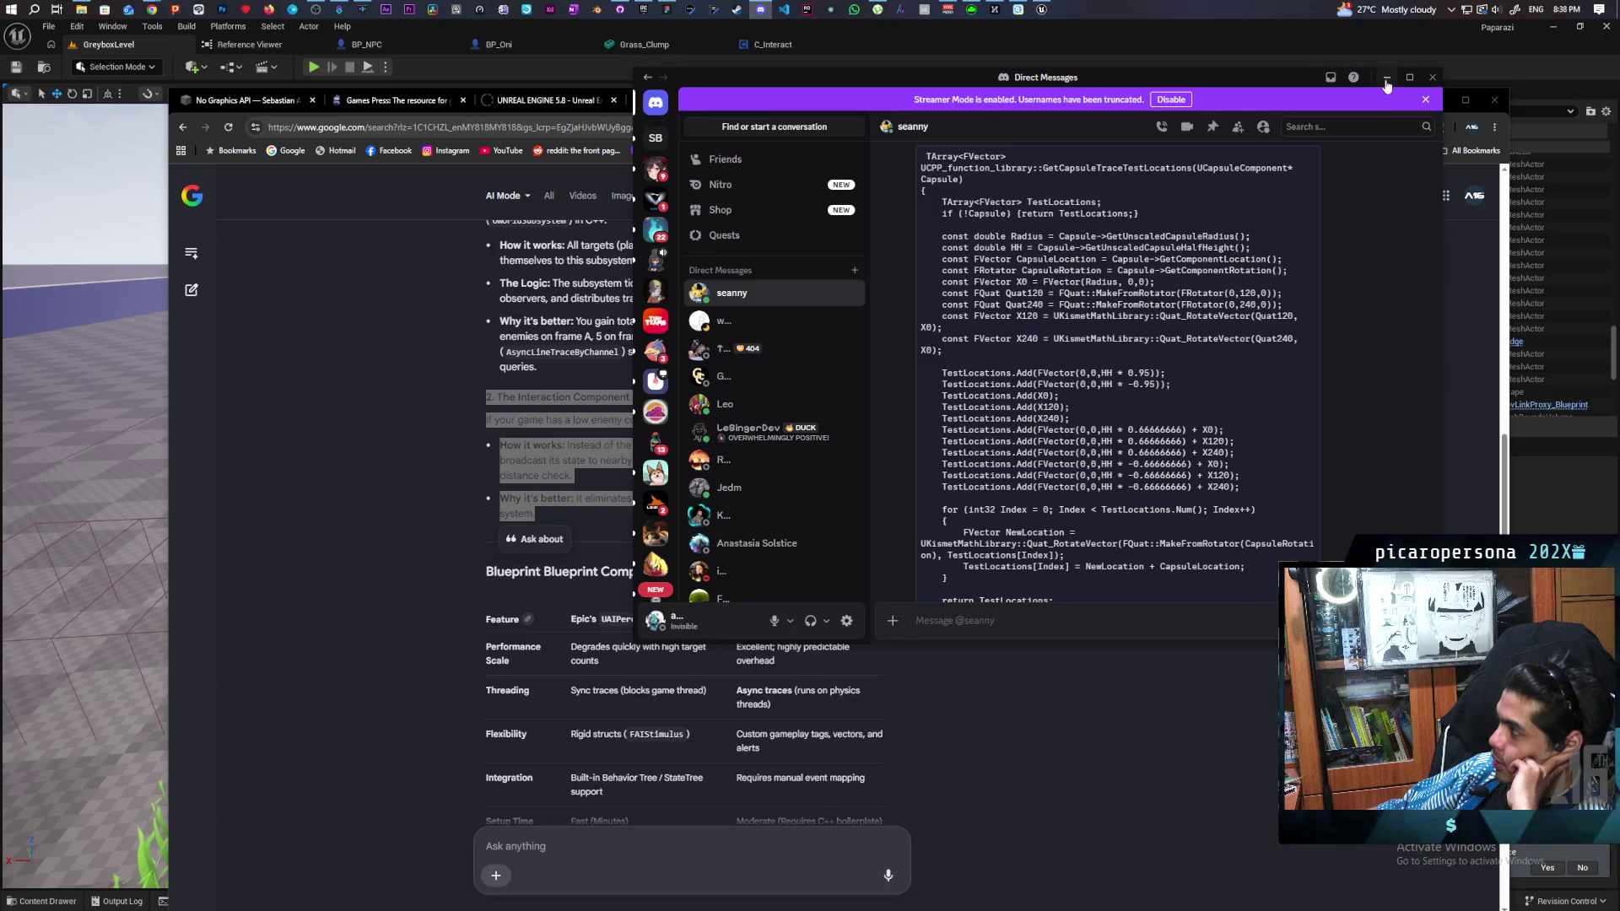
{"action": "left_click", "coordinate": [1387, 77]}
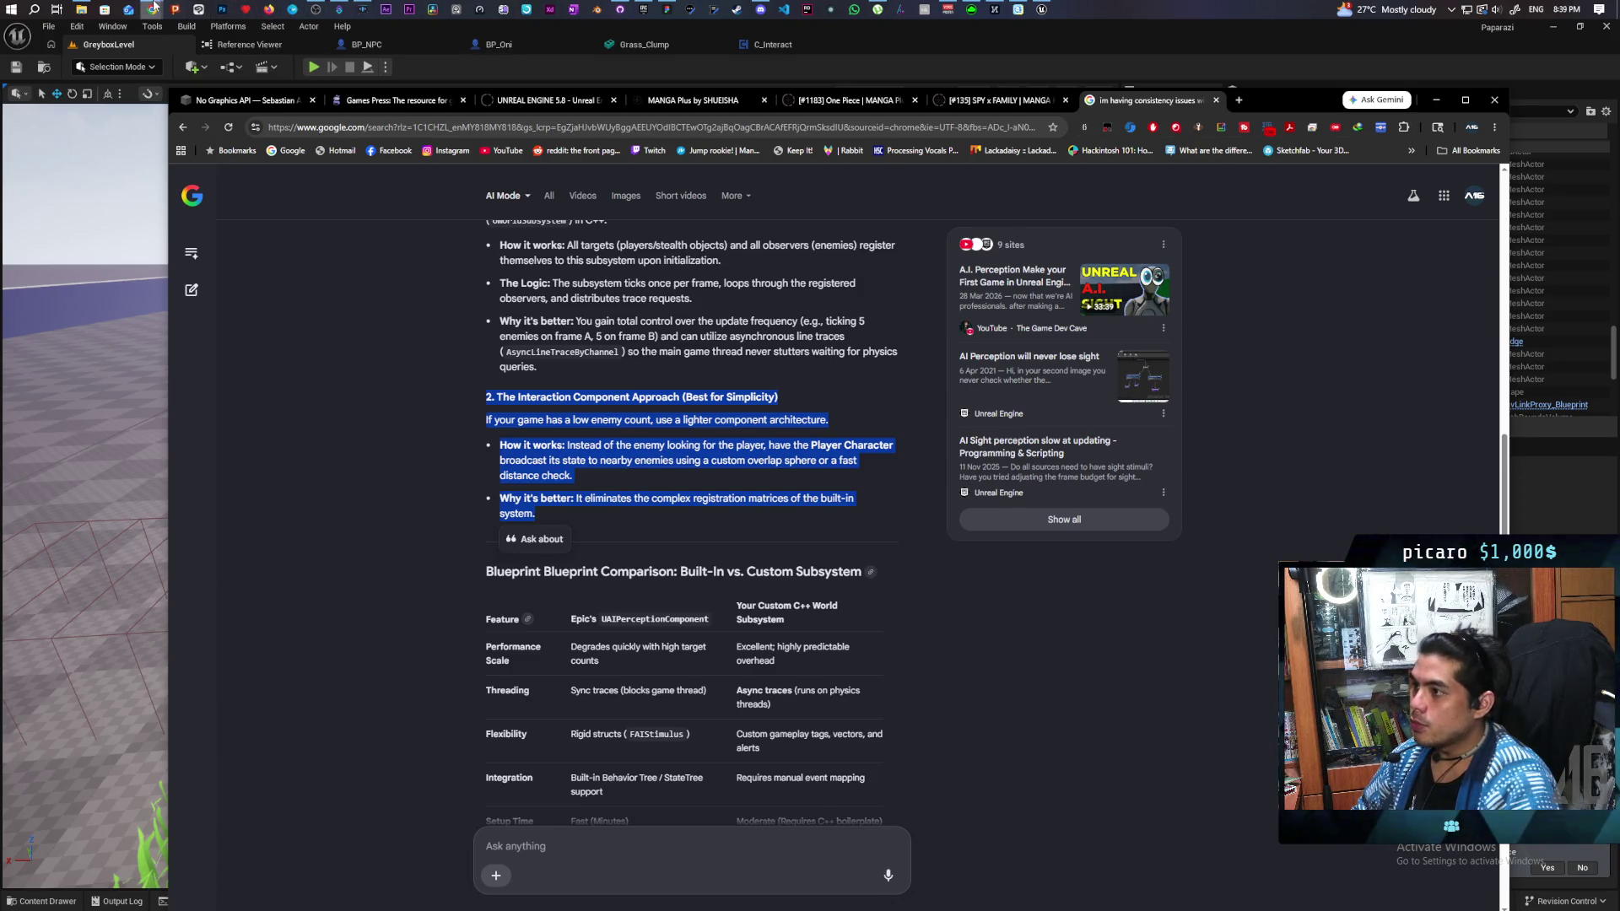
Step: Switch to the Ghost Whiteboard board, zoom into the timeline, then minimize it
{"action": "mouse_move", "coordinate": [154, 7]}
{"action": "left_click", "coordinate": [653, 74]}
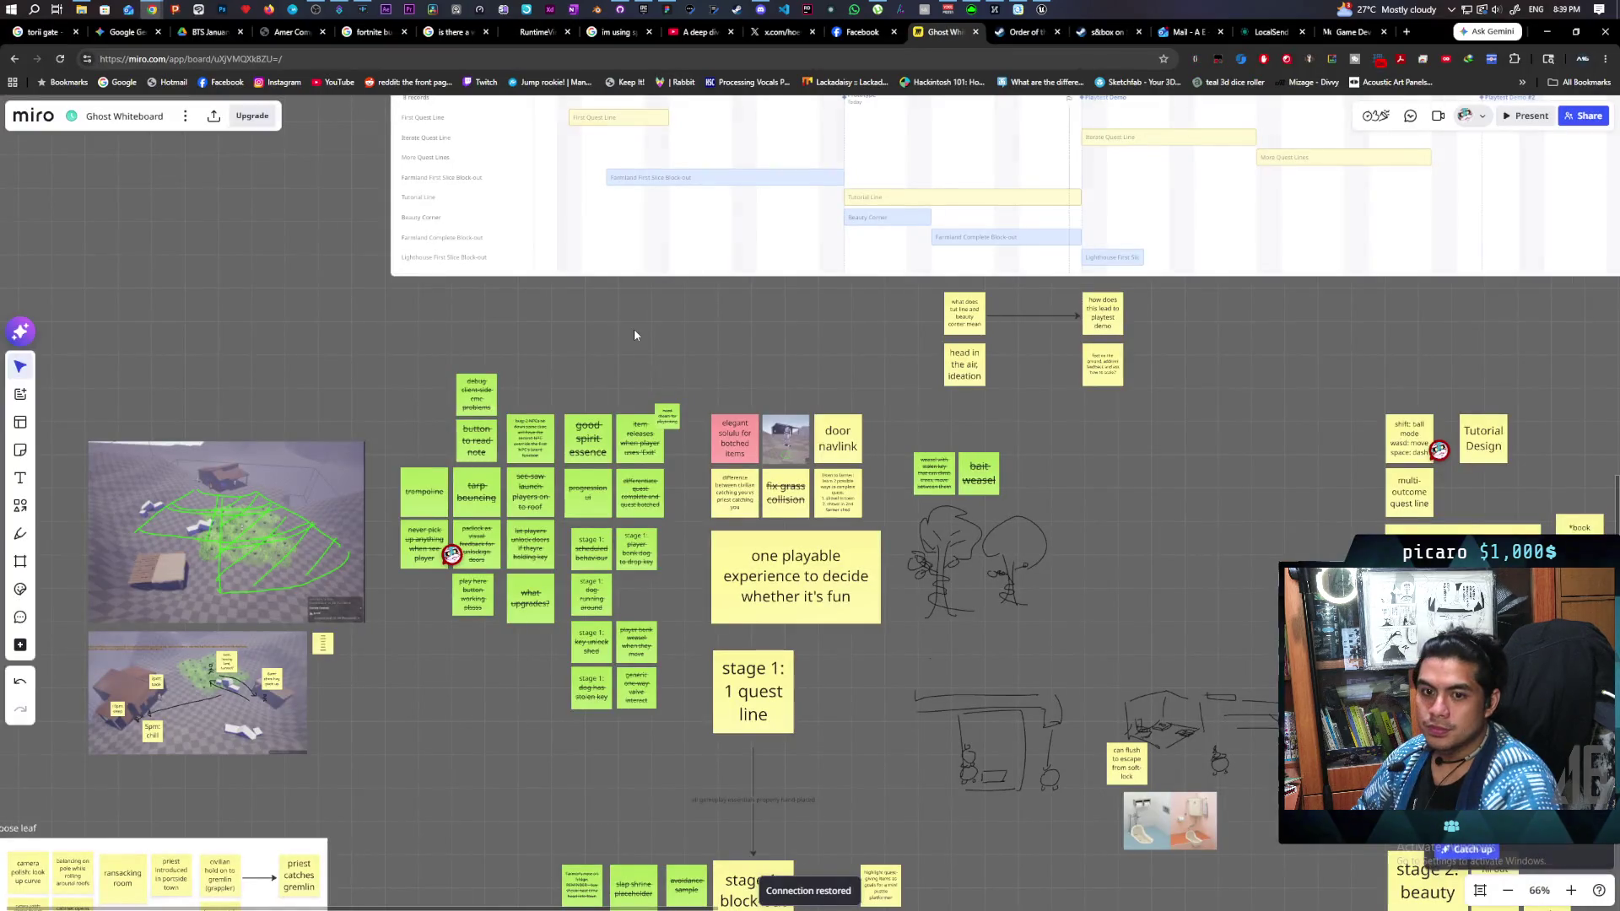
{"action": "scroll", "coordinate": [682, 433], "scroll_direction": "up", "scroll_amount": 5}
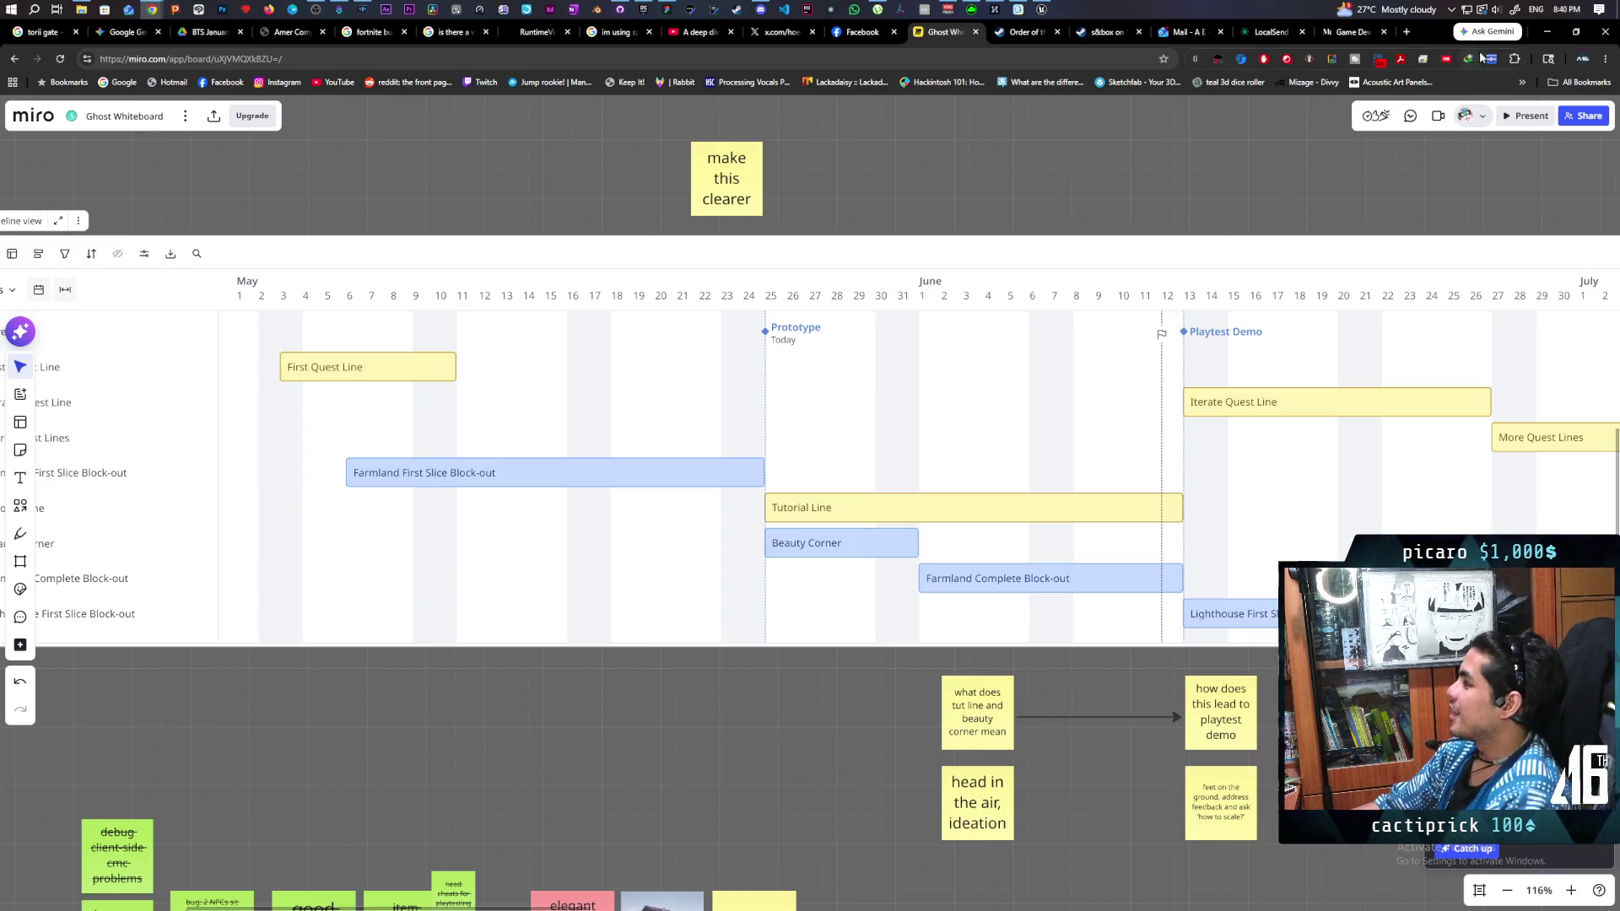
{"action": "left_click", "coordinate": [1546, 31]}
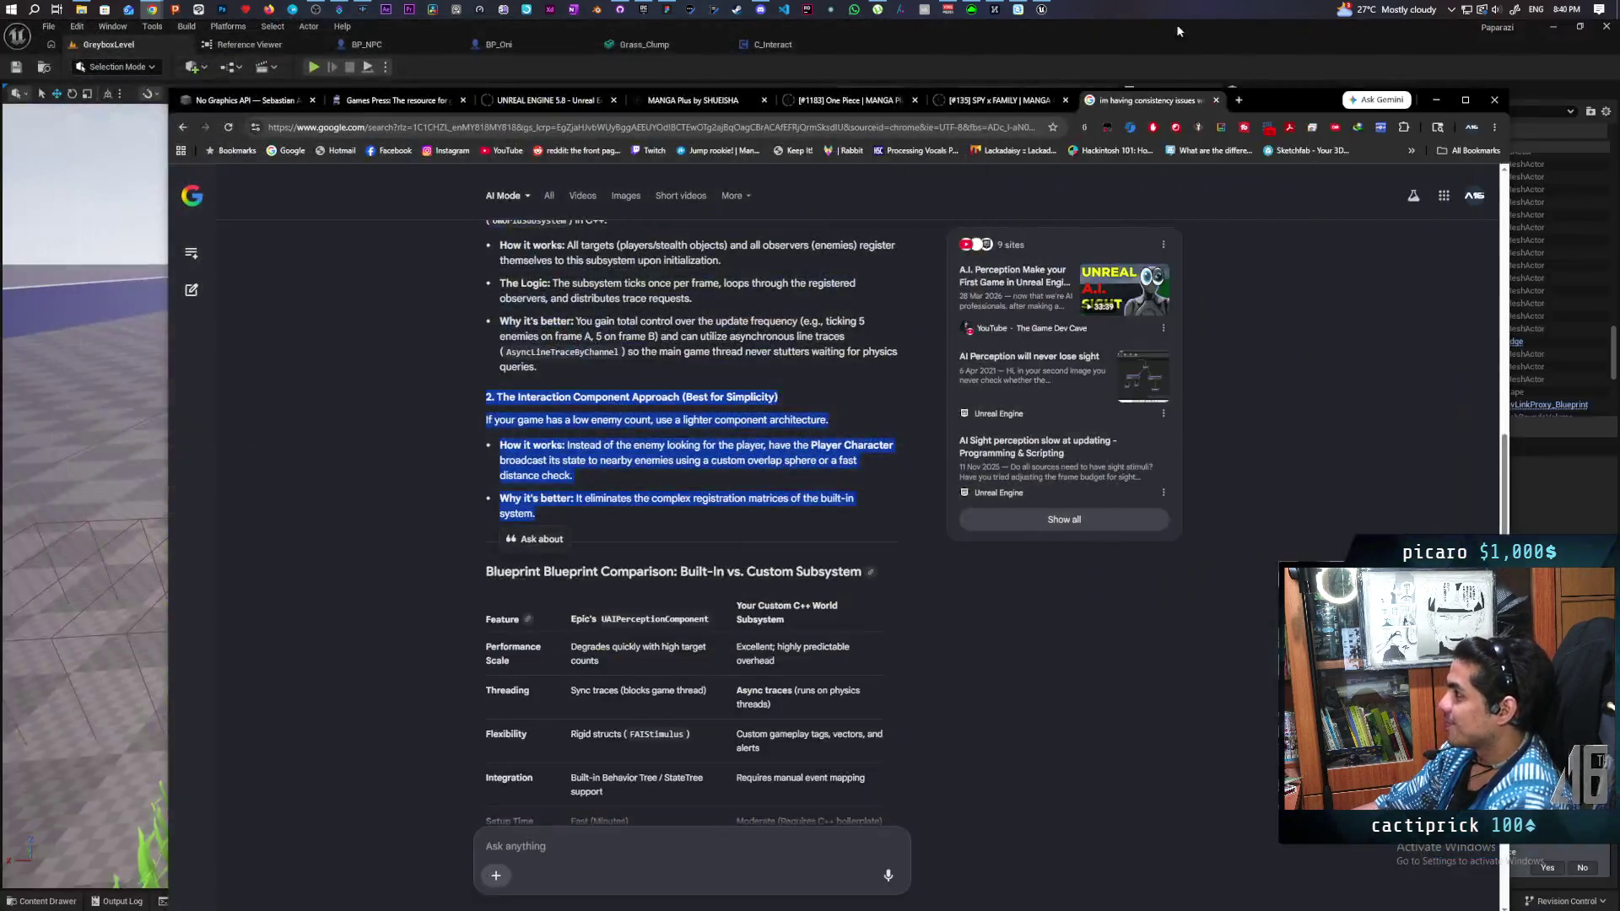
Step: In Unreal's BP_NPC tab, open BP_NPCController from the Content Drawer
{"action": "left_click", "coordinate": [1041, 9]}
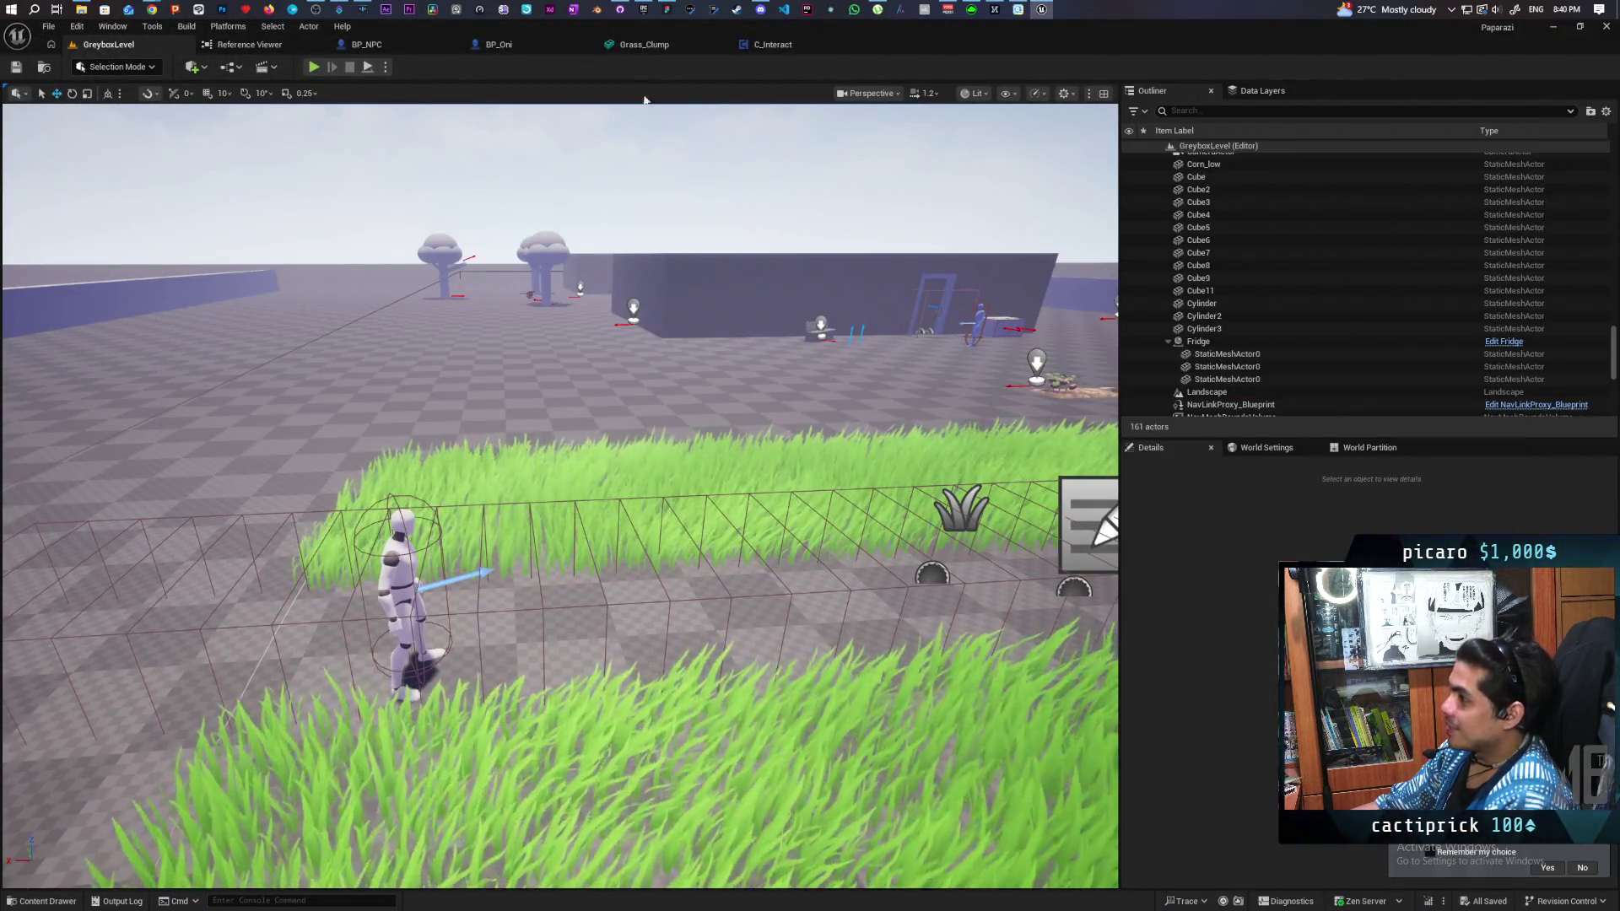
{"action": "left_click", "coordinate": [379, 45]}
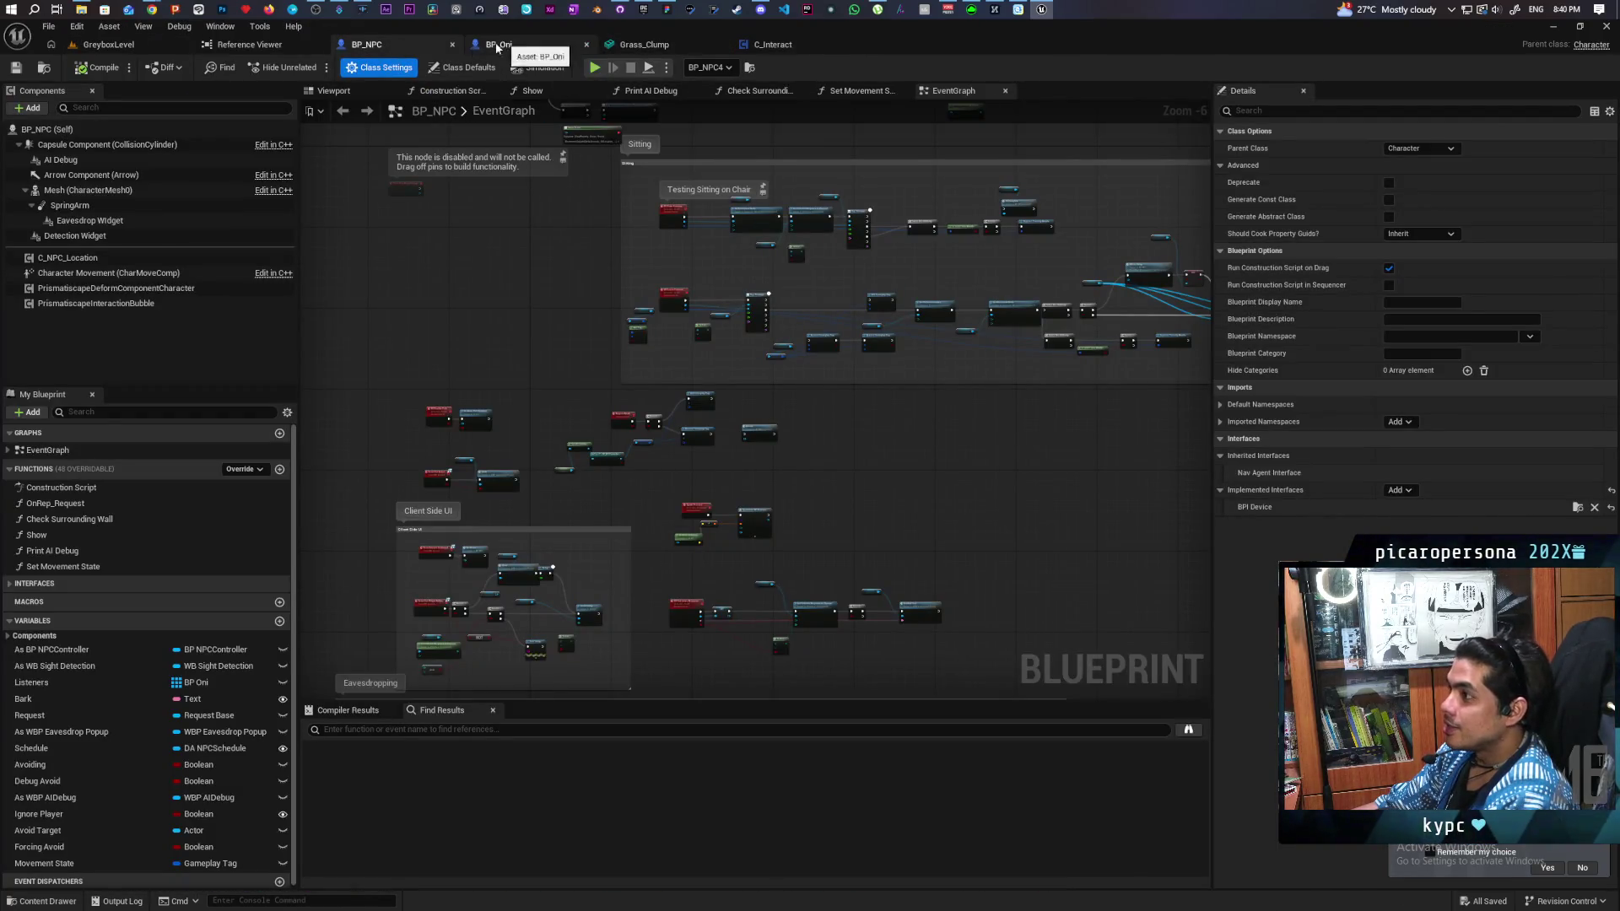
{"action": "left_click", "coordinate": [48, 71]}
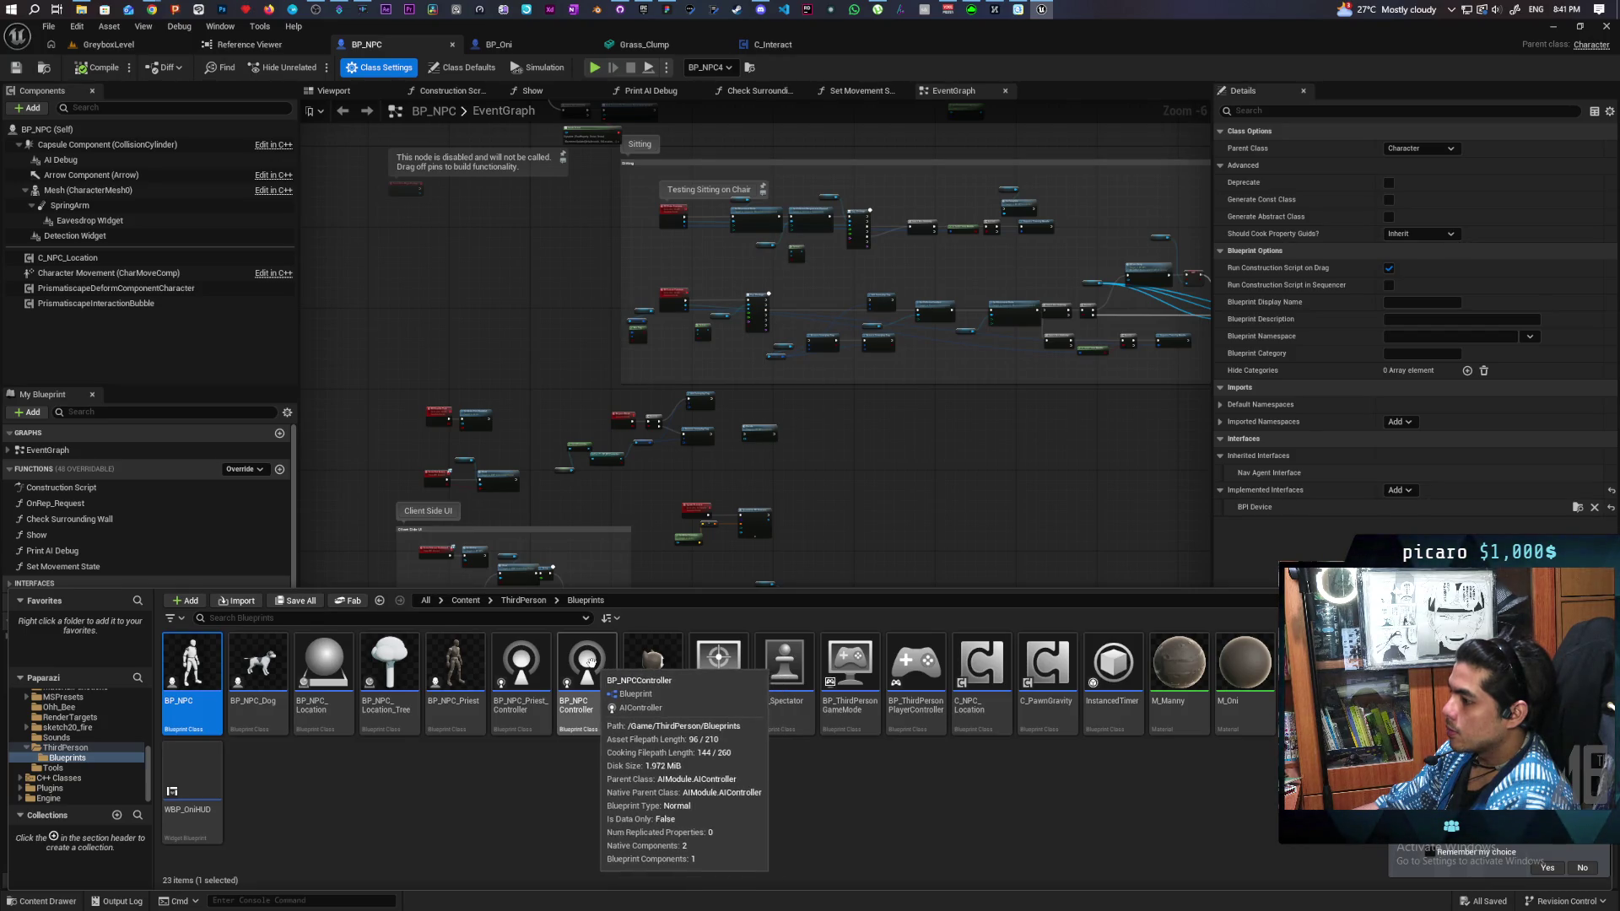
{"action": "double_click", "coordinate": [600, 667]}
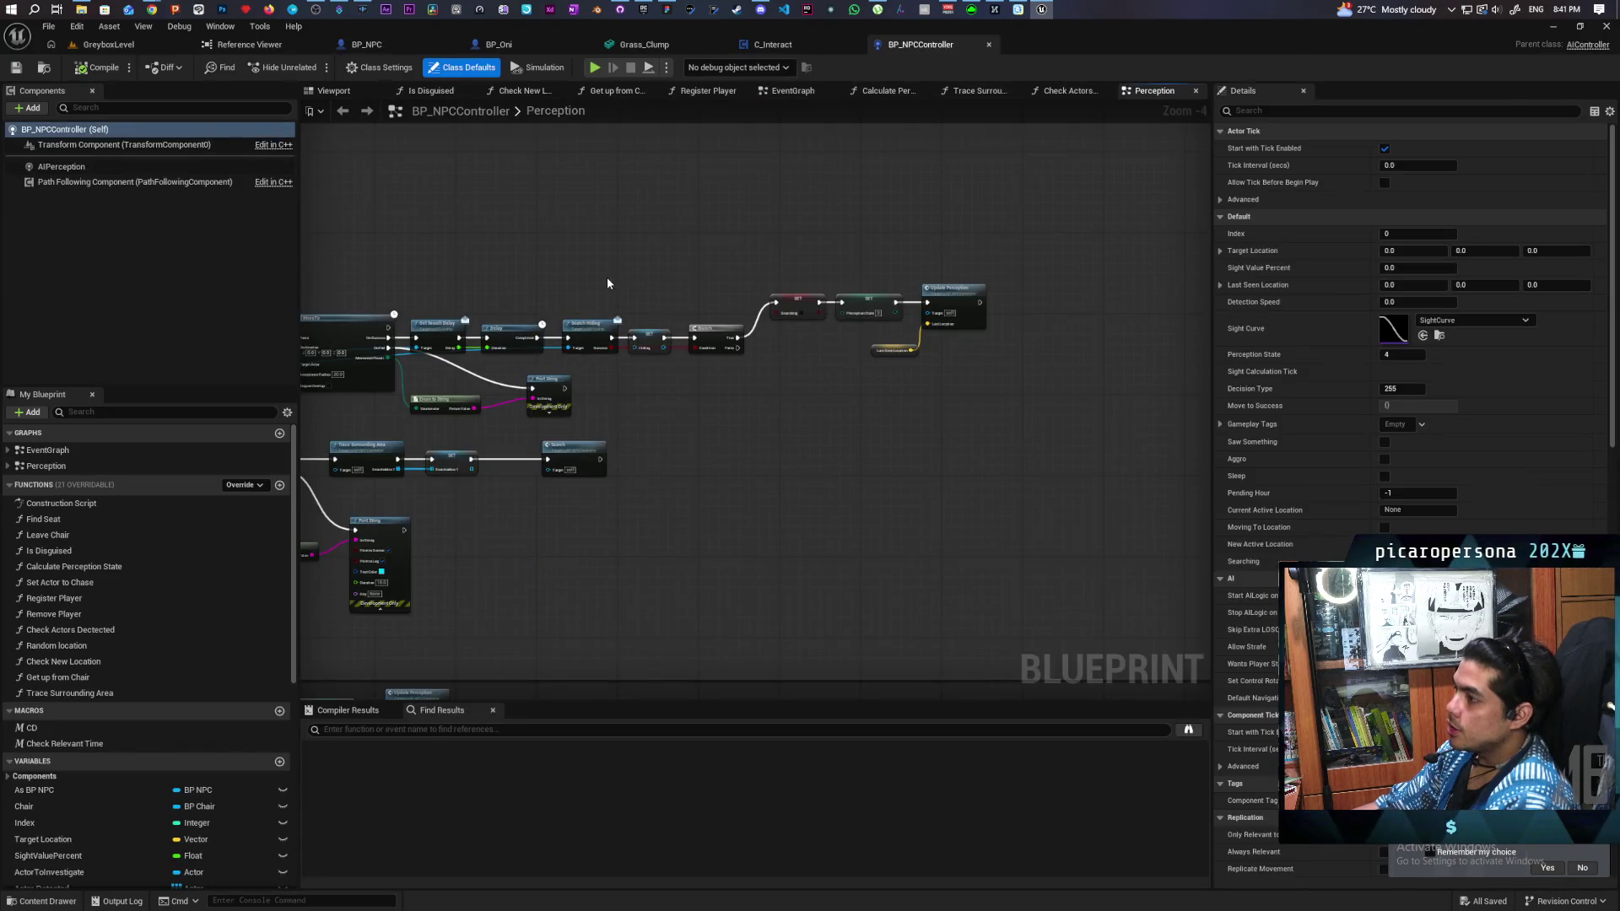
Step: Pan the Perception graph and open the Check Actors Detected function
{"action": "scroll", "coordinate": [784, 445], "scroll_direction": "down", "scroll_amount": 3}
{"action": "left_click_drag", "start_coordinate": [784, 445], "coordinate": [642, 498]}
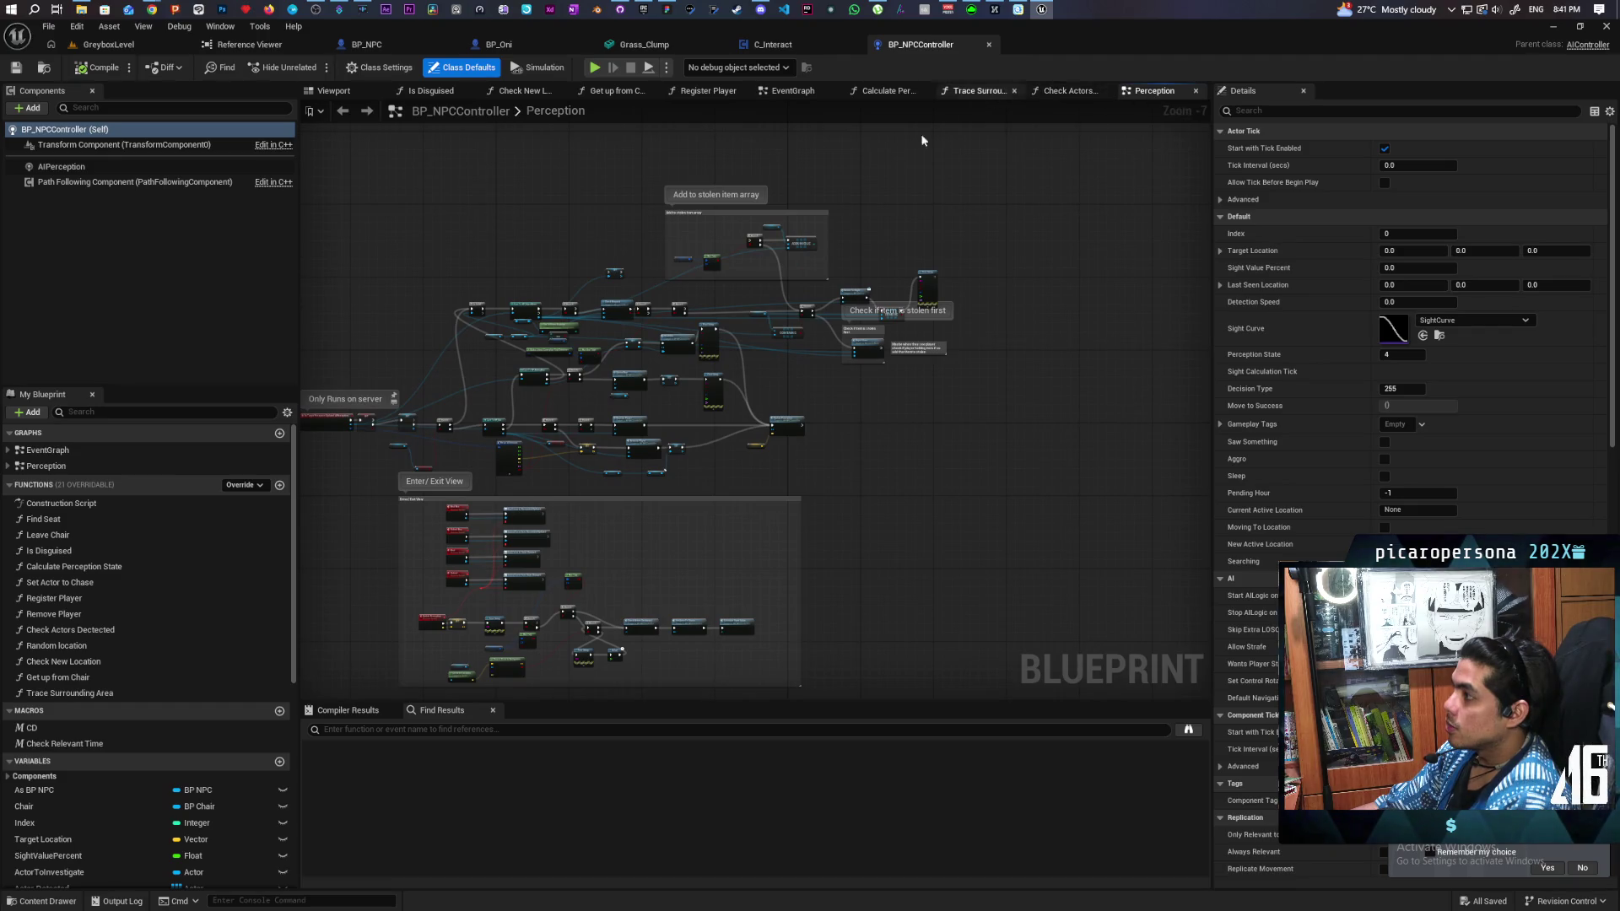
{"action": "left_click_drag", "start_coordinate": [667, 614], "coordinate": [827, 405]}
{"action": "scroll", "coordinate": [826, 405], "scroll_direction": "up", "scroll_amount": 7}
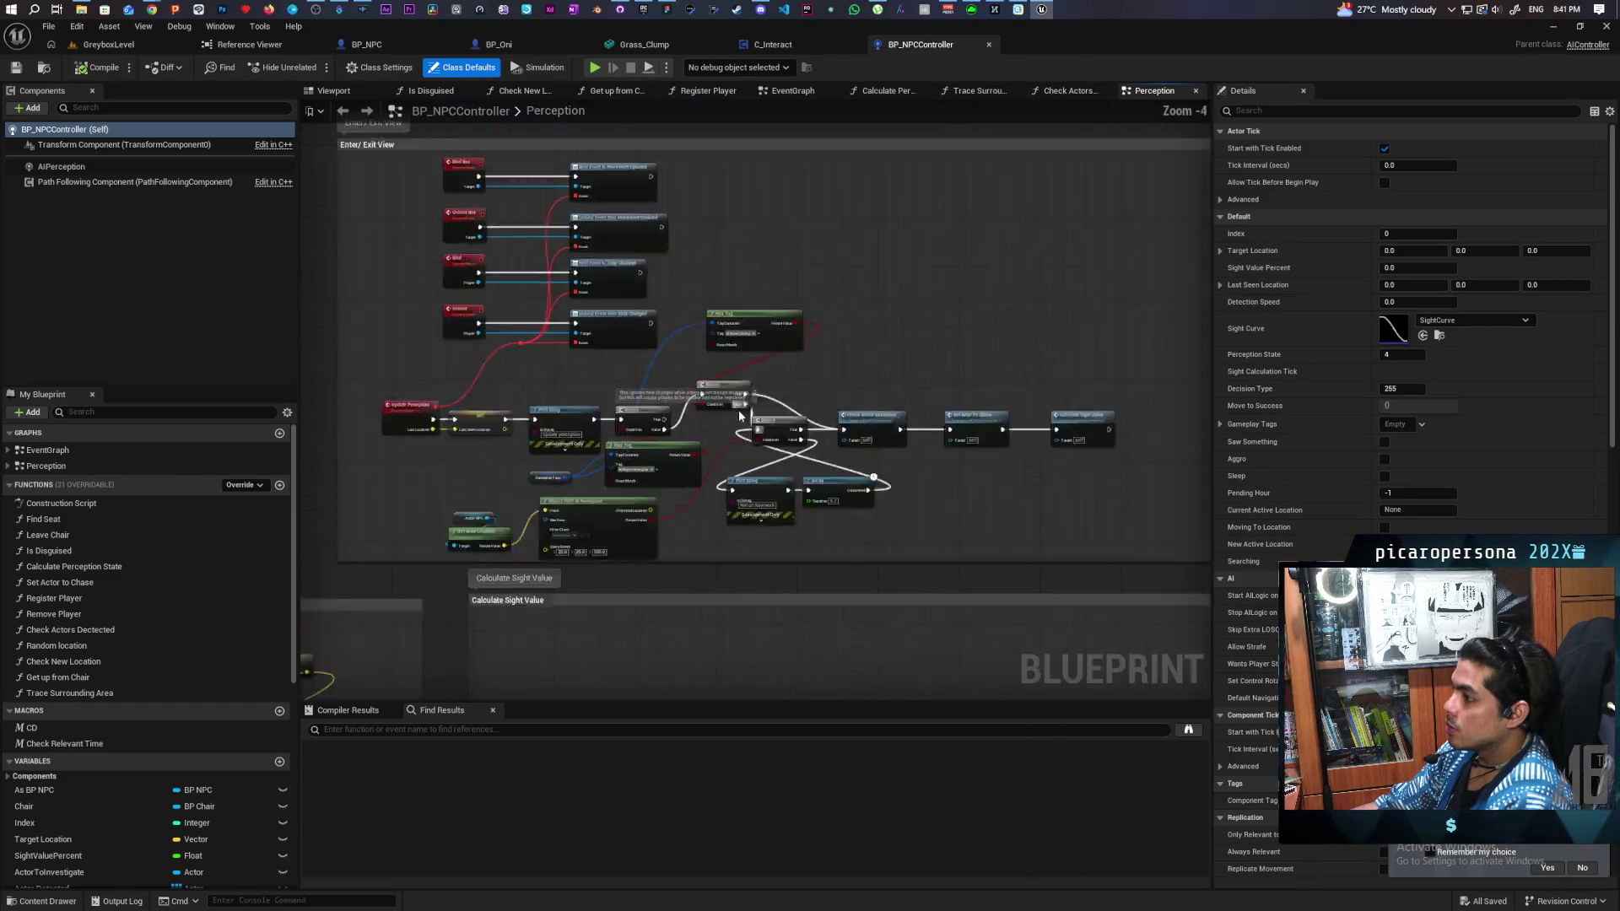
{"action": "double_click", "coordinate": [816, 411]}
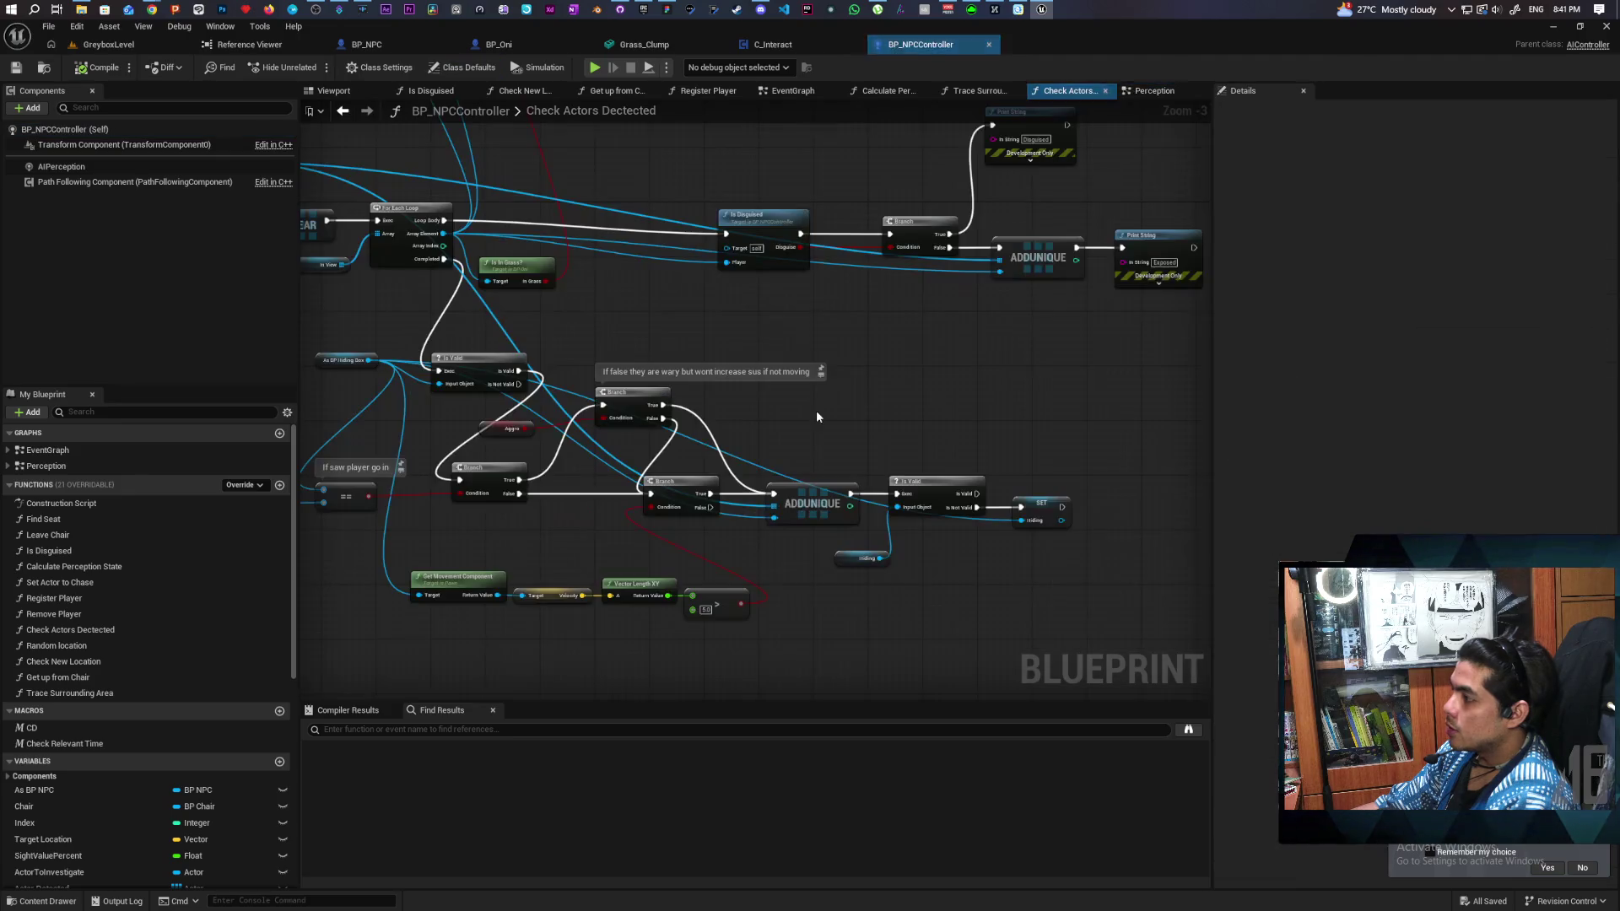
{"action": "left_click_drag", "start_coordinate": [815, 380], "coordinate": [808, 463]}
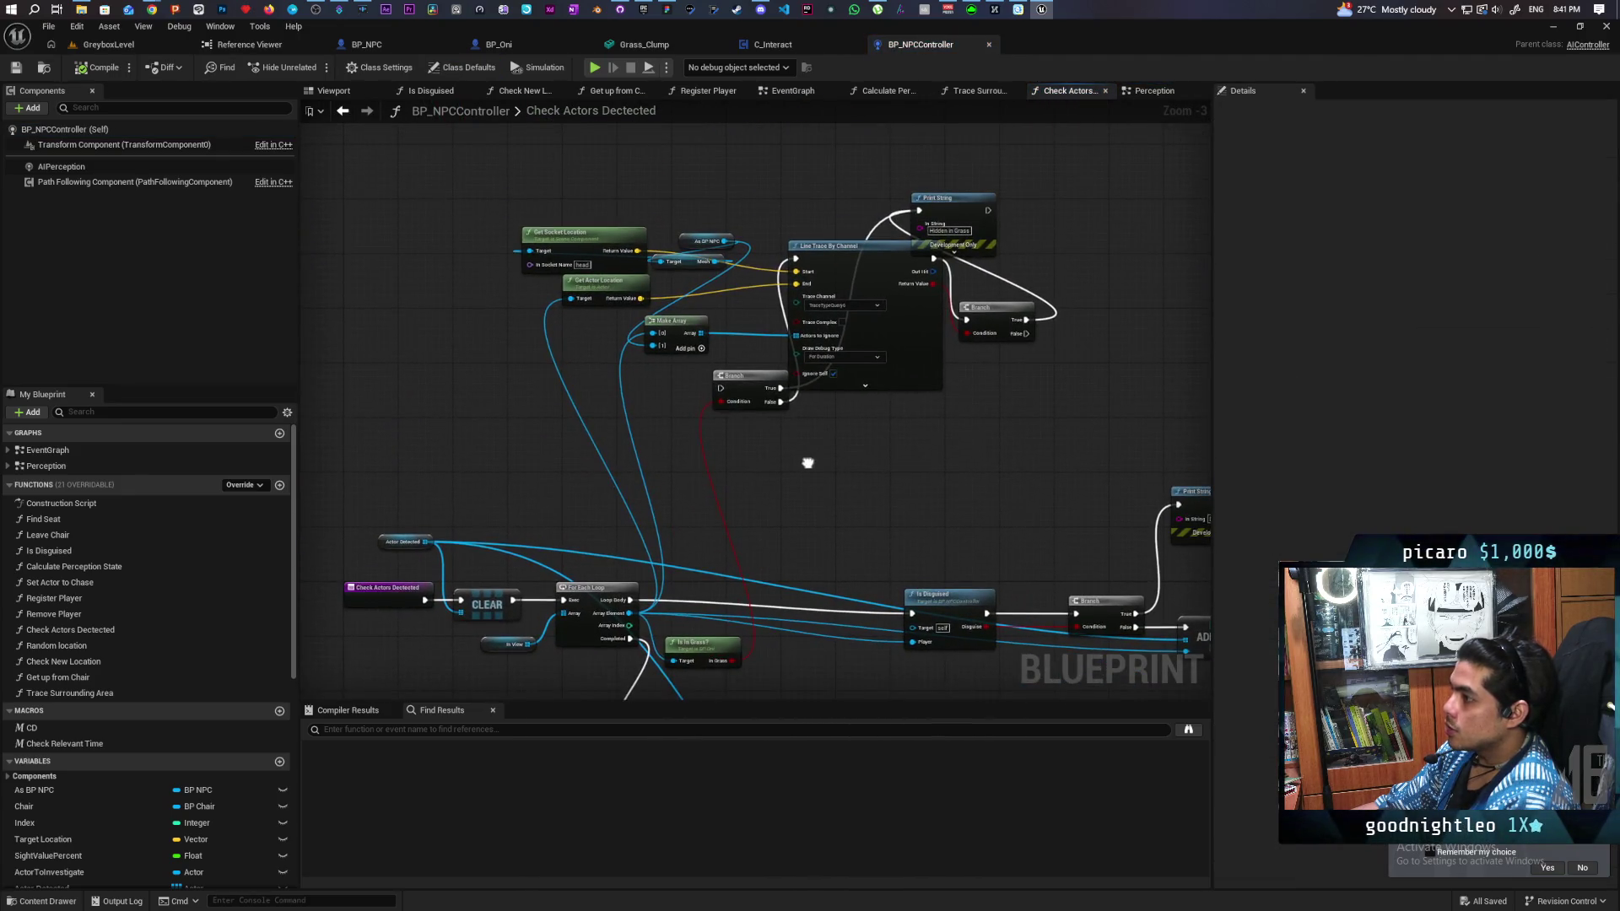
Step: Insert a Branch after For Each Loop, wire its False output to Is Disguised, and save
{"action": "right_click", "coordinate": [833, 457]}
{"action": "left_click", "coordinate": [771, 448]}
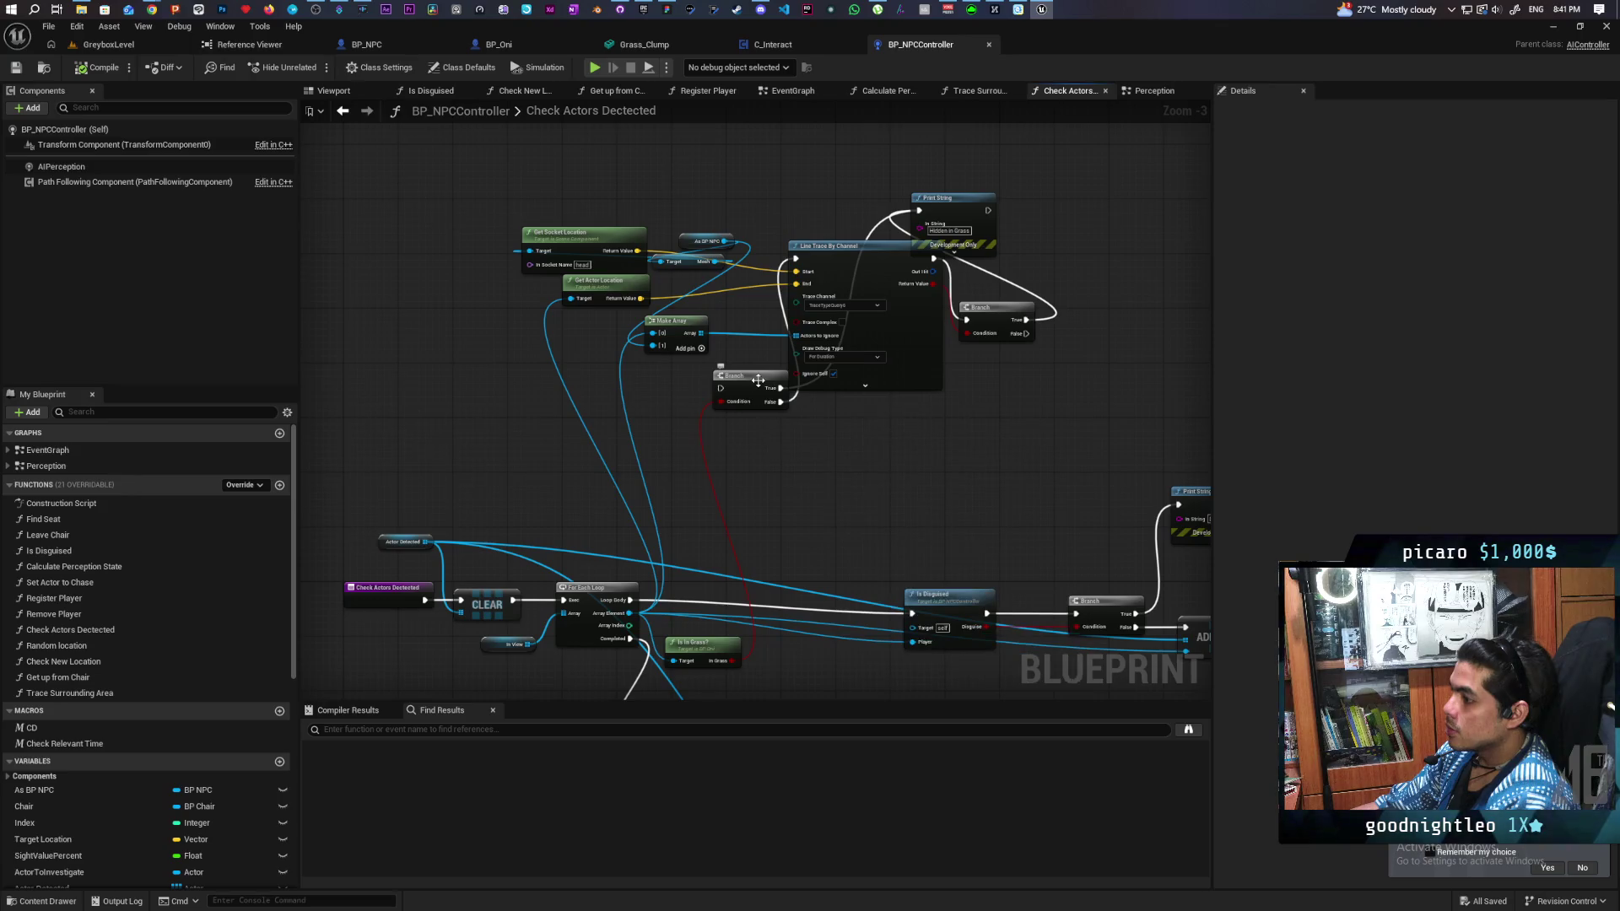
{"action": "left_click_drag", "start_coordinate": [743, 394], "coordinate": [747, 606]}
{"action": "left_click_drag", "start_coordinate": [829, 566], "coordinate": [817, 411]}
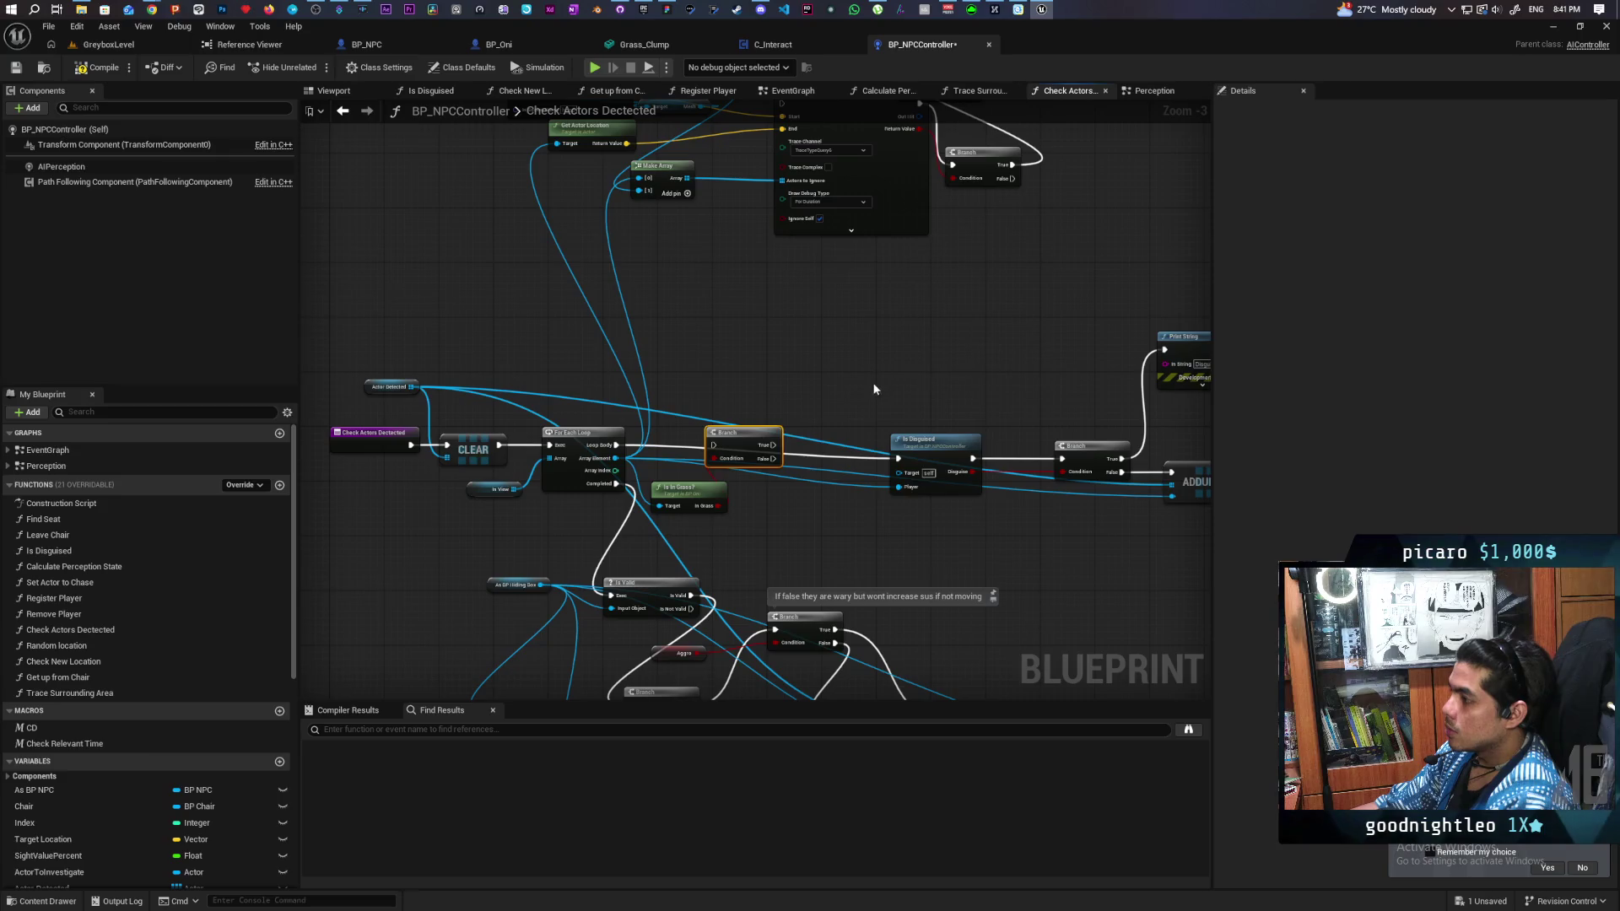
{"action": "scroll", "coordinate": [806, 418], "scroll_direction": "up", "scroll_amount": 2}
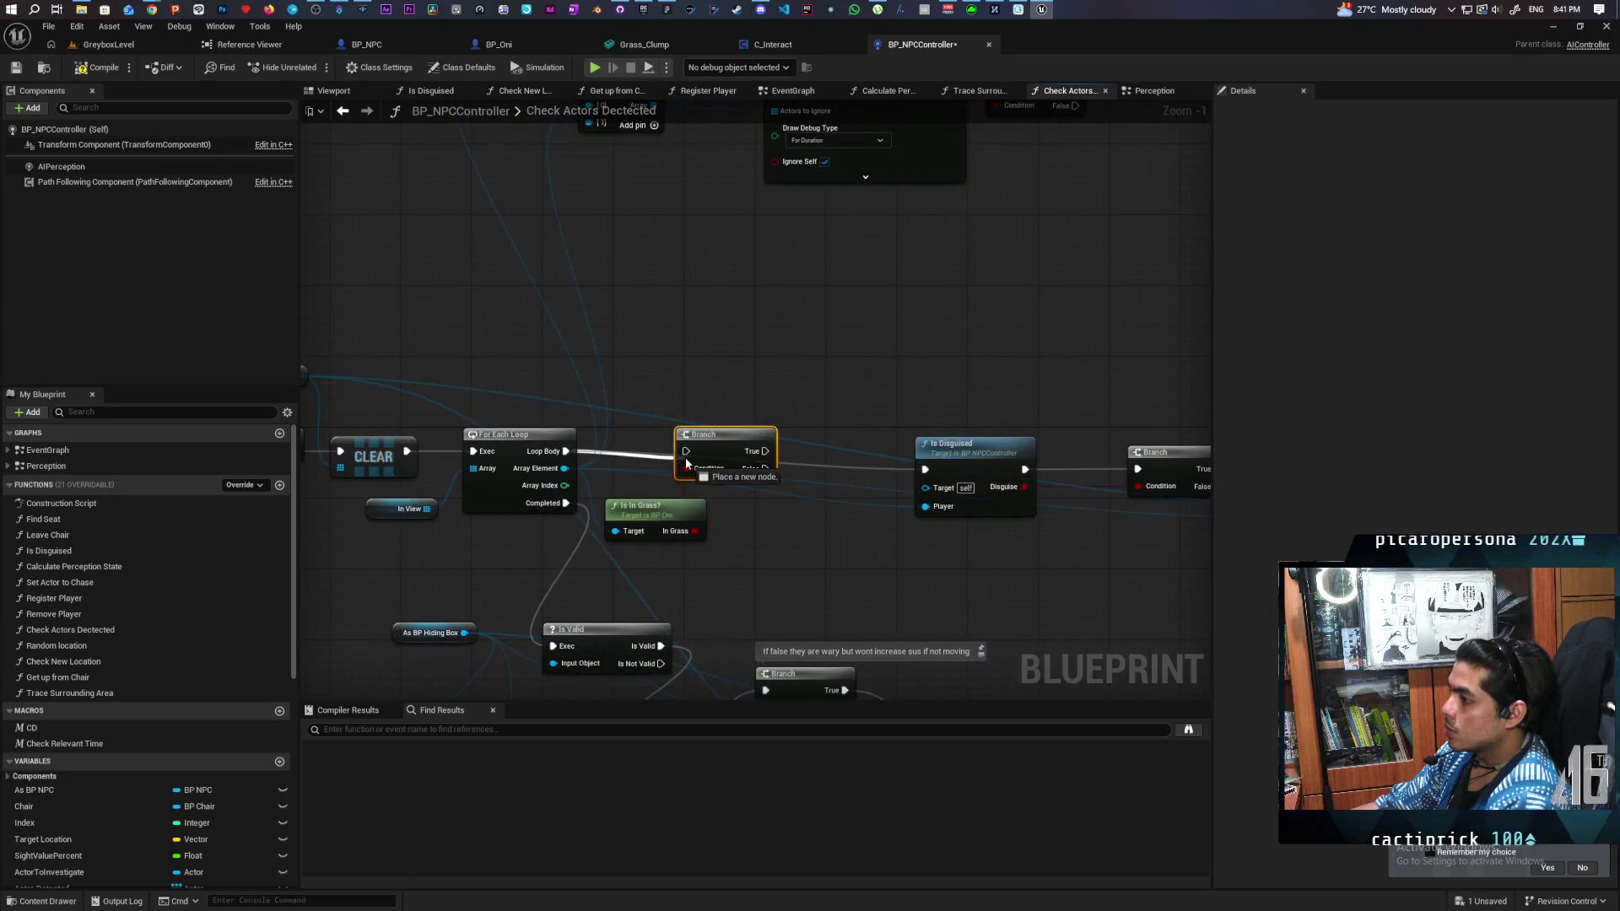
{"action": "left_click_drag", "start_coordinate": [765, 468], "coordinate": [925, 469]}
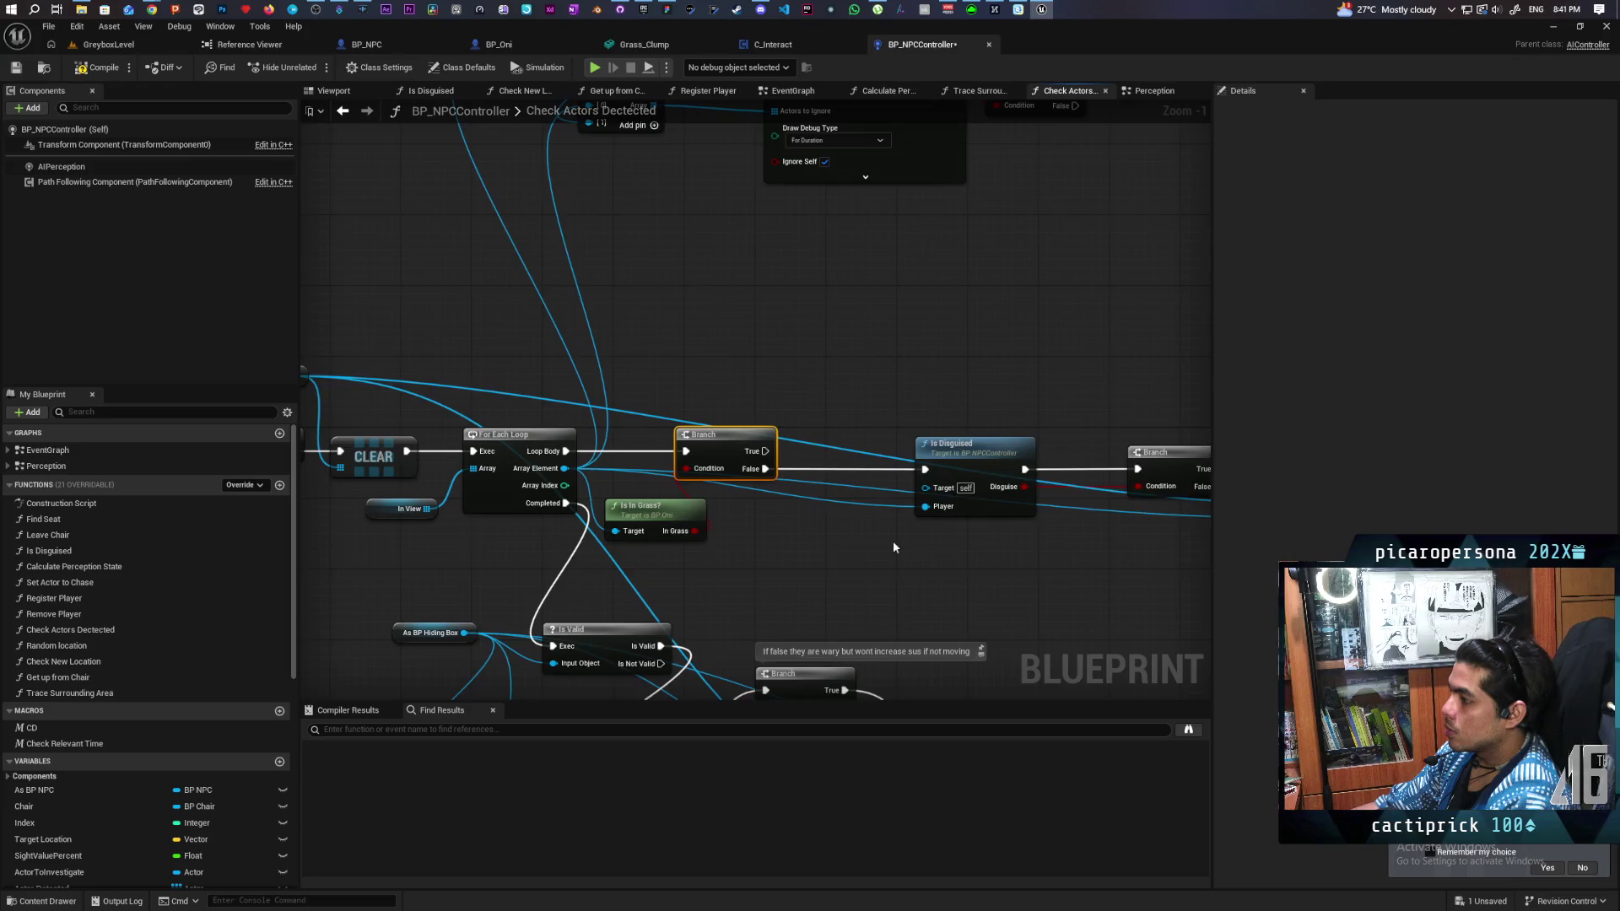
{"action": "mouse_move", "coordinate": [893, 540]}
{"action": "left_mouse_down"}
{"action": "mouse_move", "coordinate": [699, 482]}
{"action": "mouse_move", "coordinate": [750, 476]}
{"action": "mouse_move", "coordinate": [768, 549]}
{"action": "left_mouse_up"}
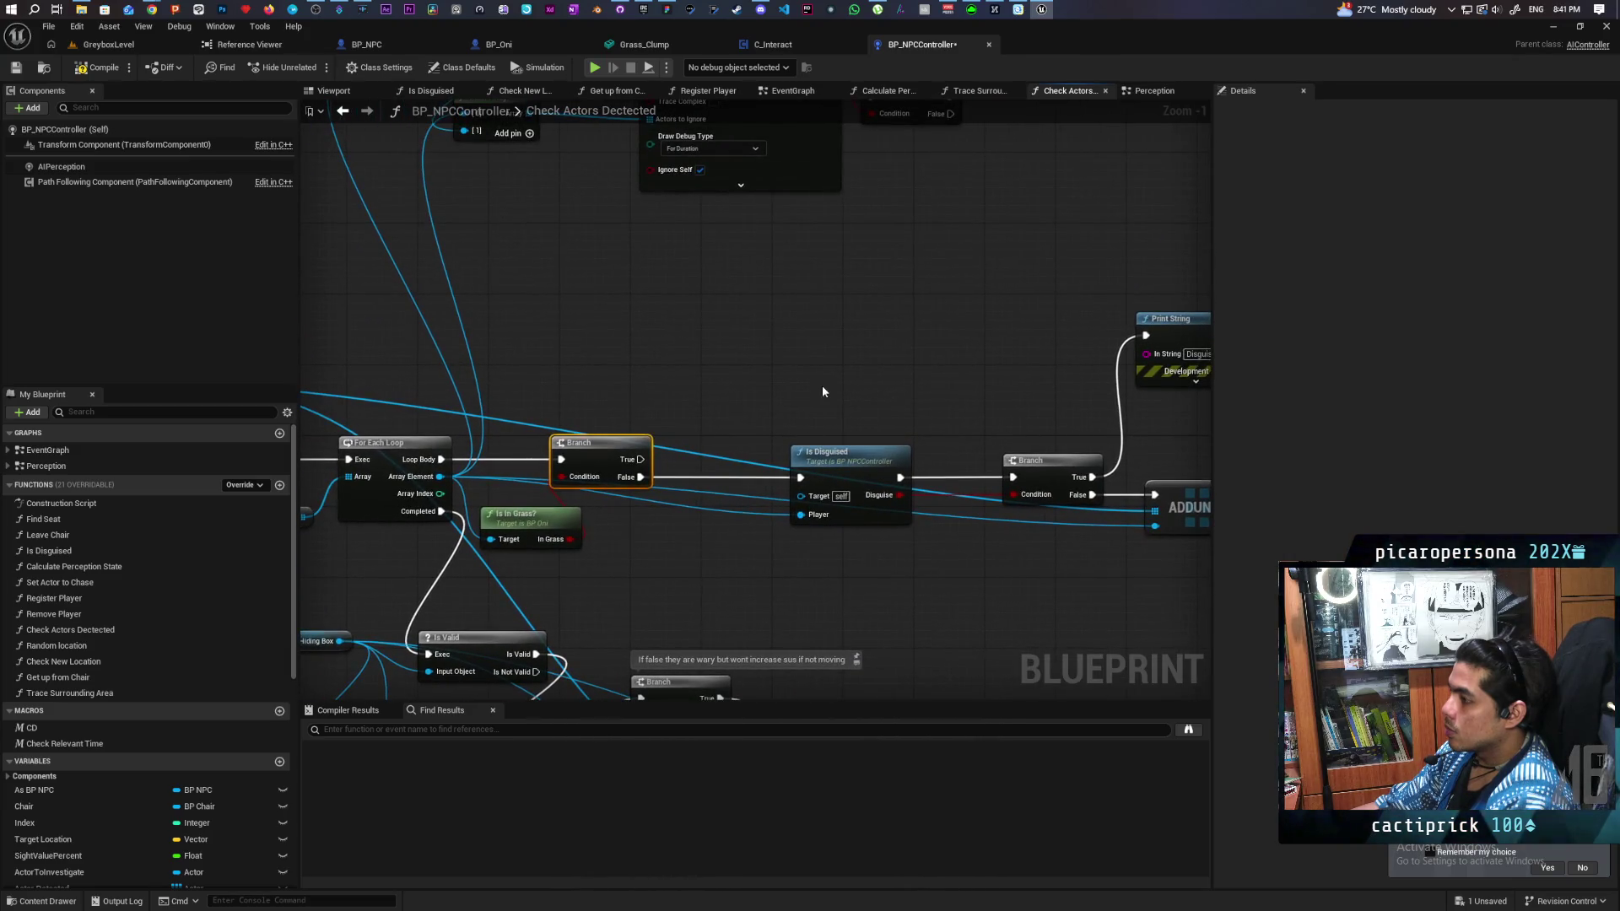
{"action": "key", "text": "ctrl+s"}
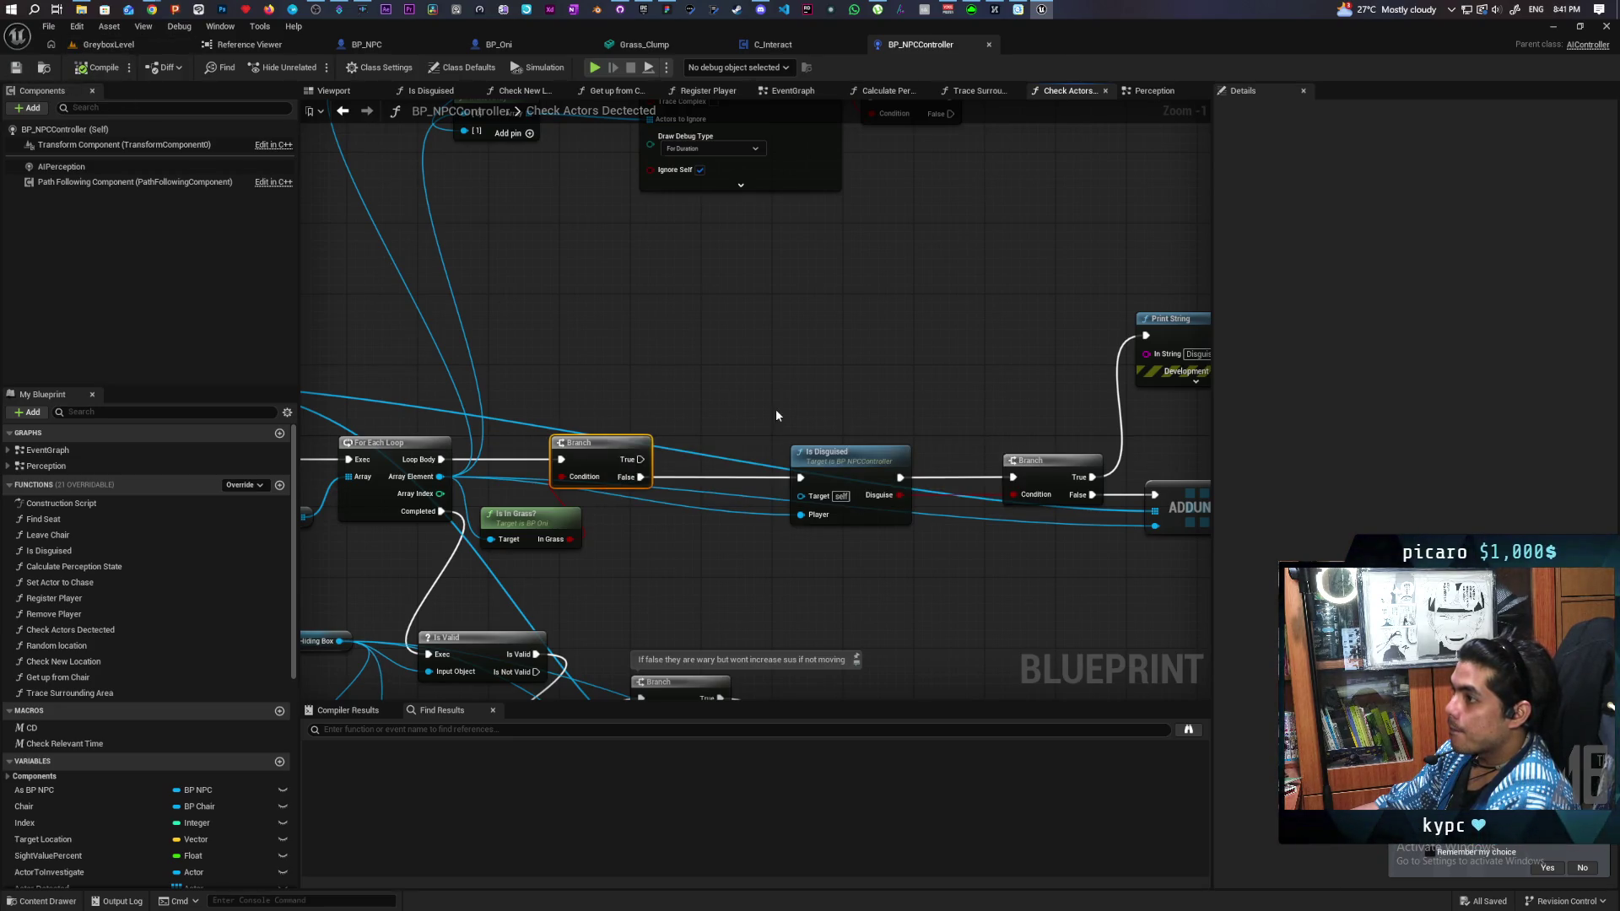
{"action": "double_click", "coordinate": [518, 523]}
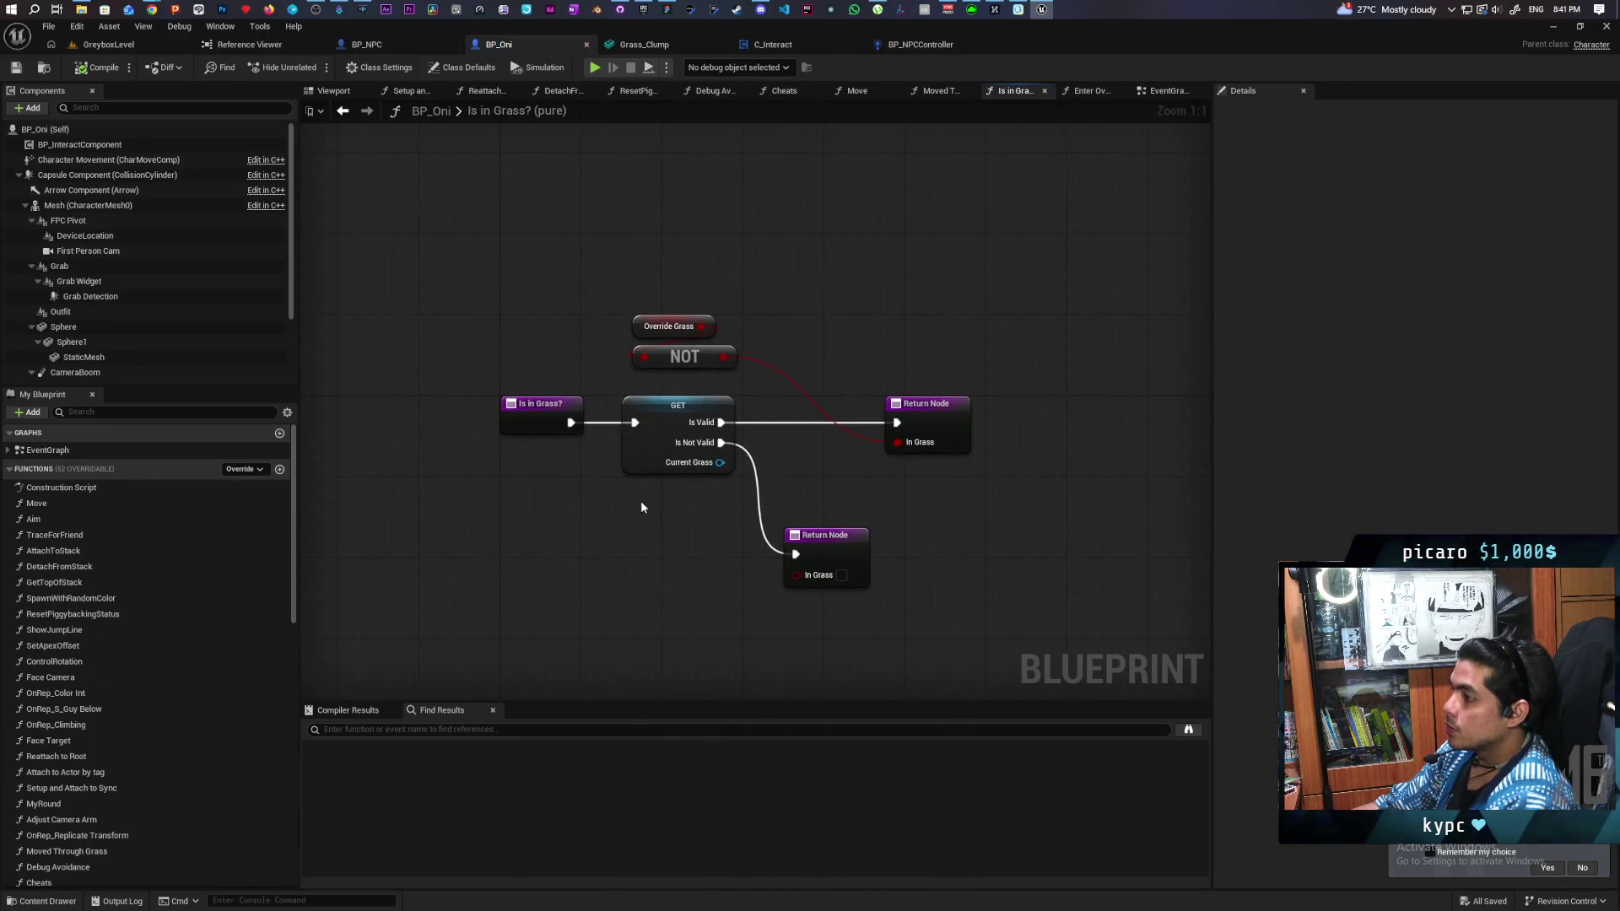
Step: Delete GET Current Grass, NOT and the extra Return Node, wiring entry to Return Node
{"action": "left_click", "coordinate": [732, 438]}
{"action": "key", "text": "Delete"}
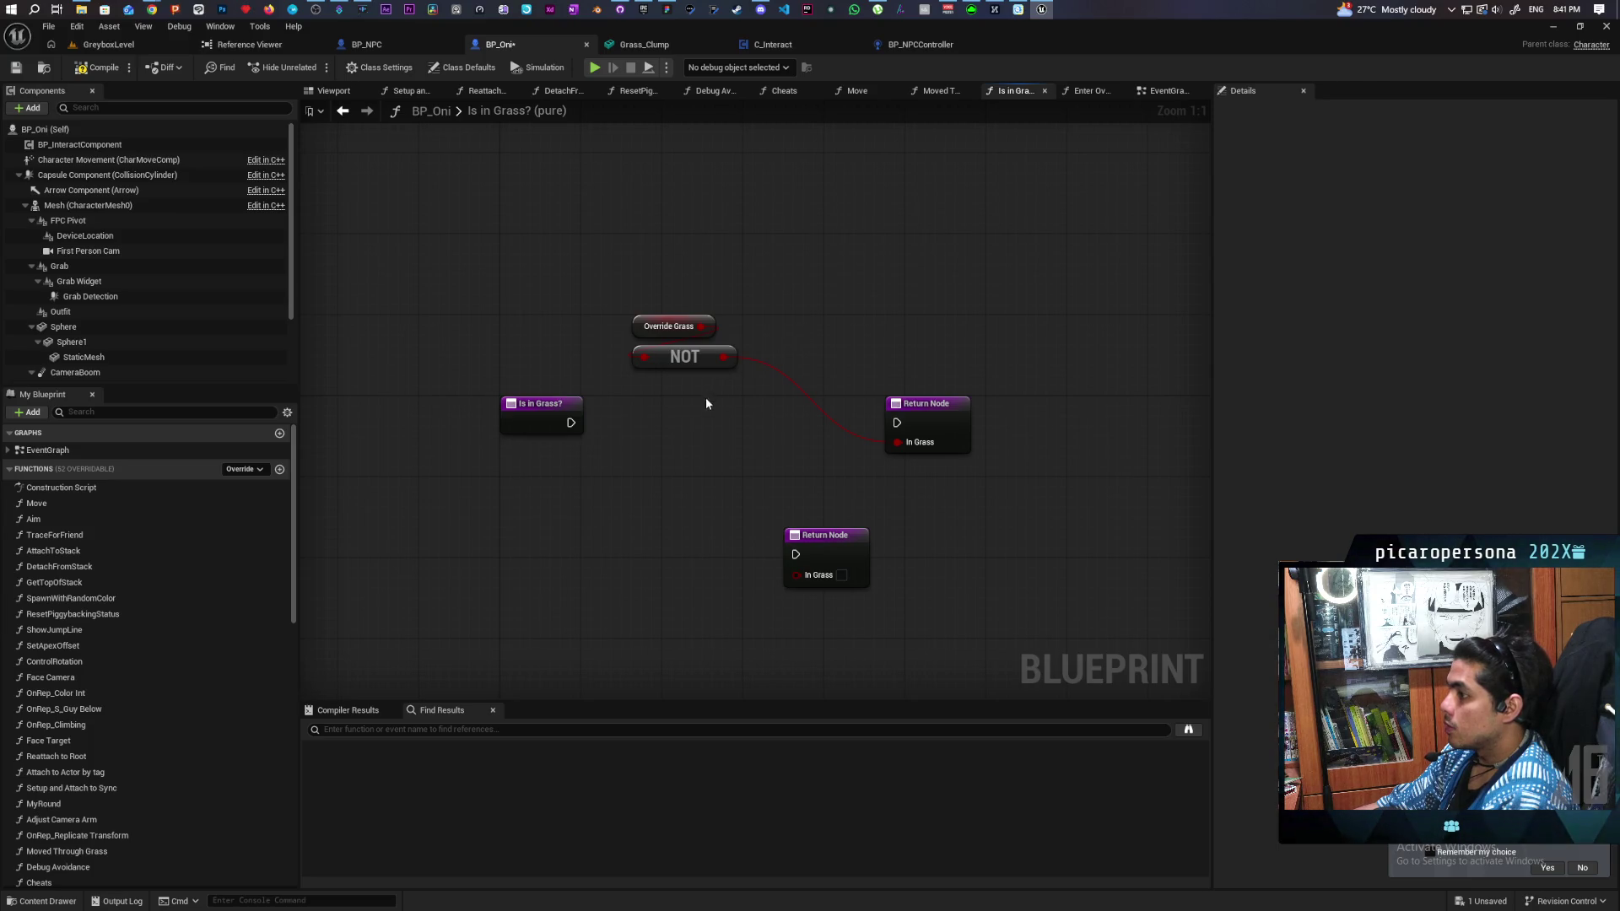
{"action": "key", "text": "Delete"}
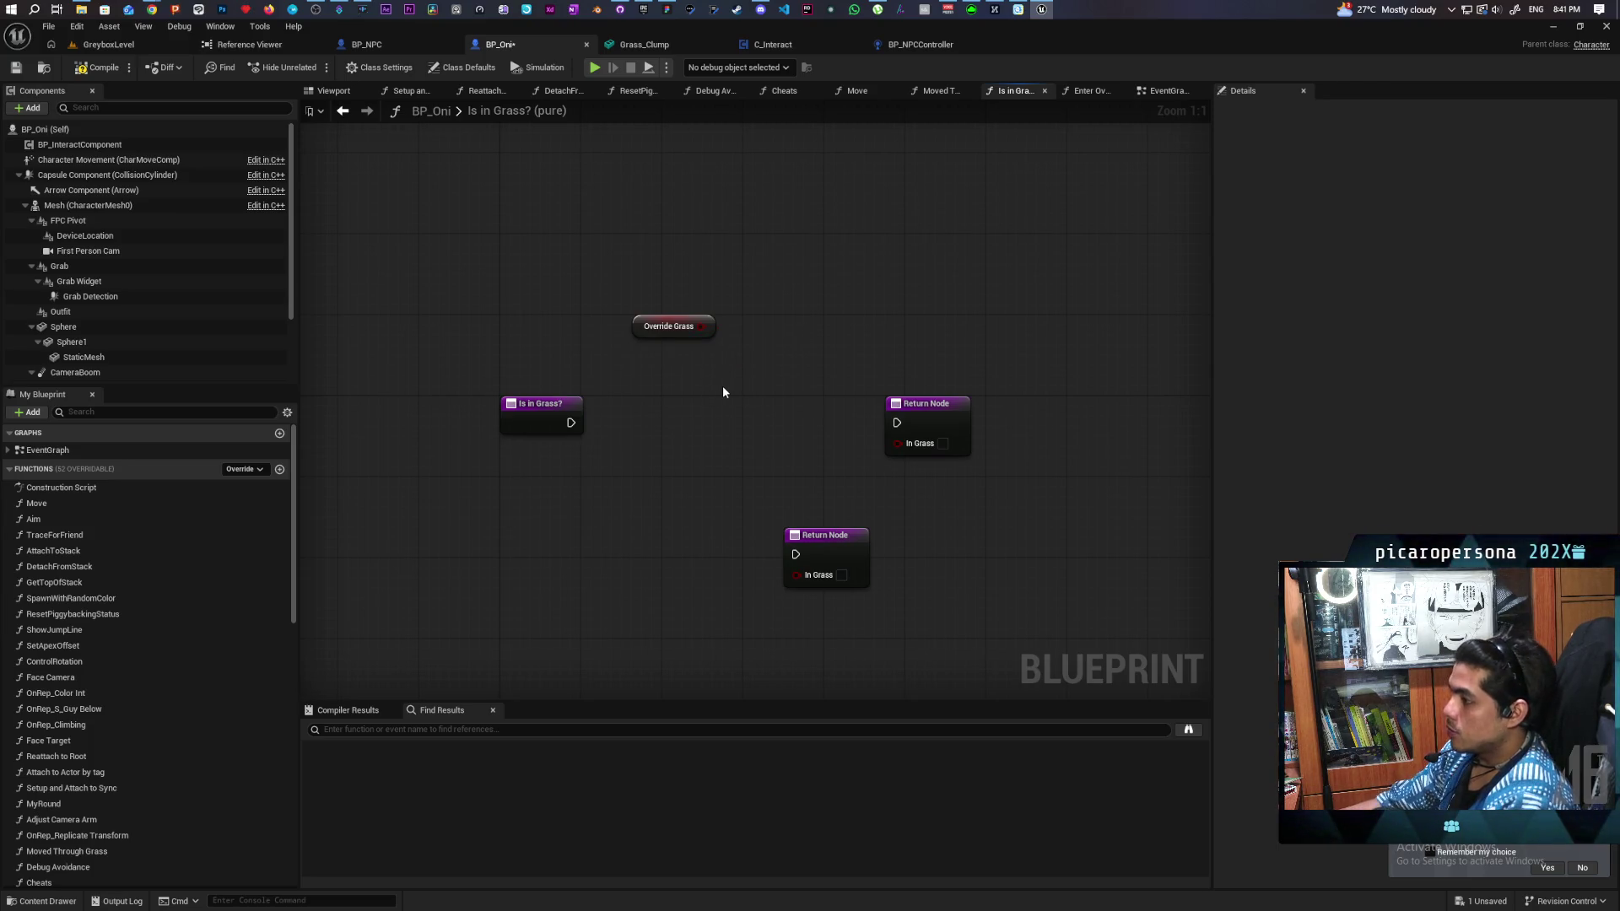
{"action": "left_click_drag", "start_coordinate": [768, 523], "coordinate": [790, 608]}
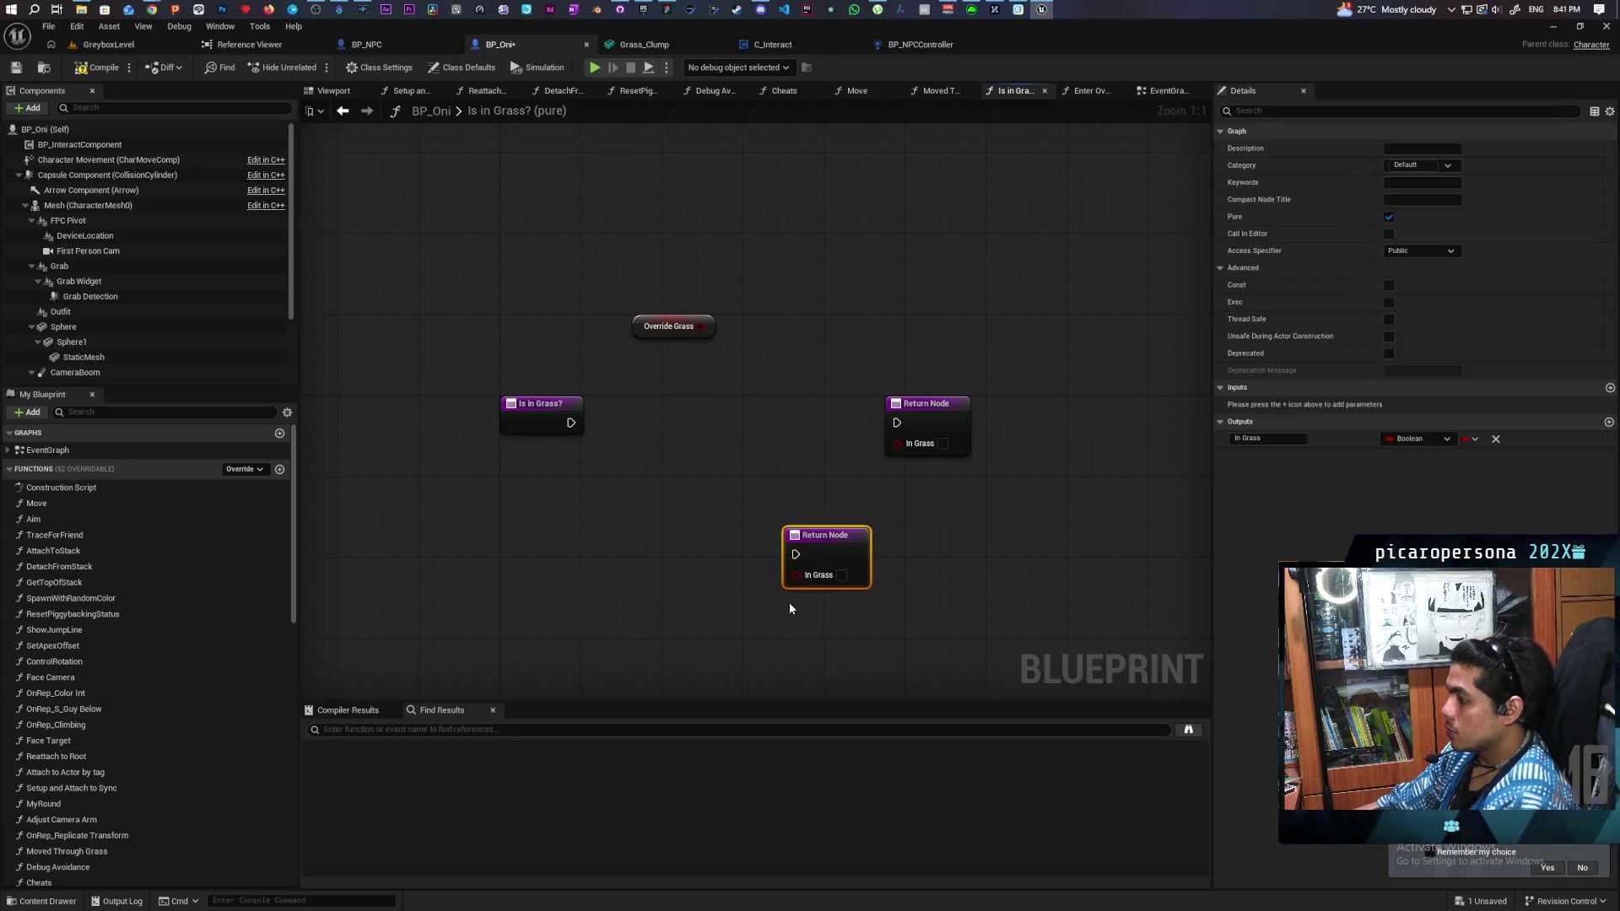
{"action": "key", "text": "Delete"}
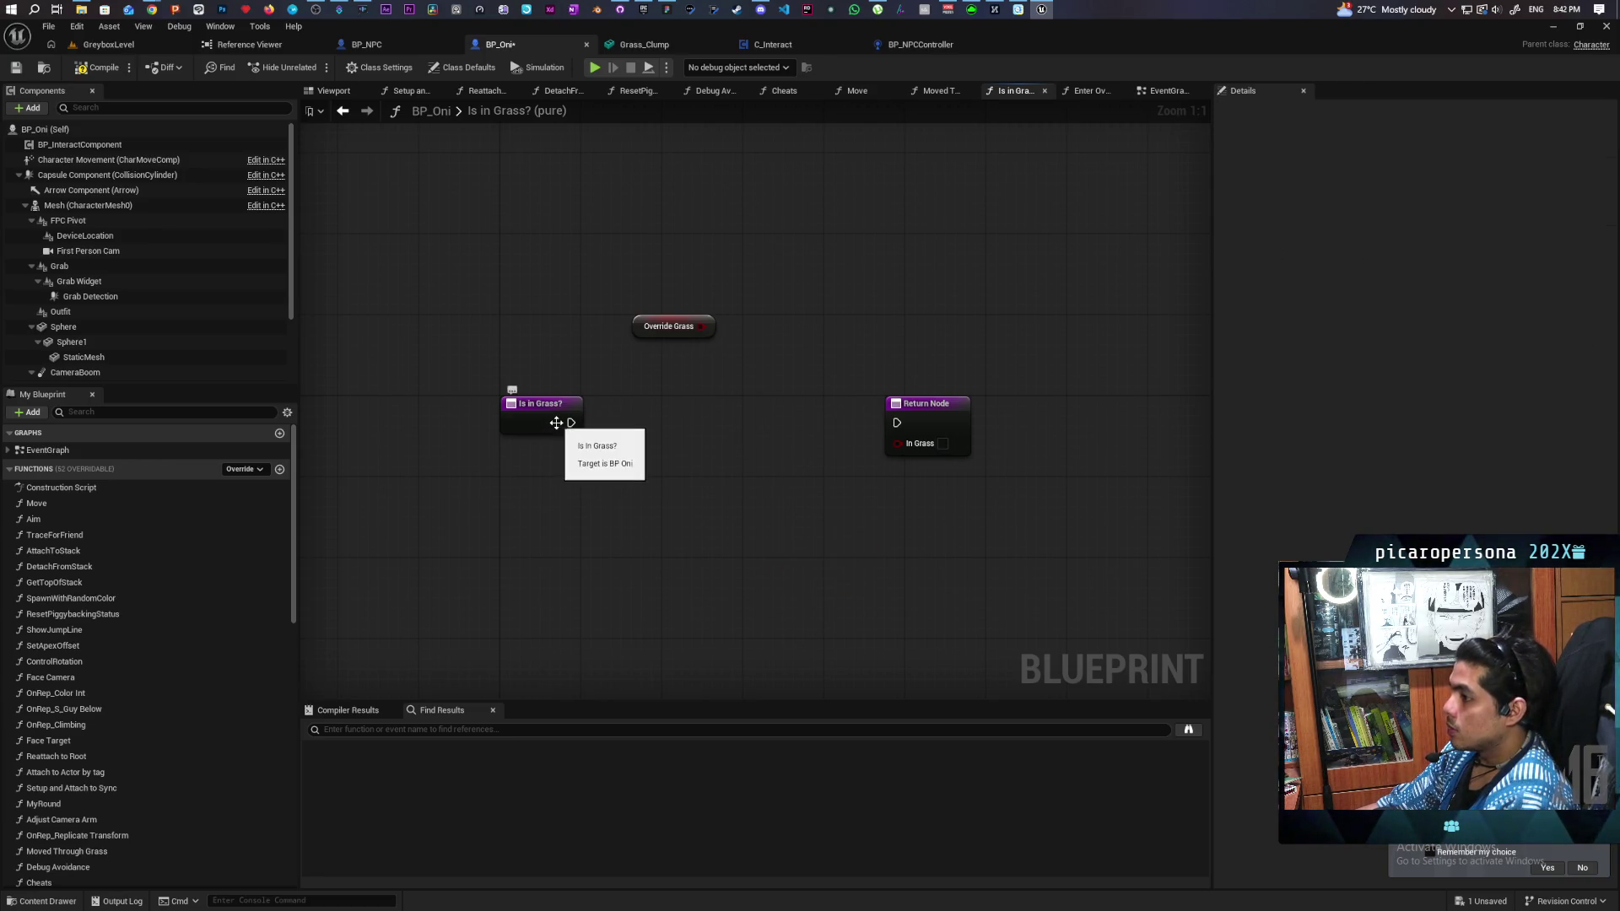
{"action": "mouse_move", "coordinate": [571, 423]}
{"action": "left_mouse_down"}
{"action": "mouse_move", "coordinate": [702, 449]}
{"action": "mouse_move", "coordinate": [886, 429]}
{"action": "left_mouse_up"}
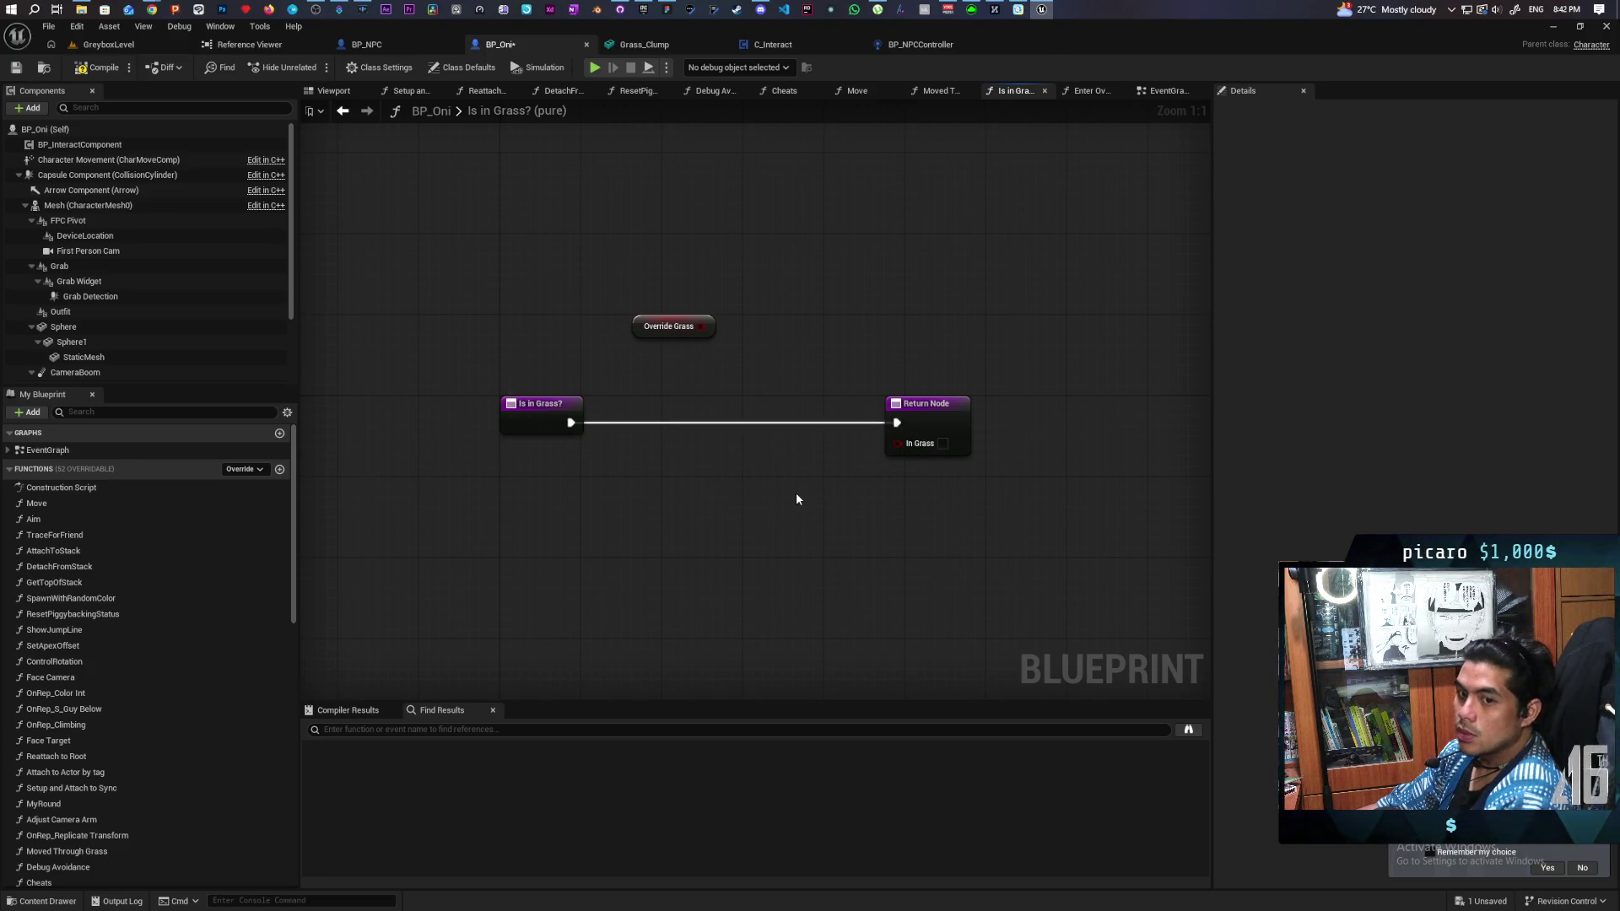
{"action": "mouse_move", "coordinate": [658, 333]}
{"action": "left_mouse_down"}
{"action": "mouse_move", "coordinate": [799, 522]}
{"action": "mouse_move", "coordinate": [904, 438]}
{"action": "mouse_move", "coordinate": [905, 453]}
{"action": "left_mouse_up"}
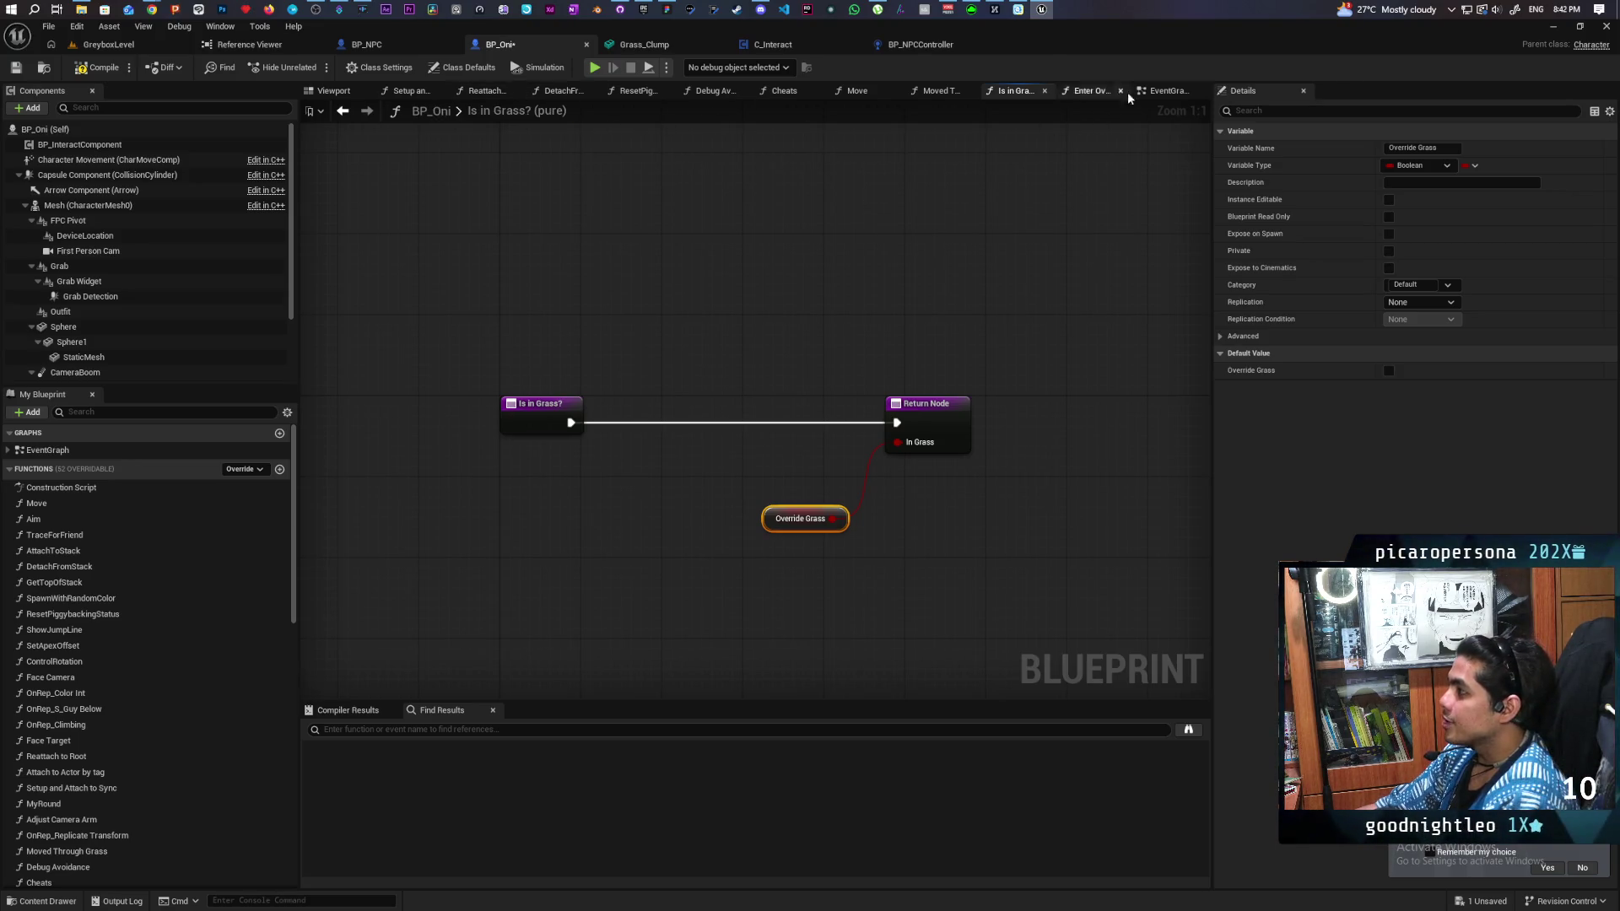
Step: Cut the Capsule Trace For Objects node group out of the EventGraph
{"action": "key", "text": "alt+Left"}
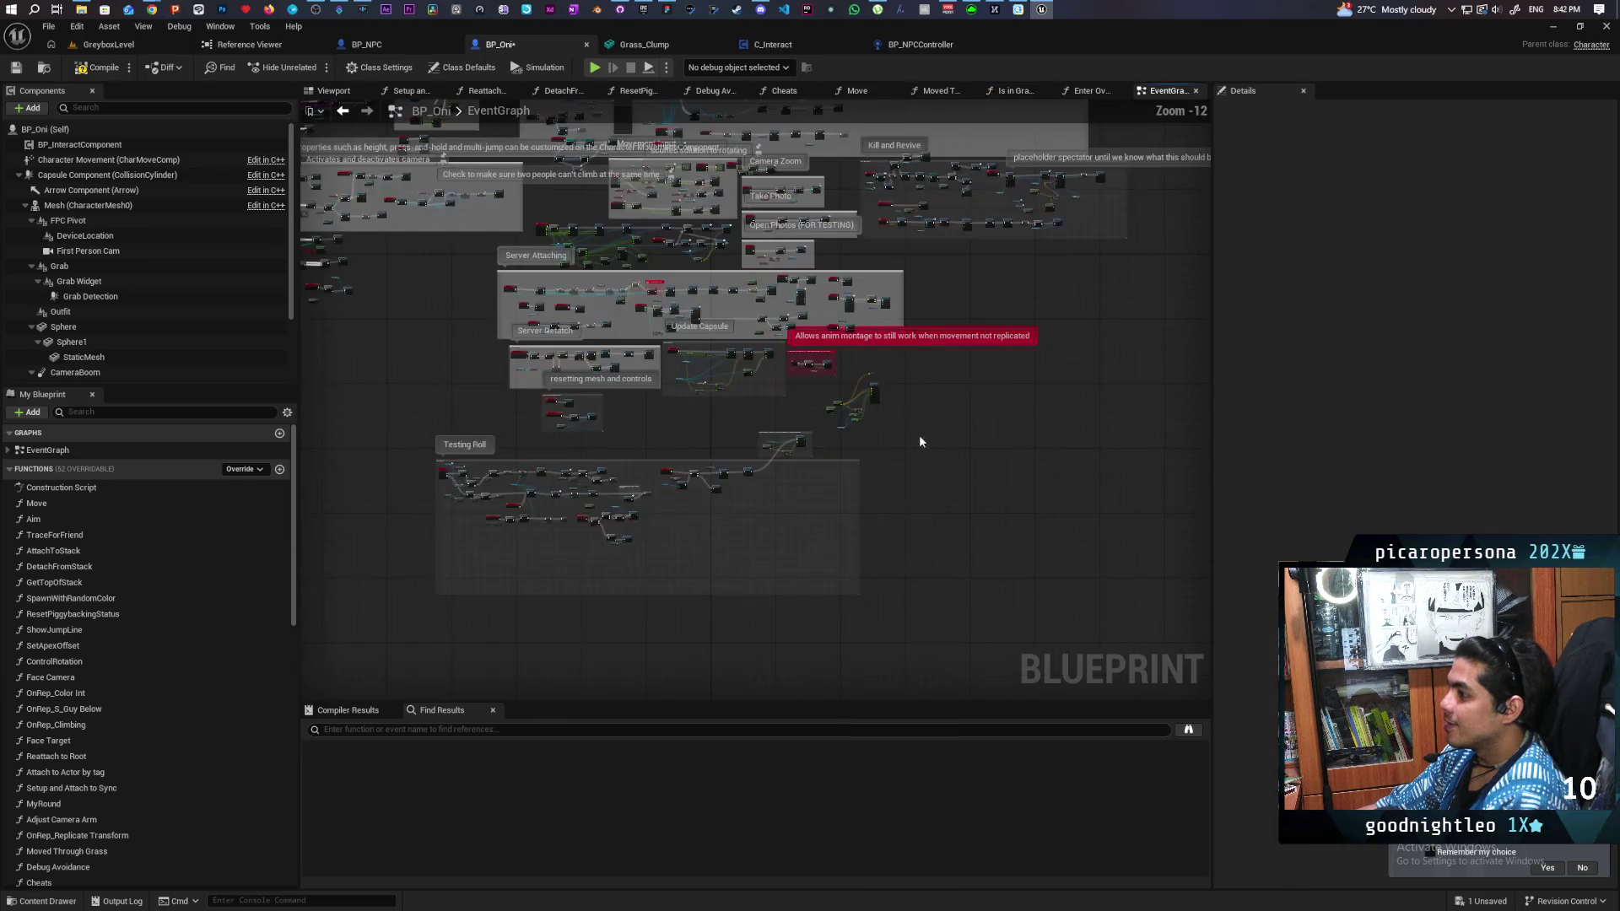
{"action": "scroll", "coordinate": [862, 421], "scroll_direction": "up", "scroll_amount": 3}
{"action": "left_click", "coordinate": [874, 405]}
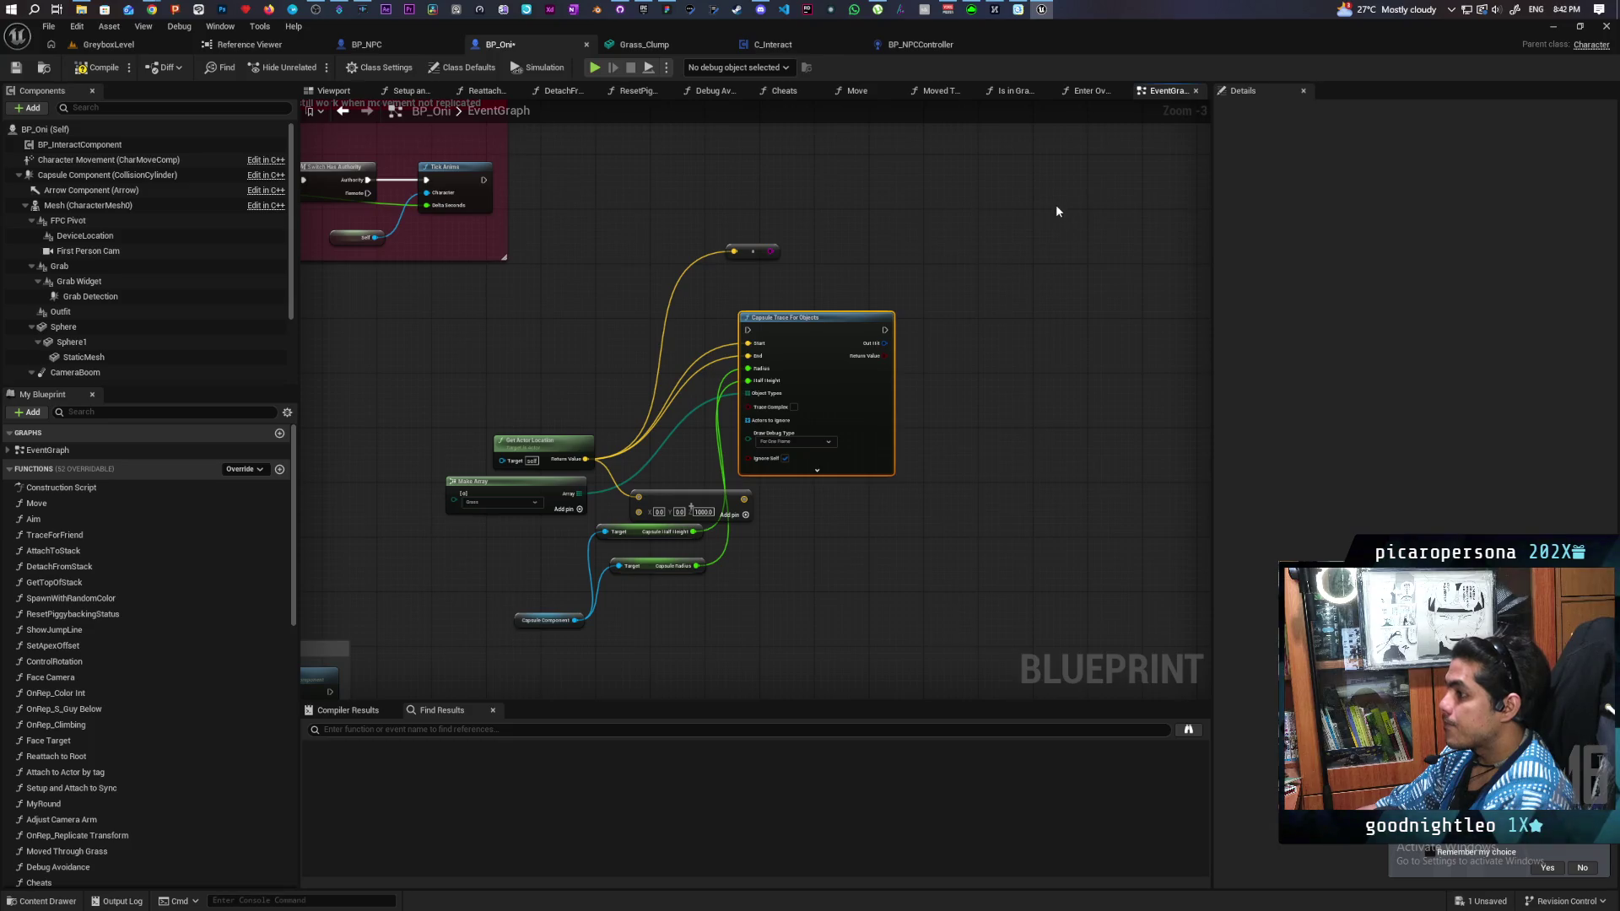
{"action": "left_click", "coordinate": [1084, 122]}
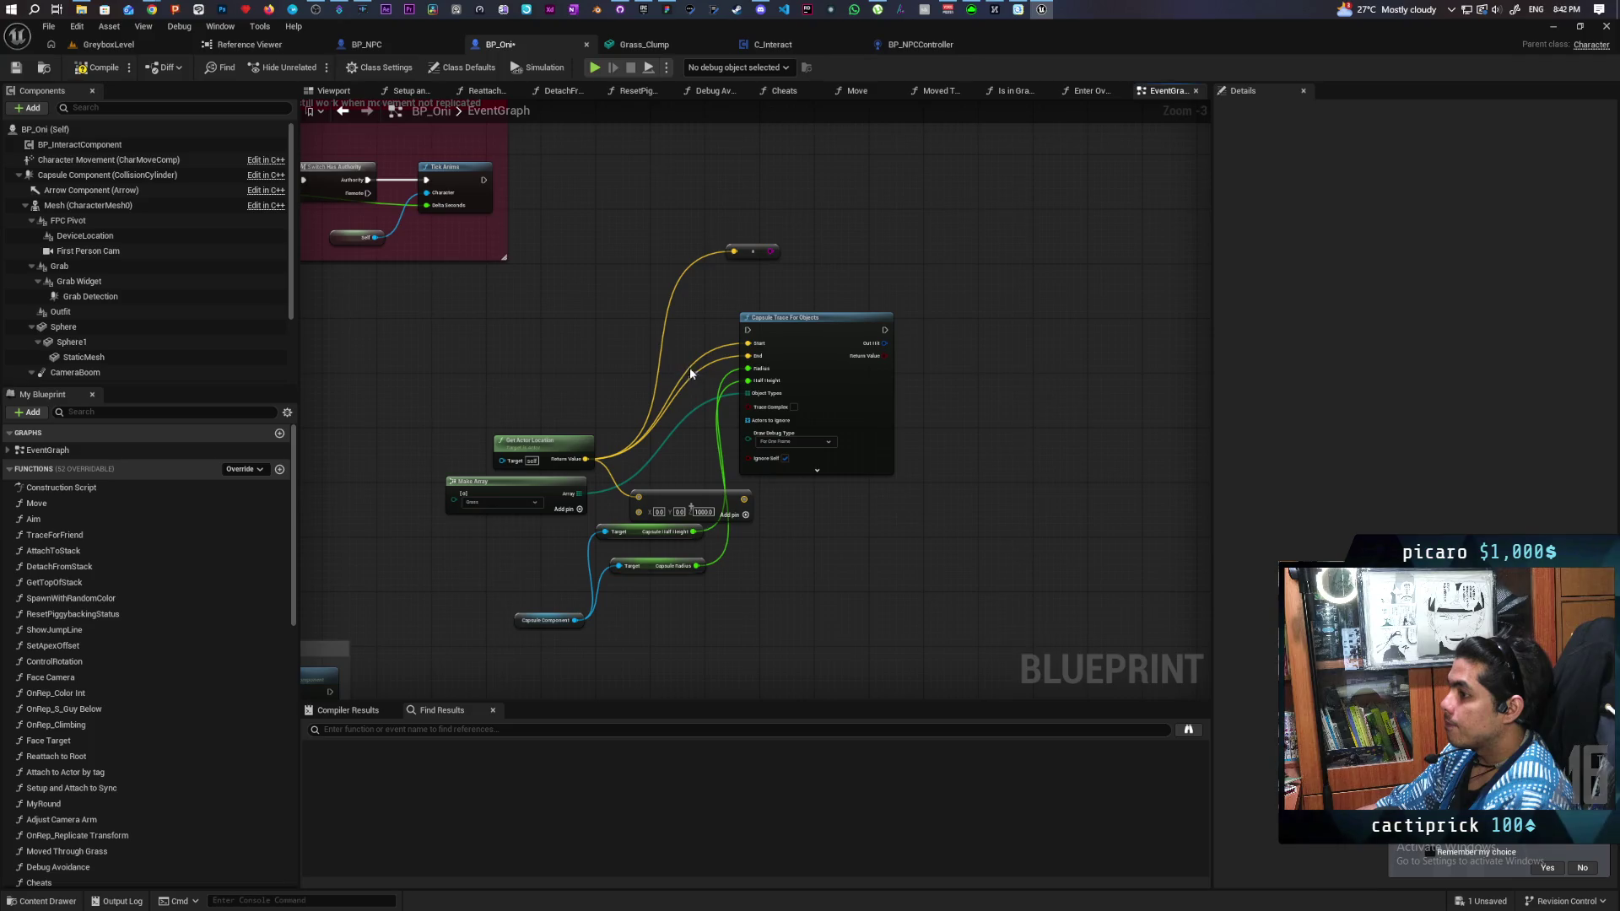
{"action": "mouse_move", "coordinate": [514, 332]}
{"action": "left_mouse_down"}
{"action": "mouse_move", "coordinate": [844, 589]}
{"action": "mouse_move", "coordinate": [872, 570]}
{"action": "mouse_move", "coordinate": [474, 342]}
{"action": "mouse_move", "coordinate": [926, 657]}
{"action": "left_mouse_up"}
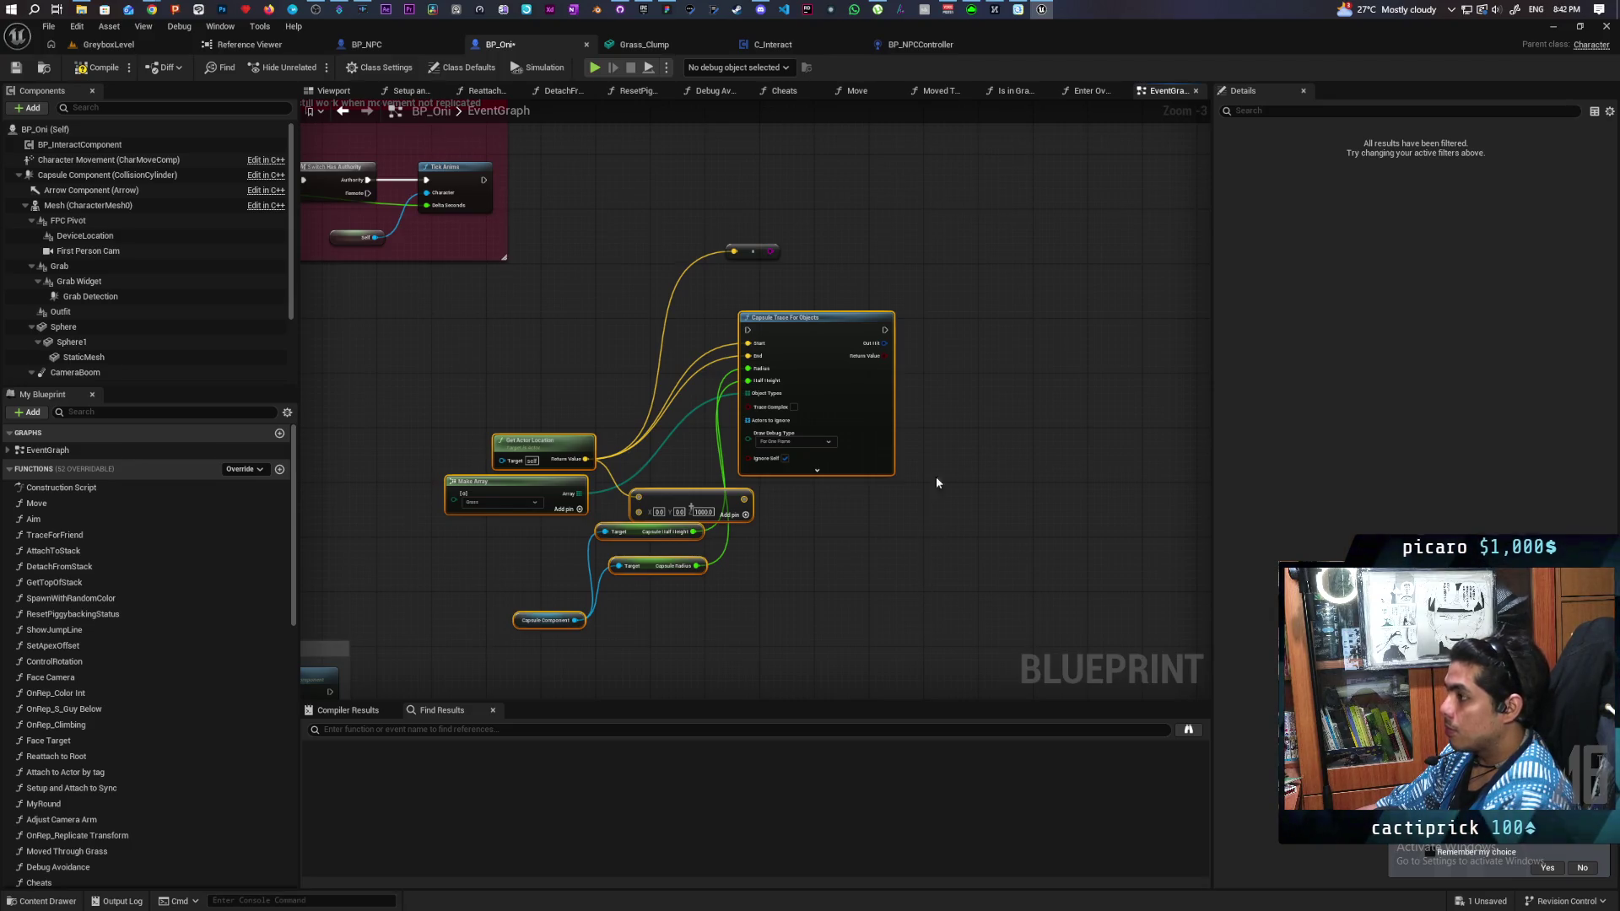
{"action": "key", "text": "Delete"}
{"action": "key", "text": "Delete"}
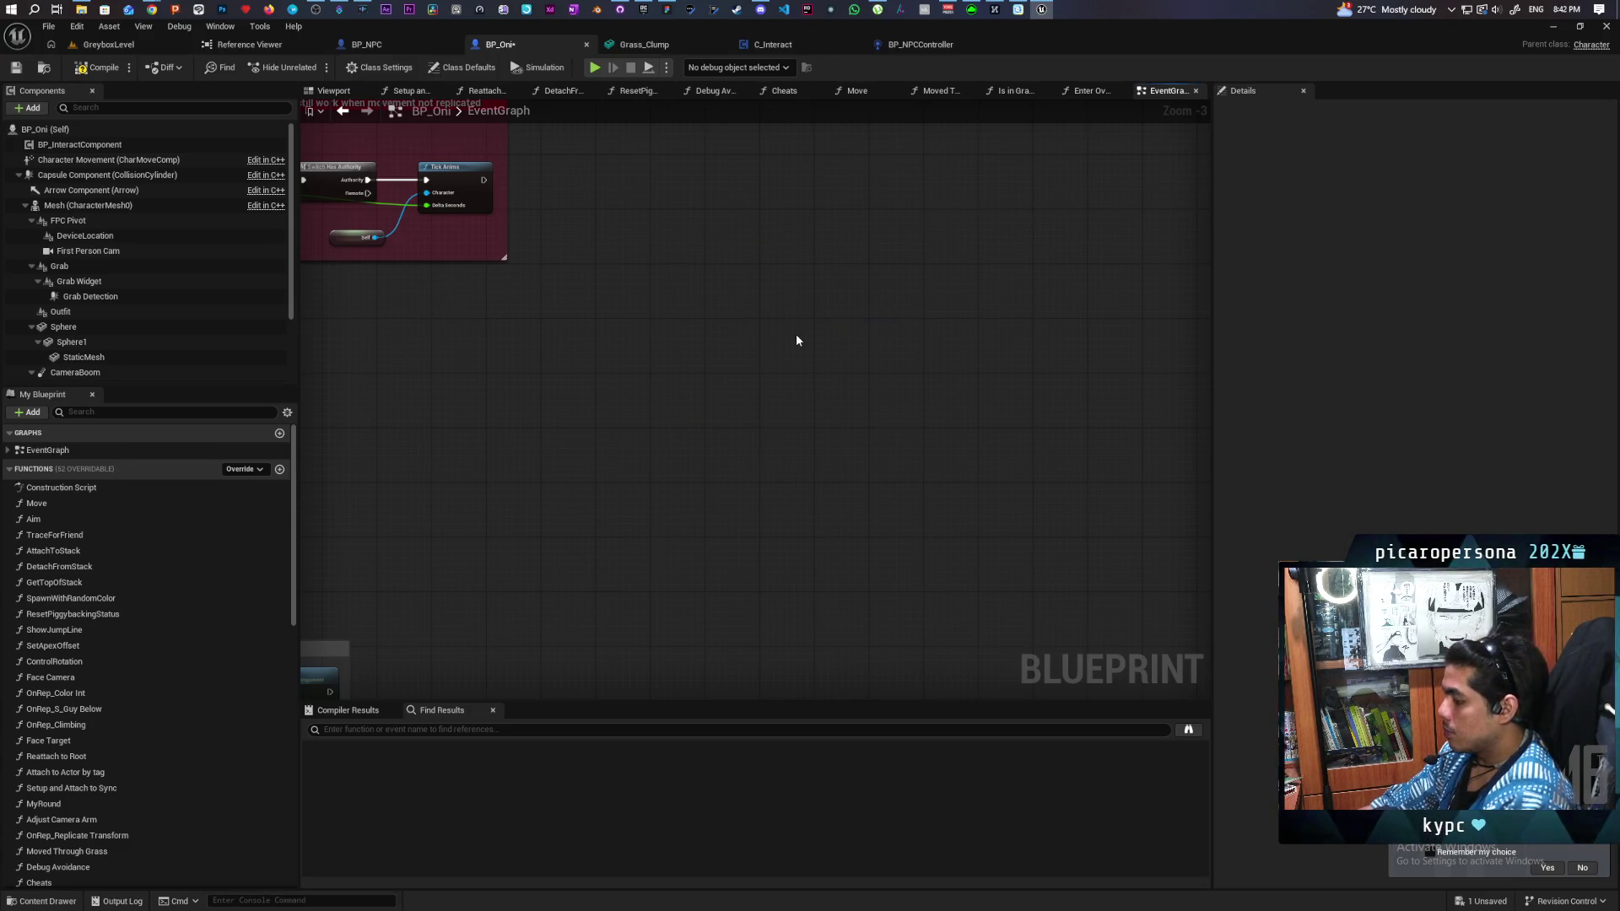
Step: Paste the capsule trace into Is in Grass? and feed its Return Value into In Grass
{"action": "left_click", "coordinate": [1013, 92]}
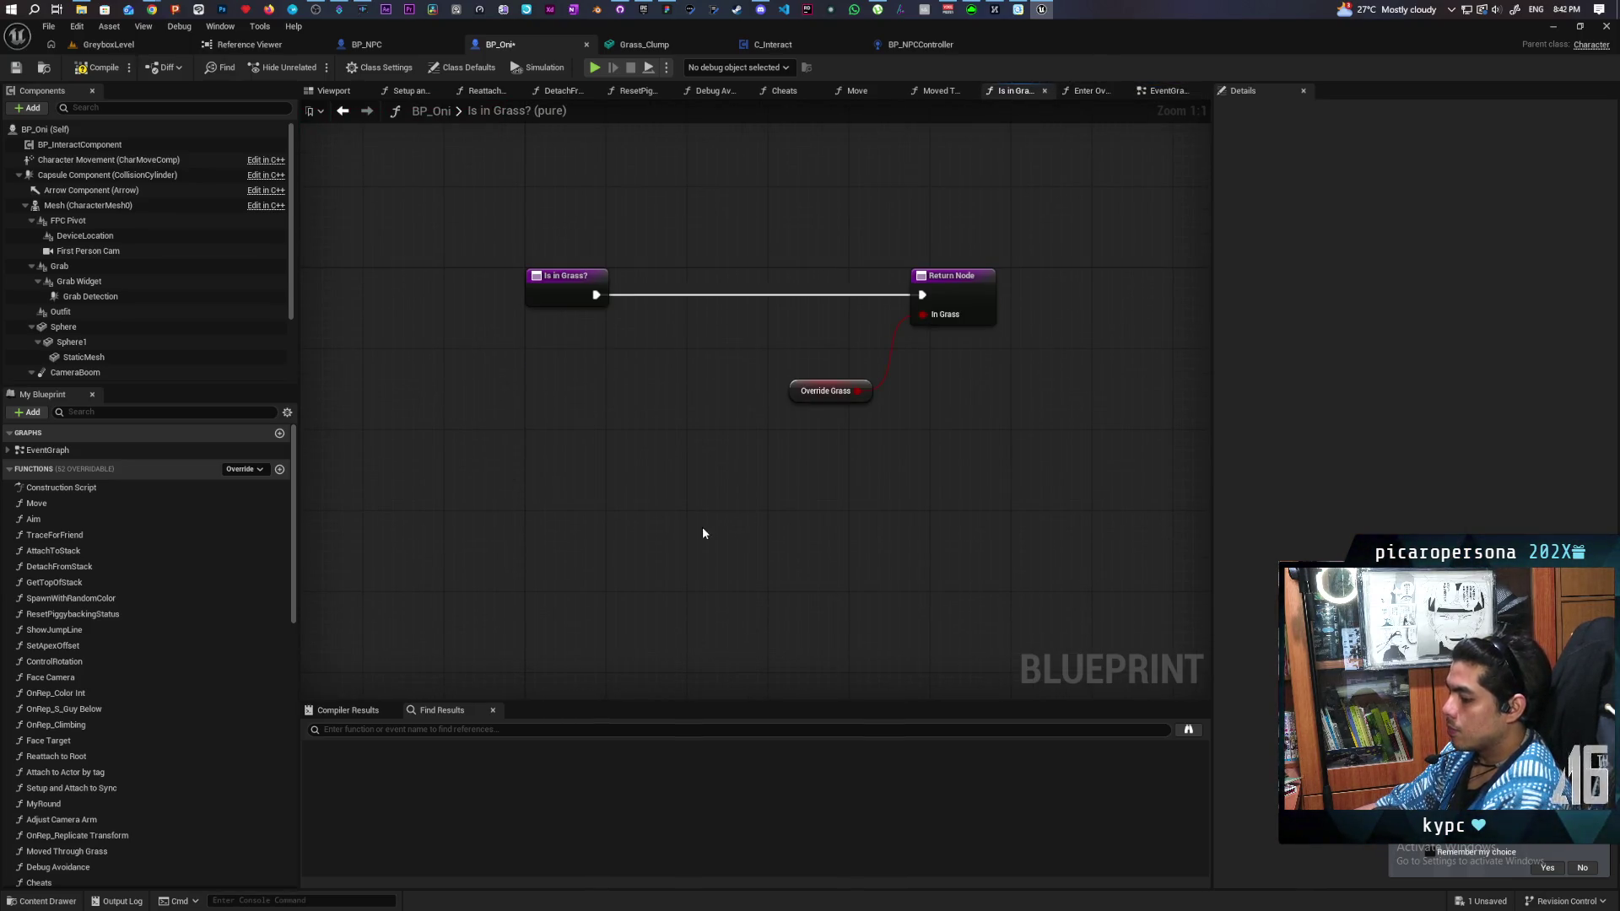
{"action": "key", "text": "ctrl+v"}
{"action": "left_click", "coordinate": [854, 264]}
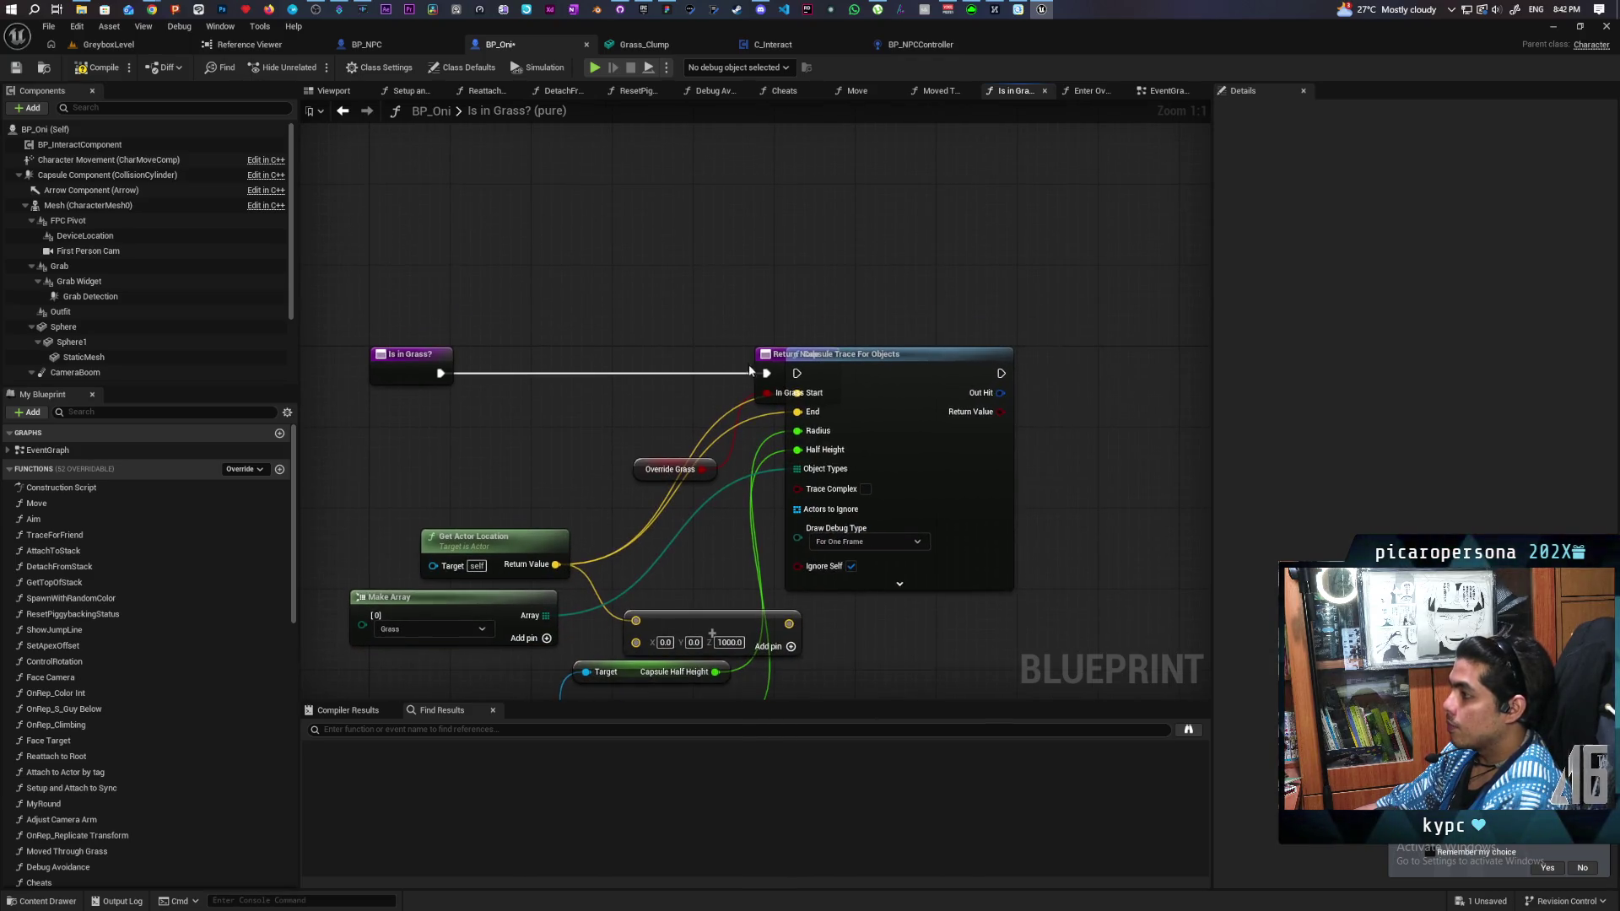
{"action": "left_click_drag", "start_coordinate": [768, 365], "coordinate": [1152, 304]}
{"action": "mouse_move", "coordinate": [405, 355]}
{"action": "left_mouse_down"}
{"action": "mouse_move", "coordinate": [666, 335]}
{"action": "mouse_move", "coordinate": [798, 374]}
{"action": "left_mouse_up"}
{"action": "left_click_drag", "start_coordinate": [677, 353], "coordinate": [678, 363]}
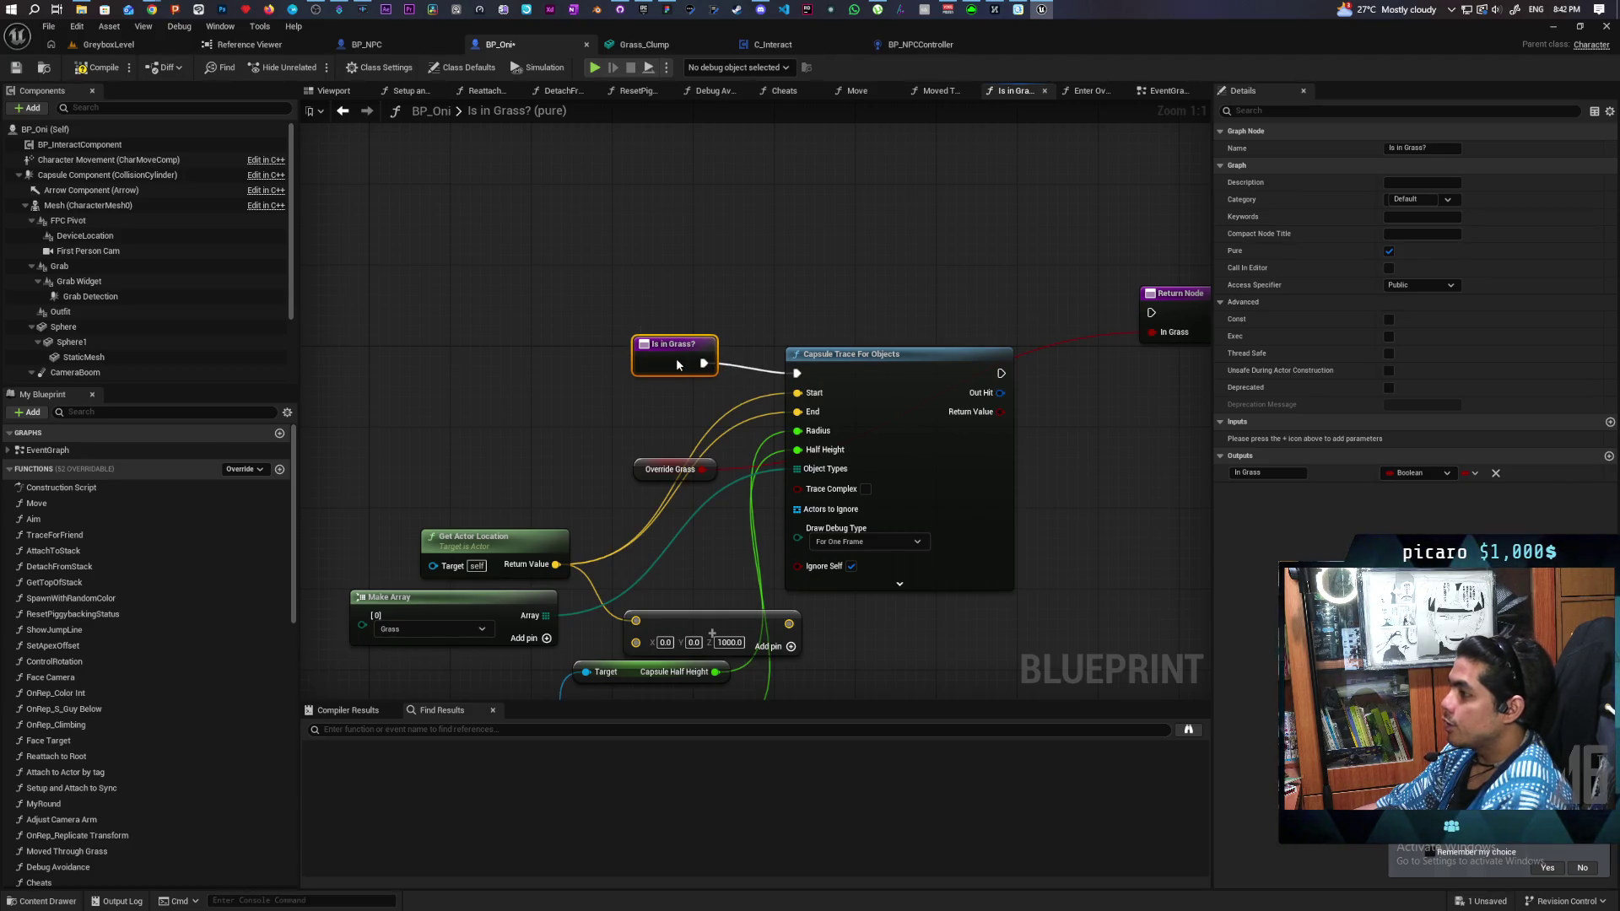
{"action": "mouse_move", "coordinate": [851, 369]}
{"action": "left_mouse_down"}
{"action": "mouse_move", "coordinate": [945, 390]}
{"action": "mouse_move", "coordinate": [1005, 314]}
{"action": "left_mouse_up"}
{"action": "left_click_drag", "start_coordinate": [1037, 311], "coordinate": [1014, 370]}
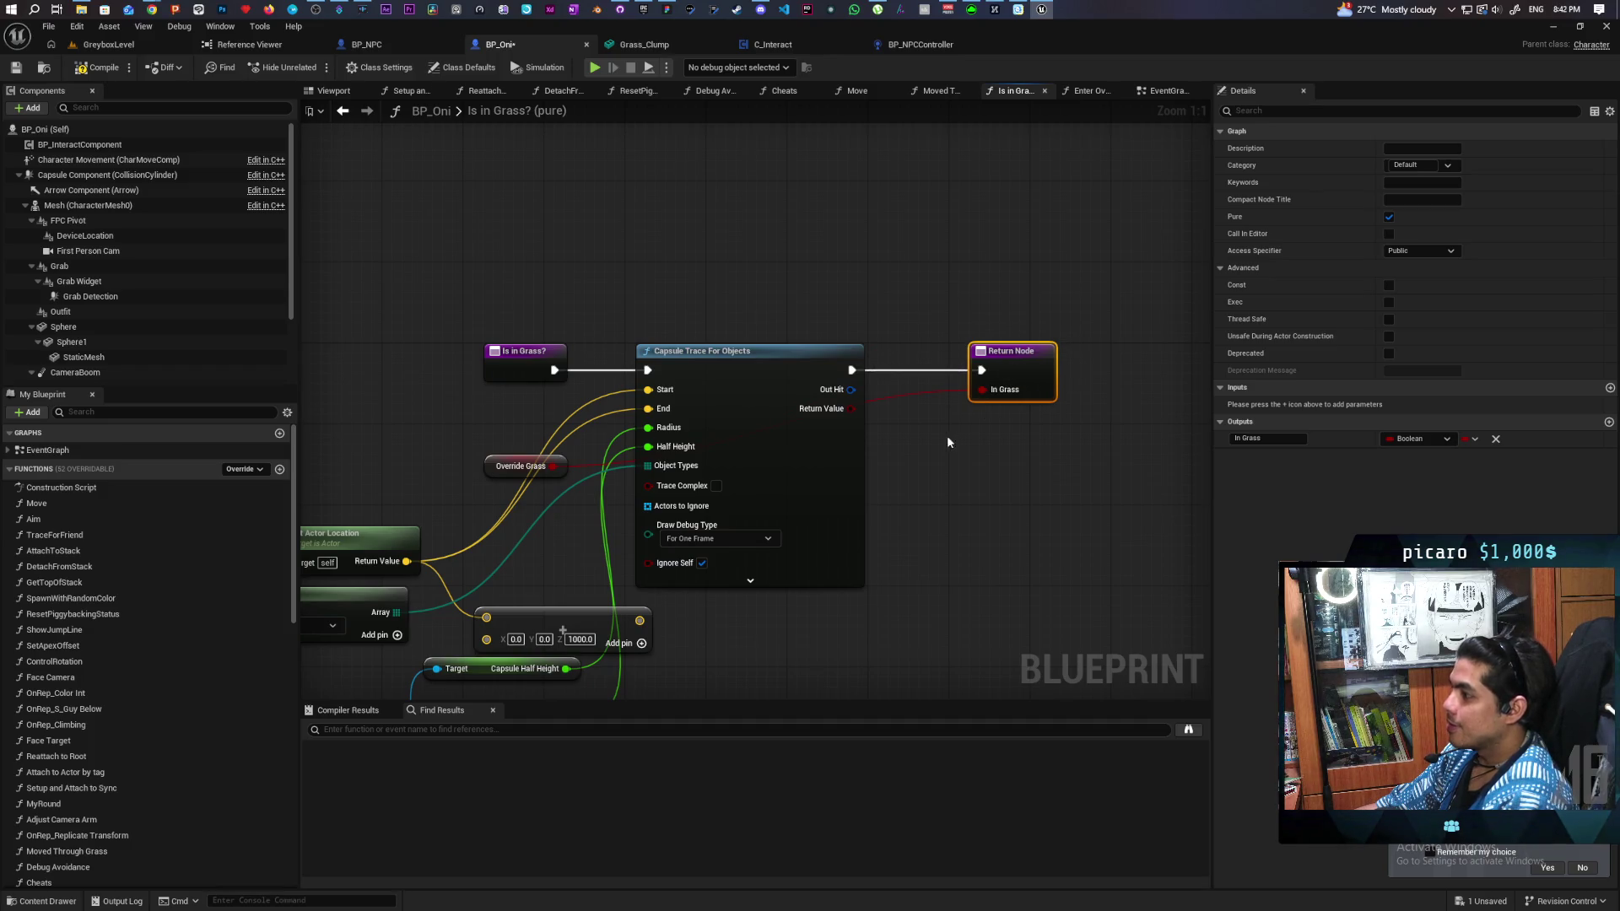
{"action": "left_click_drag", "start_coordinate": [847, 412], "coordinate": [982, 397]}
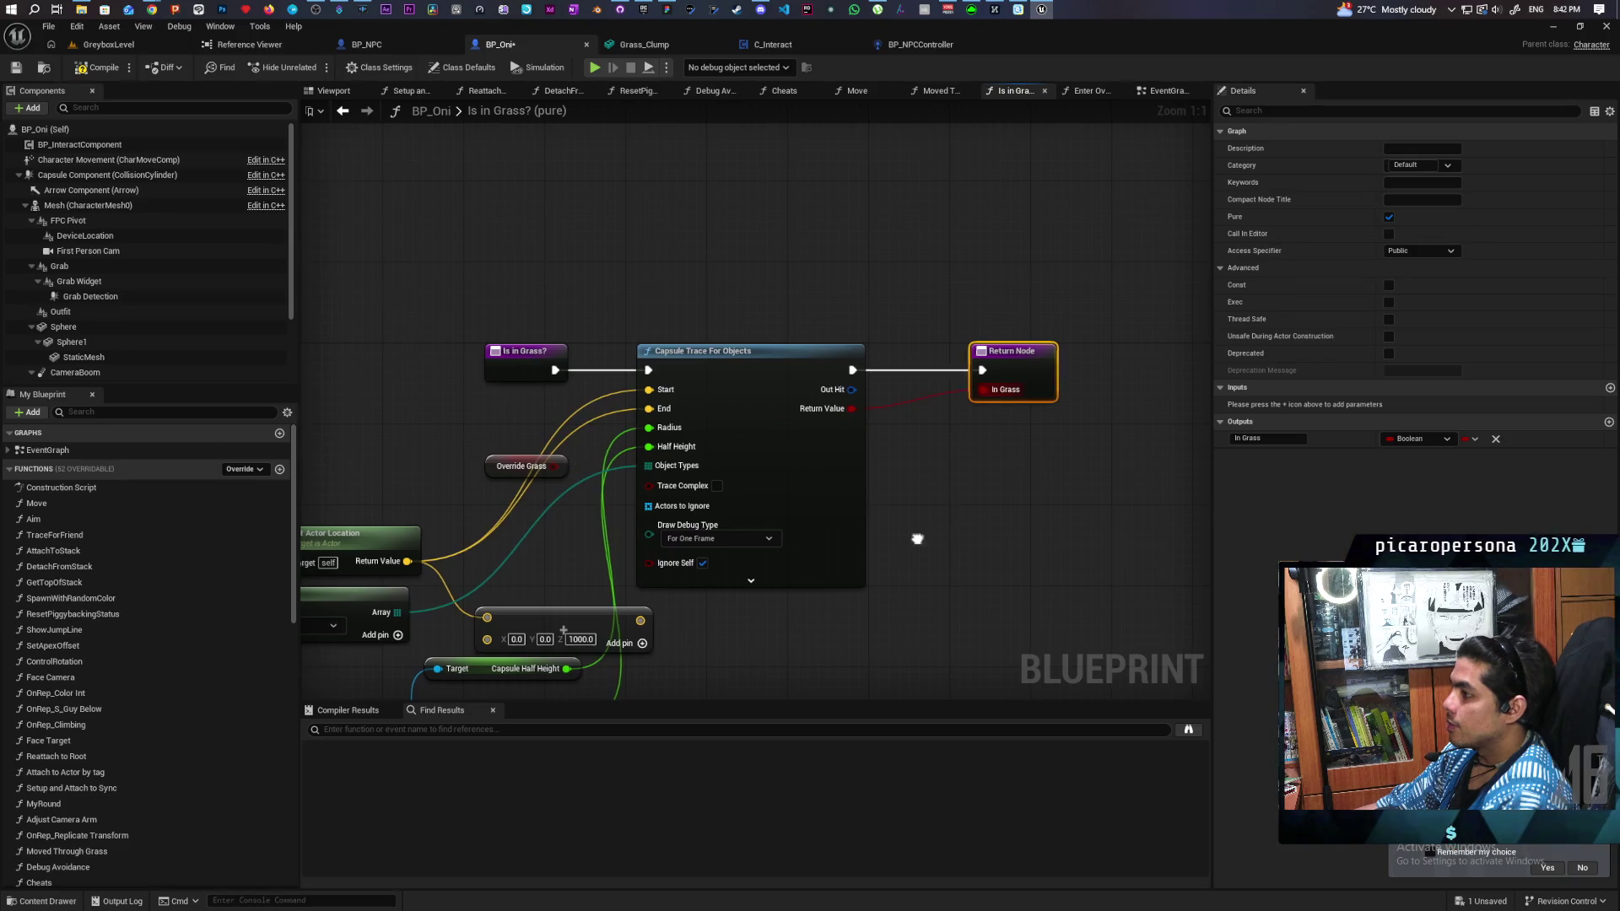
{"action": "key", "text": "Home"}
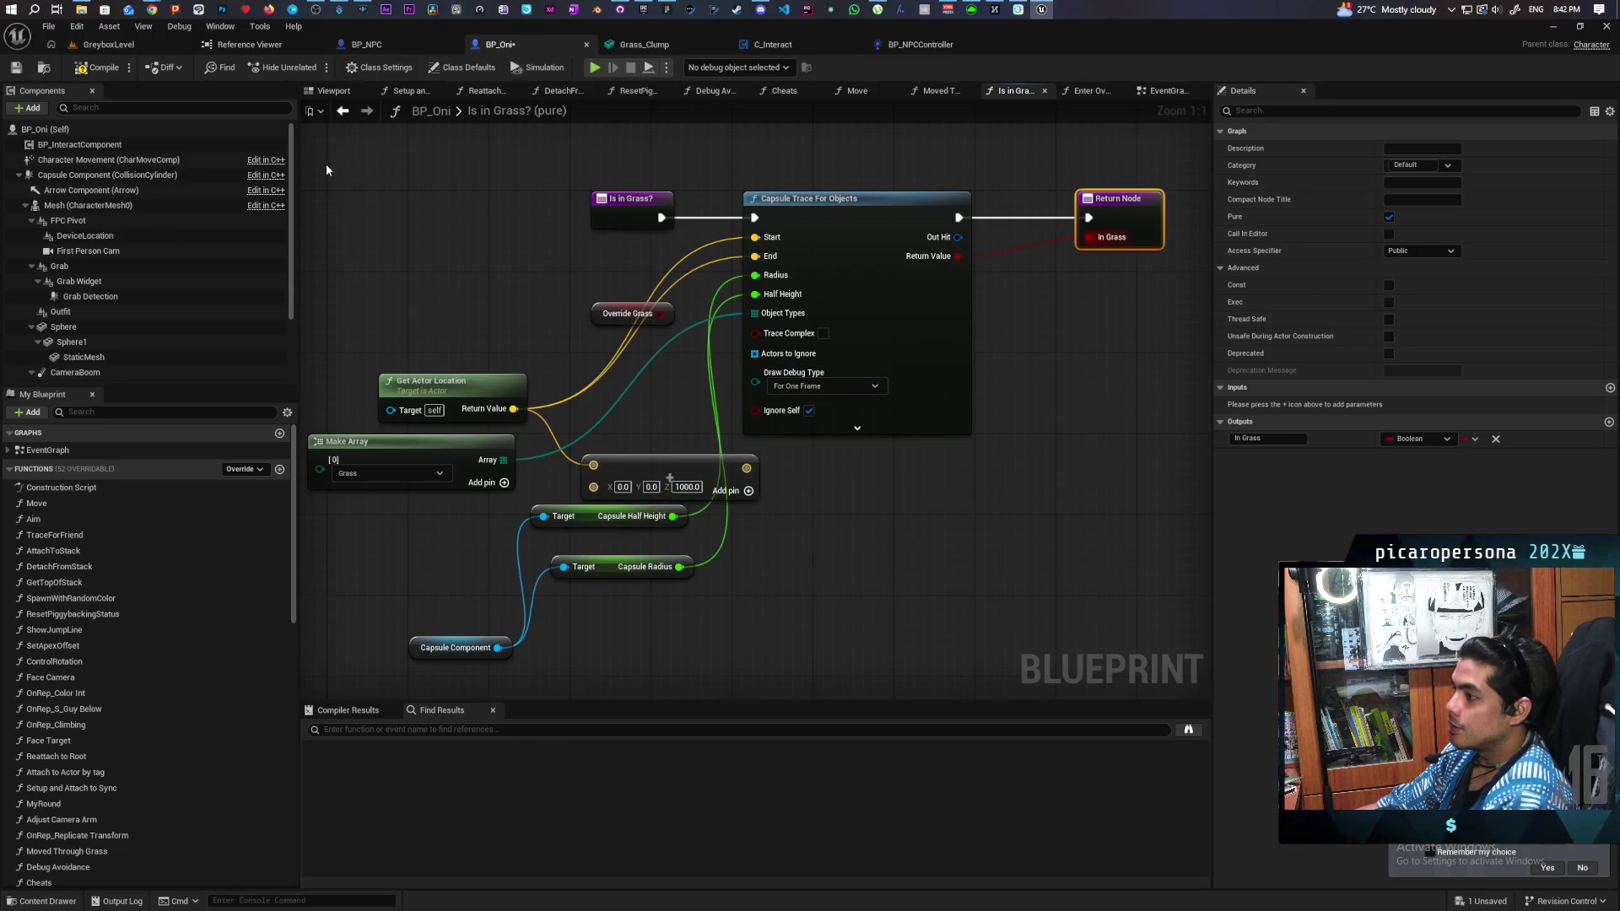
Step: Play-test GreyboxLevel, walking the disguise through the tall grass toward the mannequin guard
{"action": "left_click", "coordinate": [126, 46]}
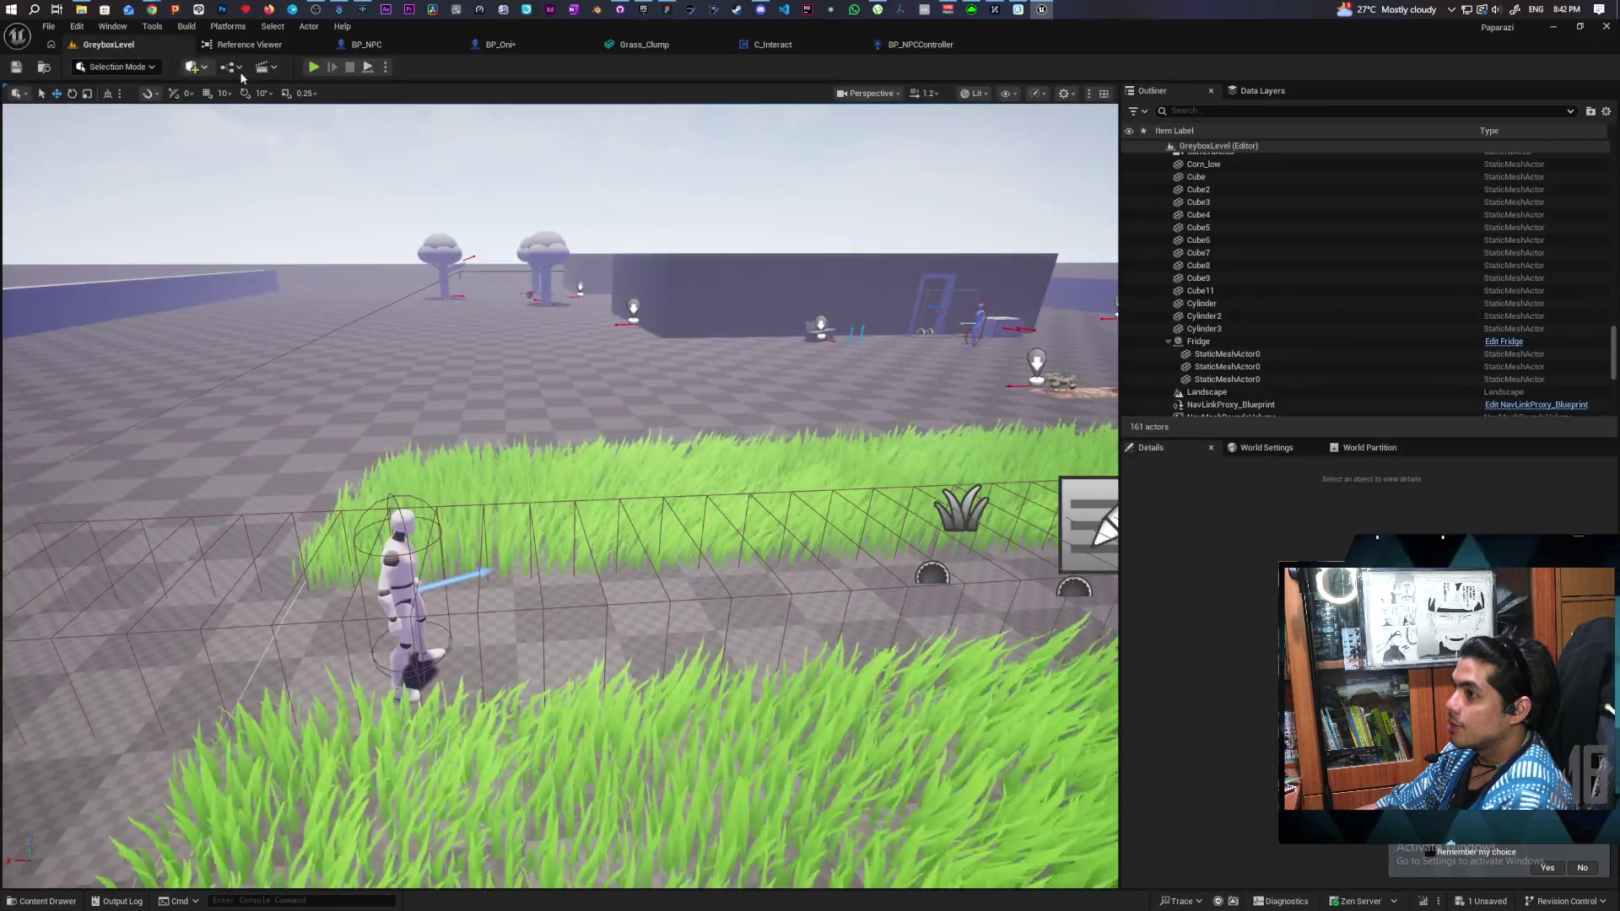
{"action": "left_click", "coordinate": [313, 67]}
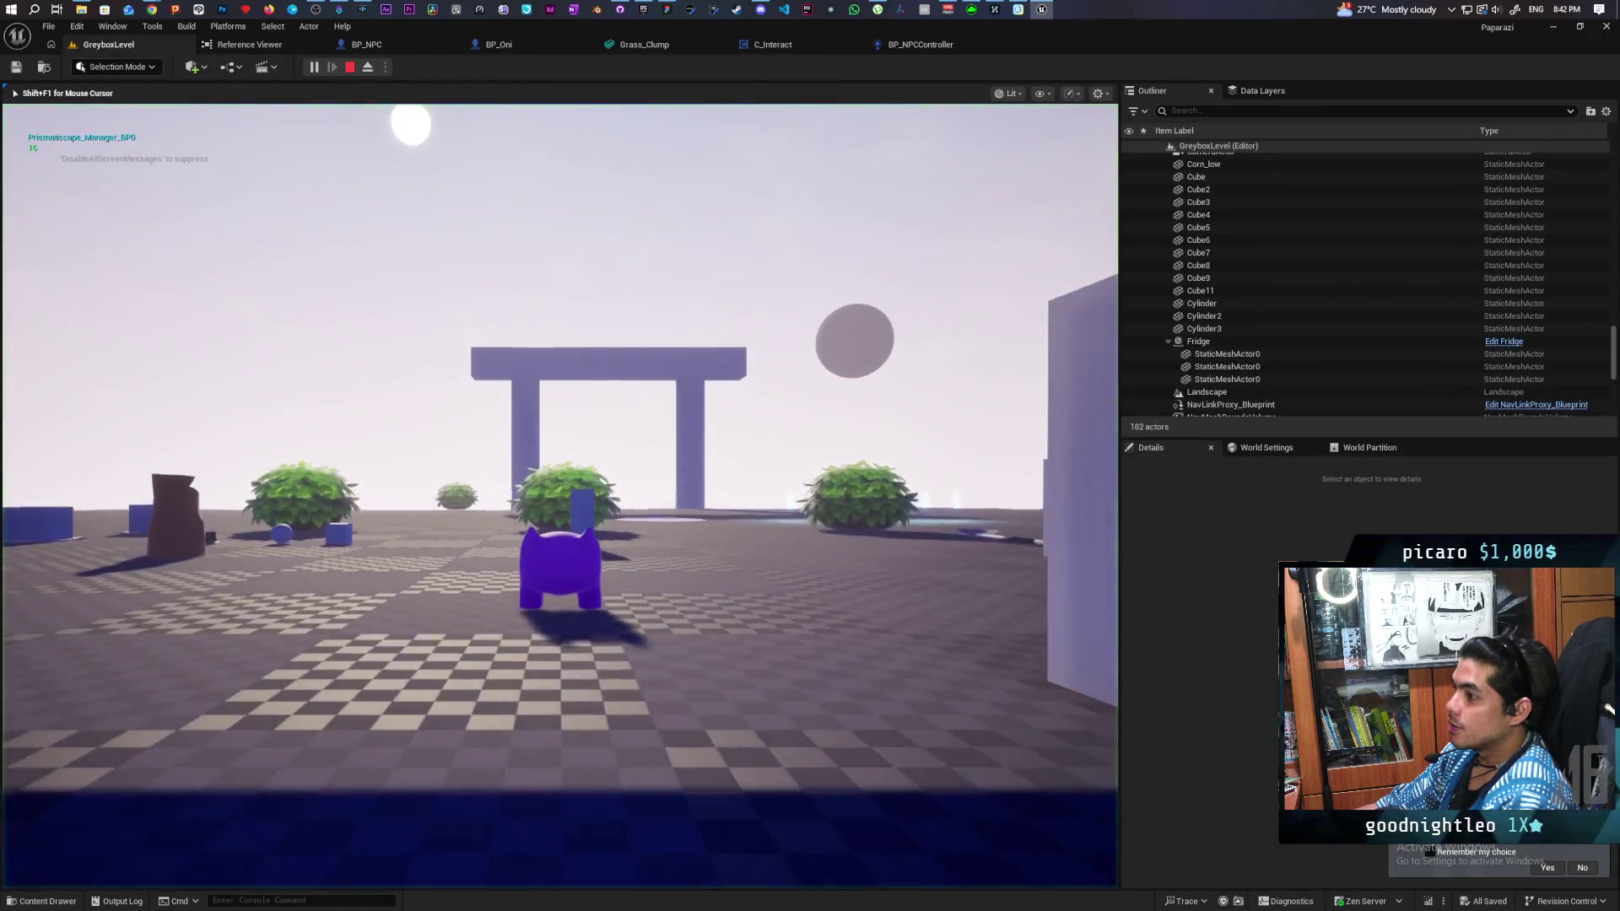
{"action": "key", "text": "w"}
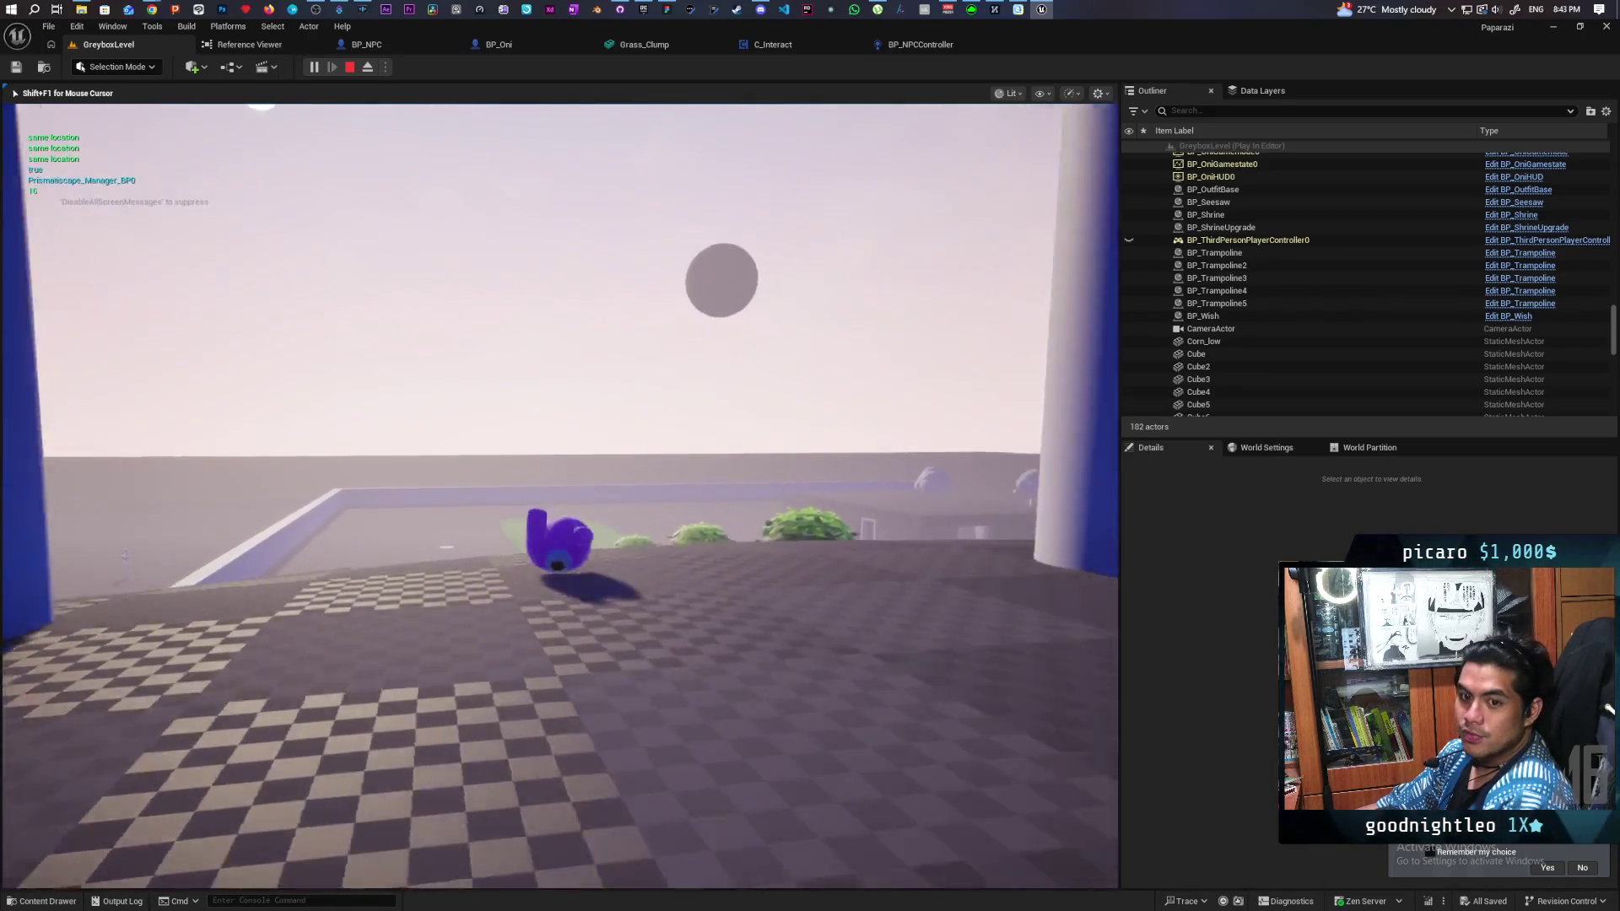
{"action": "key", "text": "space"}
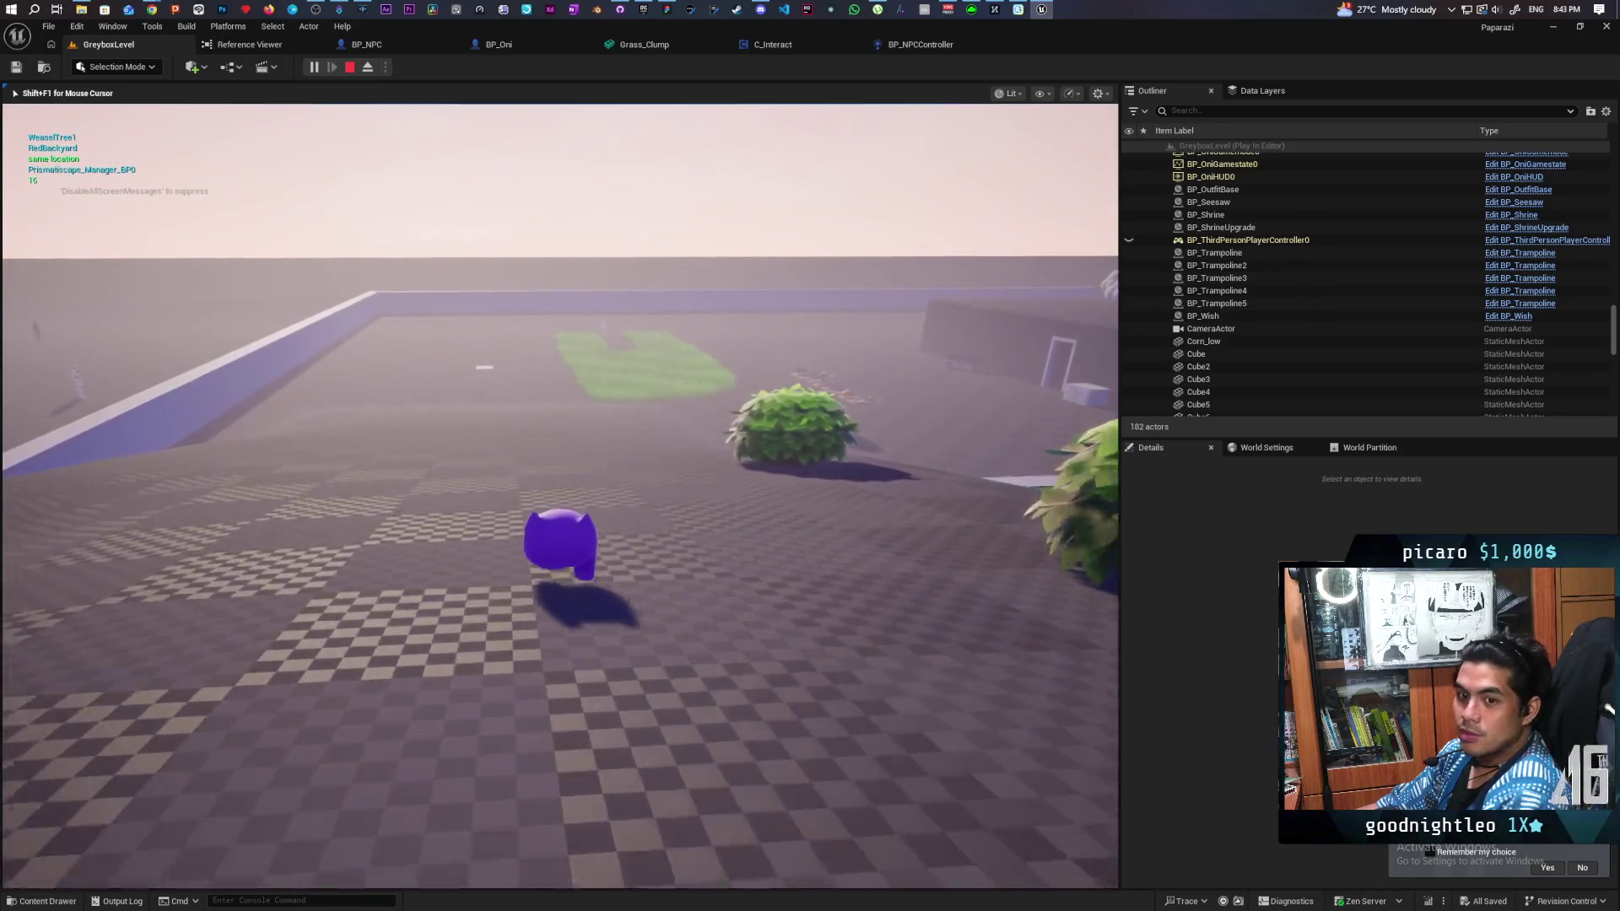
{"action": "key", "text": "w"}
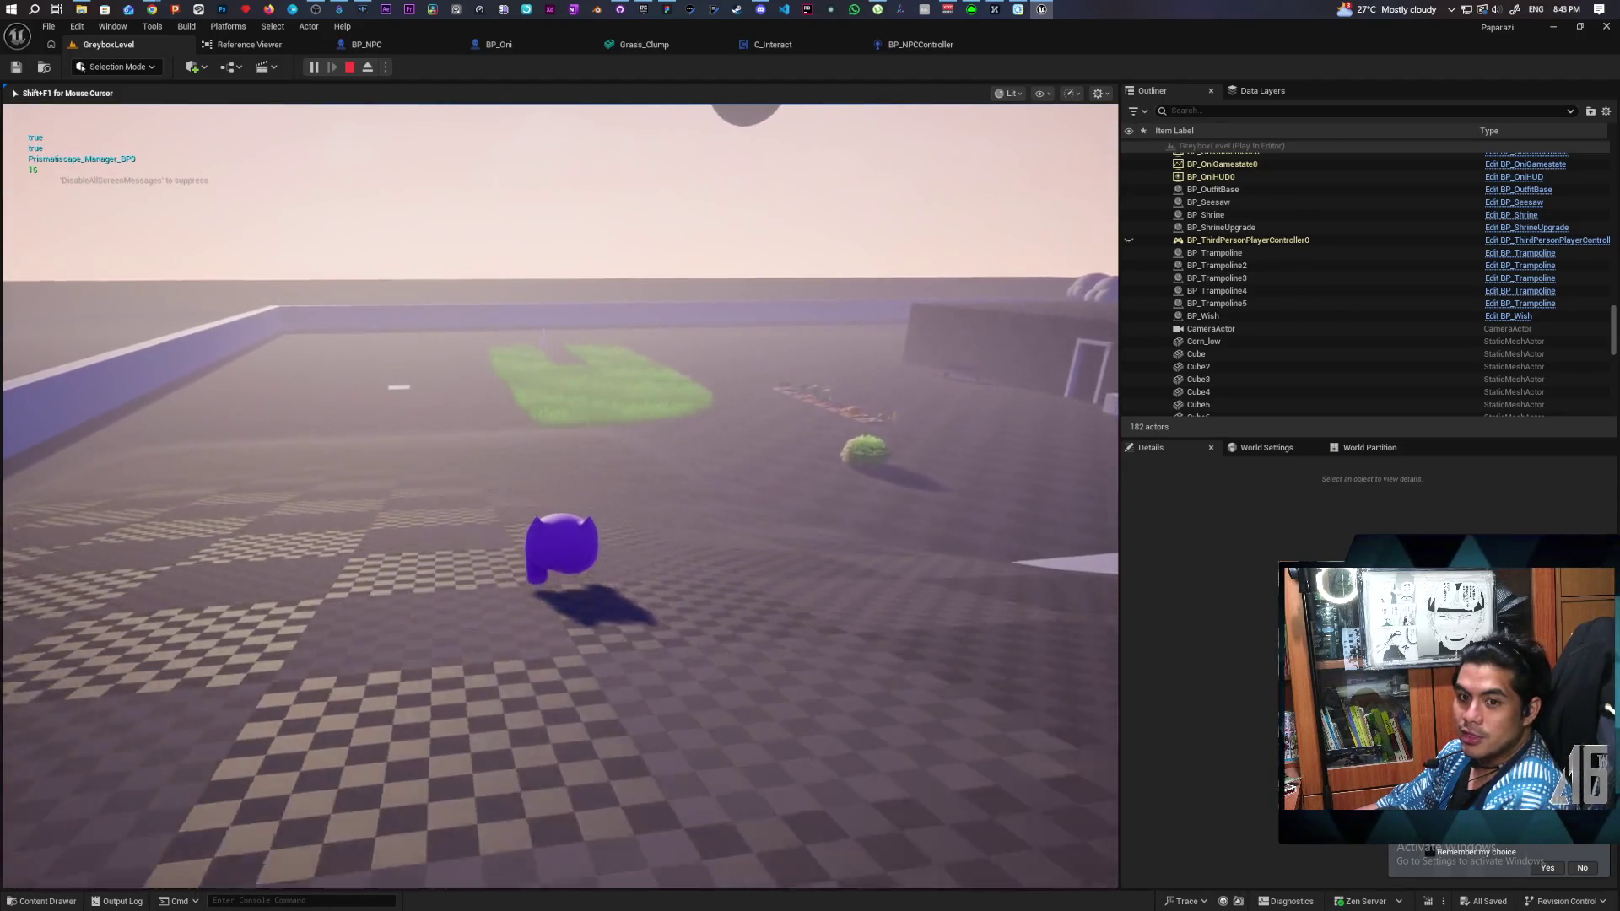
{"action": "key", "text": "w"}
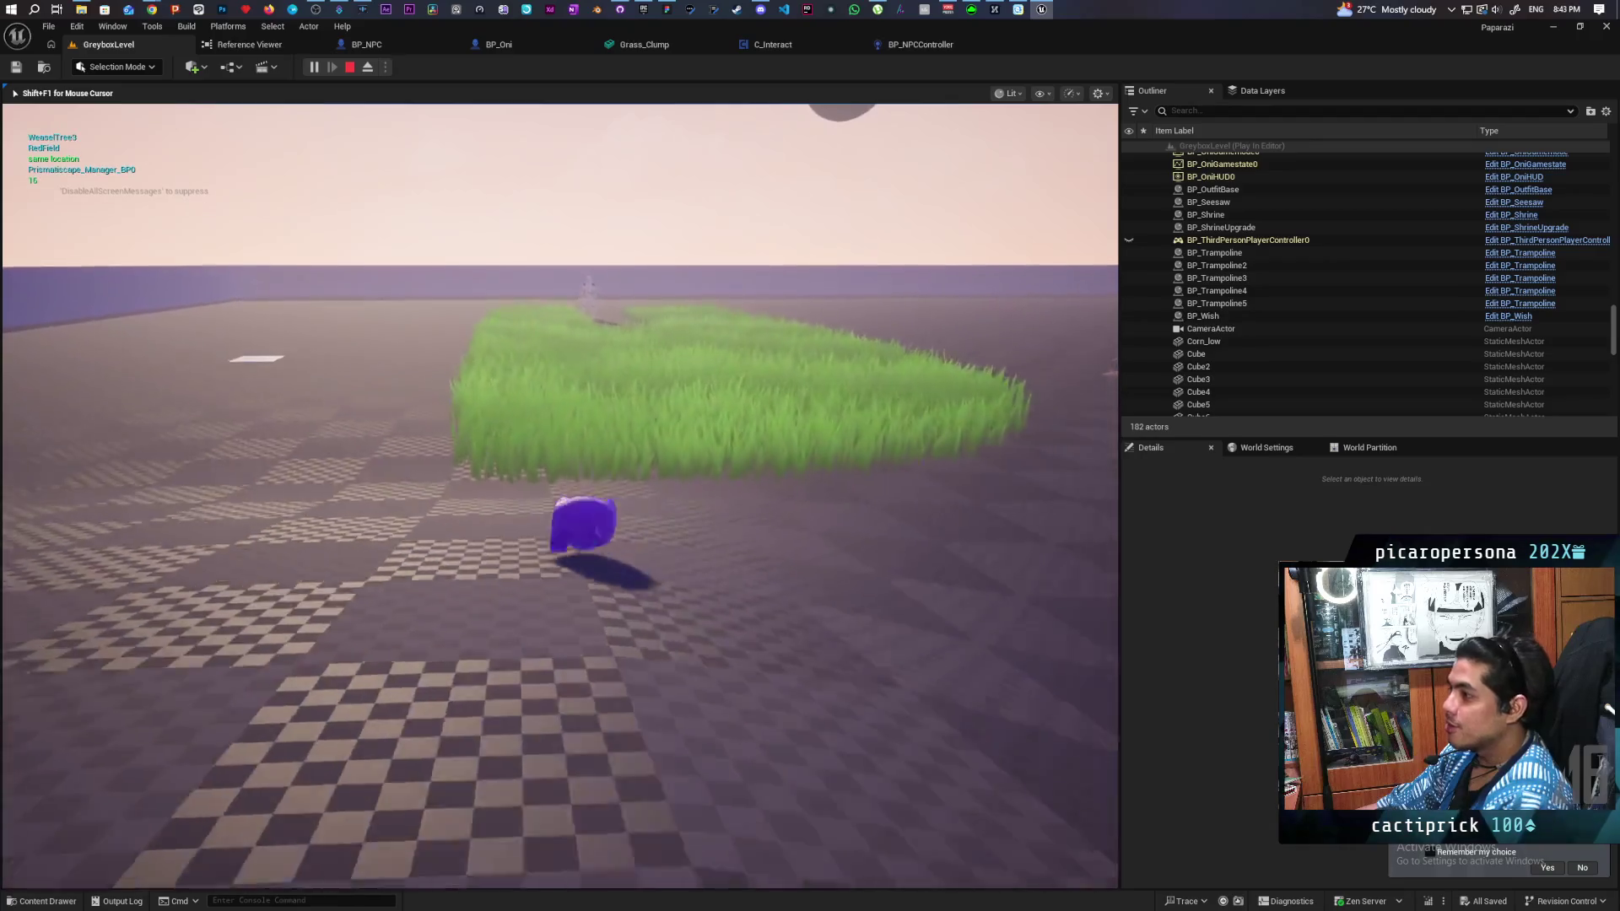
{"action": "key", "text": "w"}
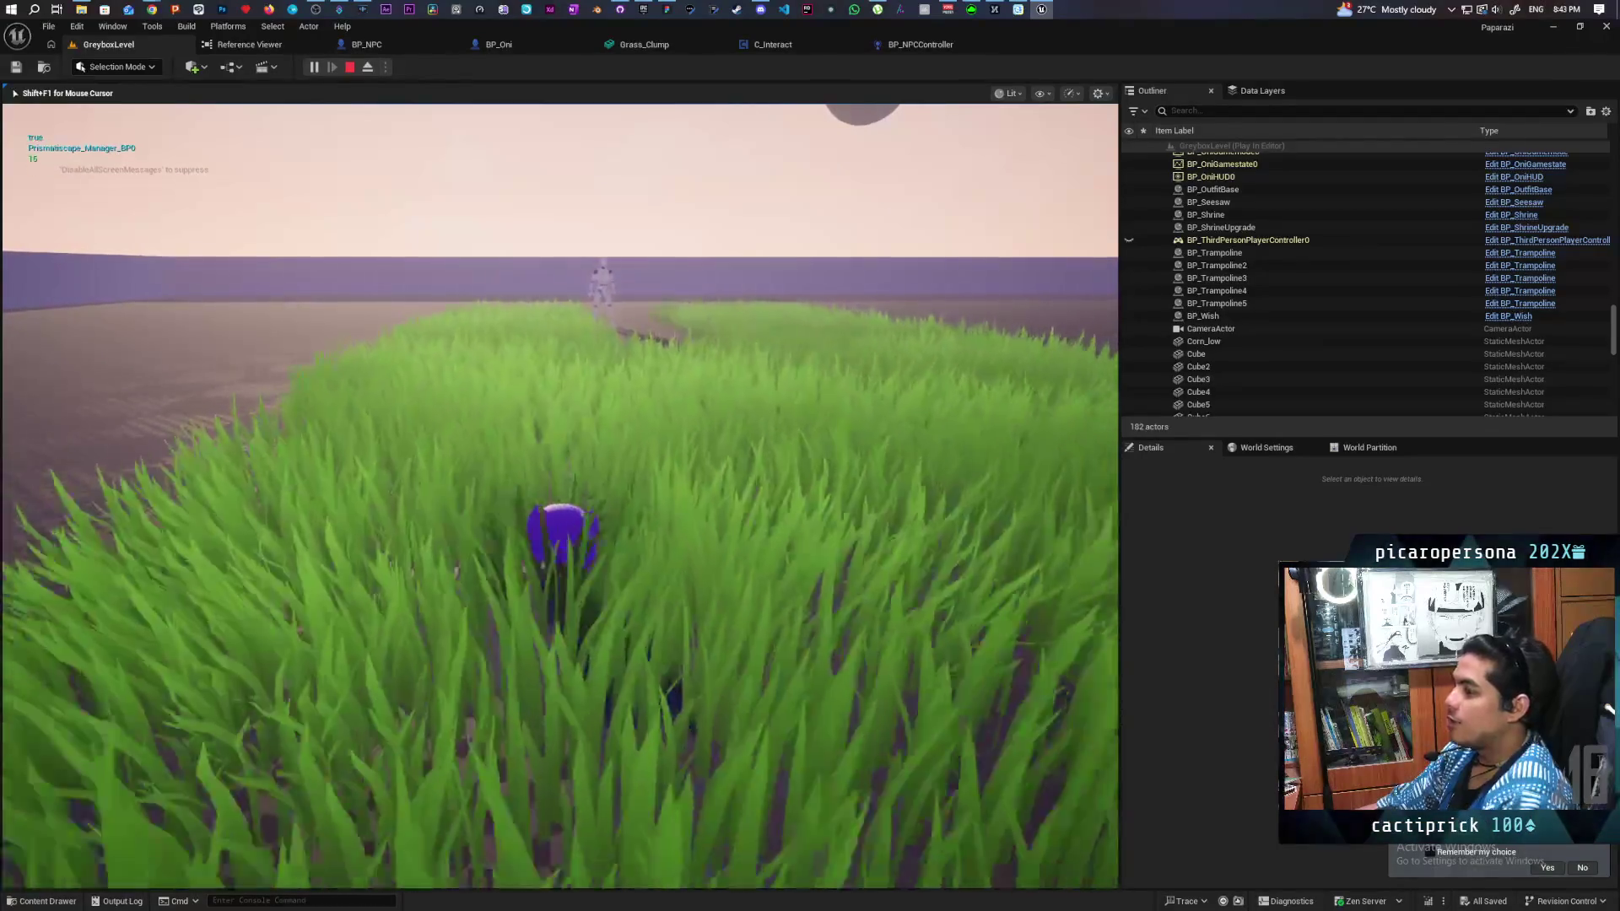
{"action": "key", "text": "w"}
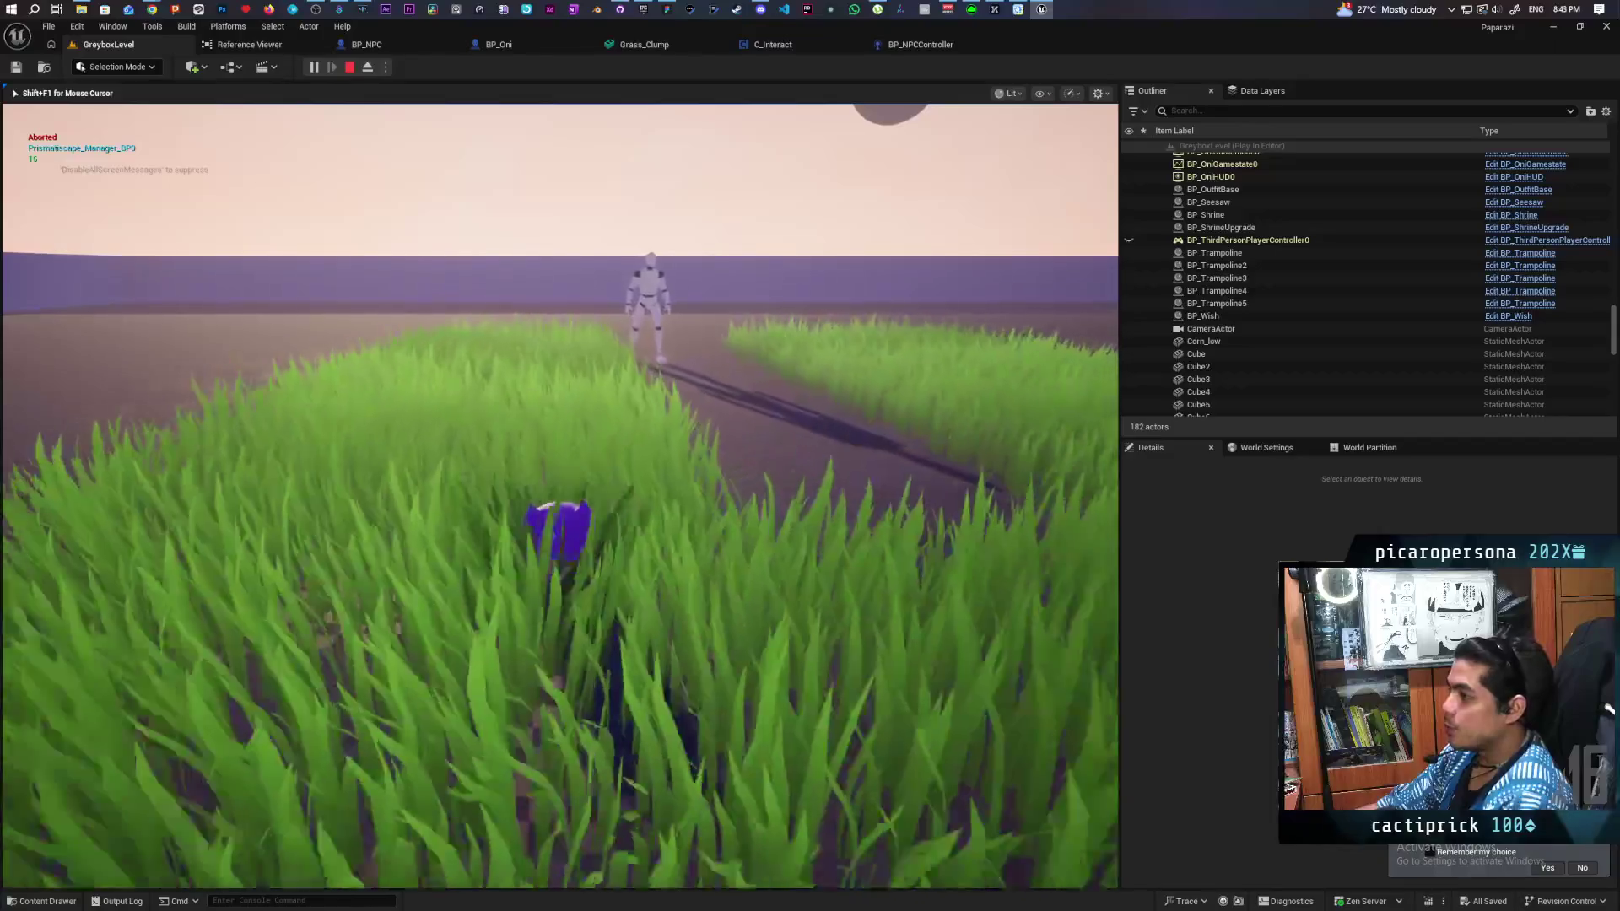
{"action": "key", "text": "w"}
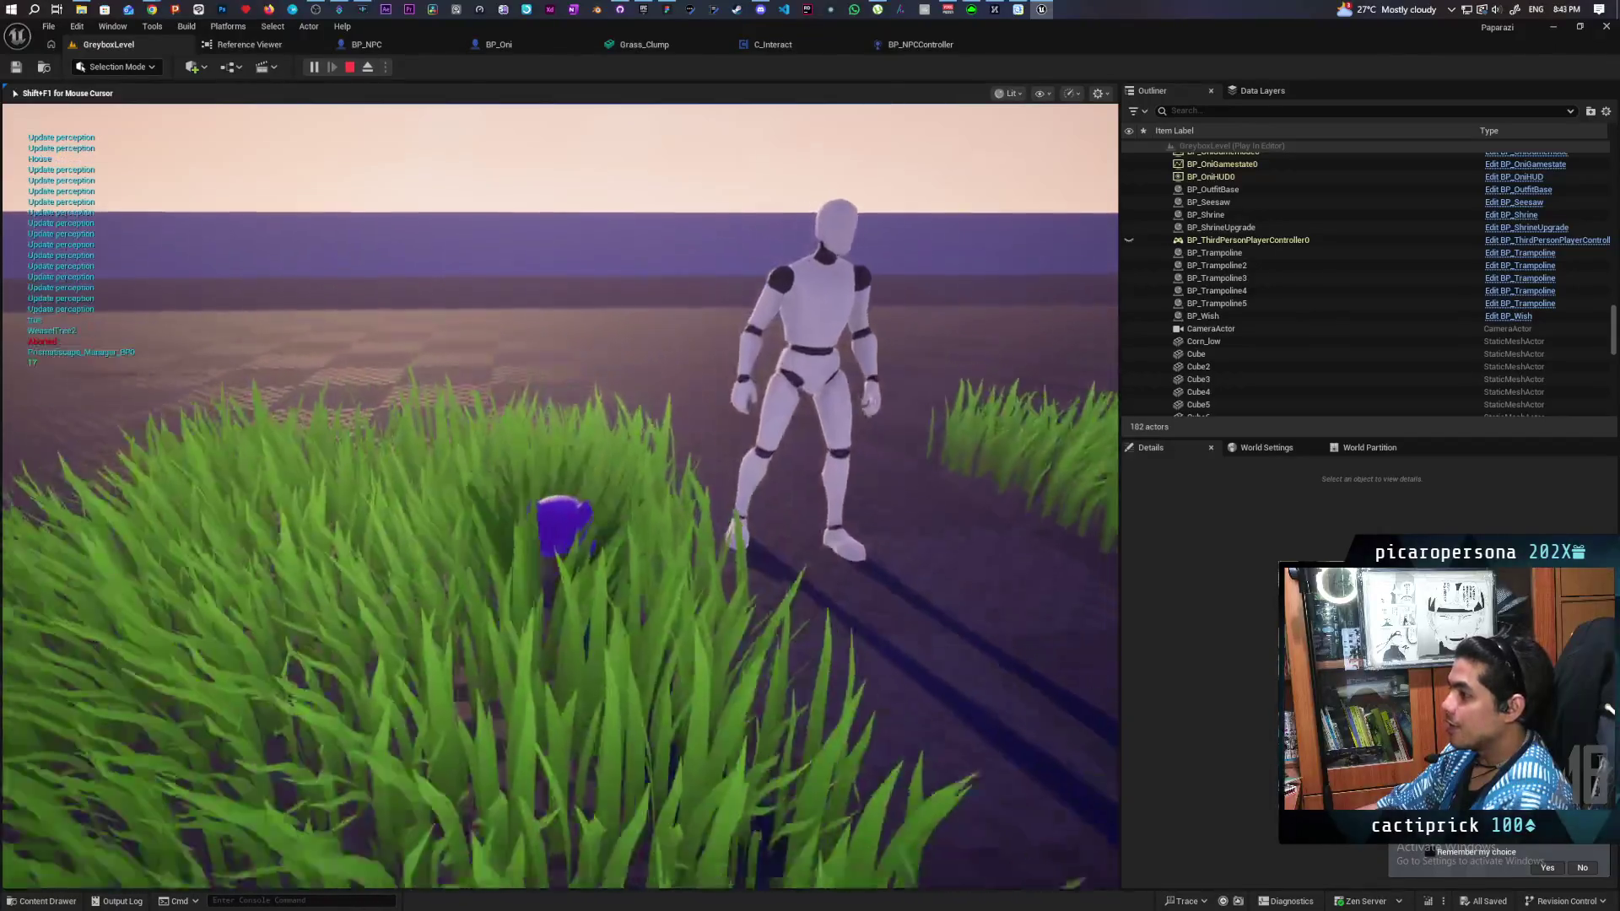
{"action": "key", "text": "w"}
{"action": "key", "text": "w"}
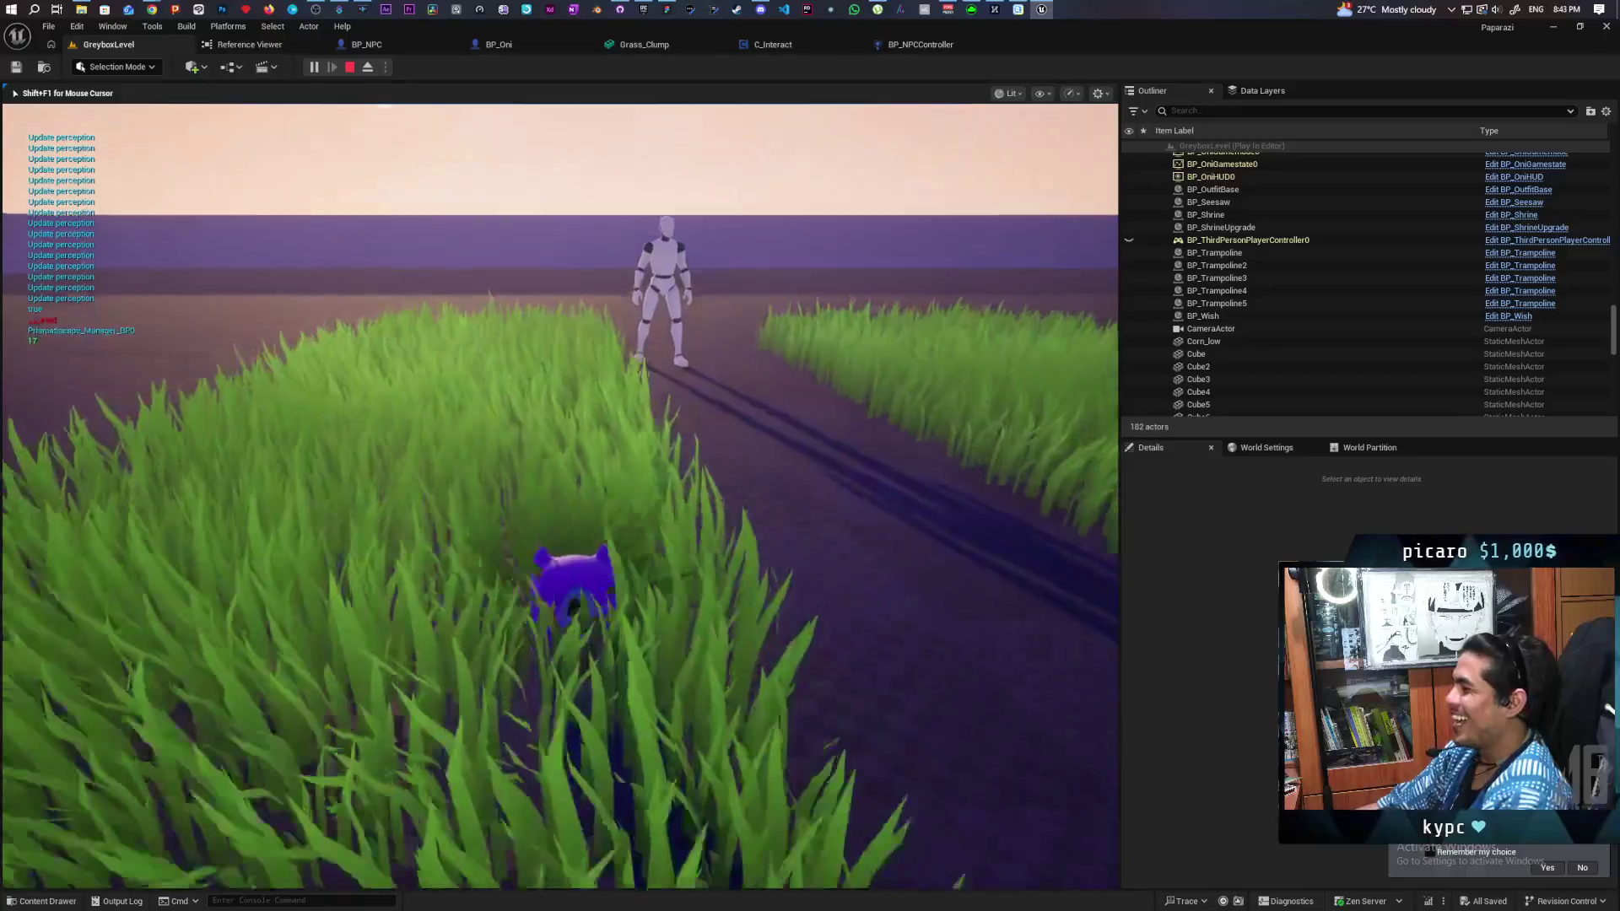
{"action": "key", "text": "w"}
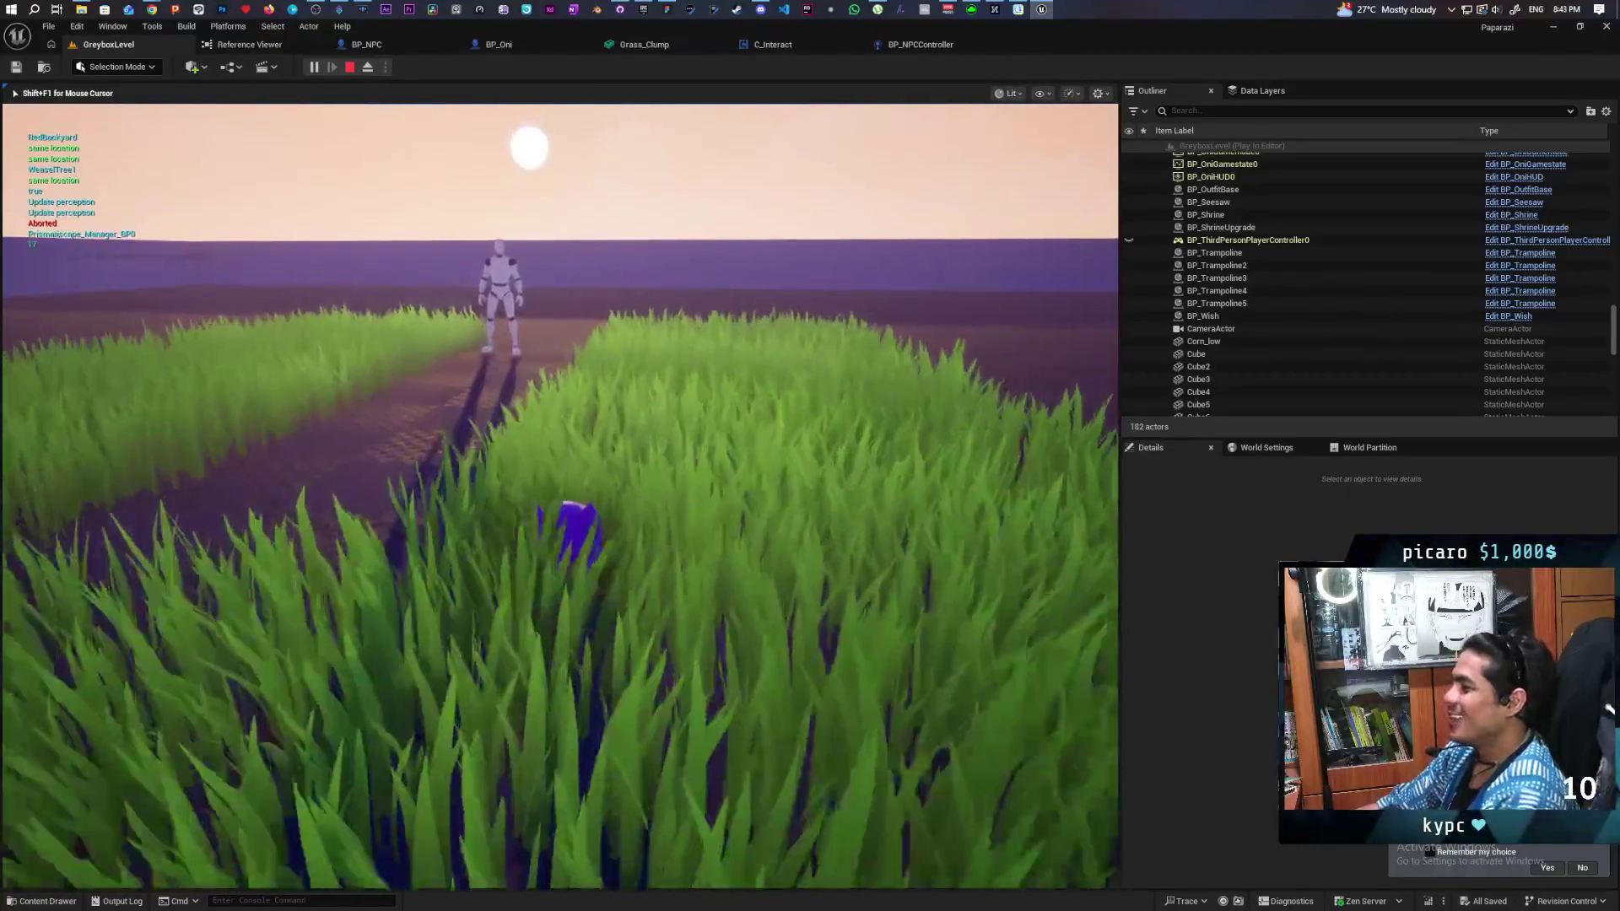
{"action": "key", "text": "w"}
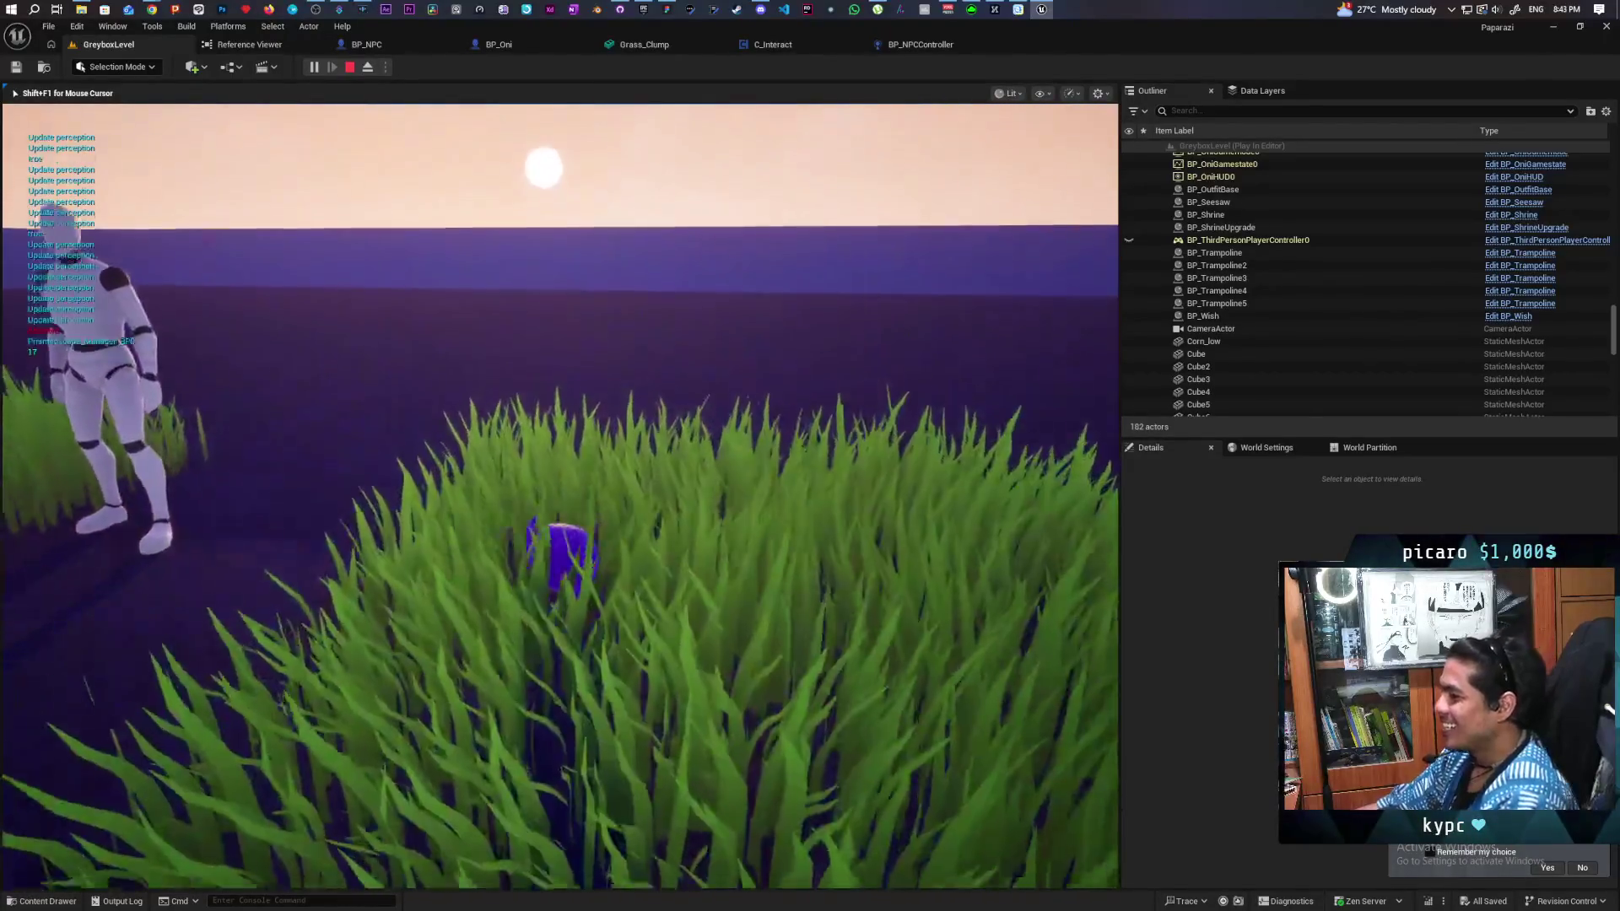
{"action": "key", "text": "w"}
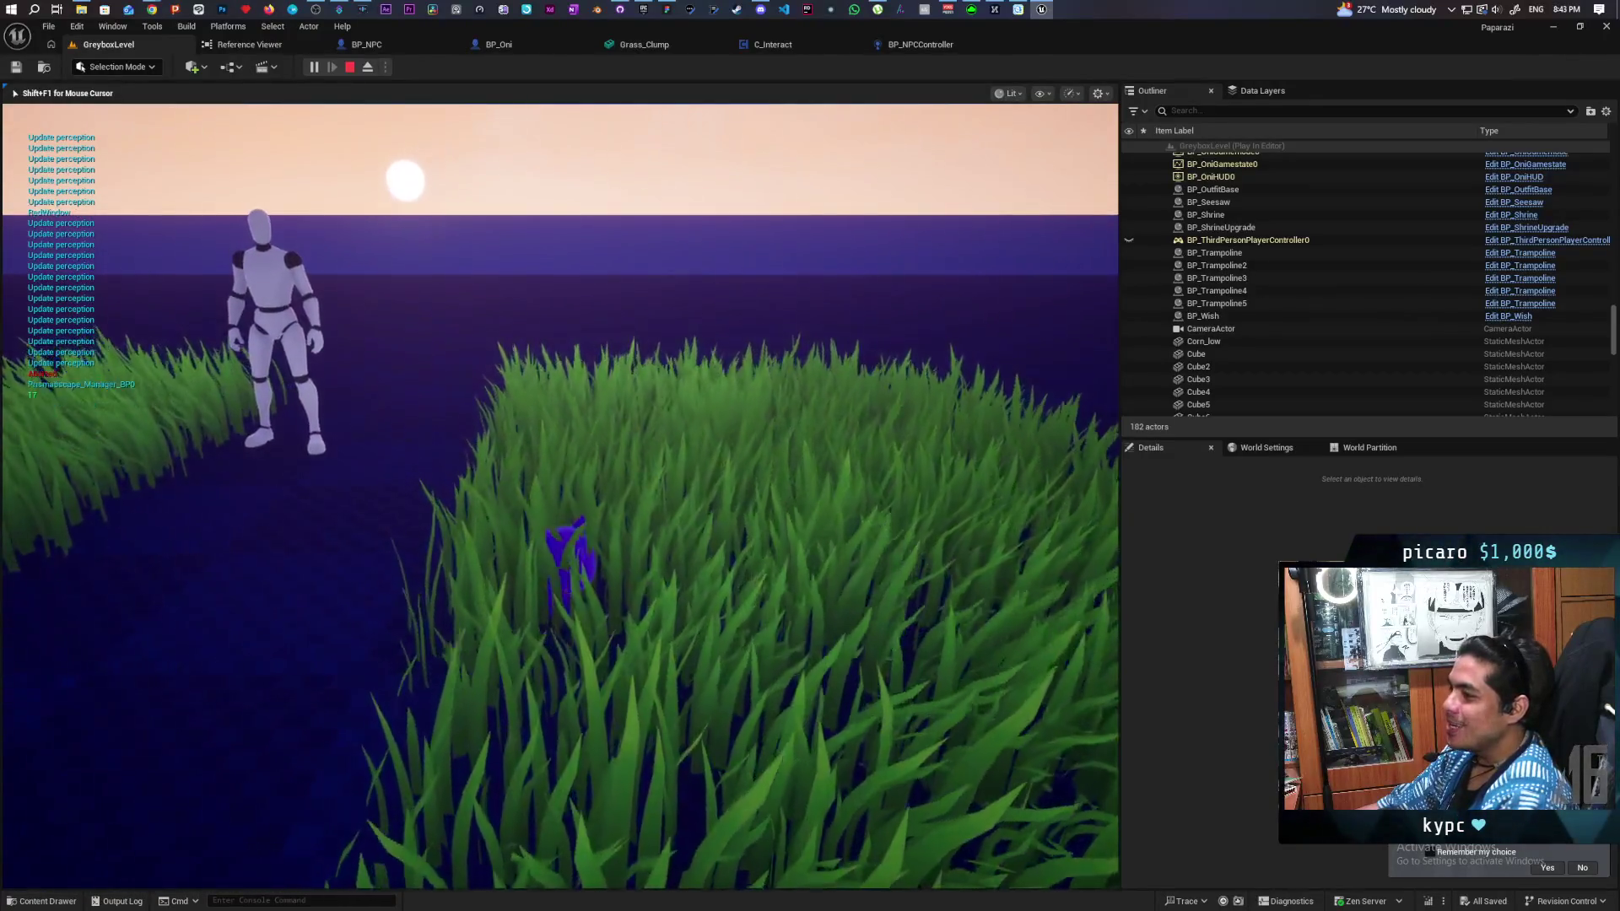
{"action": "key", "text": "w"}
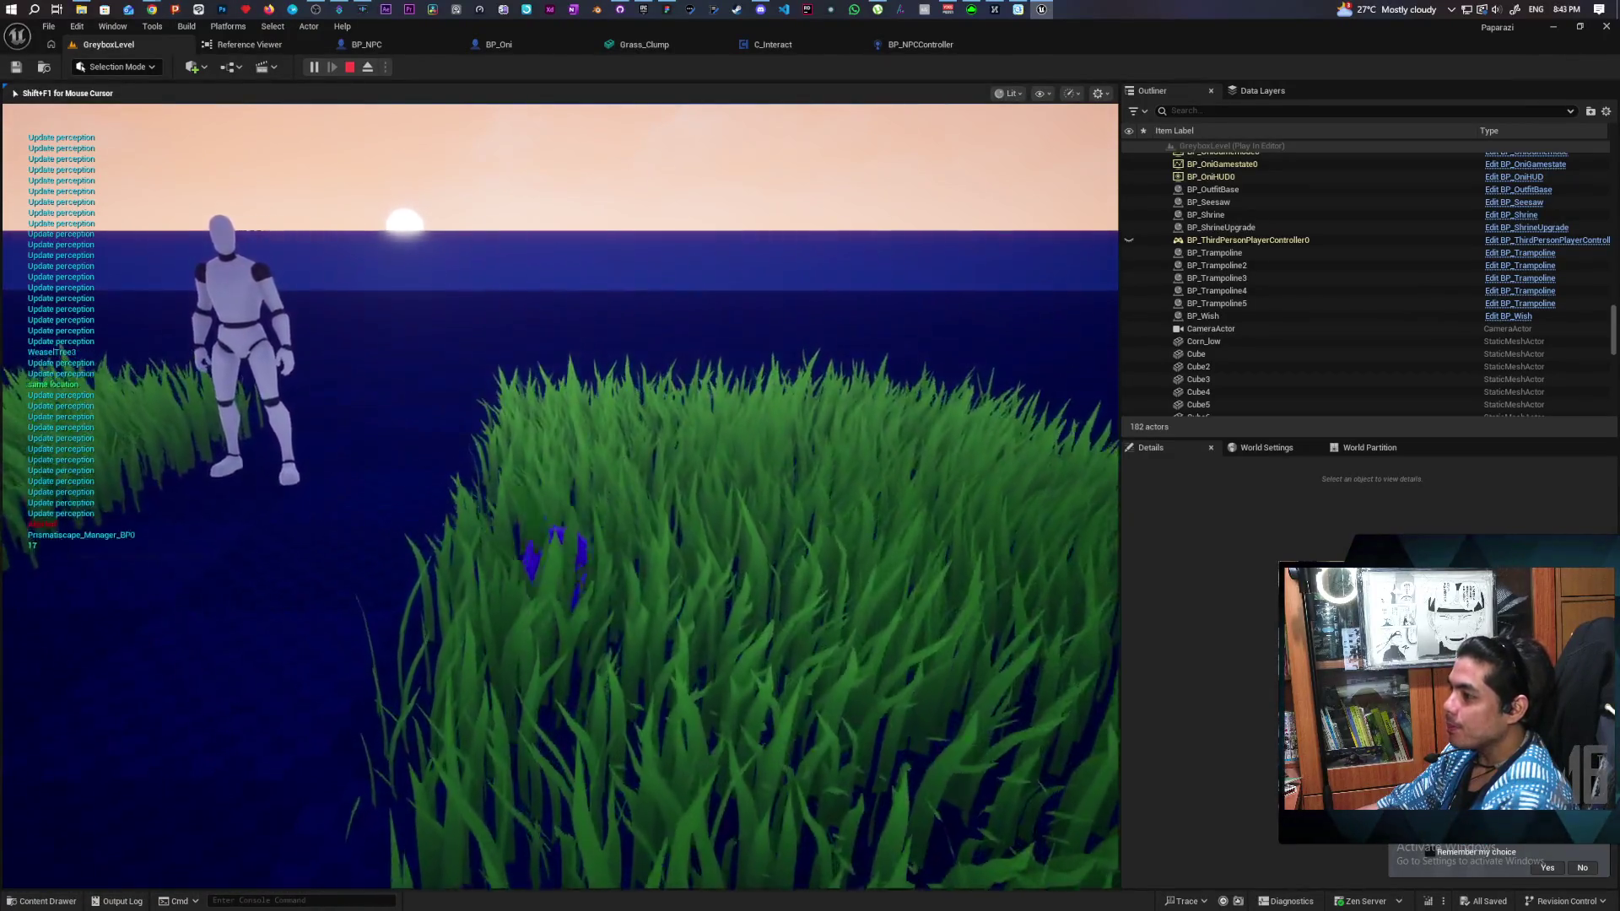
{"action": "key", "text": "w"}
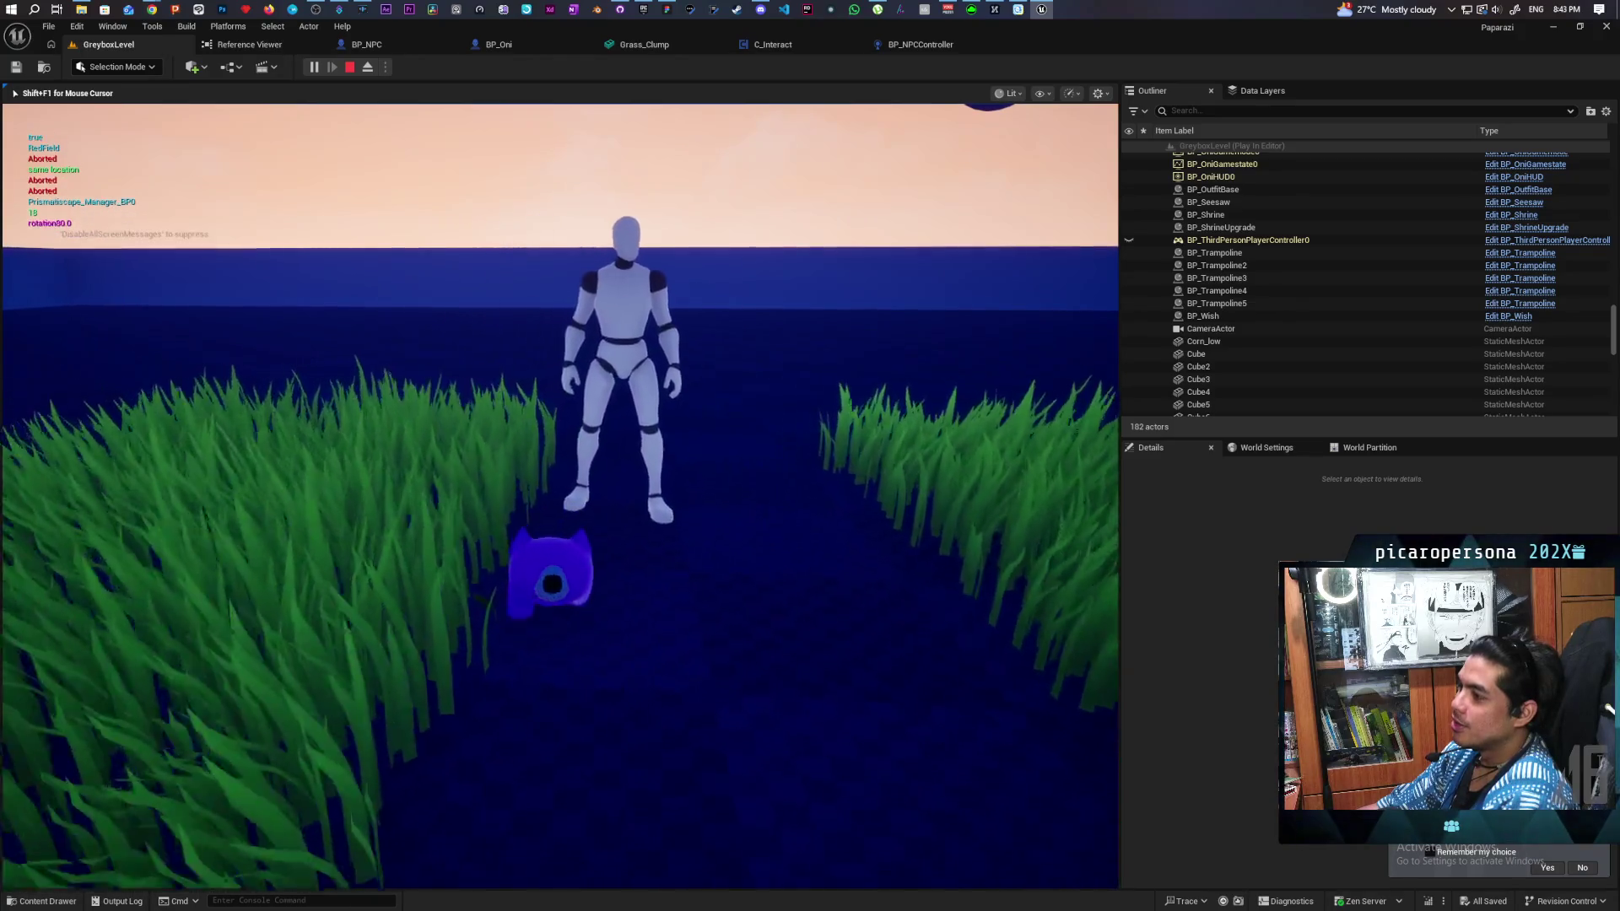
{"action": "key", "text": "w"}
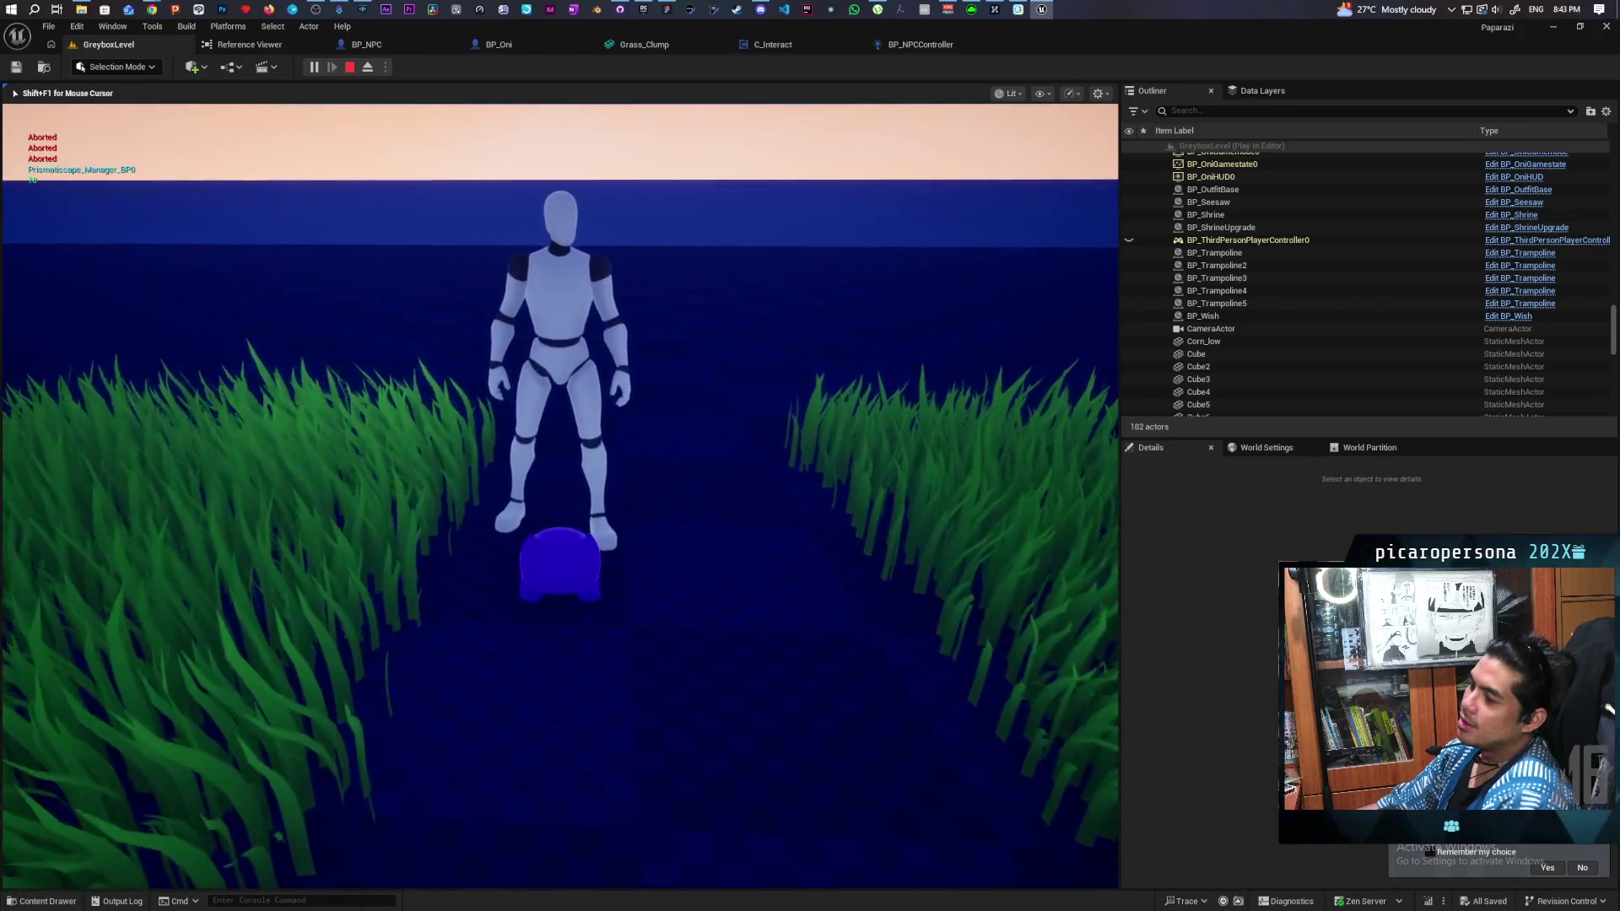
Step: Test stepping out onto the path and hiding back in the grass, then stop play
{"action": "key", "text": "s"}
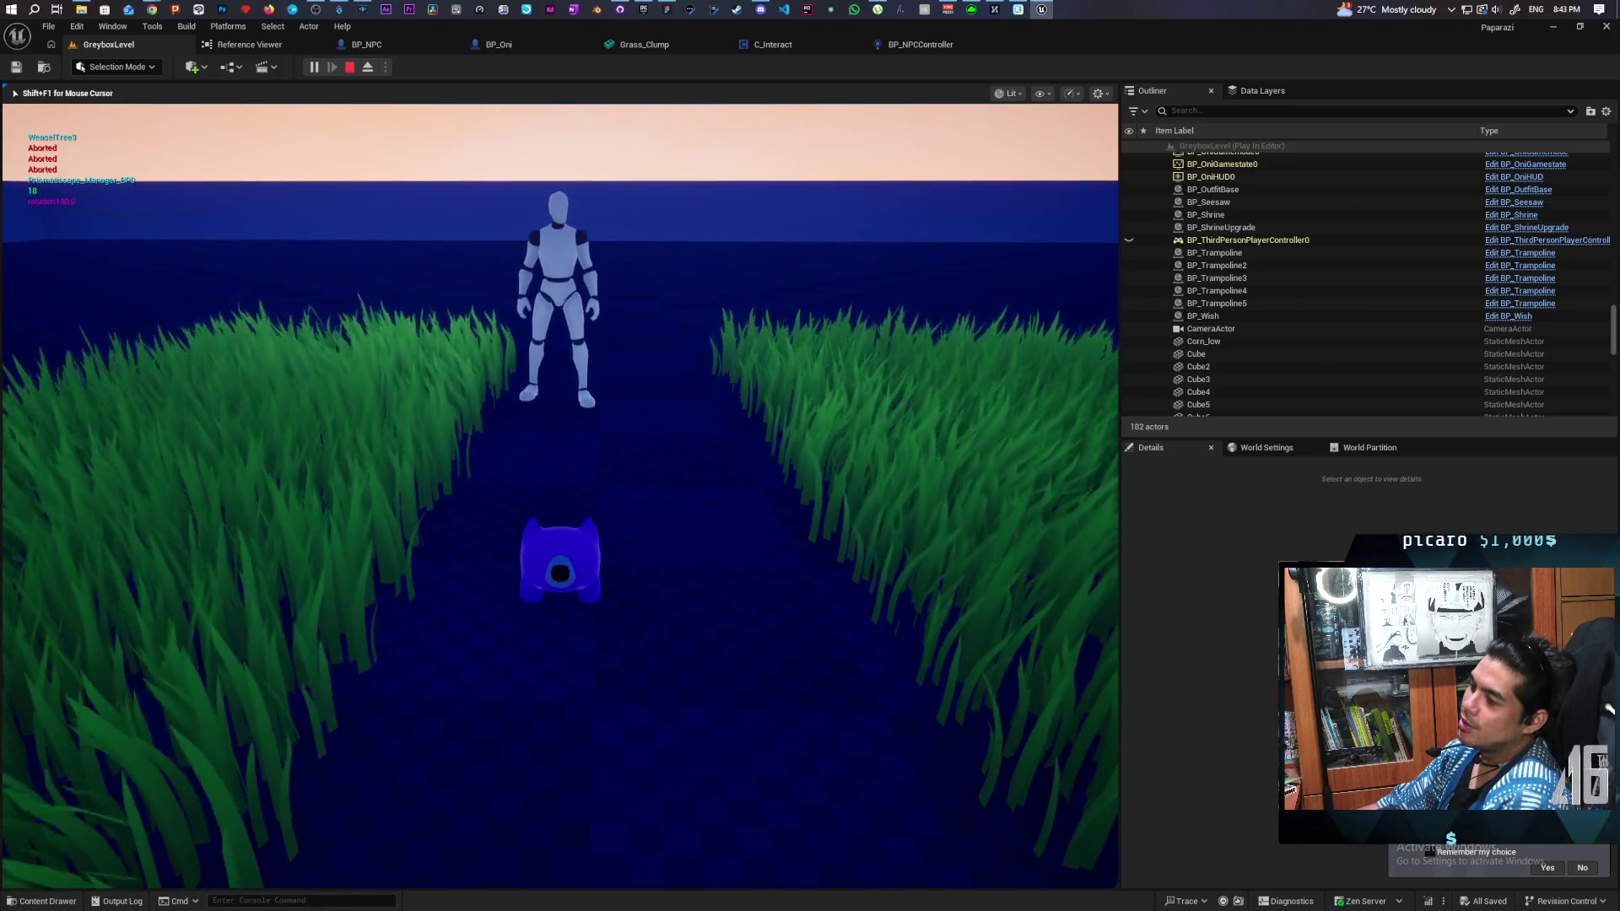
{"action": "key", "text": "d"}
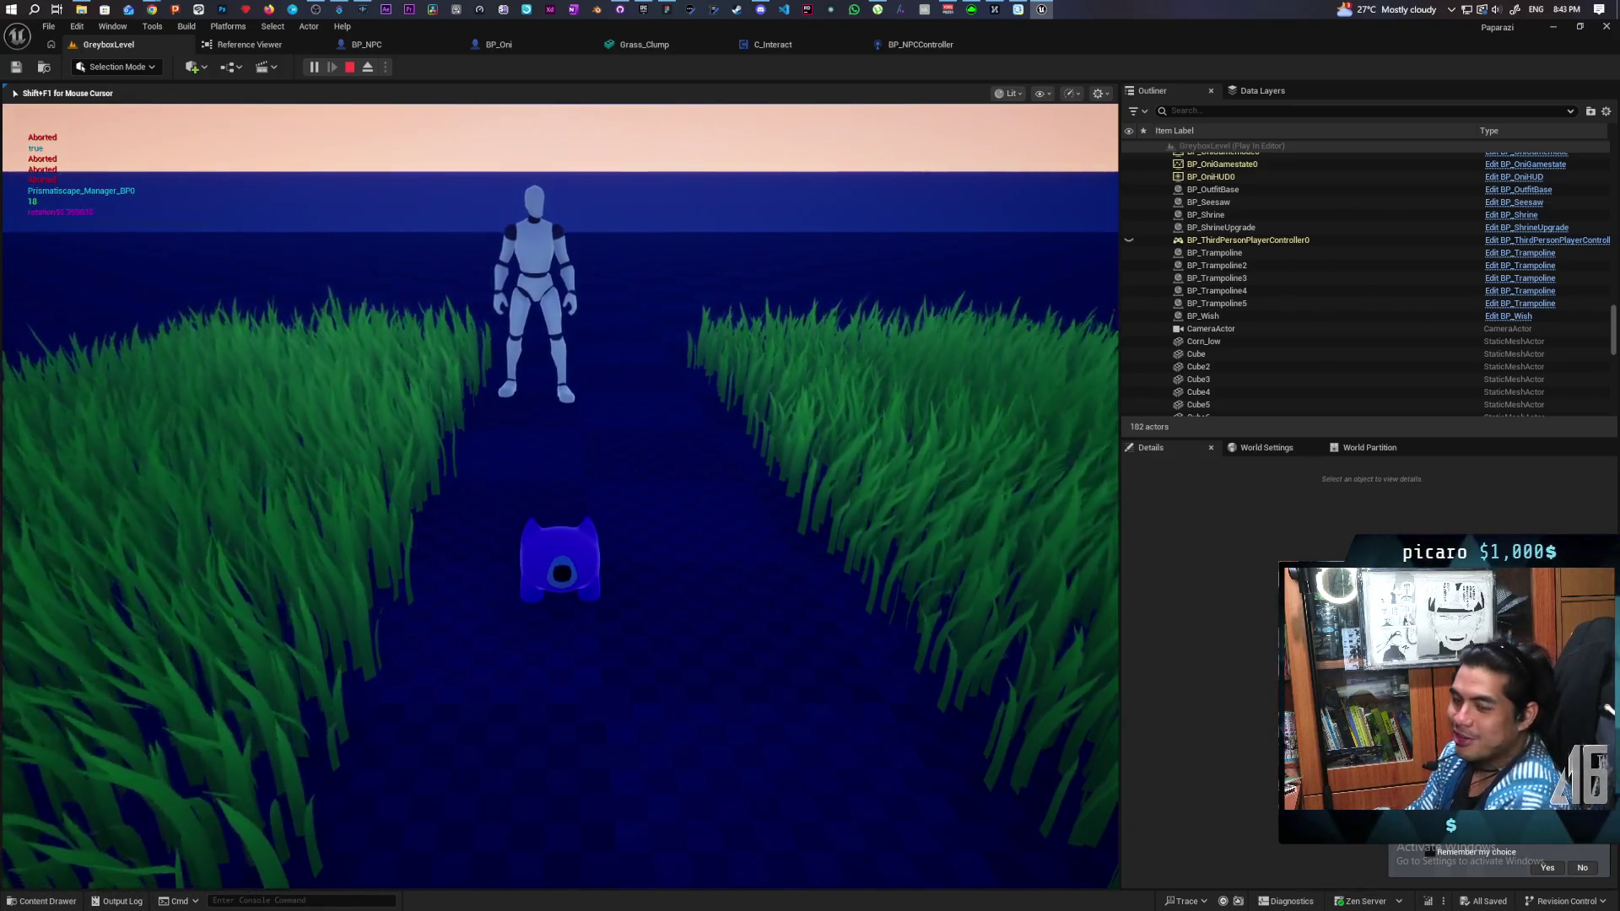
{"action": "key", "text": "s"}
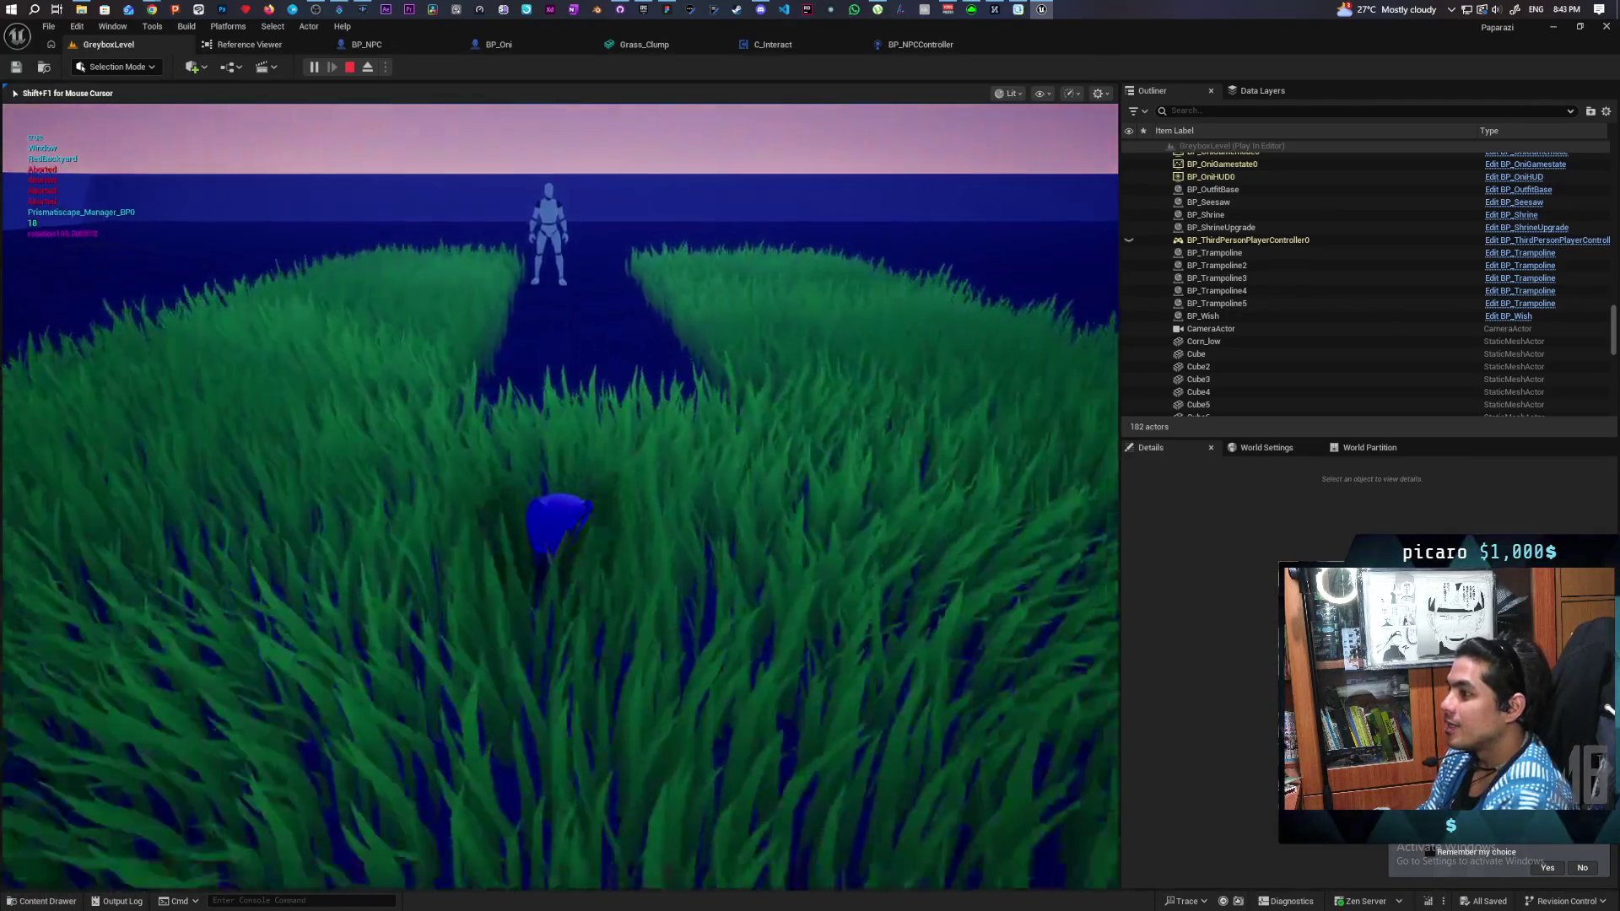
{"action": "key", "text": "w"}
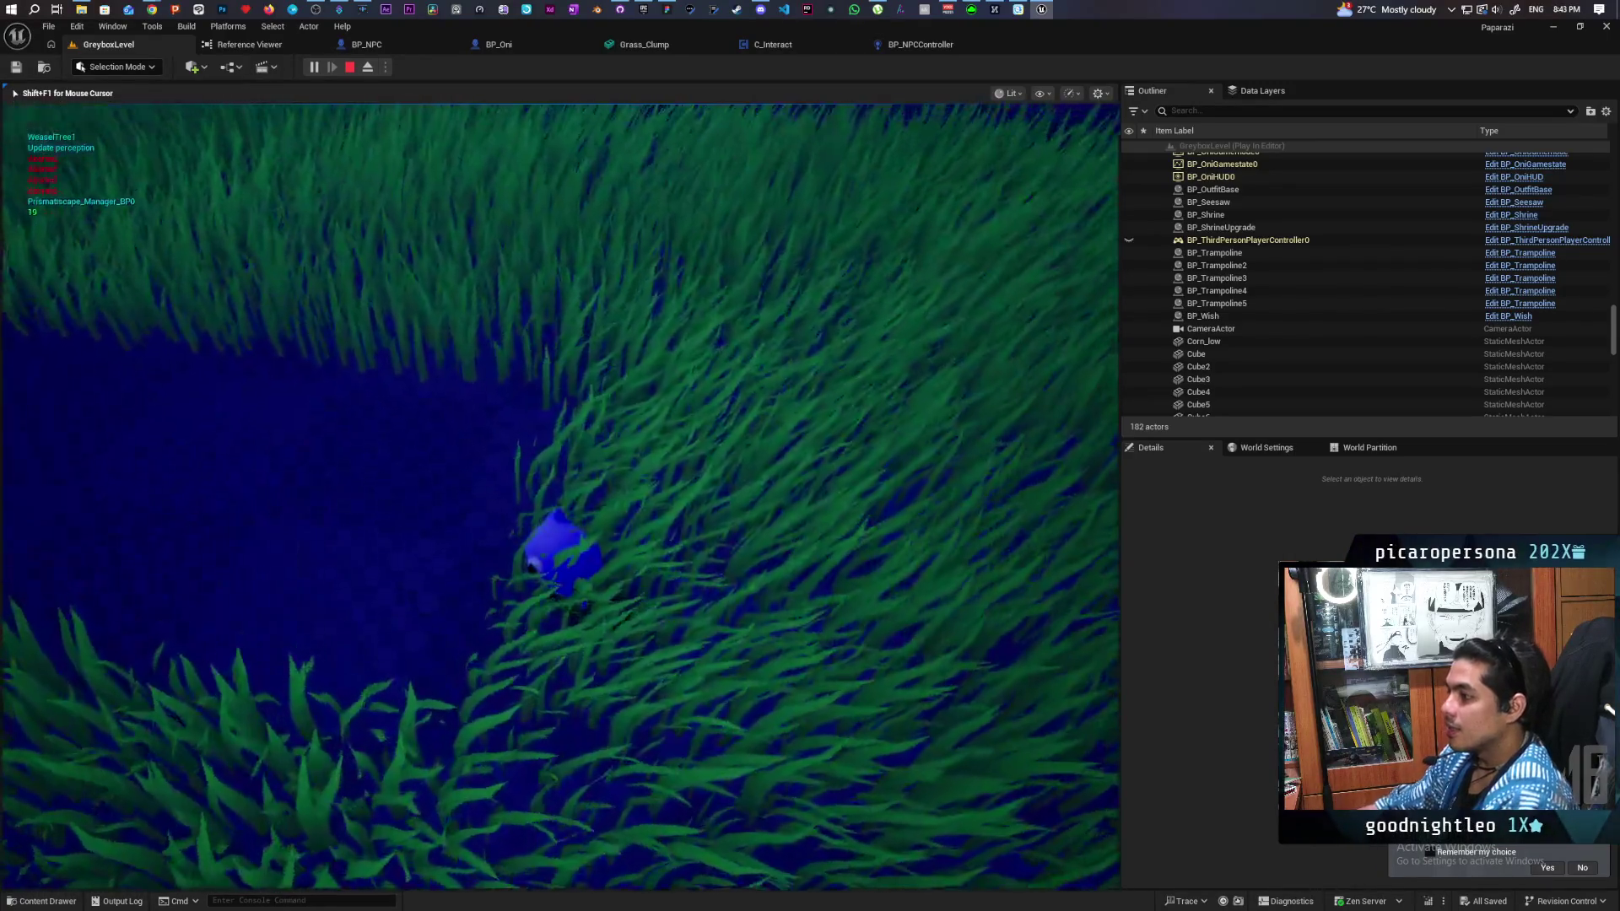
{"action": "key", "text": "w"}
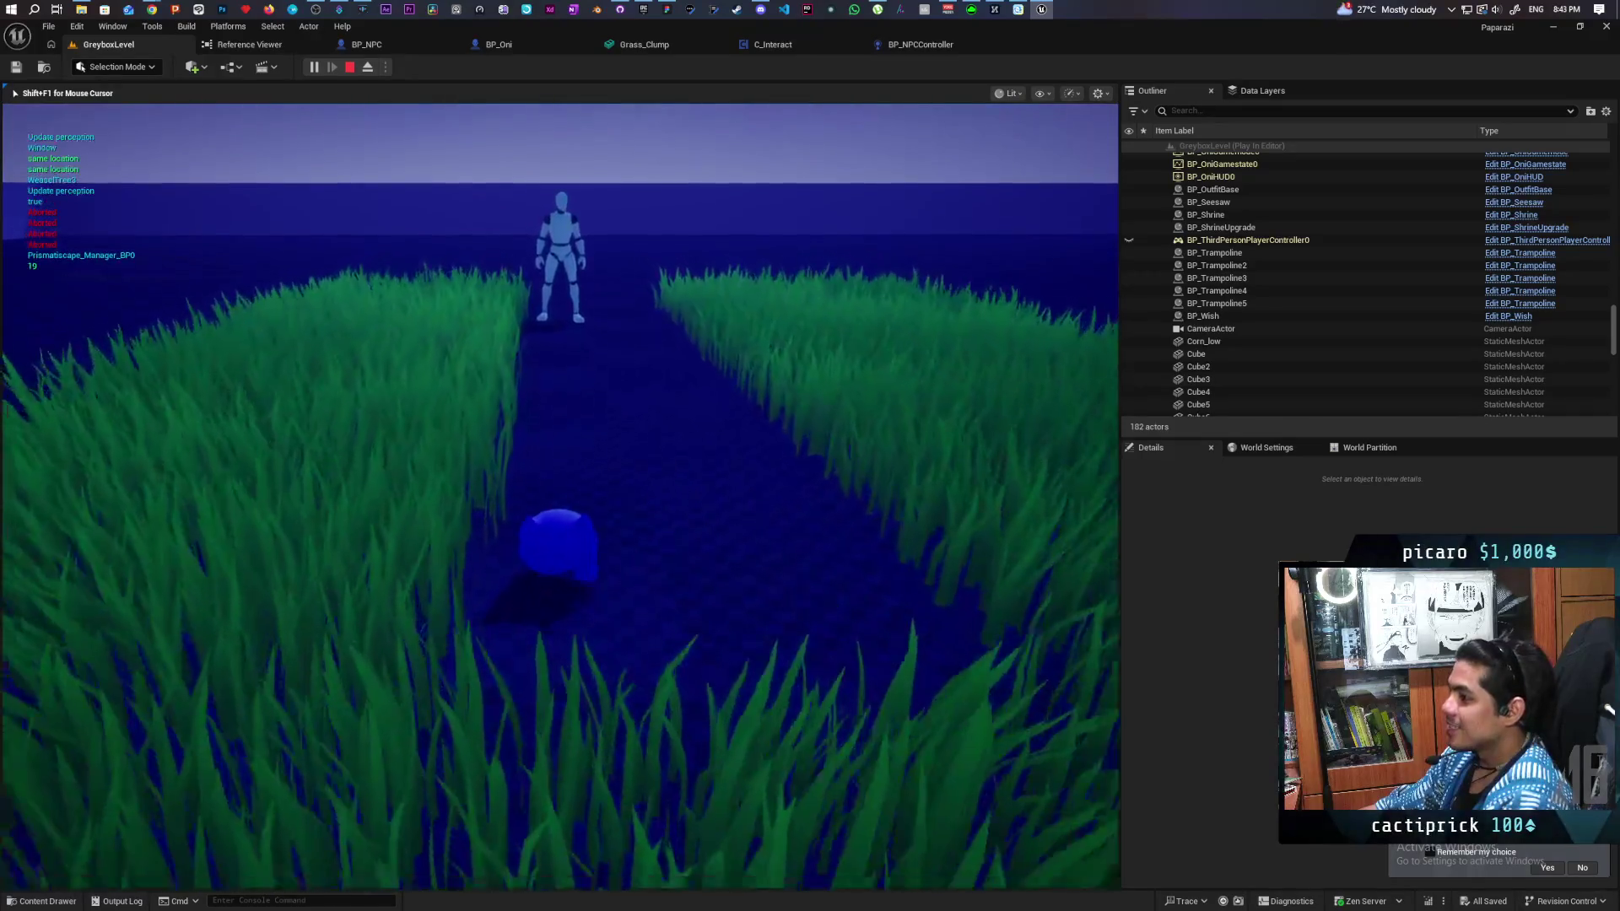
{"action": "key", "text": "s"}
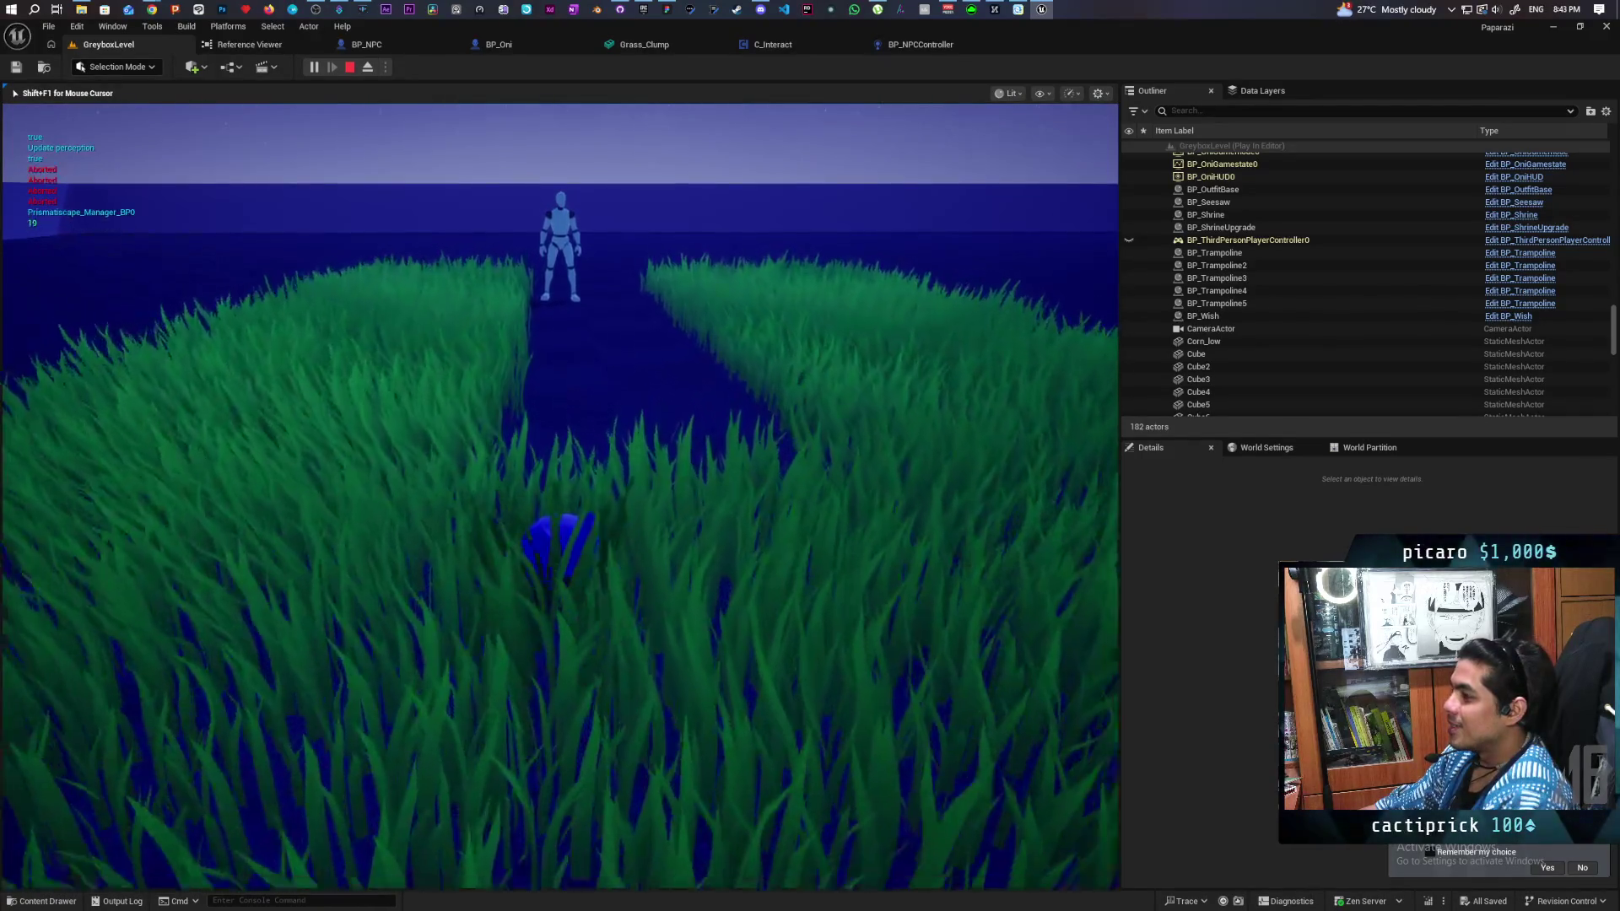
{"action": "key", "text": "w"}
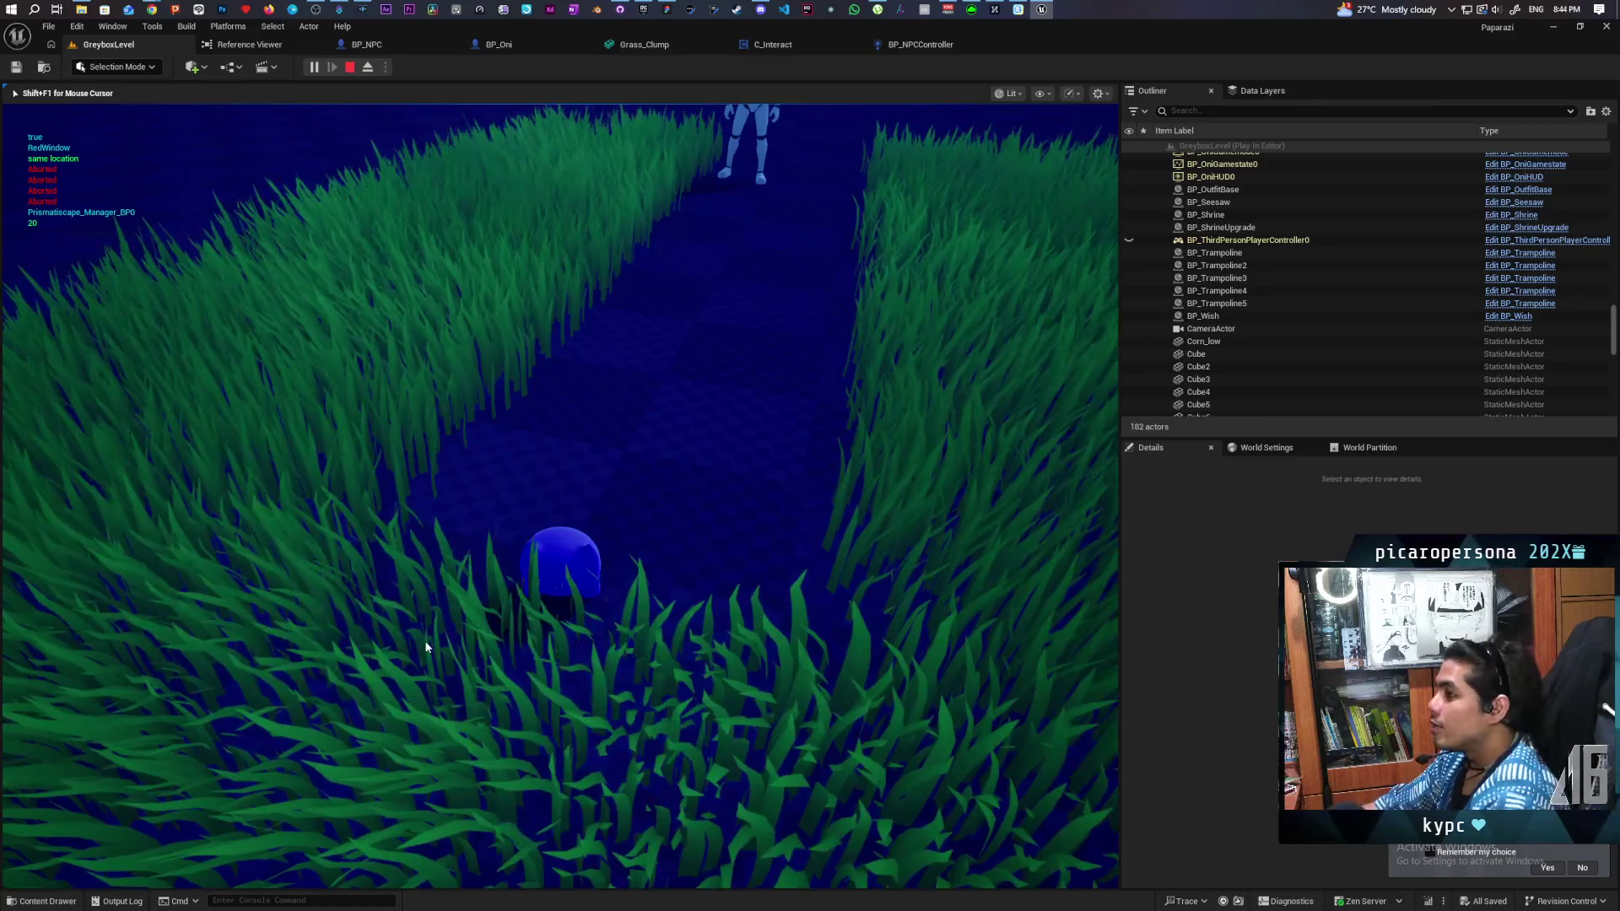
{"action": "key", "text": "Escape"}
{"action": "left_click", "coordinate": [649, 46]}
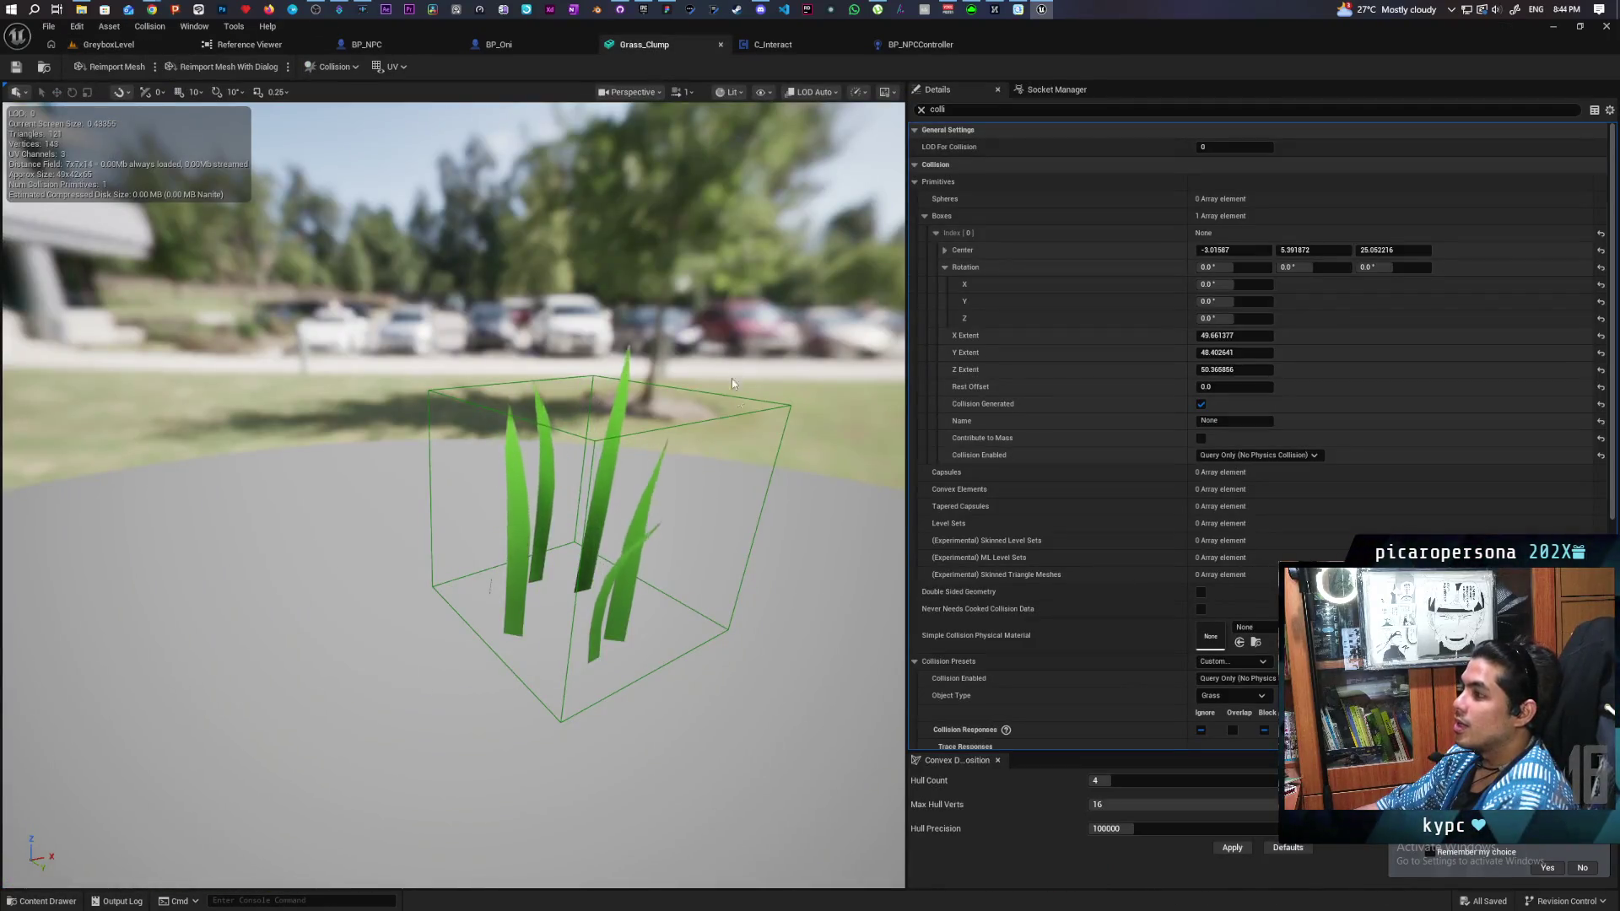
Step: Orbit around the Grass_Clump collision box, then return to GreyboxLevel
{"action": "mouse_move", "coordinate": [732, 382]}
{"action": "left_mouse_down"}
{"action": "mouse_move", "coordinate": [641, 405]}
{"action": "mouse_move", "coordinate": [658, 363]}
{"action": "mouse_move", "coordinate": [675, 380]}
{"action": "mouse_move", "coordinate": [591, 396]}
{"action": "left_mouse_up"}
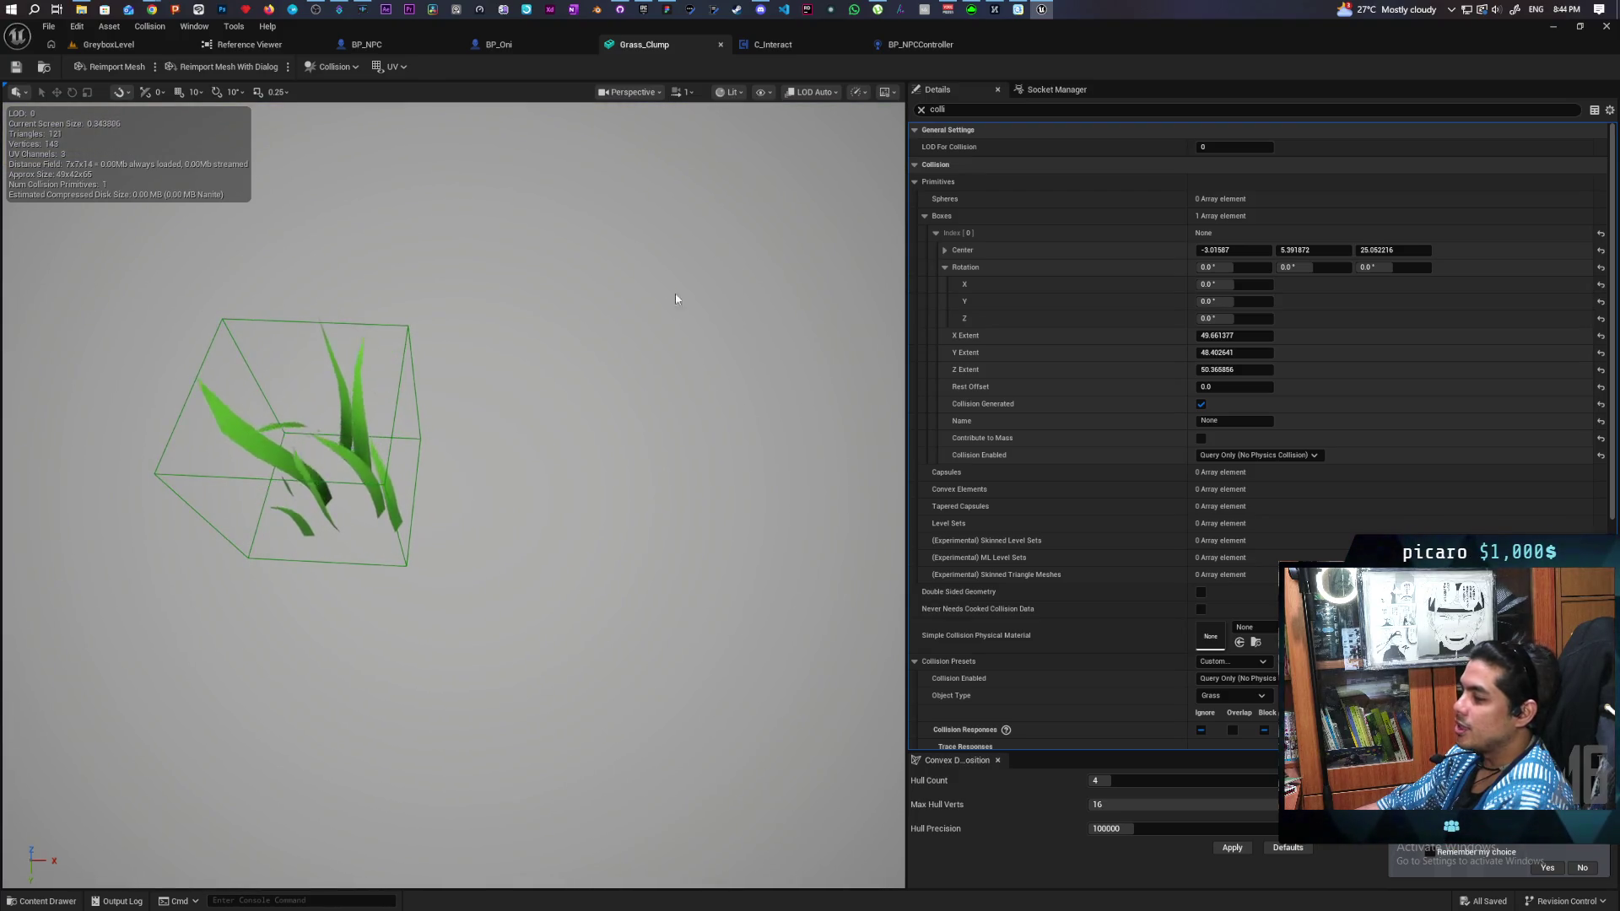
{"action": "left_click", "coordinate": [108, 44]}
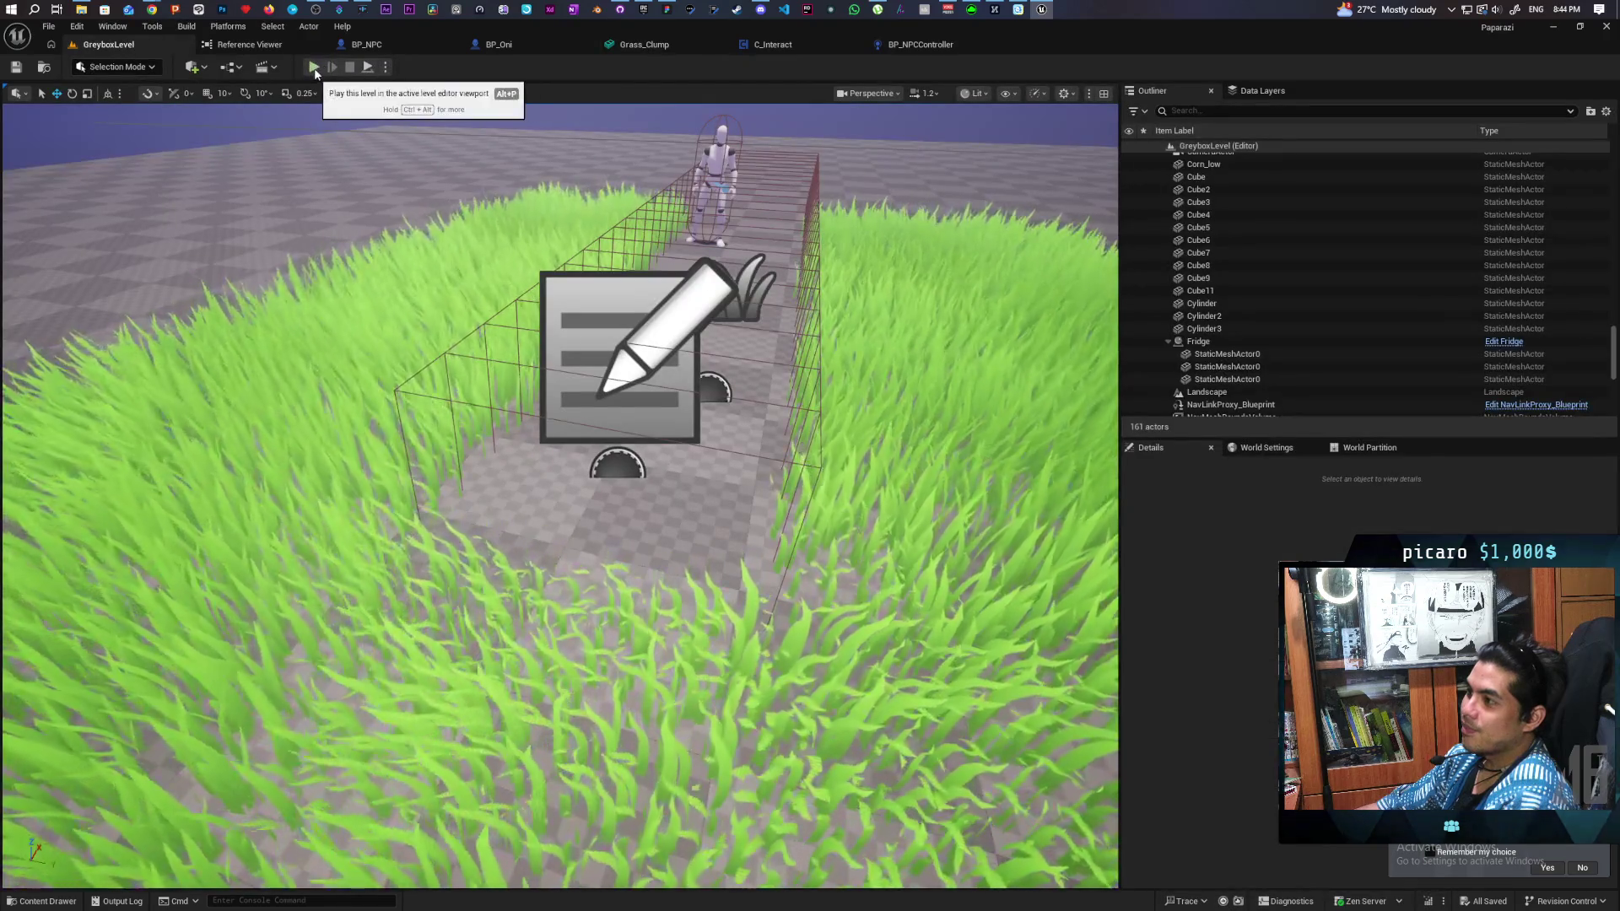
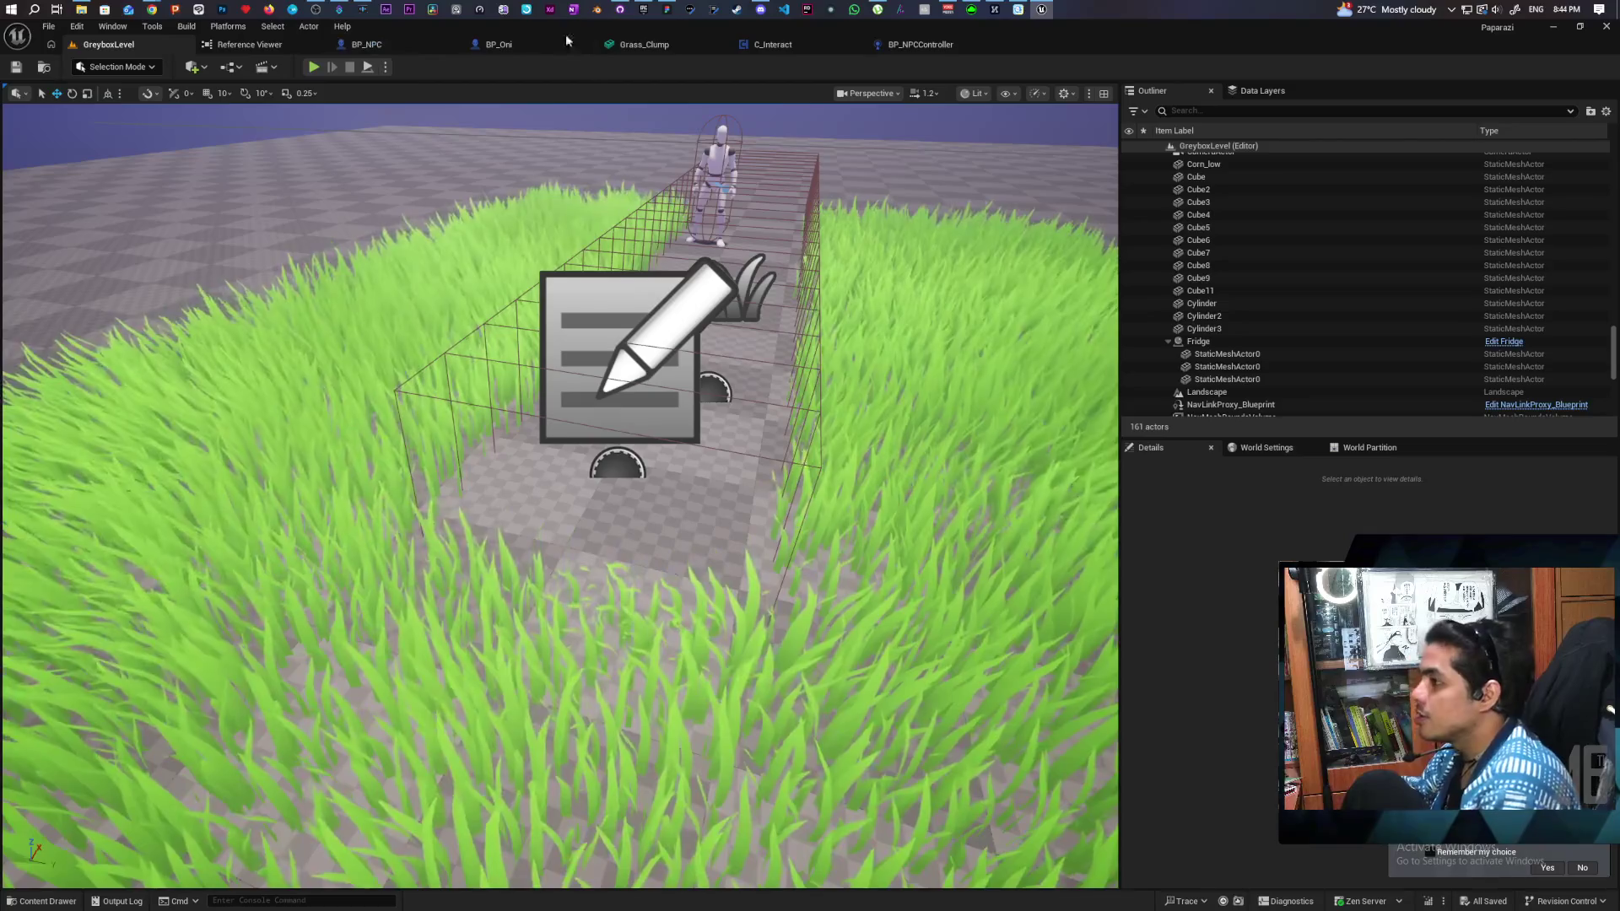
Step: Unhook the capsule size wires so the Is in Grass? trace uses radius 10 and half height 10
{"action": "left_click", "coordinate": [935, 47]}
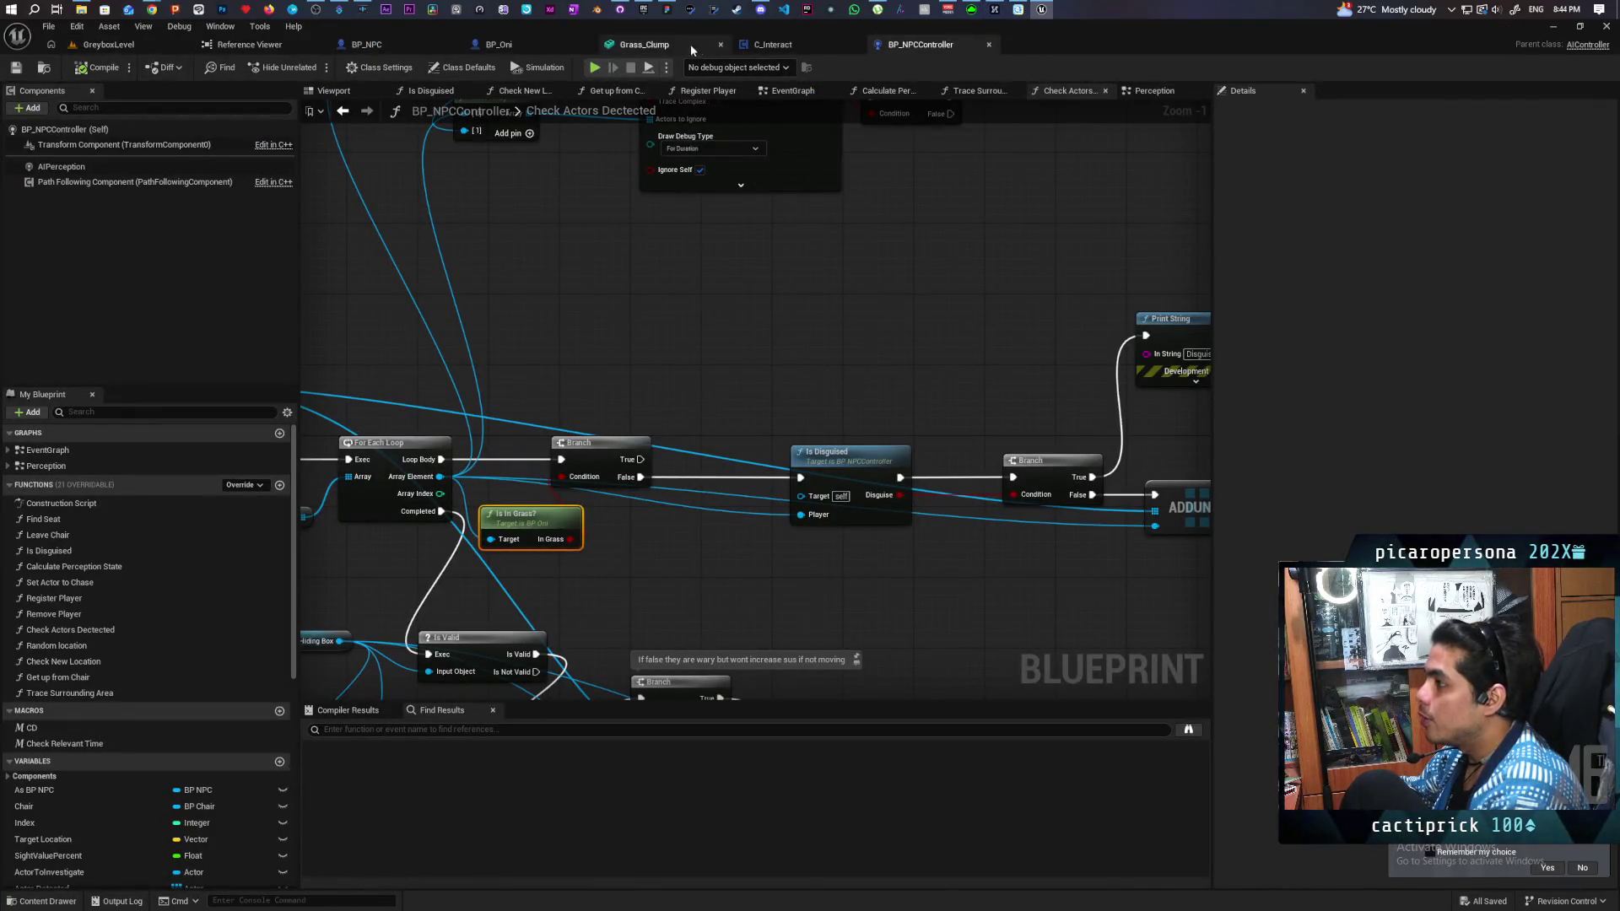
{"action": "left_click", "coordinate": [395, 48]}
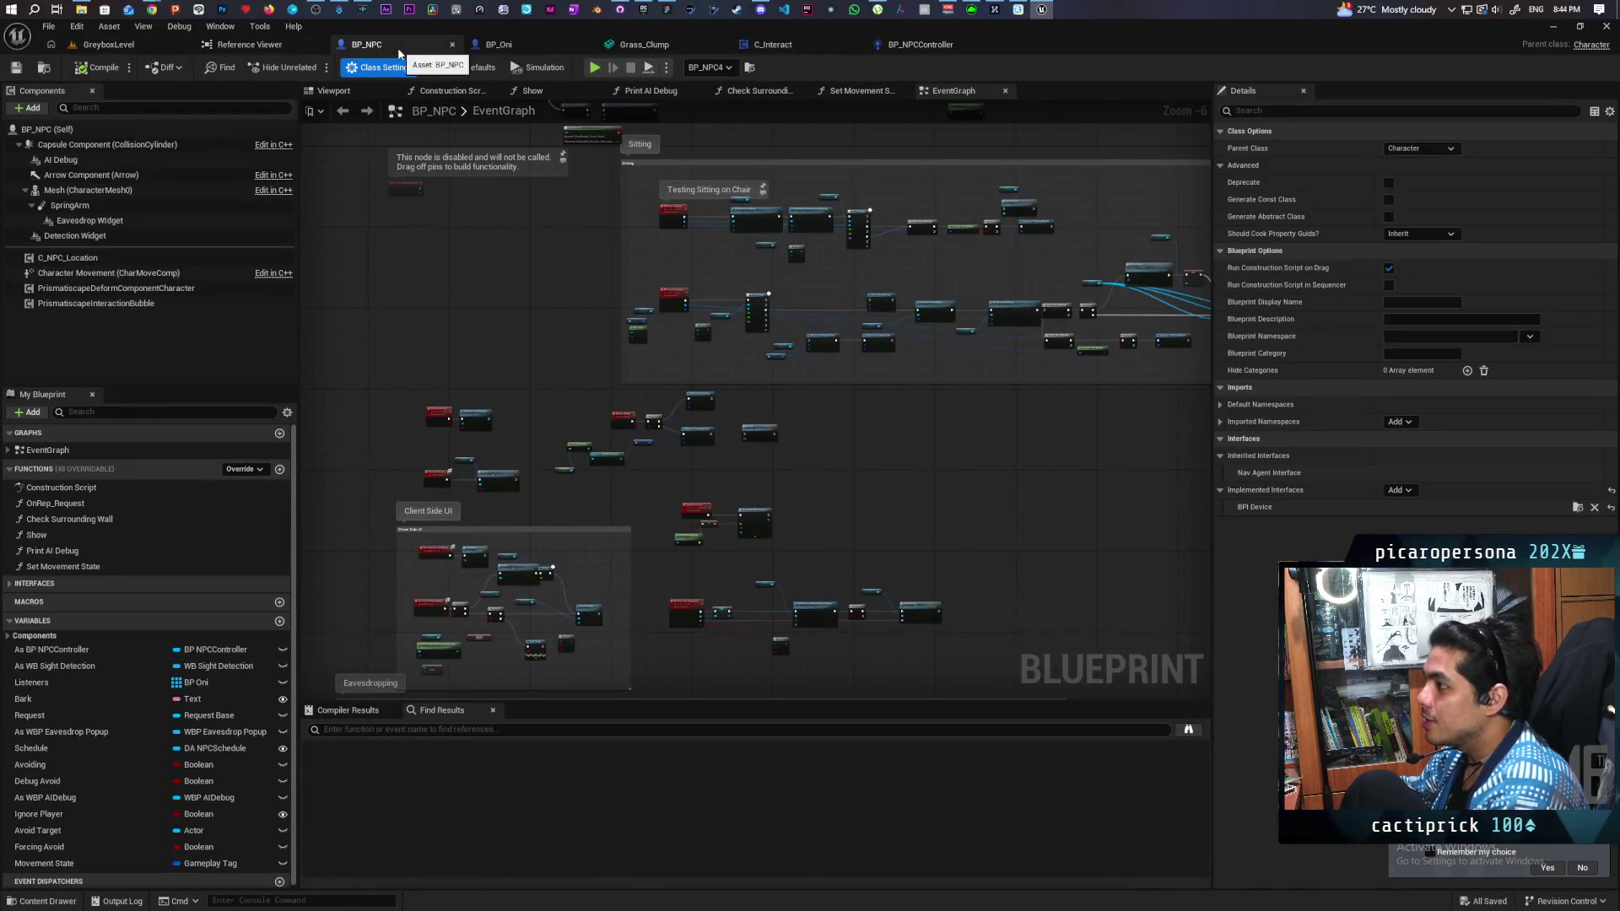
{"action": "left_click", "coordinate": [524, 47]}
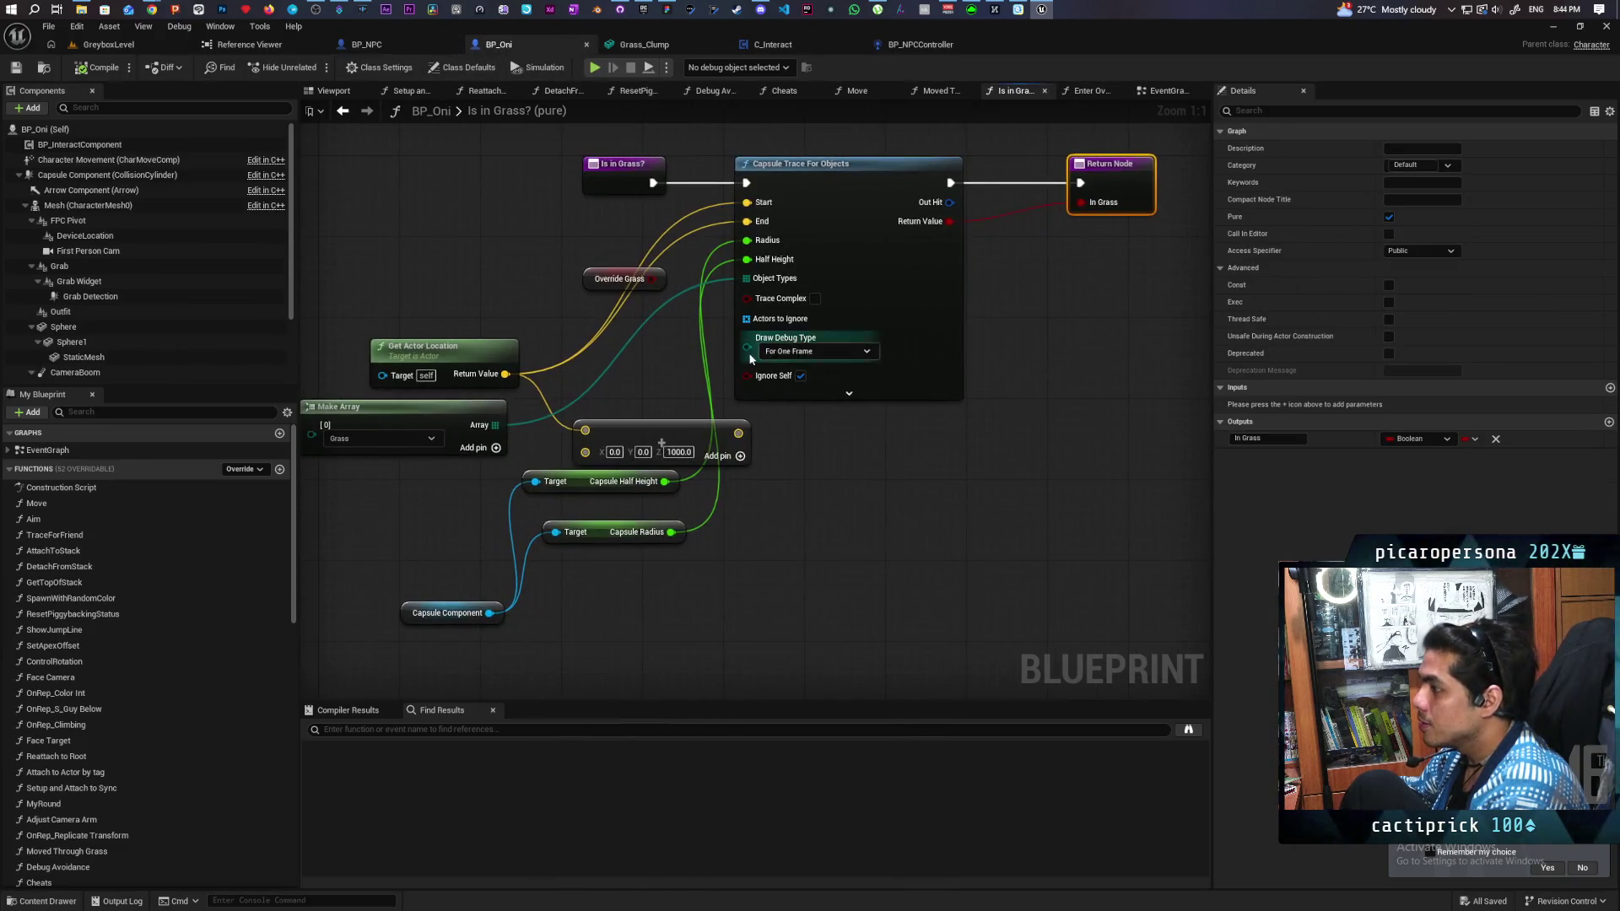
{"action": "key", "text": "ctrl+z"}
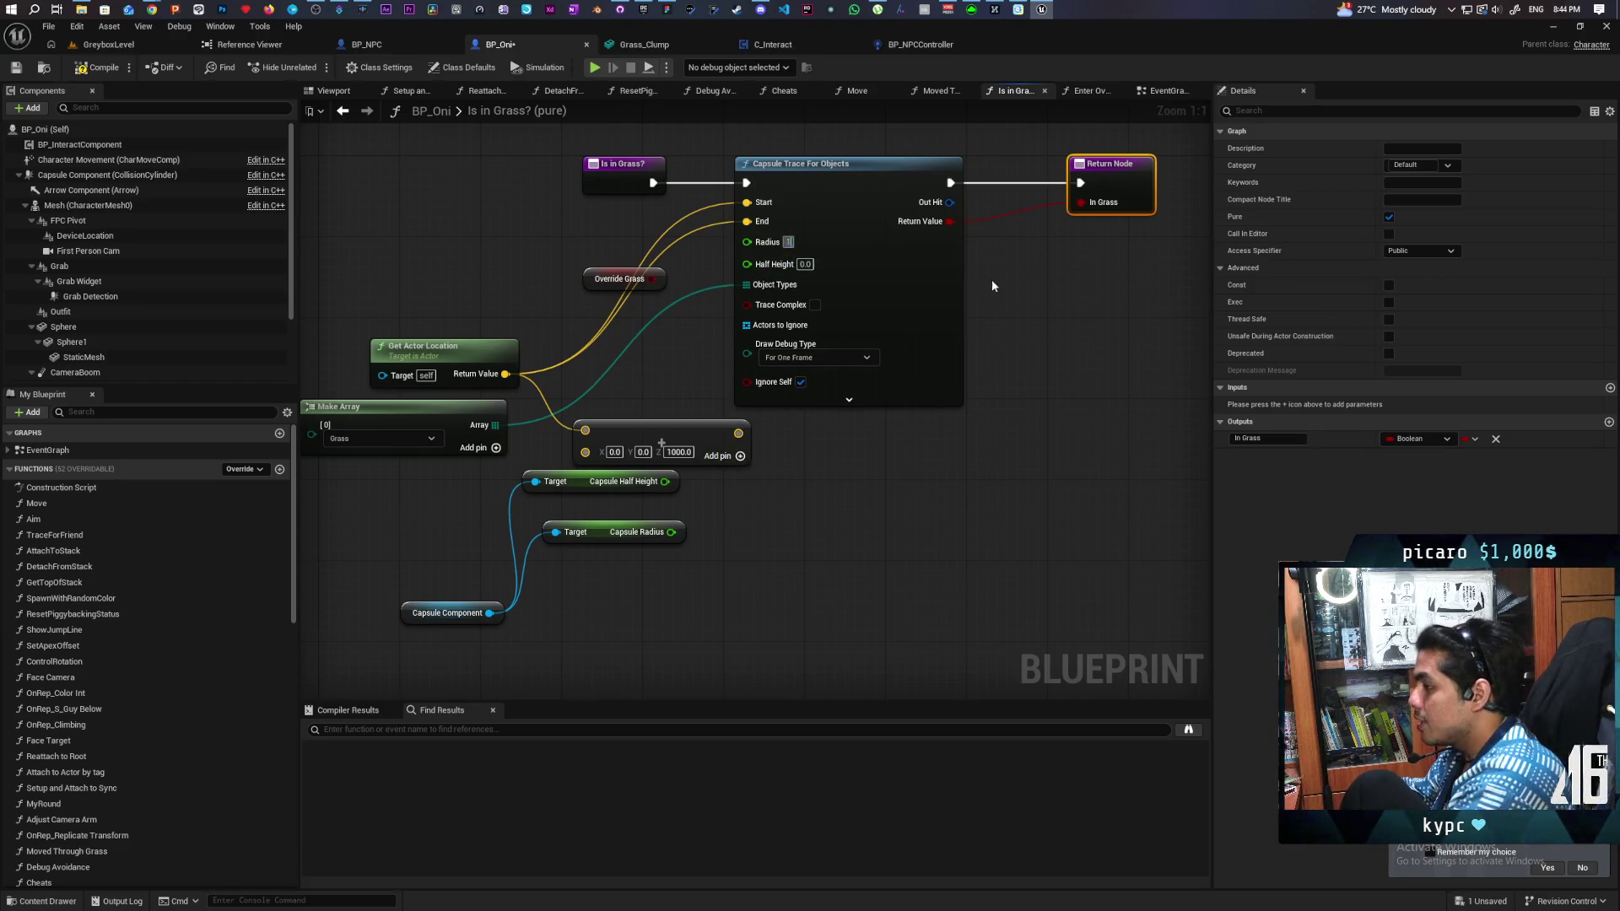
{"action": "type", "text": "0"}
{"action": "left_click", "coordinate": [807, 264]}
{"action": "type", "text": "10"}
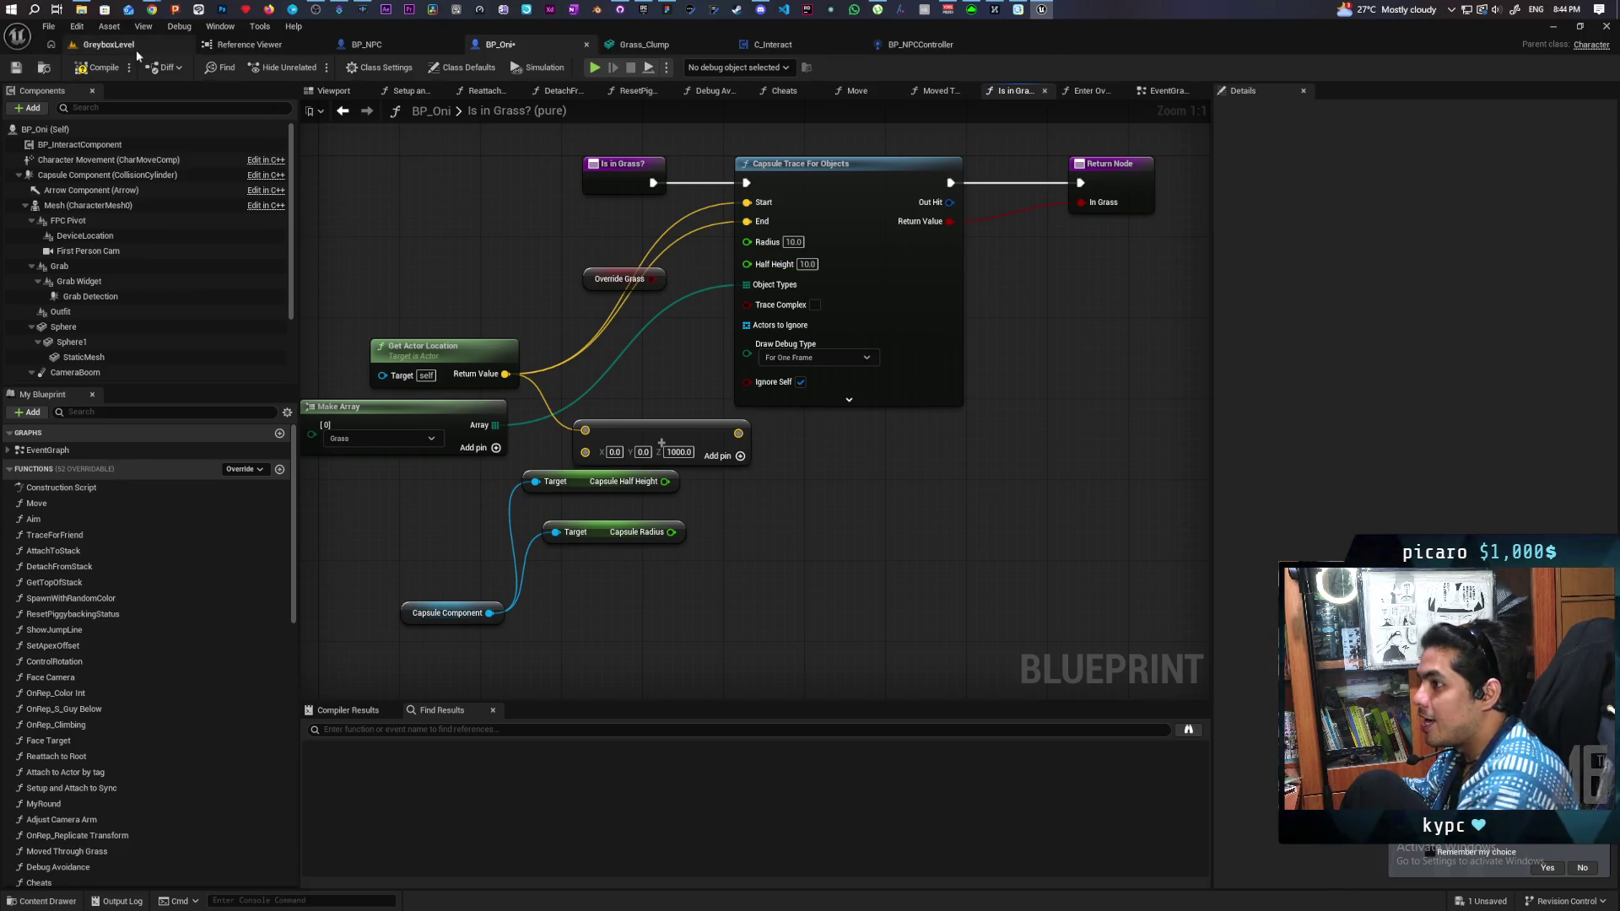
{"action": "left_click", "coordinate": [126, 48]}
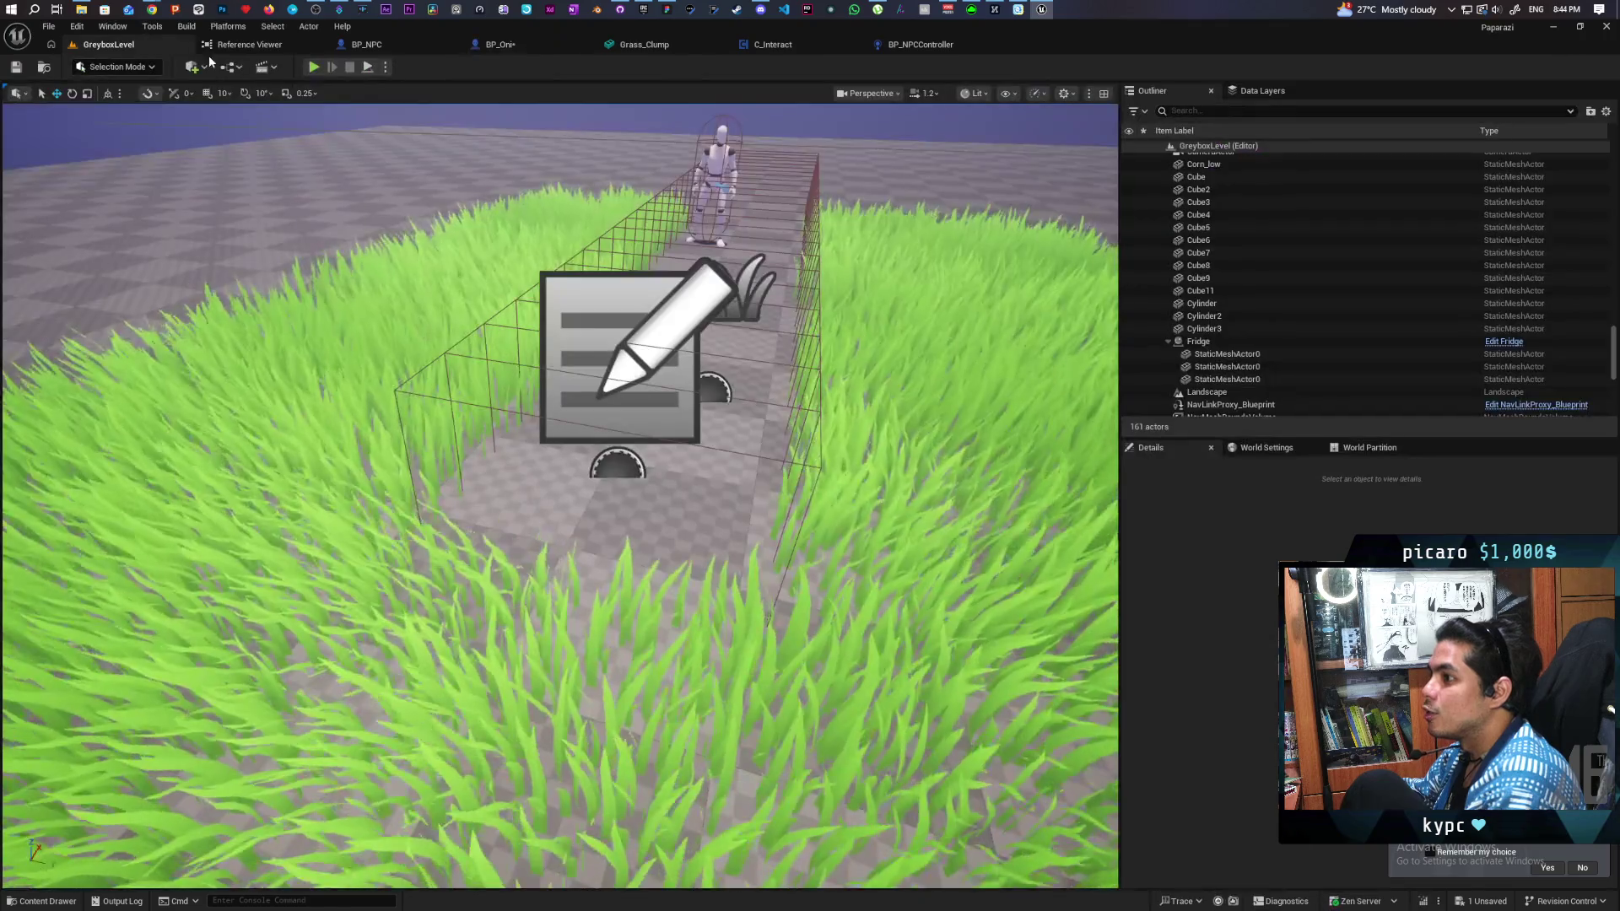
{"action": "left_click", "coordinate": [314, 67]}
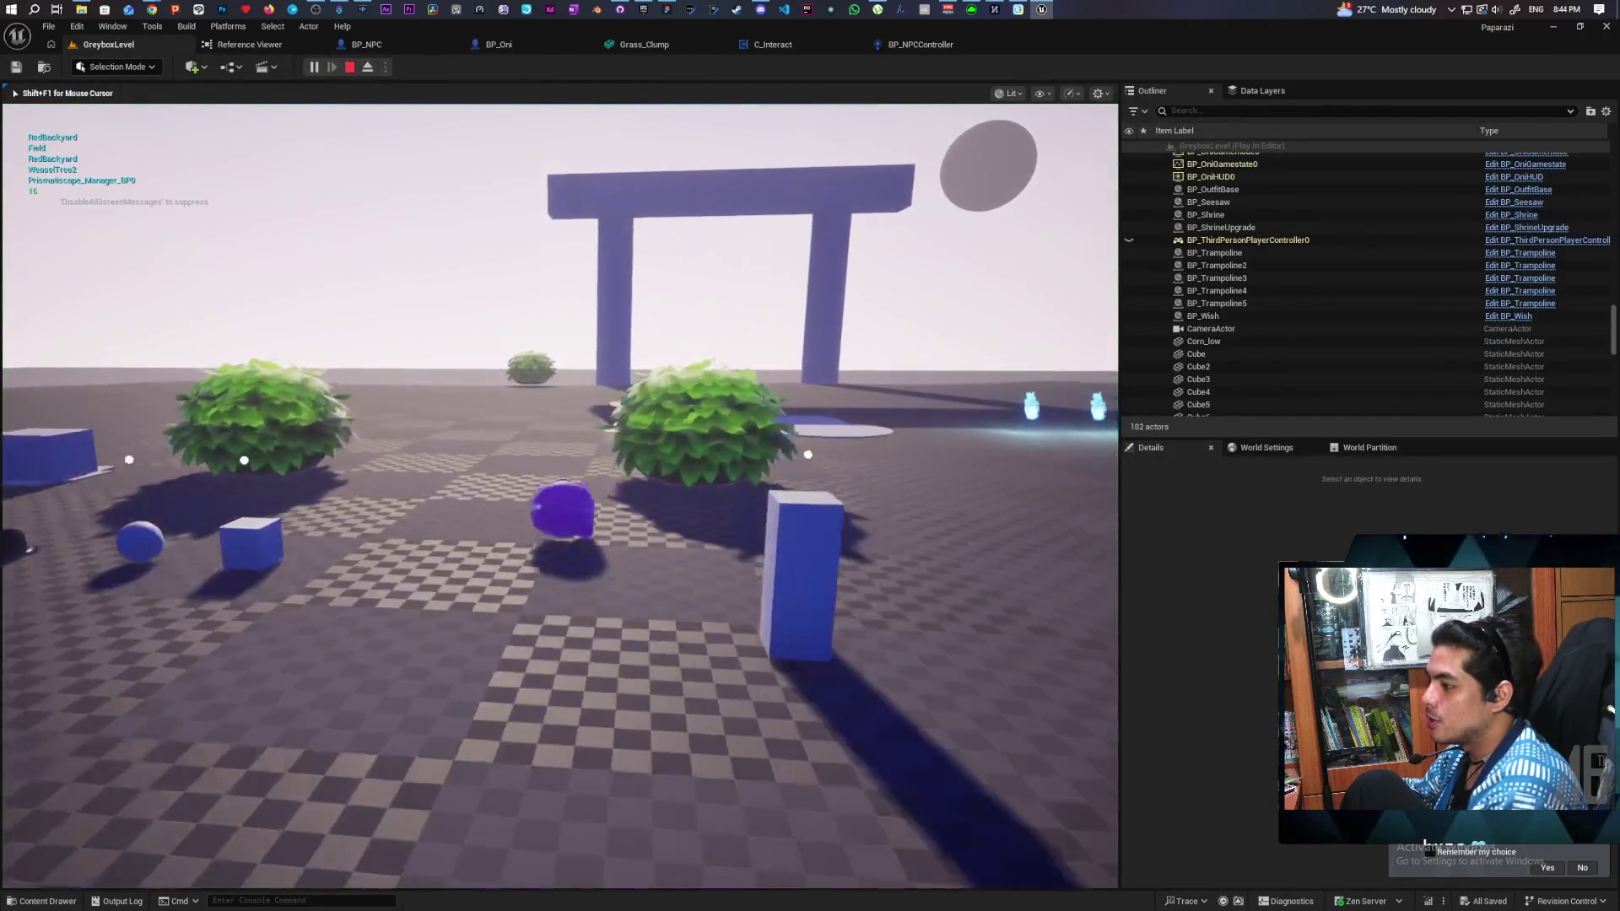
{"action": "key", "text": "w"}
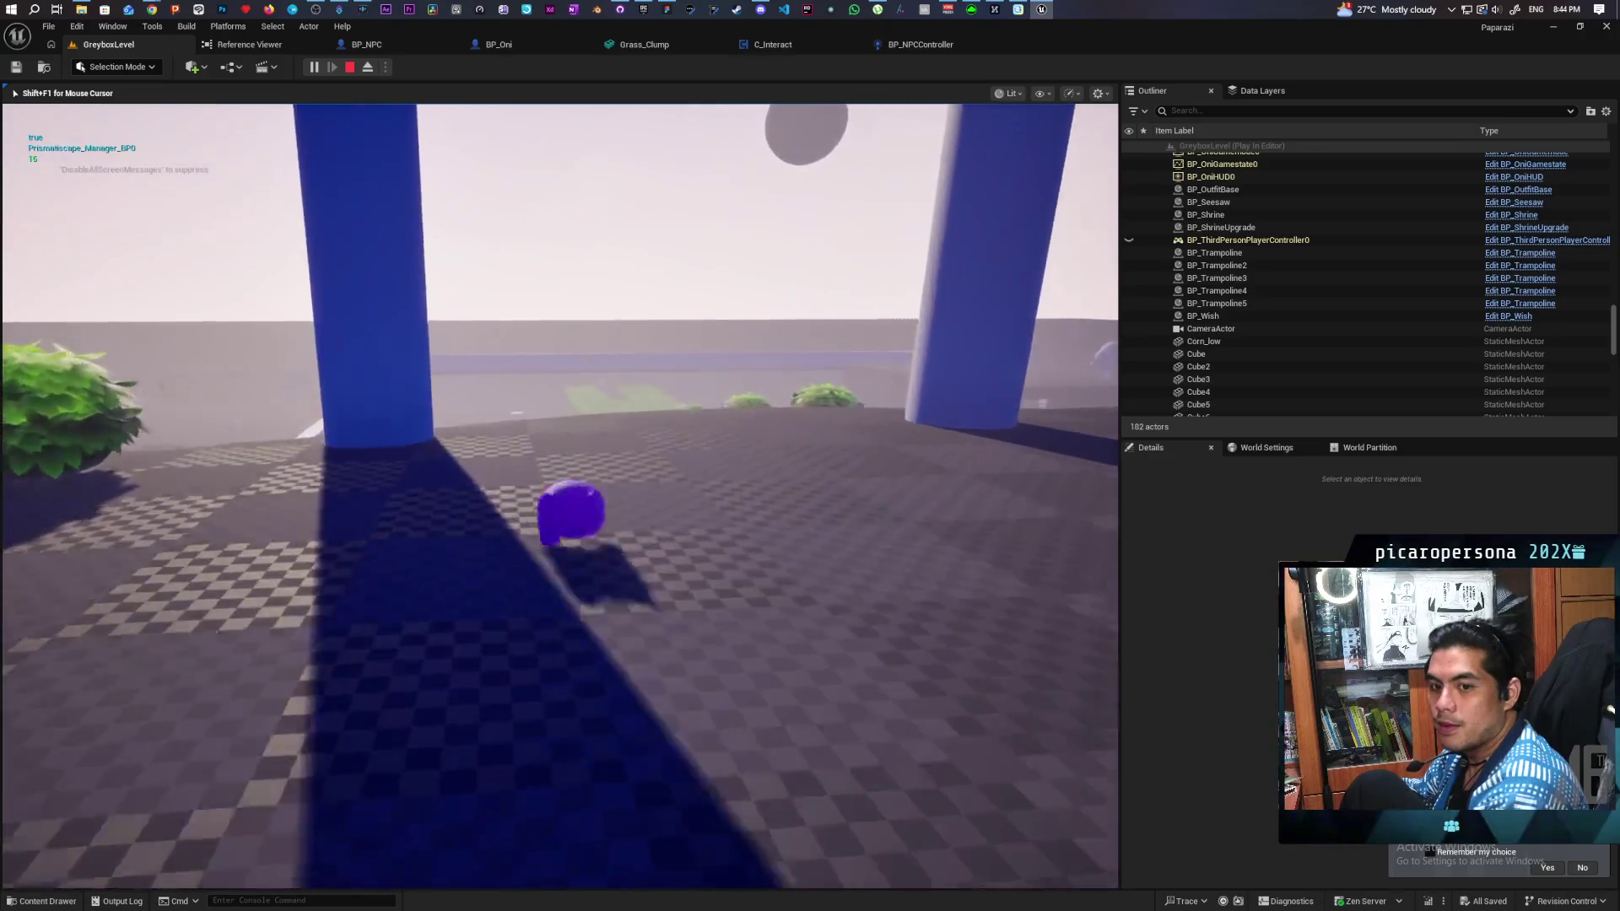
{"action": "key", "text": "w"}
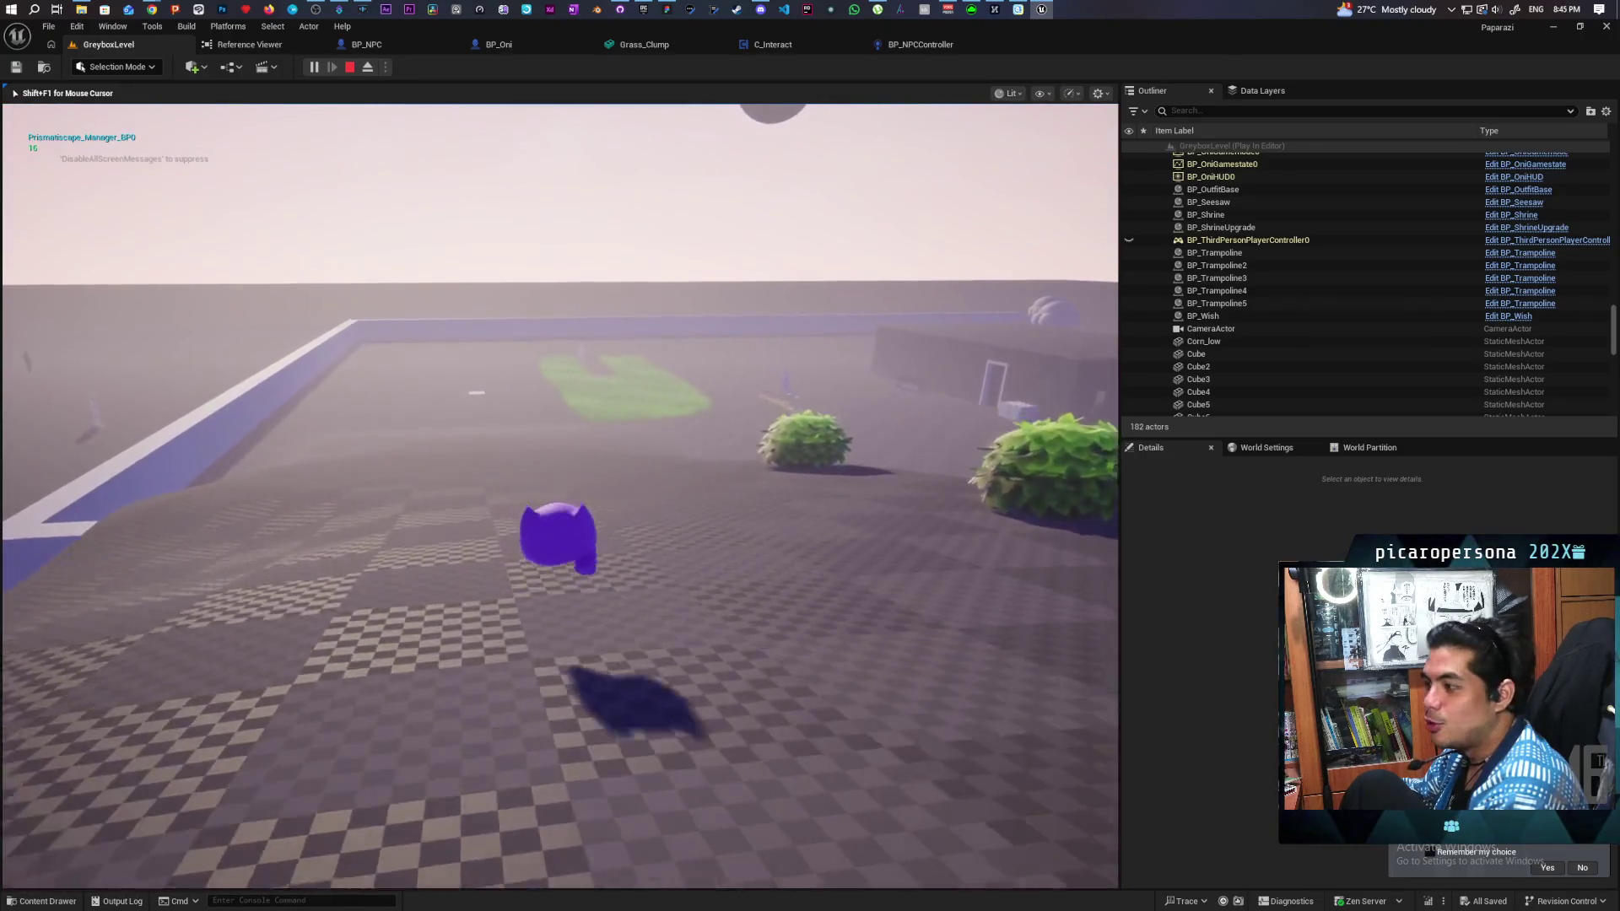
{"action": "key", "text": "w"}
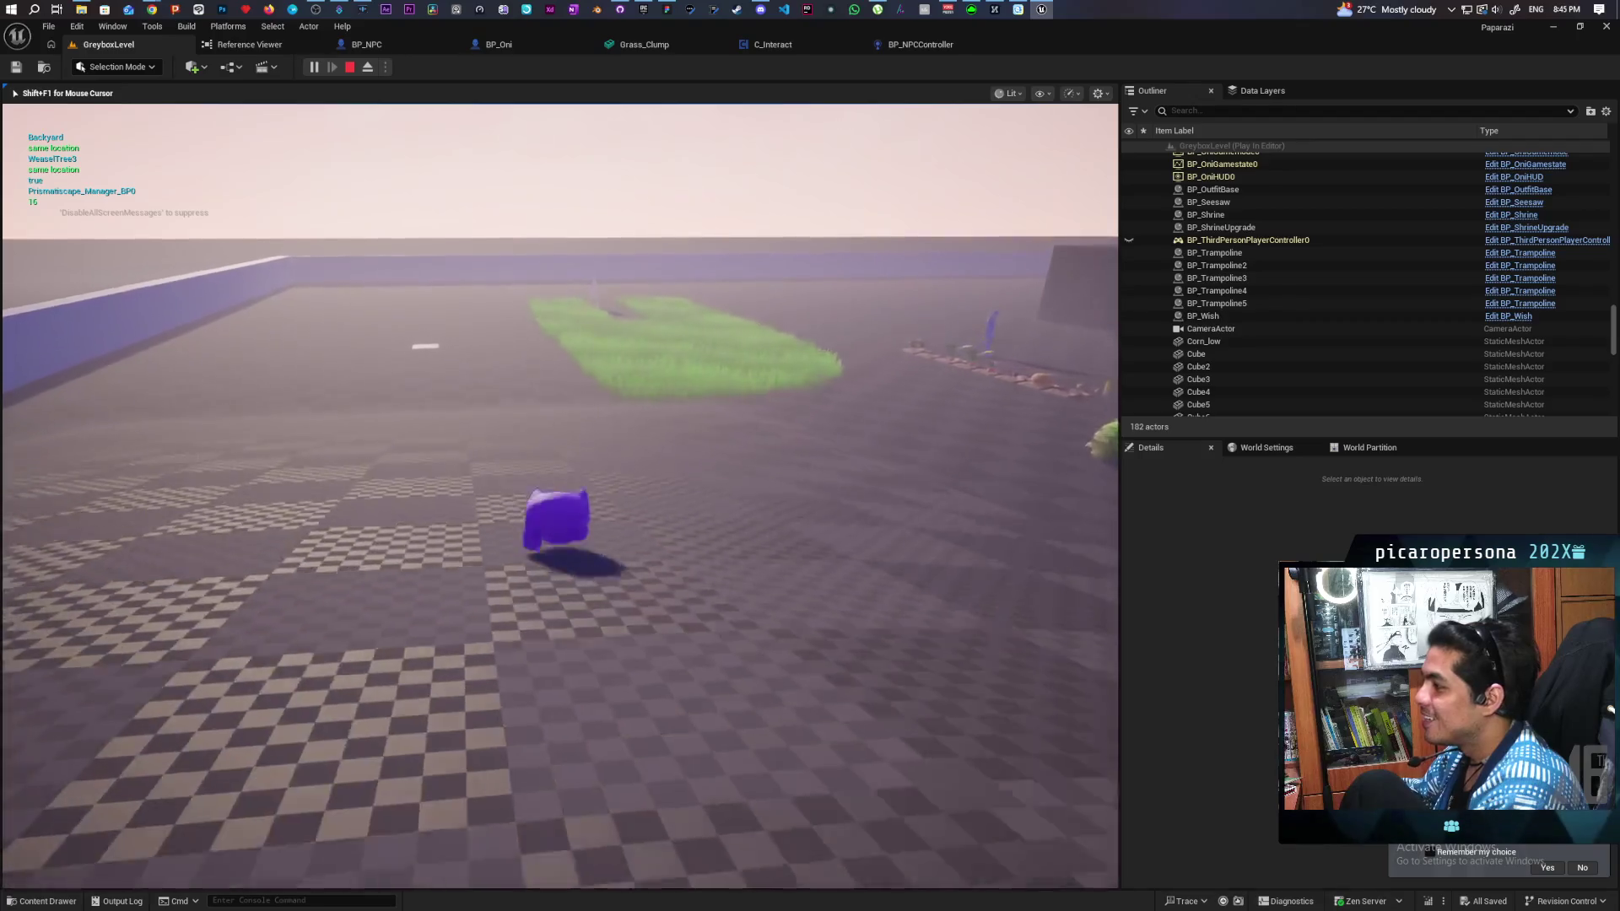
{"action": "key", "text": "w"}
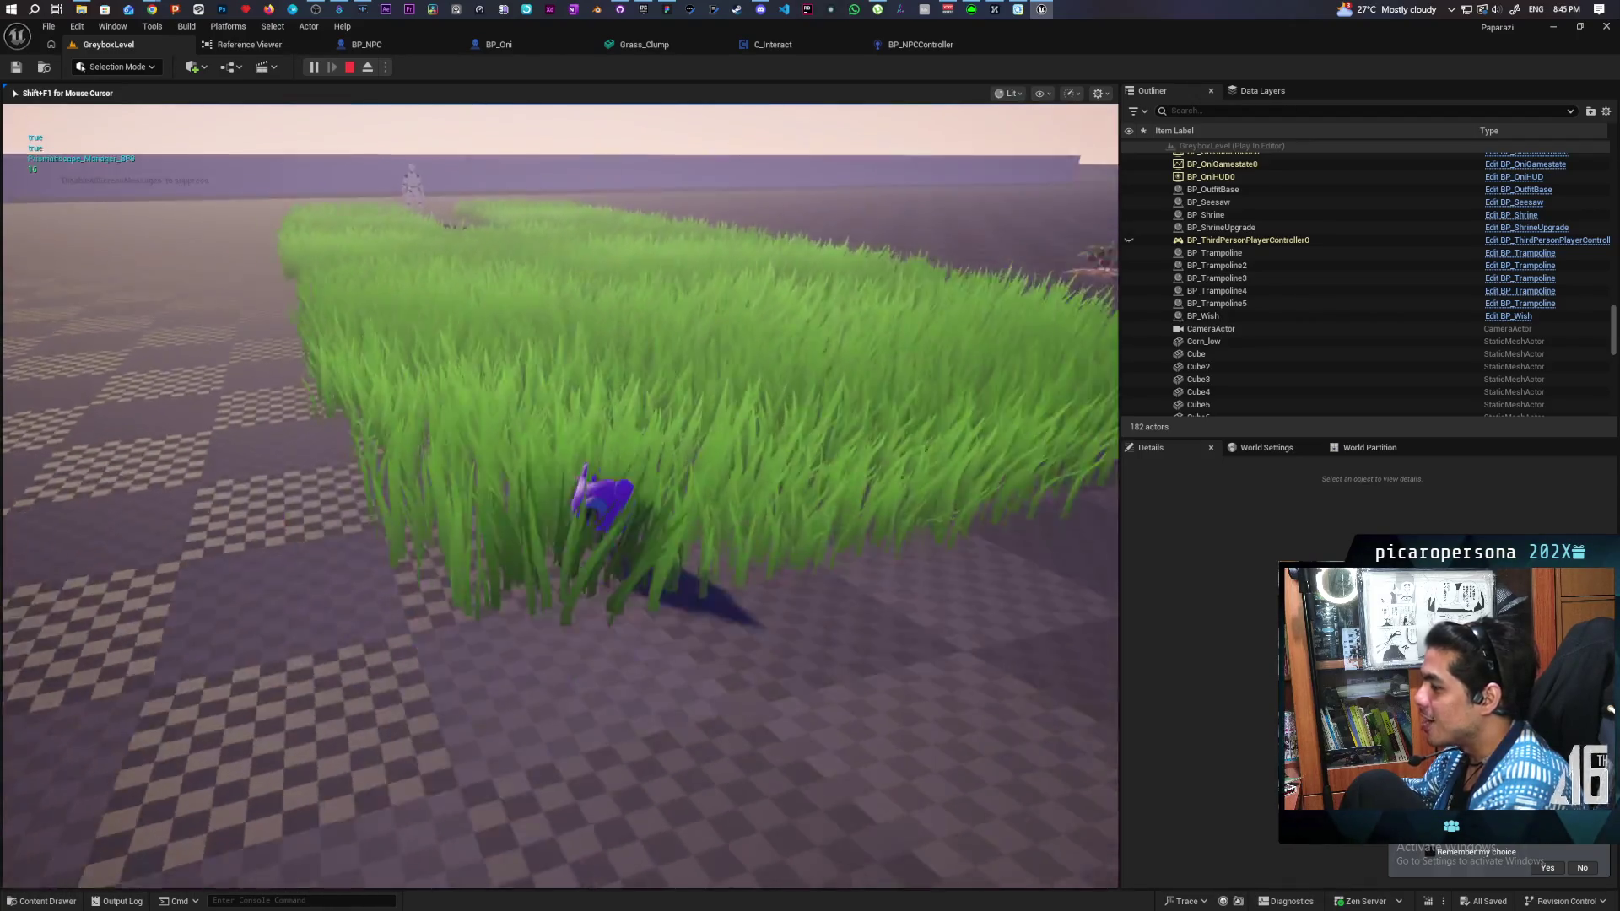
{"action": "key", "text": "w"}
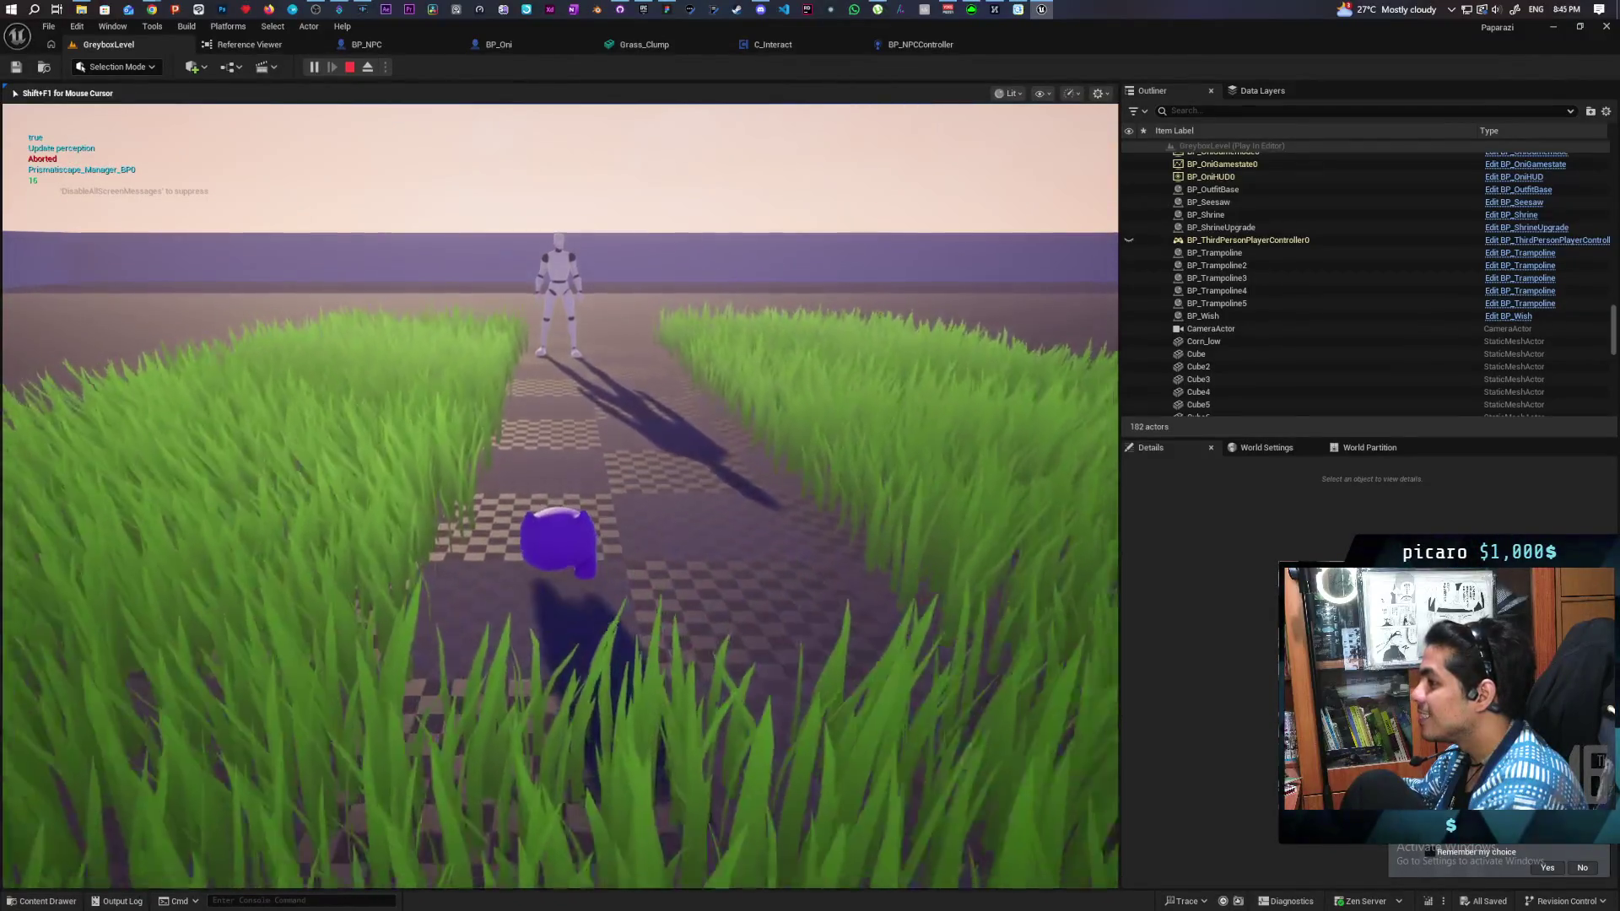
{"action": "key", "text": "w"}
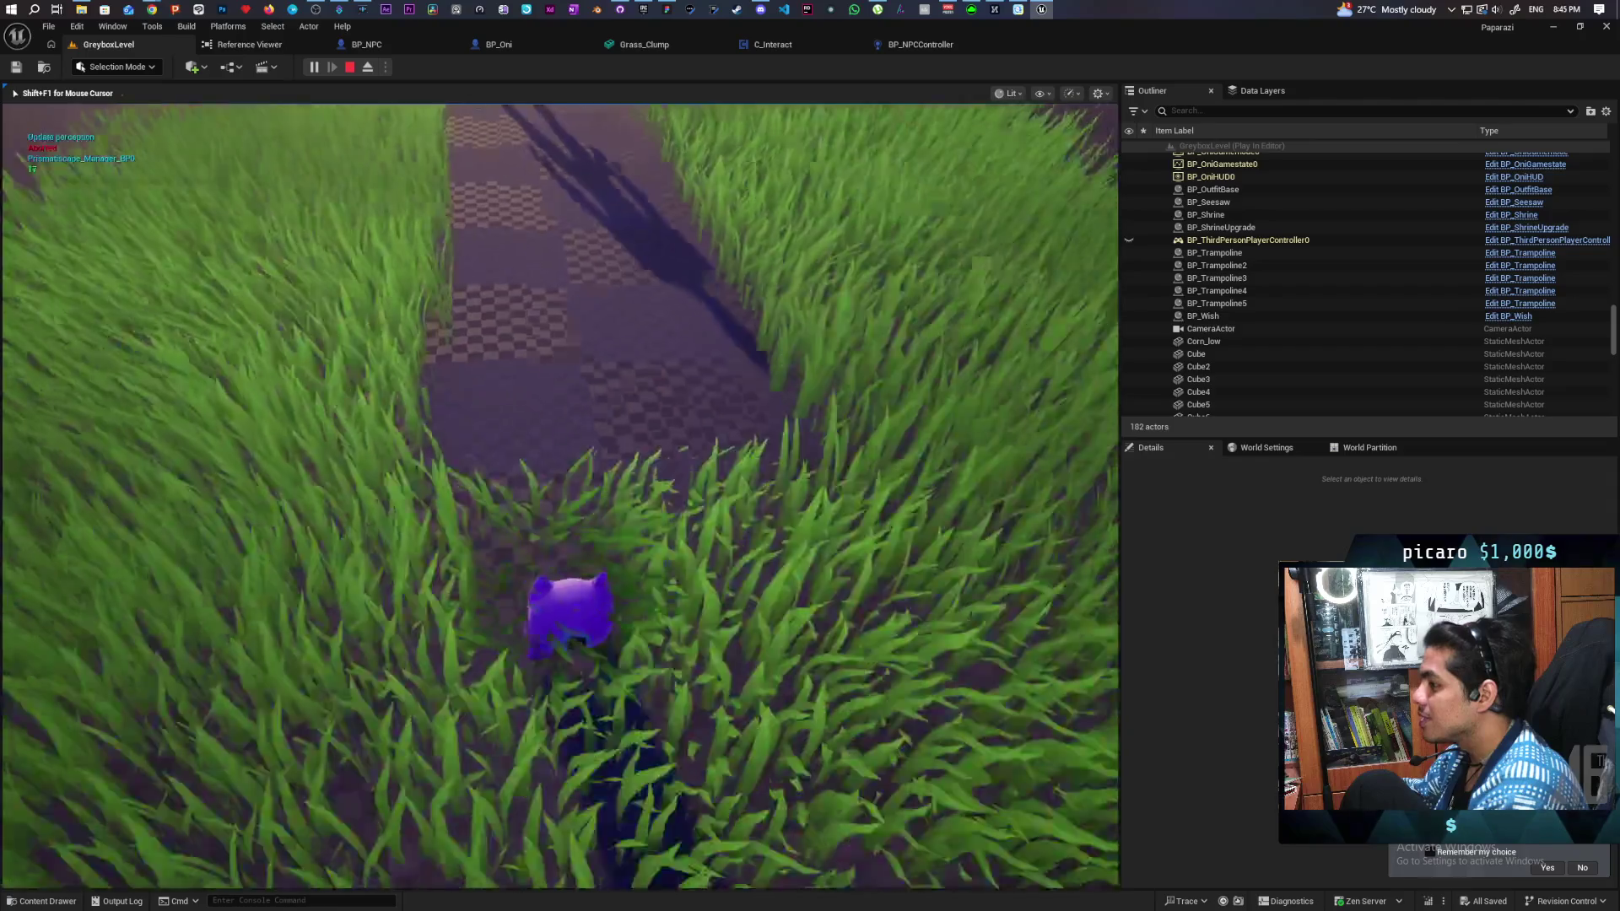
{"action": "key", "text": "w"}
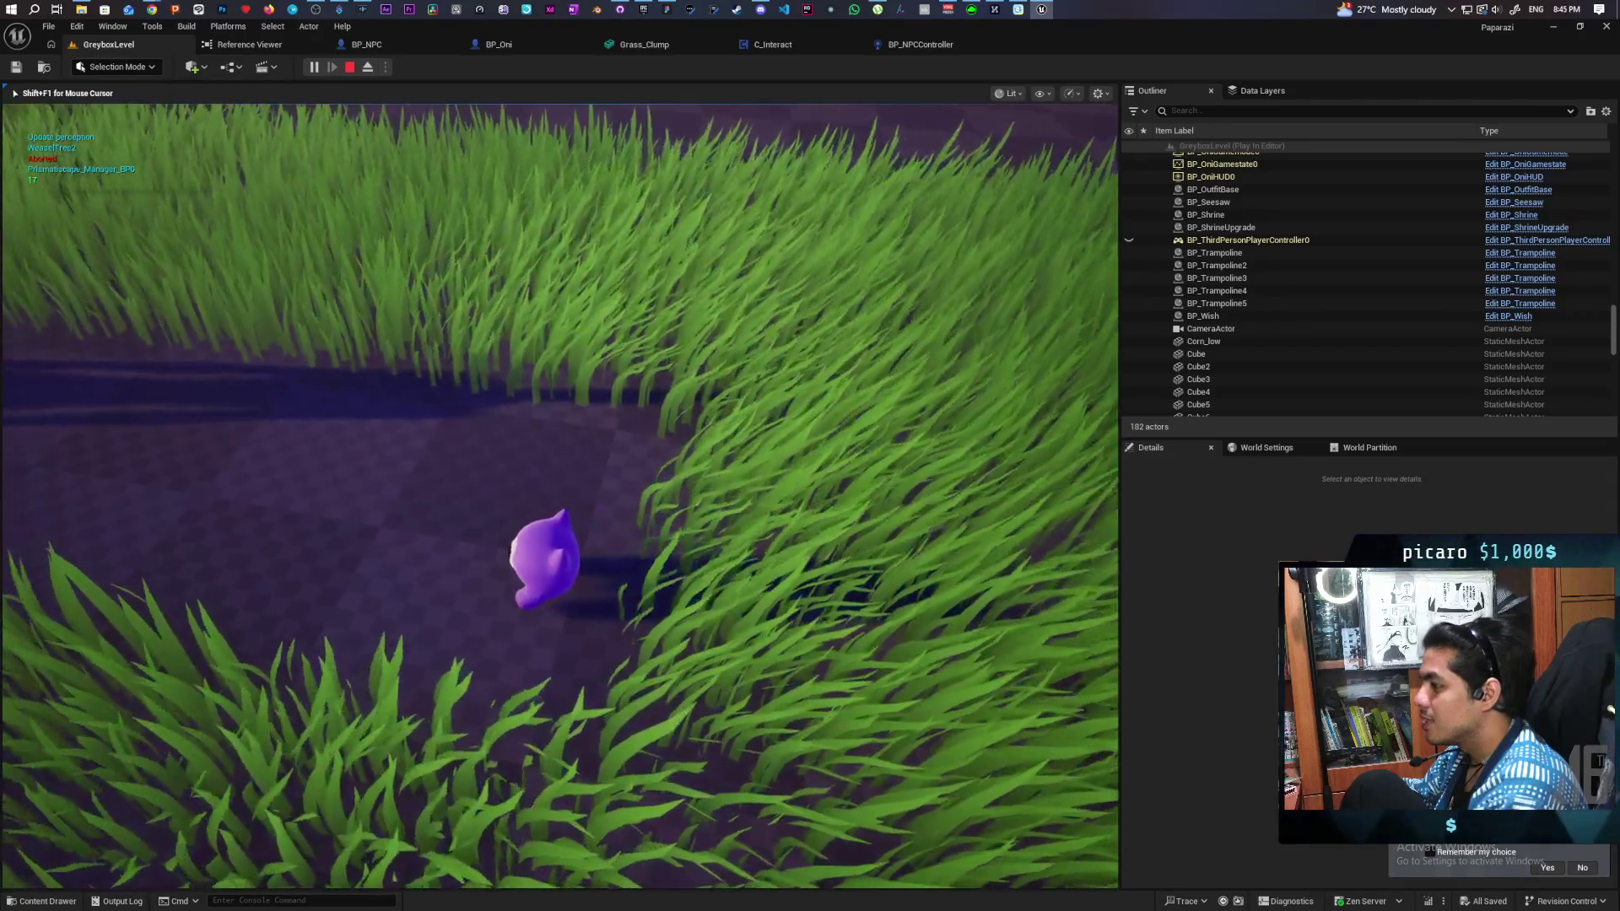
{"action": "key", "text": "w"}
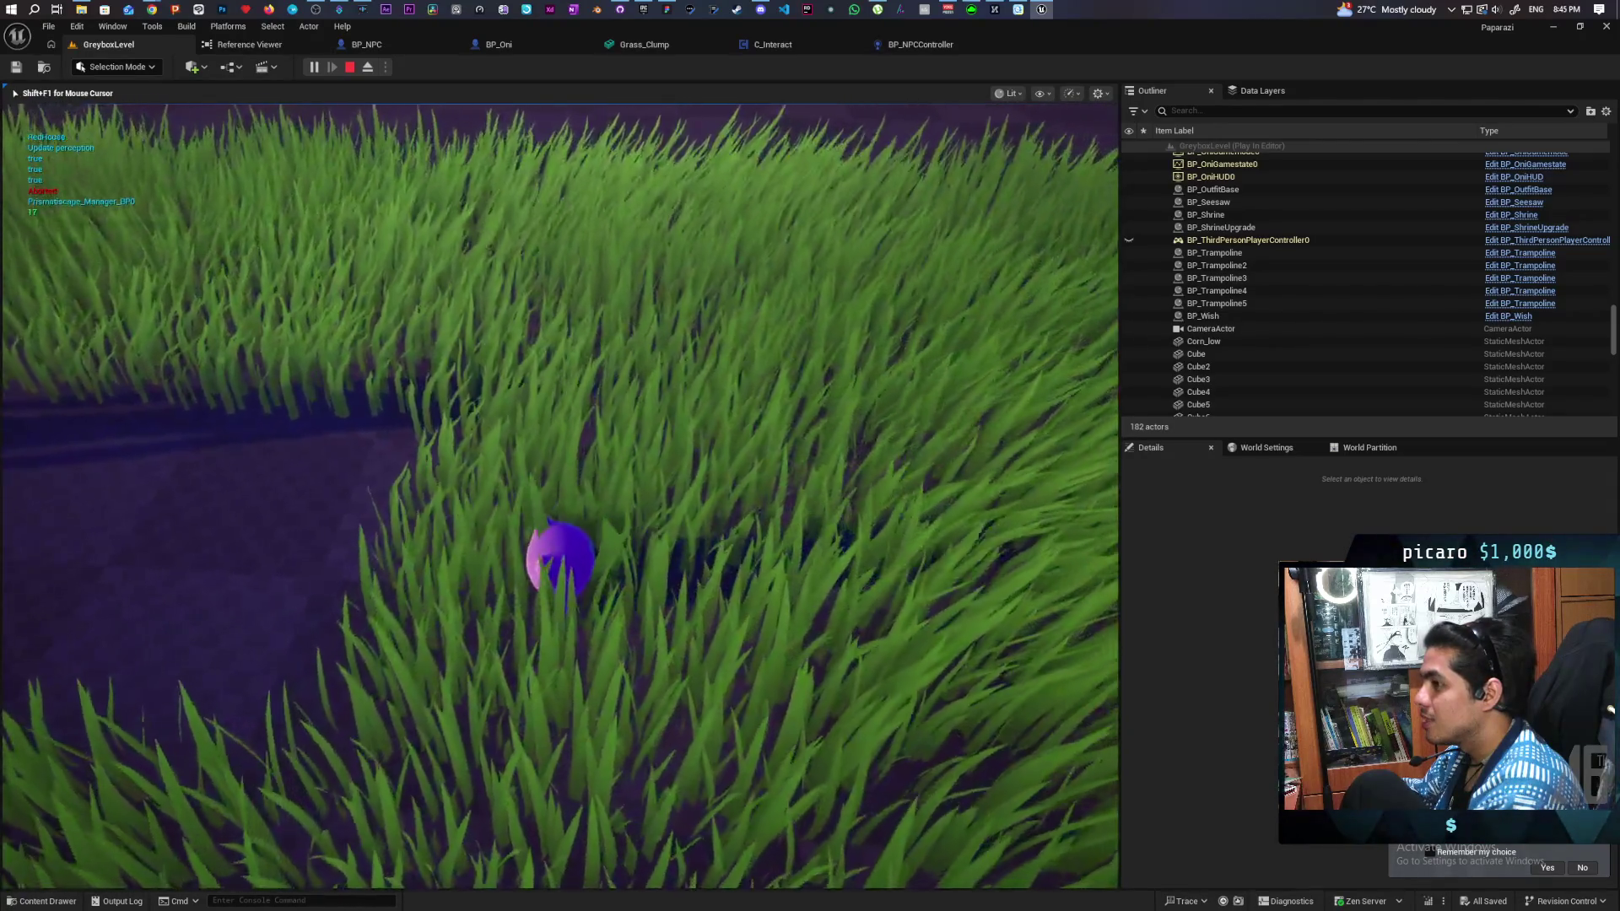
{"action": "key", "text": "w"}
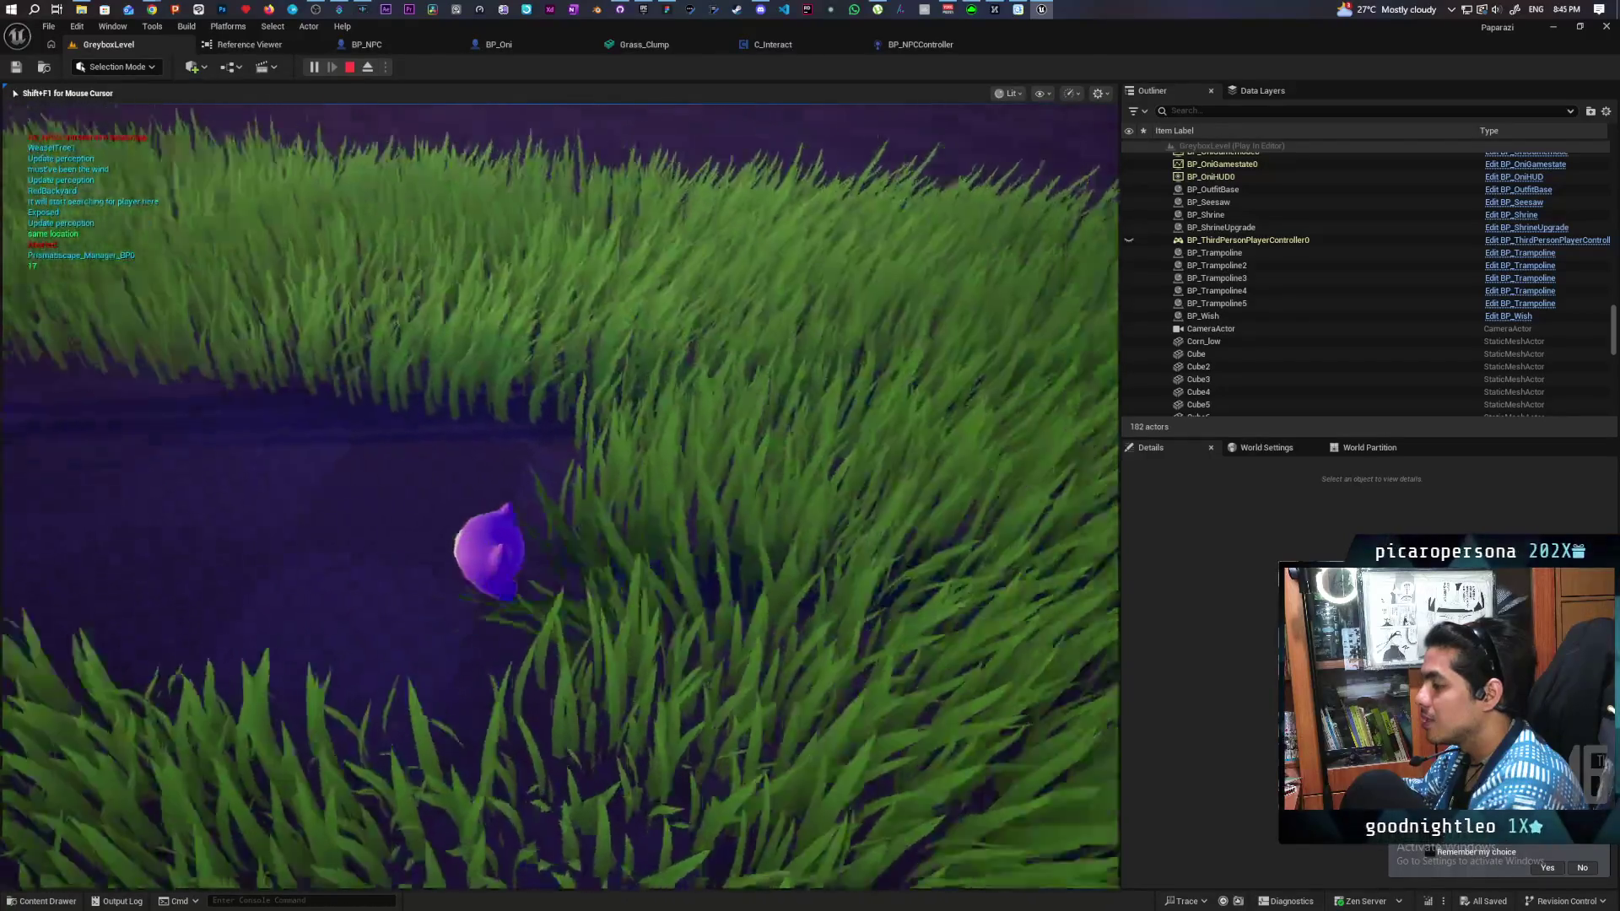
{"action": "key", "text": "w"}
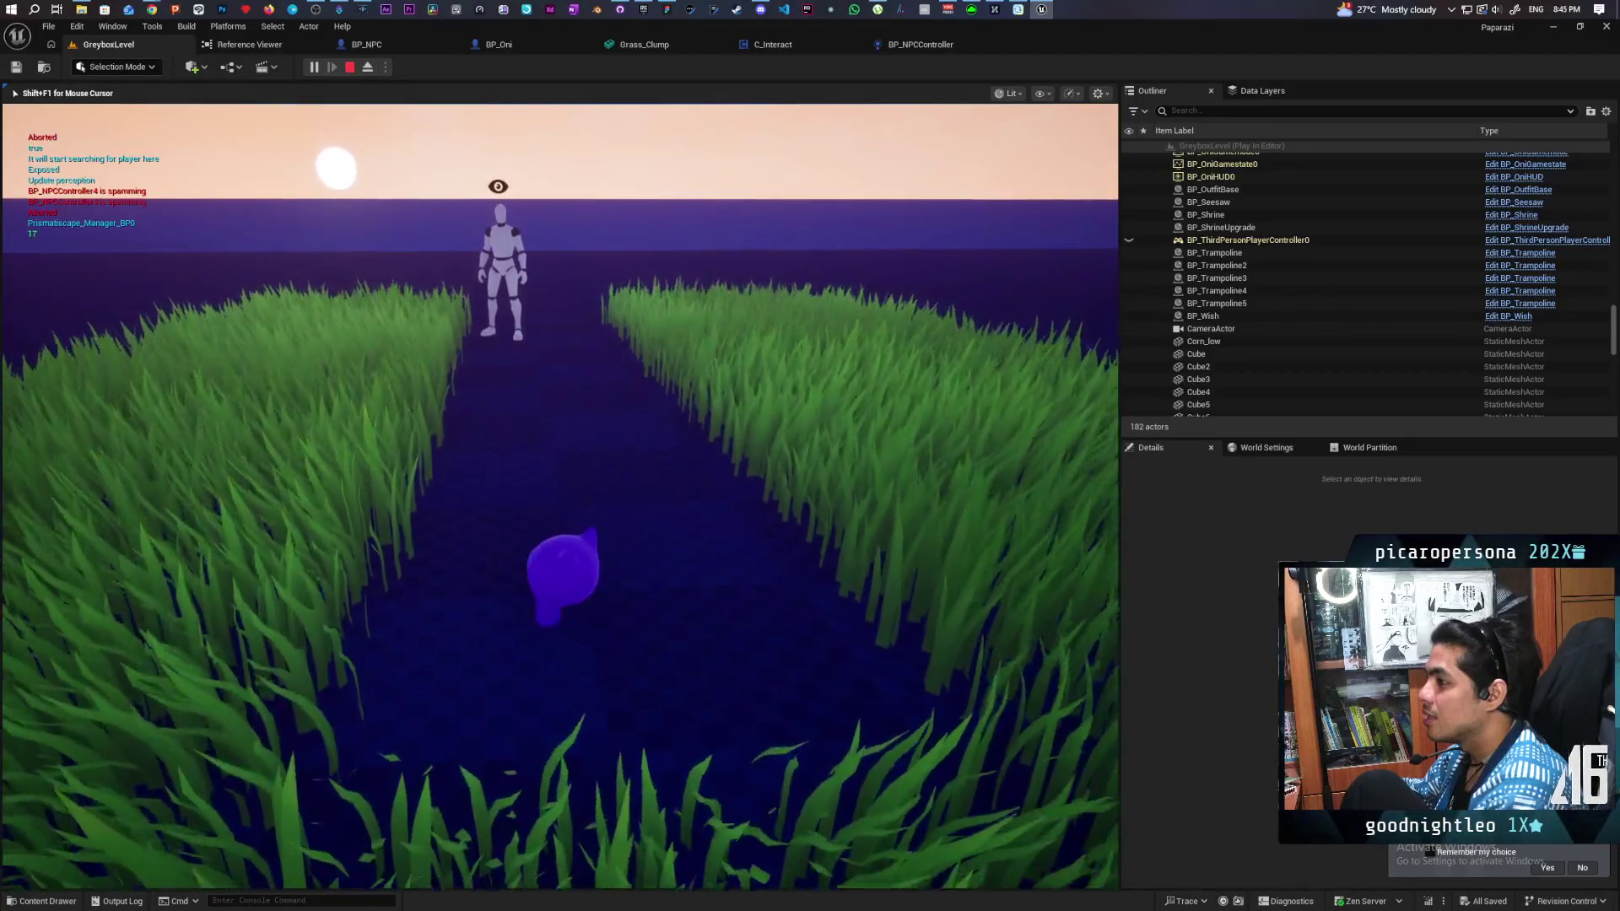
{"action": "key", "text": "w"}
{"action": "key", "text": "w"}
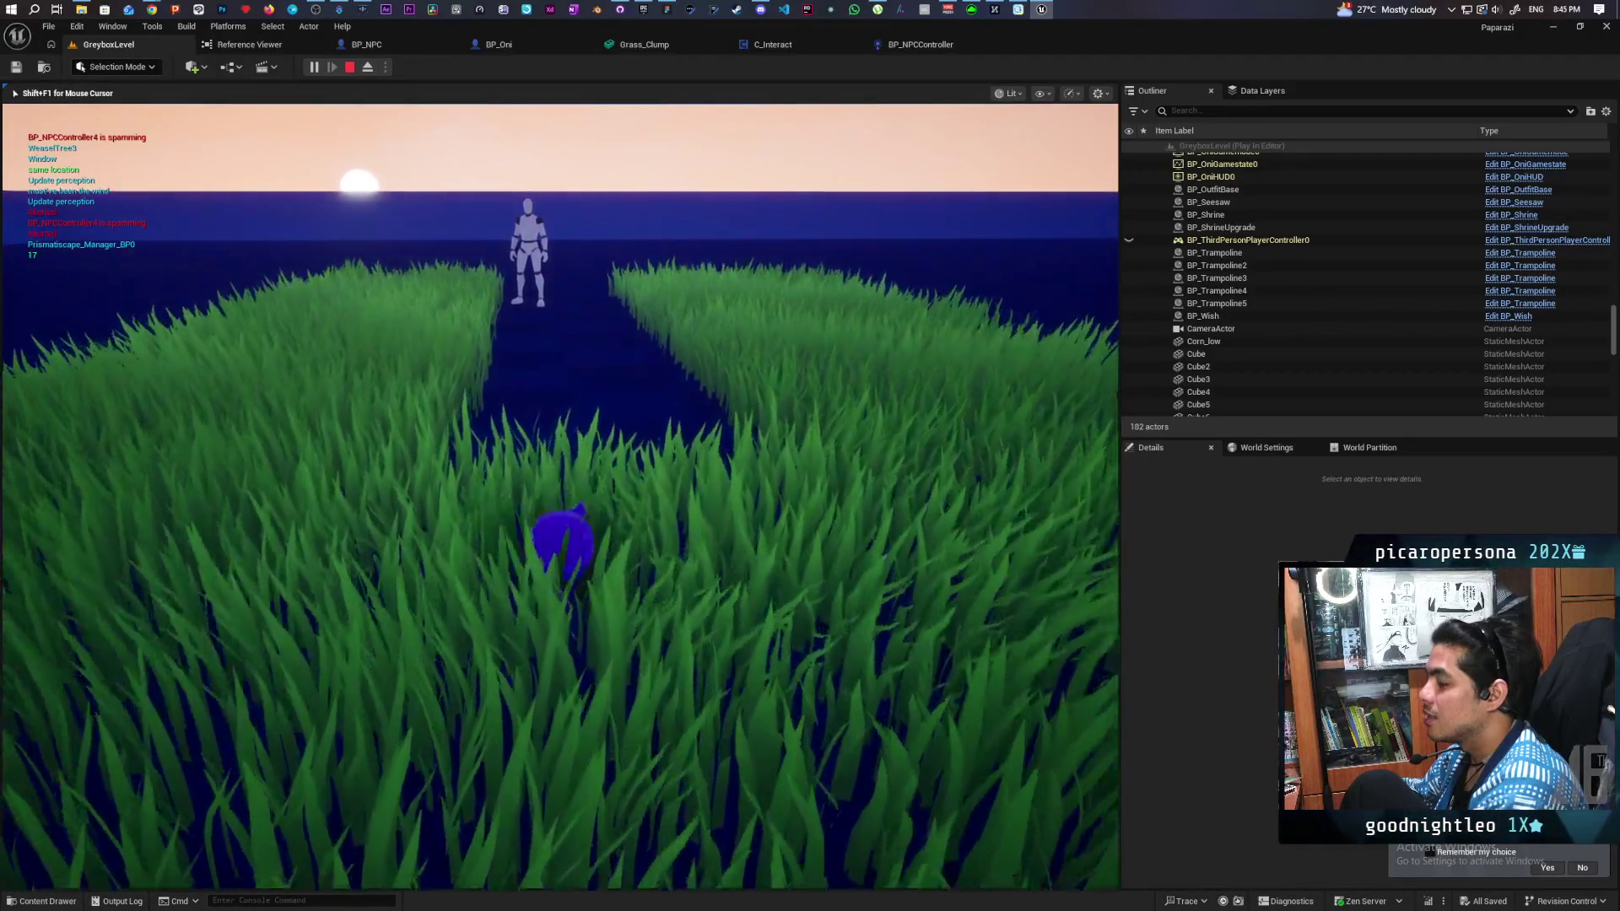
{"action": "key", "text": "w"}
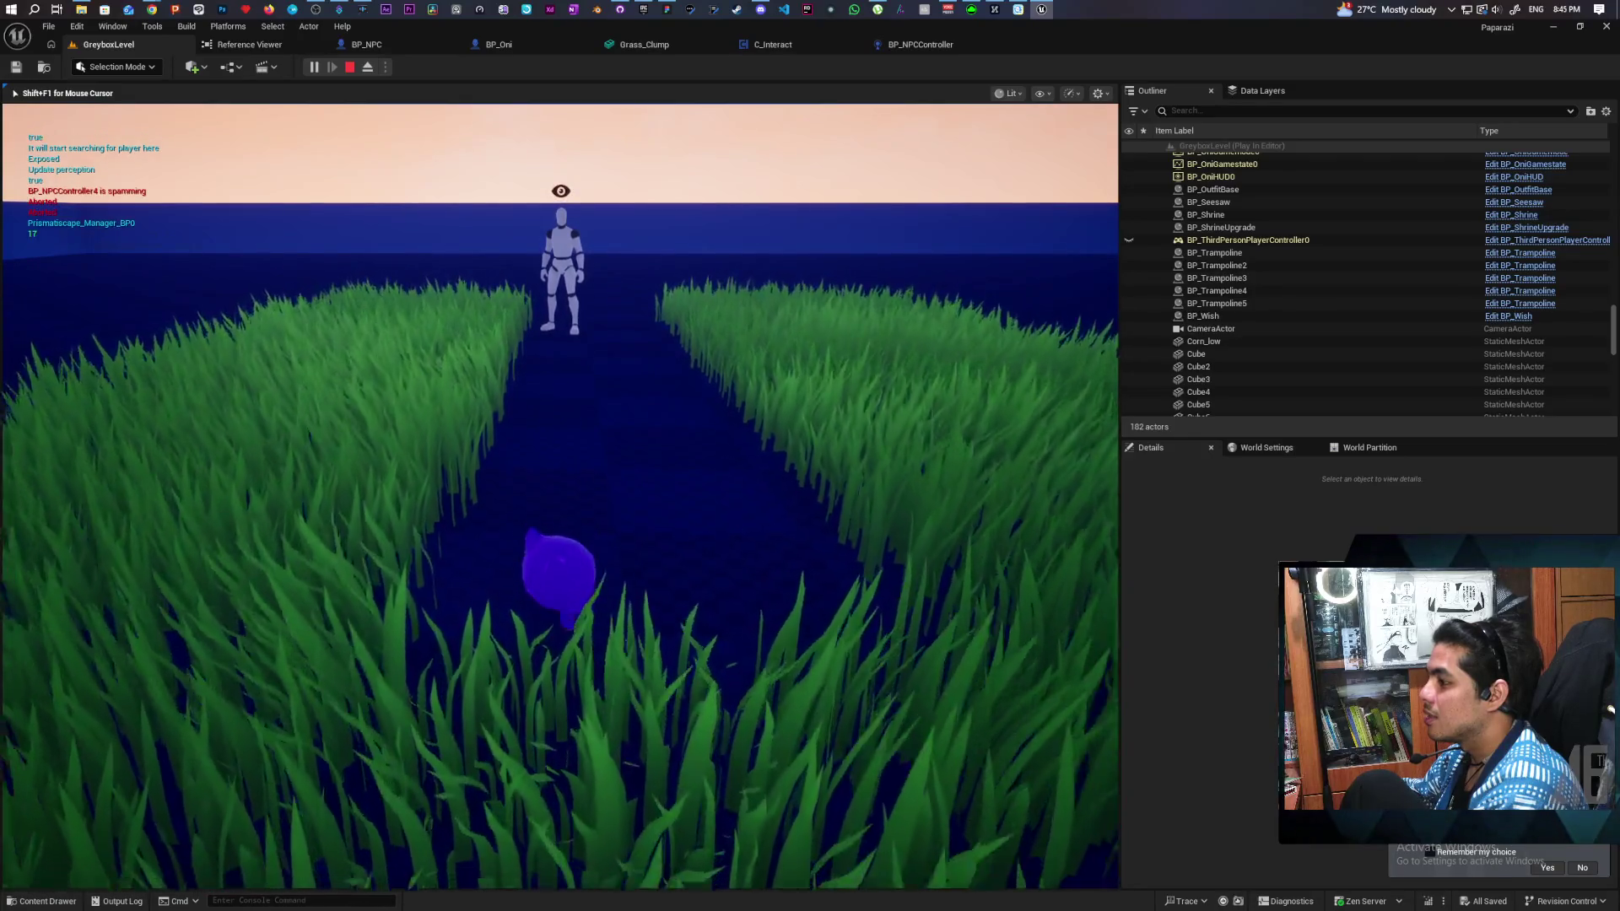
{"action": "key", "text": "w"}
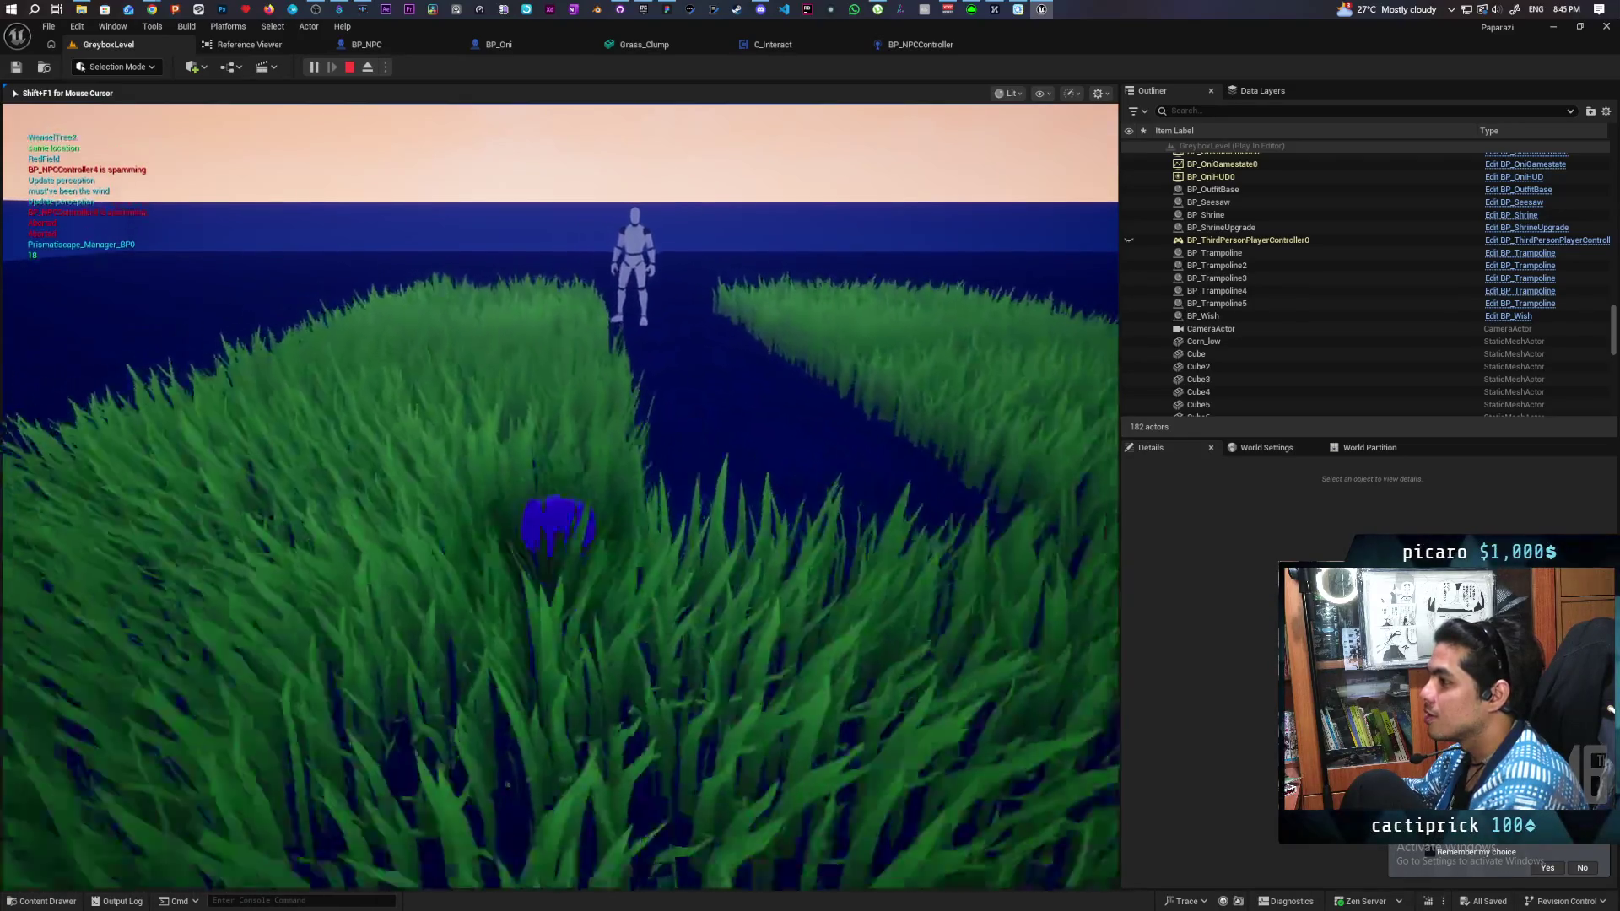
{"action": "key", "text": "w"}
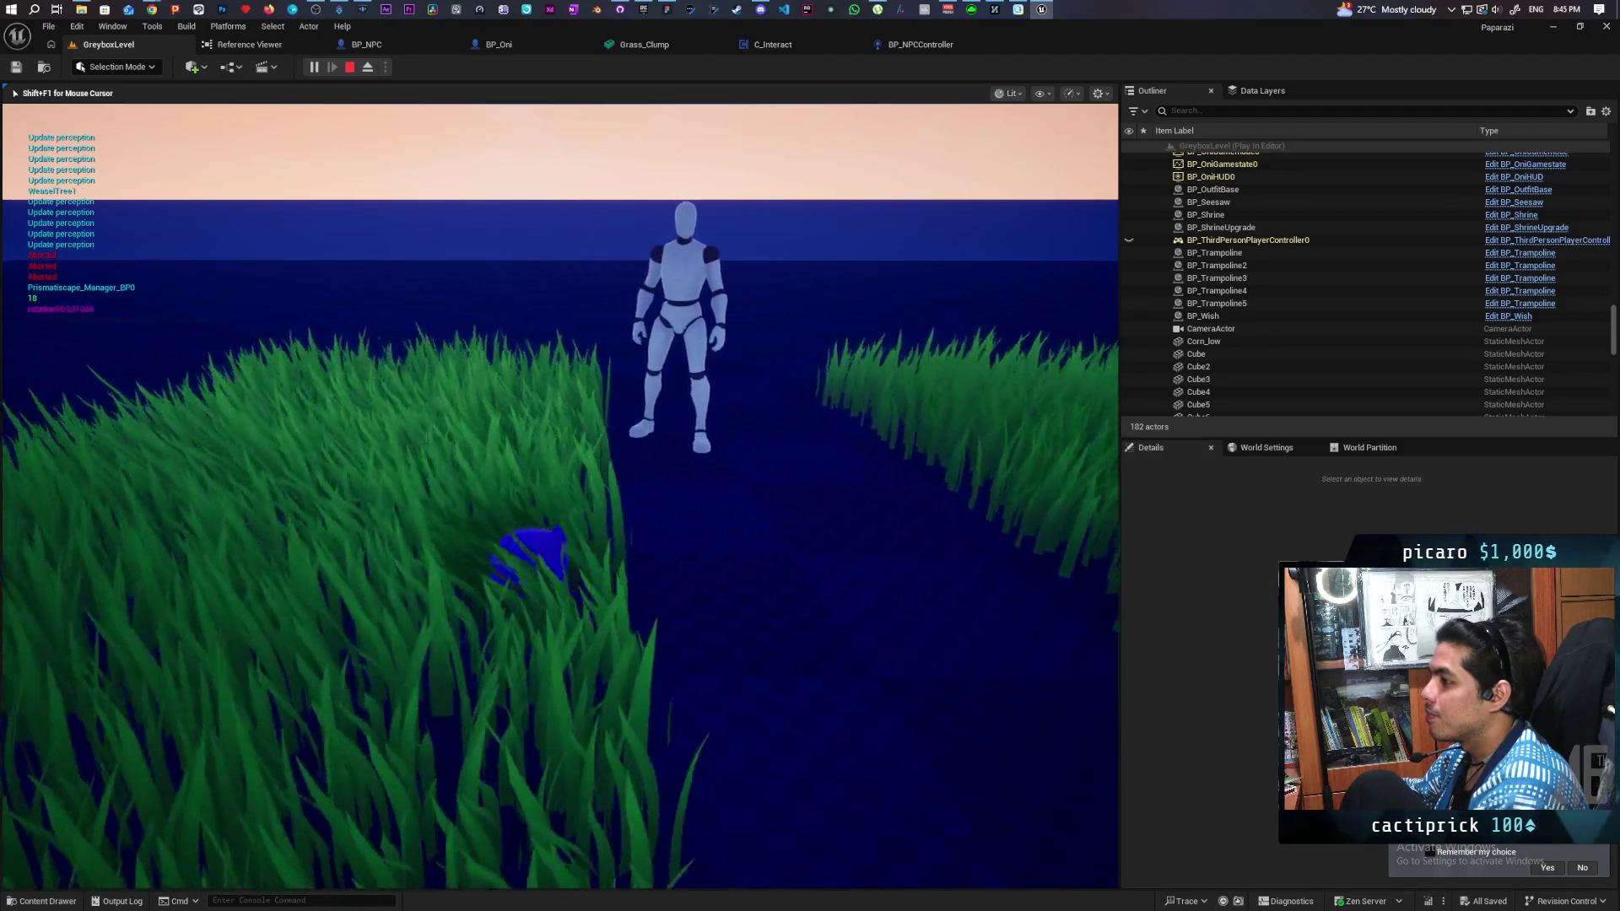
{"action": "key", "text": "w"}
{"action": "key", "text": "w"}
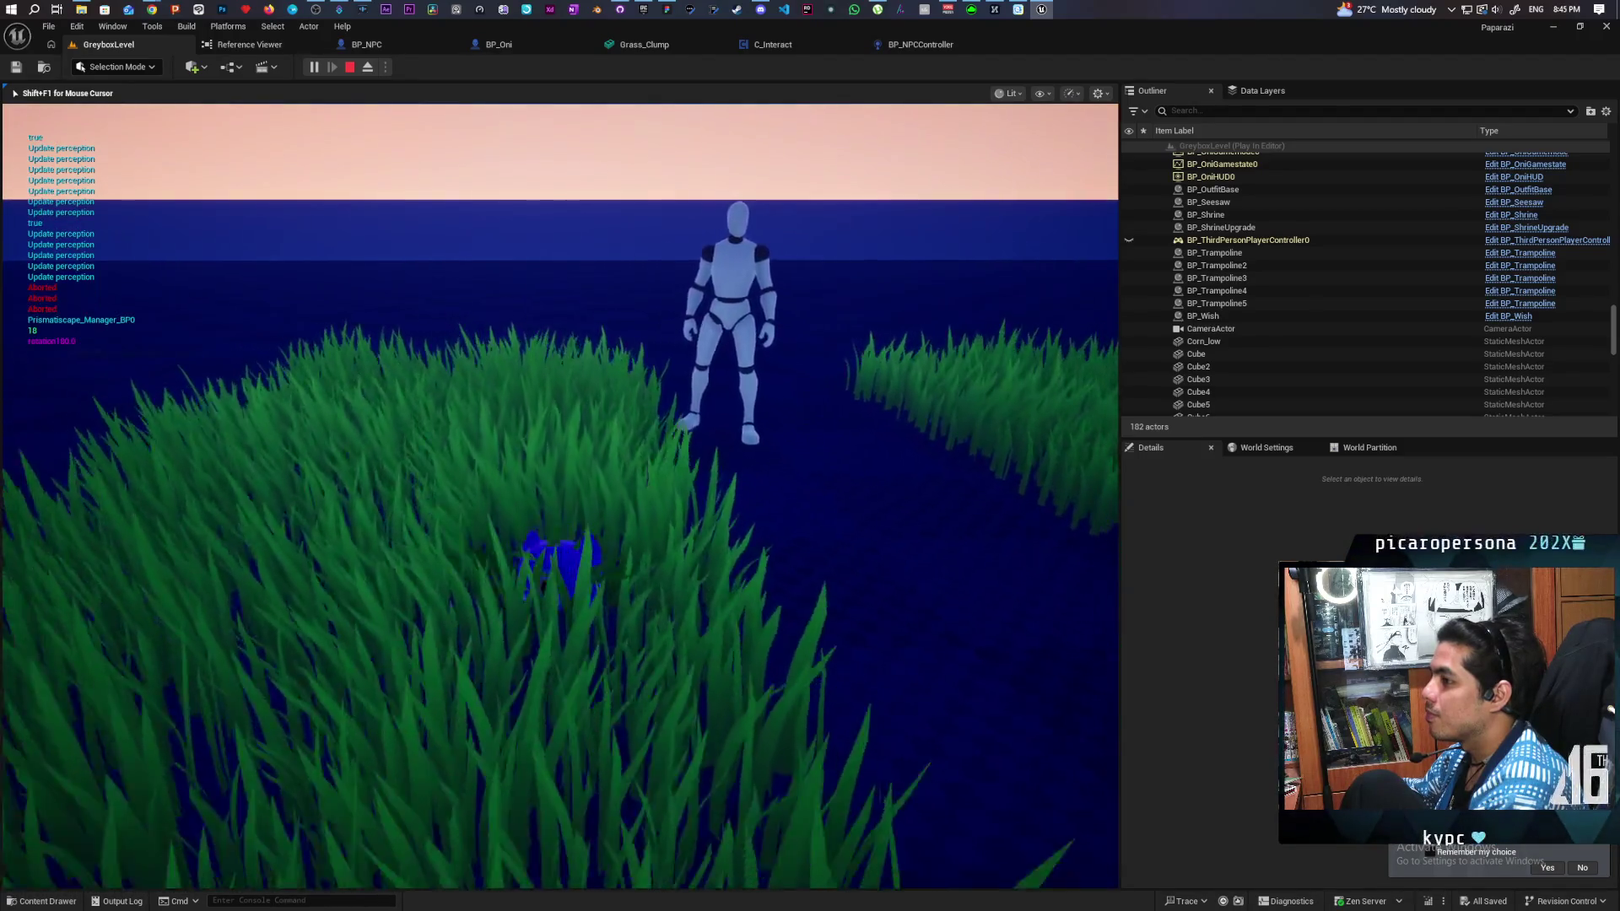
{"action": "key", "text": "w"}
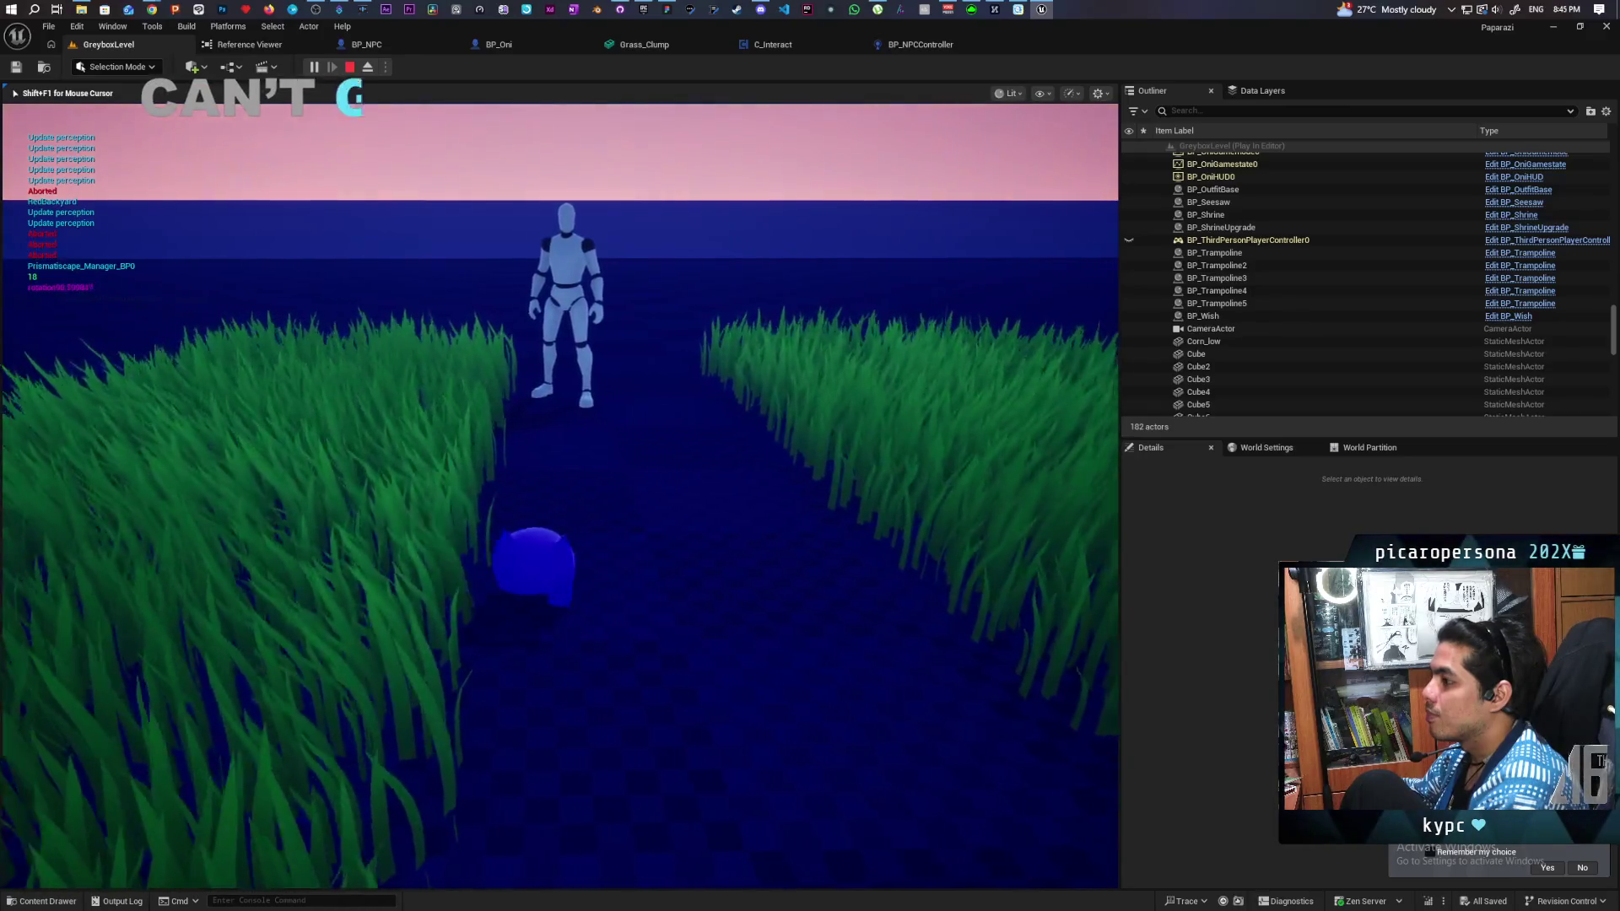
{"action": "key", "text": "w"}
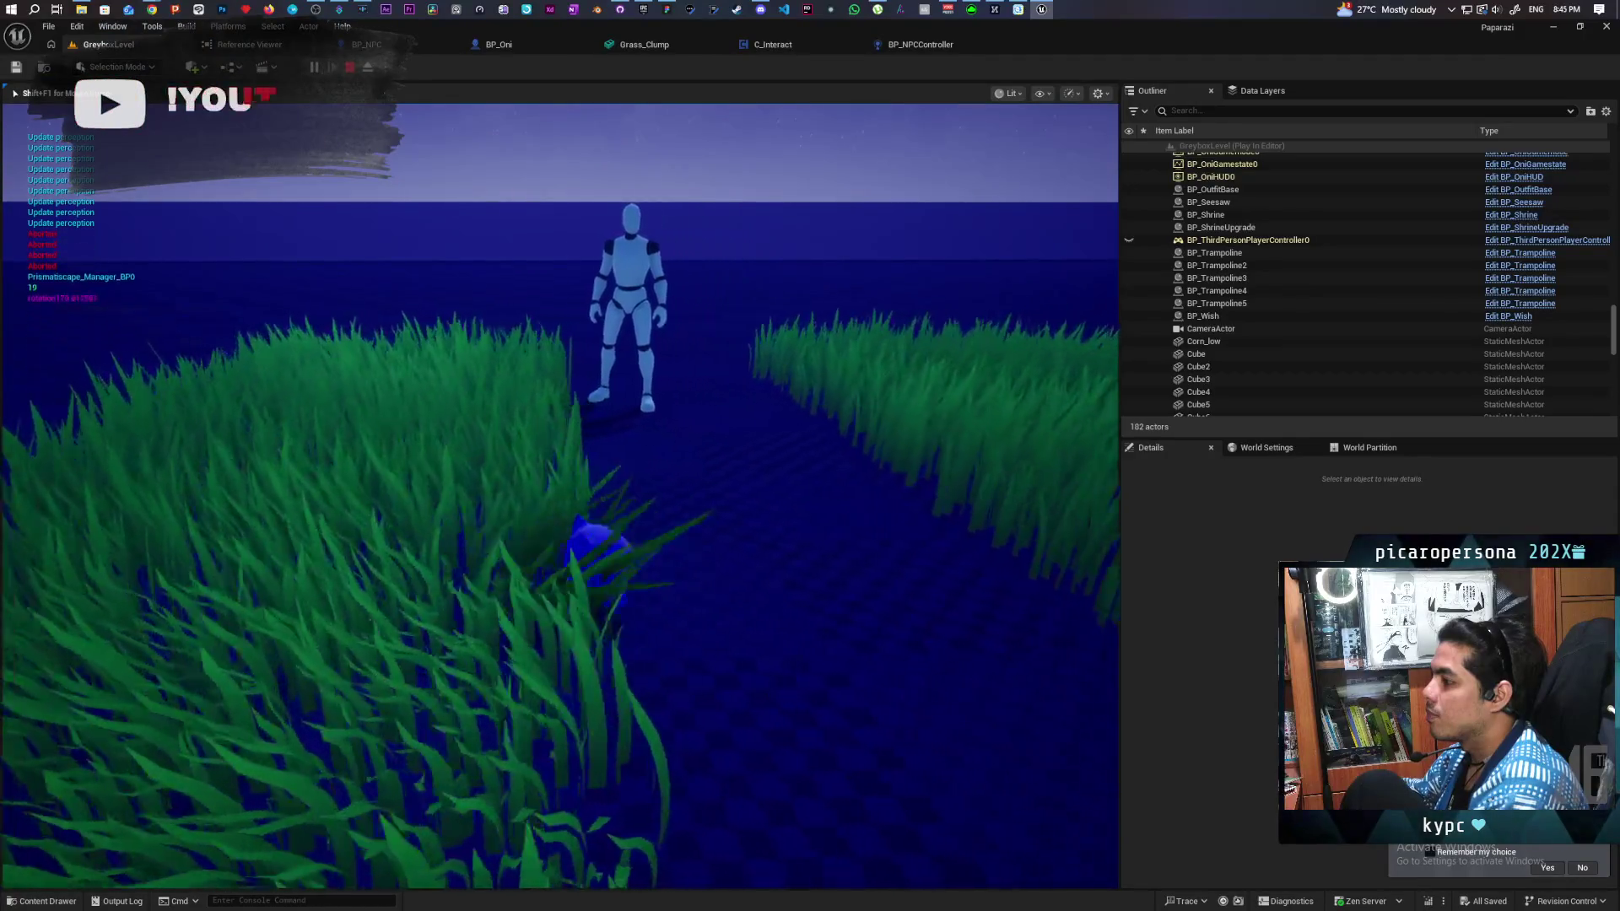
{"action": "key", "text": "w"}
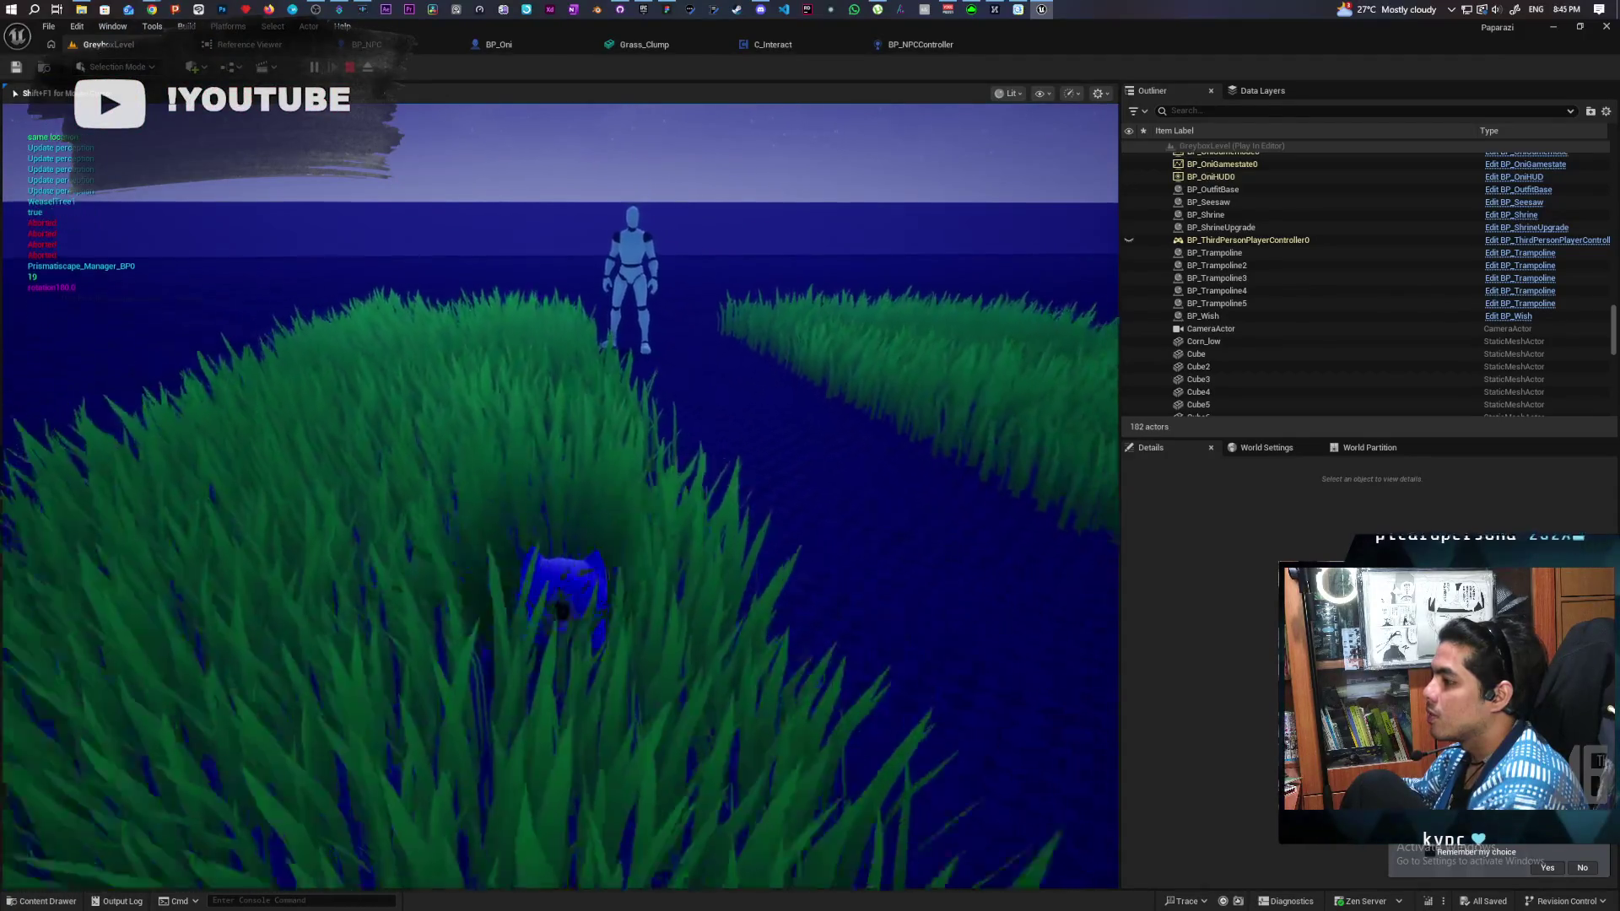
{"action": "key", "text": "w"}
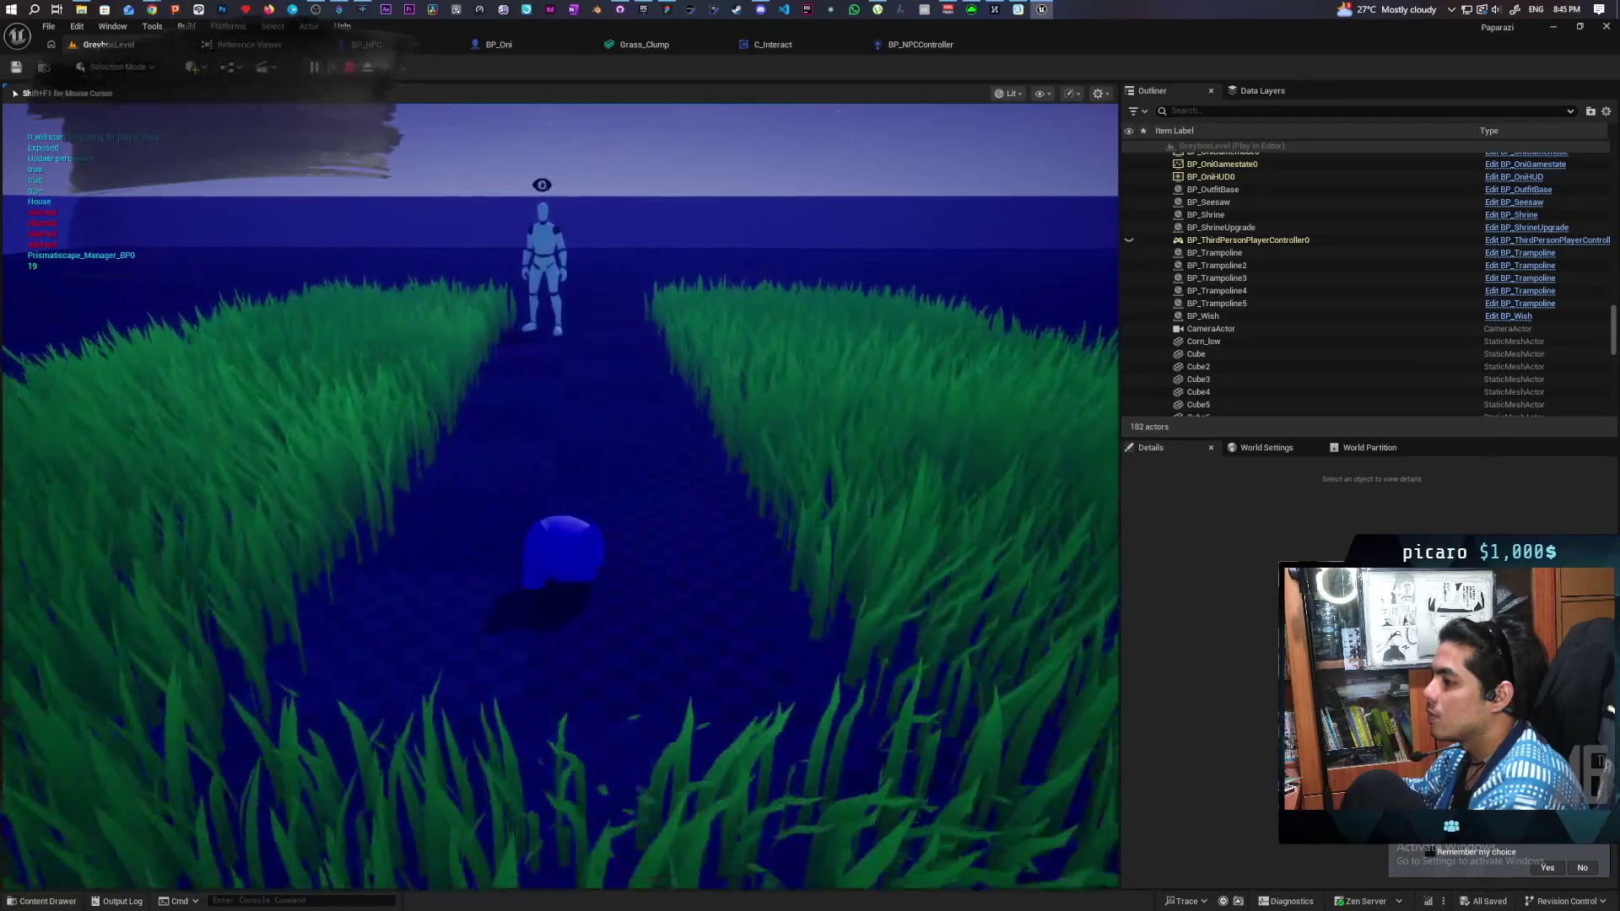
{"action": "key", "text": "w"}
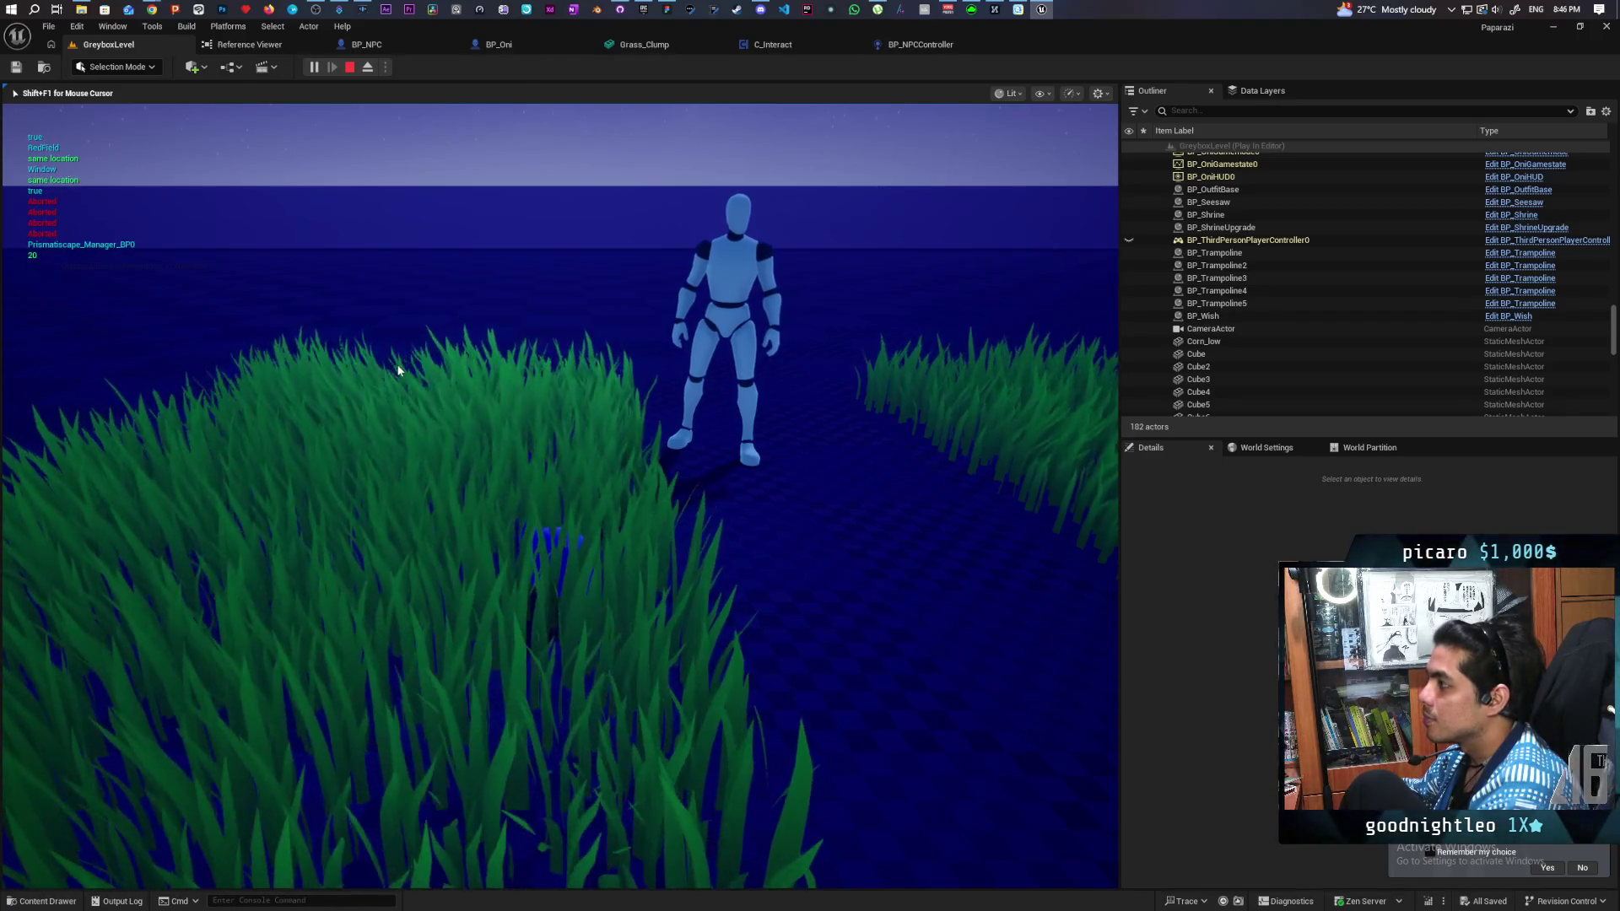
{"action": "key", "text": "Escape"}
Step: Wire the grass variable into the Return Node's In Grass and rename it Override In Grass
{"action": "left_click", "coordinate": [924, 45]}
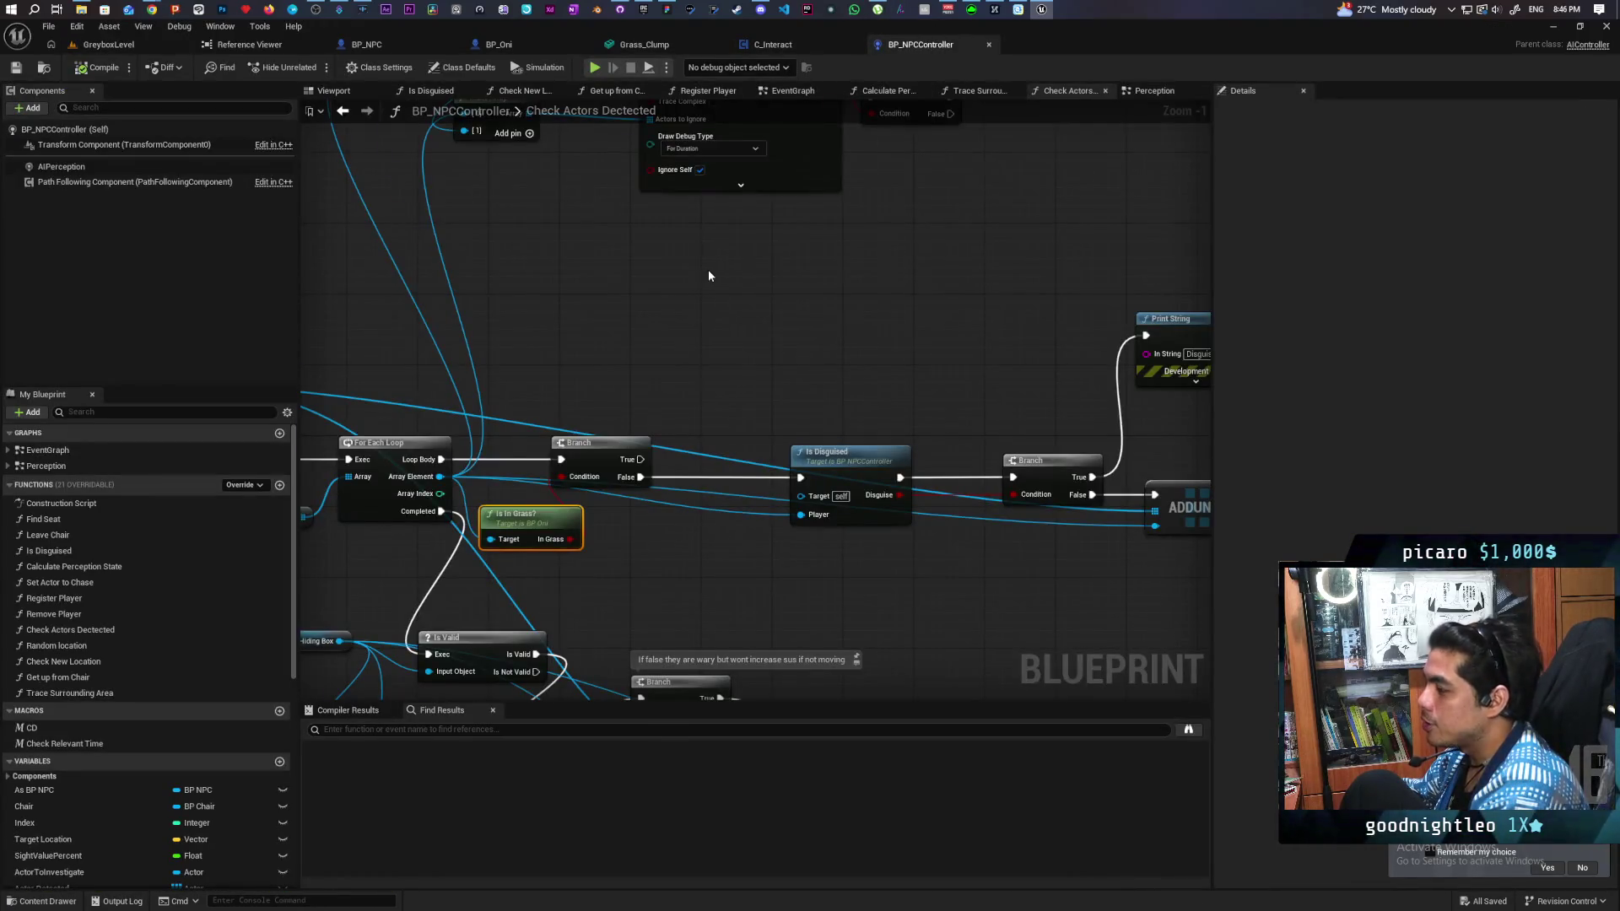
{"action": "scroll", "coordinate": [707, 271], "scroll_direction": "down", "scroll_amount": 4}
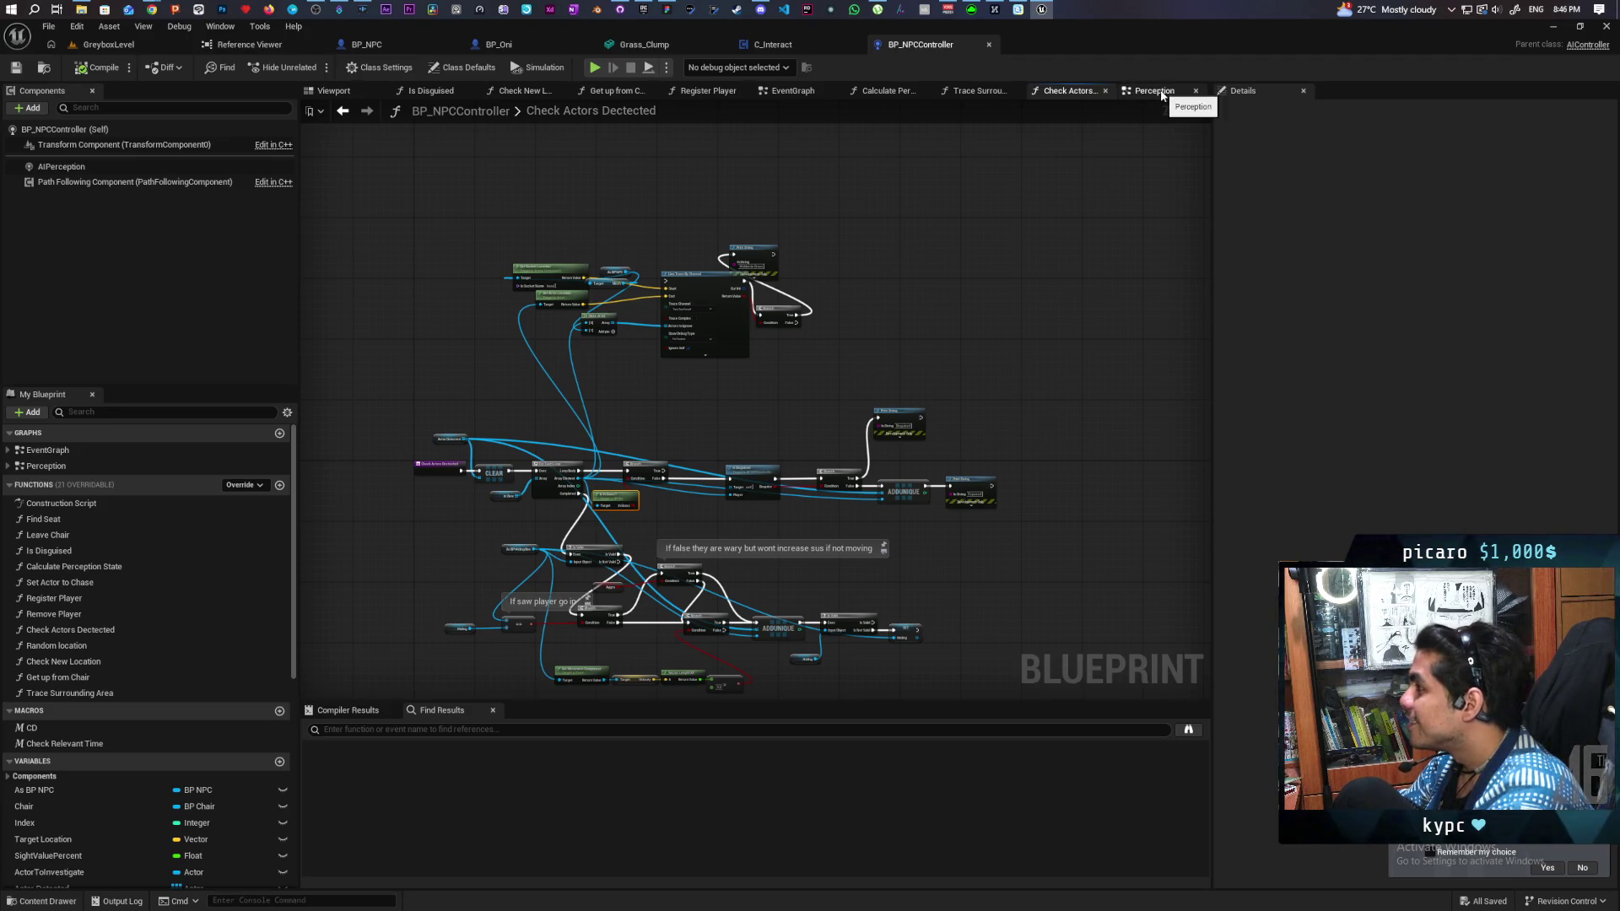
{"action": "left_click", "coordinate": [519, 45]}
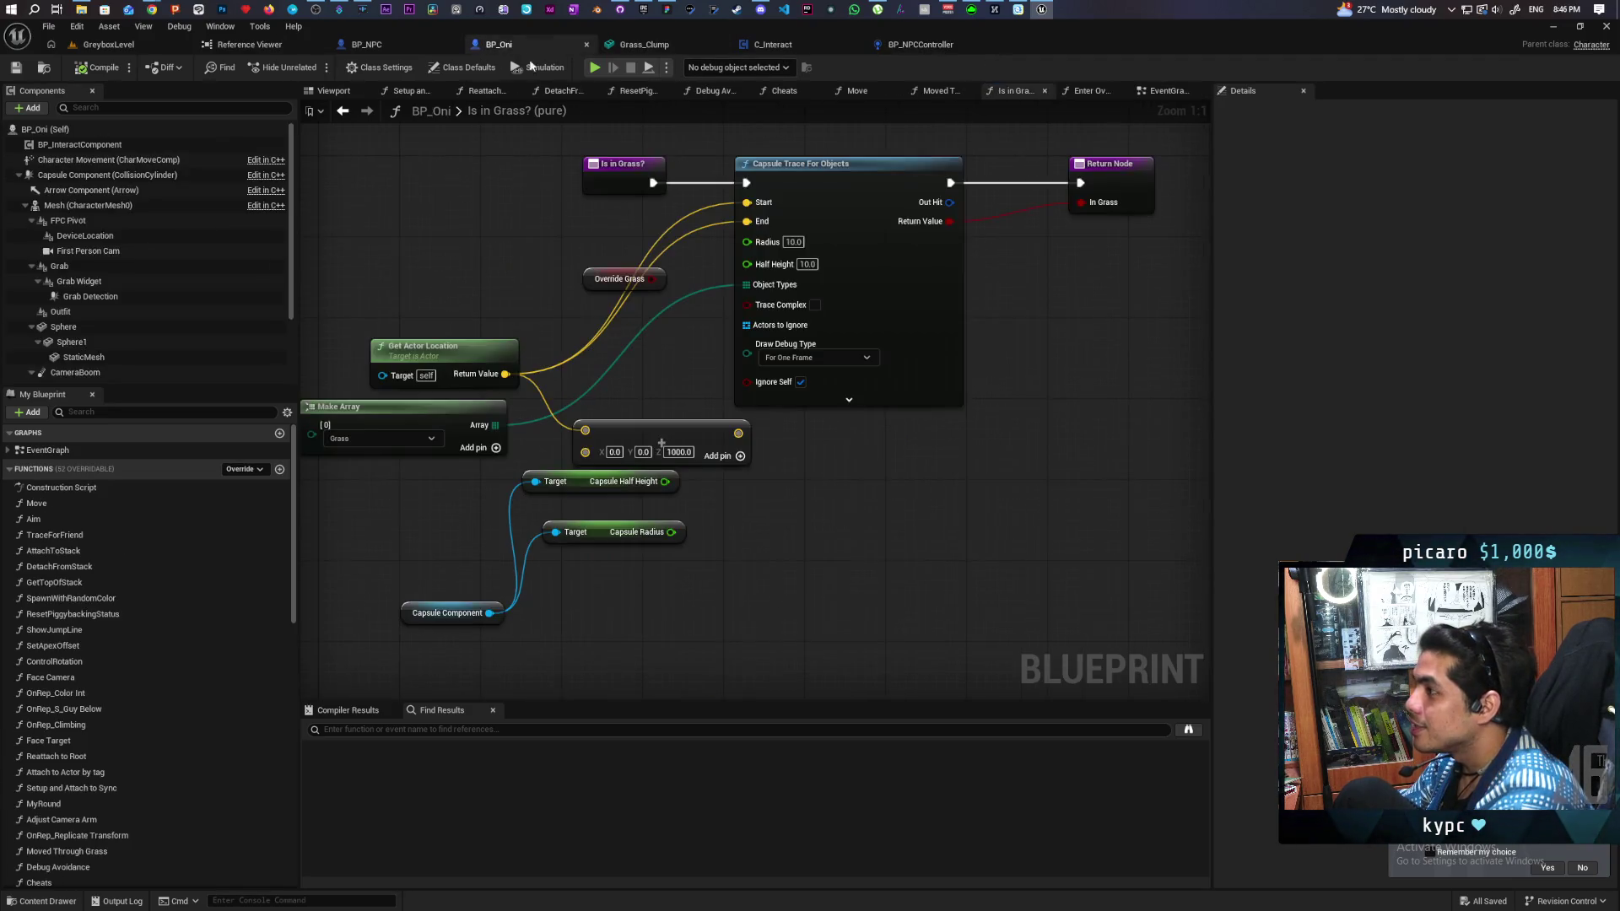
{"action": "mouse_move", "coordinate": [704, 277]}
{"action": "left_mouse_down"}
{"action": "mouse_move", "coordinate": [653, 364]}
{"action": "mouse_move", "coordinate": [681, 188]}
{"action": "left_mouse_up"}
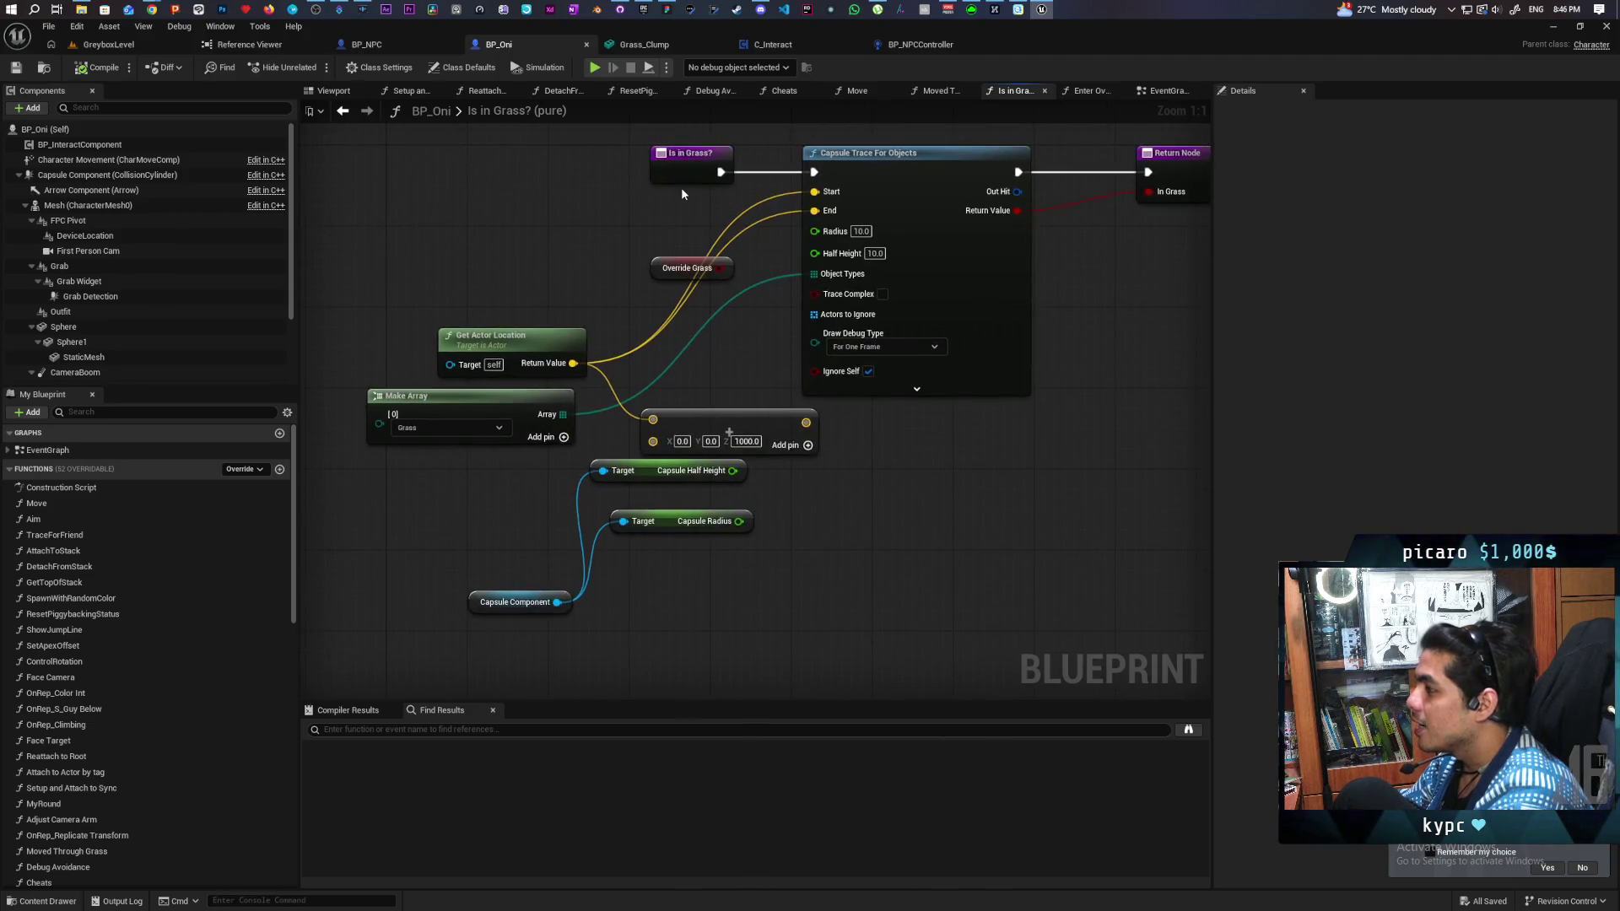
{"action": "mouse_move", "coordinate": [667, 268]}
{"action": "left_mouse_down"}
{"action": "mouse_move", "coordinate": [518, 207]}
{"action": "mouse_move", "coordinate": [535, 218]}
{"action": "mouse_move", "coordinate": [506, 260]}
{"action": "mouse_move", "coordinate": [543, 175]}
{"action": "left_mouse_up"}
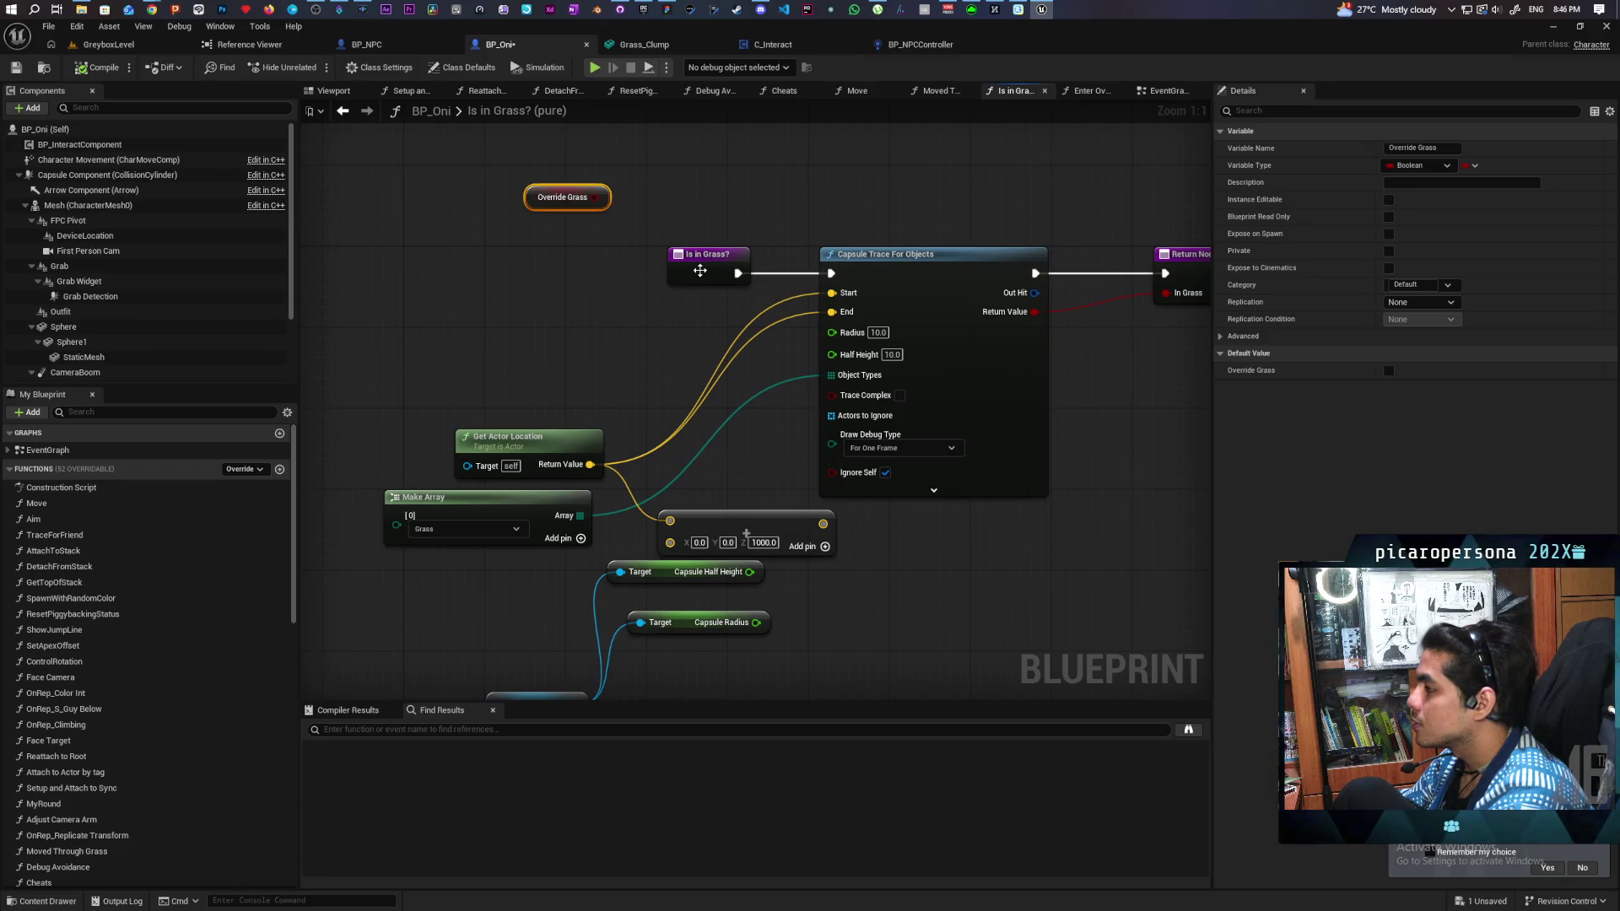
{"action": "left_click_drag", "start_coordinate": [700, 270], "coordinate": [493, 272]}
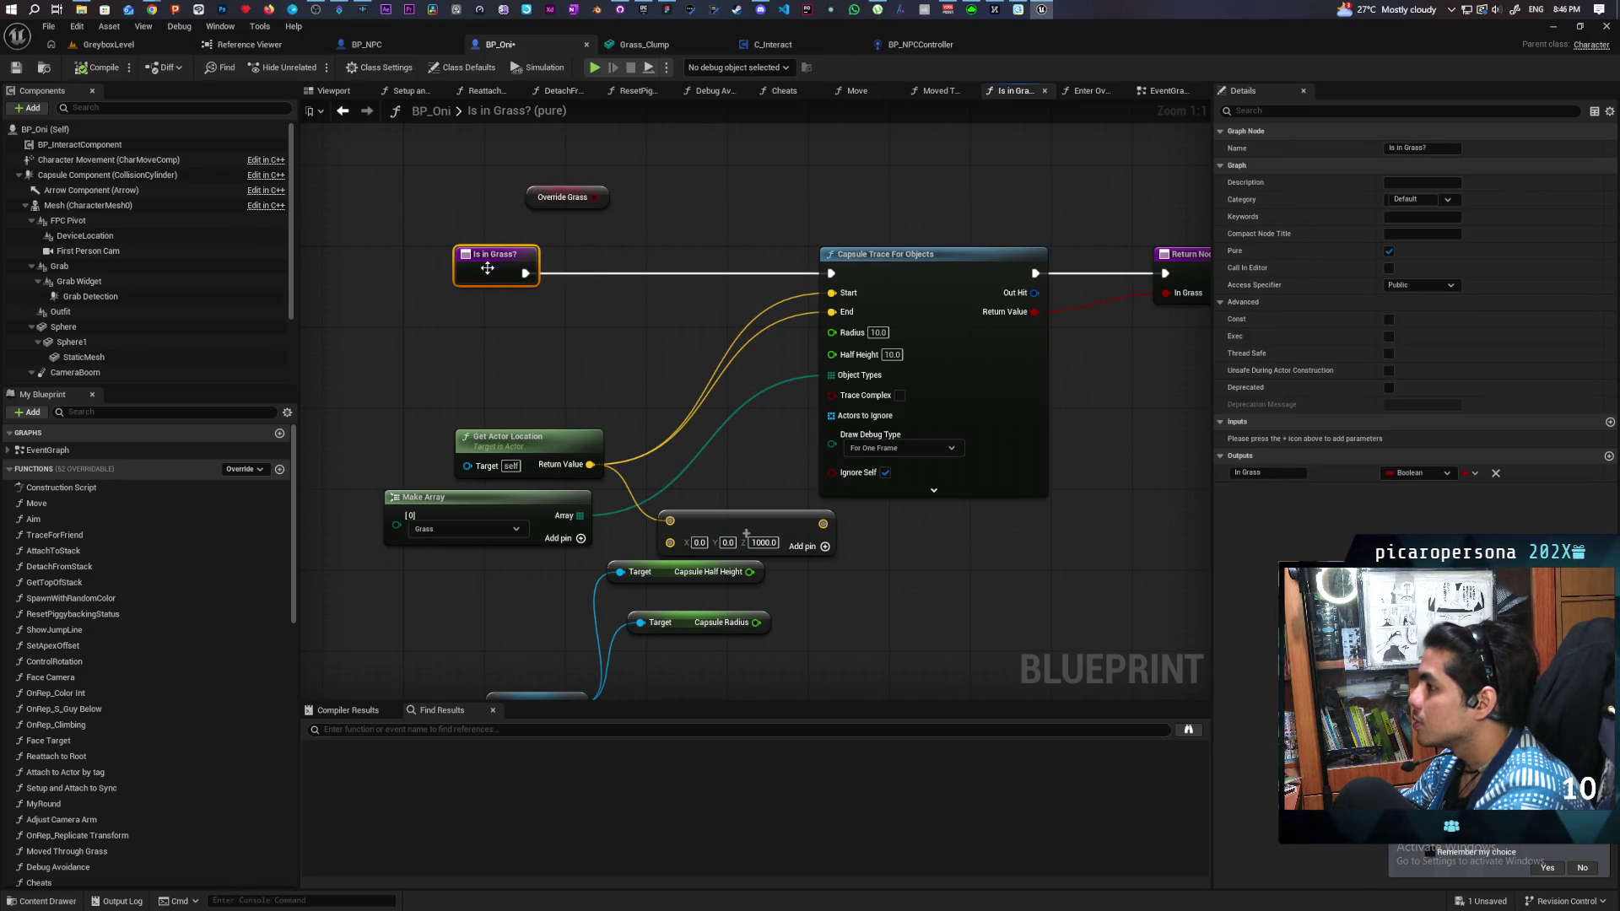
{"action": "mouse_move", "coordinate": [562, 199]}
{"action": "left_mouse_down"}
{"action": "mouse_move", "coordinate": [1087, 377]}
{"action": "mouse_move", "coordinate": [1122, 371]}
{"action": "mouse_move", "coordinate": [1165, 292]}
{"action": "left_mouse_up"}
{"action": "left_click_drag", "start_coordinate": [1040, 398], "coordinate": [977, 328]}
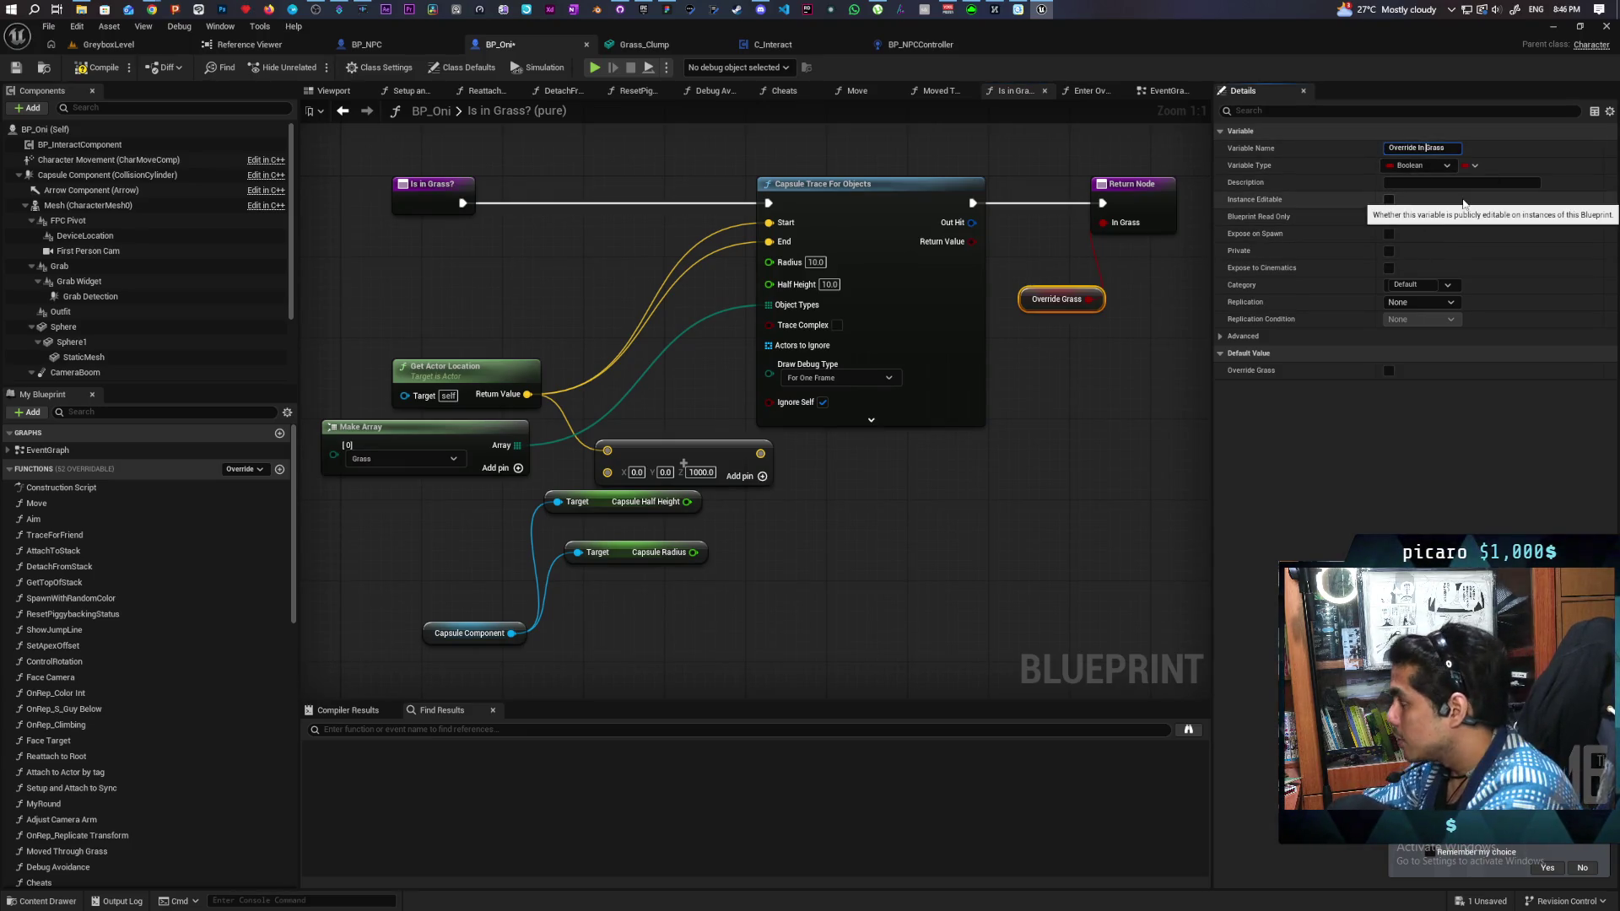
{"action": "key", "text": "Return"}
Step: Delete the capsule trace nodes, connect the entry straight to the return, and compile
{"action": "scroll", "coordinate": [1051, 448], "scroll_direction": "down", "scroll_amount": 1}
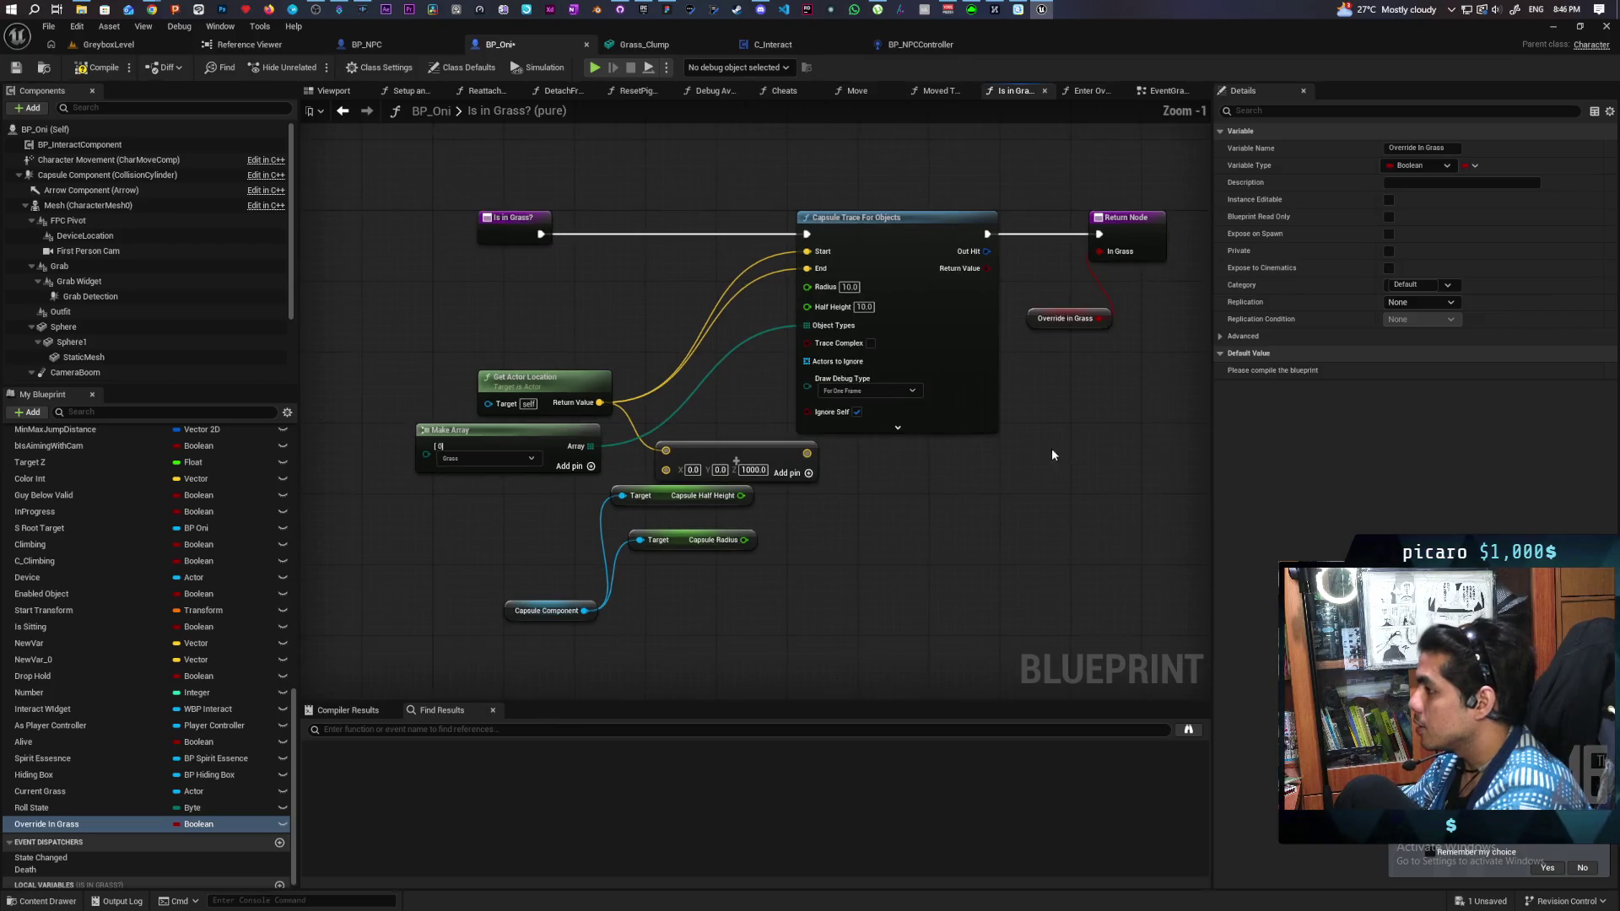
{"action": "mouse_move", "coordinate": [669, 497]}
{"action": "left_mouse_down"}
{"action": "mouse_move", "coordinate": [859, 660]}
{"action": "mouse_move", "coordinate": [899, 663]}
{"action": "left_mouse_up"}
{"action": "key", "text": "Delete"}
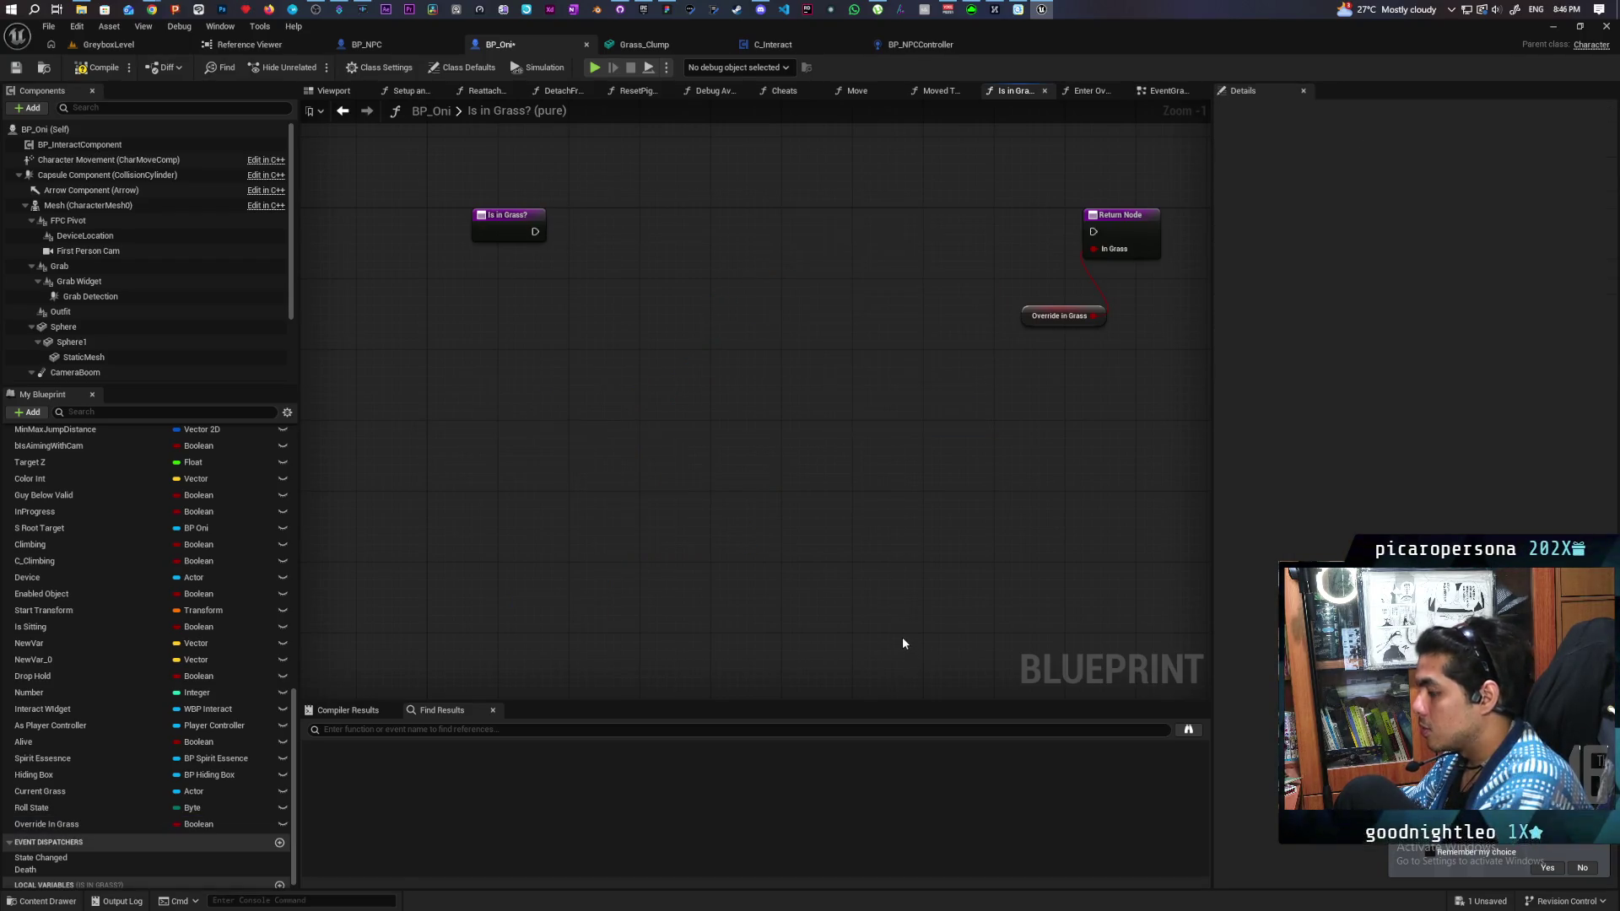
{"action": "left_click_drag", "start_coordinate": [911, 225], "coordinate": [1094, 231]}
{"action": "left_click", "coordinate": [97, 68]}
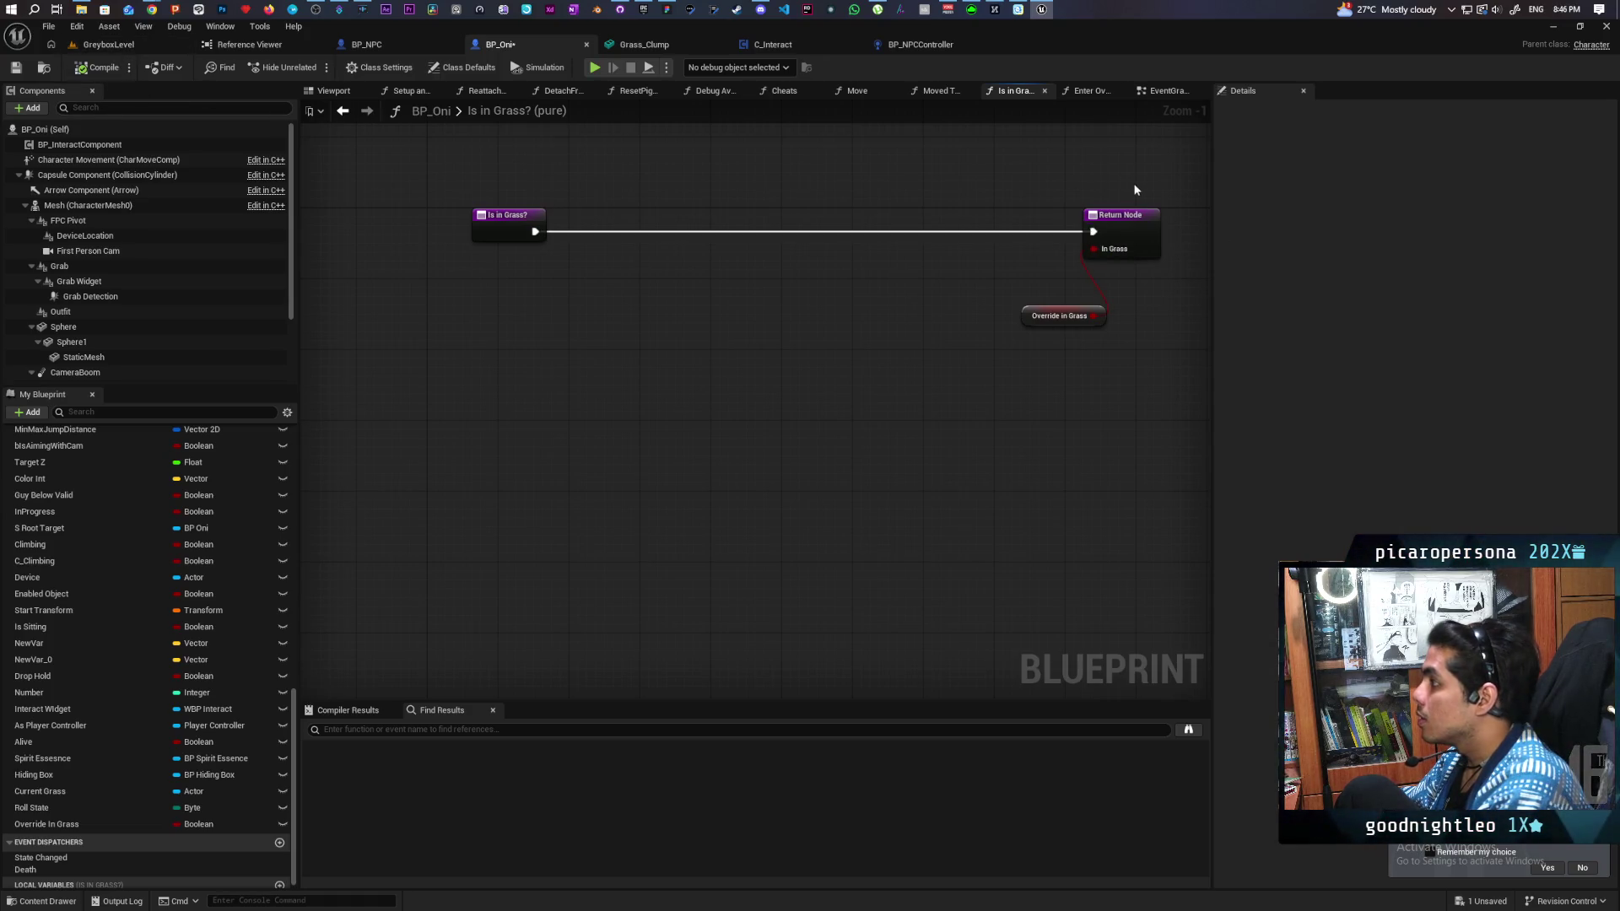
Step: Paste the capsule trace nodes into the EventGraph and run them after Tick Anims
{"action": "key", "text": "alt+Left"}
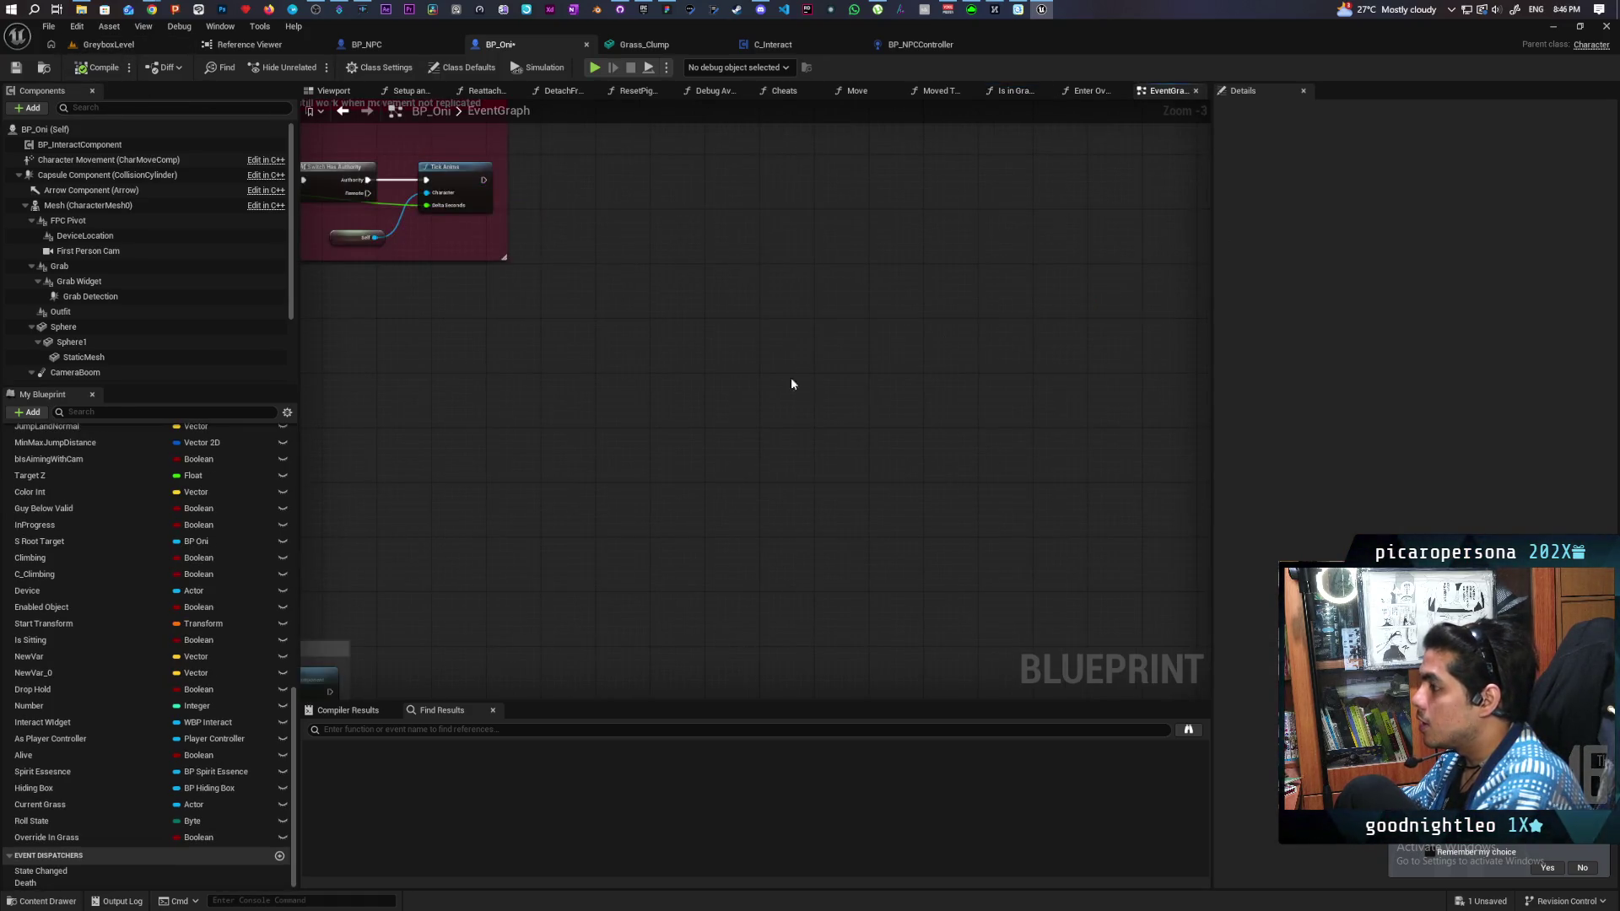
{"action": "scroll", "coordinate": [791, 379], "scroll_direction": "down", "scroll_amount": 5}
{"action": "scroll", "coordinate": [893, 397], "scroll_direction": "up", "scroll_amount": 3}
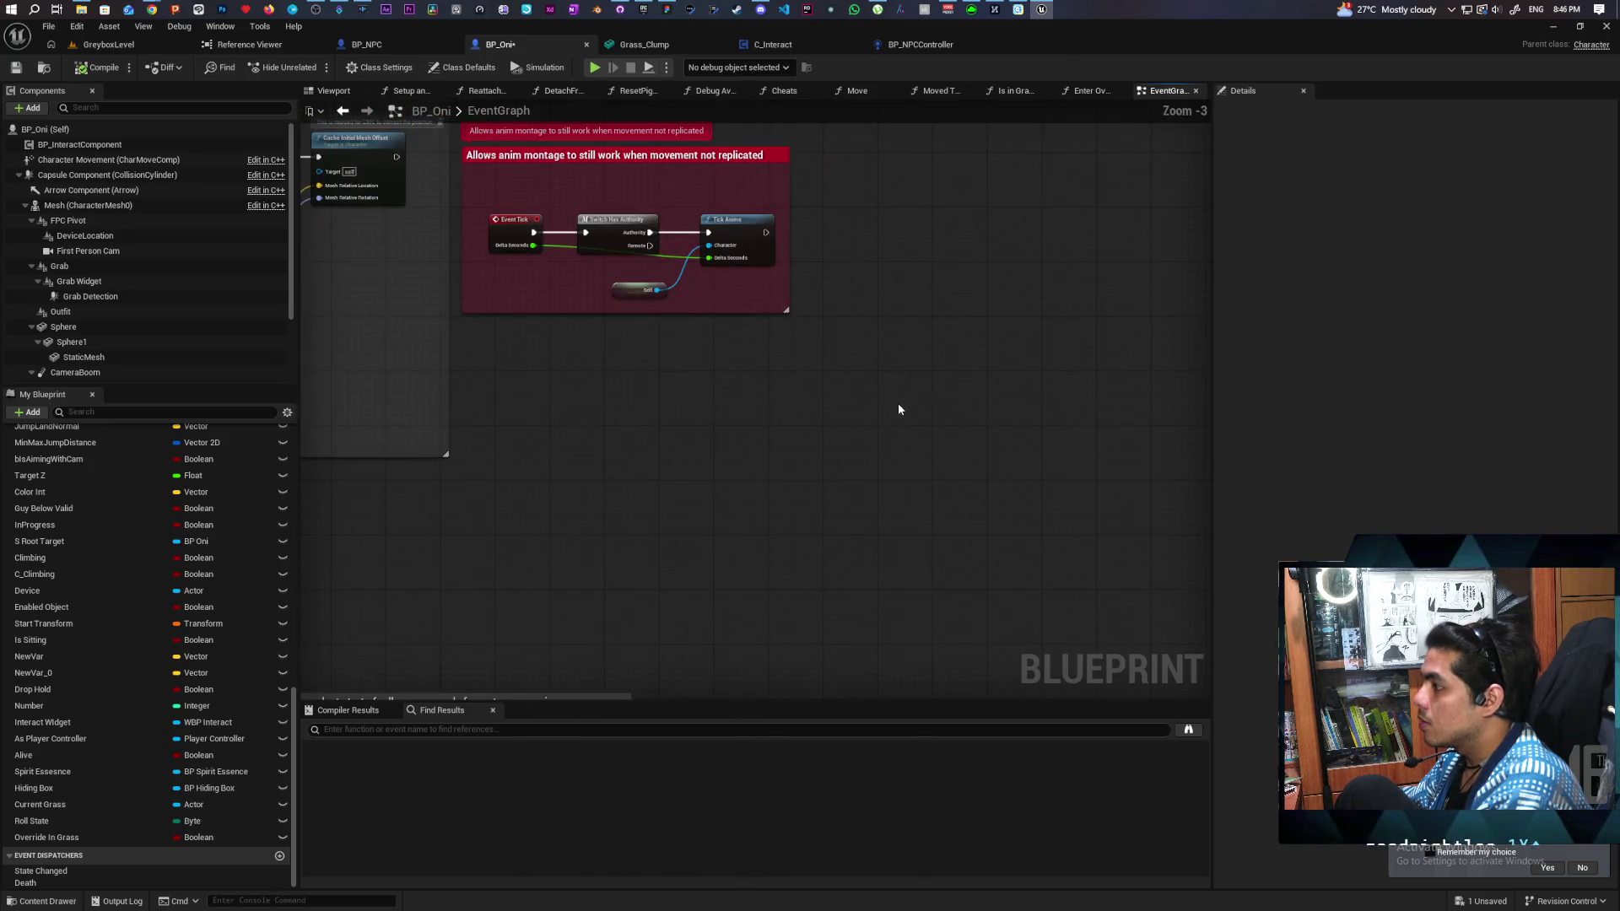
{"action": "left_click_drag", "start_coordinate": [898, 403], "coordinate": [774, 451]}
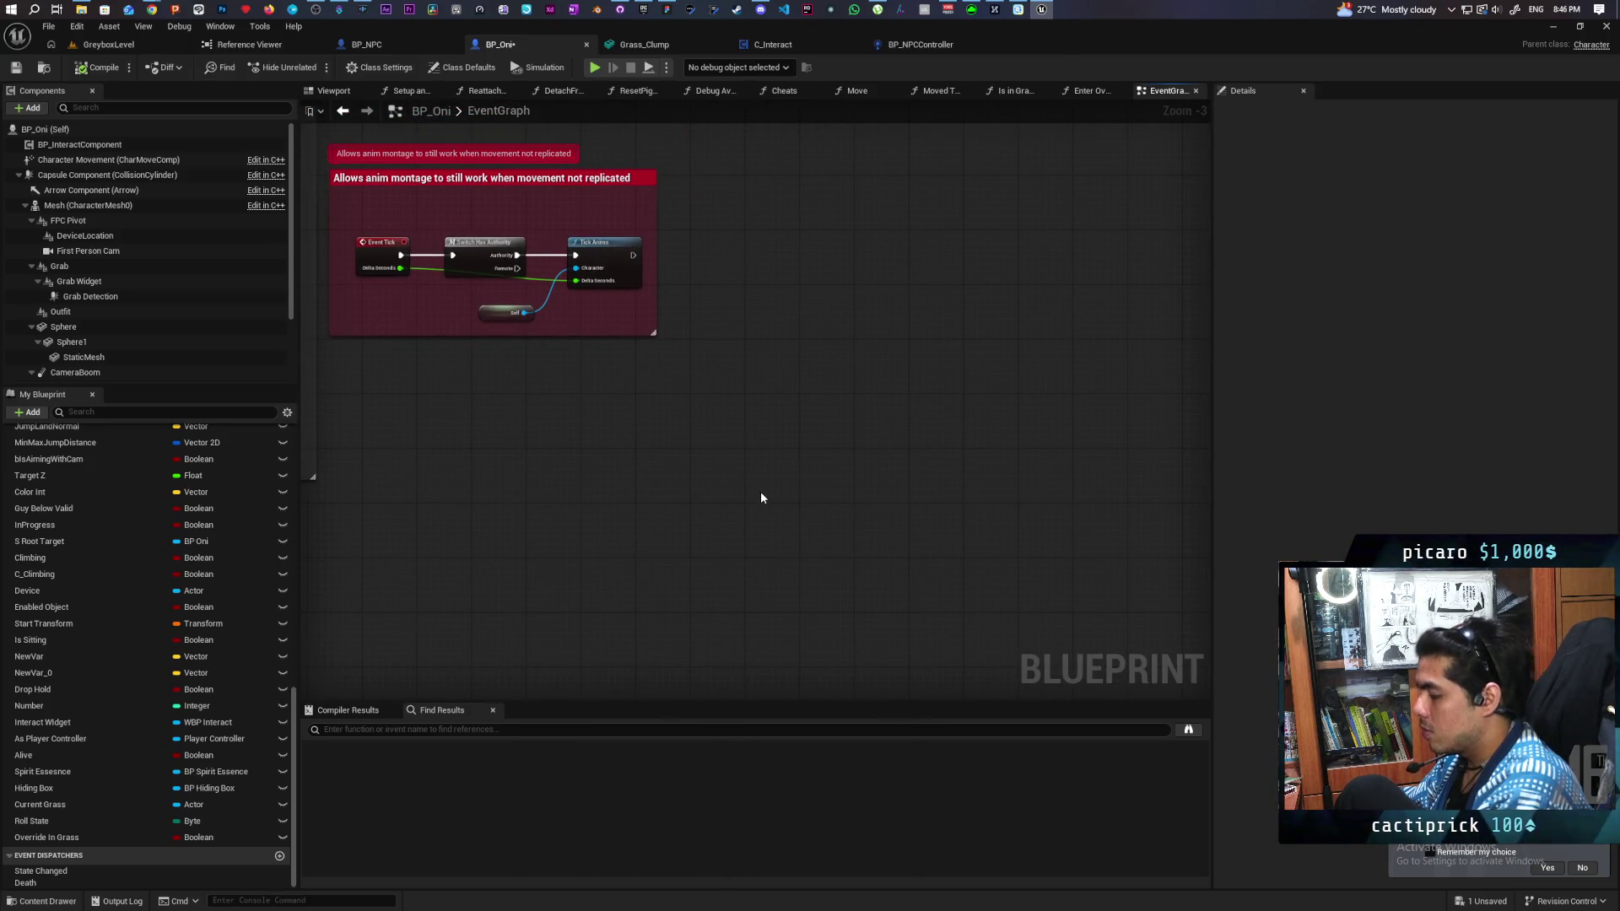
{"action": "key", "text": "ctrl+v"}
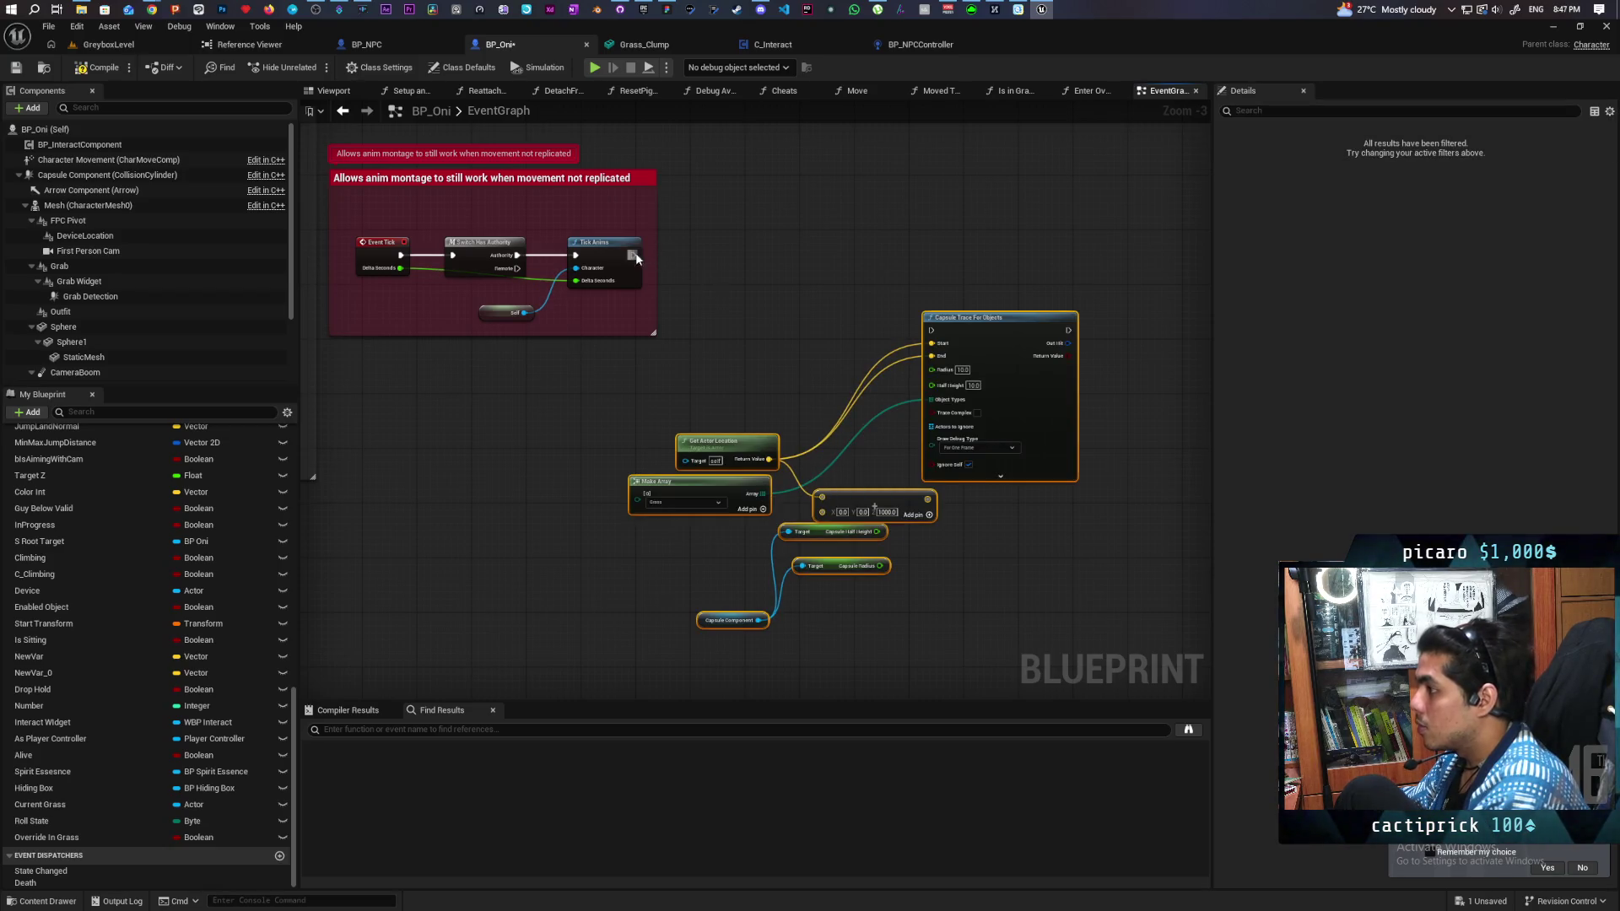
{"action": "left_click_drag", "start_coordinate": [636, 252], "coordinate": [932, 330]}
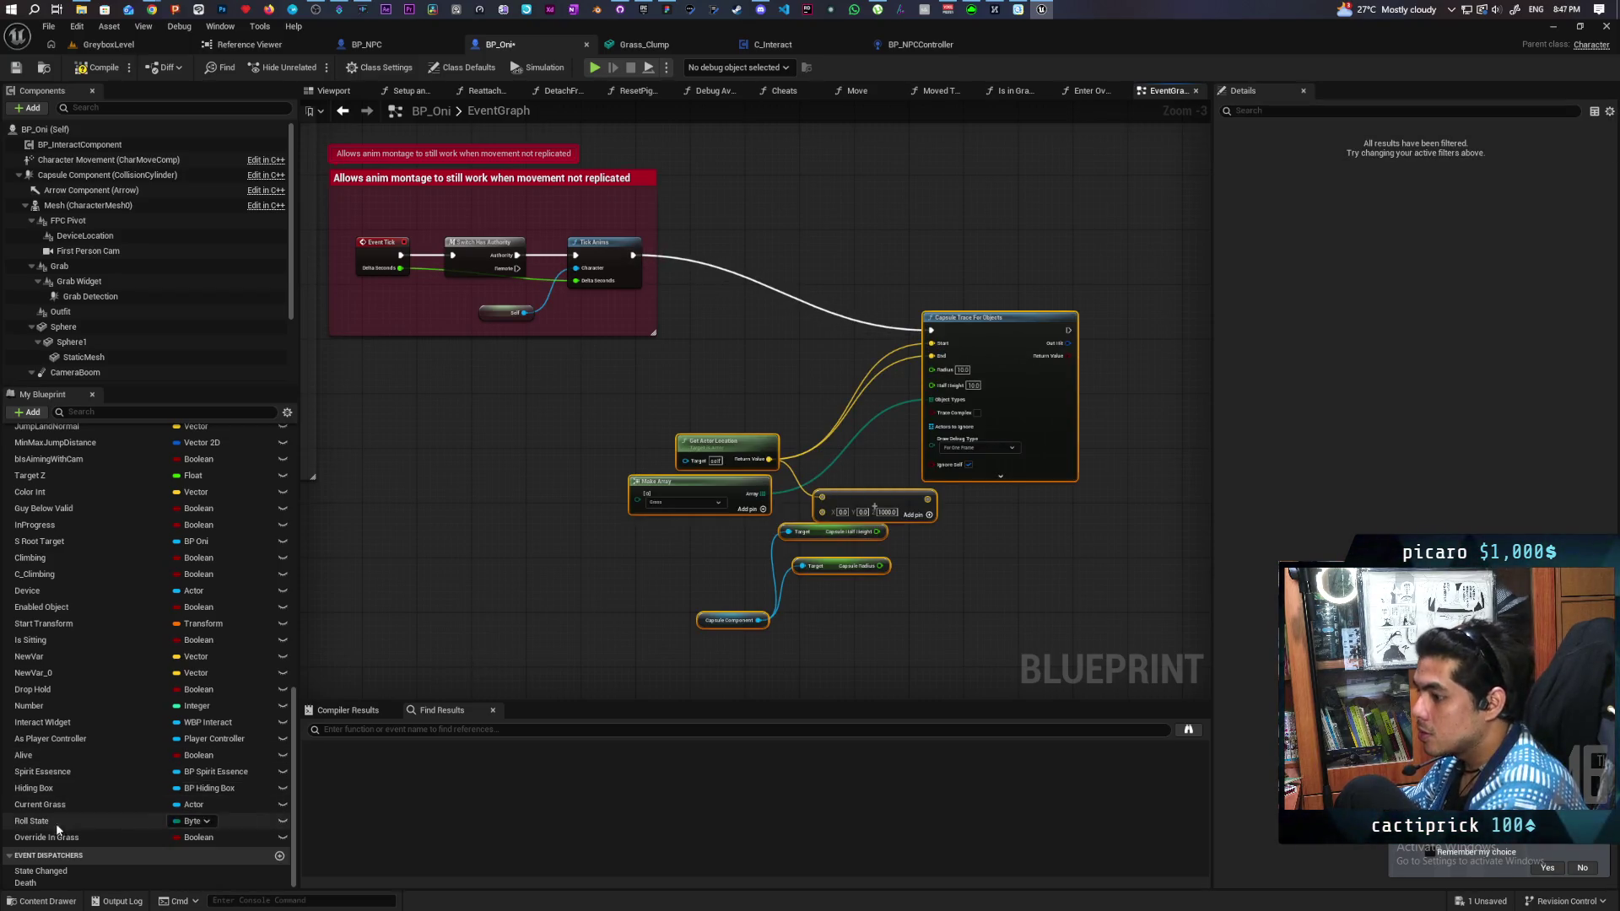
Step: Add a SET Override In Grass node after the capsule trace, fed by the trace result
{"action": "mouse_move", "coordinate": [57, 831]}
{"action": "left_mouse_down"}
{"action": "mouse_move", "coordinate": [873, 585]}
{"action": "mouse_move", "coordinate": [1050, 322]}
{"action": "left_mouse_up"}
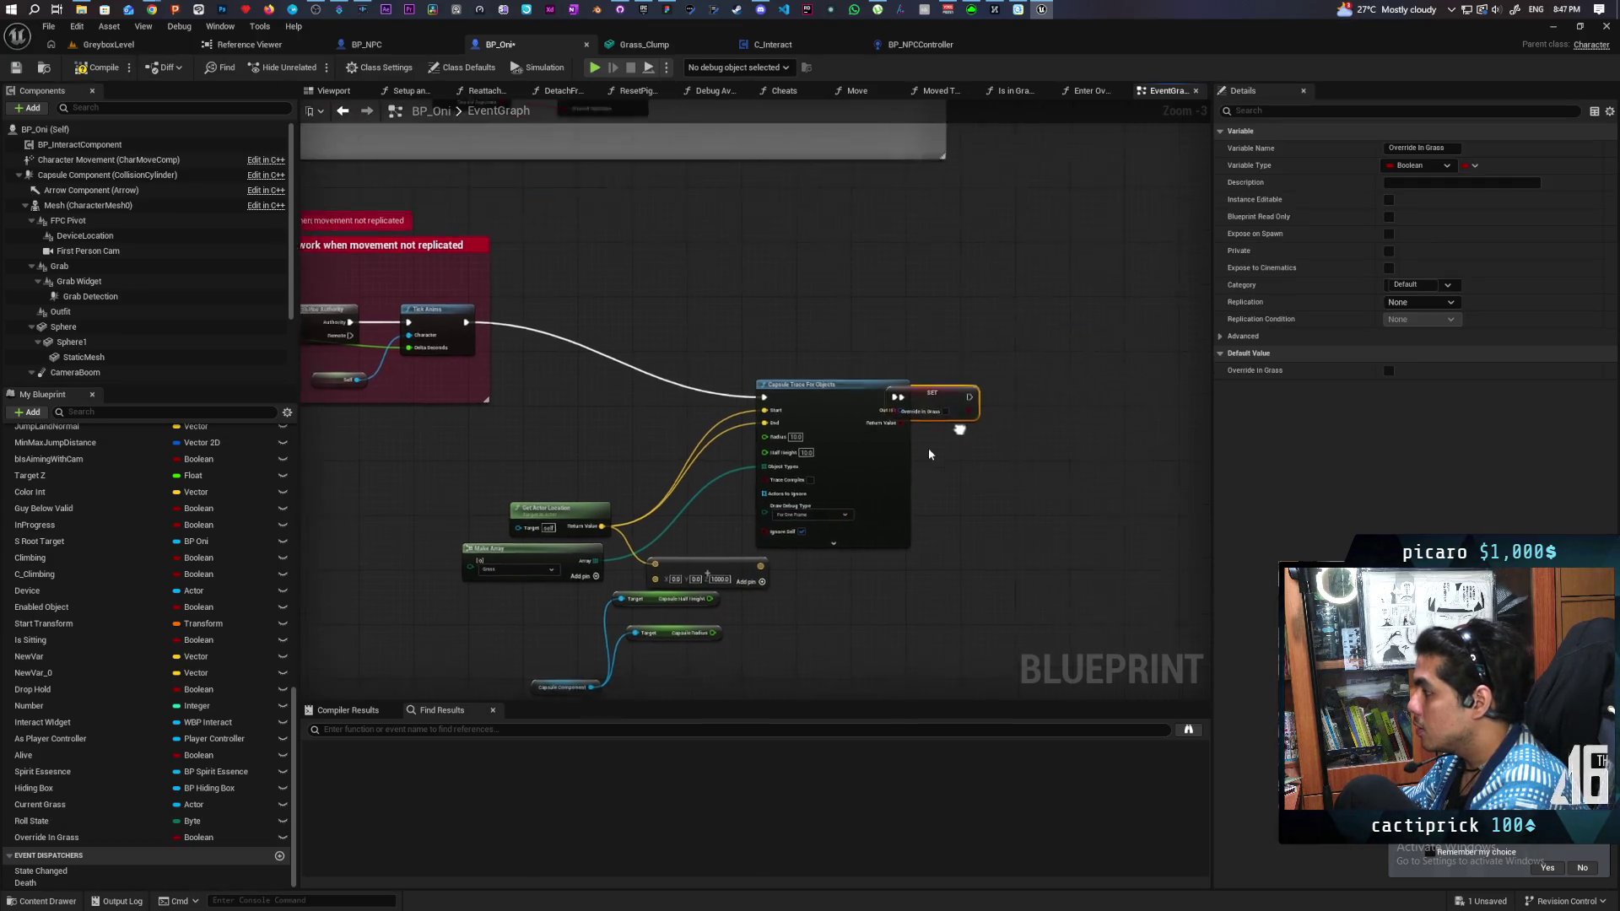
{"action": "scroll", "coordinate": [928, 448], "scroll_direction": "up", "scroll_amount": 3}
{"action": "left_click_drag", "start_coordinate": [894, 393], "coordinate": [989, 394]}
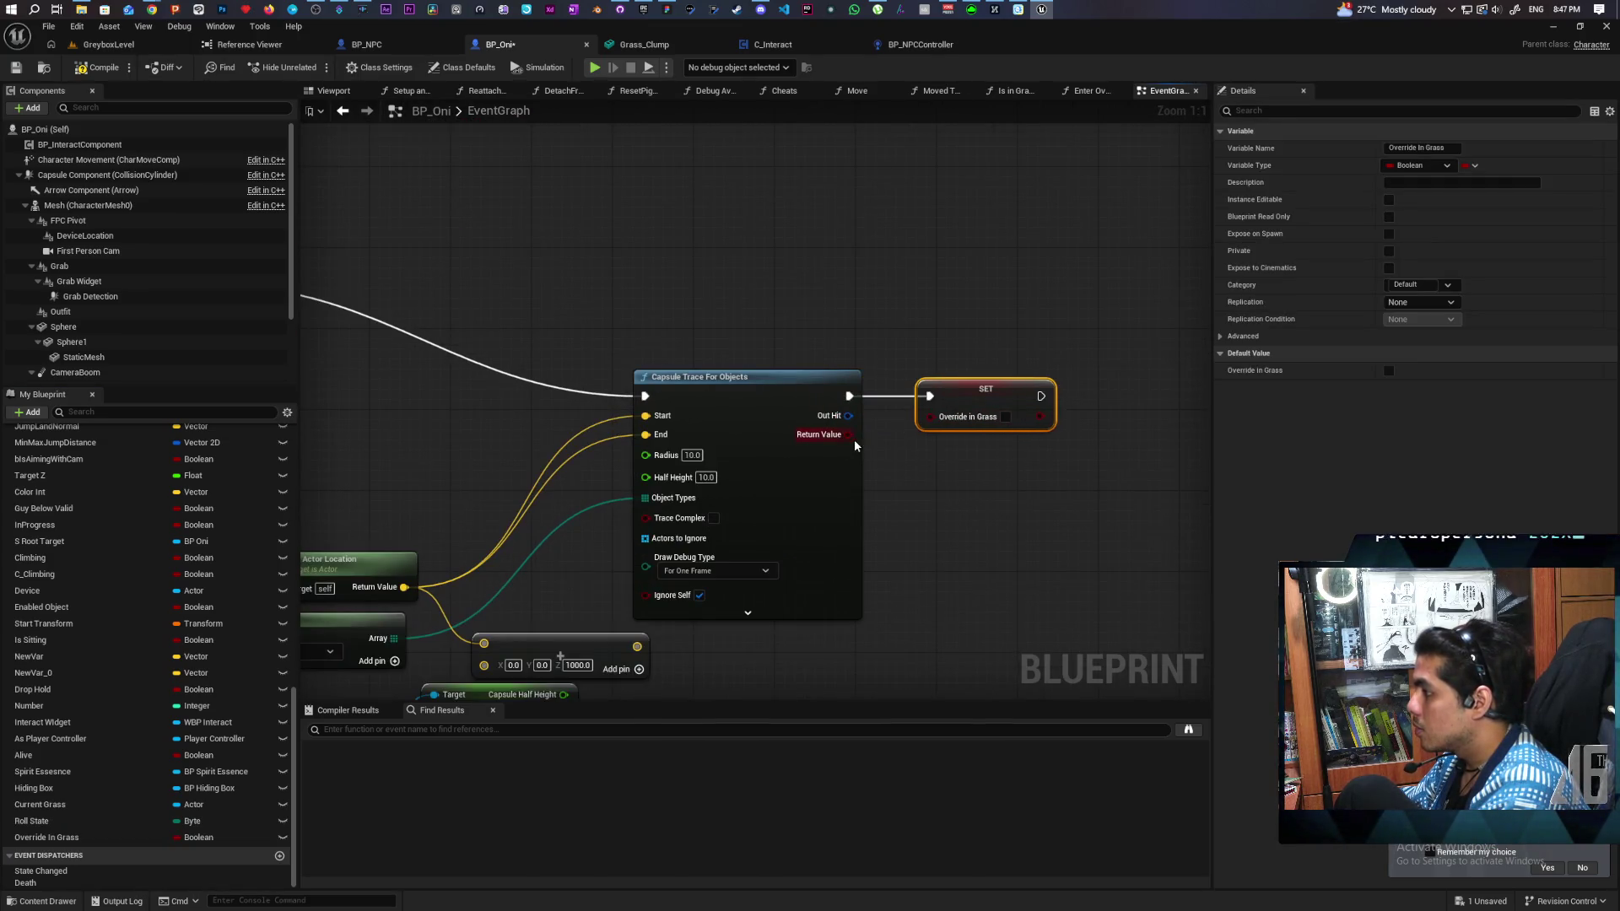
{"action": "left_click_drag", "start_coordinate": [850, 435], "coordinate": [929, 417]}
{"action": "left_click_drag", "start_coordinate": [661, 419], "coordinate": [884, 419]}
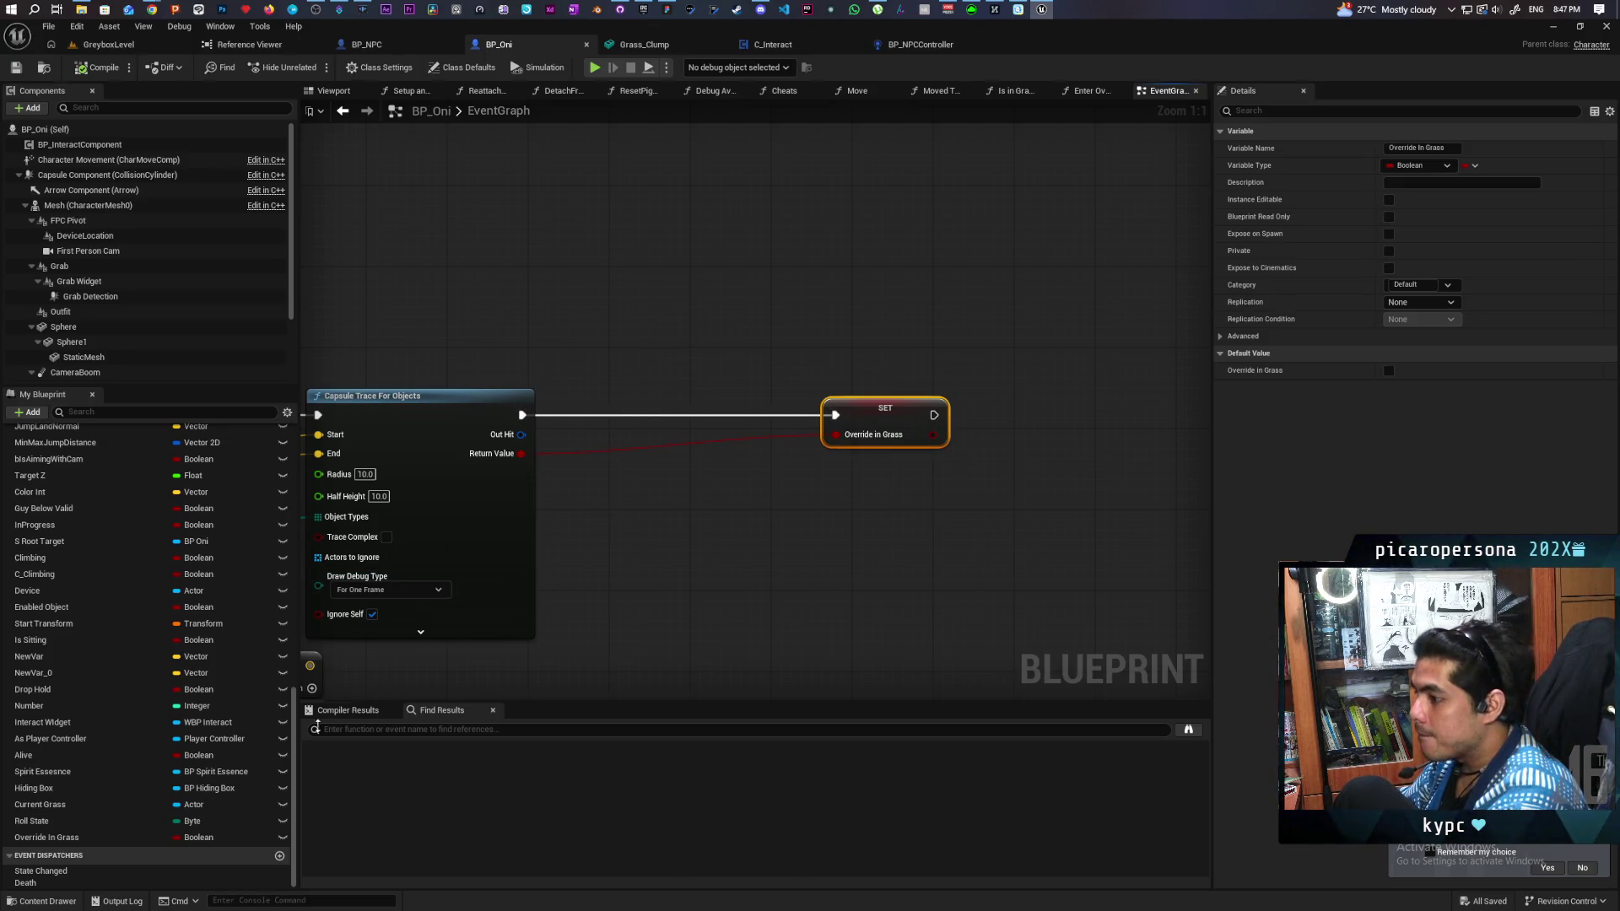
Step: Branch on whether the trace result equals Override In Grass, running the SET on True
{"action": "left_click", "coordinate": [54, 840]}
{"action": "left_click_drag", "start_coordinate": [561, 497], "coordinate": [601, 464]}
{"action": "left_click", "coordinate": [601, 516]}
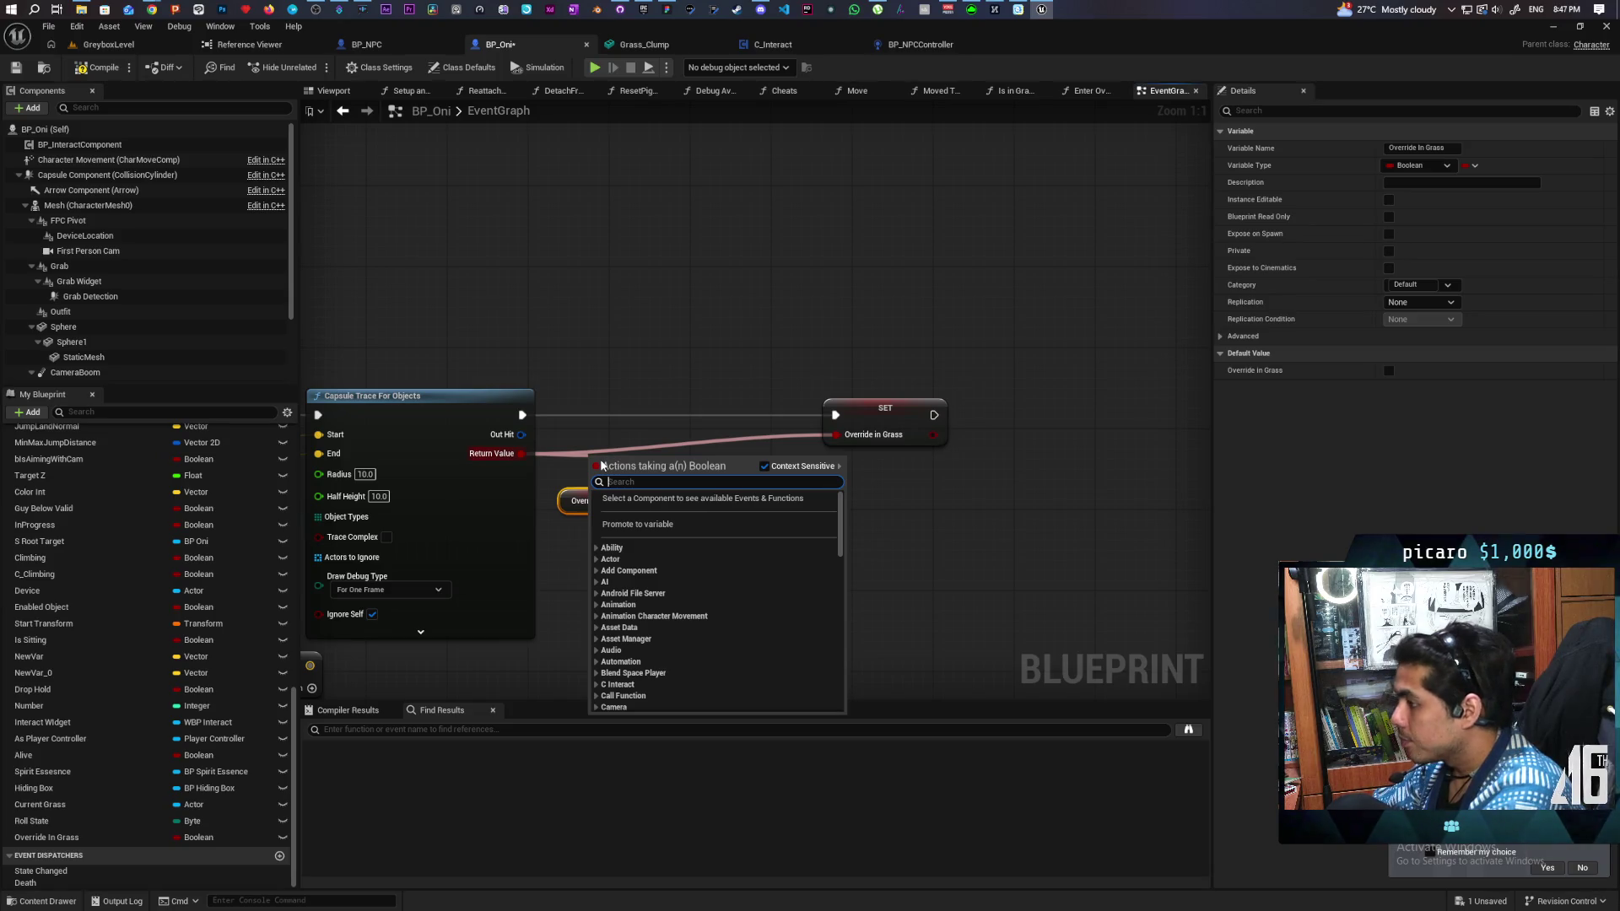
{"action": "type", "text": "=="}
{"action": "key", "text": "Return"}
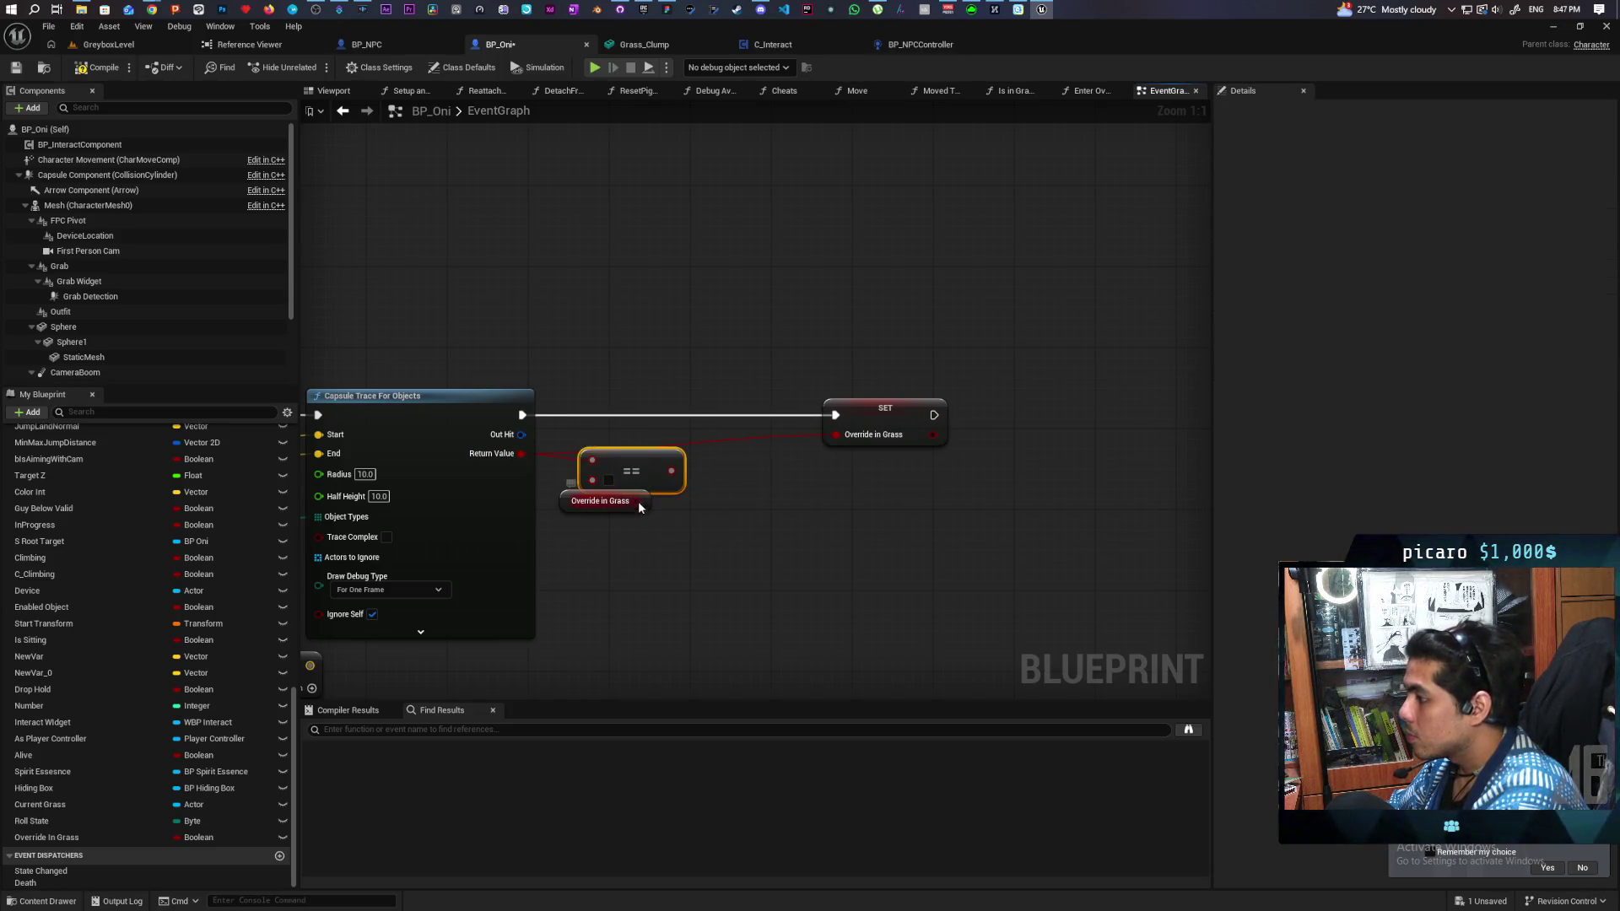
{"action": "left_click_drag", "start_coordinate": [638, 501], "coordinate": [593, 479]}
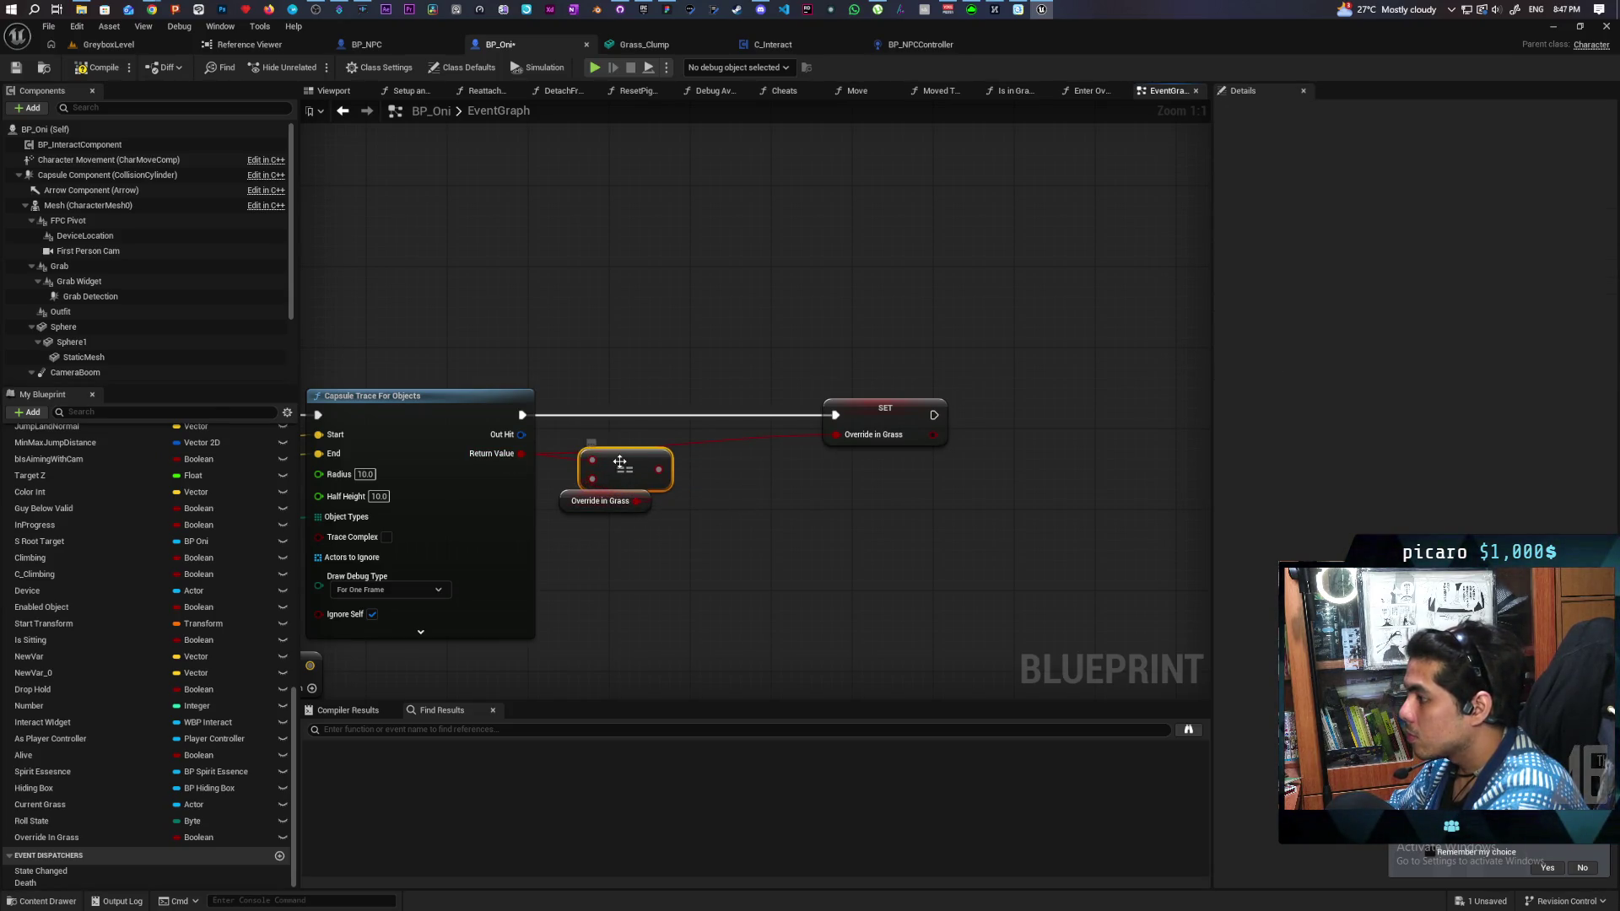
{"action": "left_click", "coordinate": [689, 371]}
{"action": "mouse_move", "coordinate": [523, 414]}
{"action": "left_mouse_down"}
{"action": "mouse_move", "coordinate": [702, 405]}
{"action": "mouse_move", "coordinate": [721, 435]}
{"action": "left_mouse_up"}
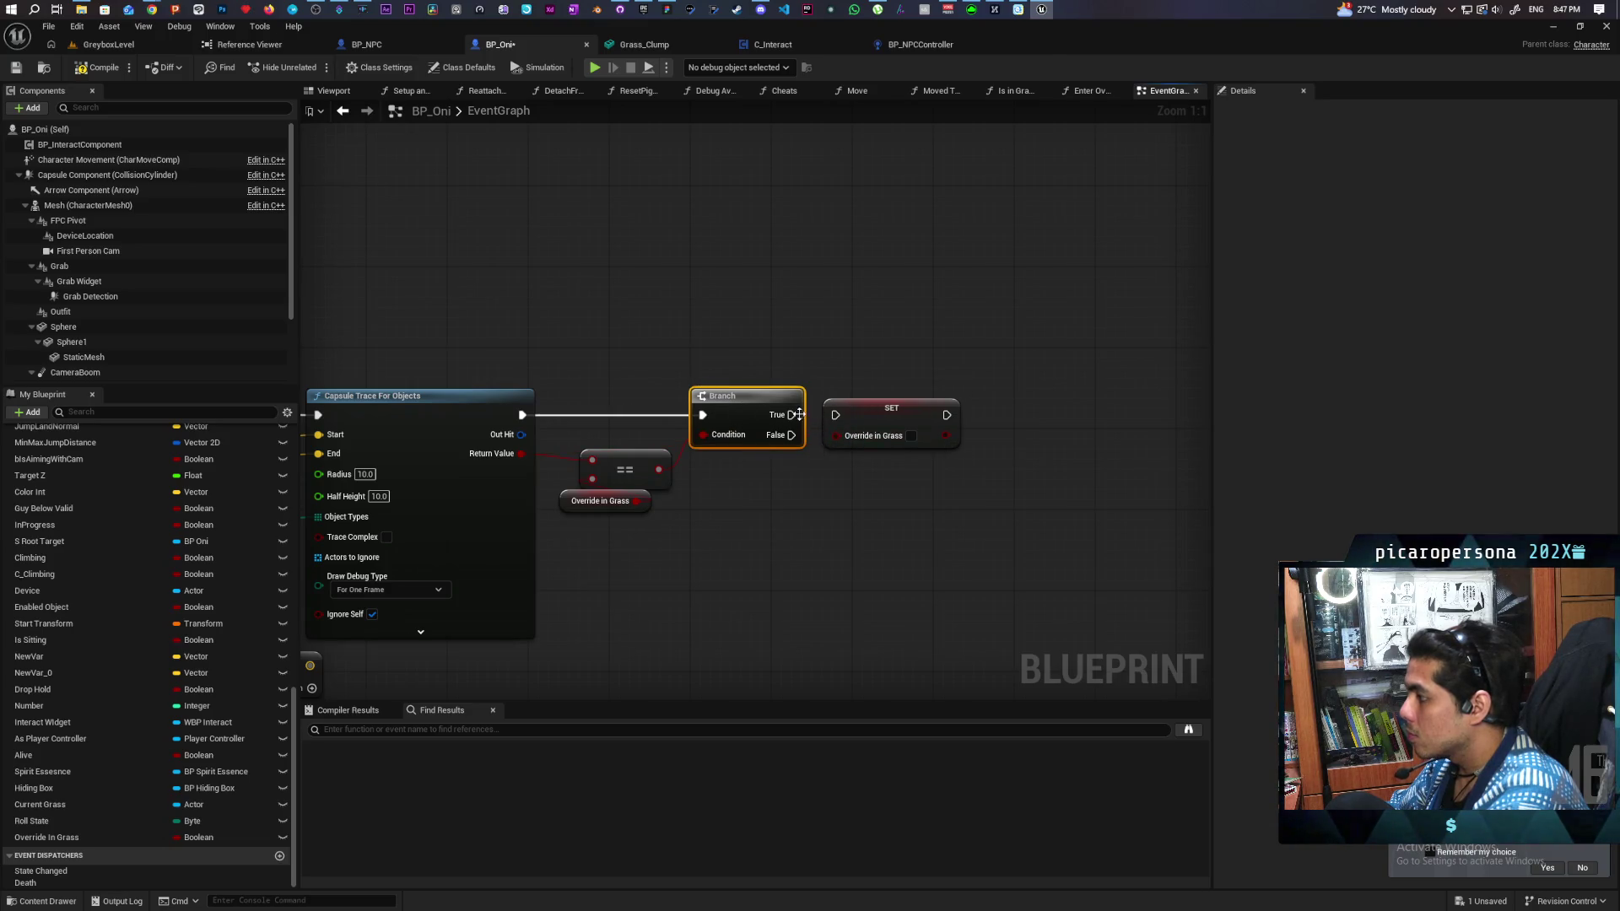
{"action": "left_click_drag", "start_coordinate": [798, 414], "coordinate": [987, 416]}
{"action": "left_click", "coordinate": [822, 494]}
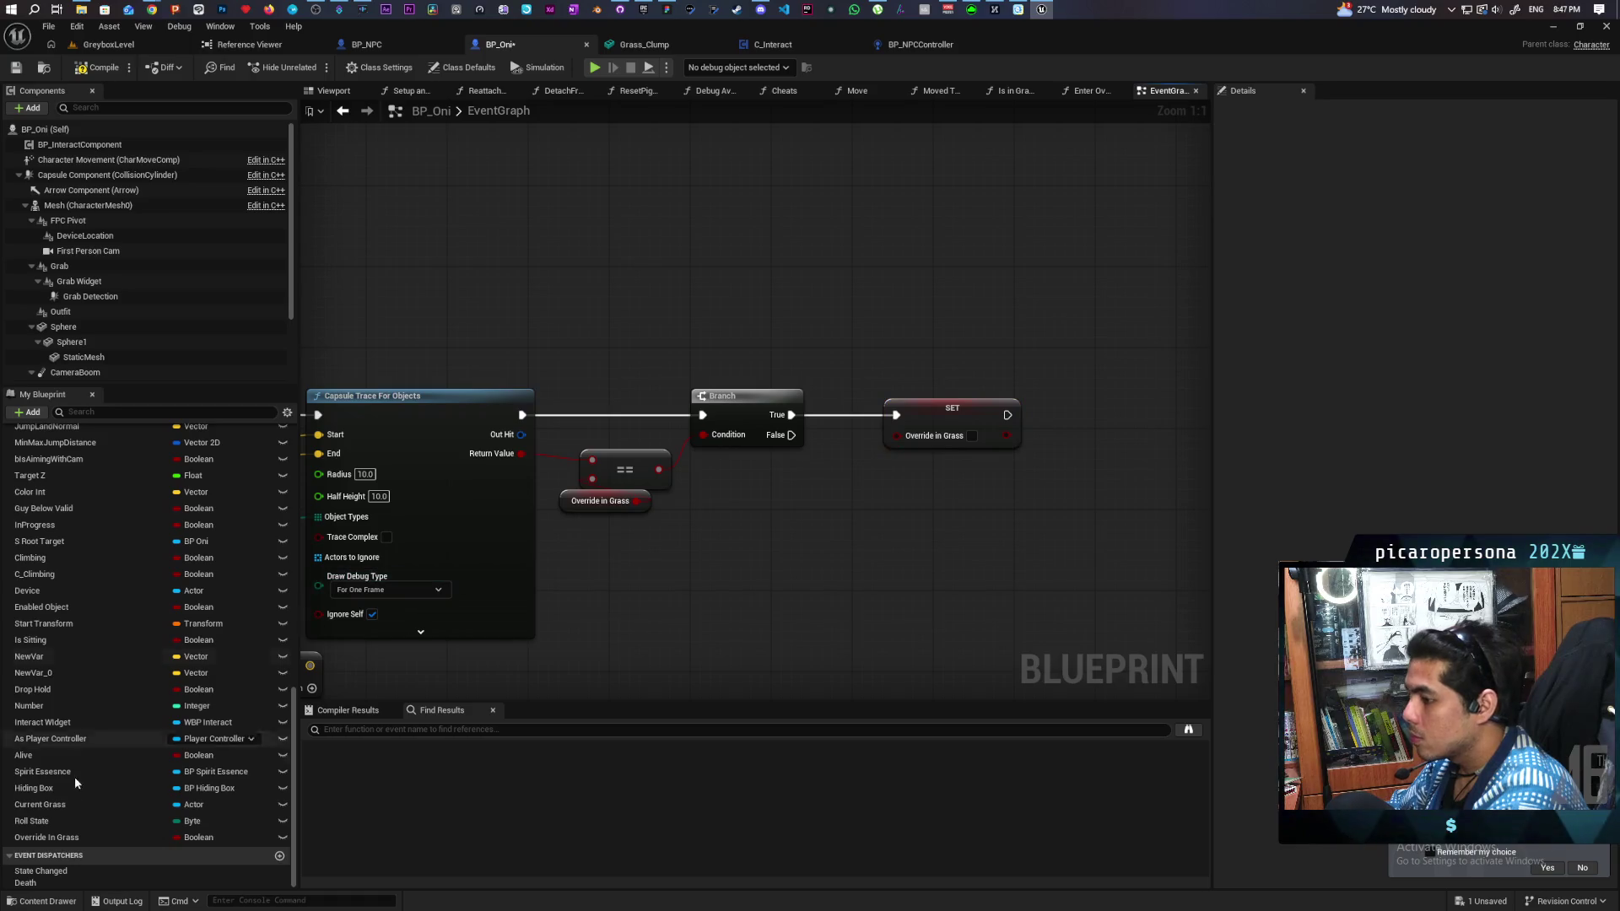
Step: Set Override In Grass to the NOT of its current value
{"action": "mouse_move", "coordinate": [46, 838]}
{"action": "left_mouse_down"}
{"action": "mouse_move", "coordinate": [766, 504]}
{"action": "mouse_move", "coordinate": [814, 507]}
{"action": "mouse_move", "coordinate": [832, 554]}
{"action": "left_mouse_up"}
{"action": "left_click", "coordinate": [823, 516]}
{"action": "type", "text": "not bo"}
{"action": "key", "text": "Return"}
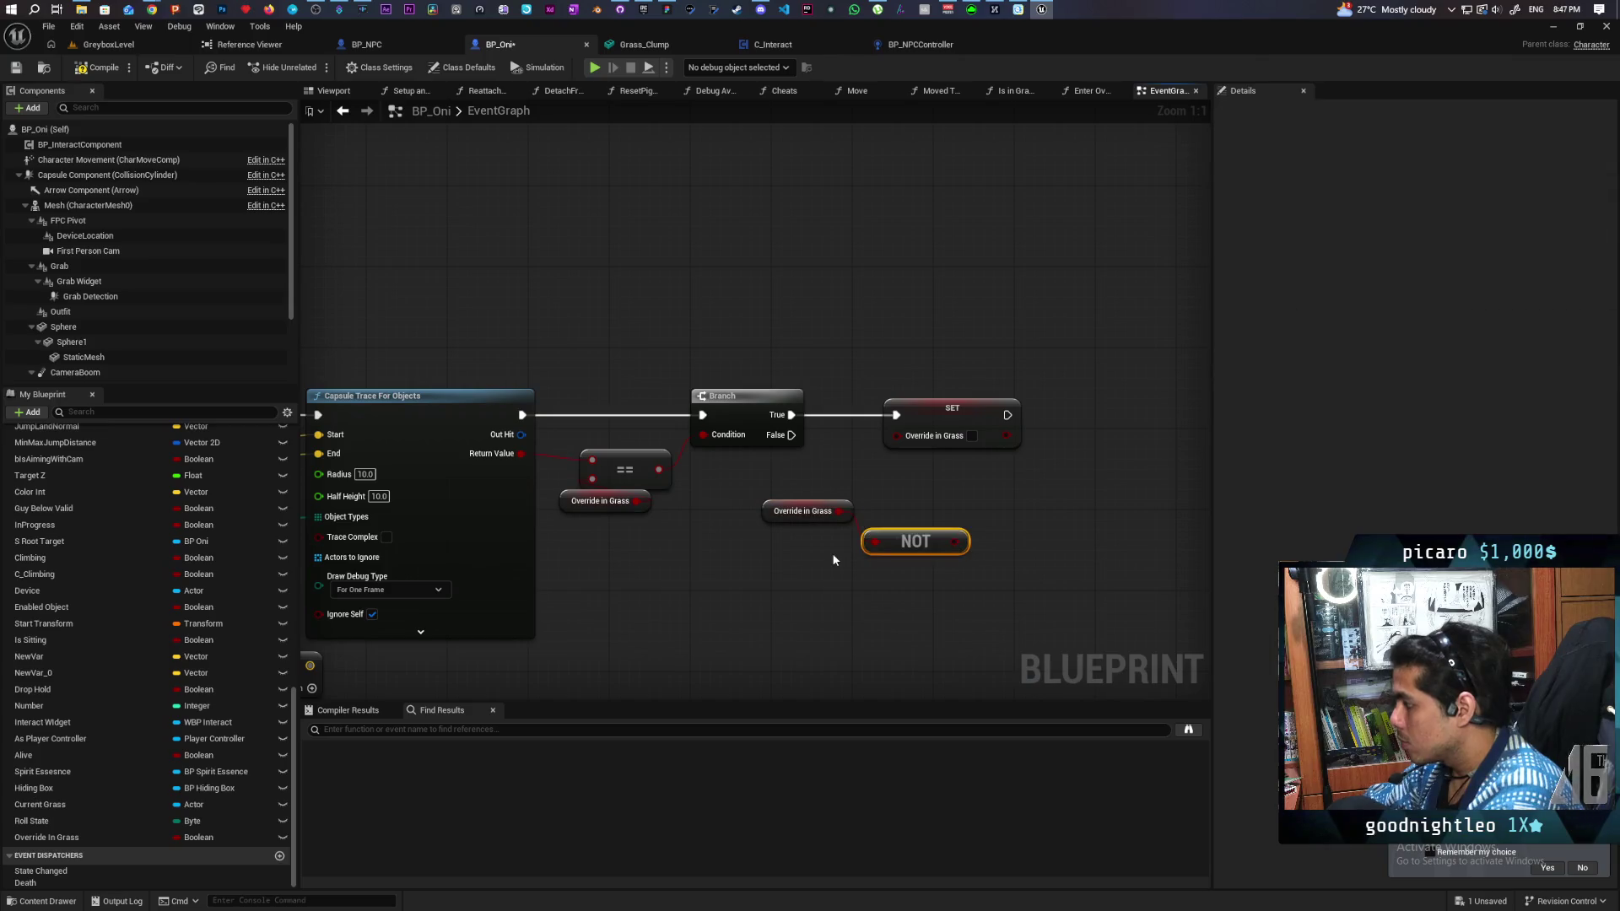
{"action": "left_click_drag", "start_coordinate": [916, 443], "coordinate": [912, 439]}
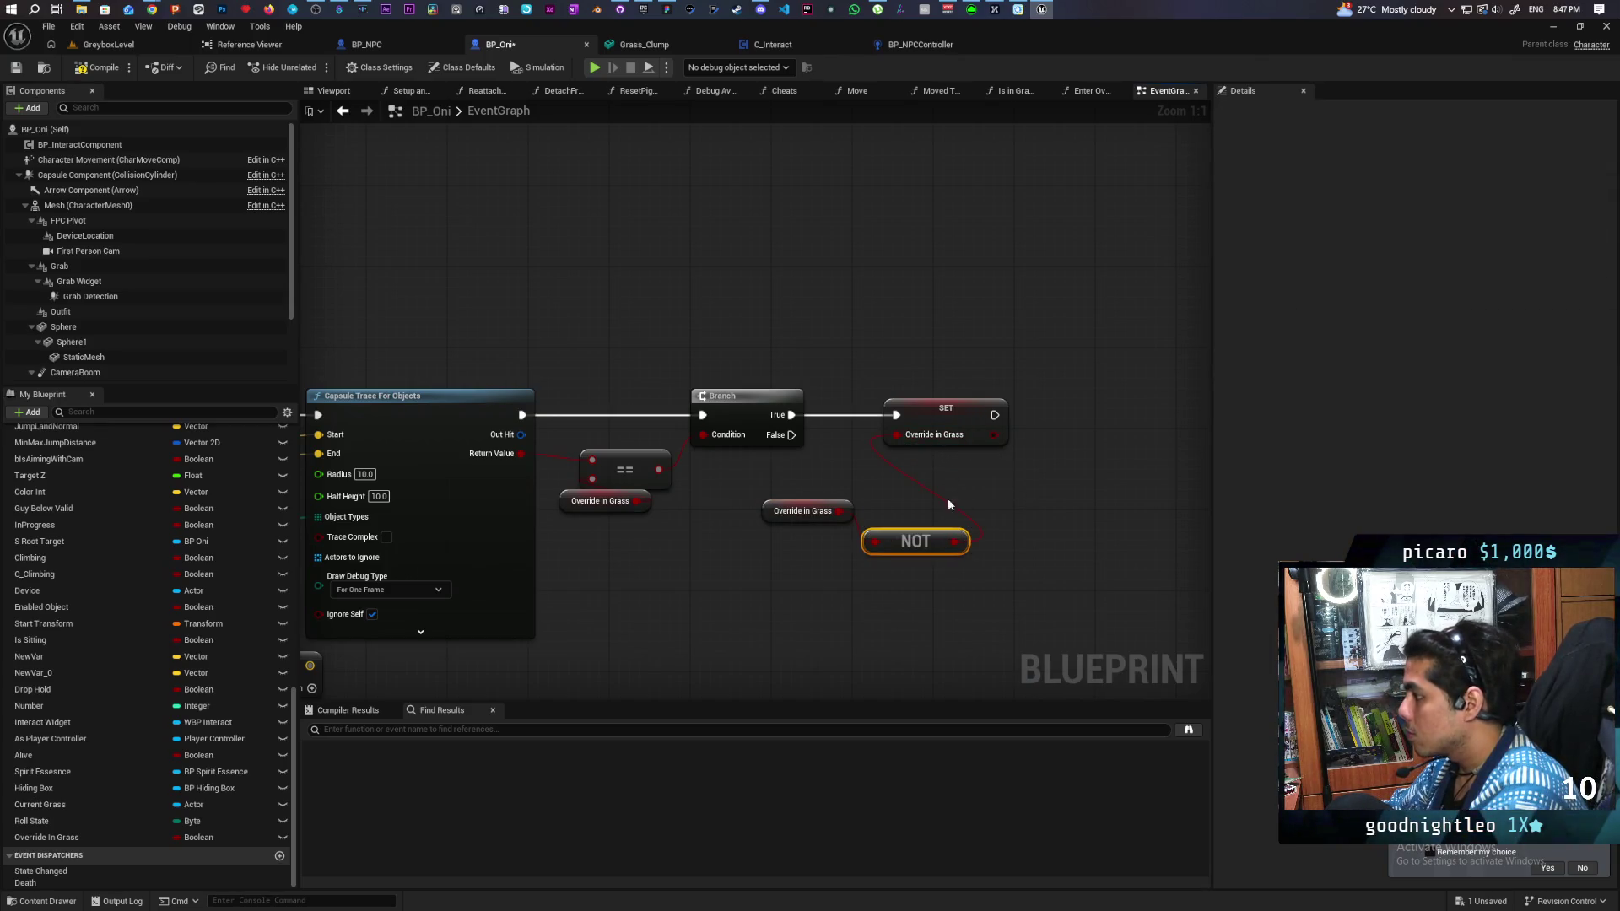
Step: Call State Changed after the SET, passing Get Actor Location as Last Seen
{"action": "left_click", "coordinate": [56, 874]}
{"action": "mouse_move", "coordinate": [56, 875]}
{"action": "left_mouse_down"}
{"action": "mouse_move", "coordinate": [1046, 443]}
{"action": "mouse_move", "coordinate": [1048, 416]}
{"action": "left_mouse_up"}
{"action": "left_click", "coordinate": [1059, 454]}
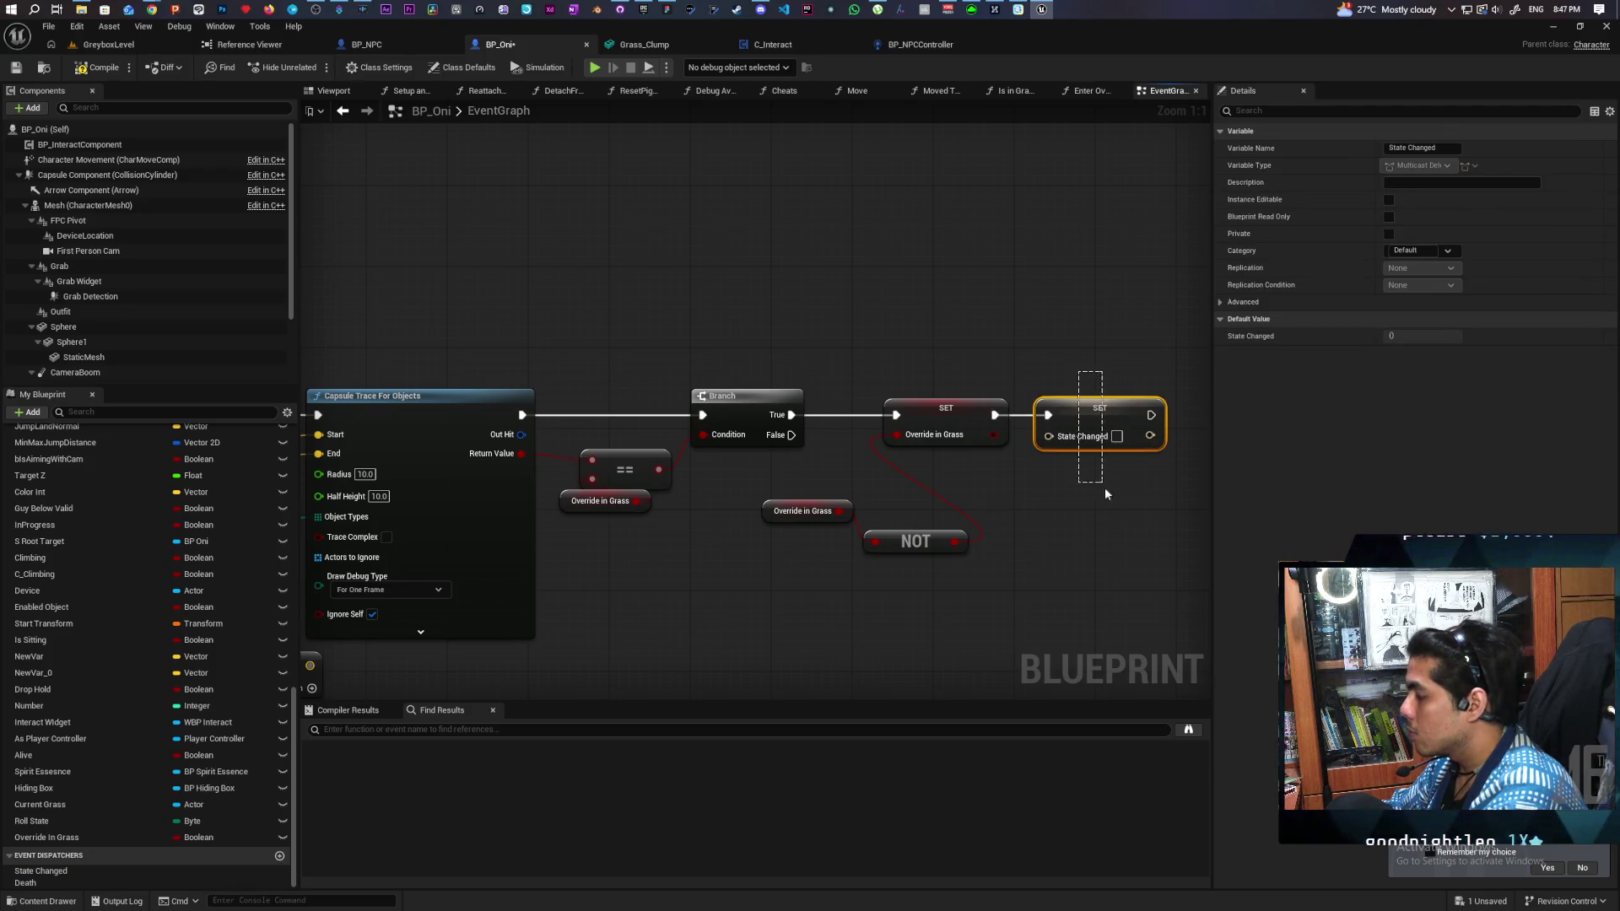
{"action": "key", "text": "Delete"}
{"action": "mouse_move", "coordinate": [34, 871]}
{"action": "left_mouse_down"}
{"action": "mouse_move", "coordinate": [979, 600]}
{"action": "mouse_move", "coordinate": [1097, 403]}
{"action": "left_mouse_up"}
{"action": "left_click_drag", "start_coordinate": [998, 417], "coordinate": [1107, 416]}
{"action": "right_click", "coordinate": [858, 544]}
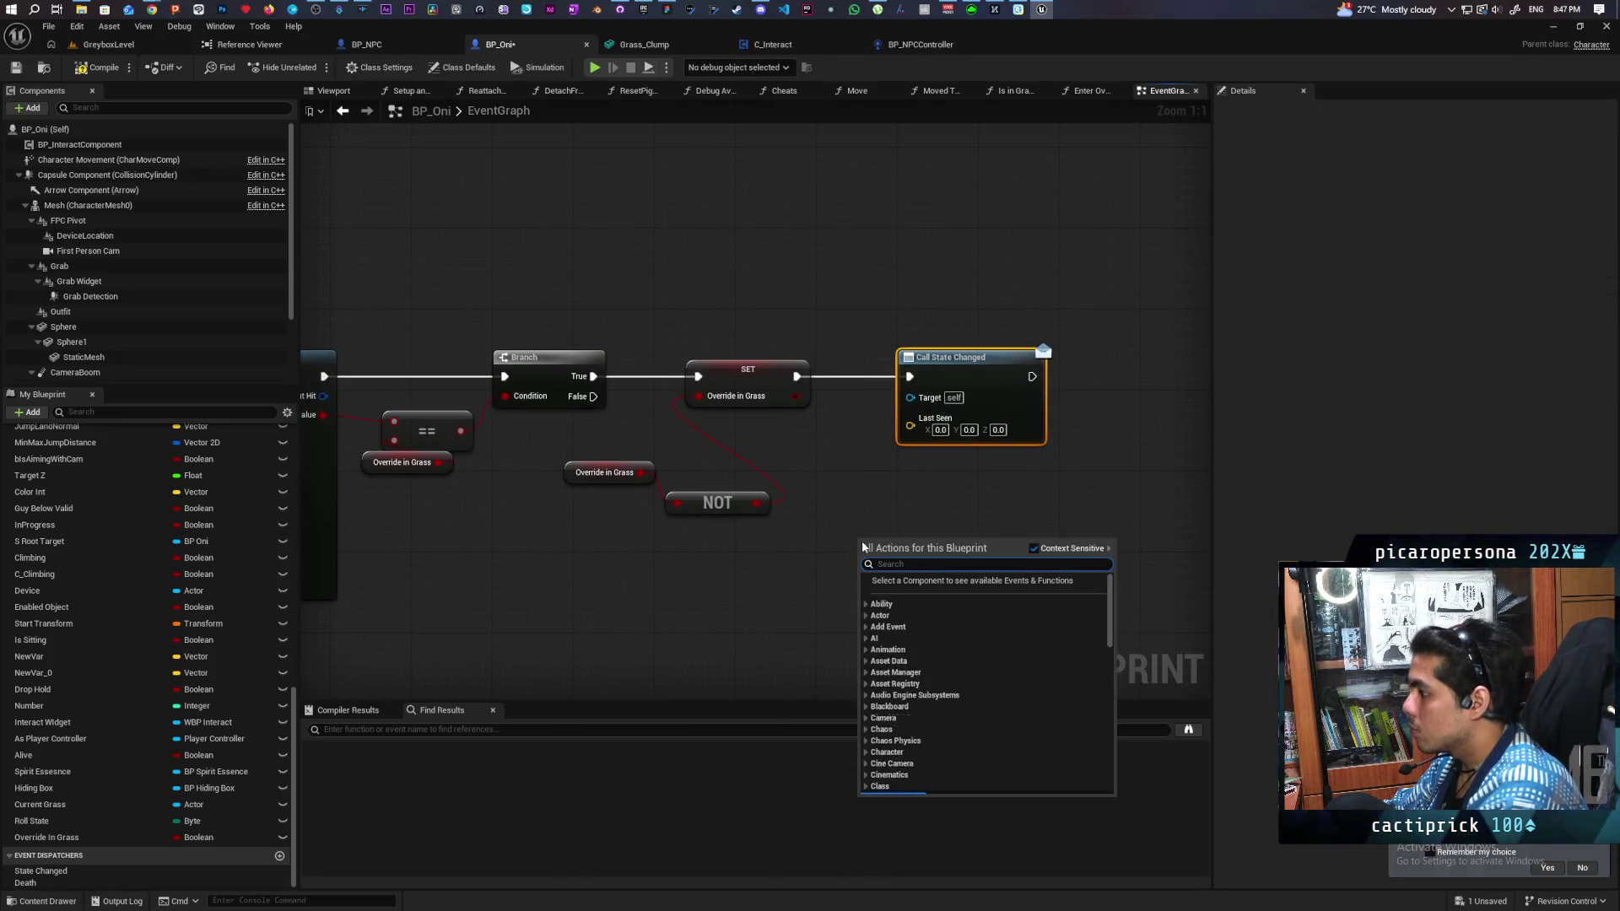
{"action": "type", "text": "get actor loca"}
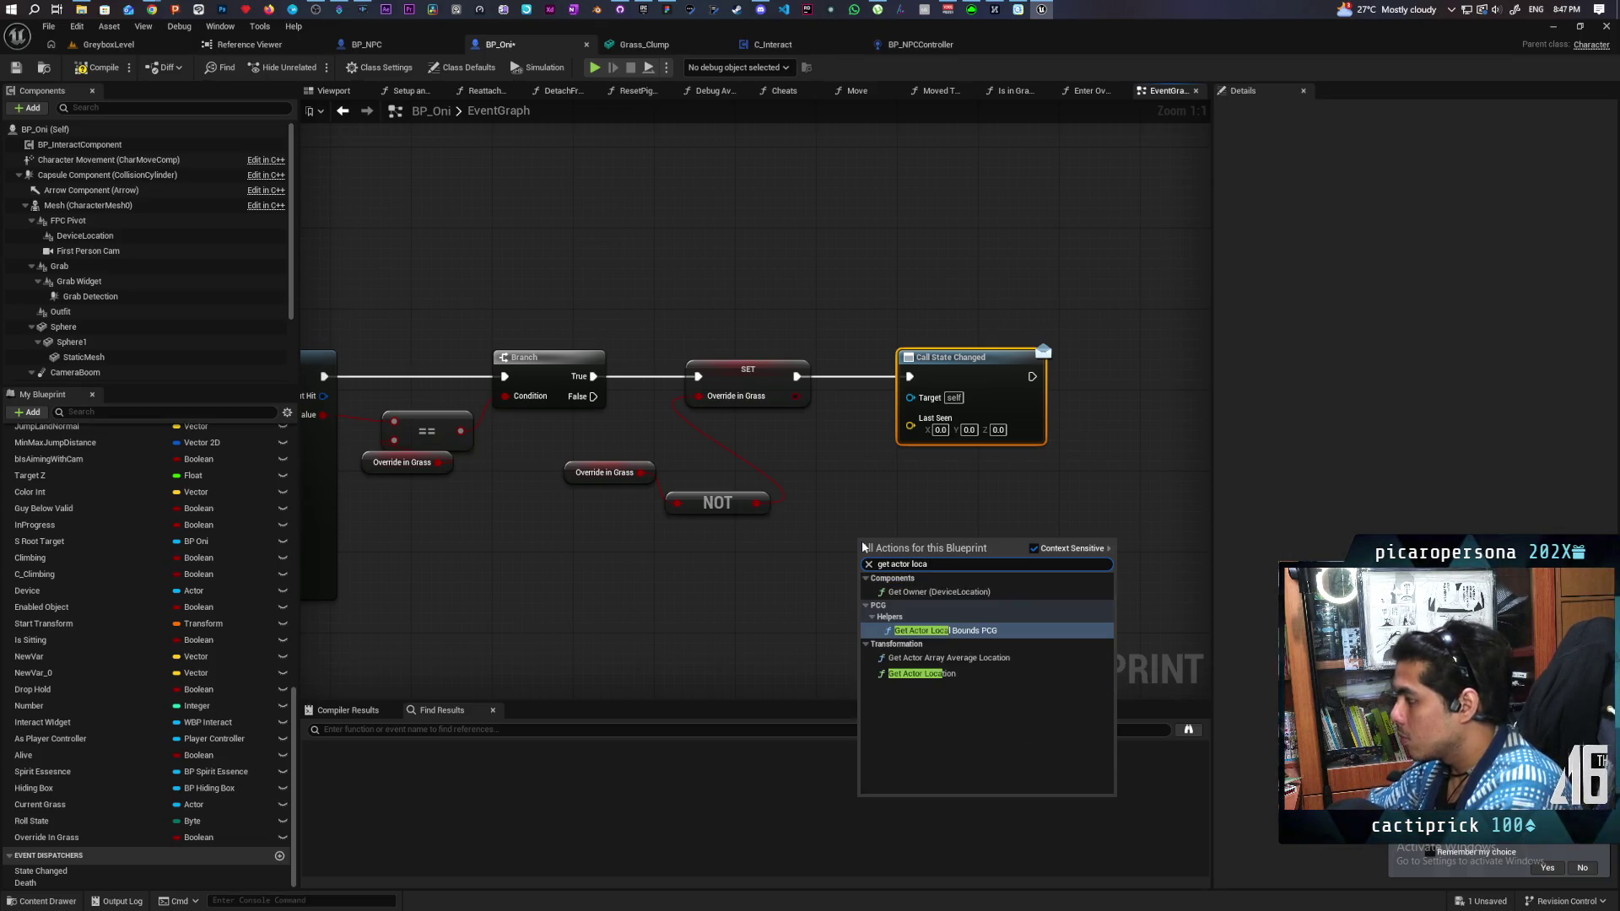
{"action": "type", "text": "tion"}
{"action": "key", "text": "Return"}
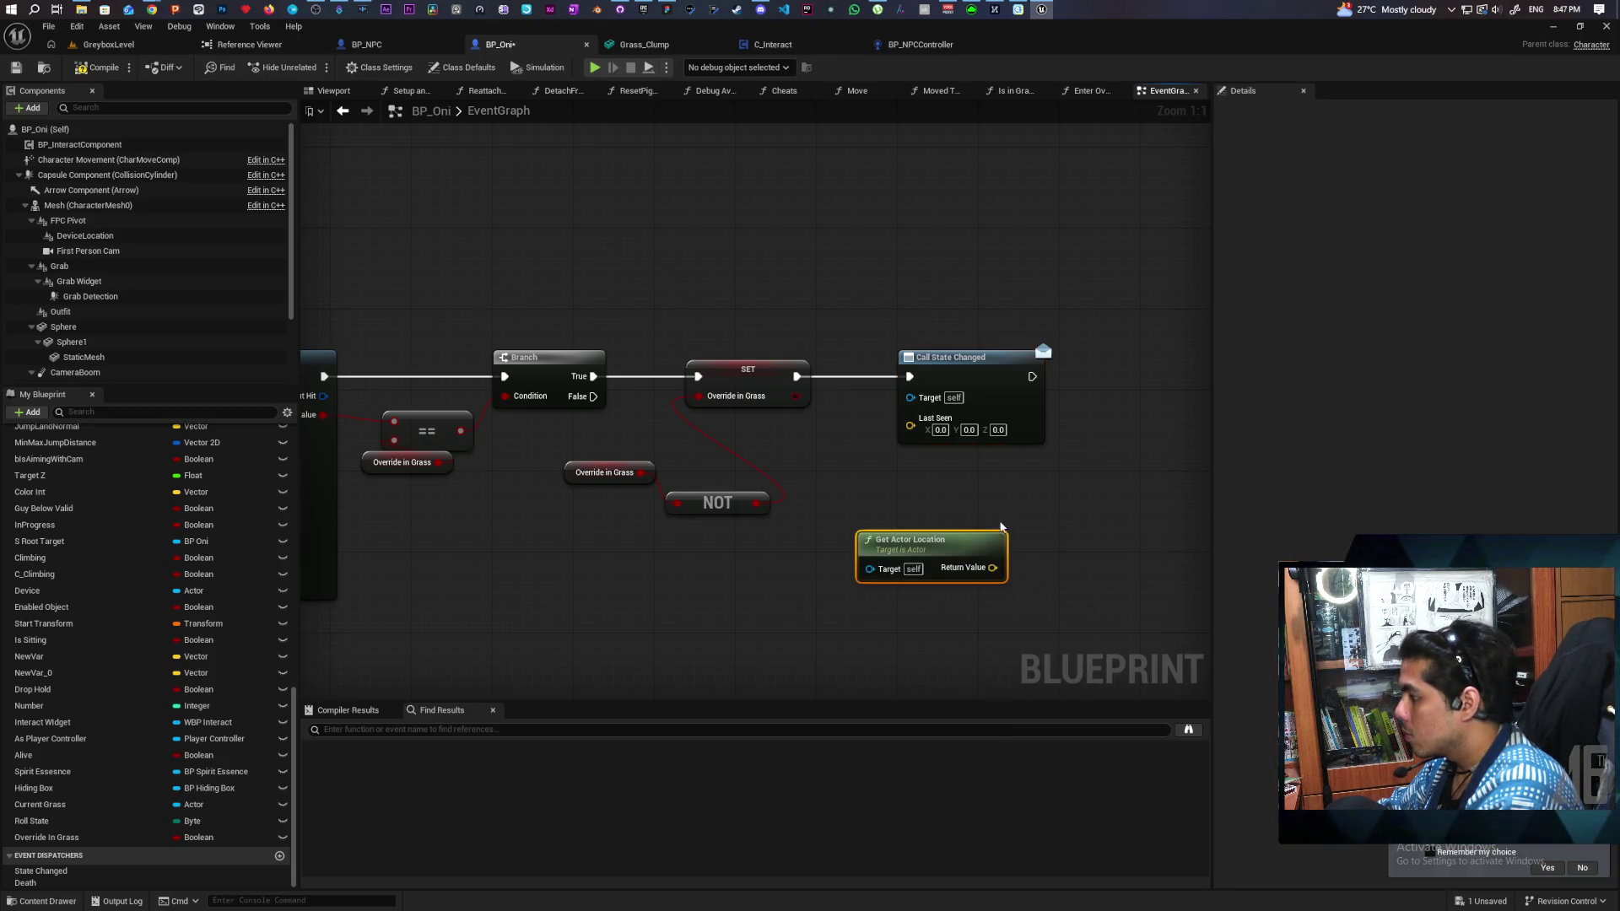
{"action": "left_click_drag", "start_coordinate": [990, 567], "coordinate": [930, 435]}
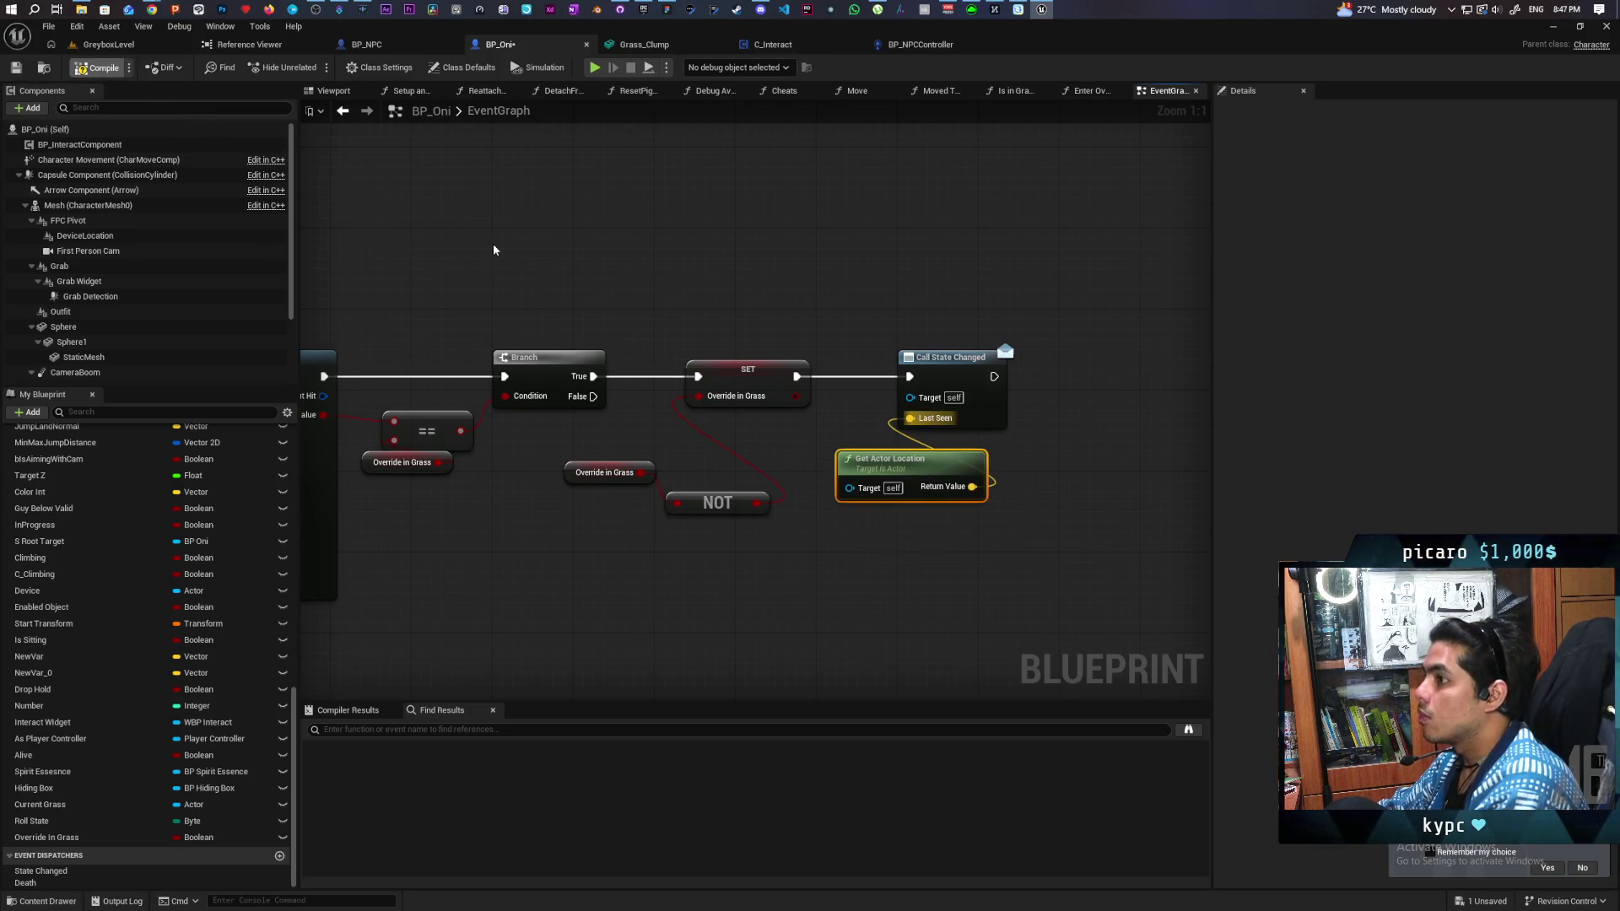
Step: Start Play In Editor and walk Oni into the tall grass toward the checkered path
{"action": "left_click", "coordinate": [108, 44]}
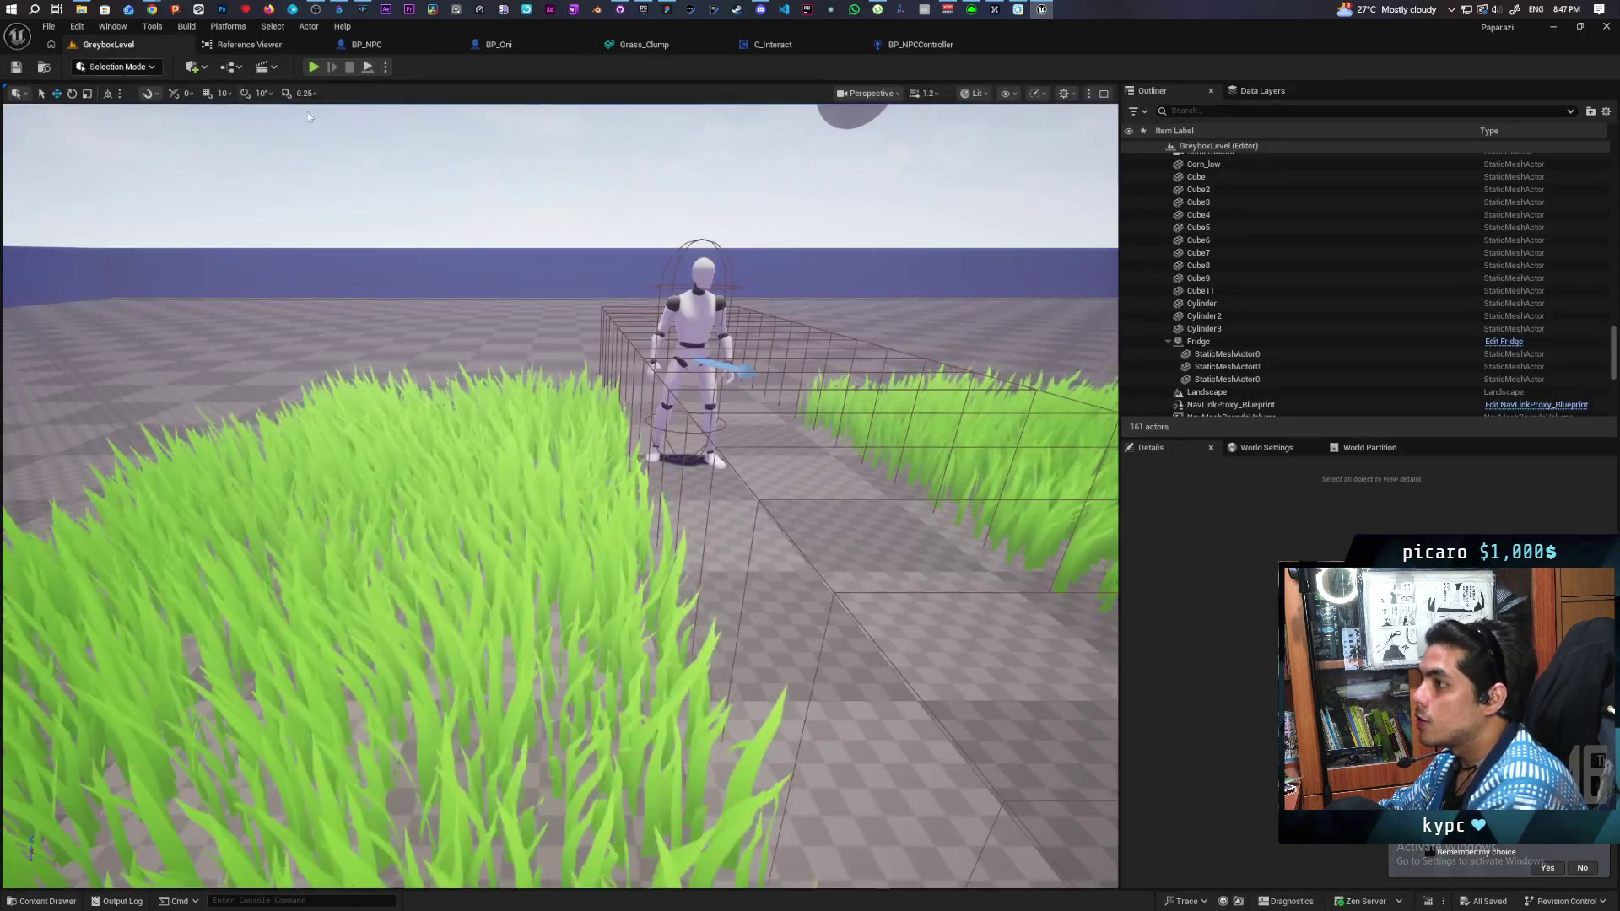
{"action": "key", "text": "alt+p"}
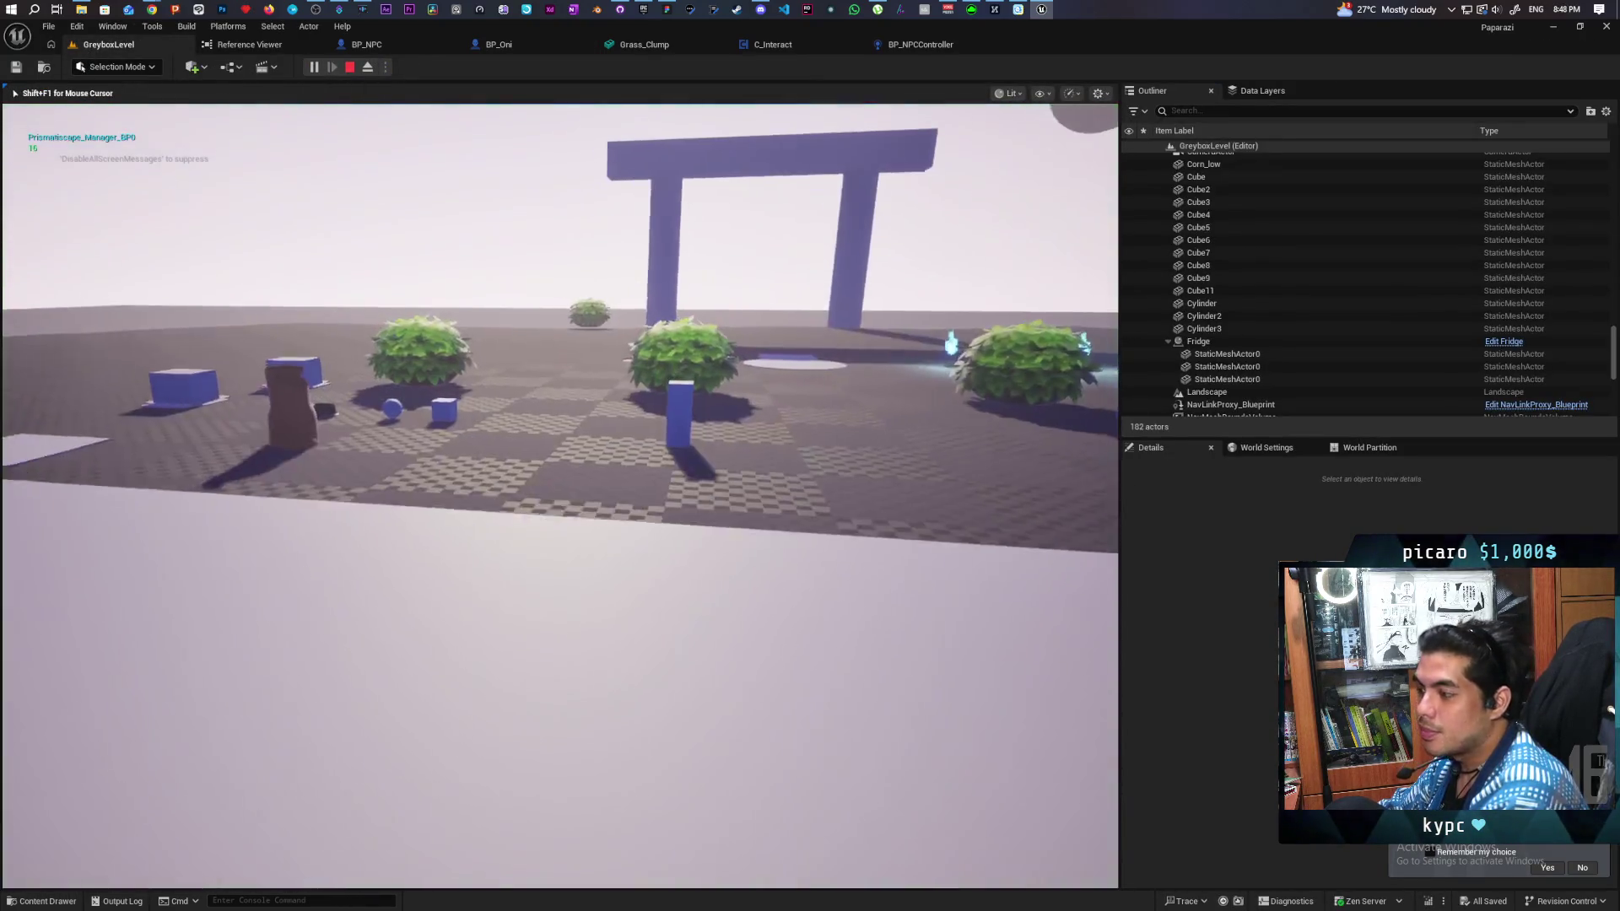
{"action": "key", "text": "w"}
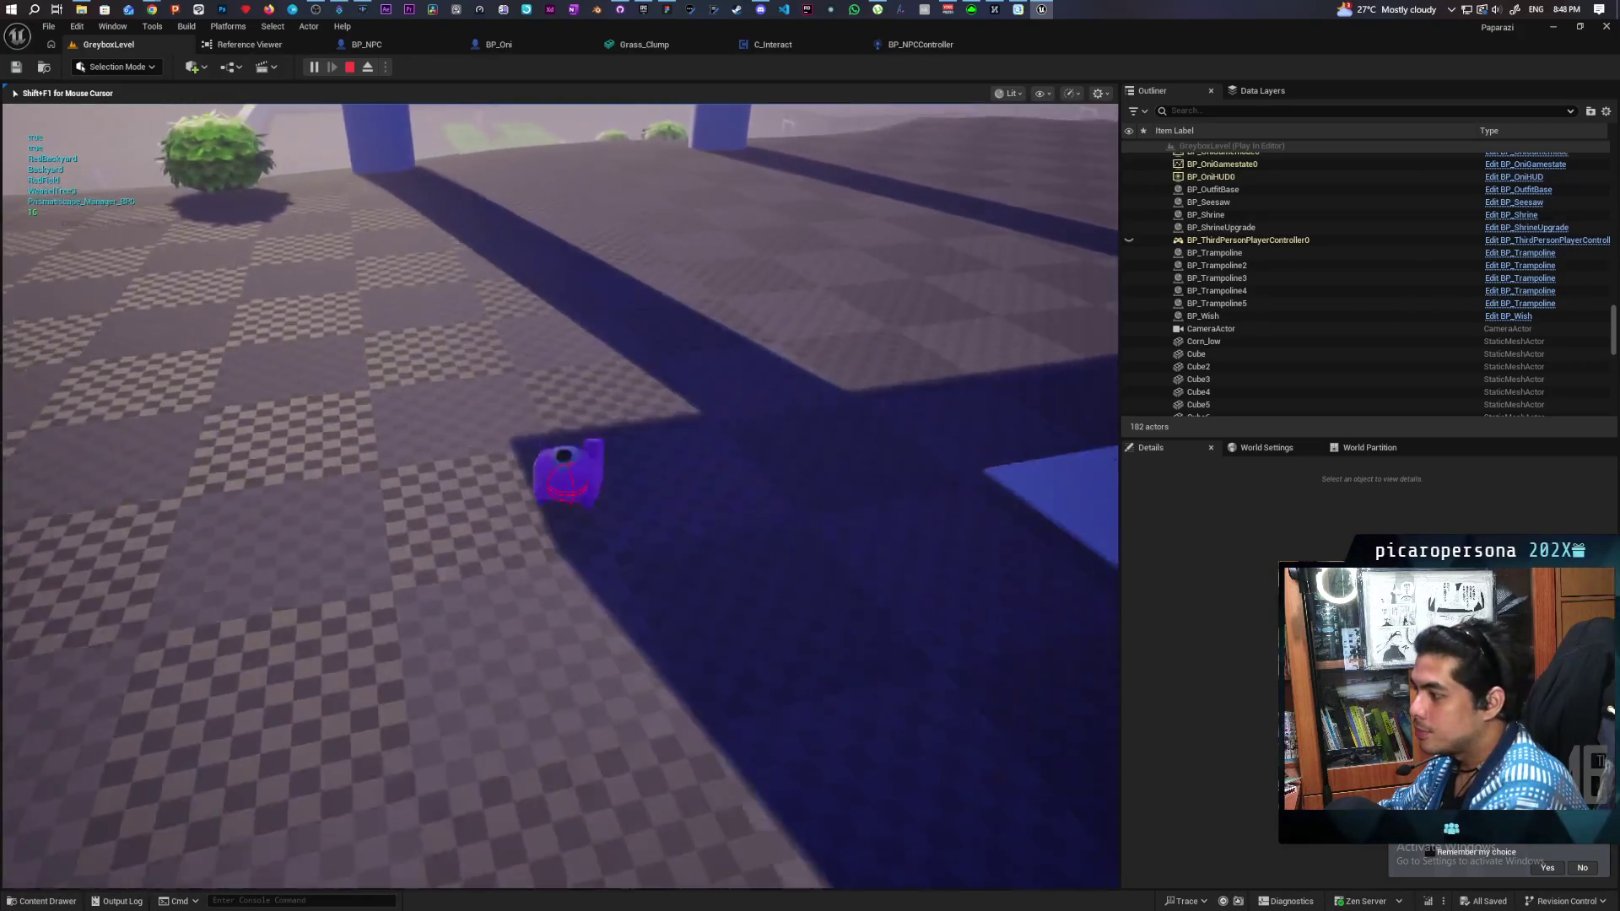
{"action": "key", "text": "w"}
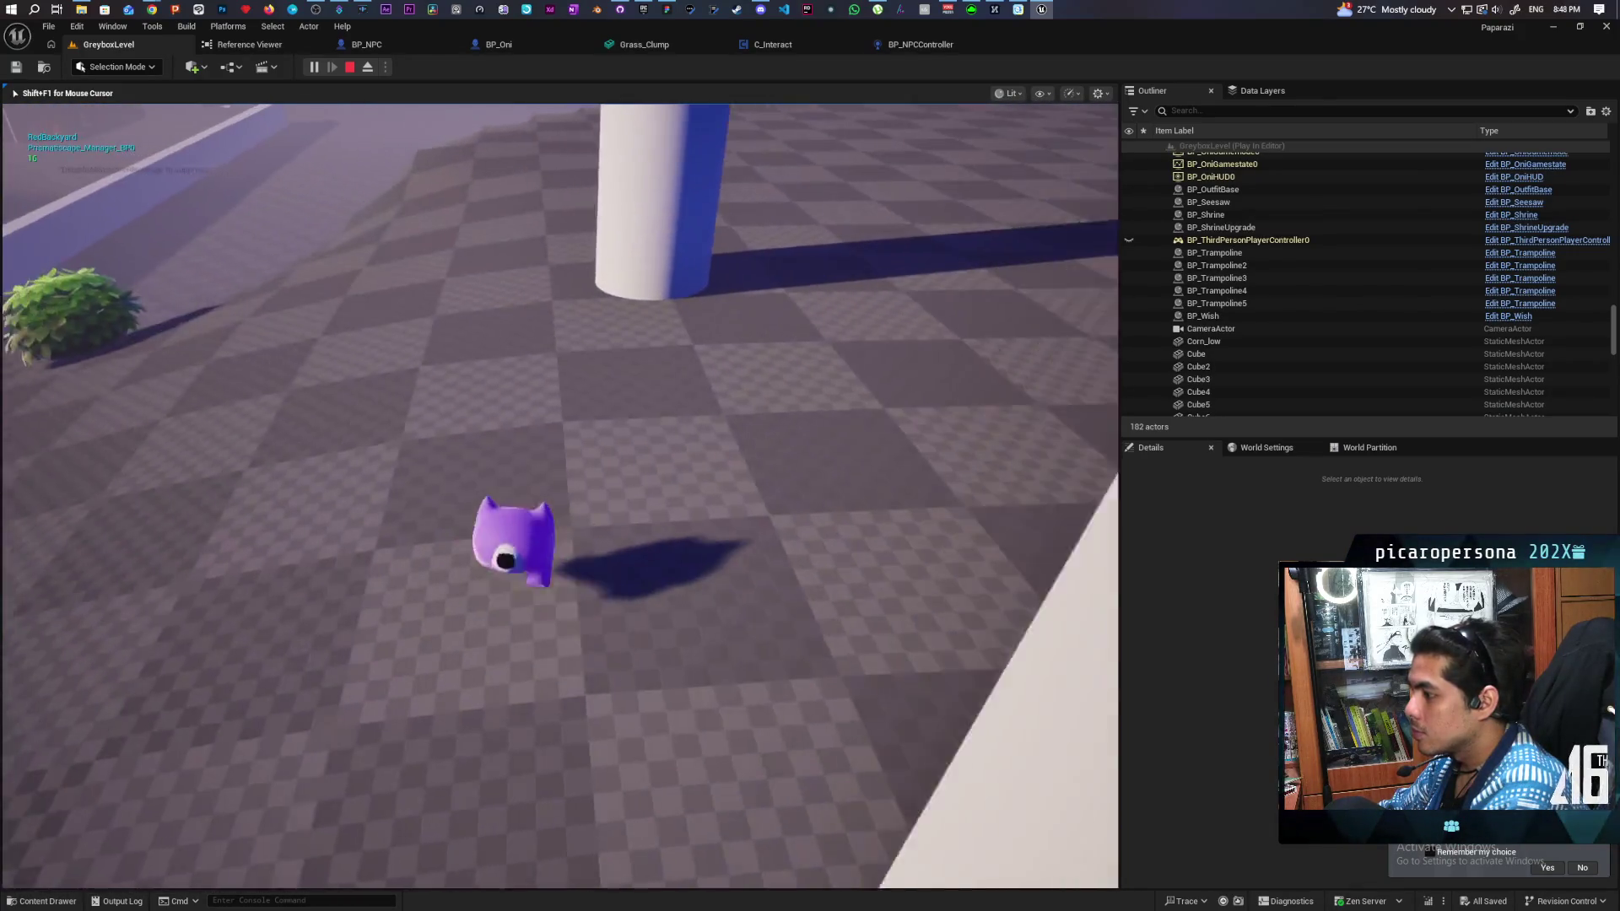
{"action": "key", "text": "w"}
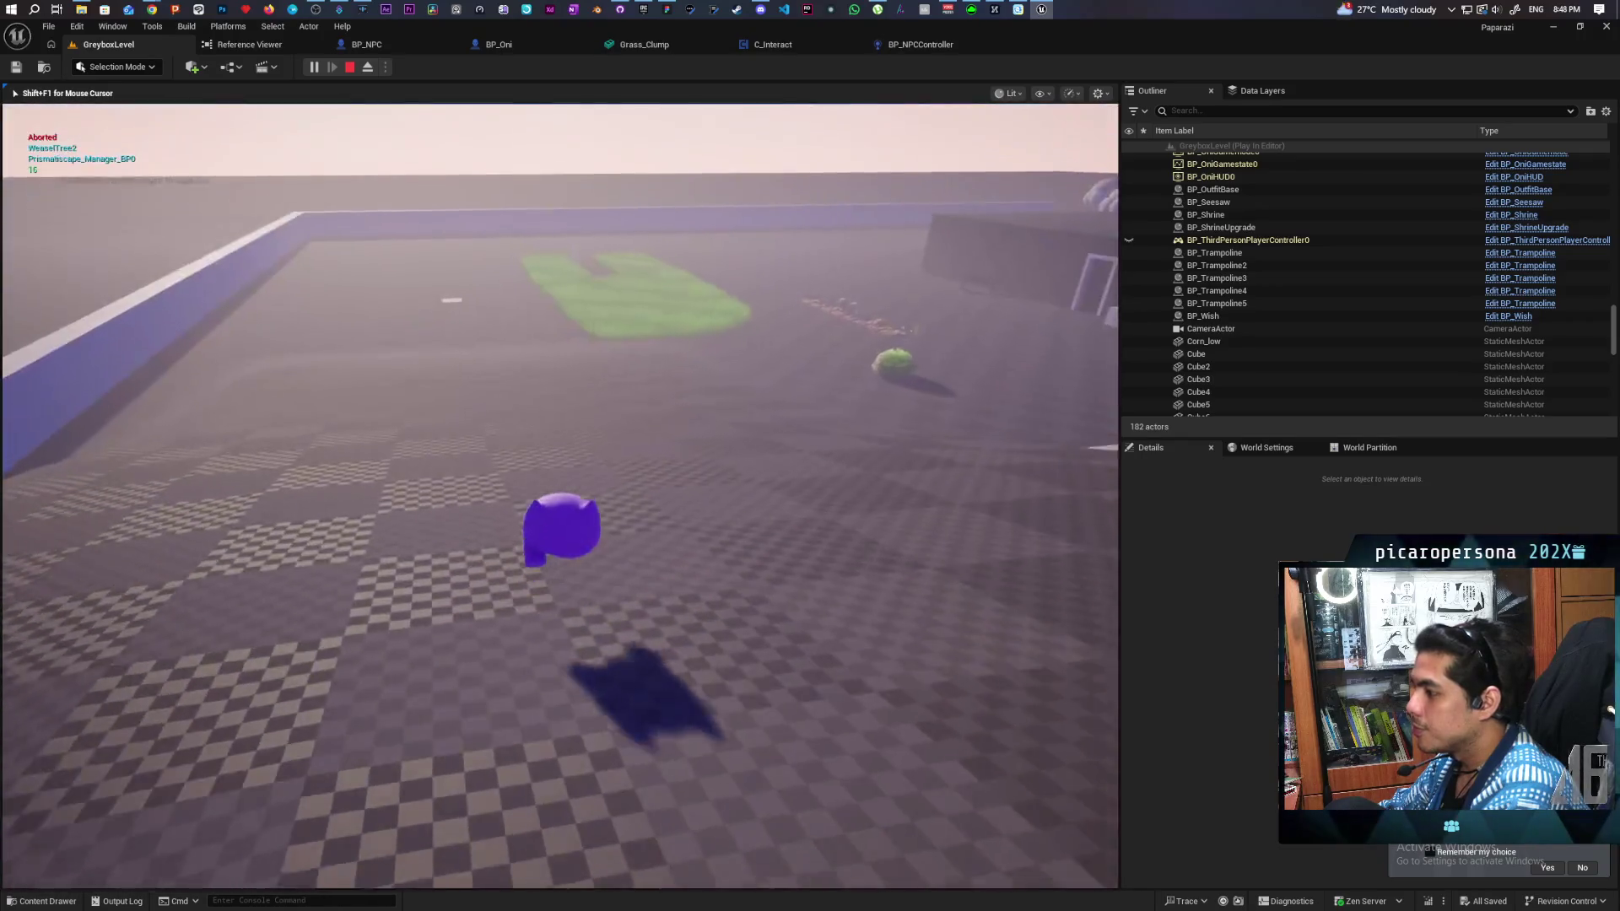
{"action": "key", "text": "w"}
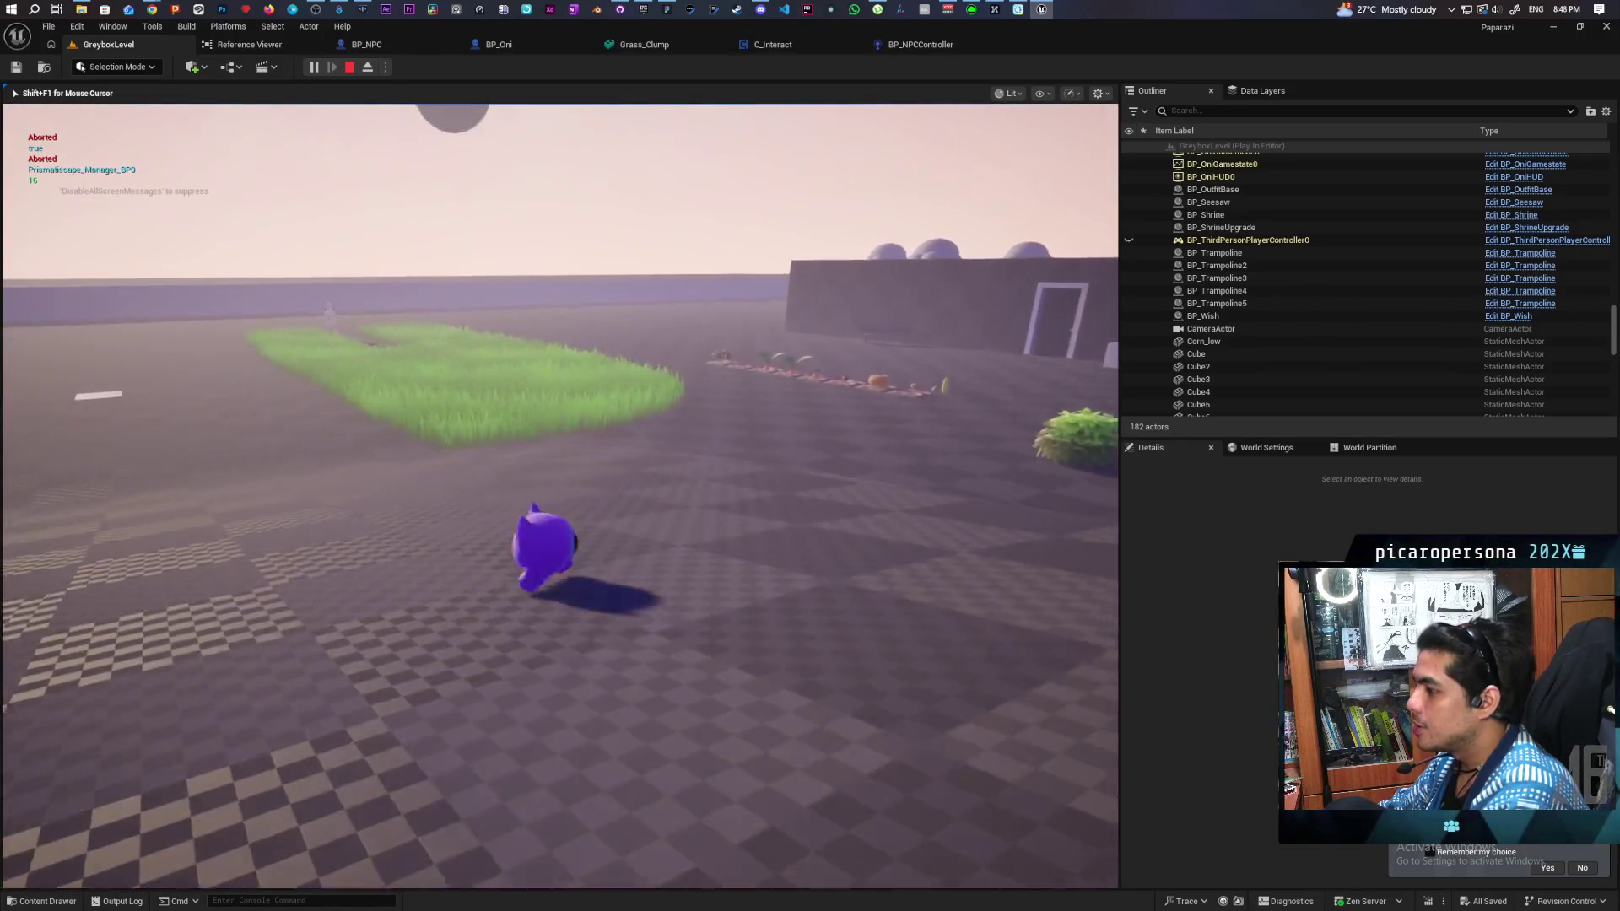
{"action": "key", "text": "w"}
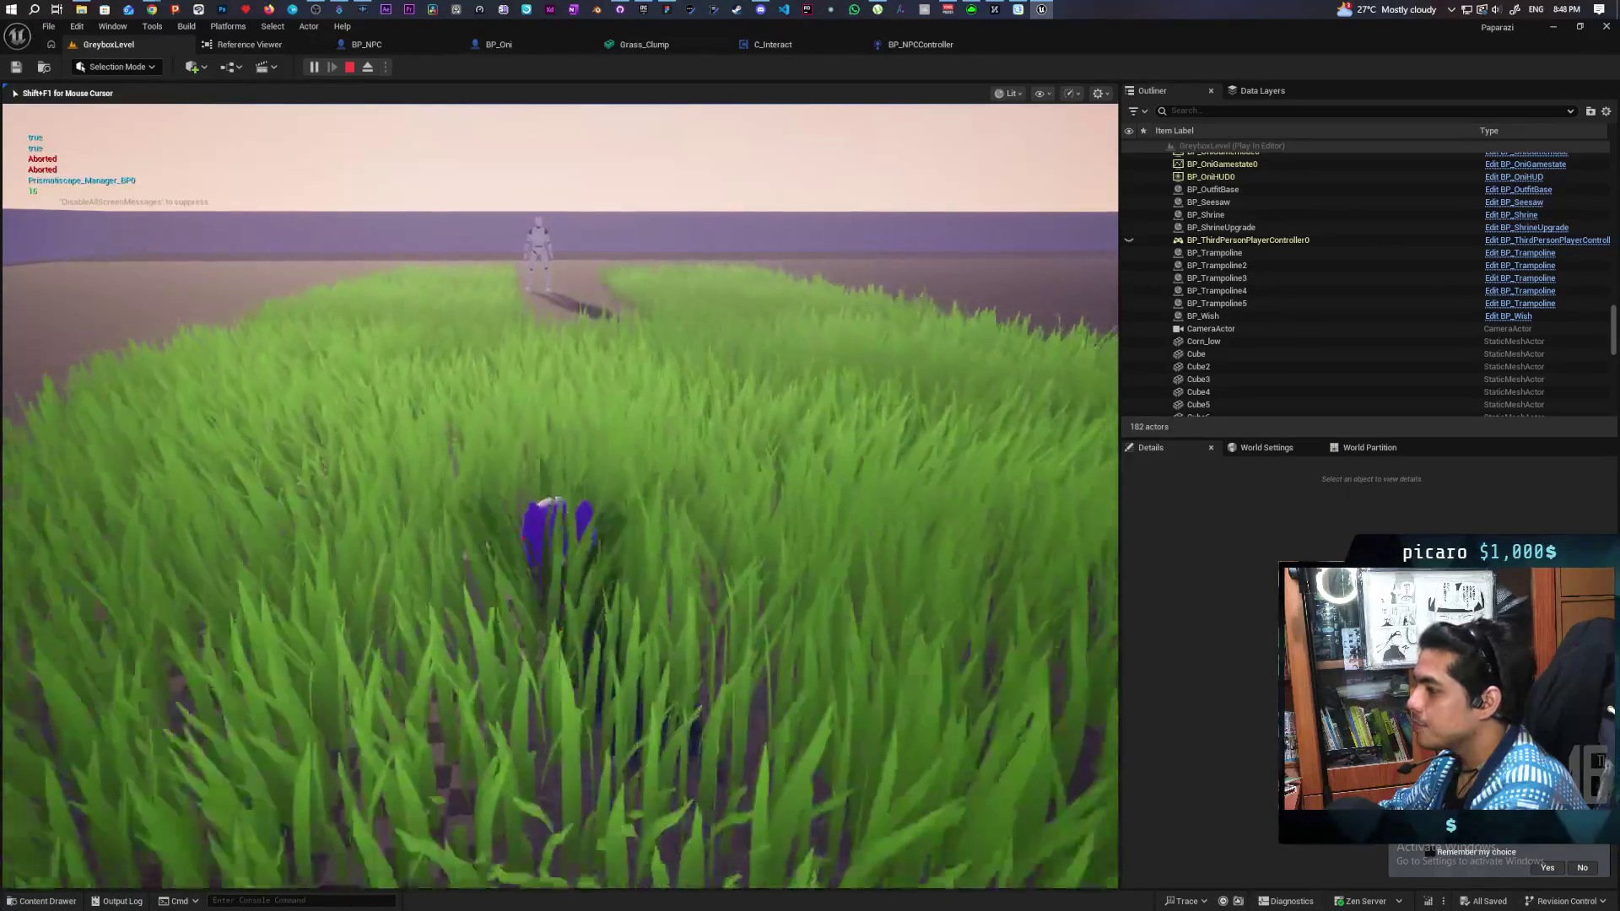
{"action": "key", "text": "w"}
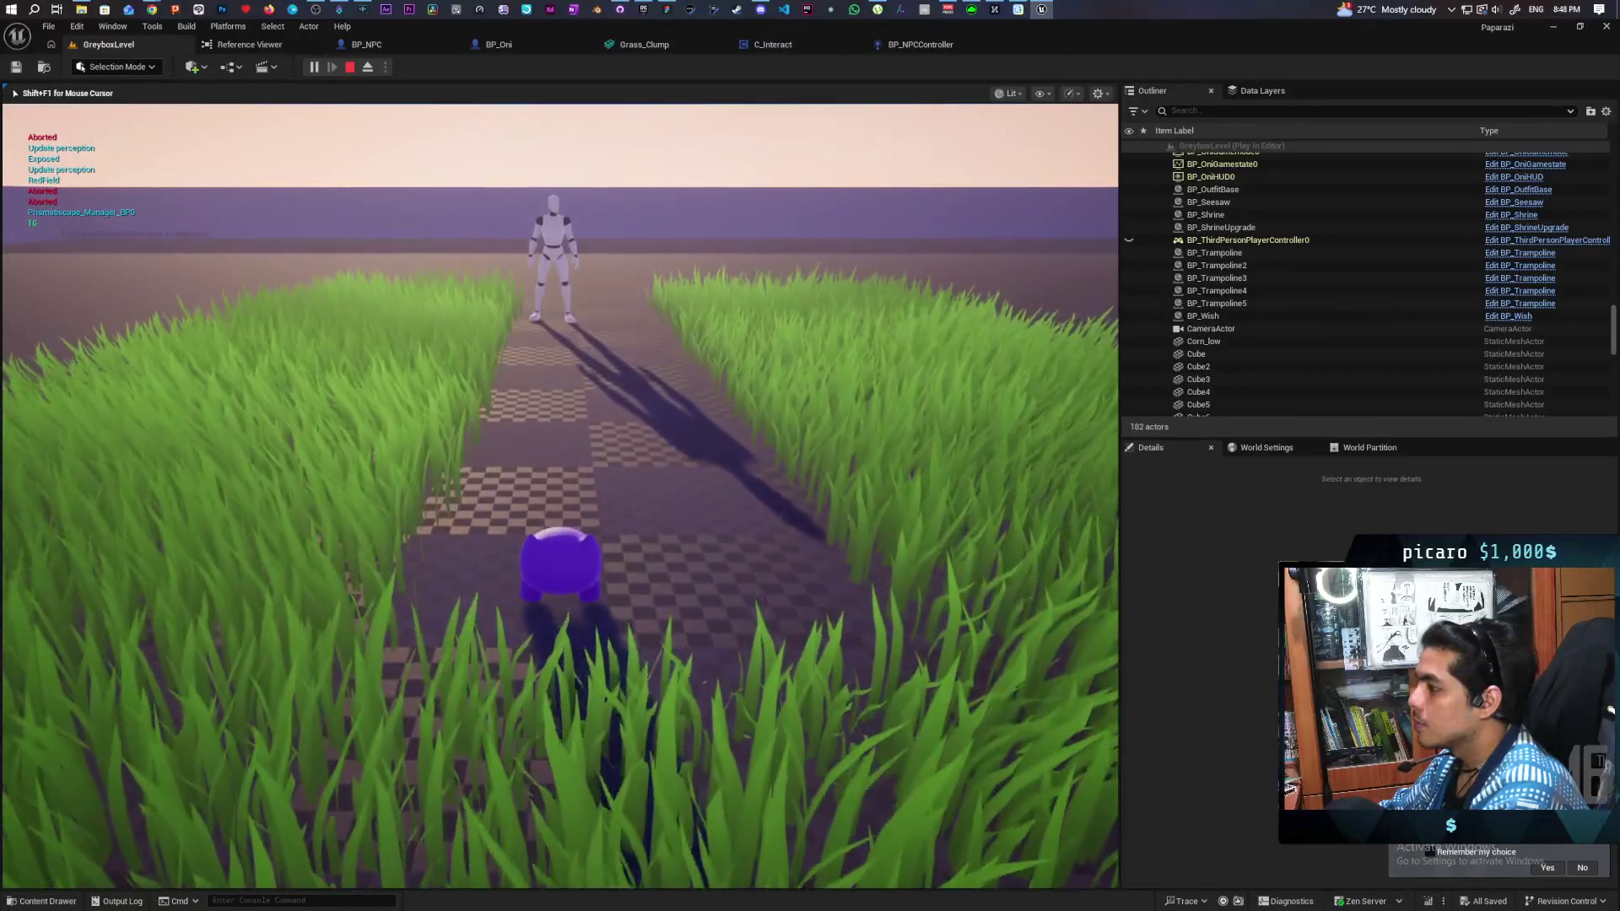
Step: Hide deeper in the grass near the NPC and circle the camera to watch it react
{"action": "key", "text": "s"}
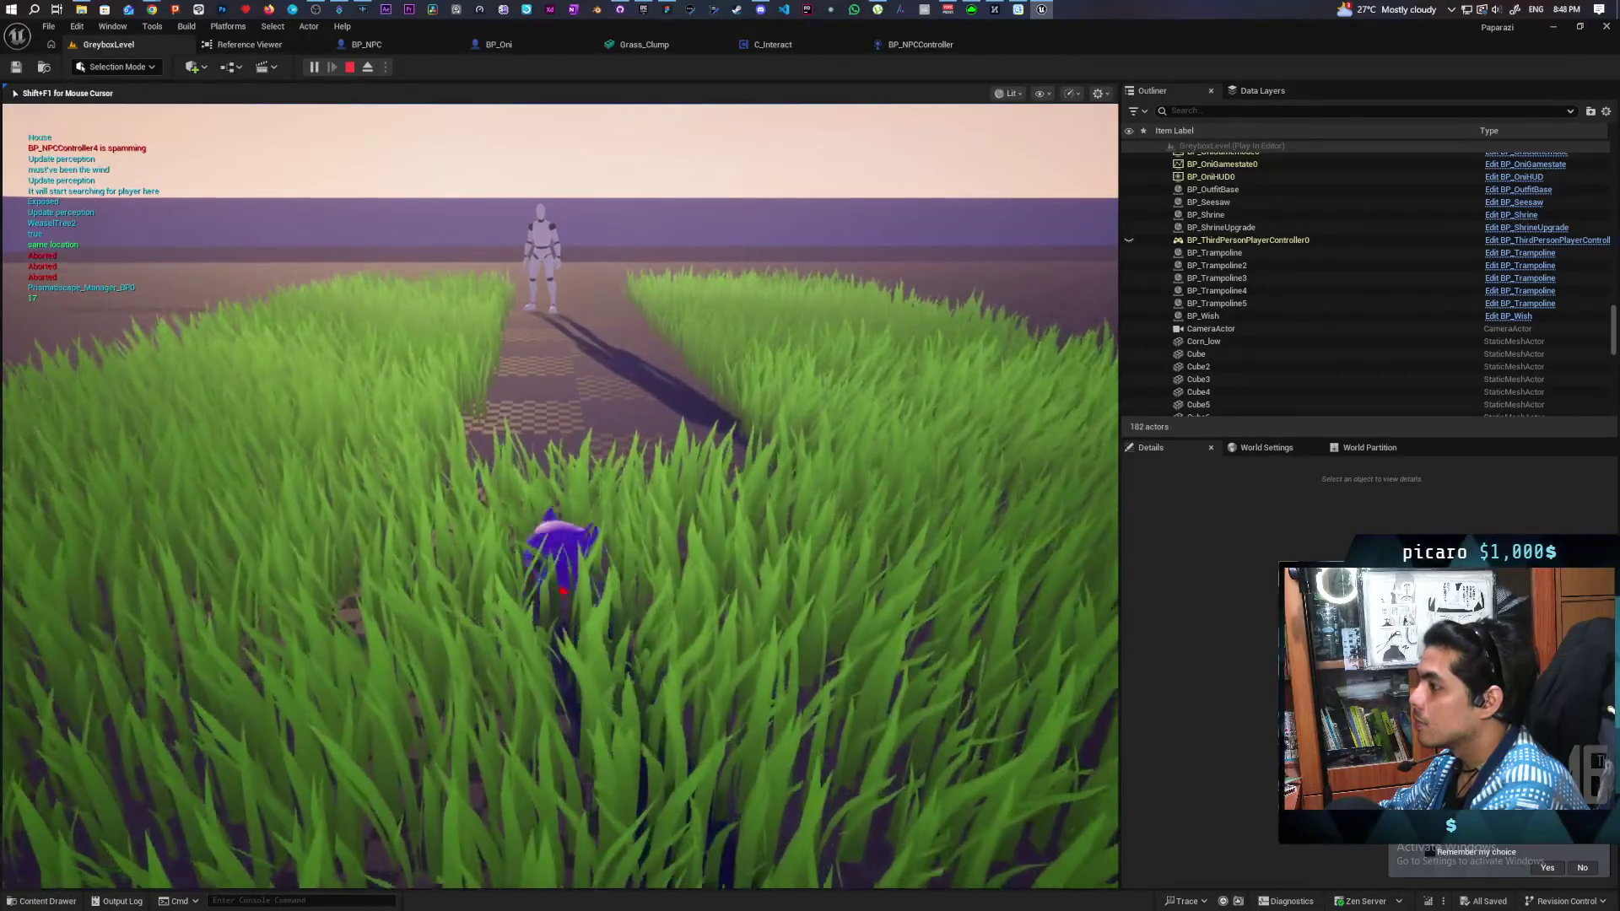
{"action": "key", "text": "s"}
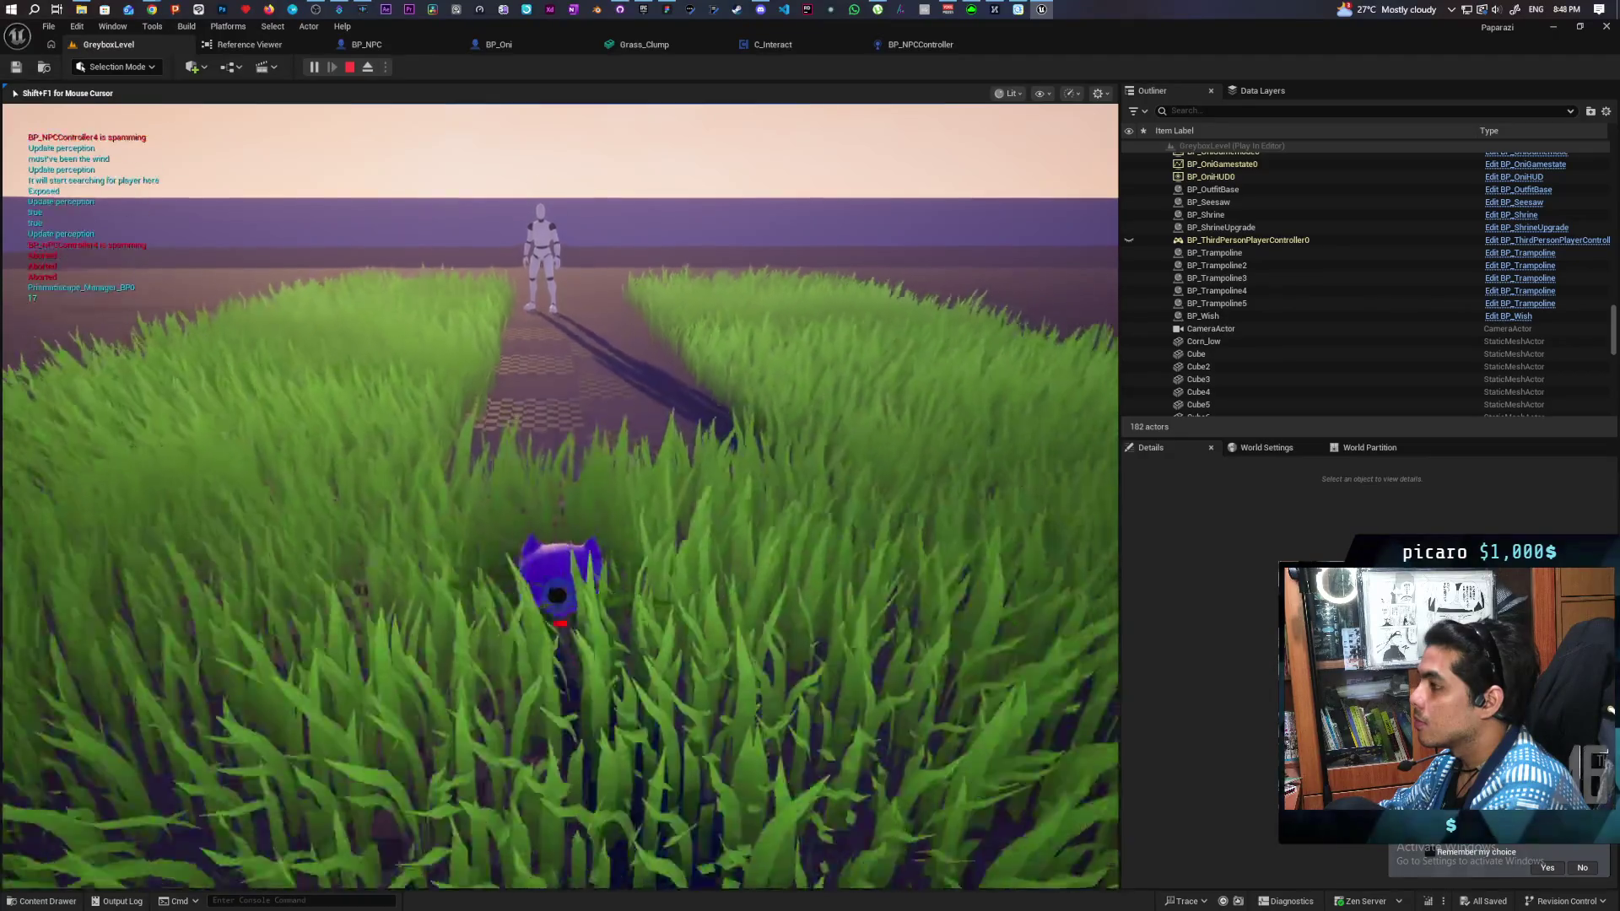
{"action": "key", "text": "s"}
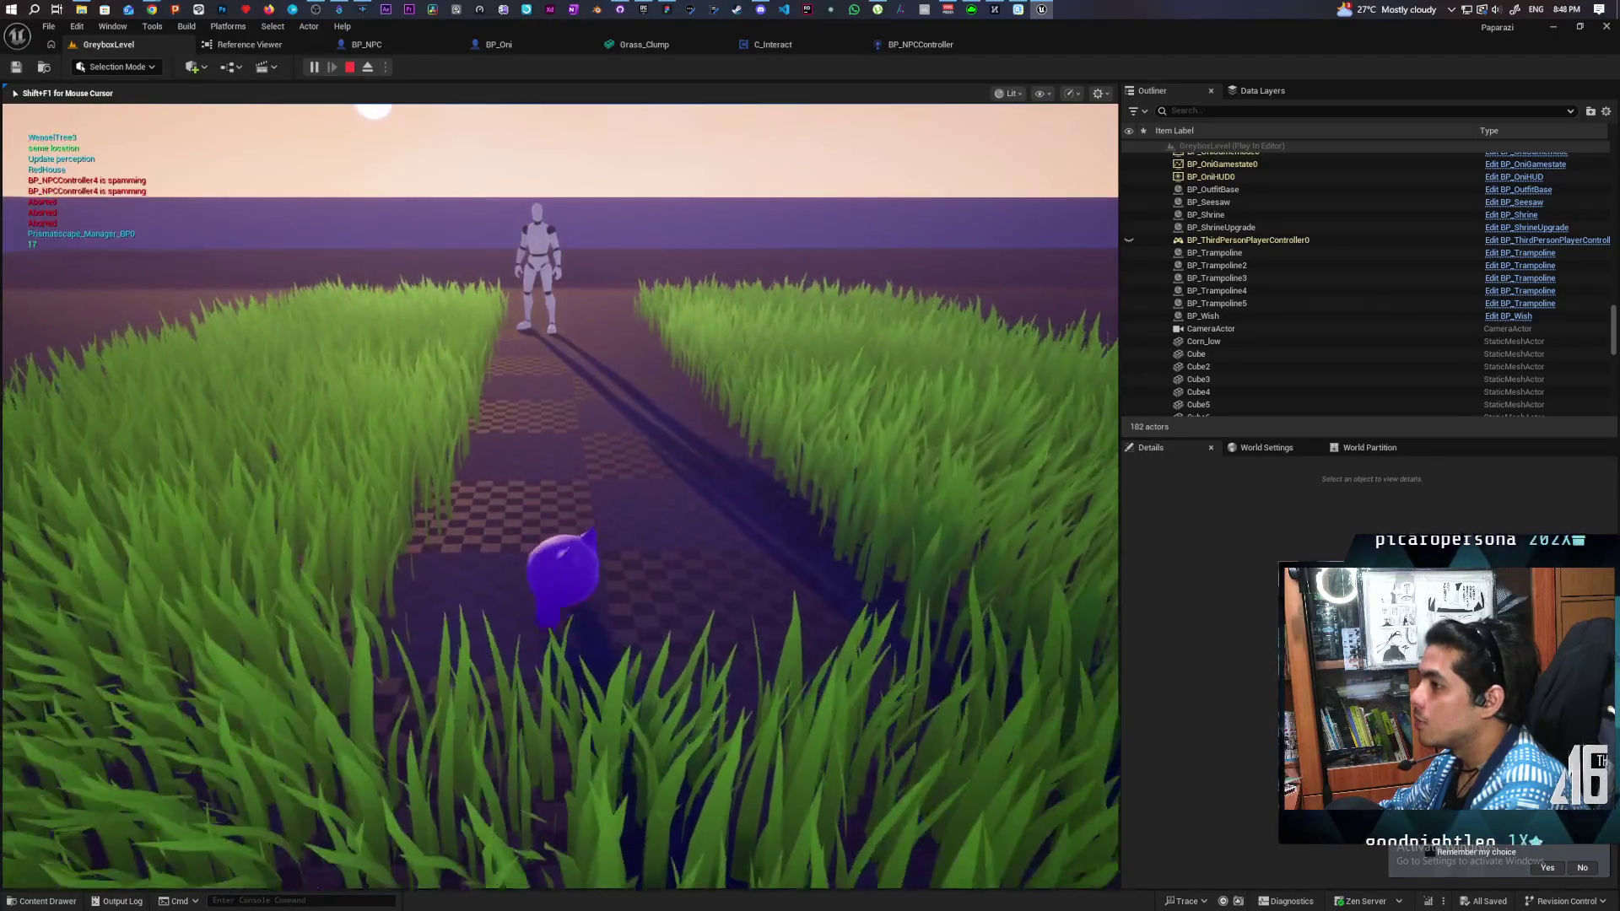
{"action": "key", "text": "w"}
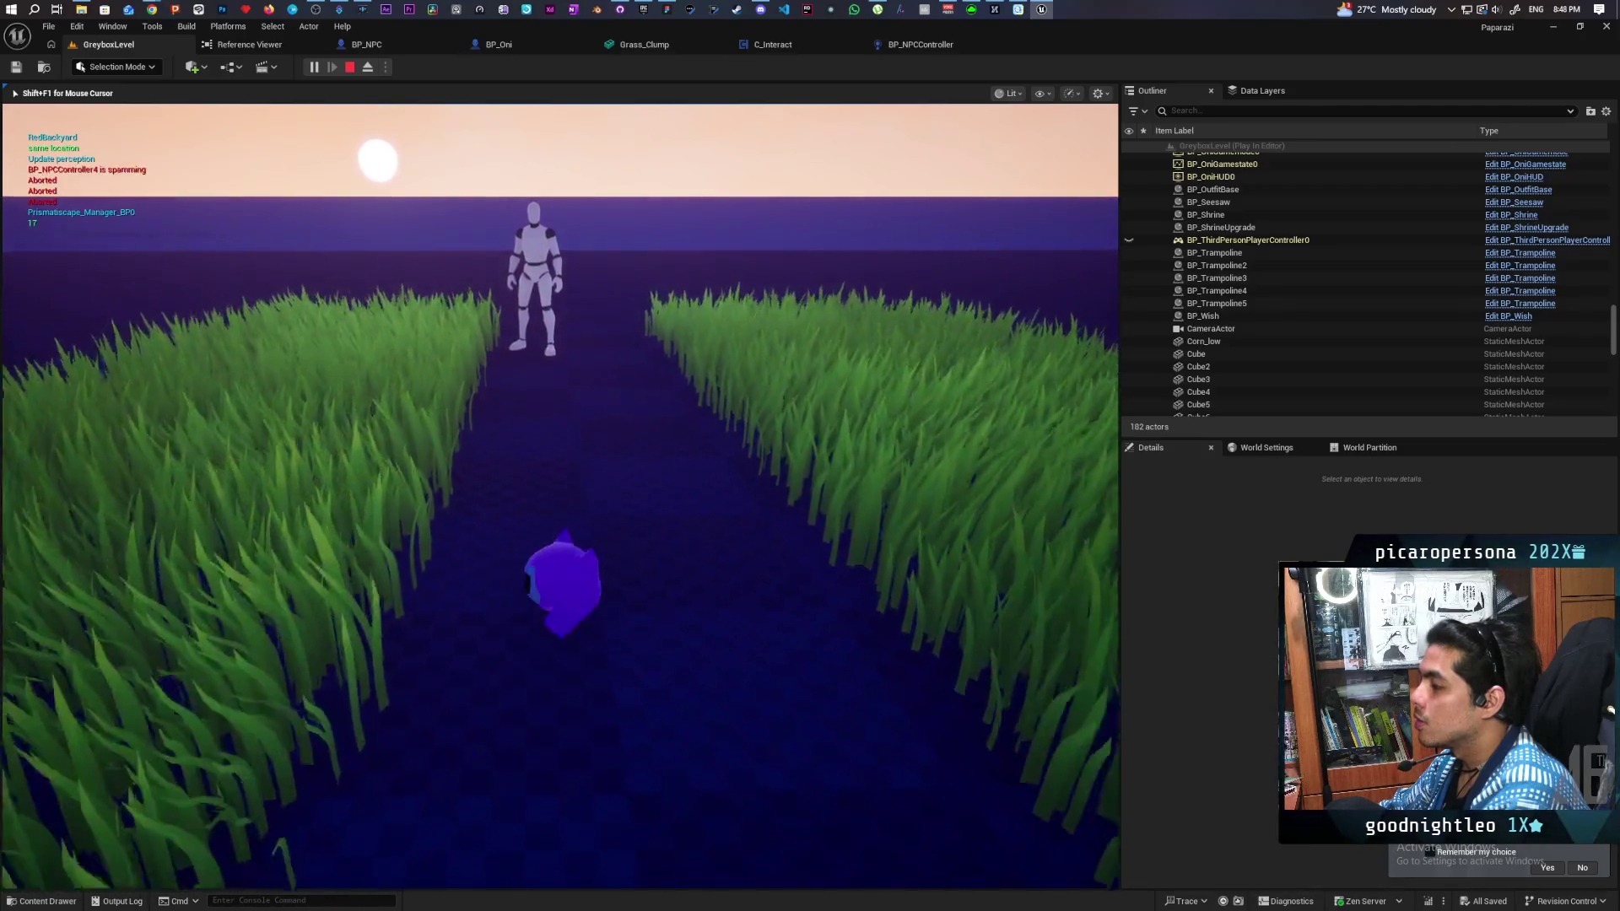
{"action": "key", "text": "w"}
{"action": "key", "text": "w"}
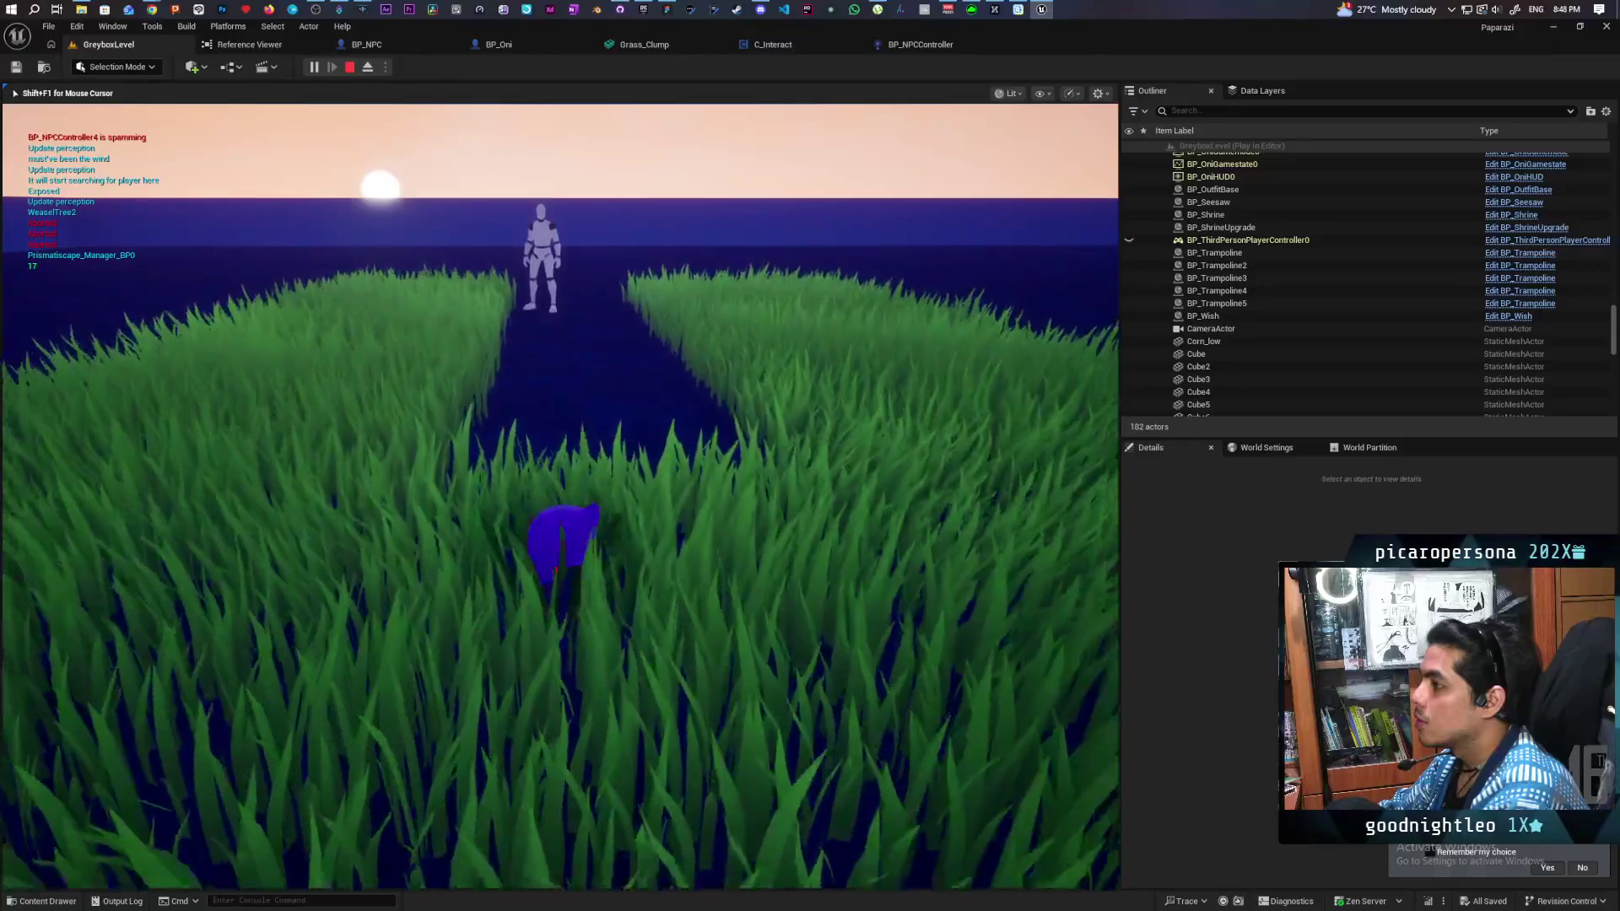
{"action": "key", "text": "w"}
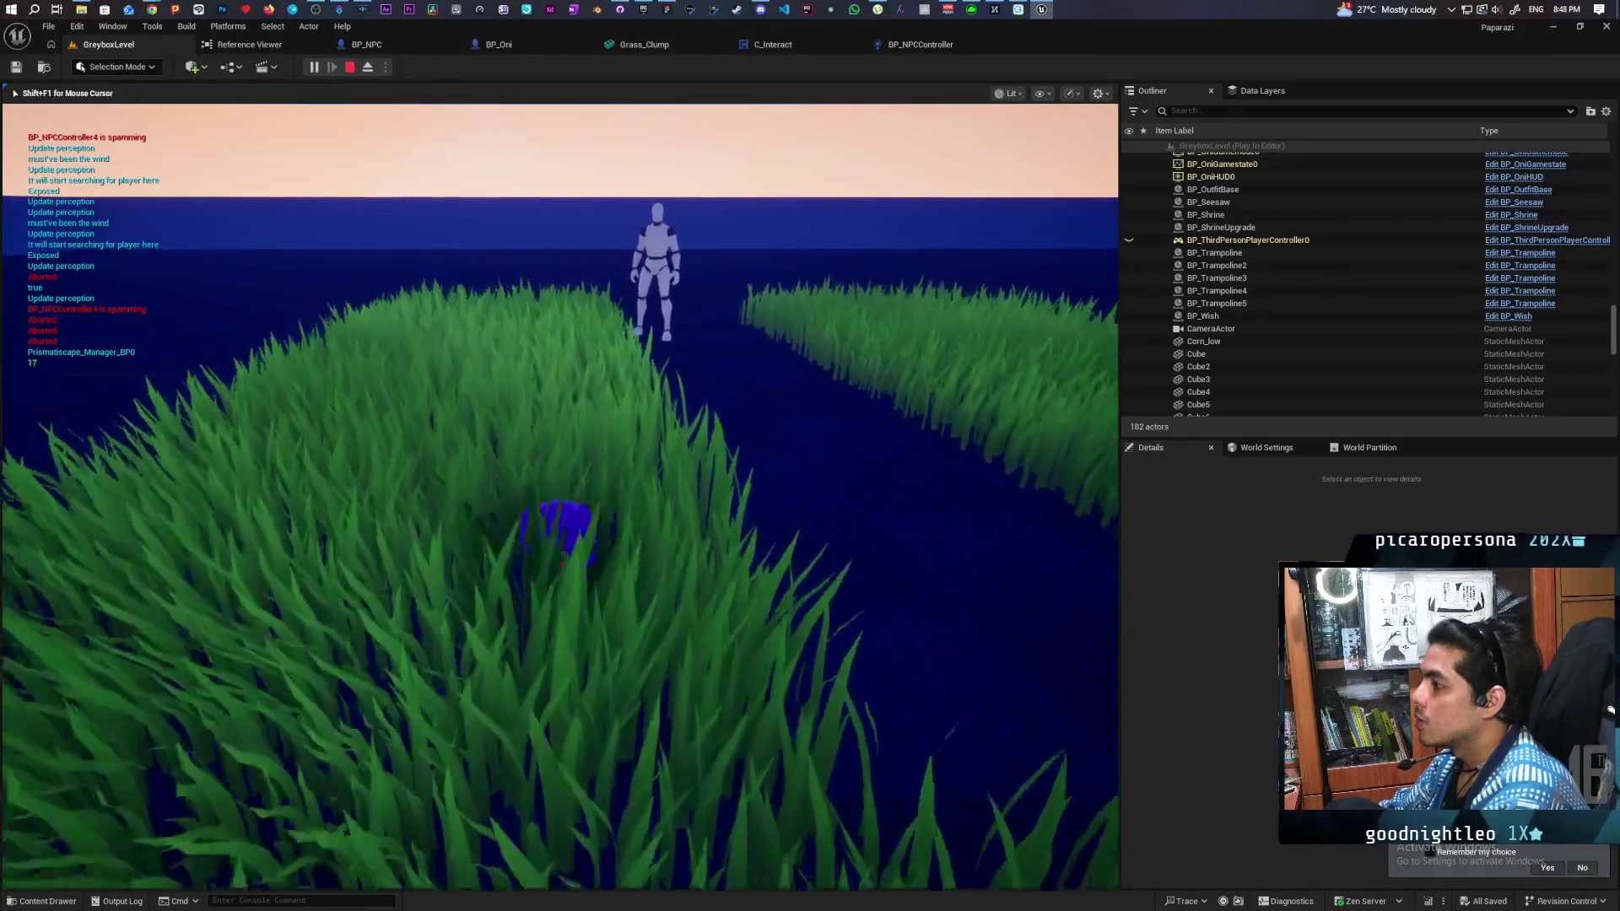
{"action": "key", "text": "w"}
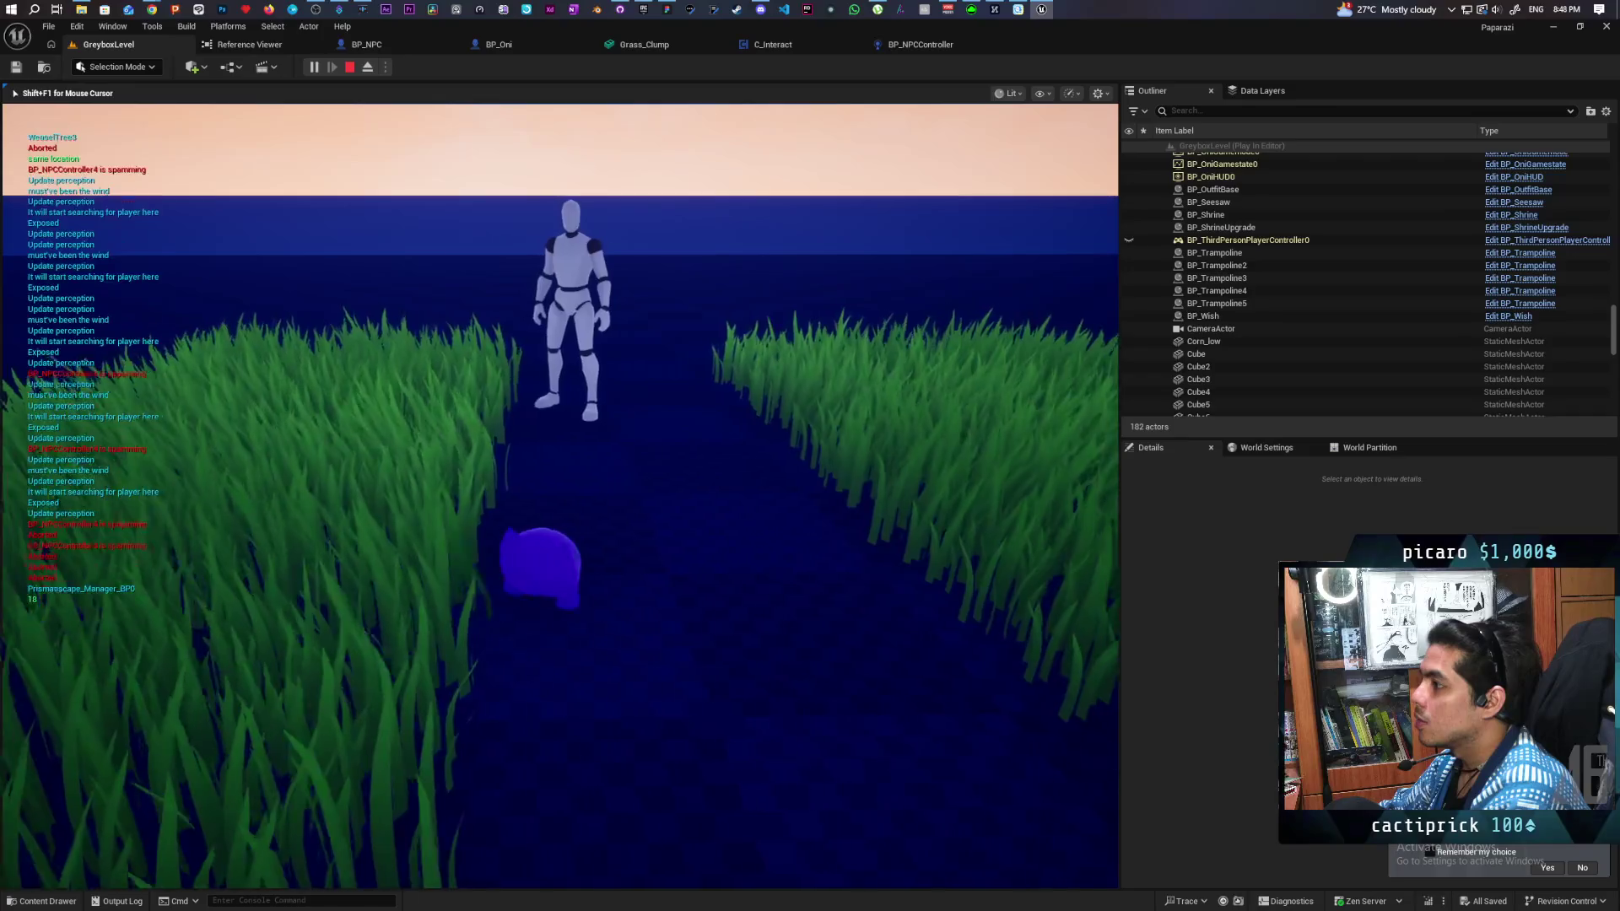
{"action": "key", "text": "w"}
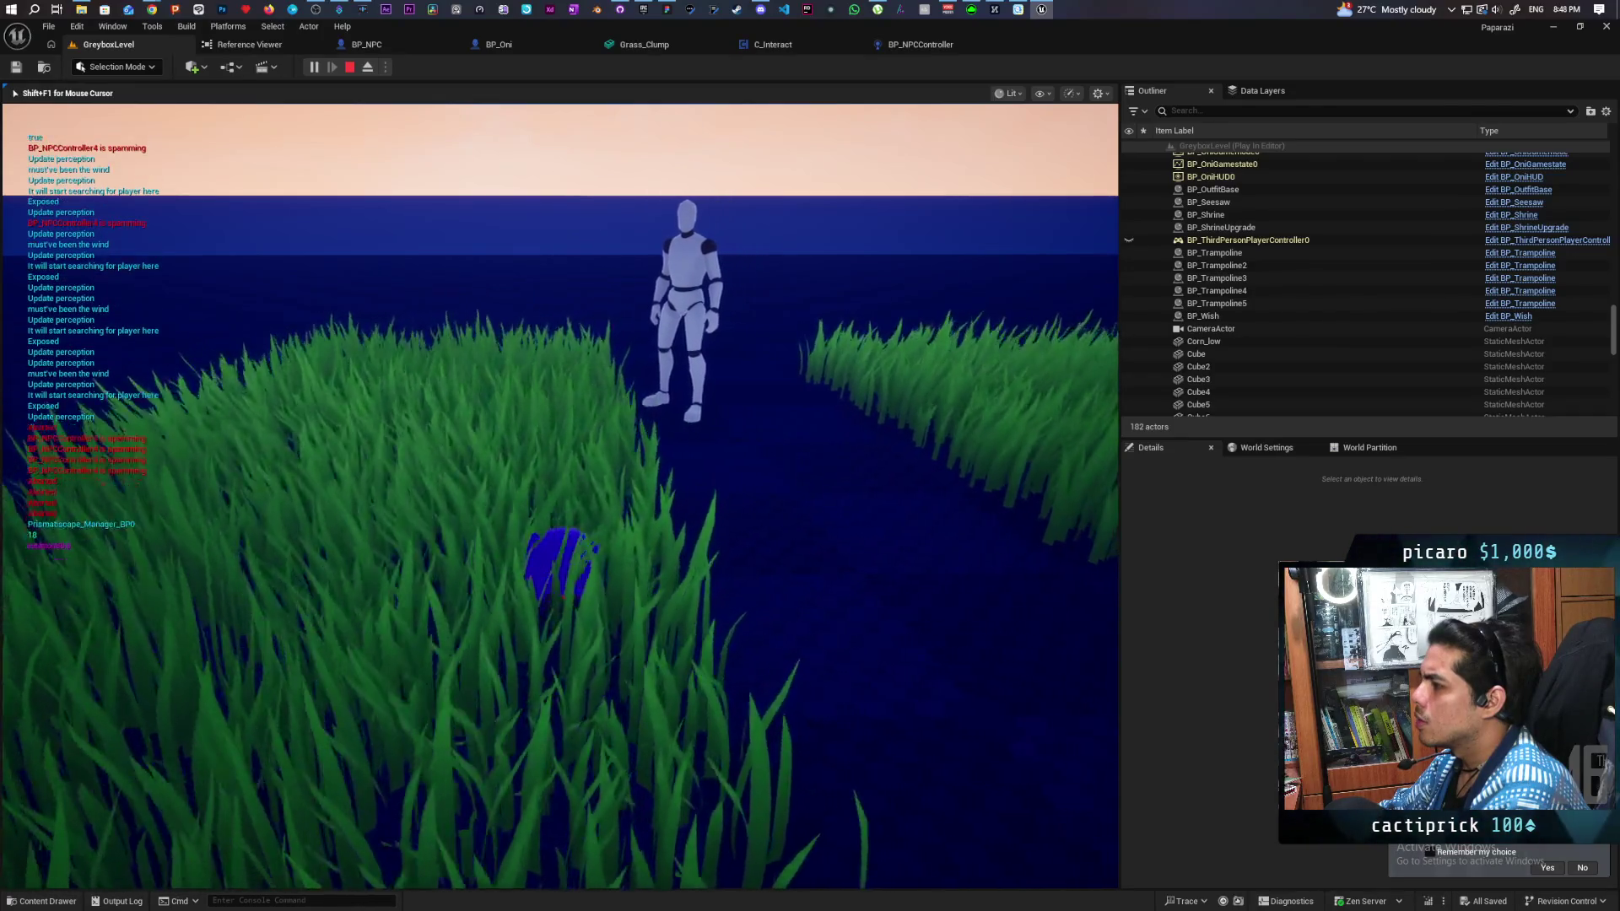
{"action": "key", "text": "w"}
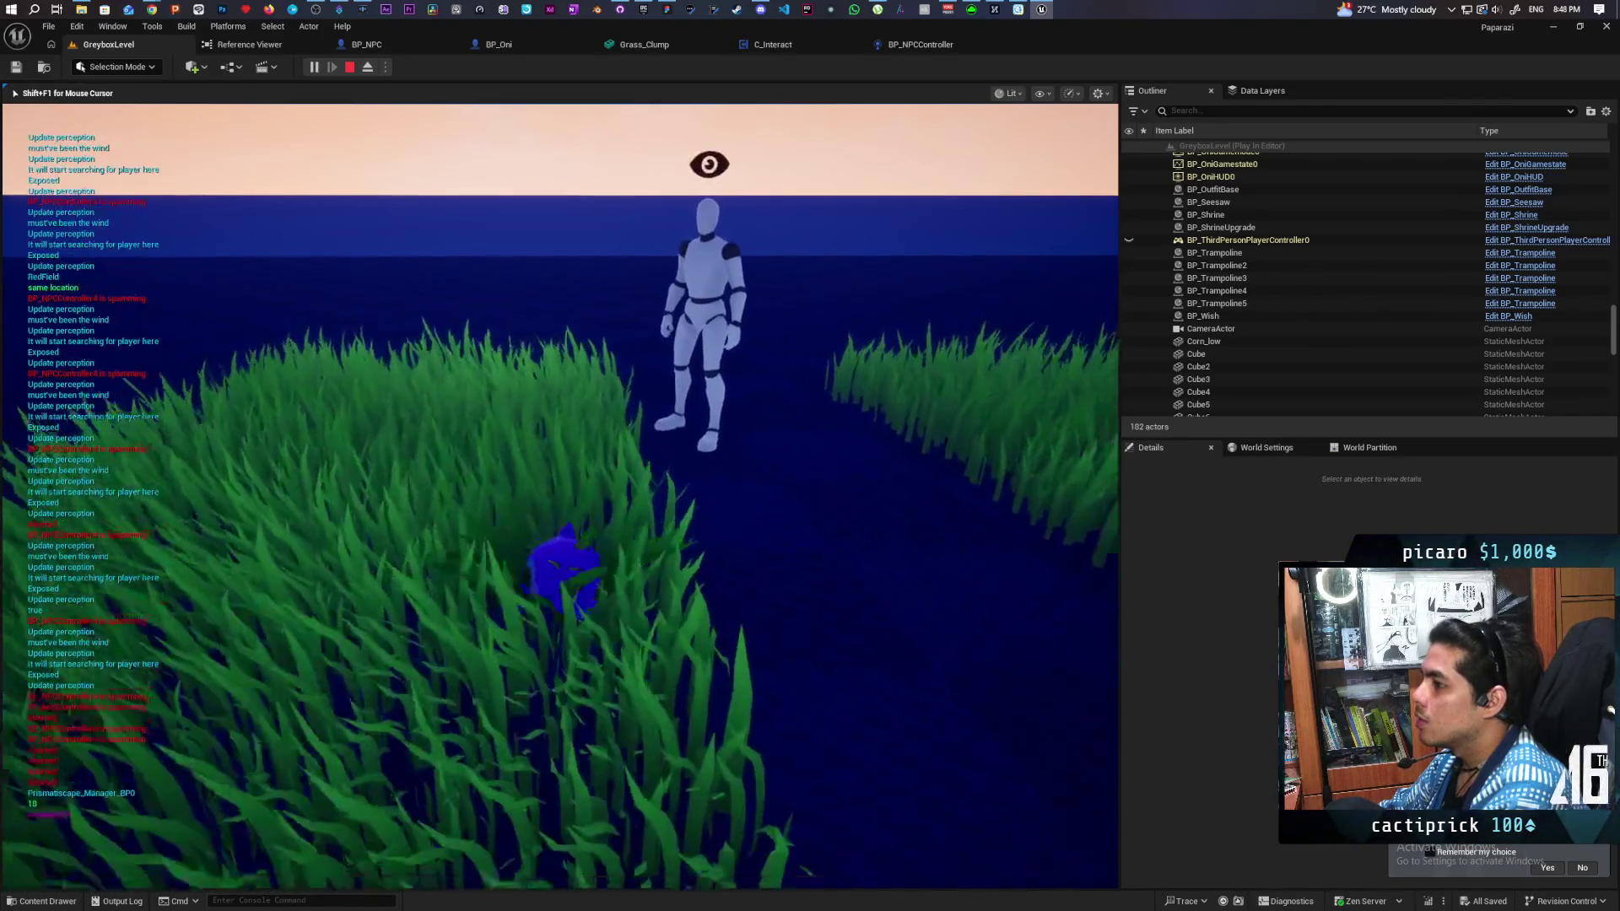
{"action": "key", "text": "w"}
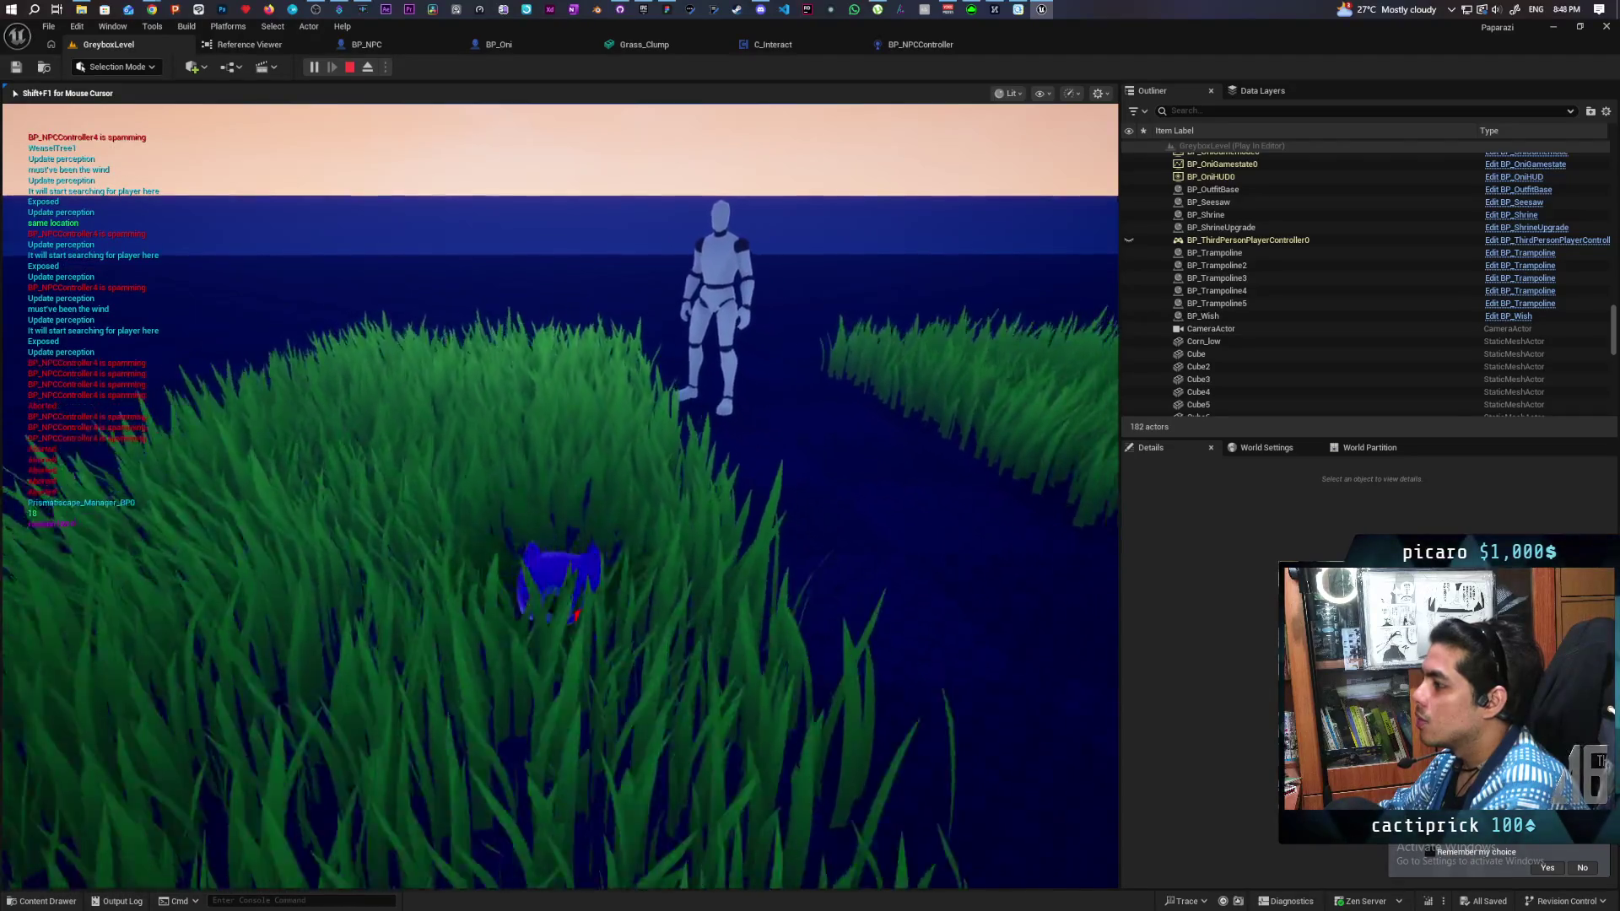
Step: Stop the play session and pan BP_Oni's EventGraph to the Capsule Trace For Objects node
{"action": "key", "text": "Escape"}
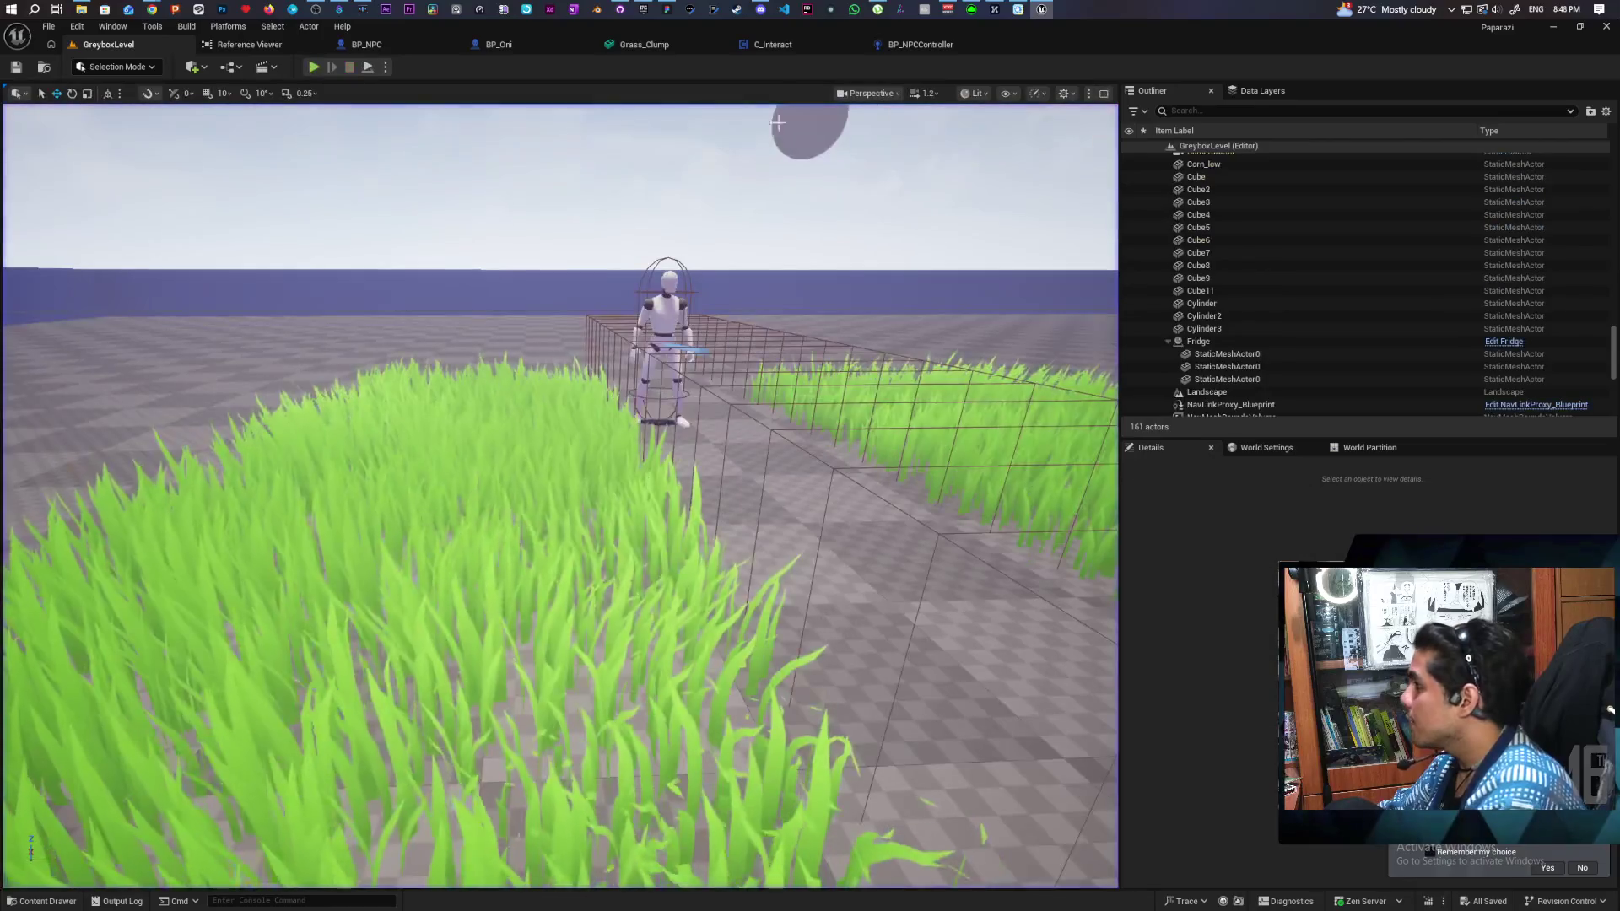
{"action": "left_click", "coordinate": [920, 44]}
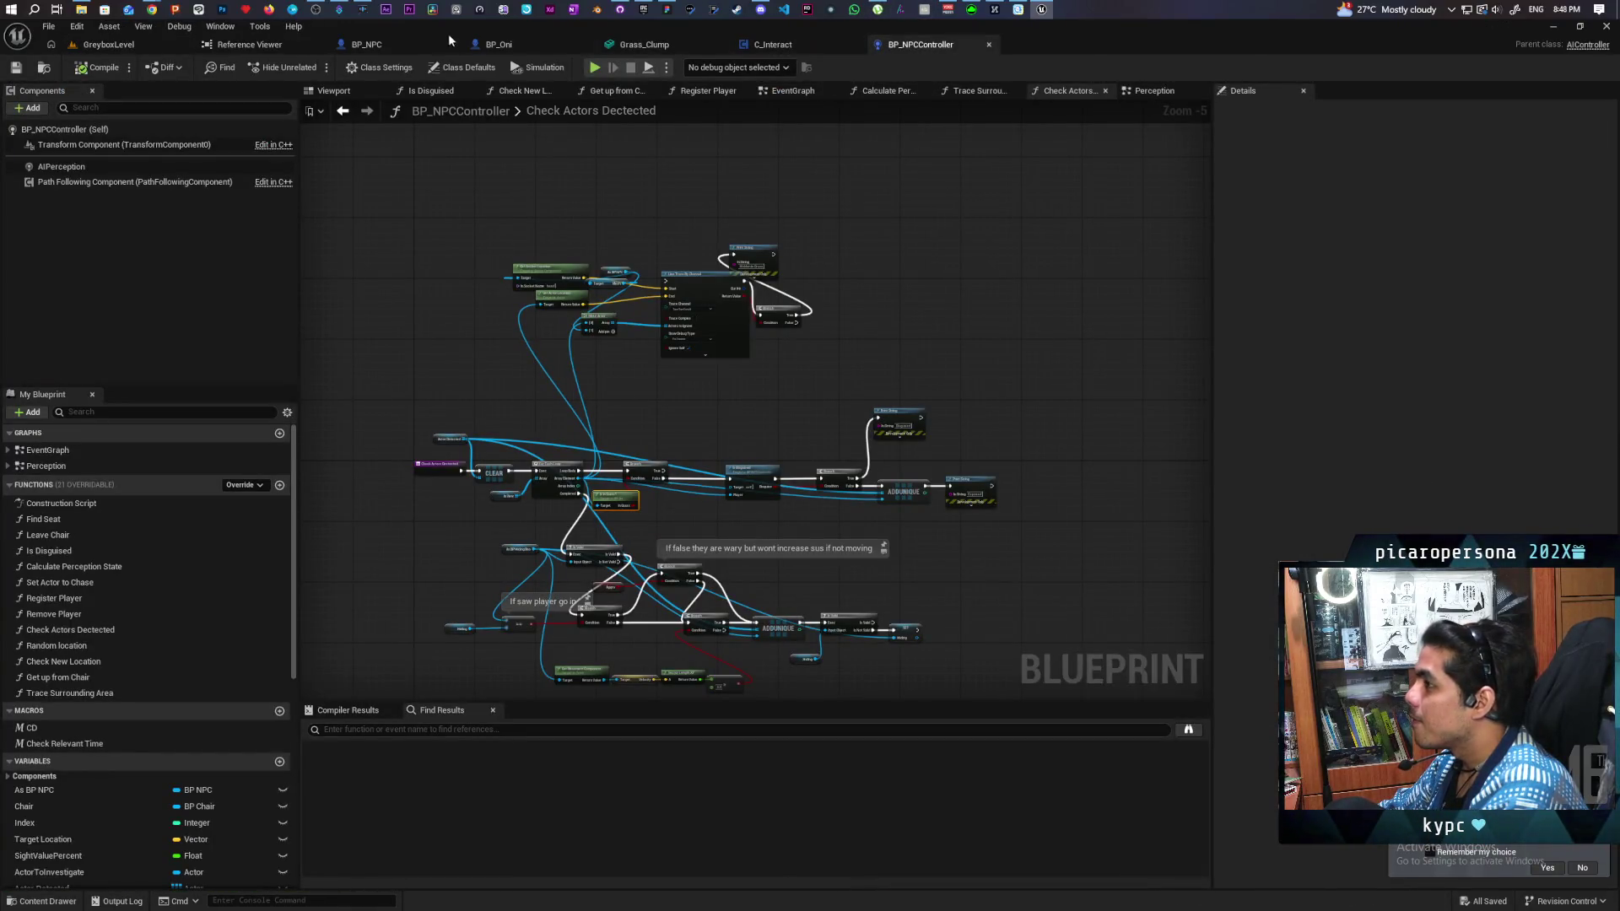
{"action": "left_click", "coordinate": [514, 42]}
{"action": "mouse_move", "coordinate": [969, 299]}
{"action": "left_mouse_down"}
{"action": "mouse_move", "coordinate": [915, 260]}
{"action": "mouse_move", "coordinate": [735, 282]}
{"action": "mouse_move", "coordinate": [756, 322]}
{"action": "mouse_move", "coordinate": [671, 359]}
{"action": "mouse_move", "coordinate": [777, 426]}
{"action": "left_mouse_up"}
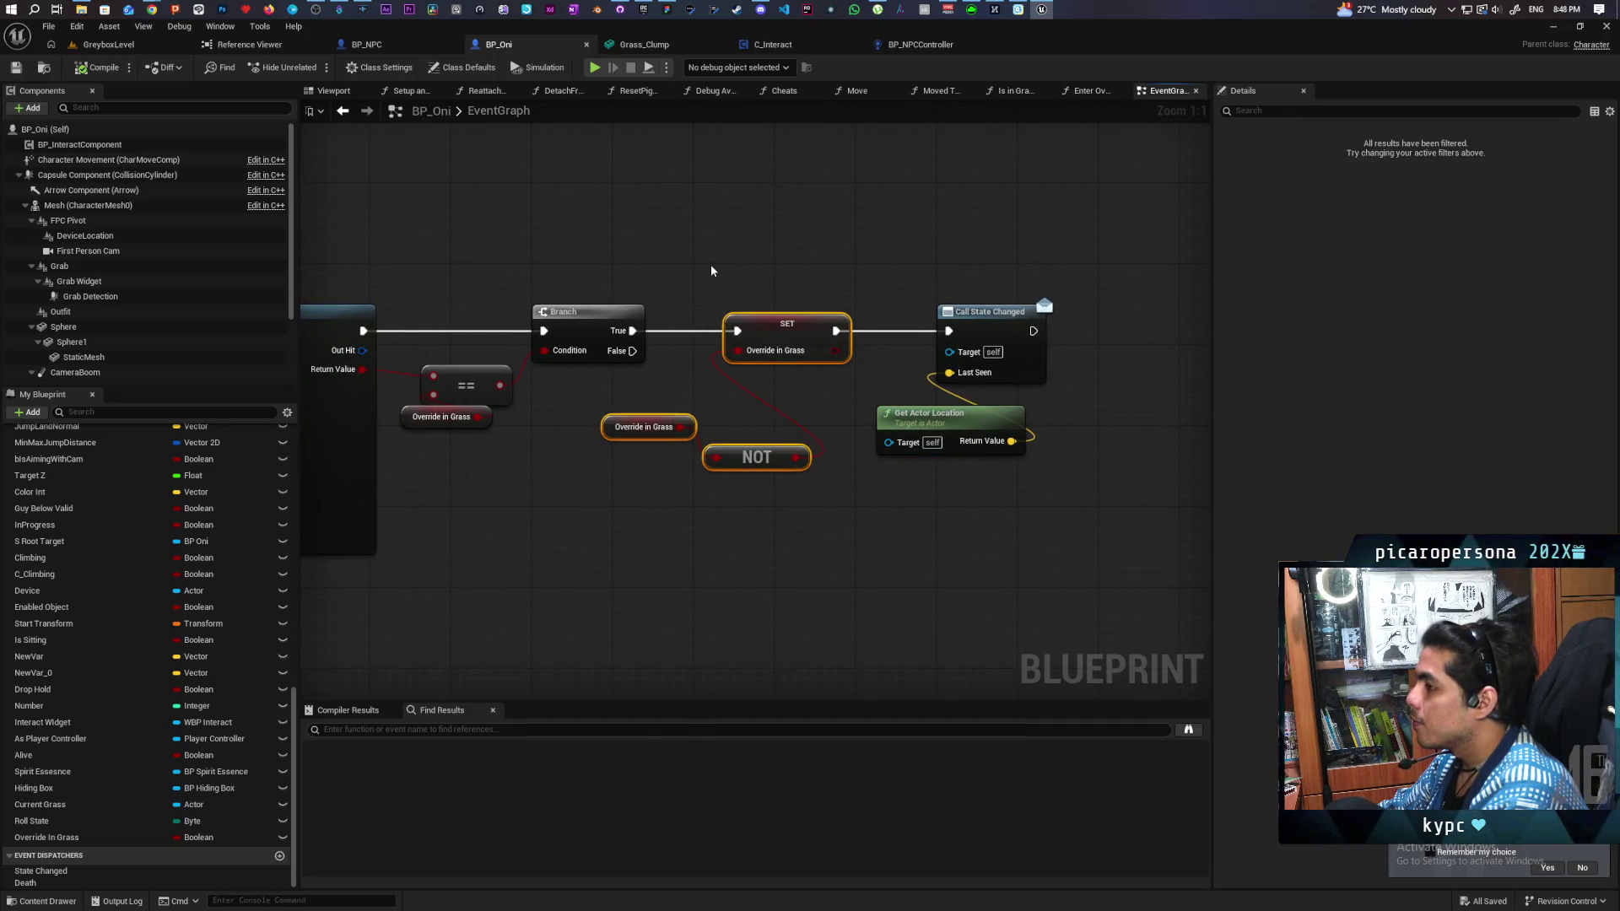
{"action": "left_click_drag", "start_coordinate": [710, 270], "coordinate": [875, 235]}
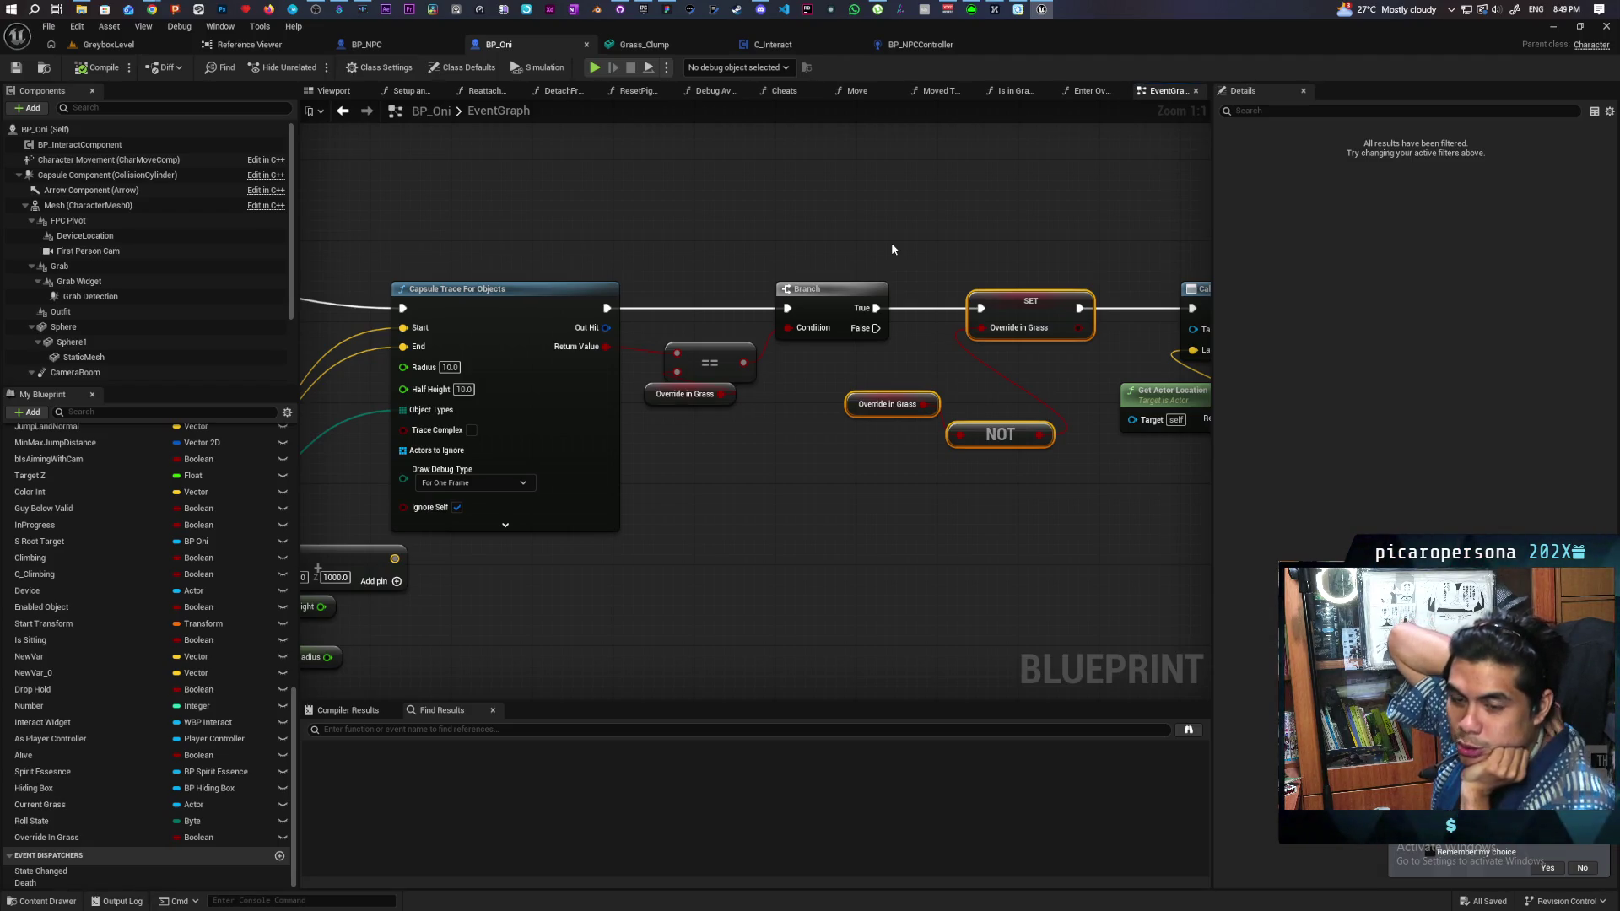
Step: Add a Capsule Overlap Actors node to BP_Oni's event graph
{"action": "right_click", "coordinate": [676, 398]}
{"action": "type", "text": "capsule overl"}
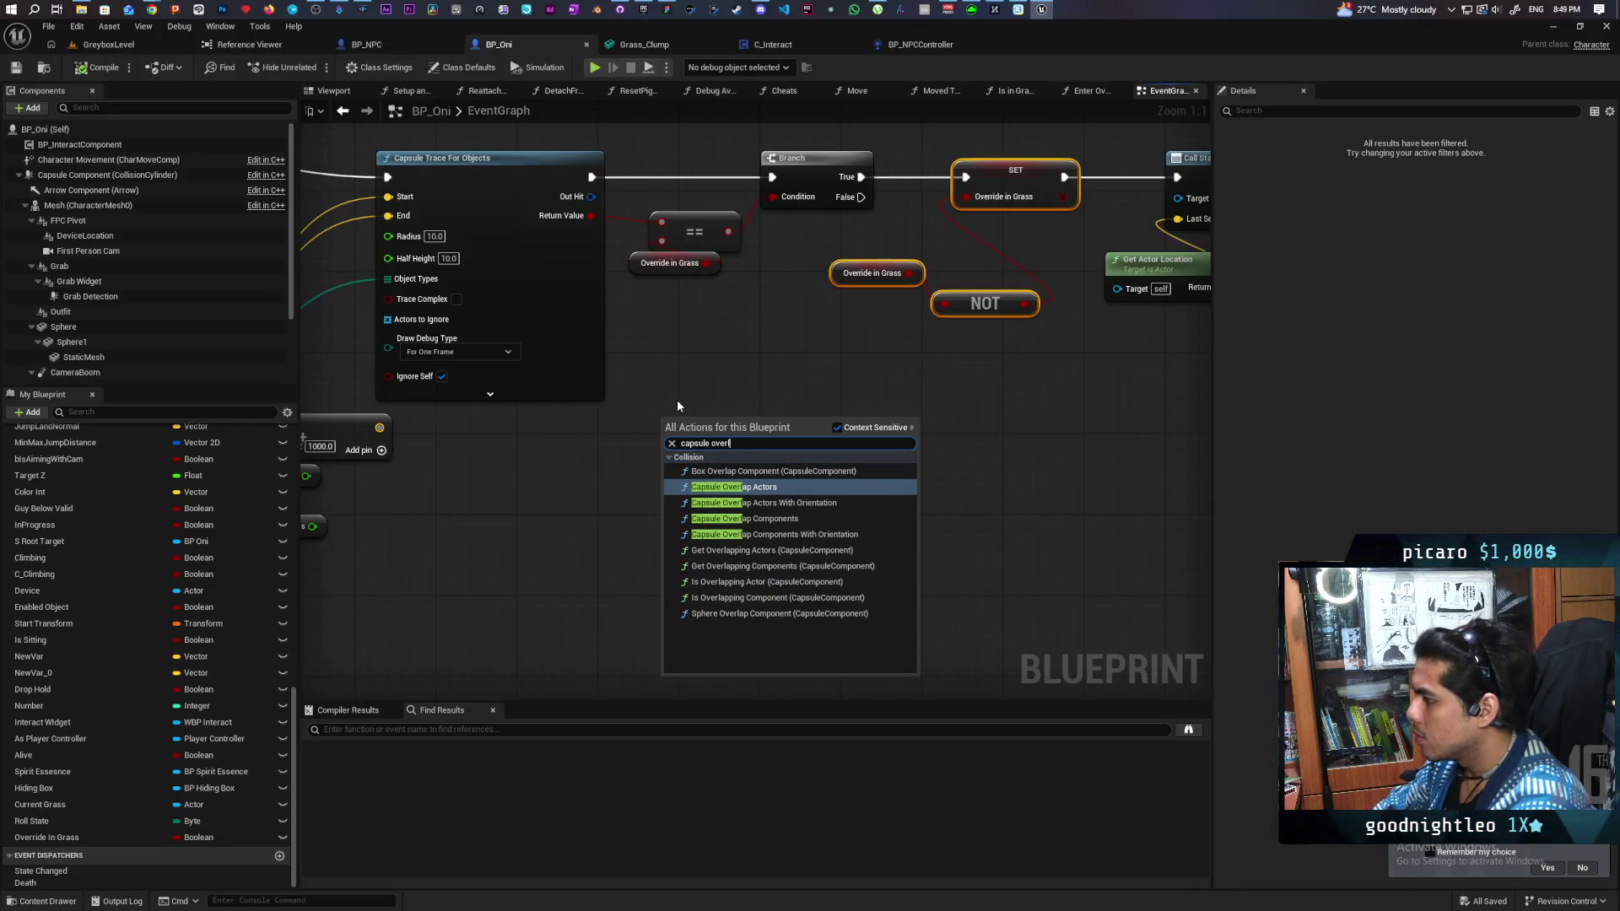
{"action": "key", "text": "Return"}
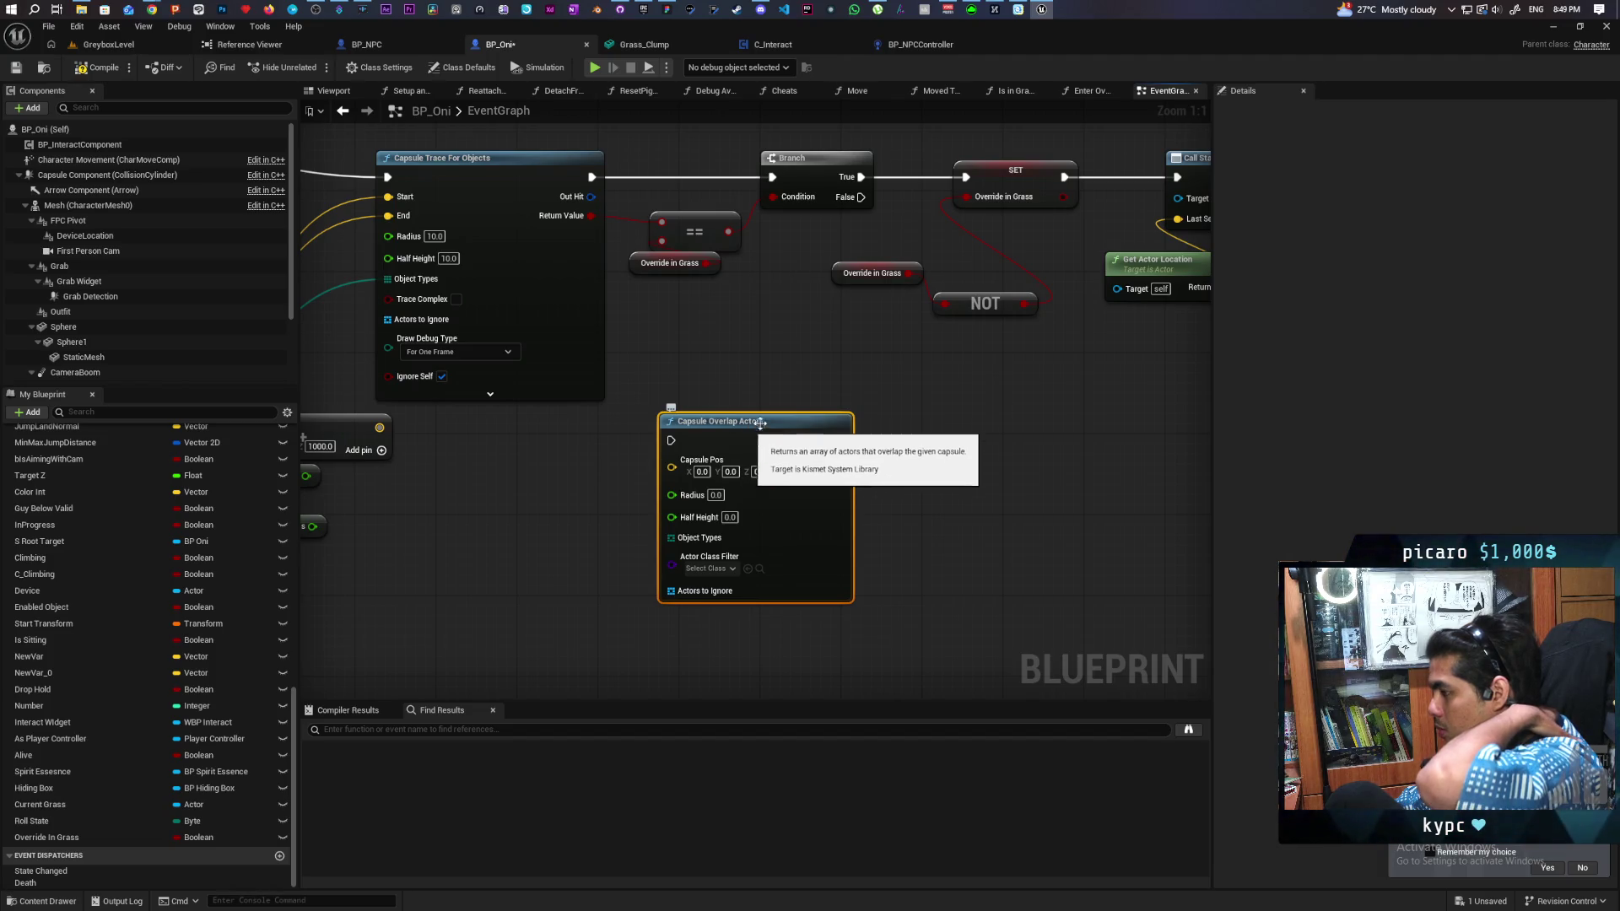
{"action": "mouse_move", "coordinate": [733, 439]}
{"action": "left_mouse_down"}
{"action": "mouse_move", "coordinate": [611, 443]}
{"action": "mouse_move", "coordinate": [579, 474]}
{"action": "mouse_move", "coordinate": [600, 398]}
{"action": "left_mouse_up"}
{"action": "mouse_move", "coordinate": [770, 477]}
{"action": "left_mouse_down"}
{"action": "mouse_move", "coordinate": [665, 545]}
{"action": "mouse_move", "coordinate": [965, 568]}
{"action": "mouse_move", "coordinate": [691, 514]}
{"action": "mouse_move", "coordinate": [618, 513]}
{"action": "mouse_move", "coordinate": [591, 557]}
{"action": "left_mouse_up"}
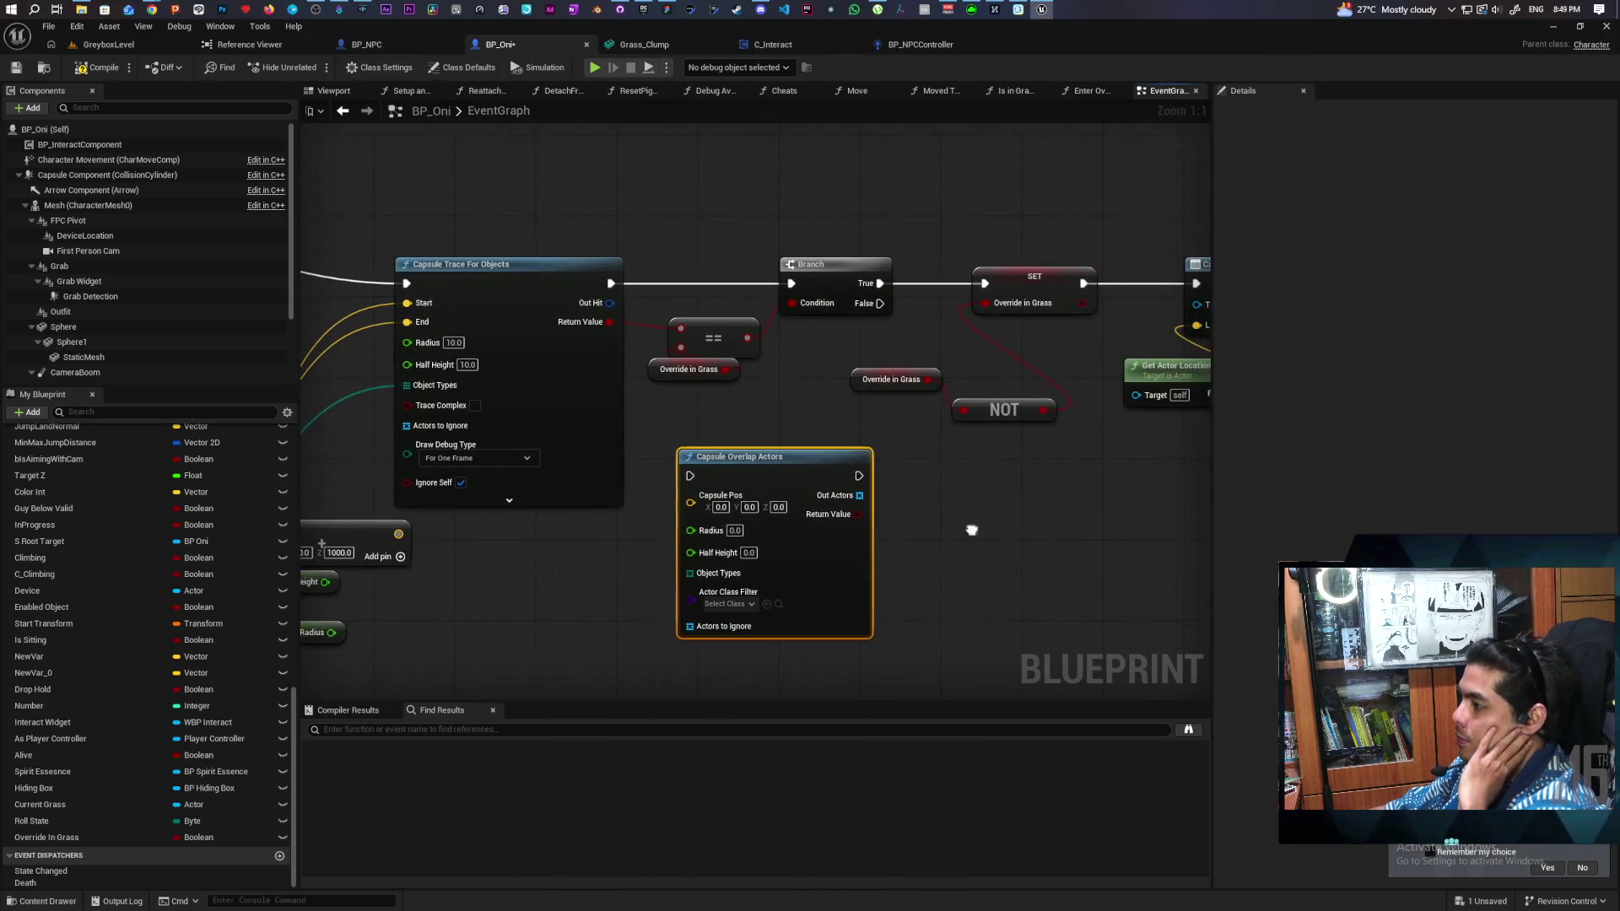
{"action": "left_click_drag", "start_coordinate": [759, 517], "coordinate": [666, 532]}
{"action": "mouse_move", "coordinate": [935, 553]}
{"action": "left_mouse_down"}
{"action": "mouse_move", "coordinate": [777, 560]}
{"action": "mouse_move", "coordinate": [960, 527]}
{"action": "mouse_move", "coordinate": [945, 564]}
{"action": "mouse_move", "coordinate": [753, 542]}
{"action": "left_mouse_up"}
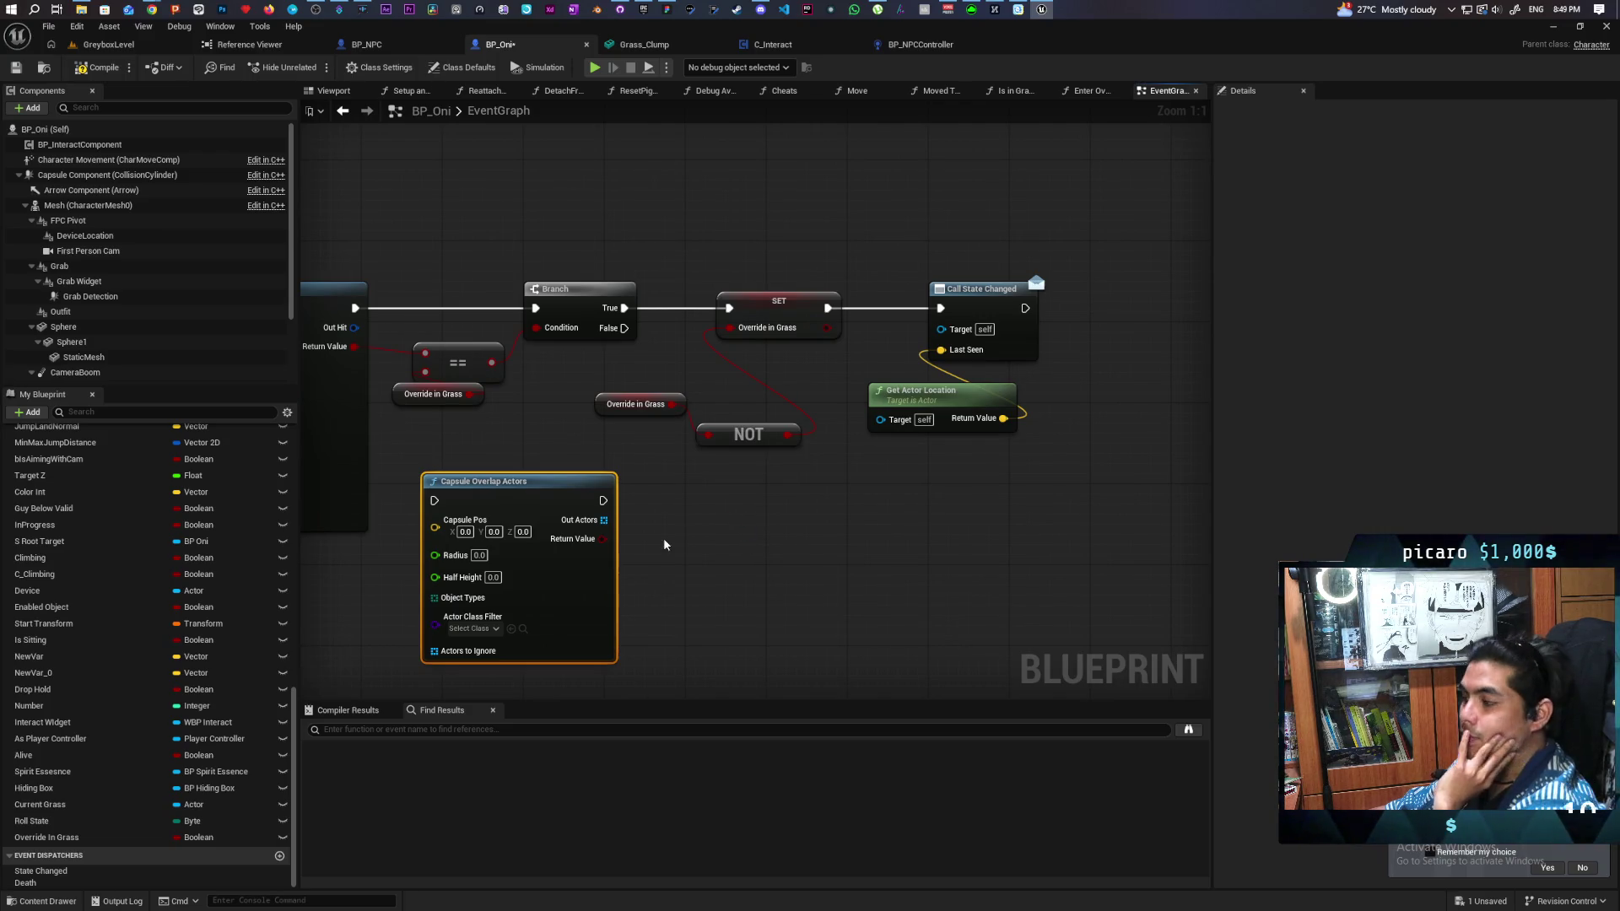
{"action": "mouse_move", "coordinate": [677, 486]}
{"action": "left_mouse_down"}
{"action": "mouse_move", "coordinate": [433, 665]}
{"action": "mouse_move", "coordinate": [396, 658]}
{"action": "left_mouse_up"}
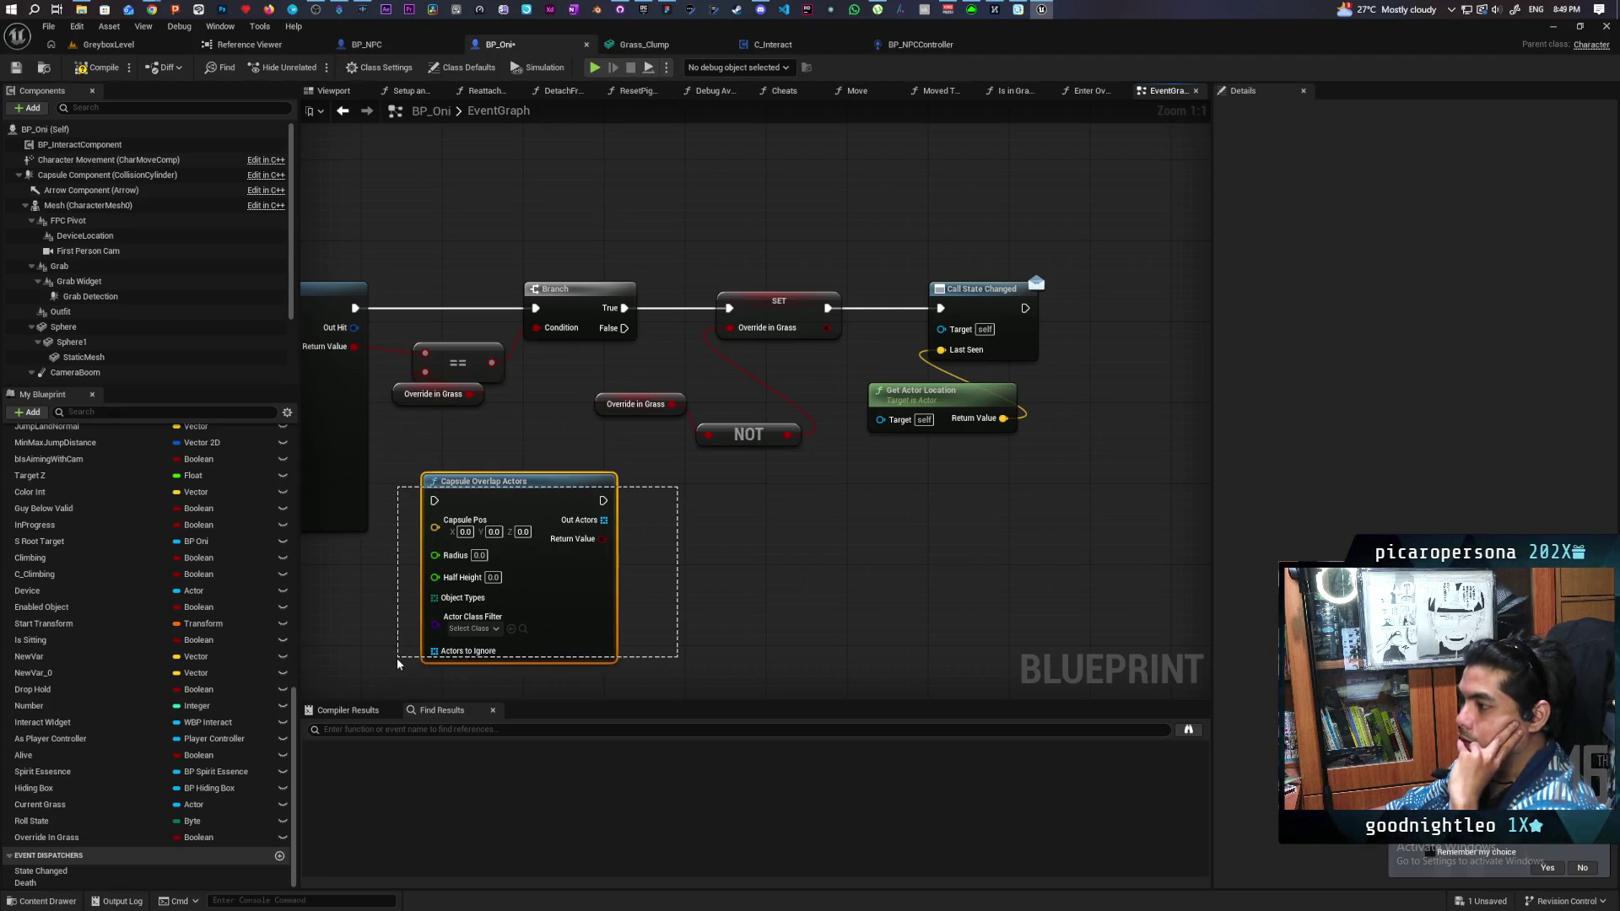
{"action": "left_click_drag", "start_coordinate": [396, 658], "coordinate": [397, 658]}
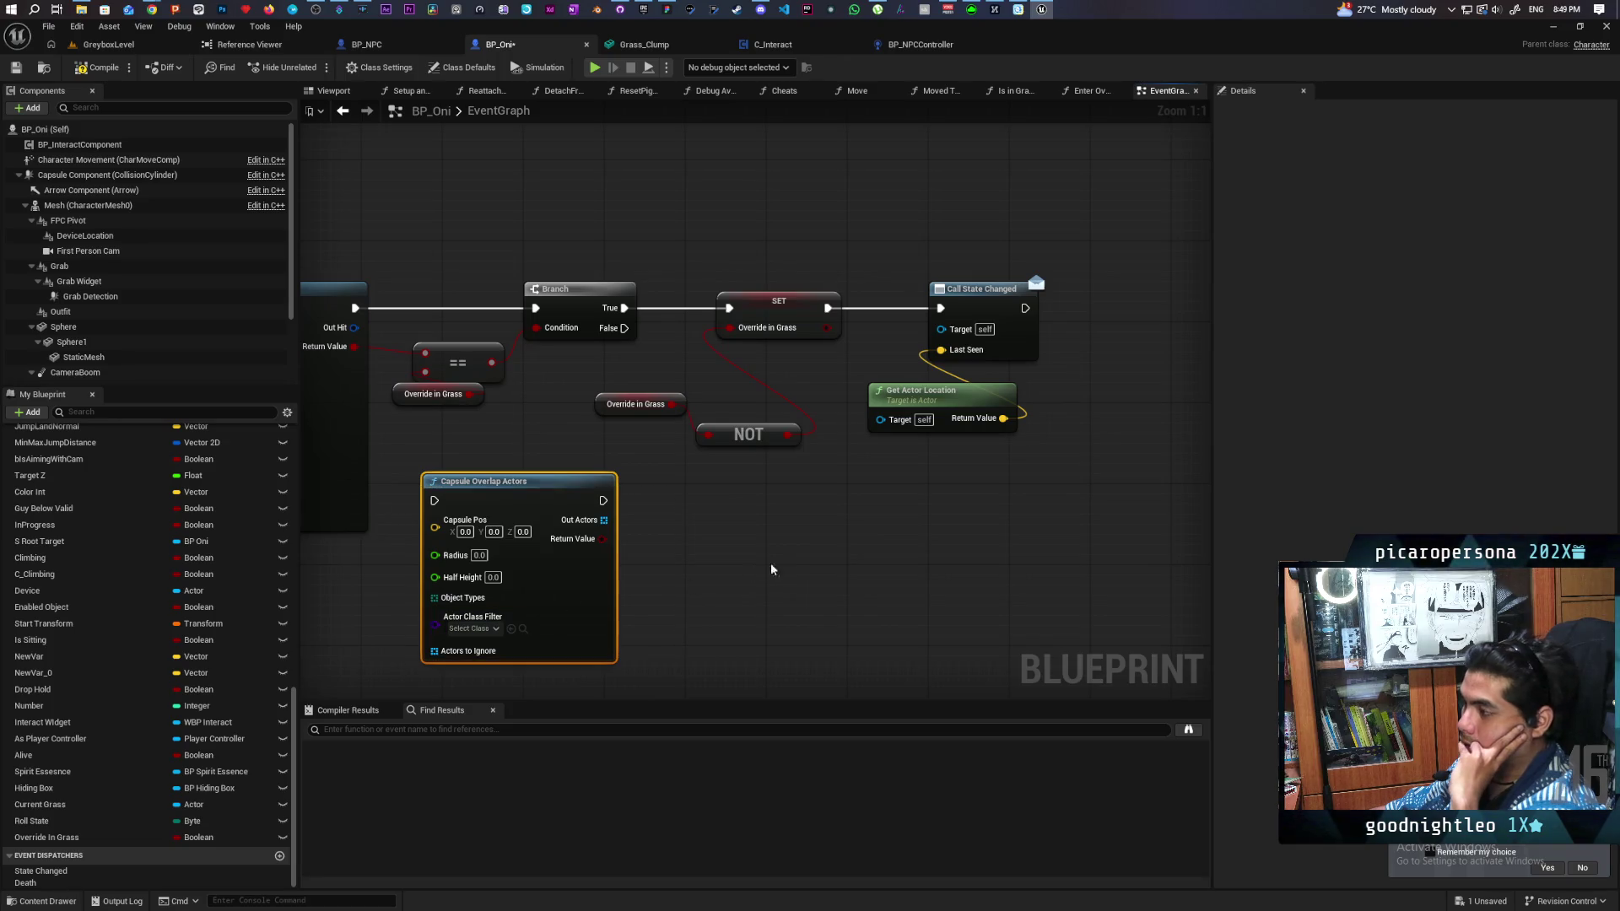
{"action": "mouse_move", "coordinate": [746, 553]}
{"action": "left_mouse_down"}
{"action": "mouse_move", "coordinate": [836, 550]}
{"action": "mouse_move", "coordinate": [802, 614]}
{"action": "left_mouse_up"}
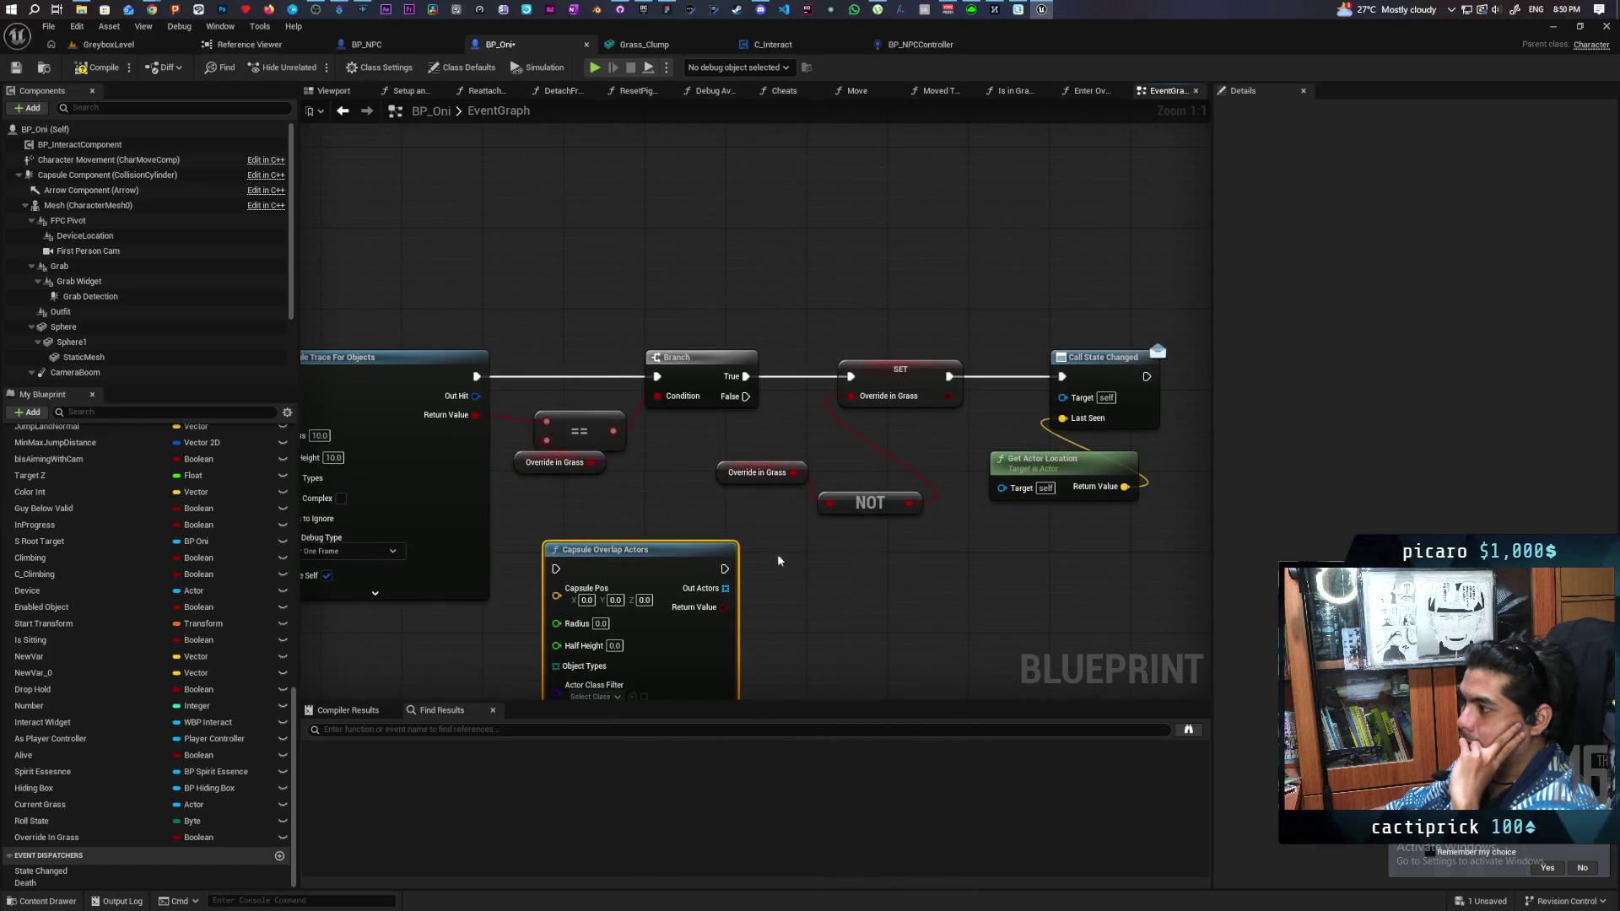
Step: Wire the Branch's False output to the Override In Grass SET and save BP_Oni
{"action": "mouse_move", "coordinate": [746, 396]}
{"action": "left_mouse_down"}
{"action": "mouse_move", "coordinate": [916, 374]}
{"action": "mouse_move", "coordinate": [745, 383]}
{"action": "mouse_move", "coordinate": [650, 351]}
{"action": "left_mouse_up"}
{"action": "left_click", "coordinate": [773, 356]}
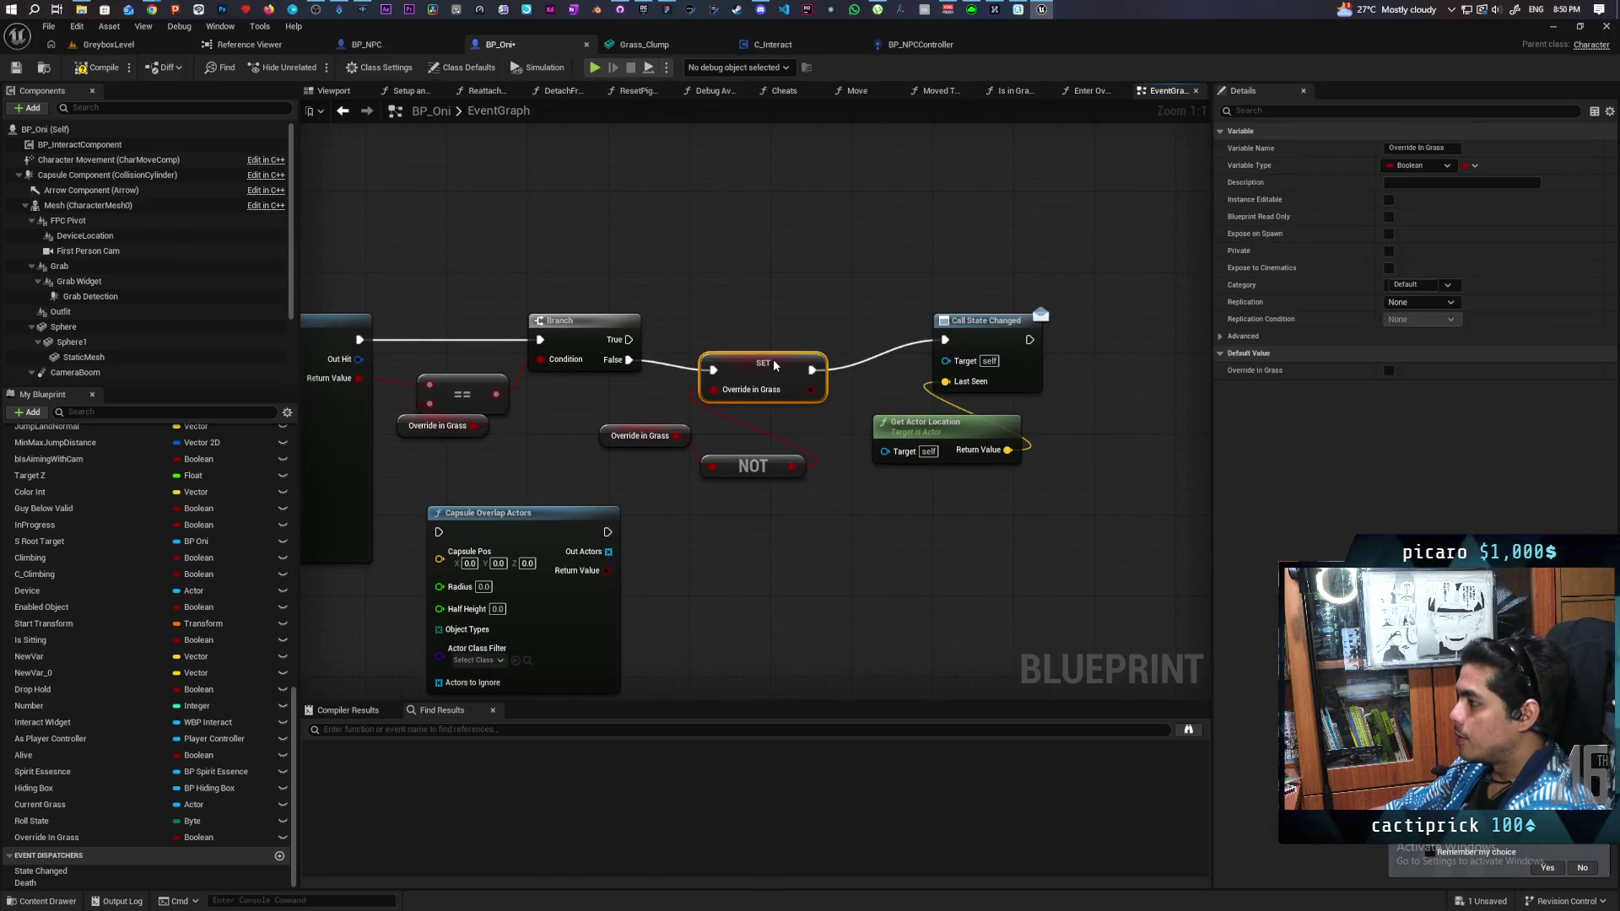
{"action": "left_click_drag", "start_coordinate": [995, 344], "coordinate": [967, 362]}
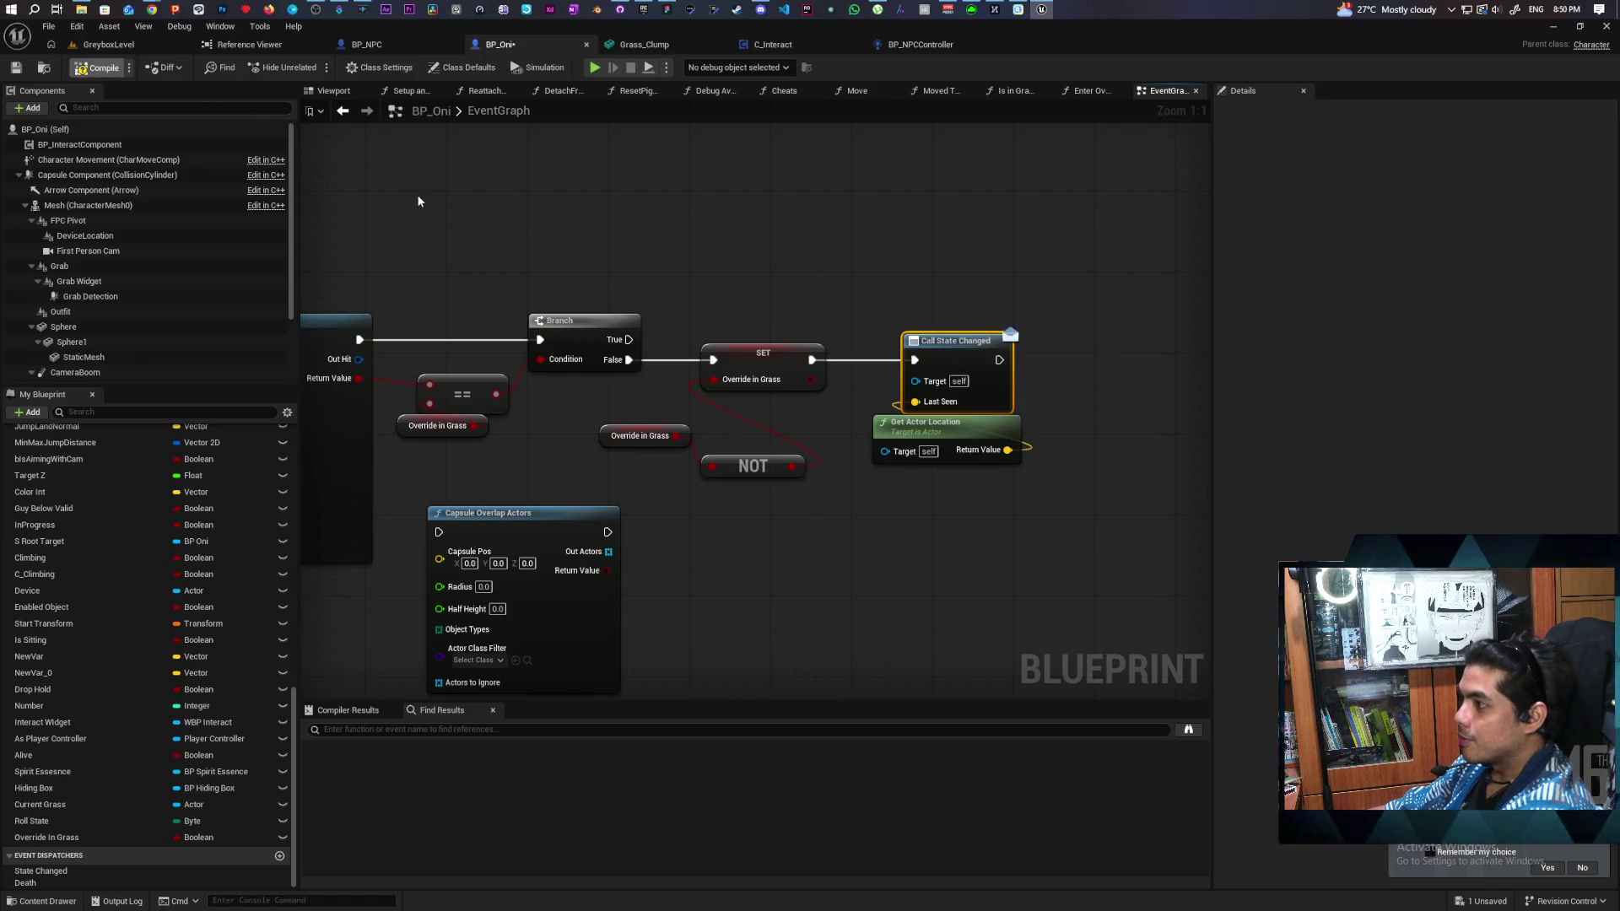
{"action": "key", "text": "ctrl+s"}
Step: Start Play In Editor and walk past the blue pillars into the grass toward the NPC
{"action": "left_click", "coordinate": [108, 44]}
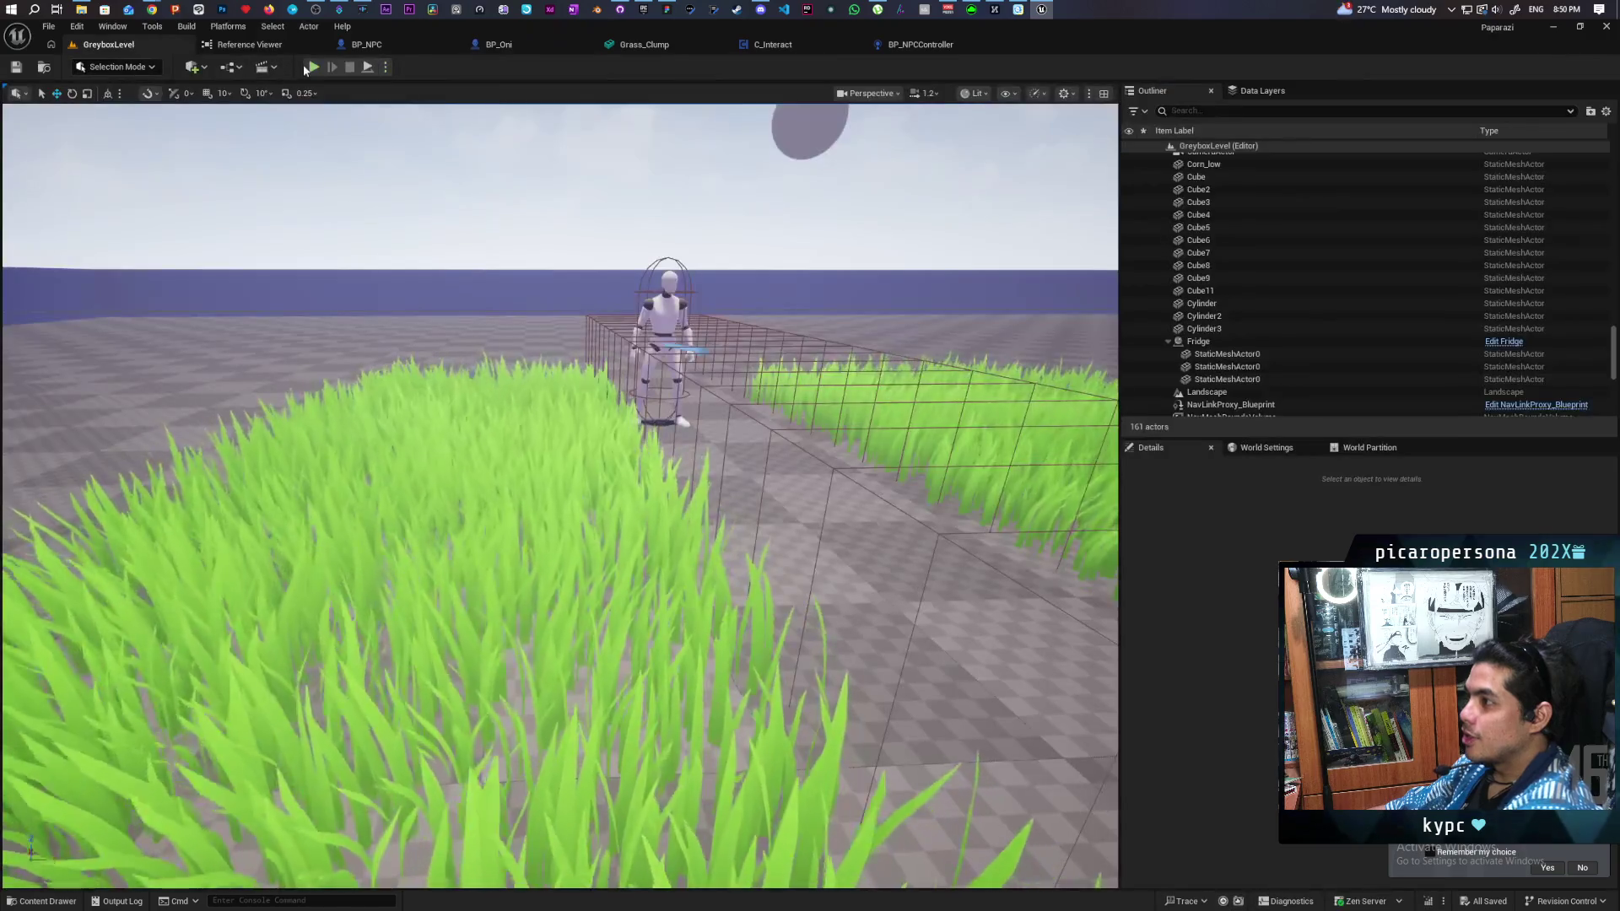
{"action": "left_click", "coordinate": [312, 68]}
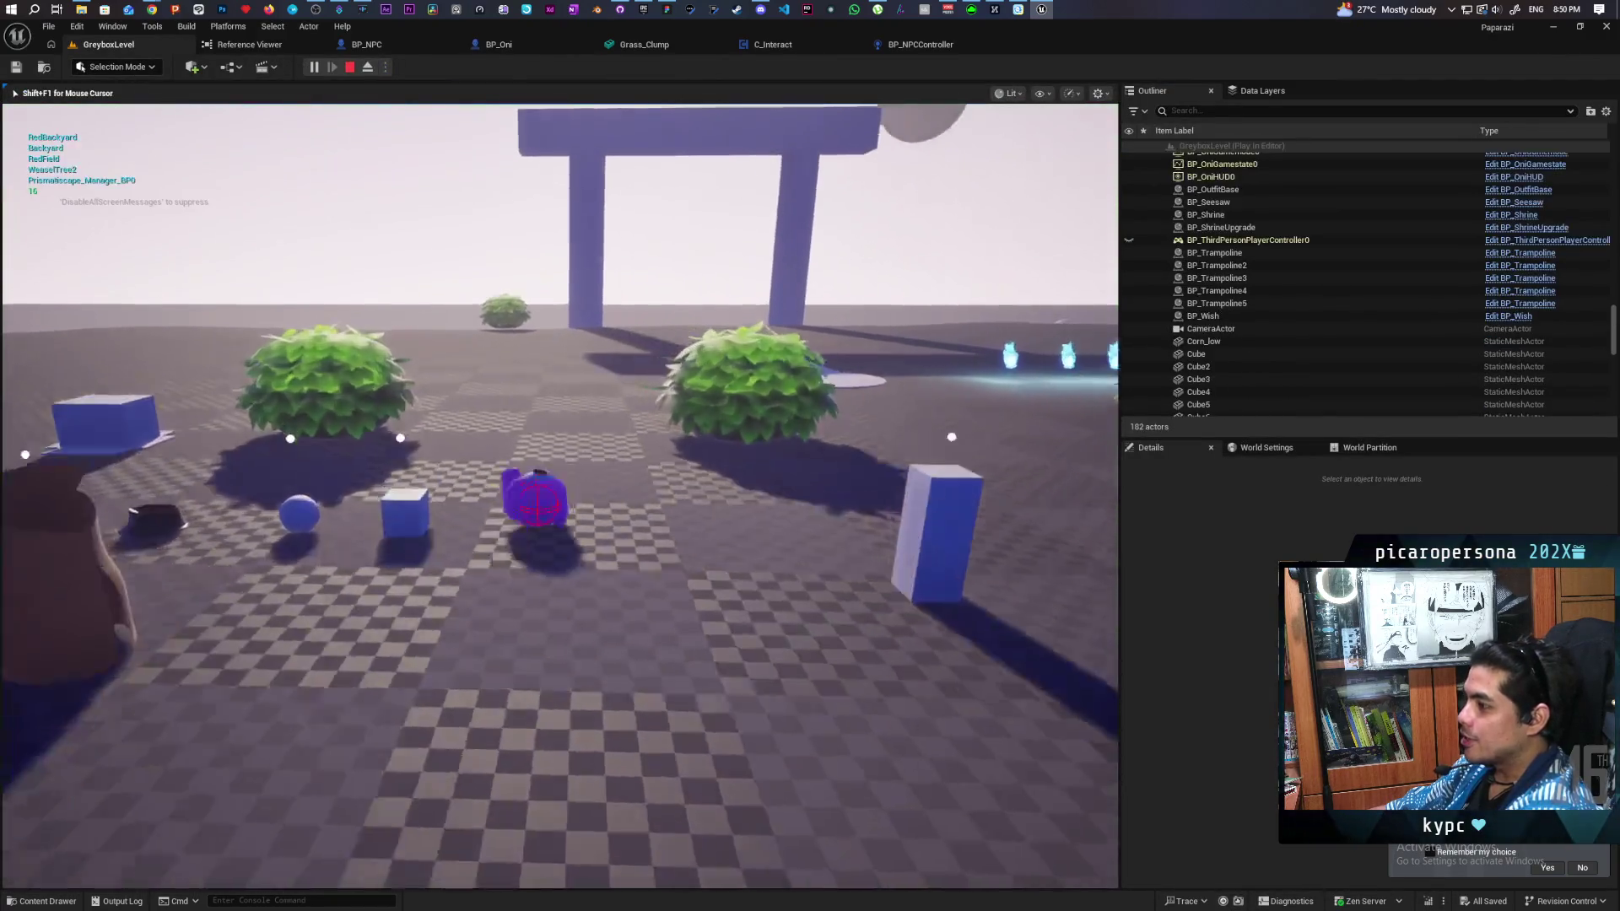
{"action": "key", "text": "w"}
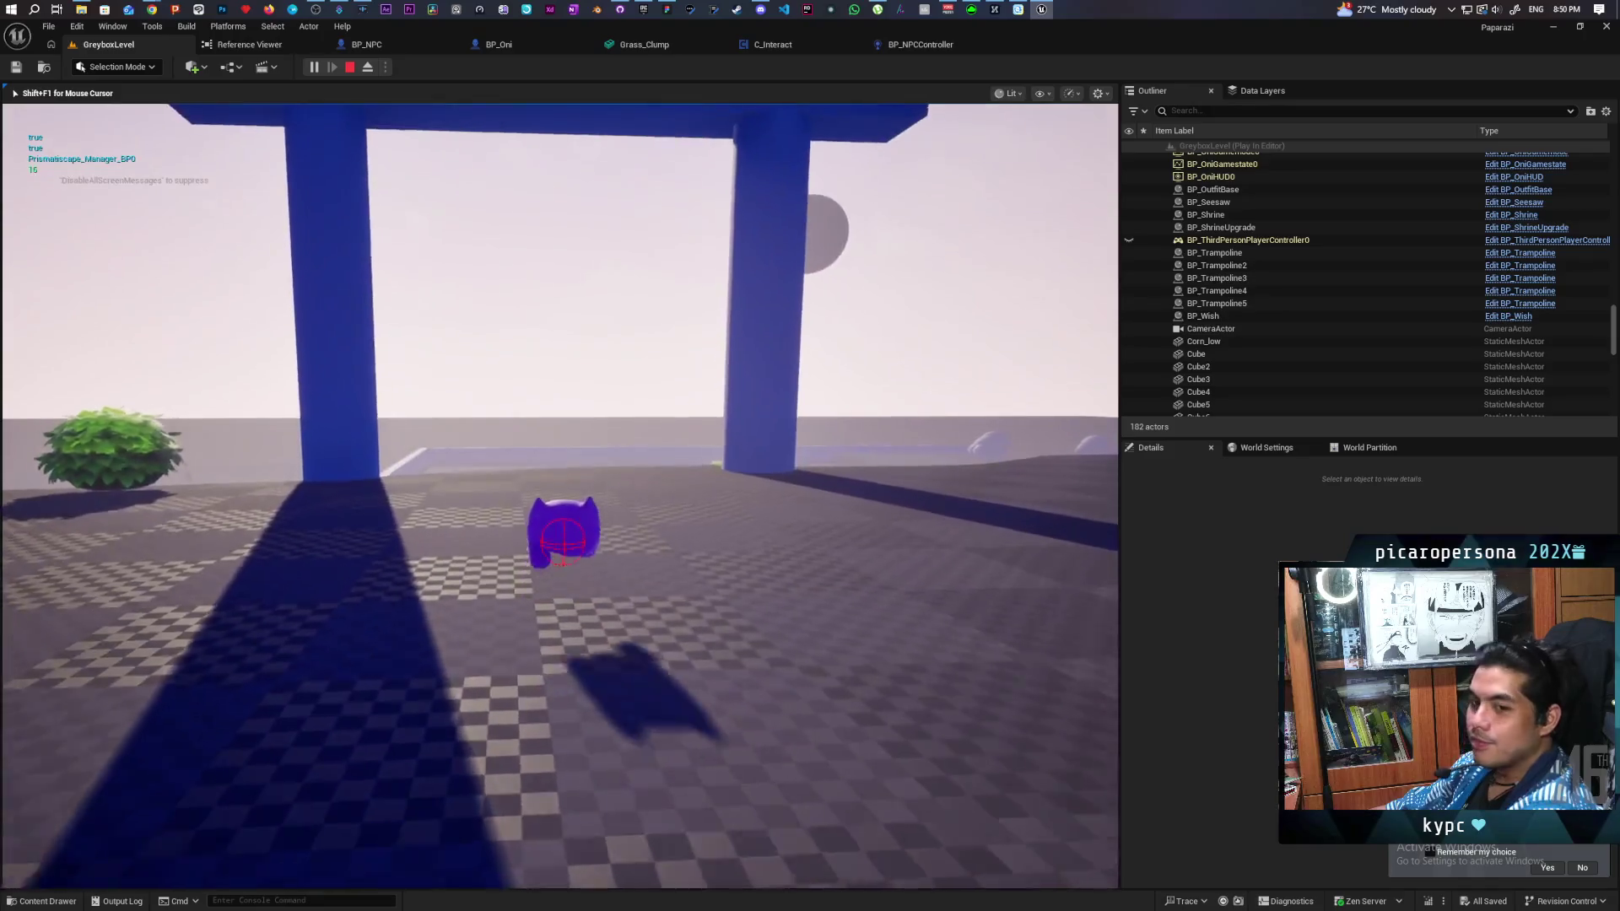
{"action": "key", "text": "w"}
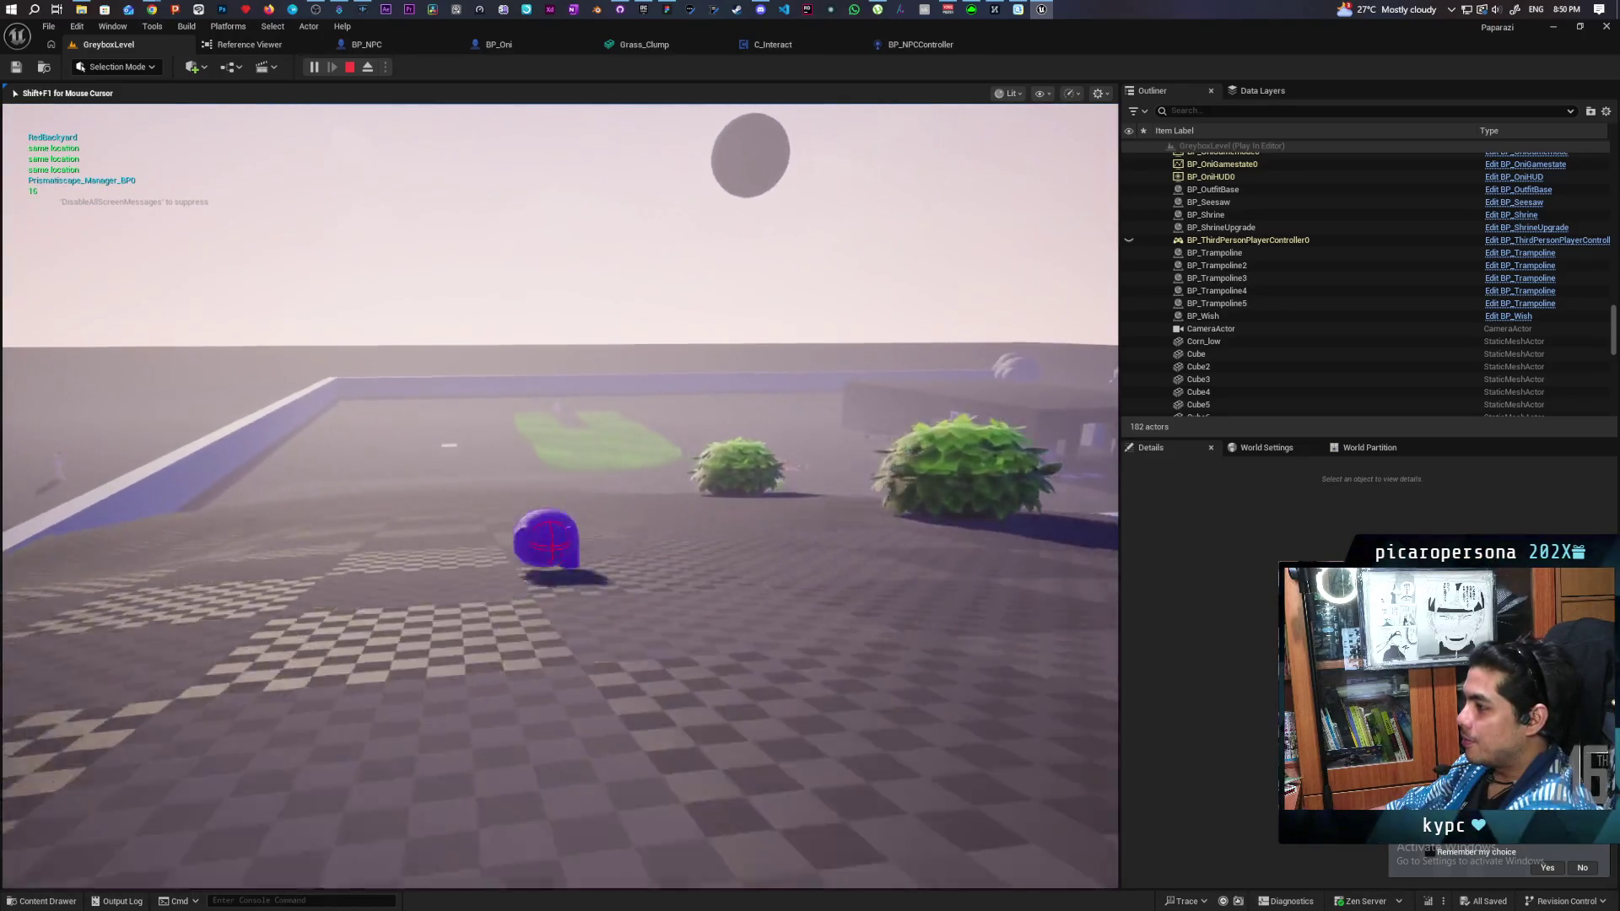
{"action": "key", "text": "w"}
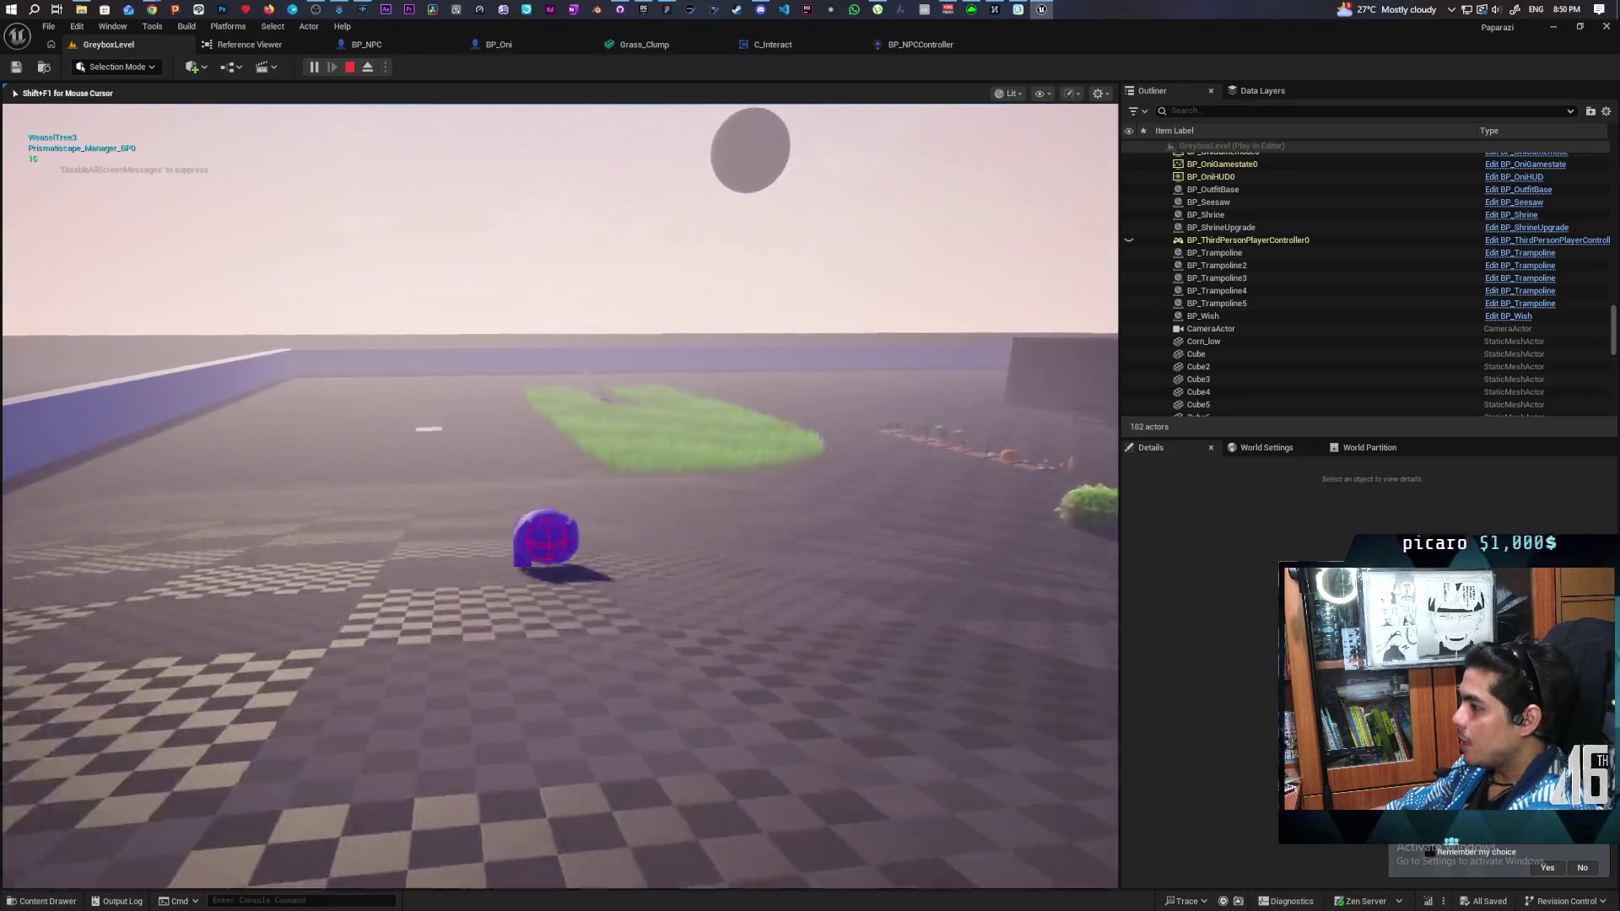
{"action": "key", "text": "w"}
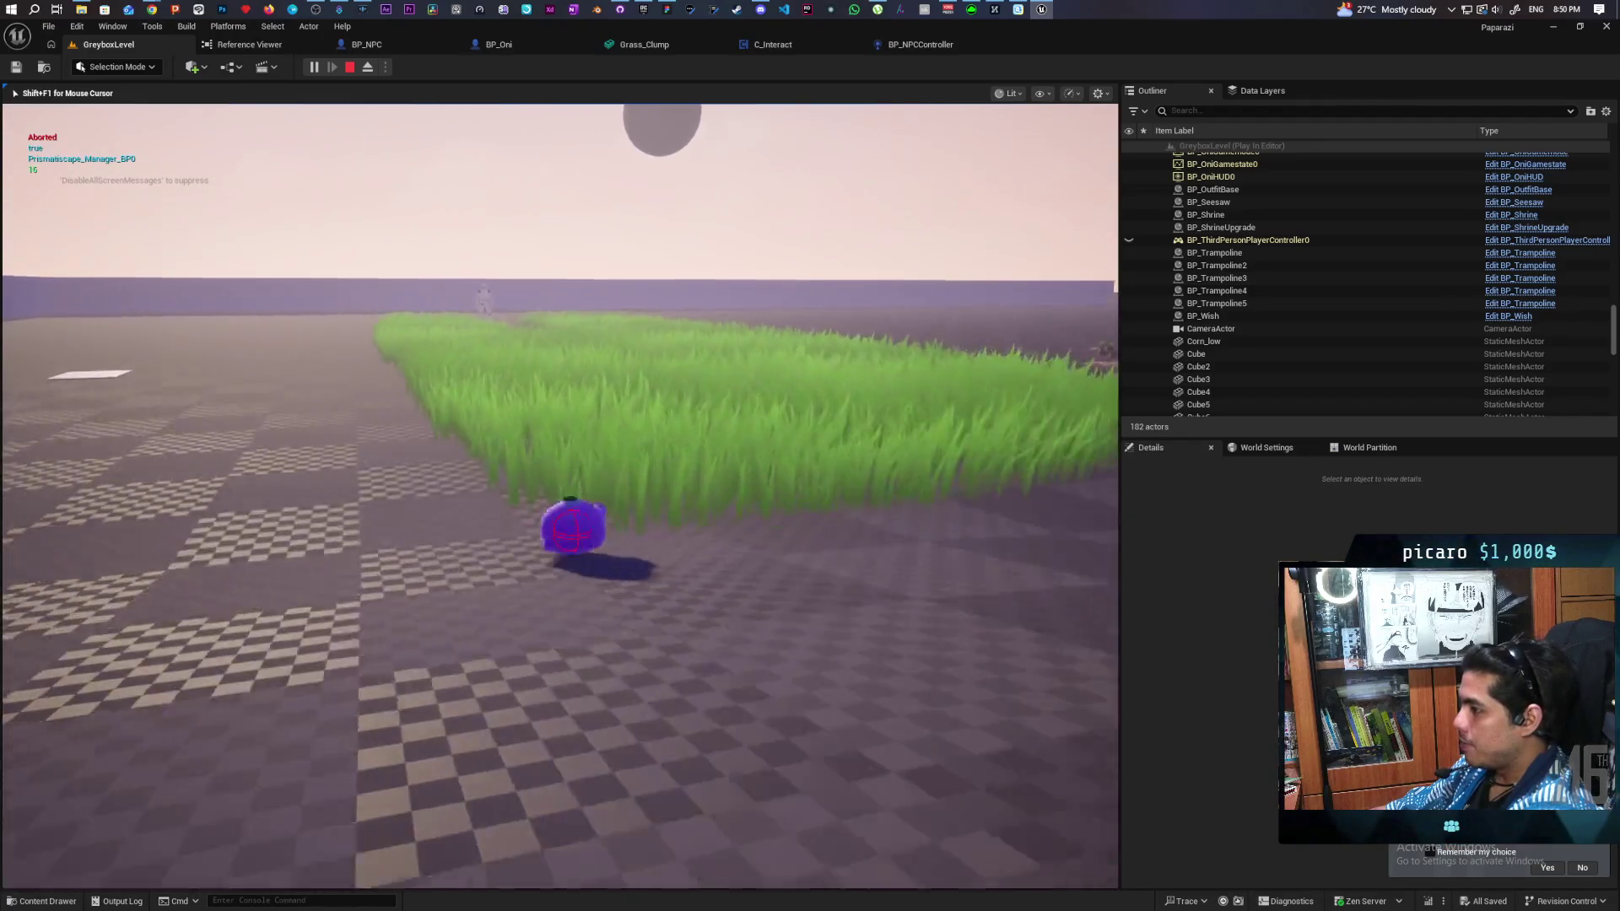
{"action": "key", "text": "w"}
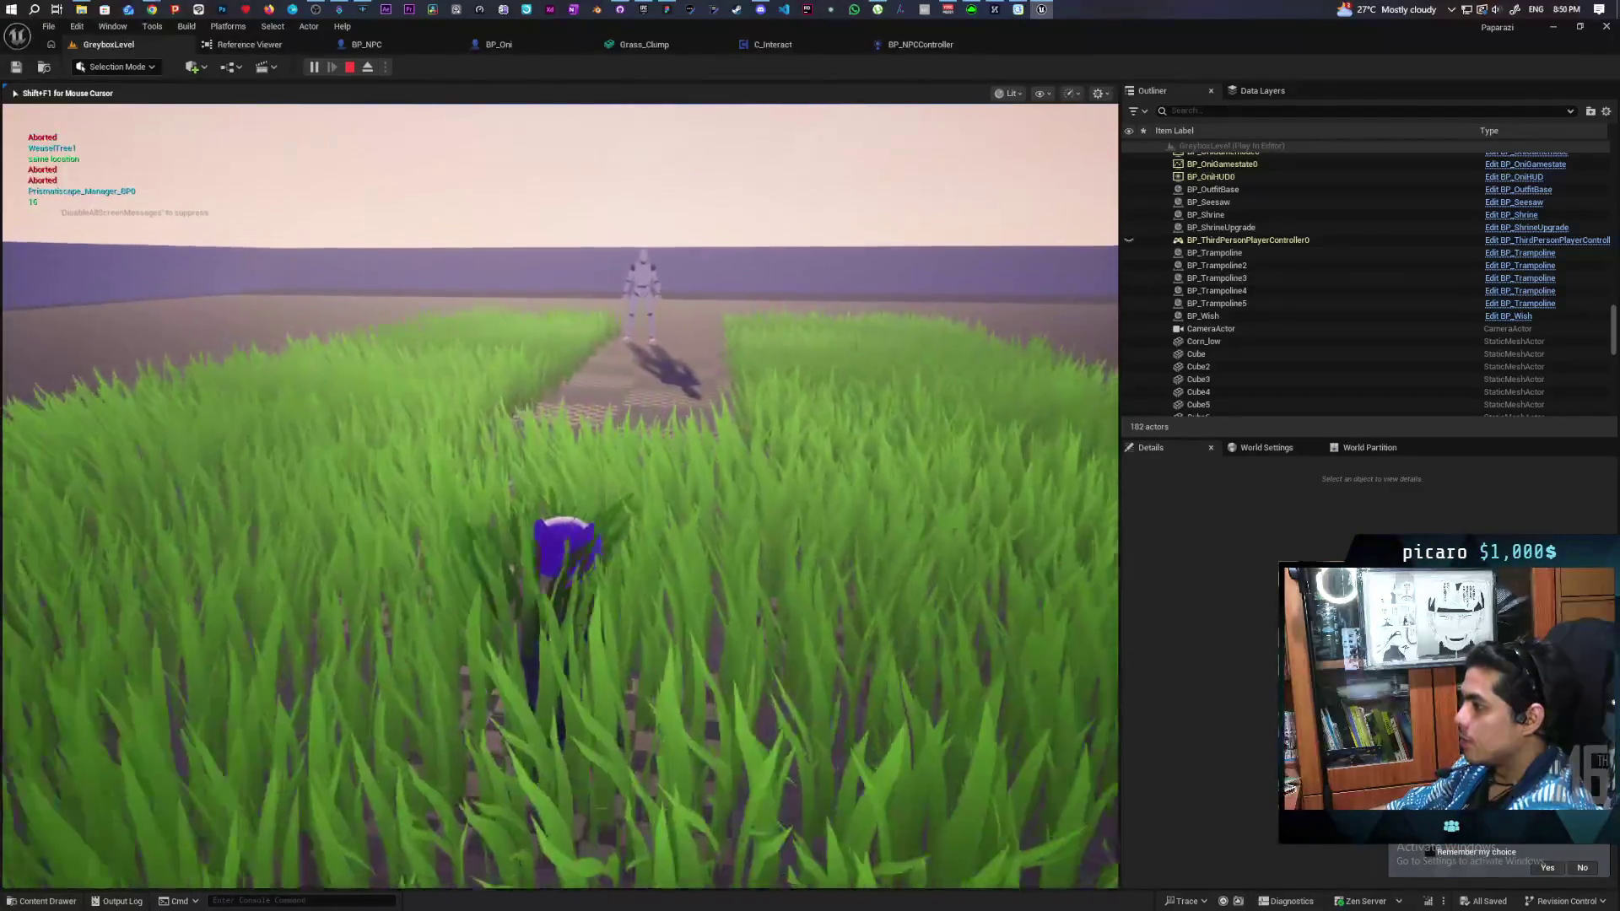
{"action": "key", "text": "w"}
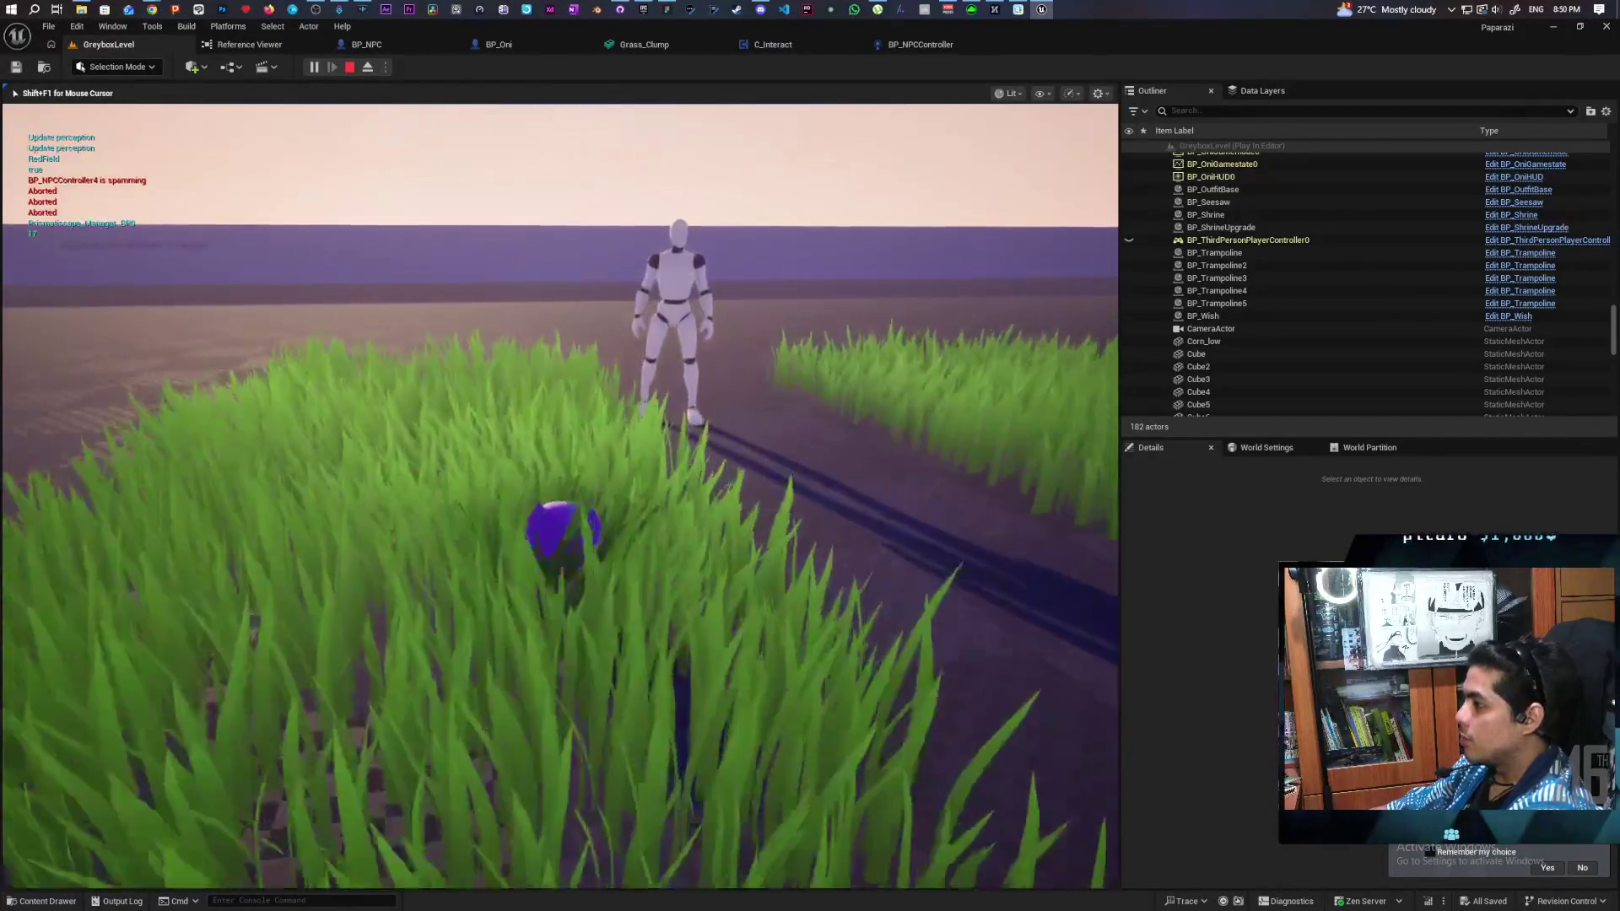
Step: Sneak back and forth through the grass beside the path, then stop the play session
{"action": "key", "text": "s"}
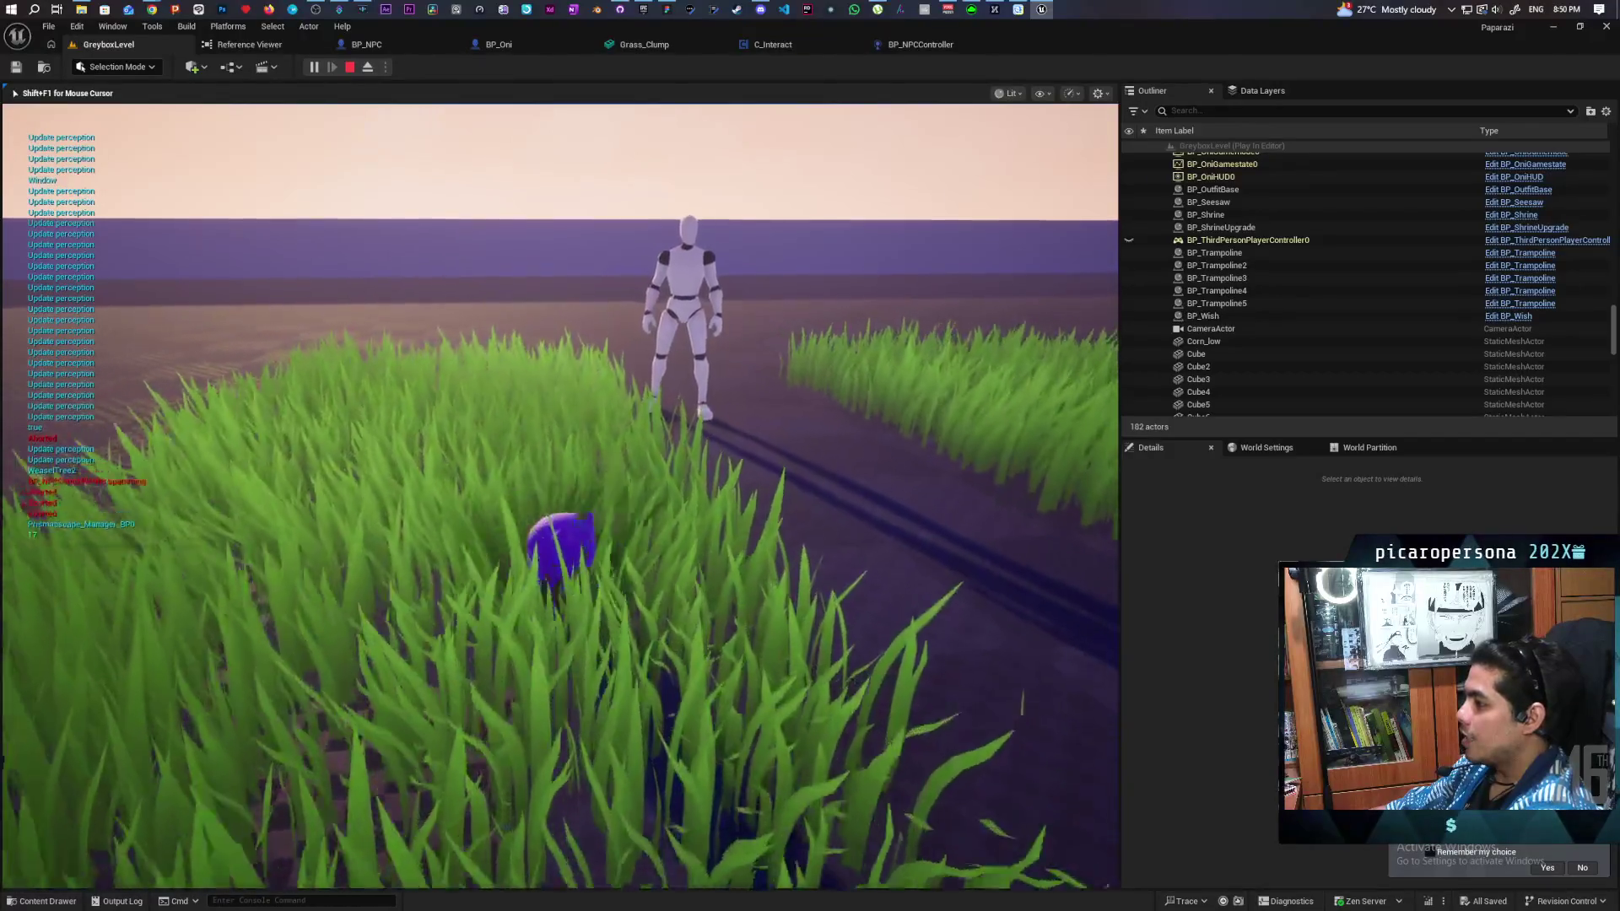
{"action": "key", "text": "d"}
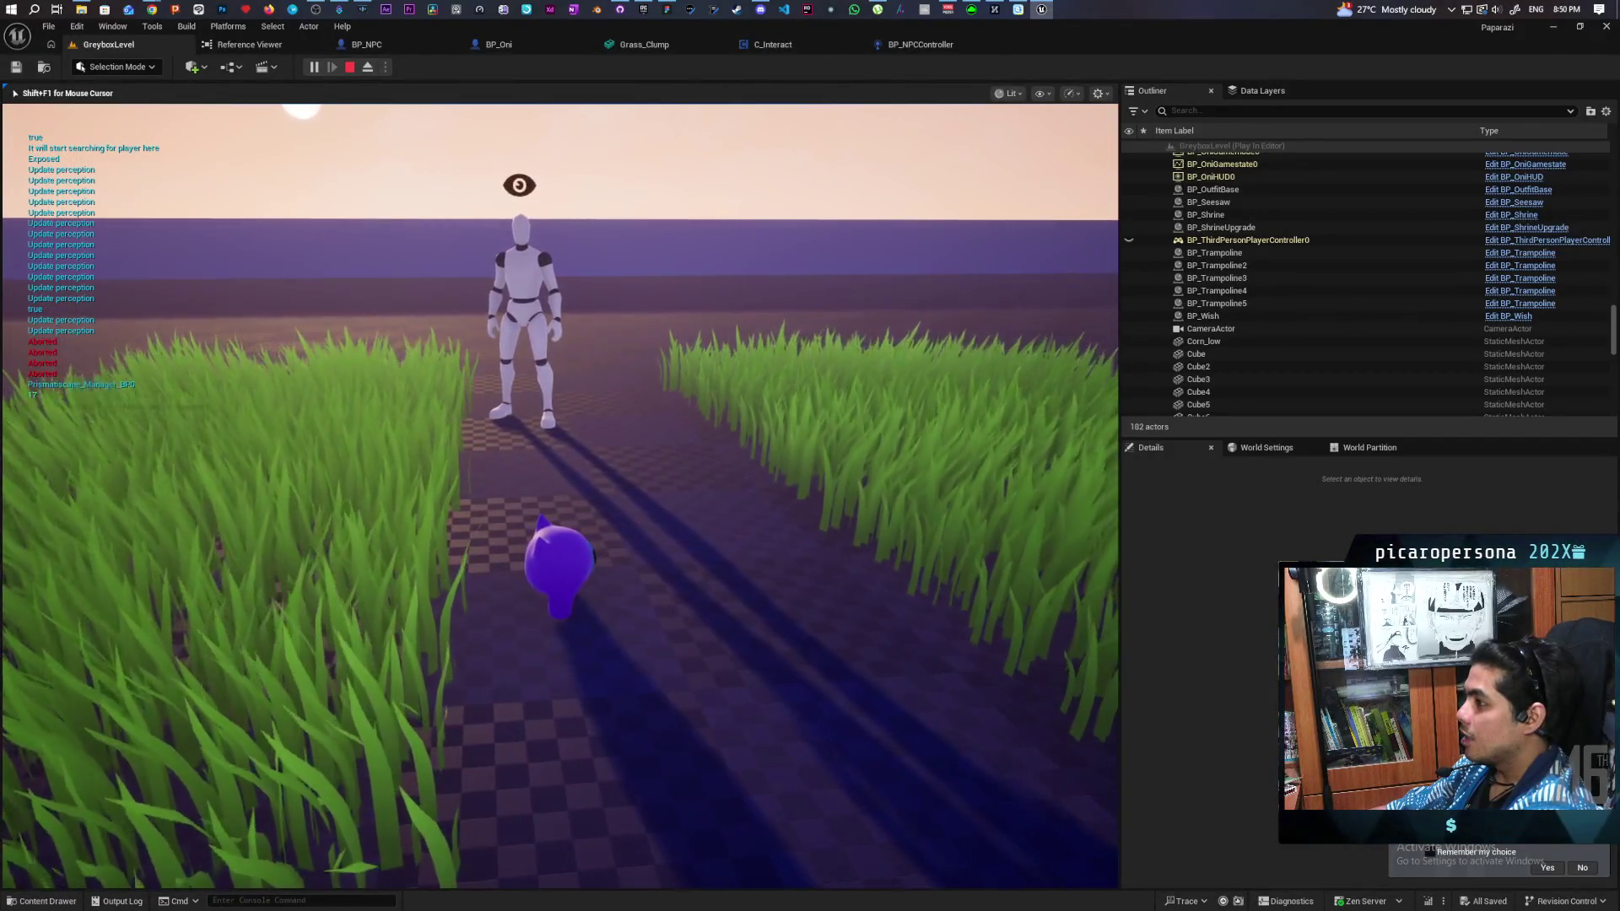
{"action": "key", "text": "a"}
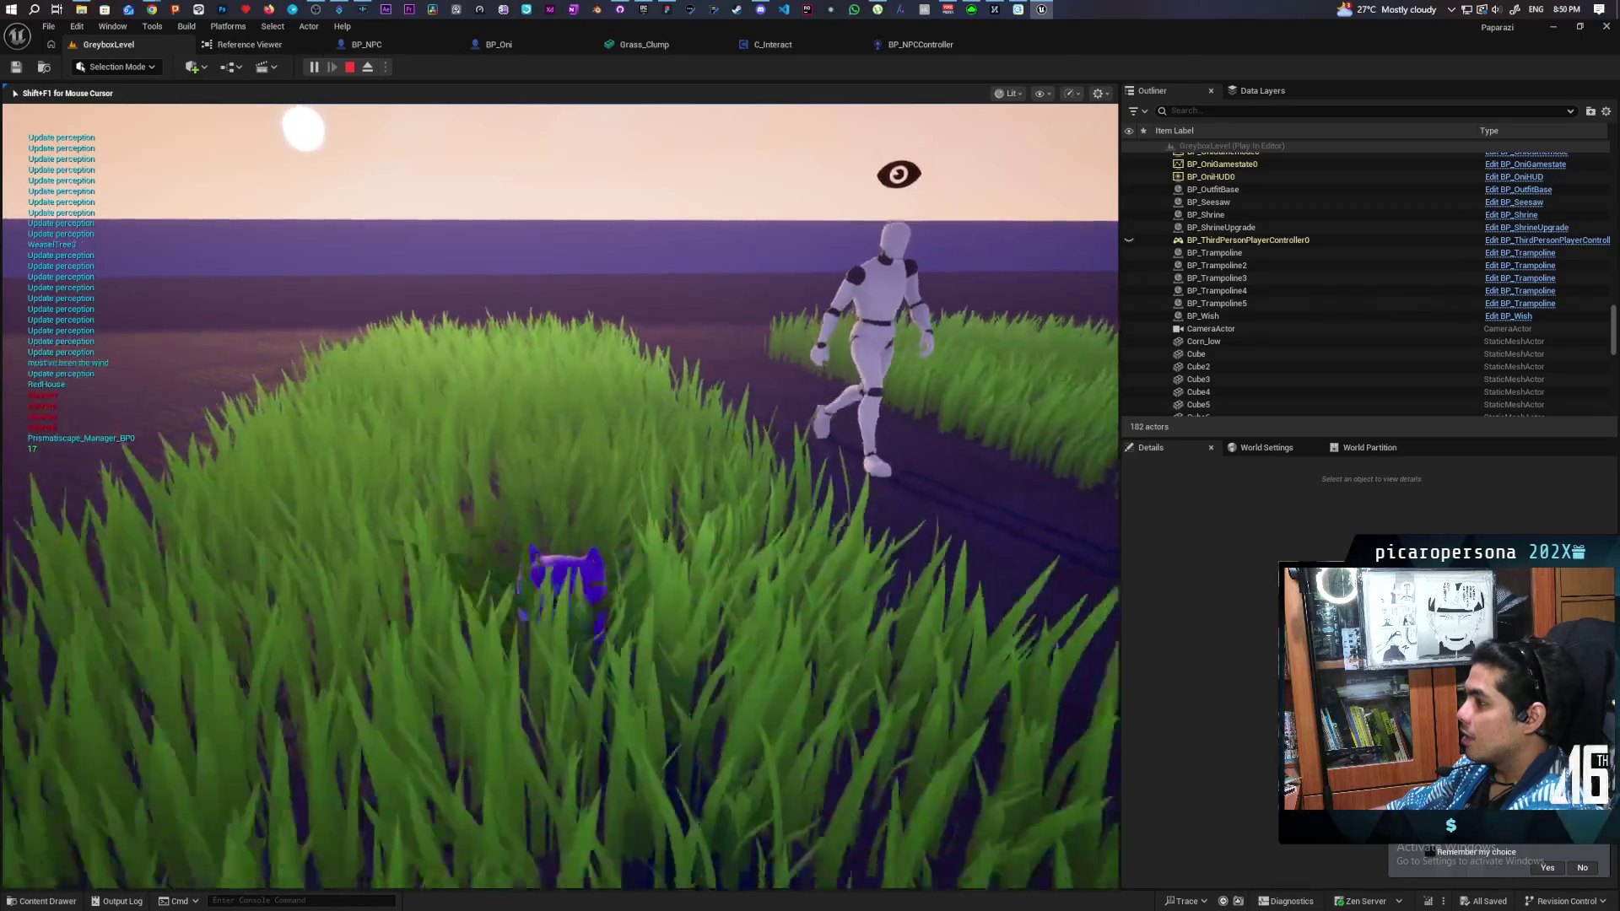
{"action": "key", "text": "a"}
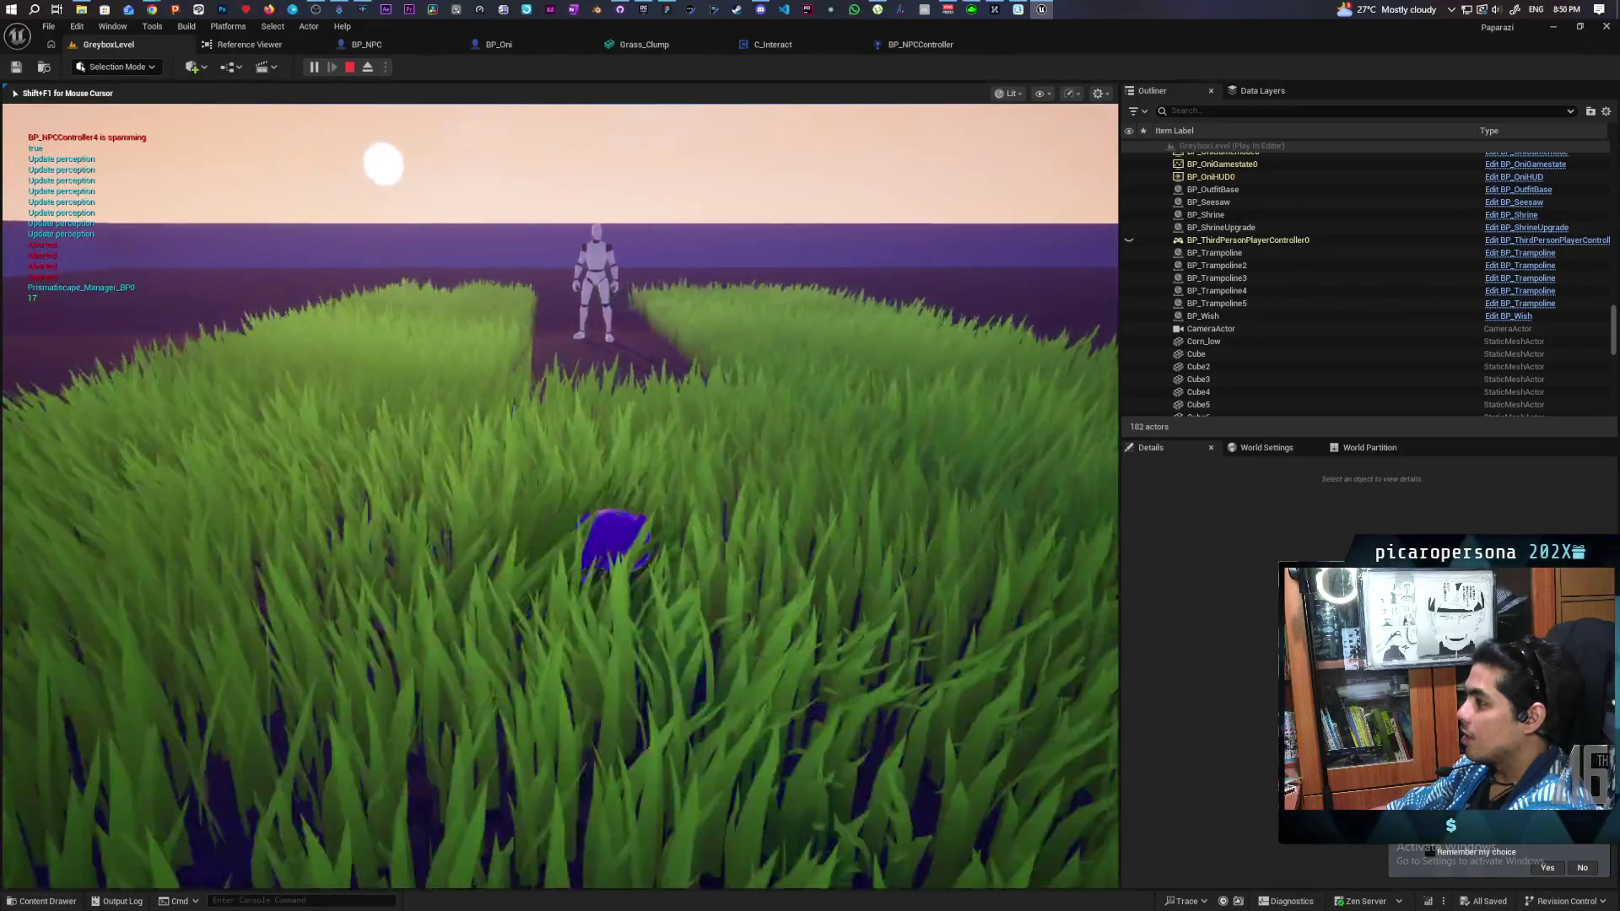
{"action": "key", "text": "a"}
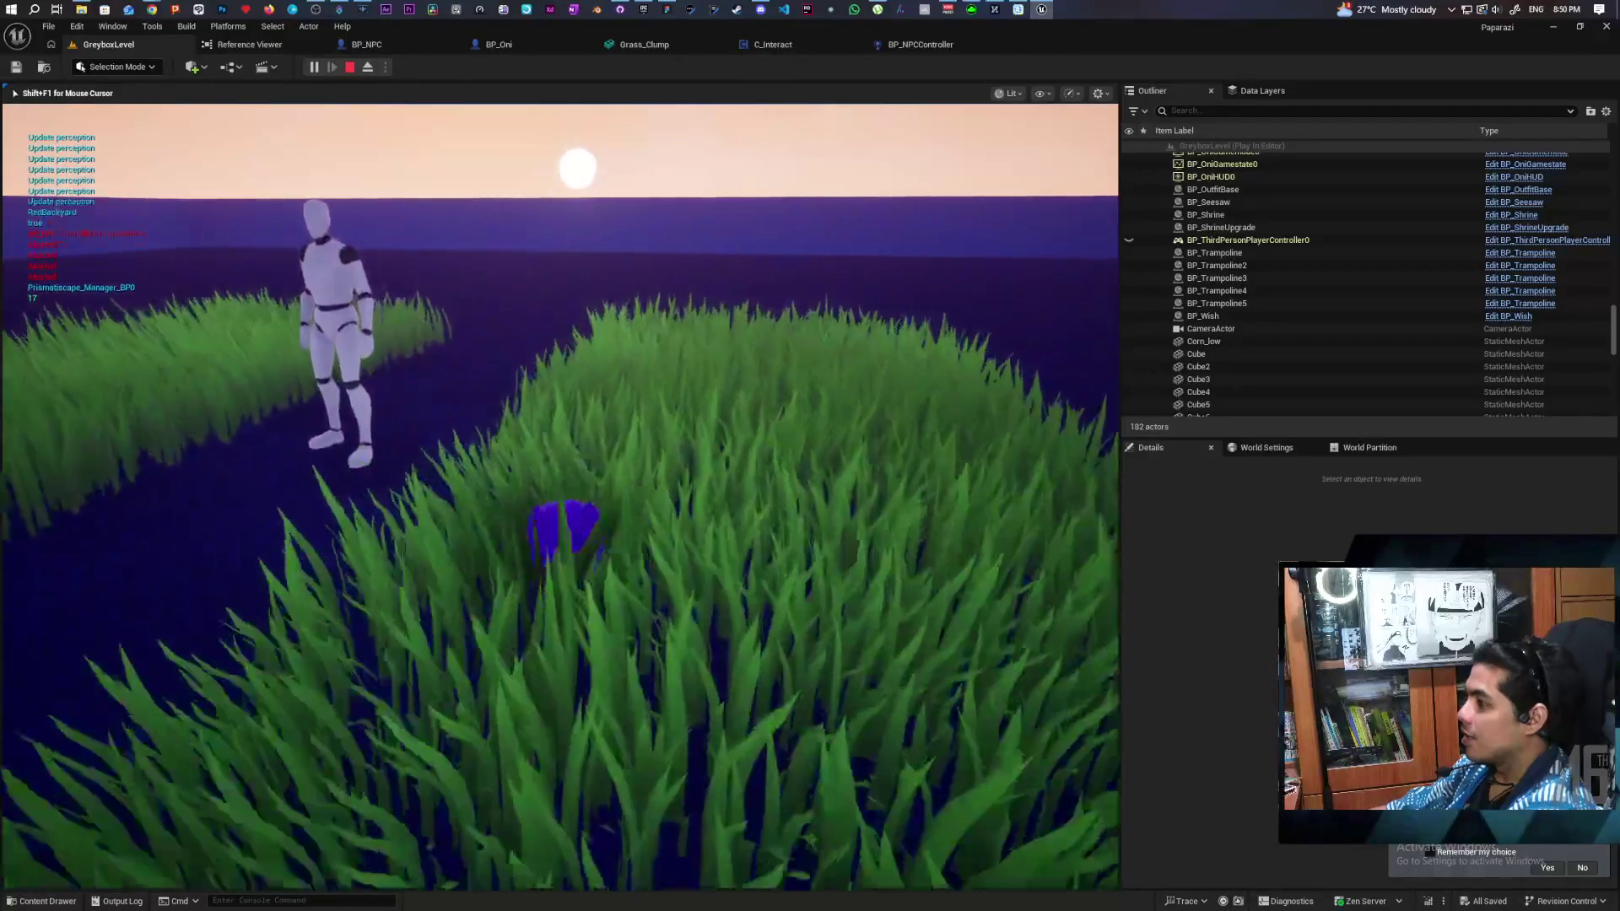
{"action": "key", "text": "a"}
{"action": "key", "text": "d"}
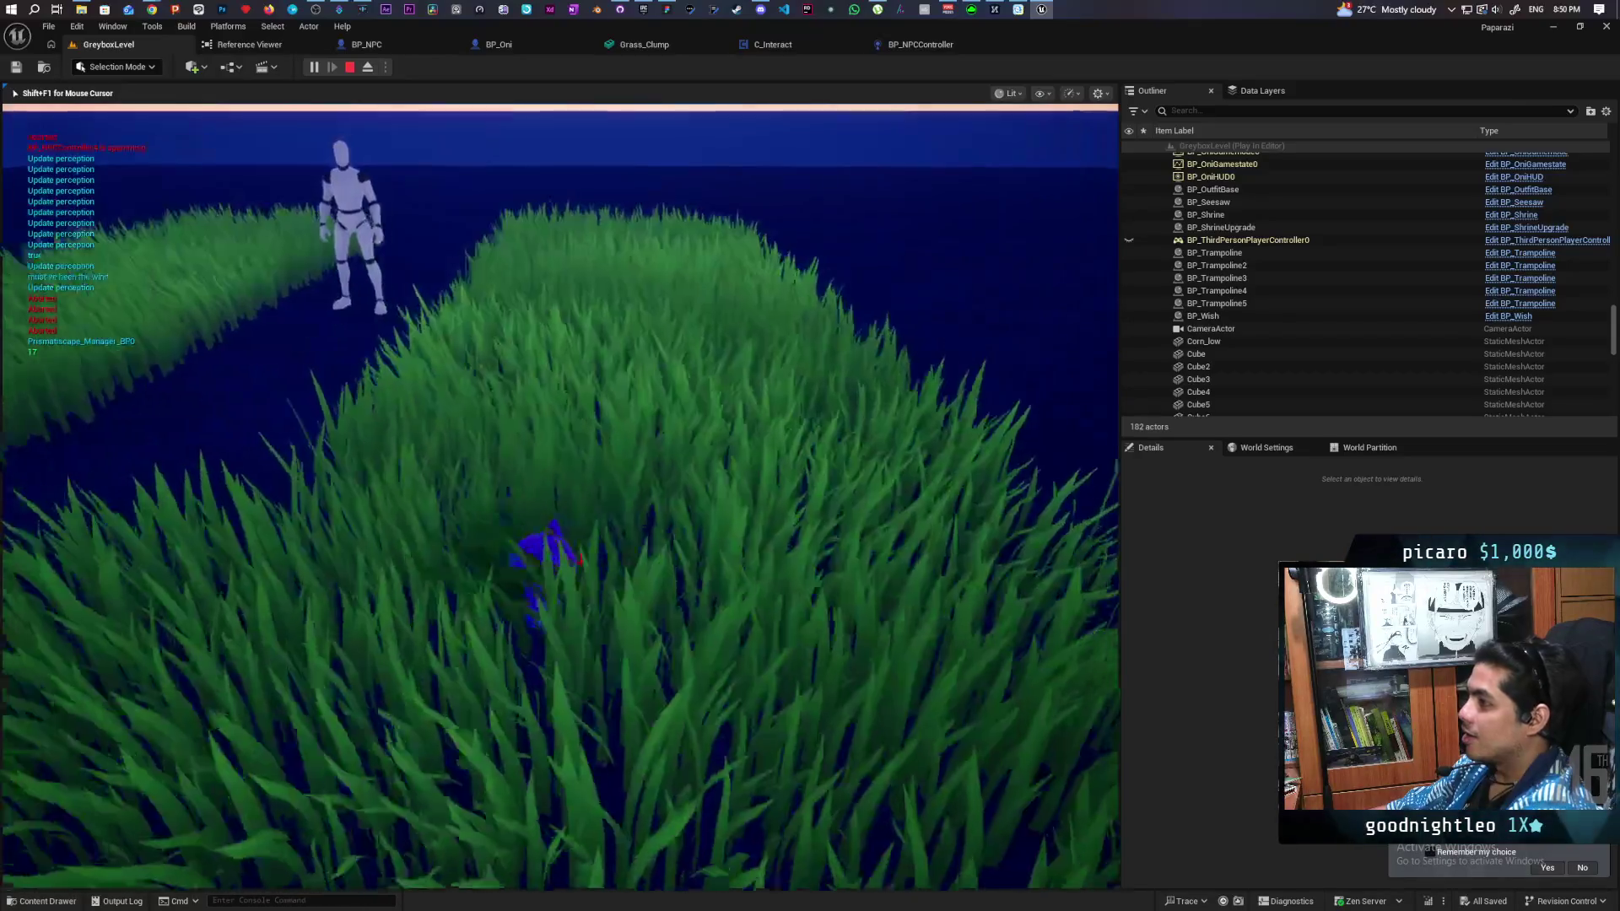
{"action": "key", "text": "Escape"}
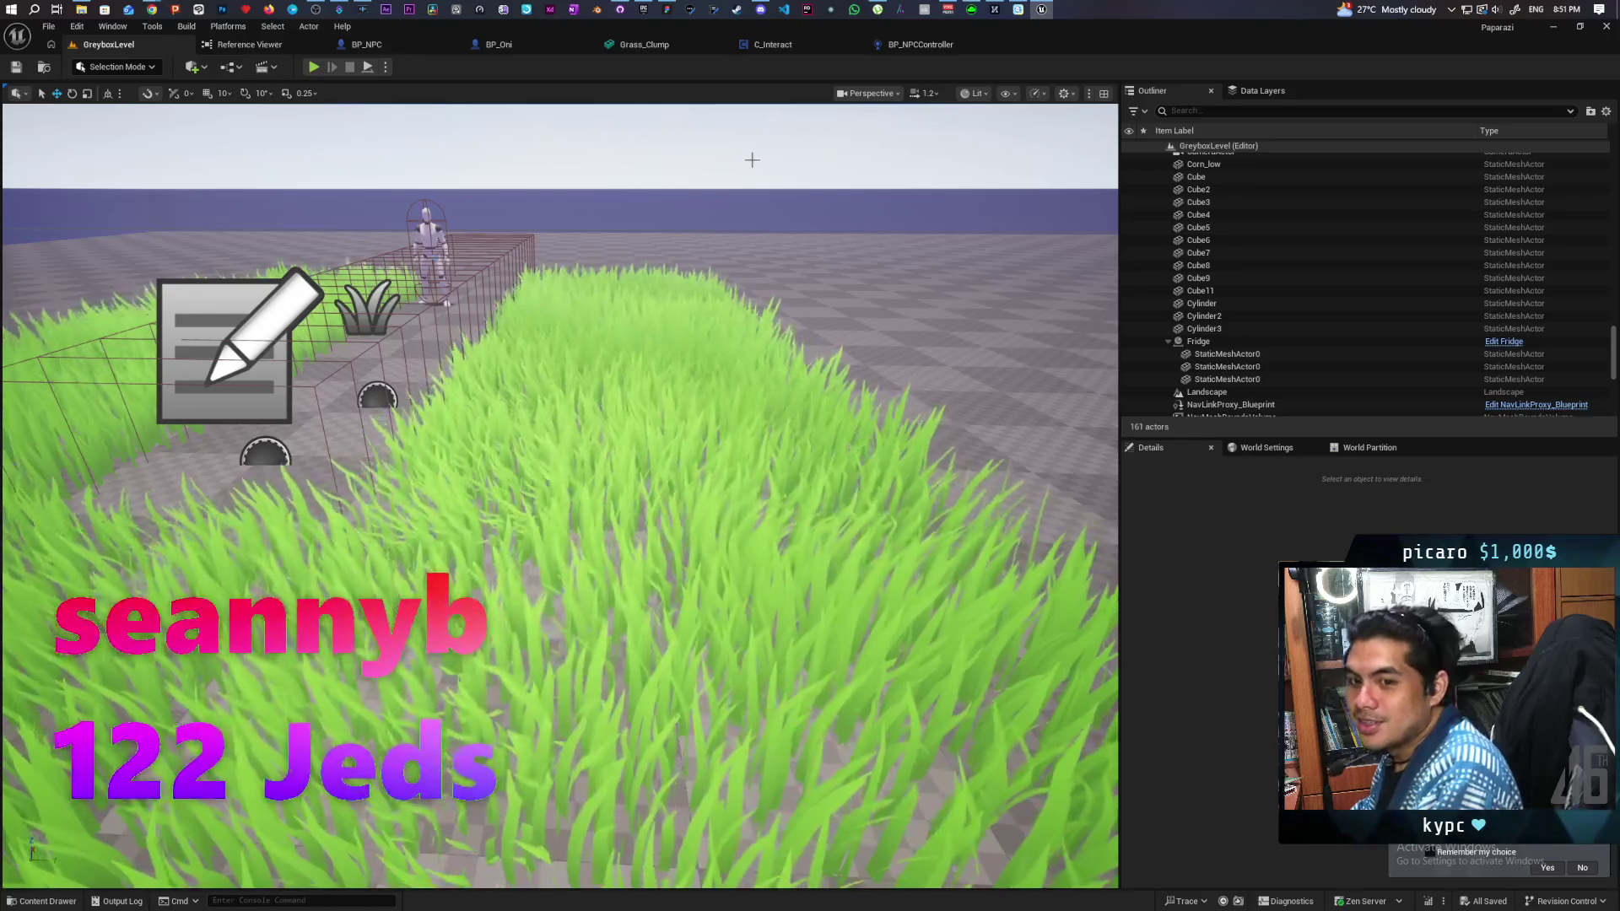
Step: Wrap BP_Oni's close-range trace nodes in a 'Duct tape to make near npc visibility consistent in grass' comment
{"action": "left_click", "coordinate": [371, 44]}
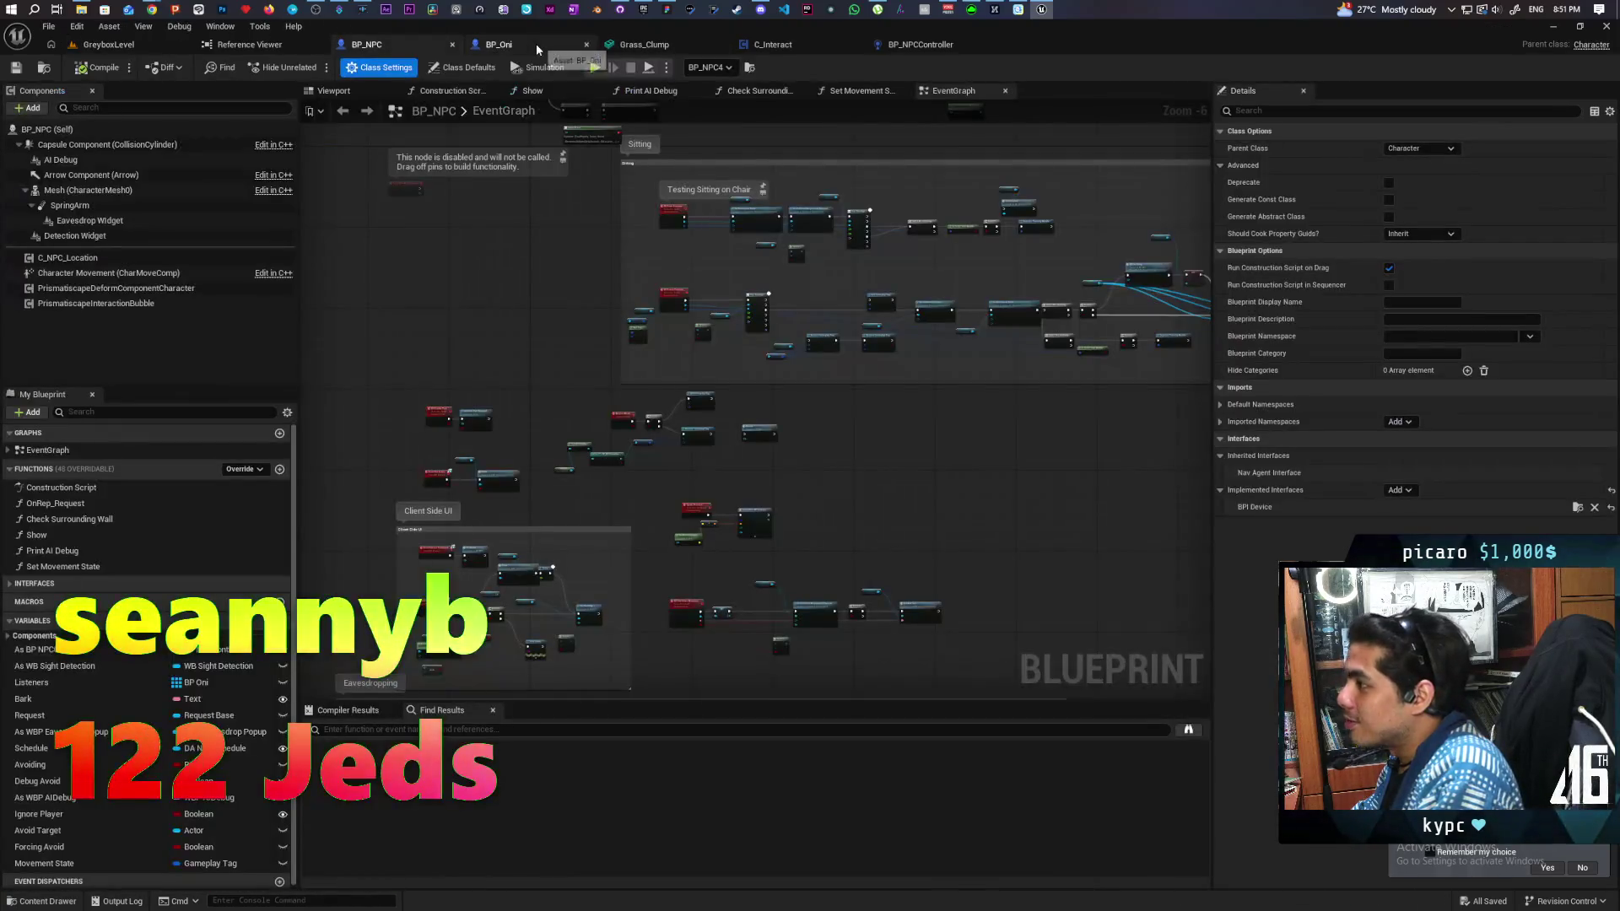
{"action": "left_click", "coordinate": [536, 47]}
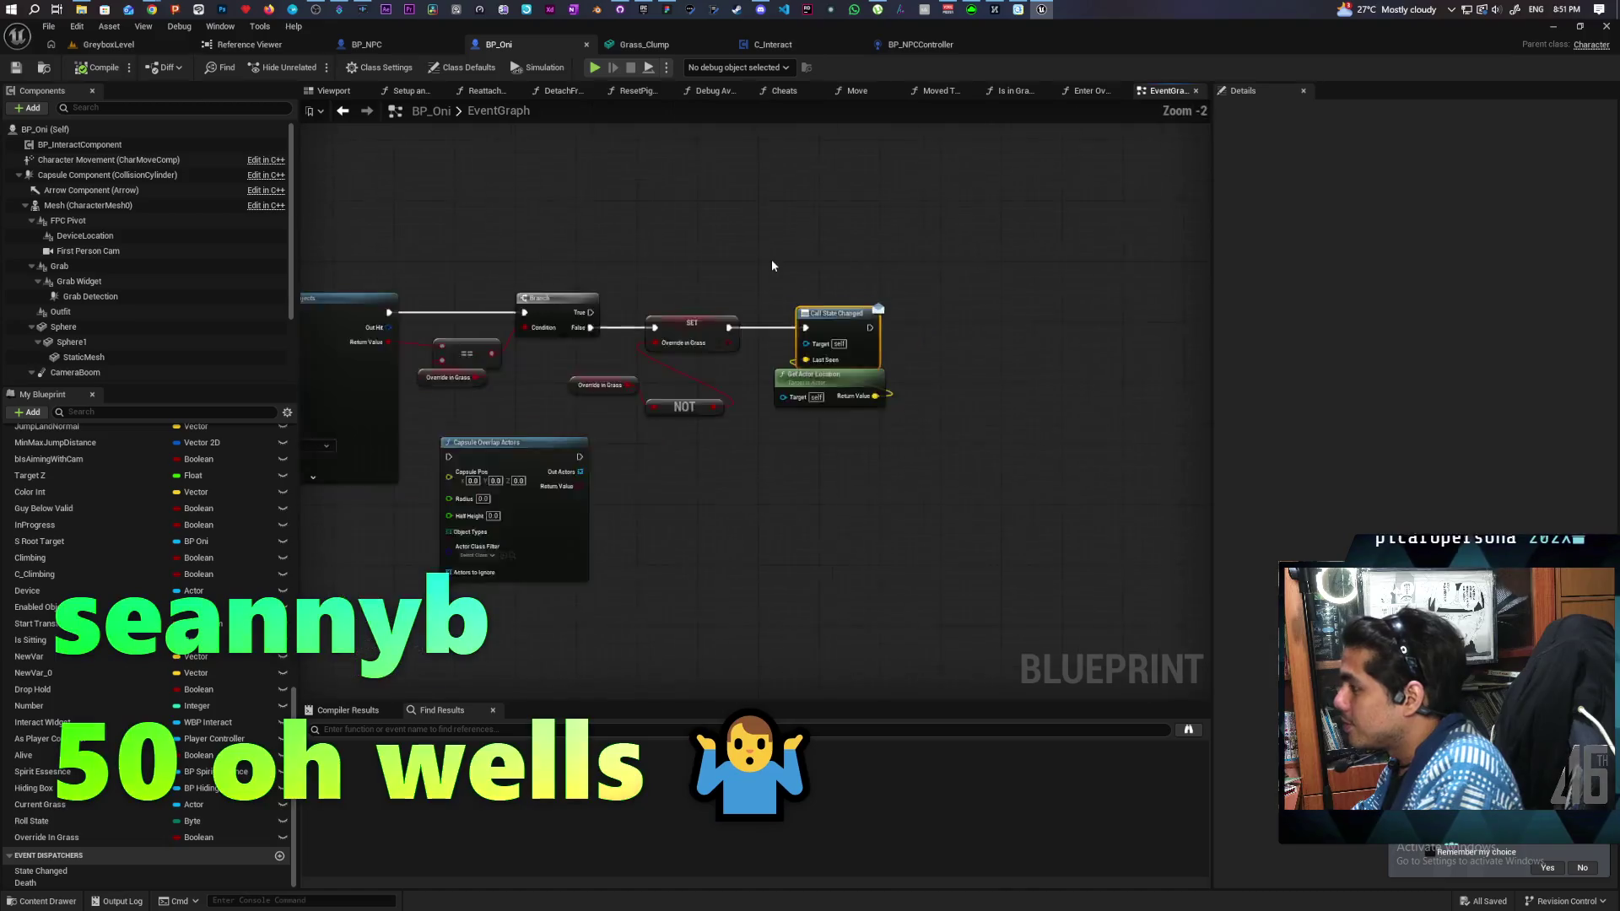
{"action": "scroll", "coordinate": [772, 266], "scroll_direction": "down", "scroll_amount": 2}
{"action": "left_click_drag", "start_coordinate": [522, 252], "coordinate": [1122, 602]}
{"action": "key", "text": "c"}
{"action": "type", "text": "Duct tape to make near npc visibil"}
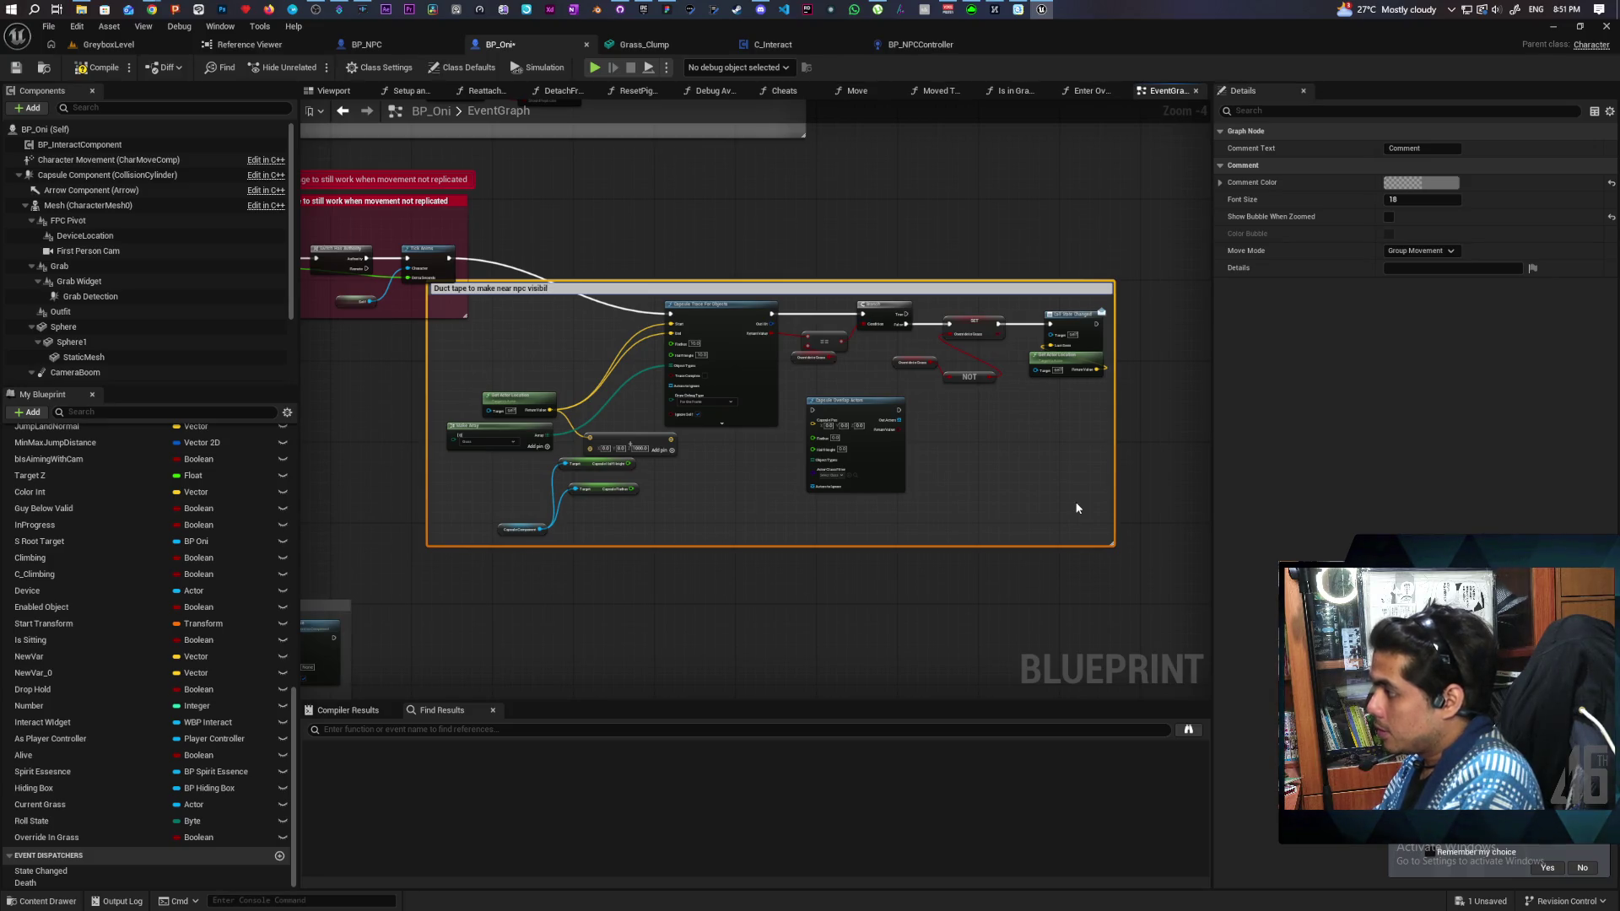
{"action": "type", "text": "ity con"}
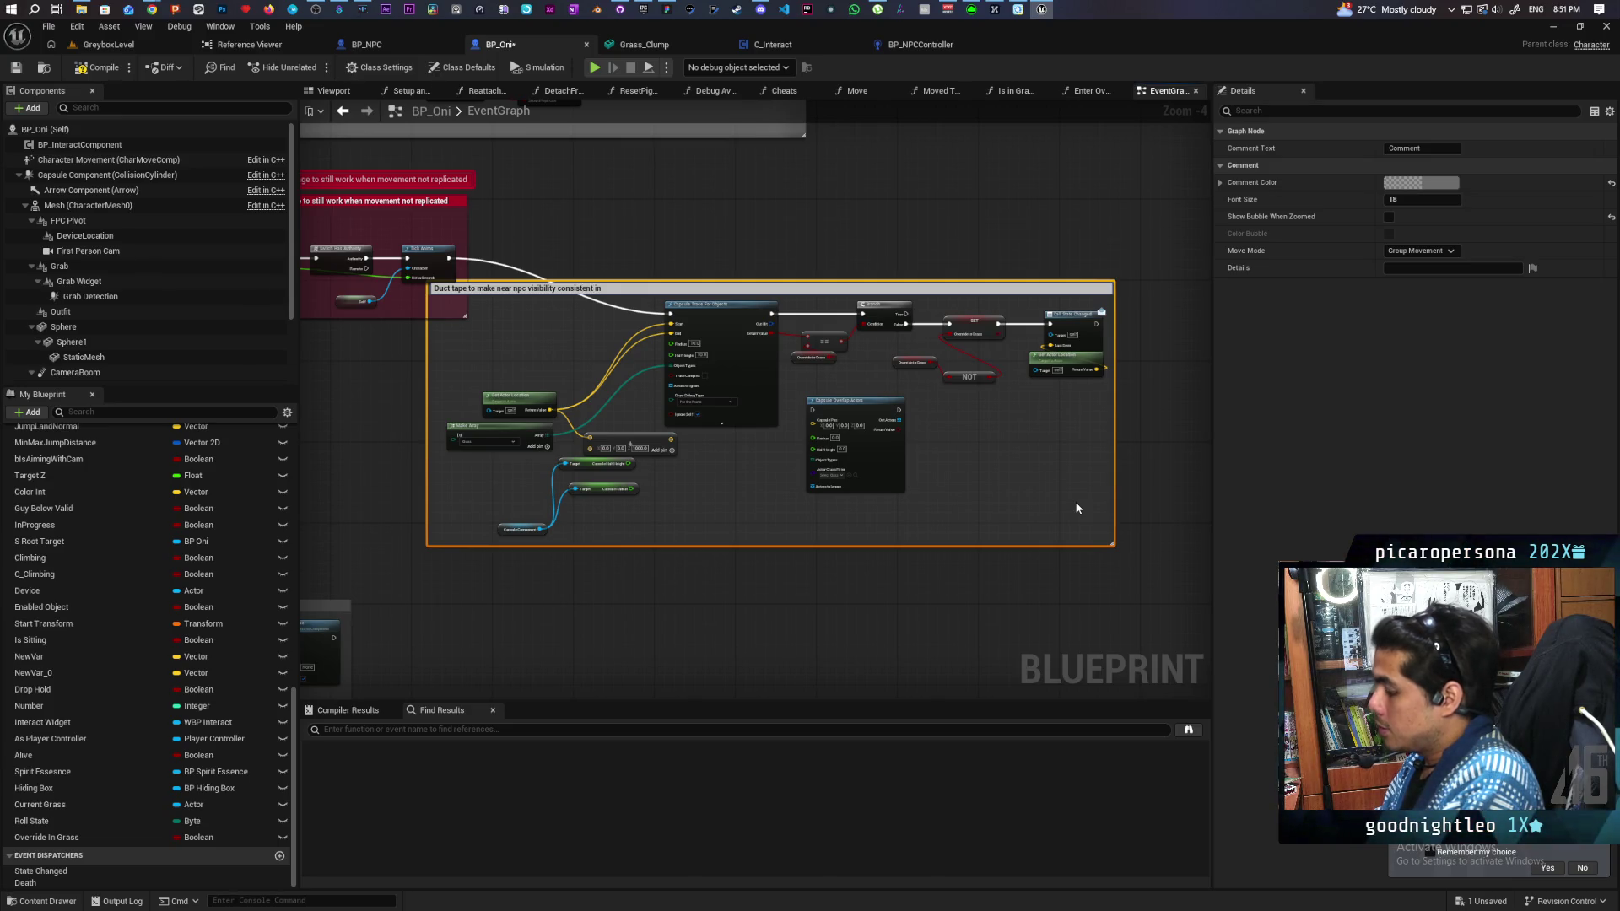
{"action": "type", "text": "sis"}
{"action": "key", "text": "Return"}
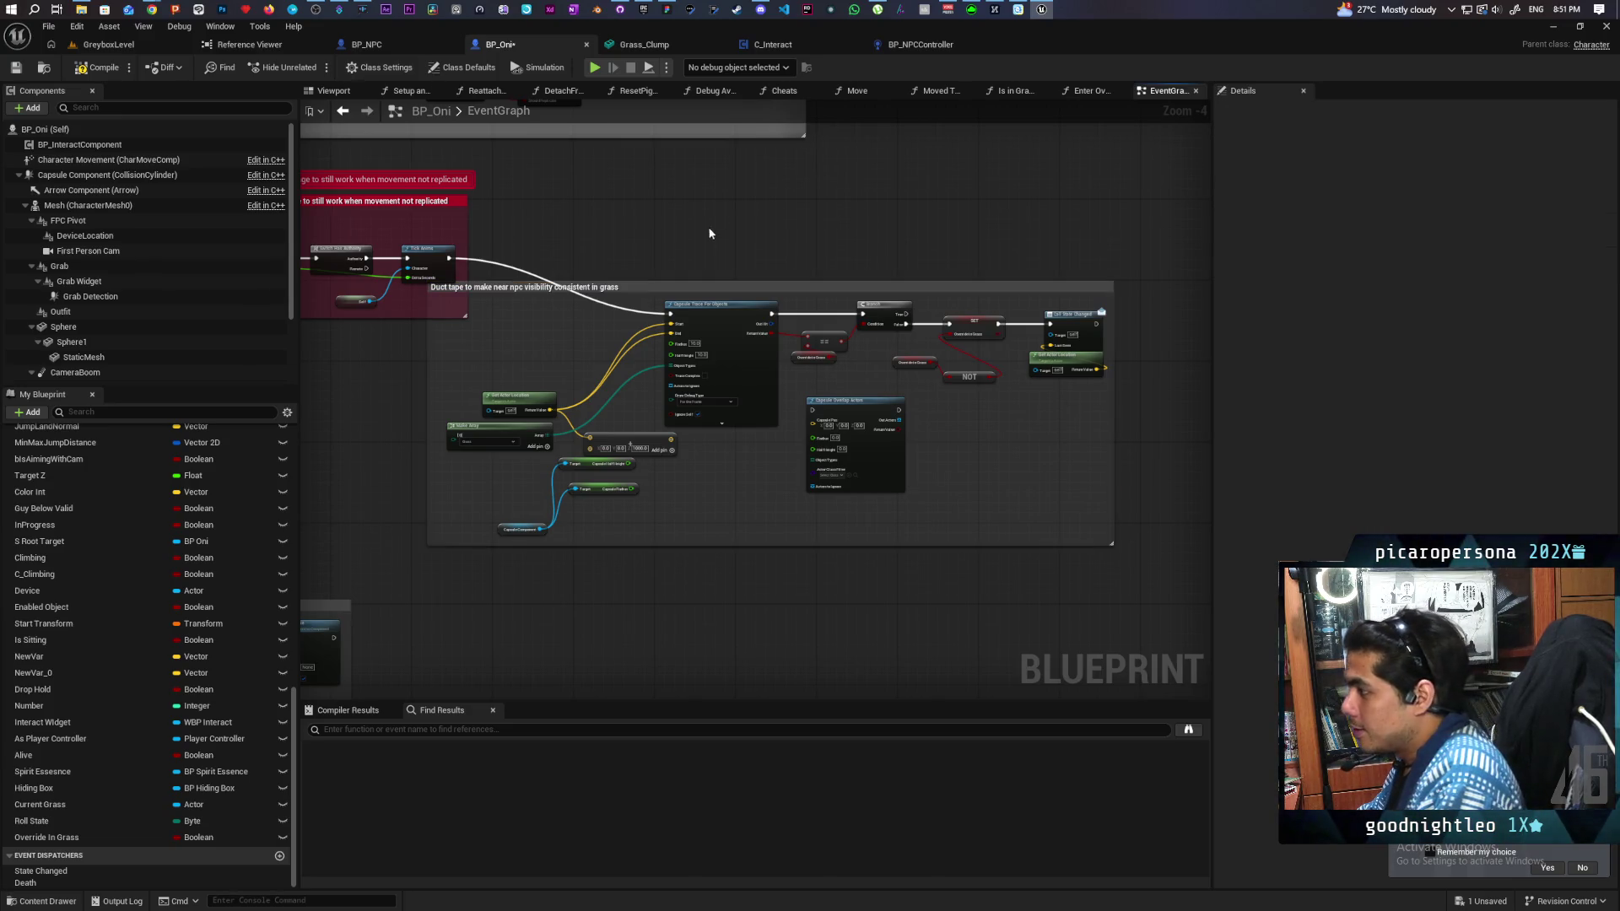
{"action": "mouse_move", "coordinate": [694, 288]}
{"action": "left_mouse_down"}
{"action": "mouse_move", "coordinate": [814, 286]}
{"action": "mouse_move", "coordinate": [758, 255]}
{"action": "left_mouse_up"}
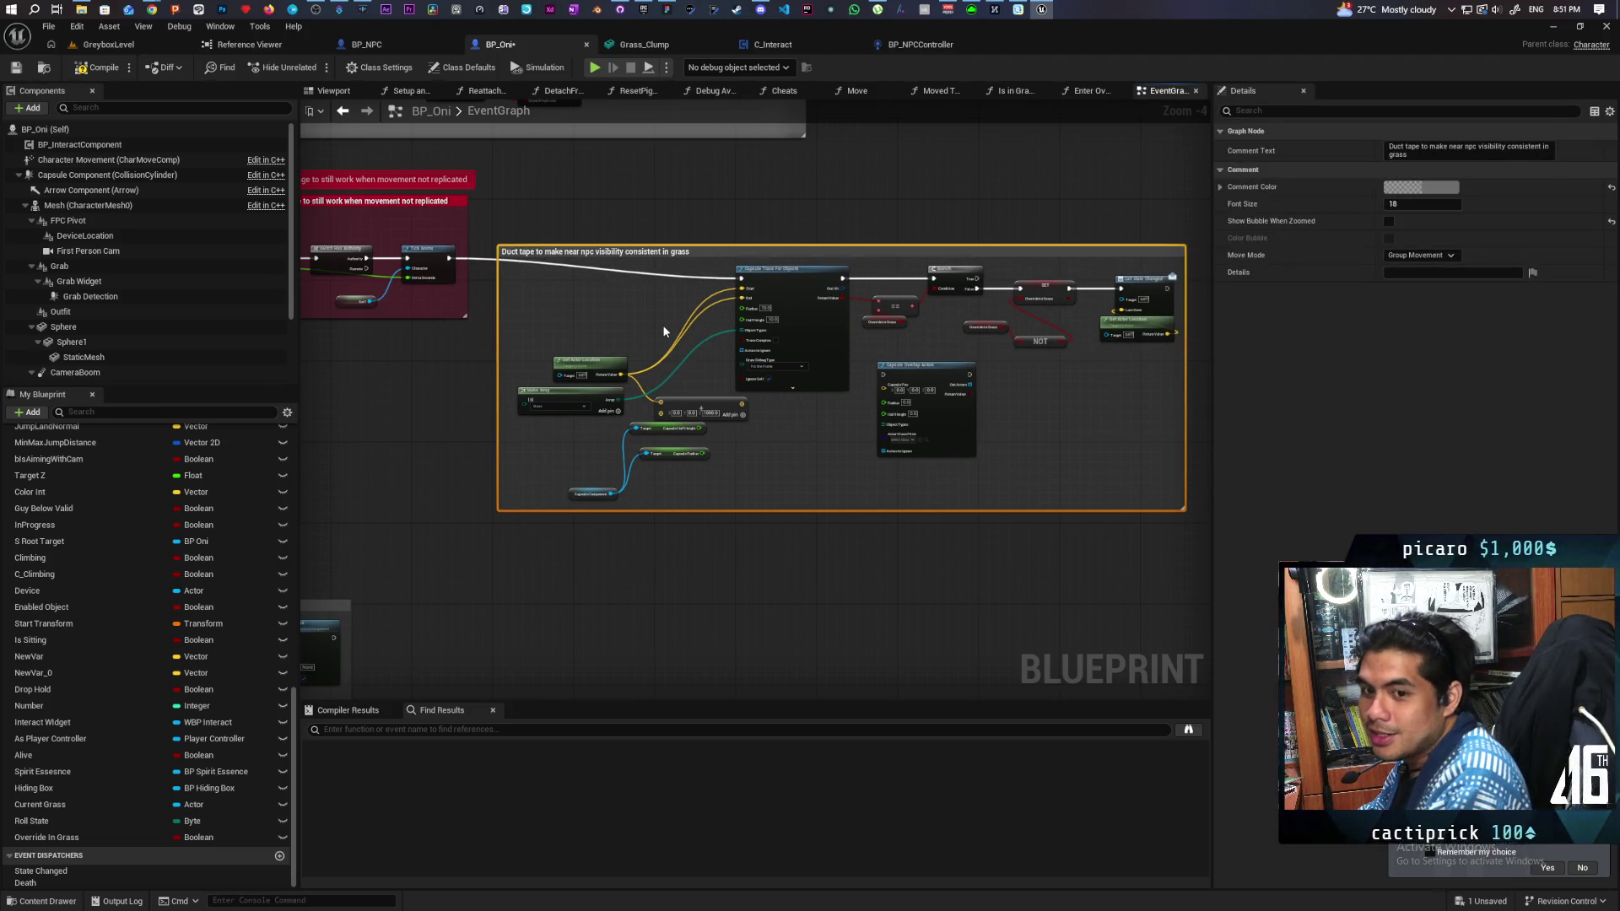
Step: Compile BP_Oni from the toolbar
{"action": "left_click", "coordinate": [112, 74]}
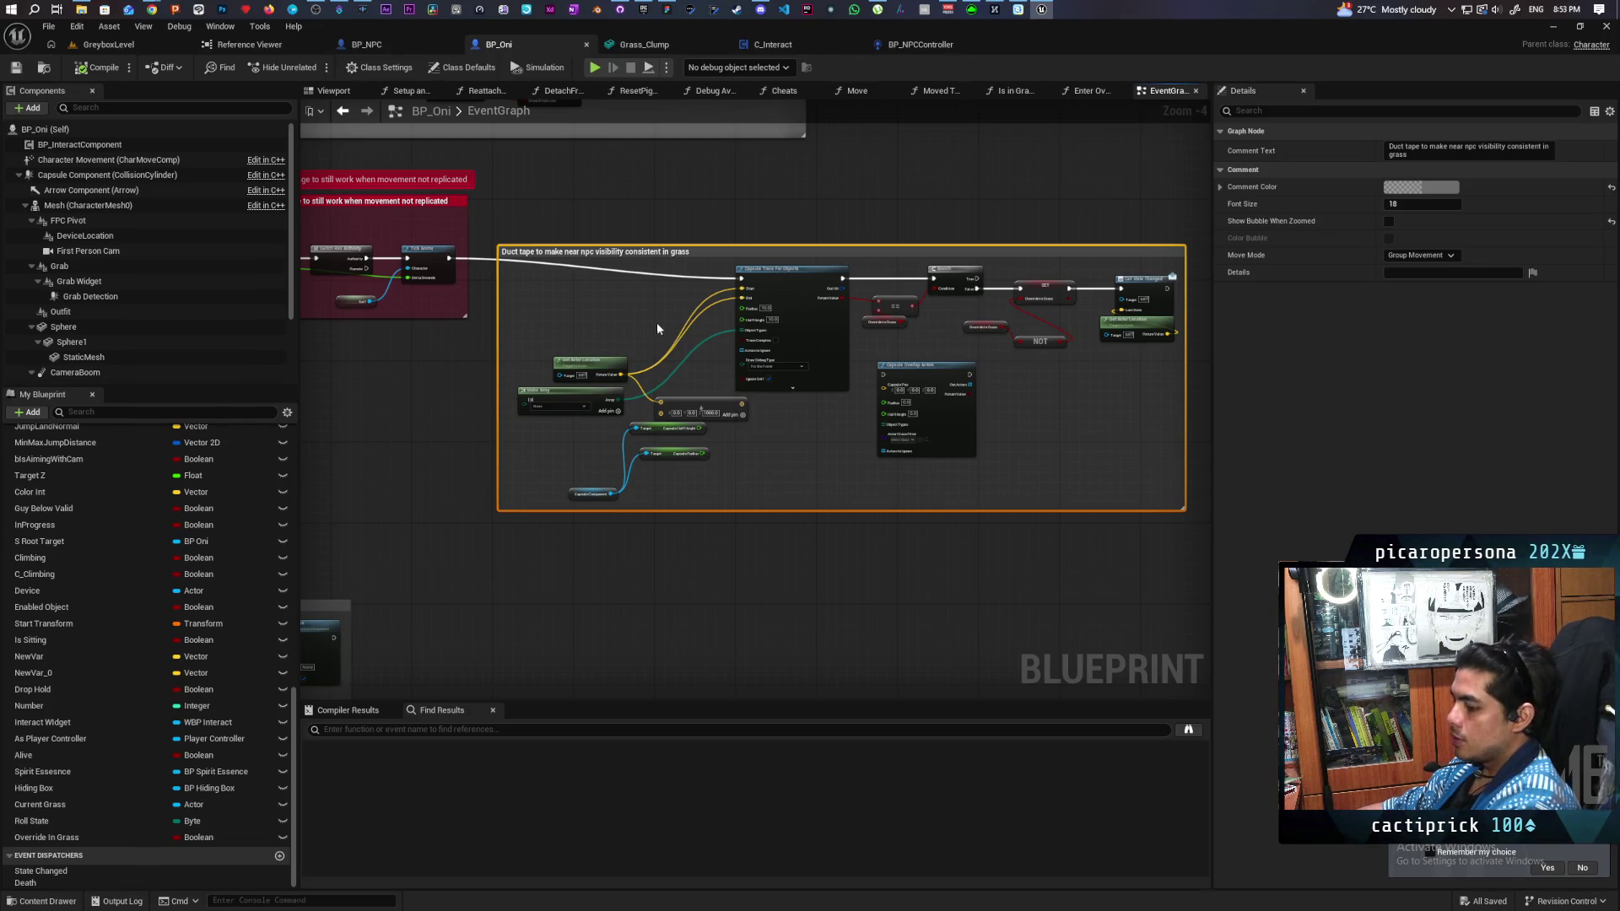
Step: Insert a Sequence on the Tick exec wire, with its second output running Capsule Overlap Actors
{"action": "left_click", "coordinate": [576, 300]}
{"action": "left_click_drag", "start_coordinate": [577, 299], "coordinate": [603, 264]}
{"action": "left_click_drag", "start_coordinate": [450, 258], "coordinate": [740, 279]}
{"action": "mouse_move", "coordinate": [633, 283]}
{"action": "left_mouse_down"}
{"action": "mouse_move", "coordinate": [802, 361]}
{"action": "mouse_move", "coordinate": [882, 374]}
{"action": "mouse_move", "coordinate": [754, 546]}
{"action": "mouse_move", "coordinate": [683, 564]}
{"action": "mouse_move", "coordinate": [730, 561]}
{"action": "mouse_move", "coordinate": [765, 516]}
{"action": "left_mouse_up"}
Step: Try a Trace Sphere node off the overlap results, undo it, and shift Capsule Overlap Actors right
{"action": "scroll", "coordinate": [747, 545], "scroll_direction": "up", "scroll_amount": 4}
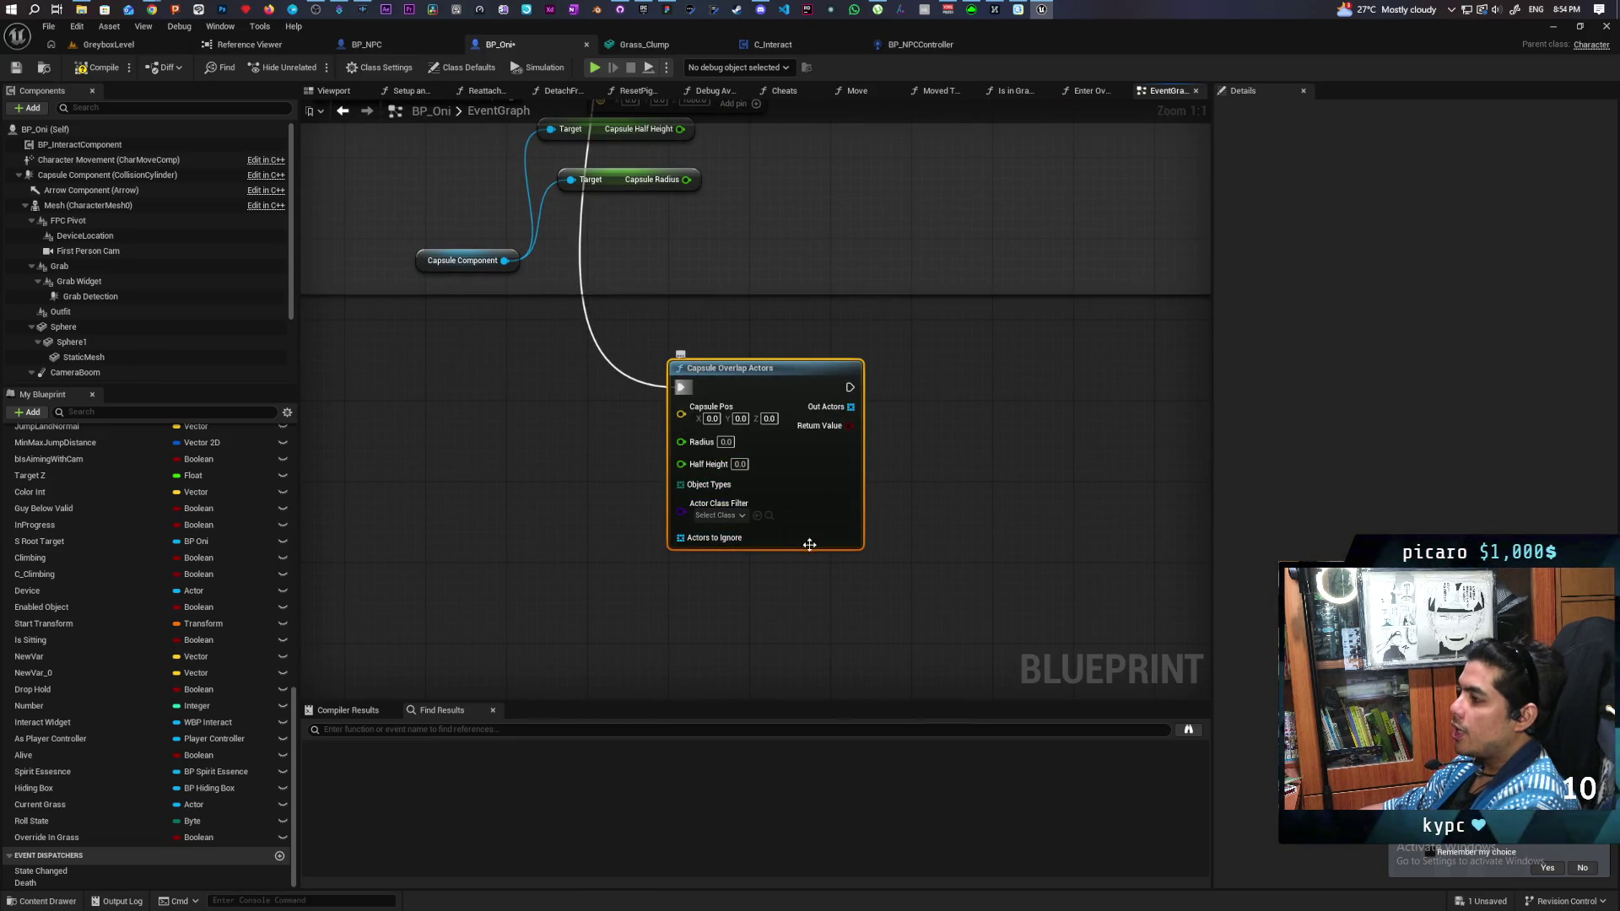
{"action": "mouse_move", "coordinate": [786, 534]}
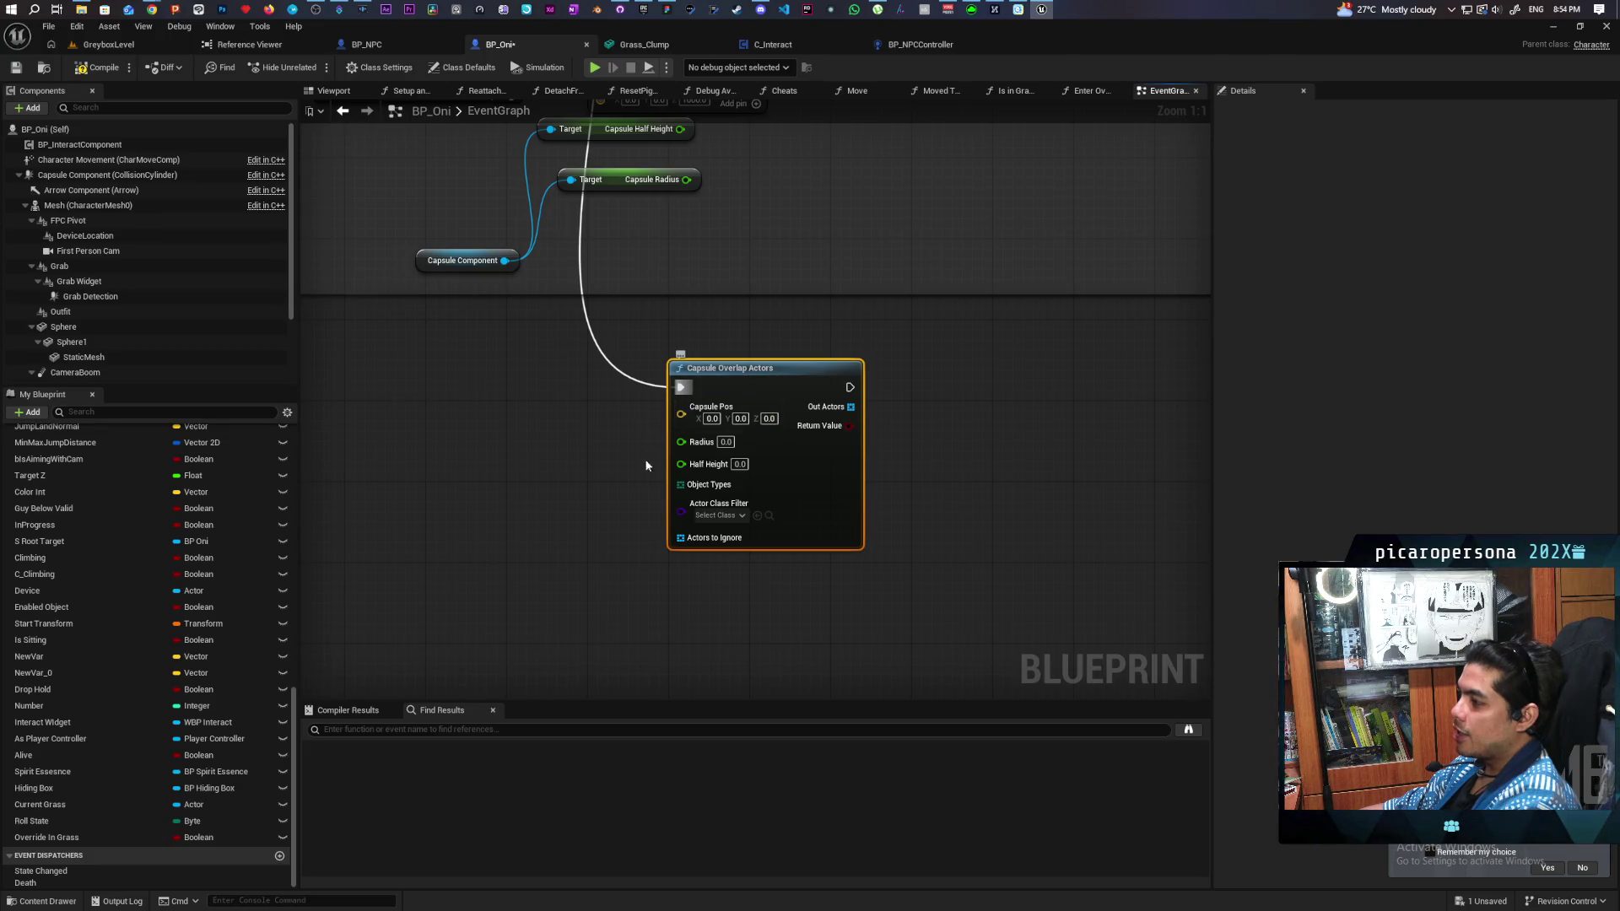
{"action": "scroll", "coordinate": [797, 546], "scroll_direction": "down", "scroll_amount": 3}
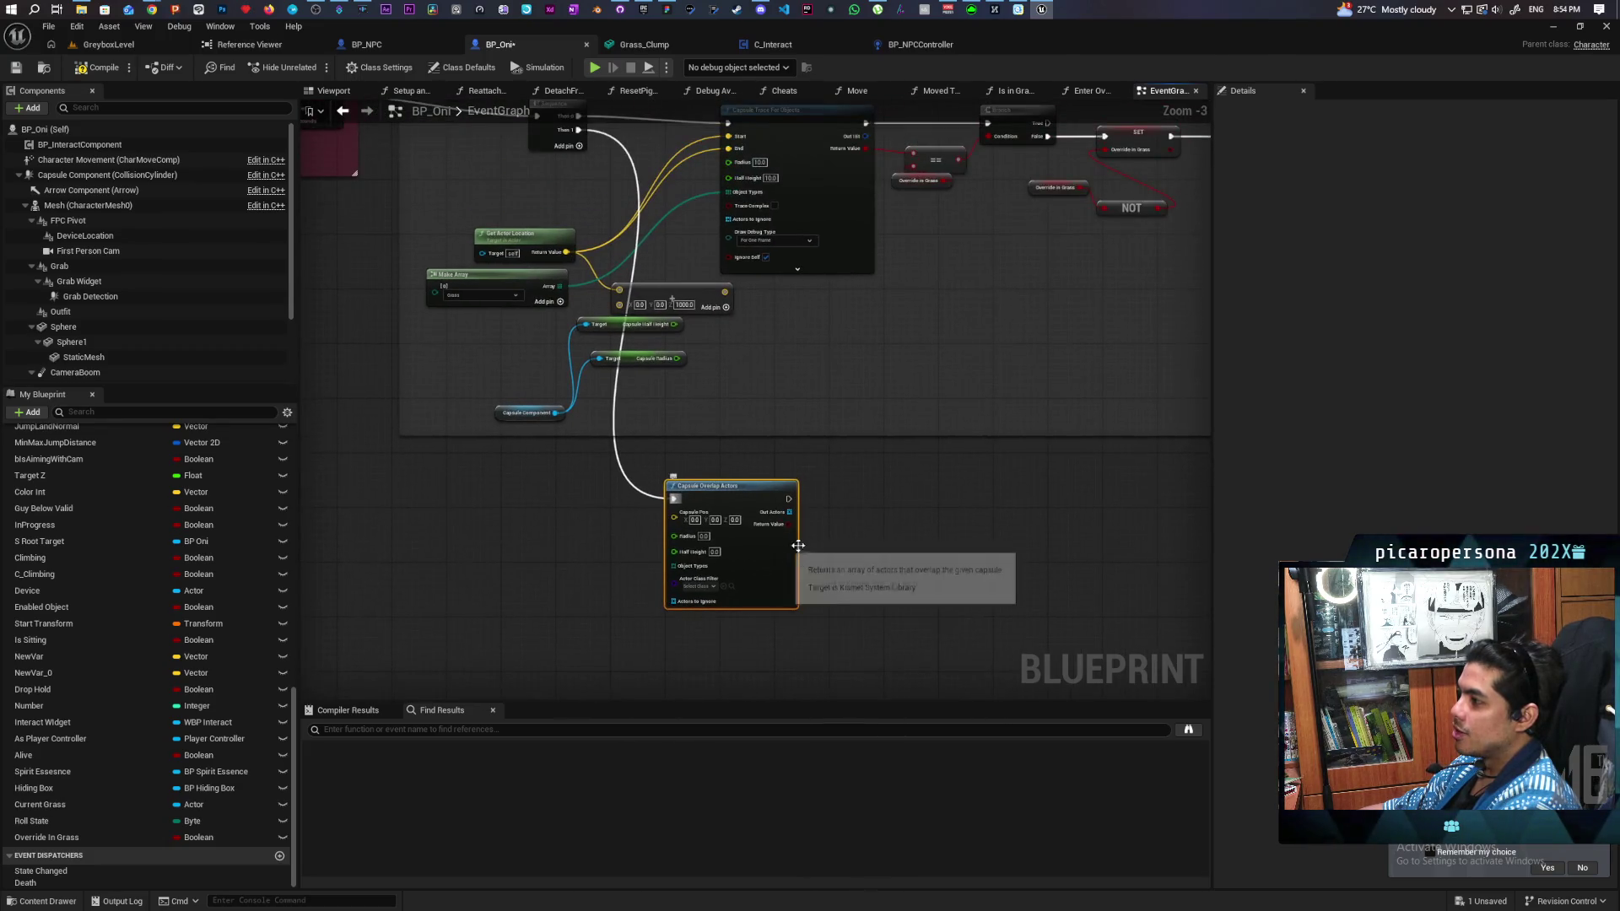
{"action": "right_click", "coordinate": [878, 527]}
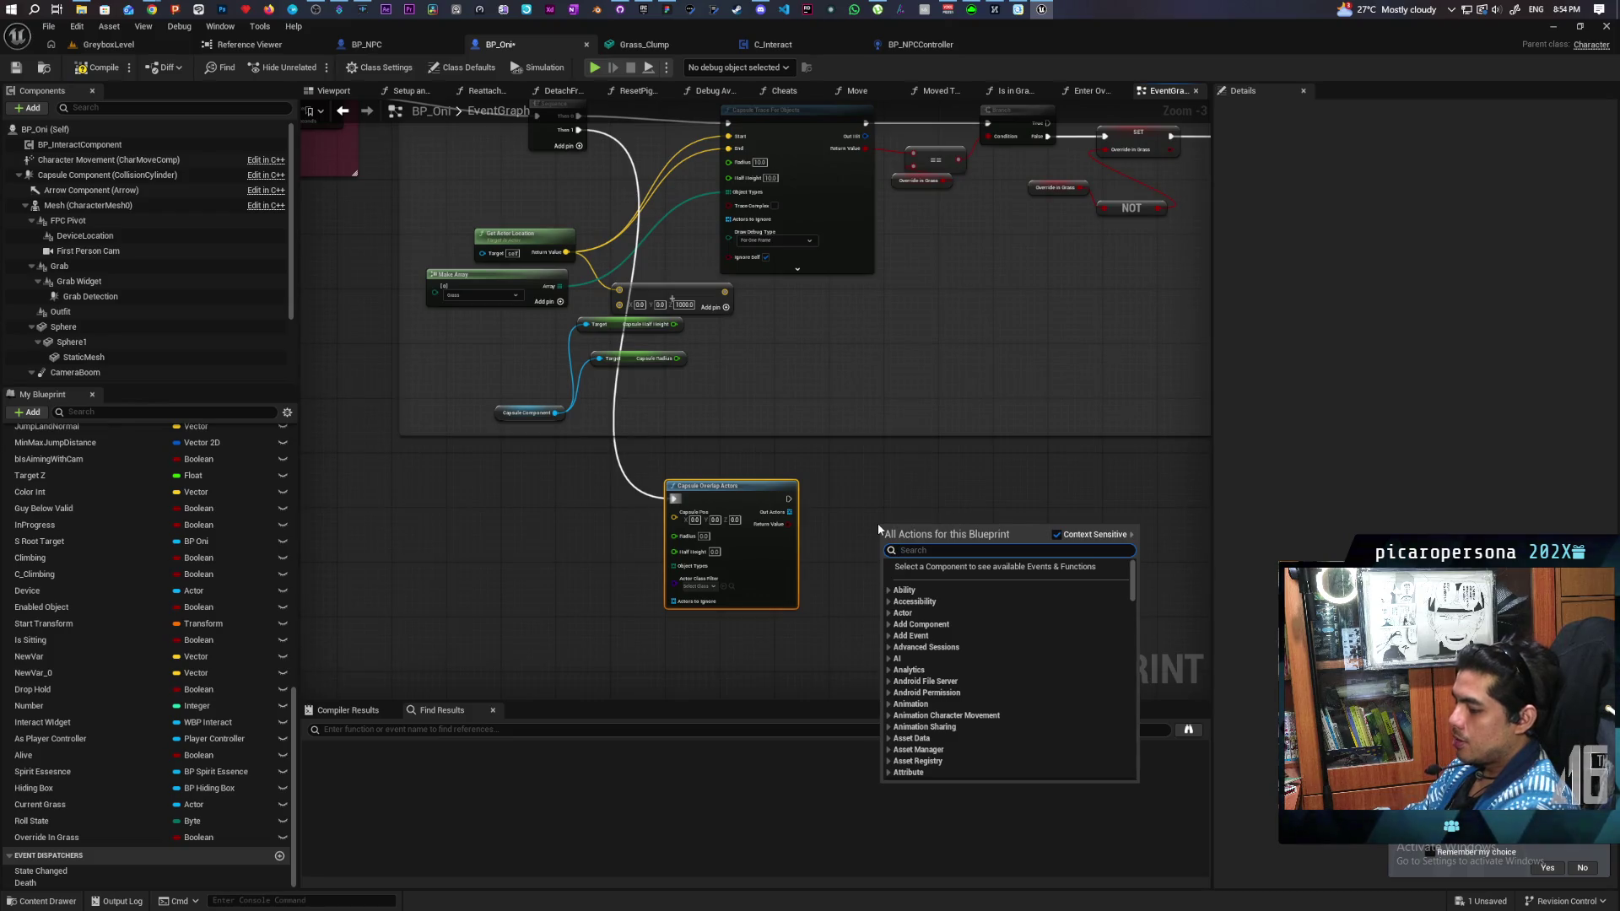
{"action": "type", "text": "sphere trace"}
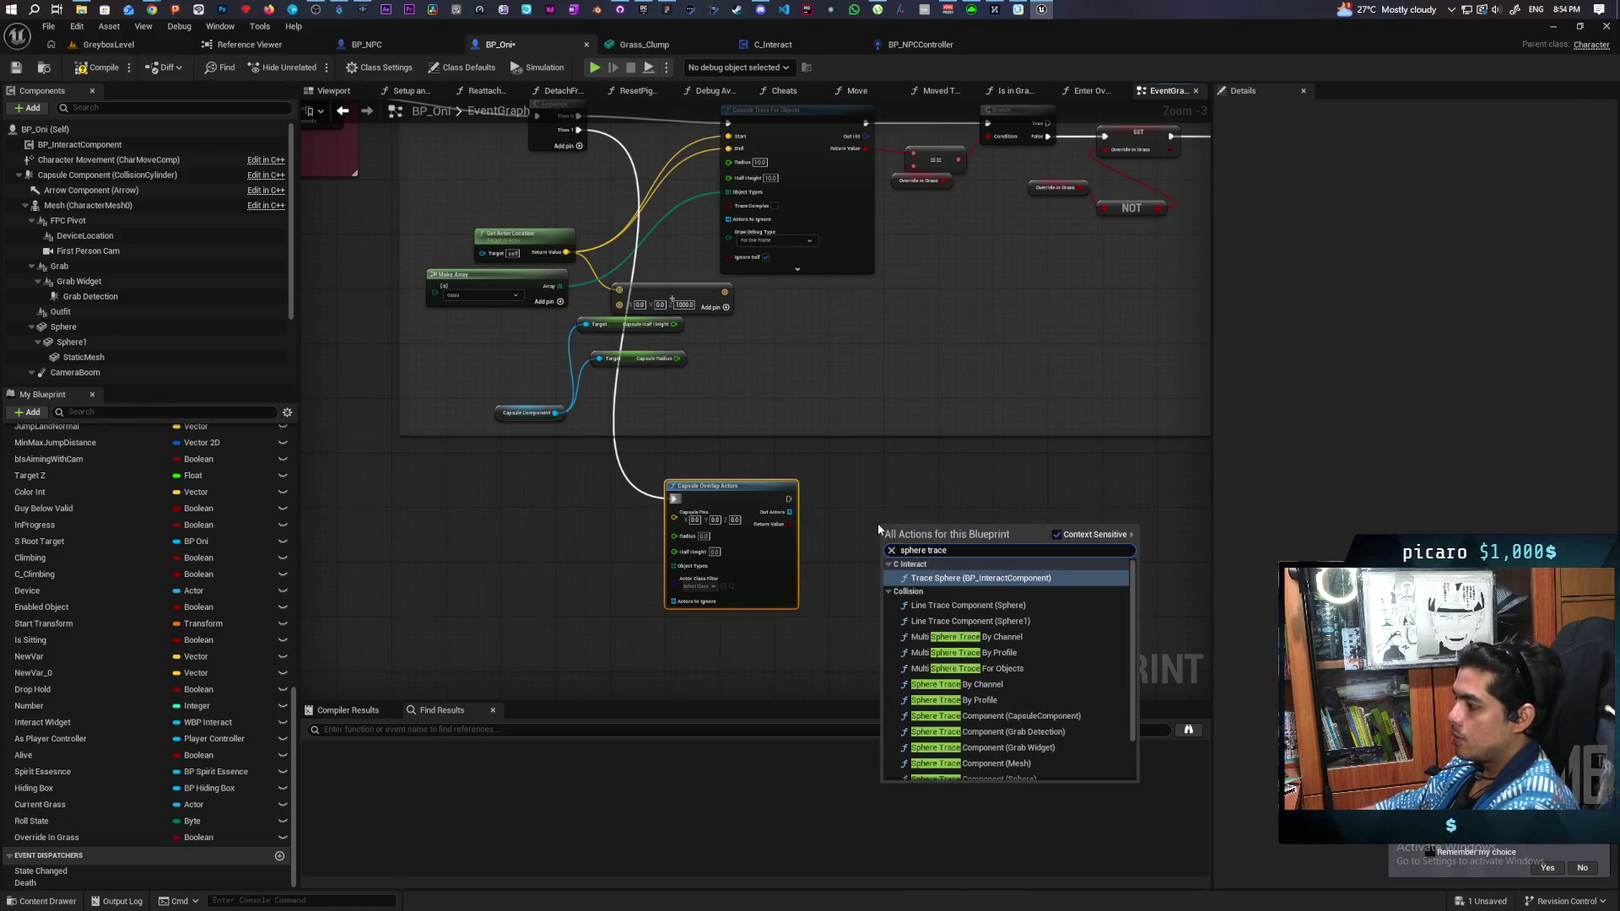
{"action": "key", "text": "Return"}
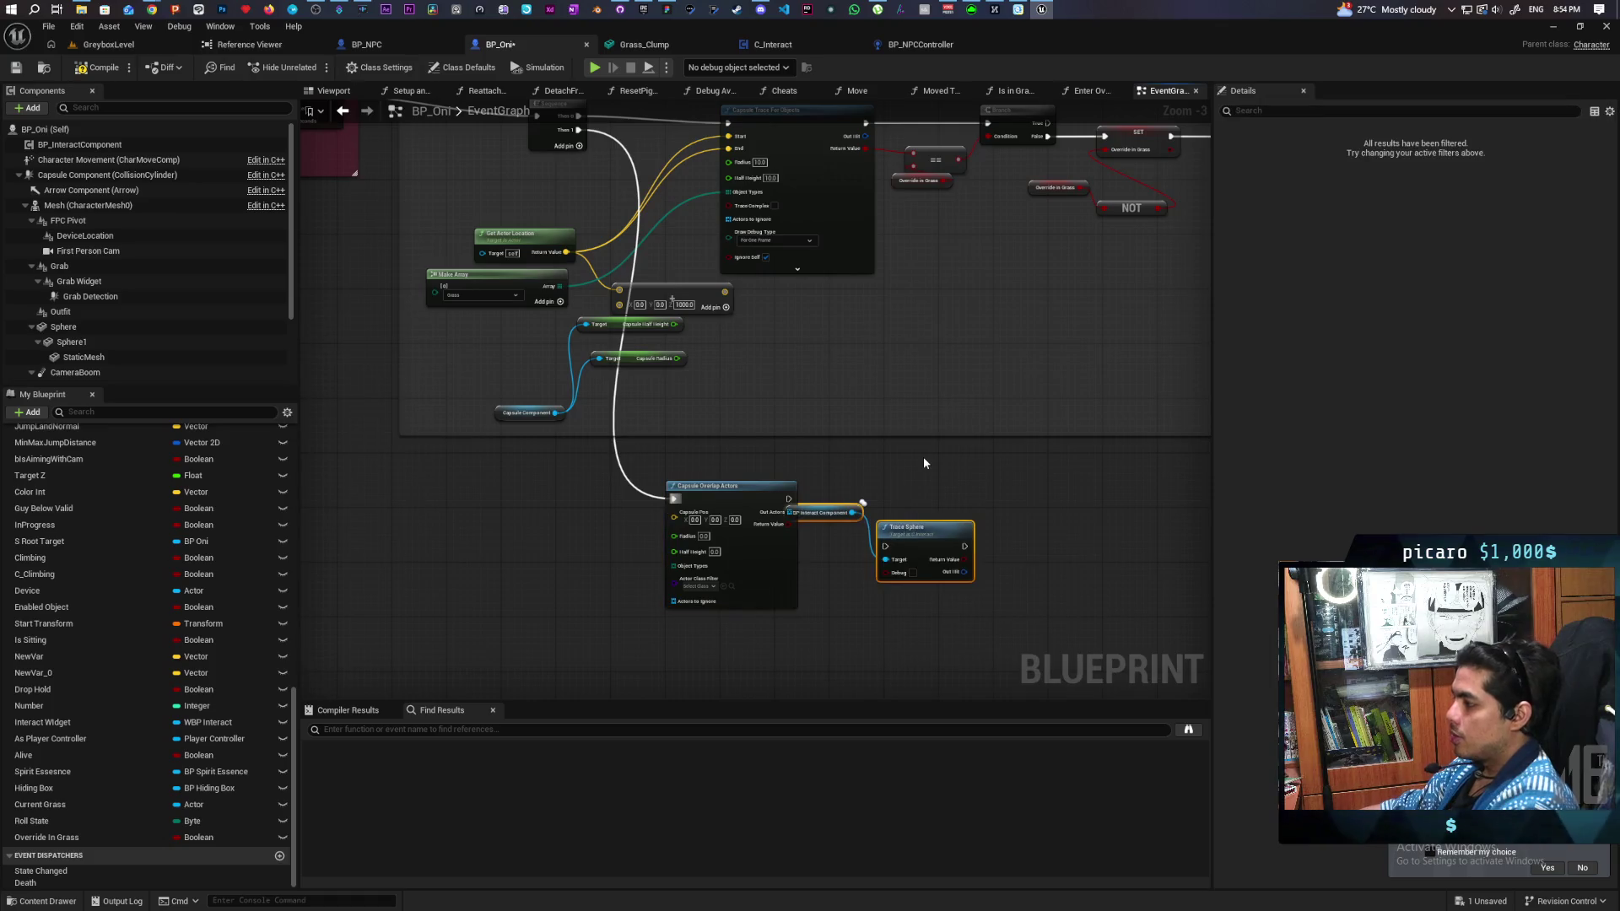
{"action": "key", "text": "ctrl+z"}
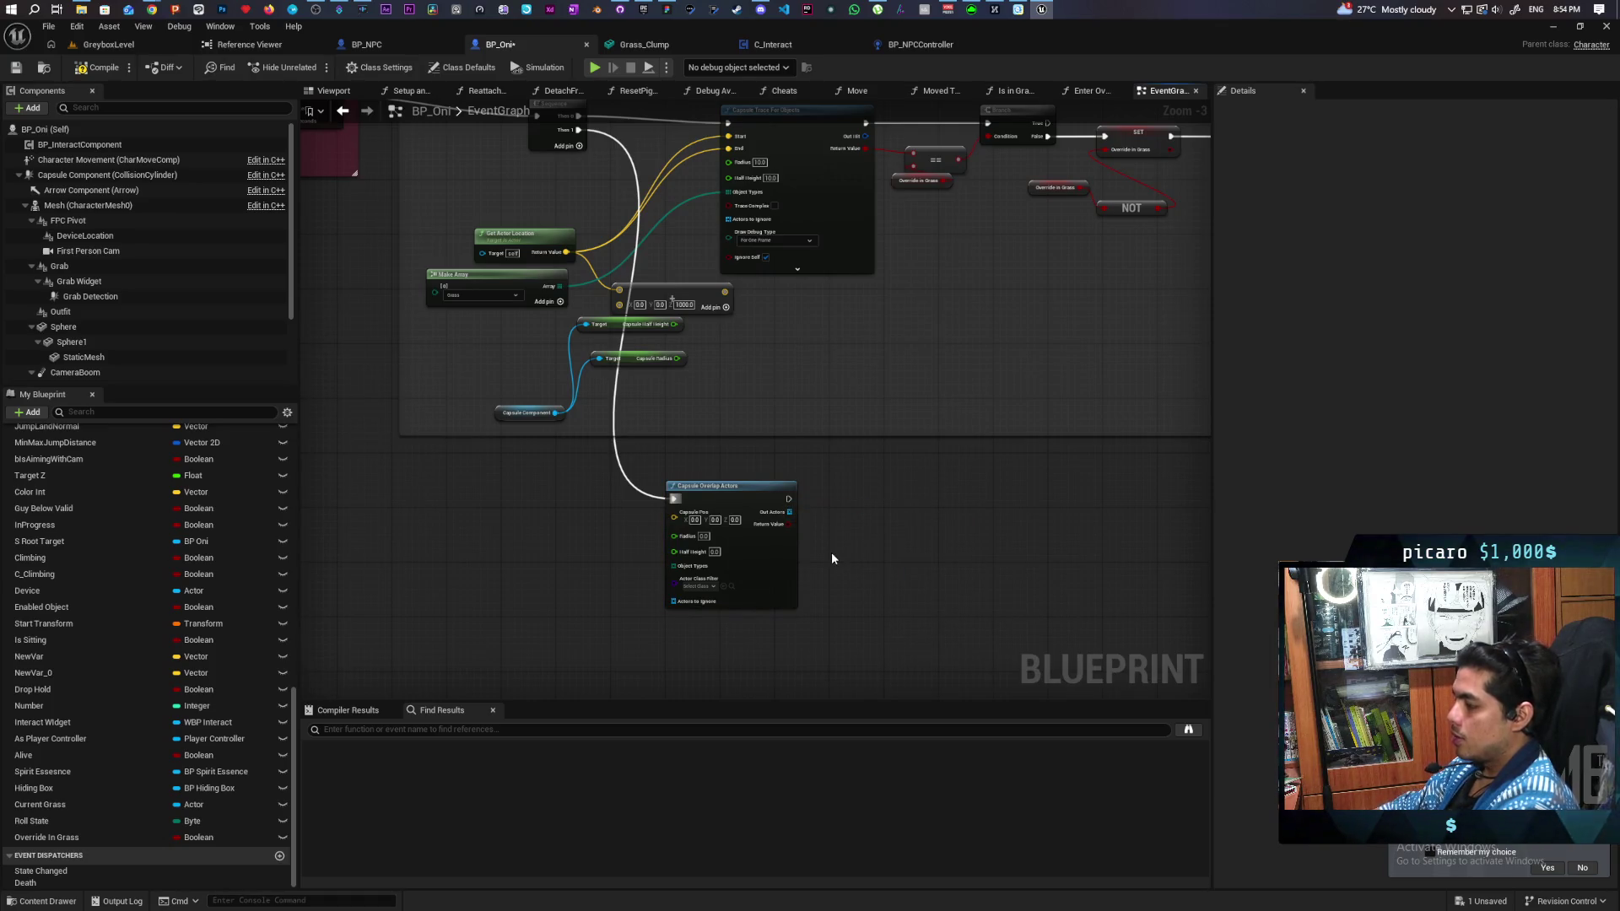
{"action": "left_click_drag", "start_coordinate": [747, 567], "coordinate": [869, 561]}
Step: Add a Multi Sphere Trace For Objects node whose Make Array object types end up as Pawn
{"action": "right_click", "coordinate": [609, 538]}
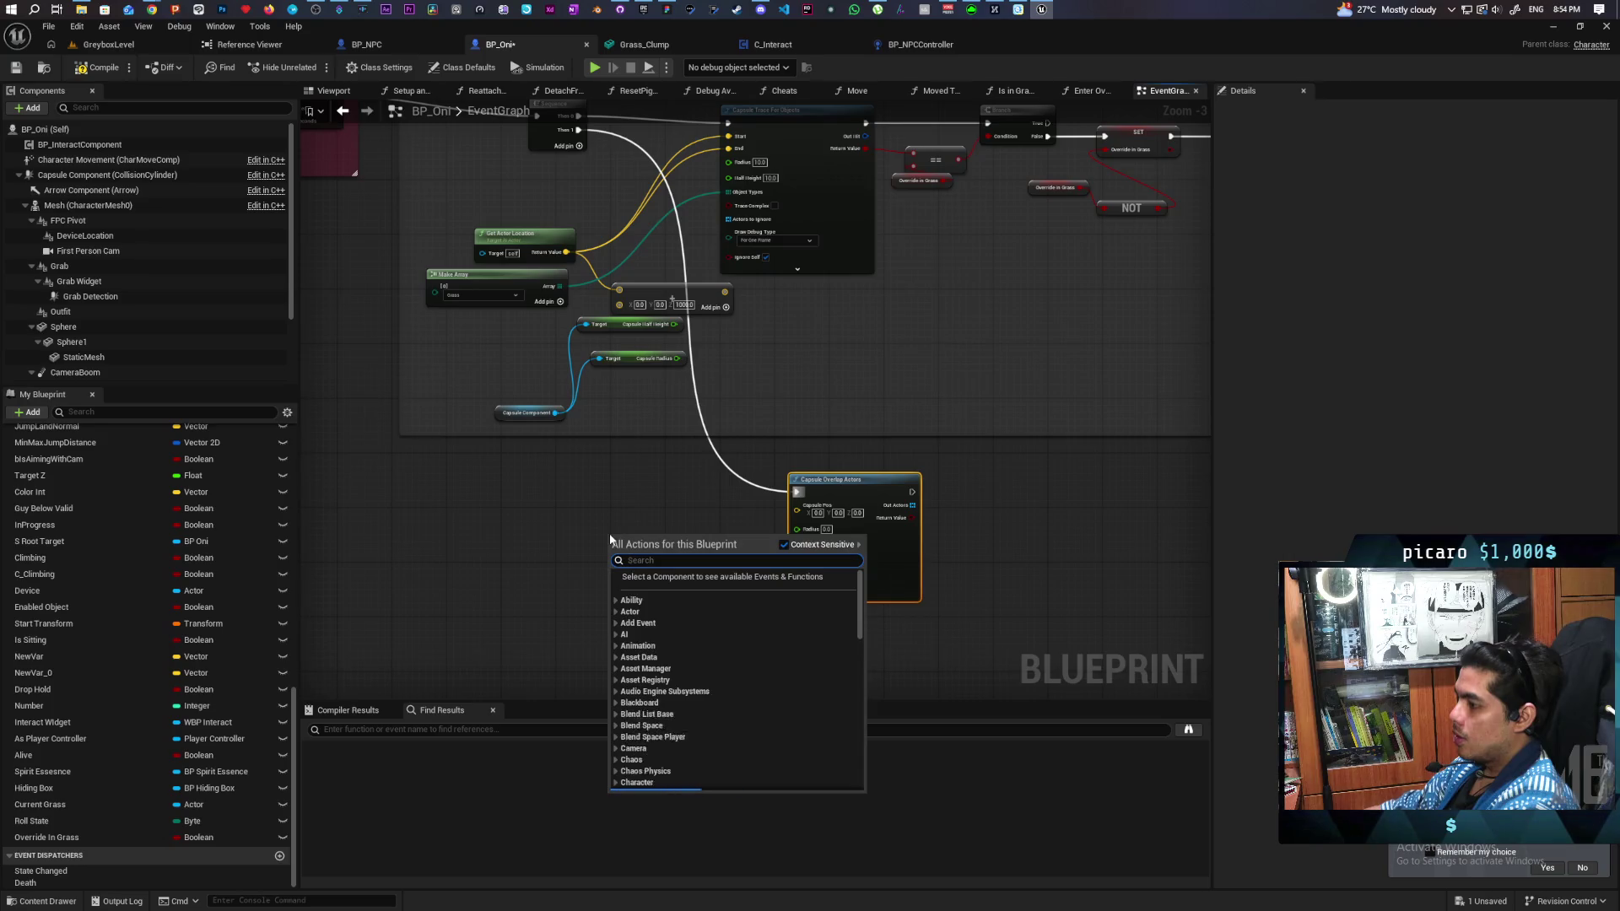
{"action": "type", "text": "multi sphe"}
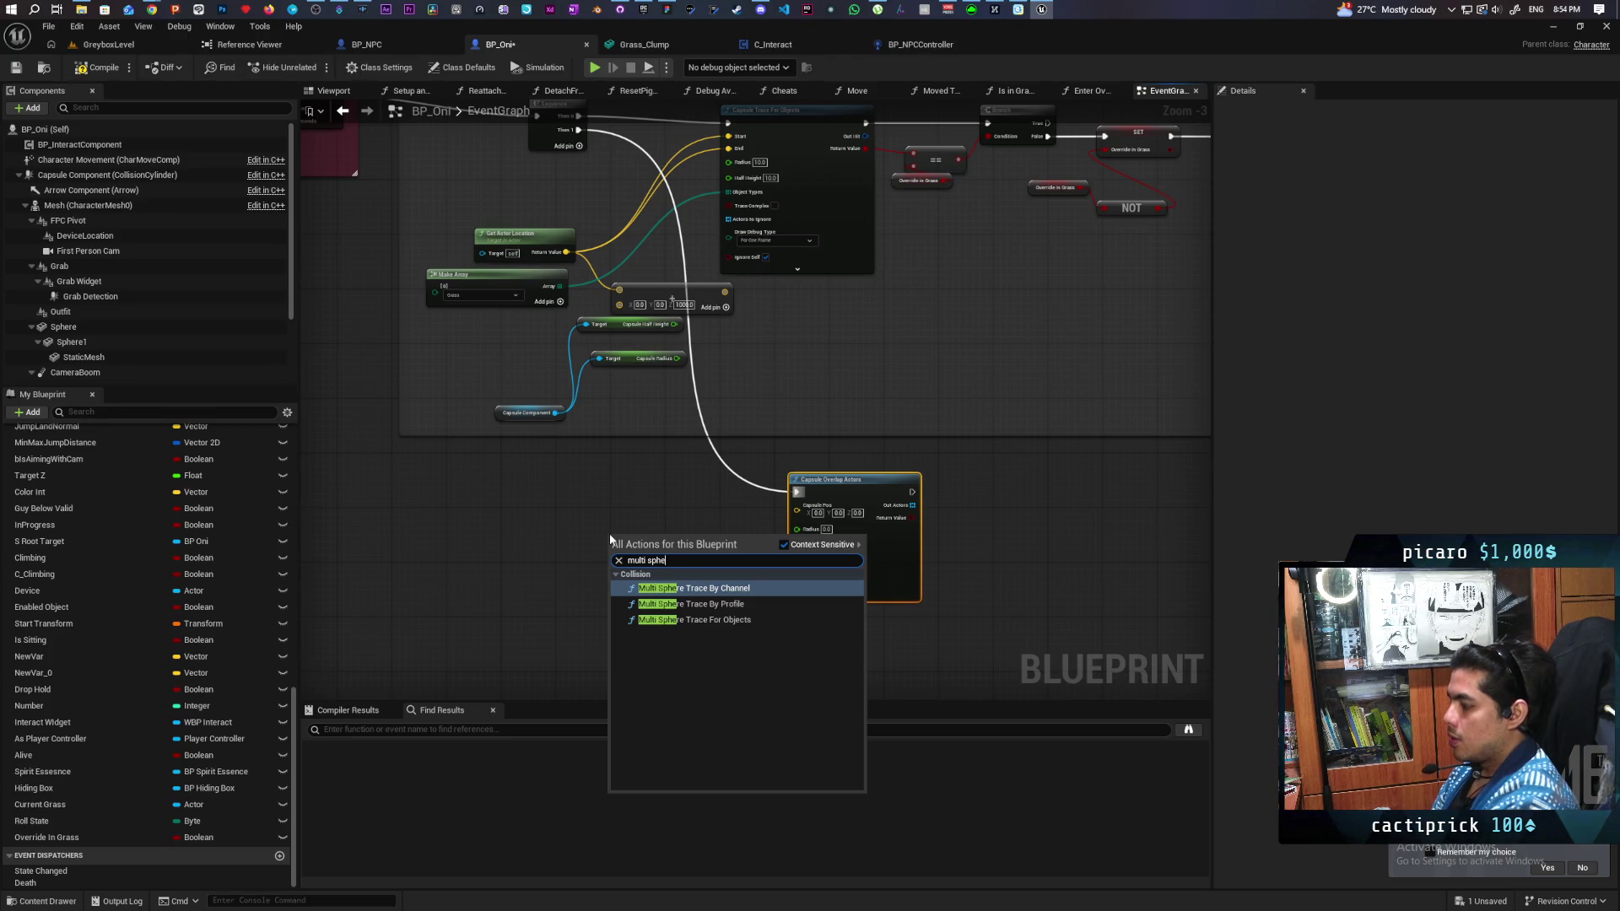
{"action": "key", "text": "Down"}
{"action": "key", "text": "Down"}
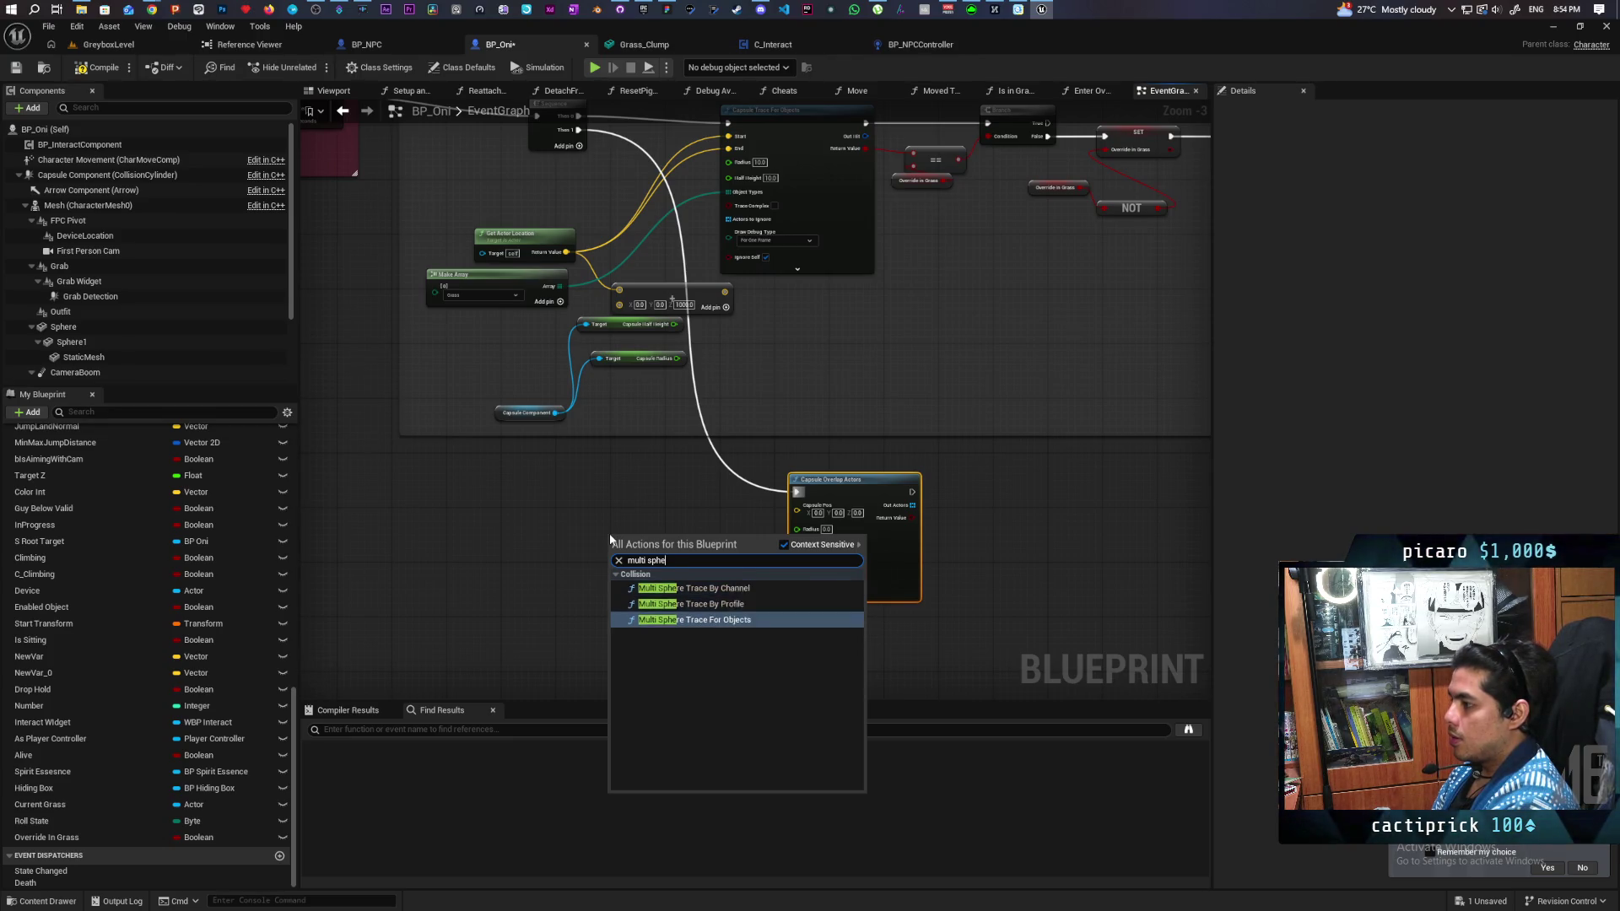
{"action": "key", "text": "Return"}
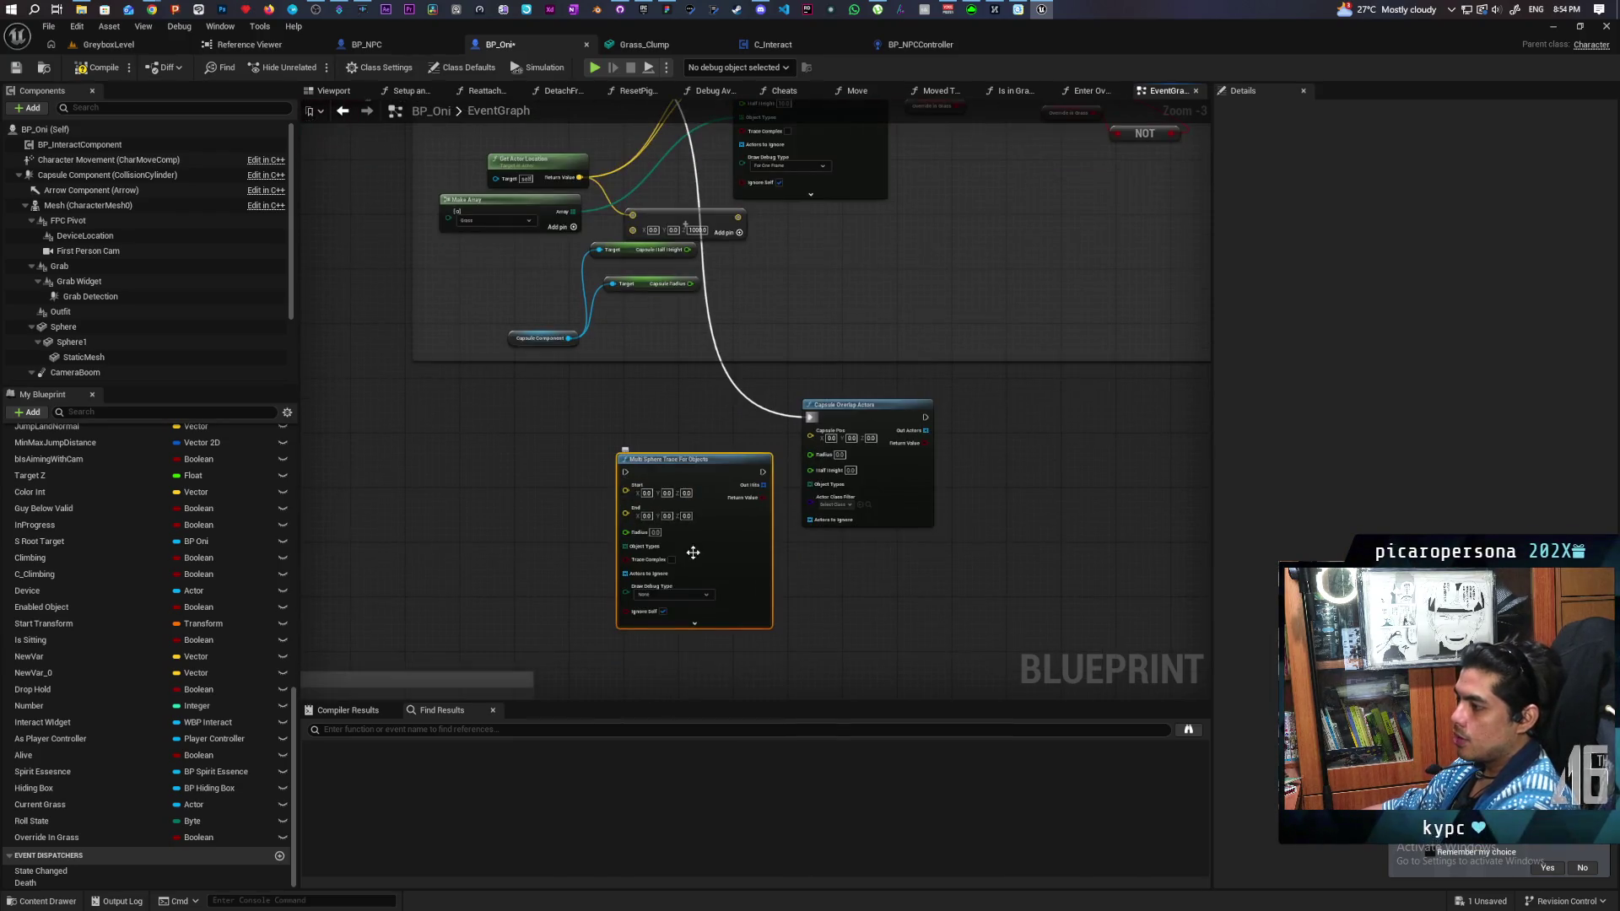
{"action": "left_click_drag", "start_coordinate": [625, 547], "coordinate": [508, 549]}
{"action": "type", "text": "ma"}
{"action": "key", "text": "Return"}
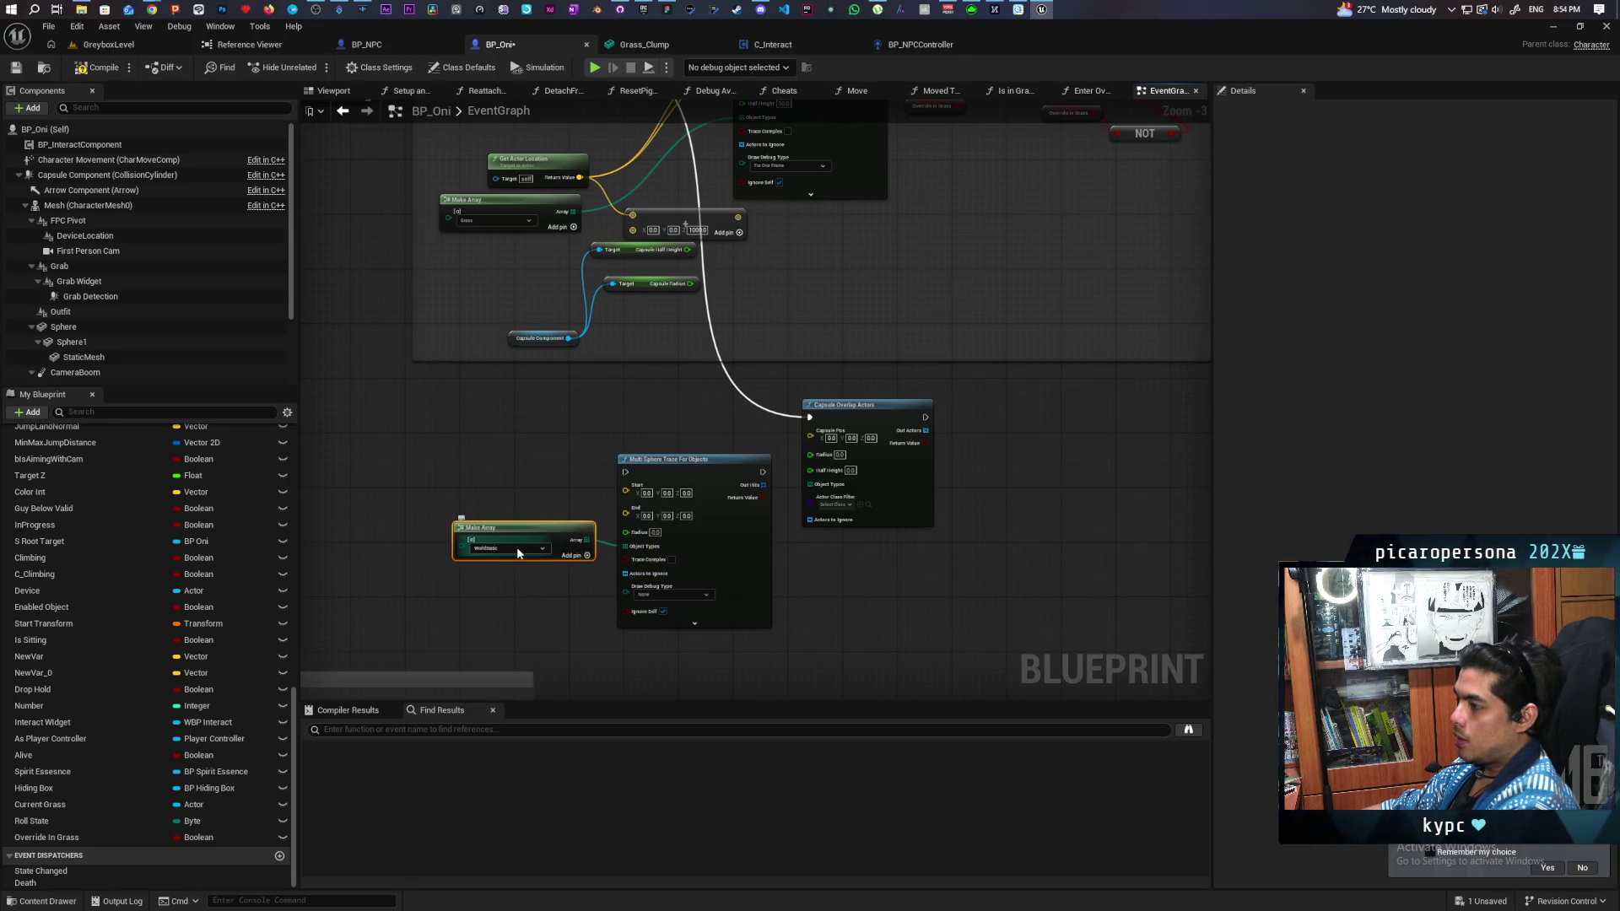
{"action": "left_click", "coordinate": [517, 548]}
{"action": "left_click", "coordinate": [521, 597]}
{"action": "left_click", "coordinate": [525, 549]}
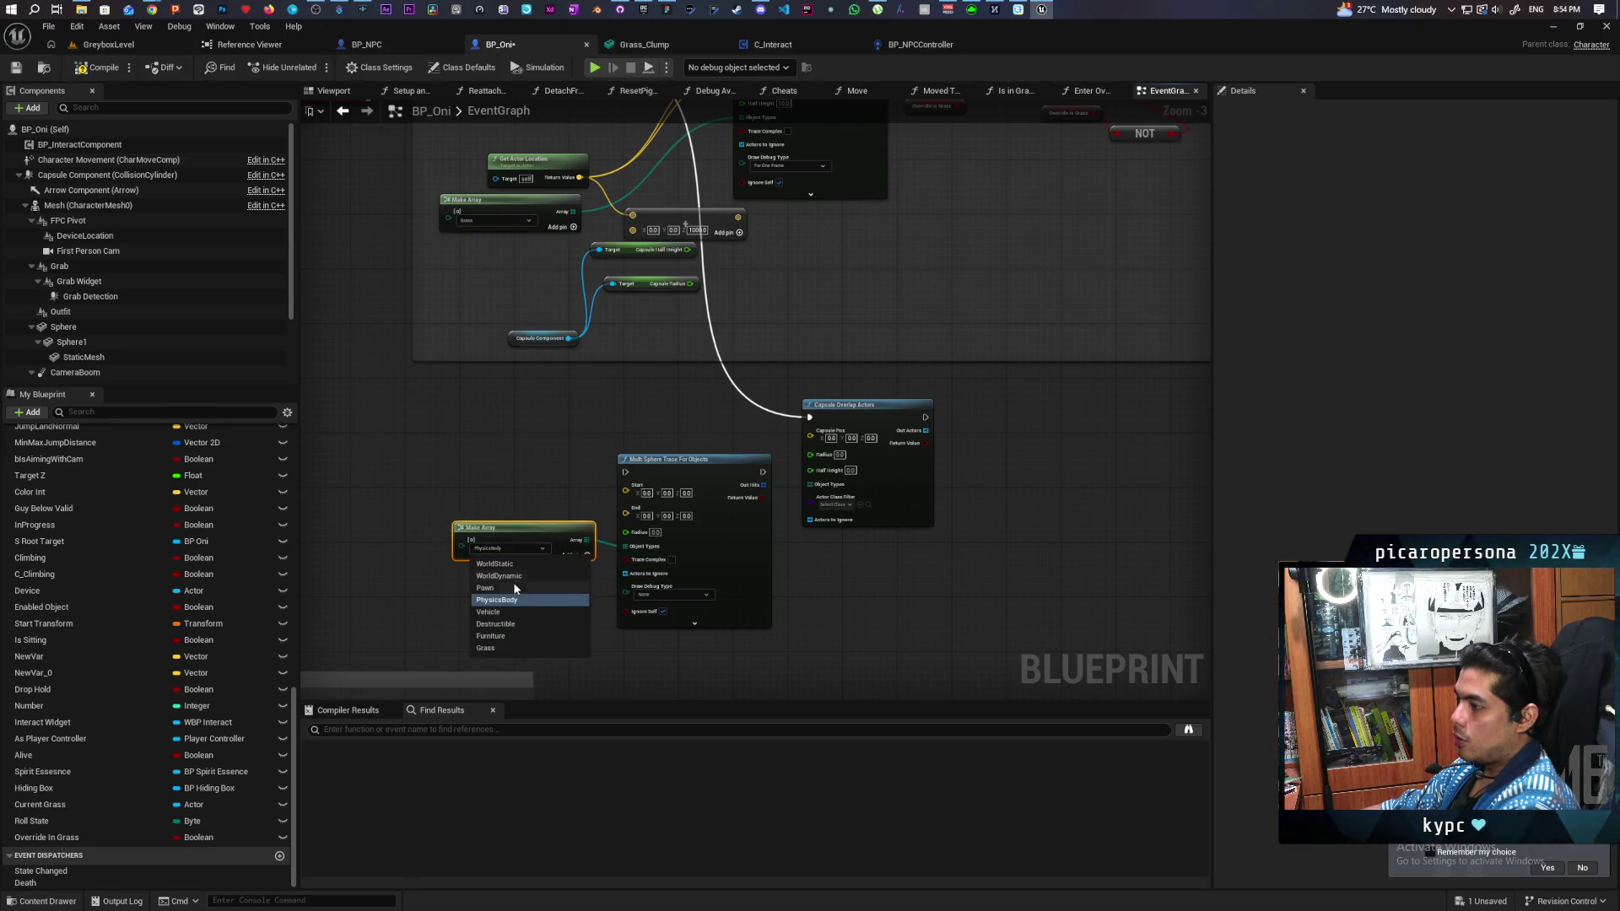
{"action": "left_click", "coordinate": [511, 582]}
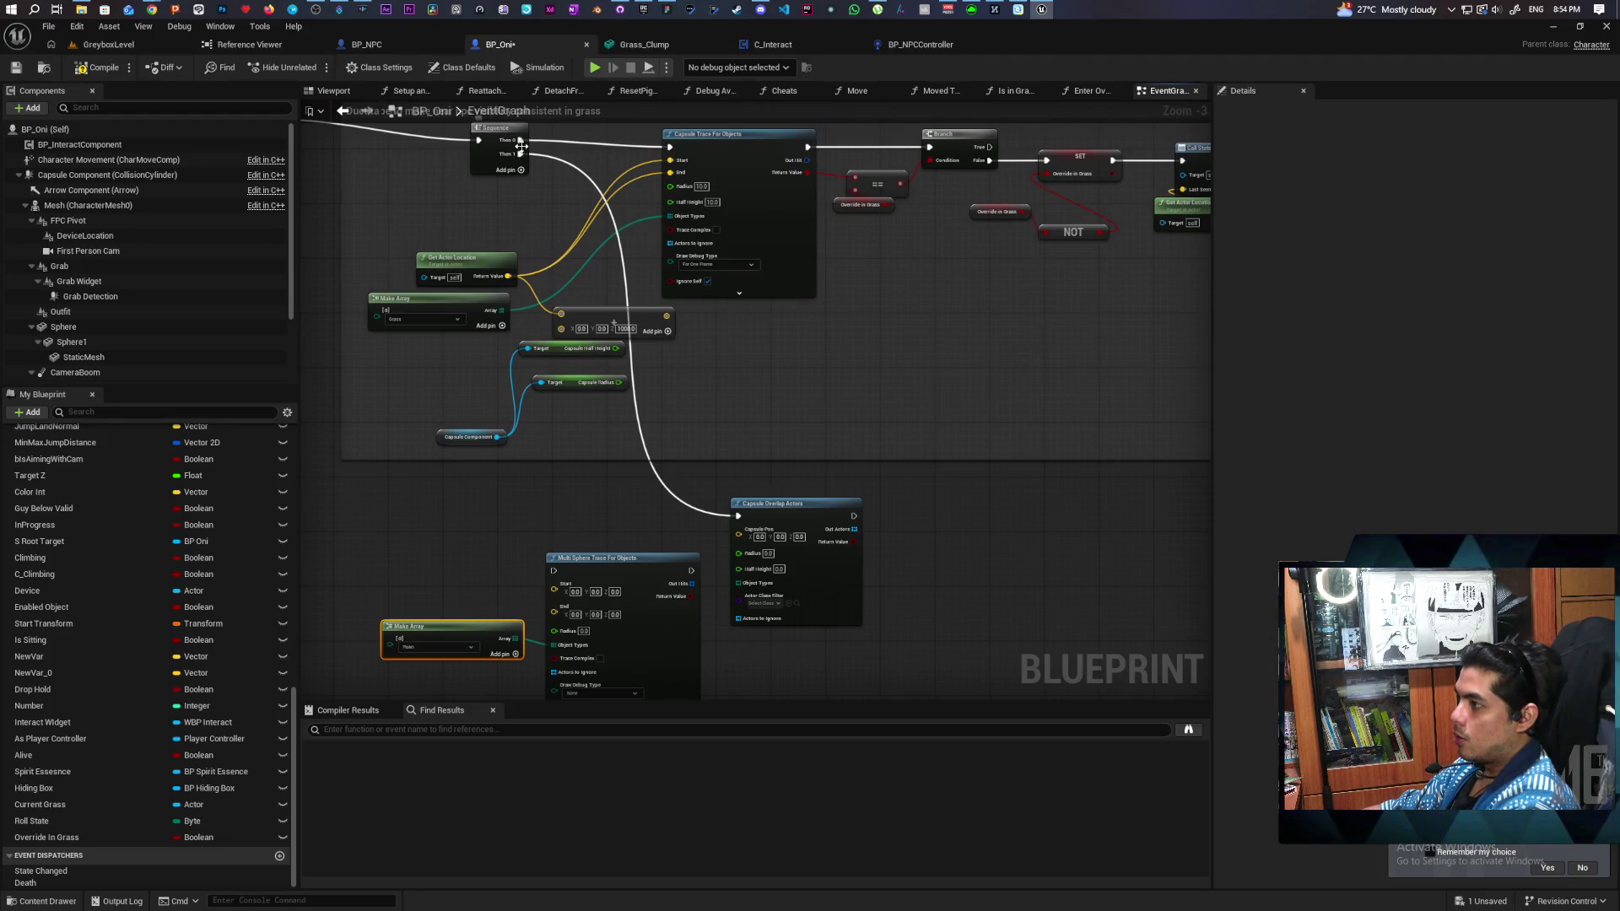
Step: Drive the trace from Sequence Then 1, with Get Actor Location as Start and End, and delete the unused add node
{"action": "mouse_move", "coordinate": [520, 155]}
{"action": "left_mouse_down"}
{"action": "mouse_move", "coordinate": [554, 572]}
{"action": "mouse_move", "coordinate": [591, 502]}
{"action": "left_mouse_up"}
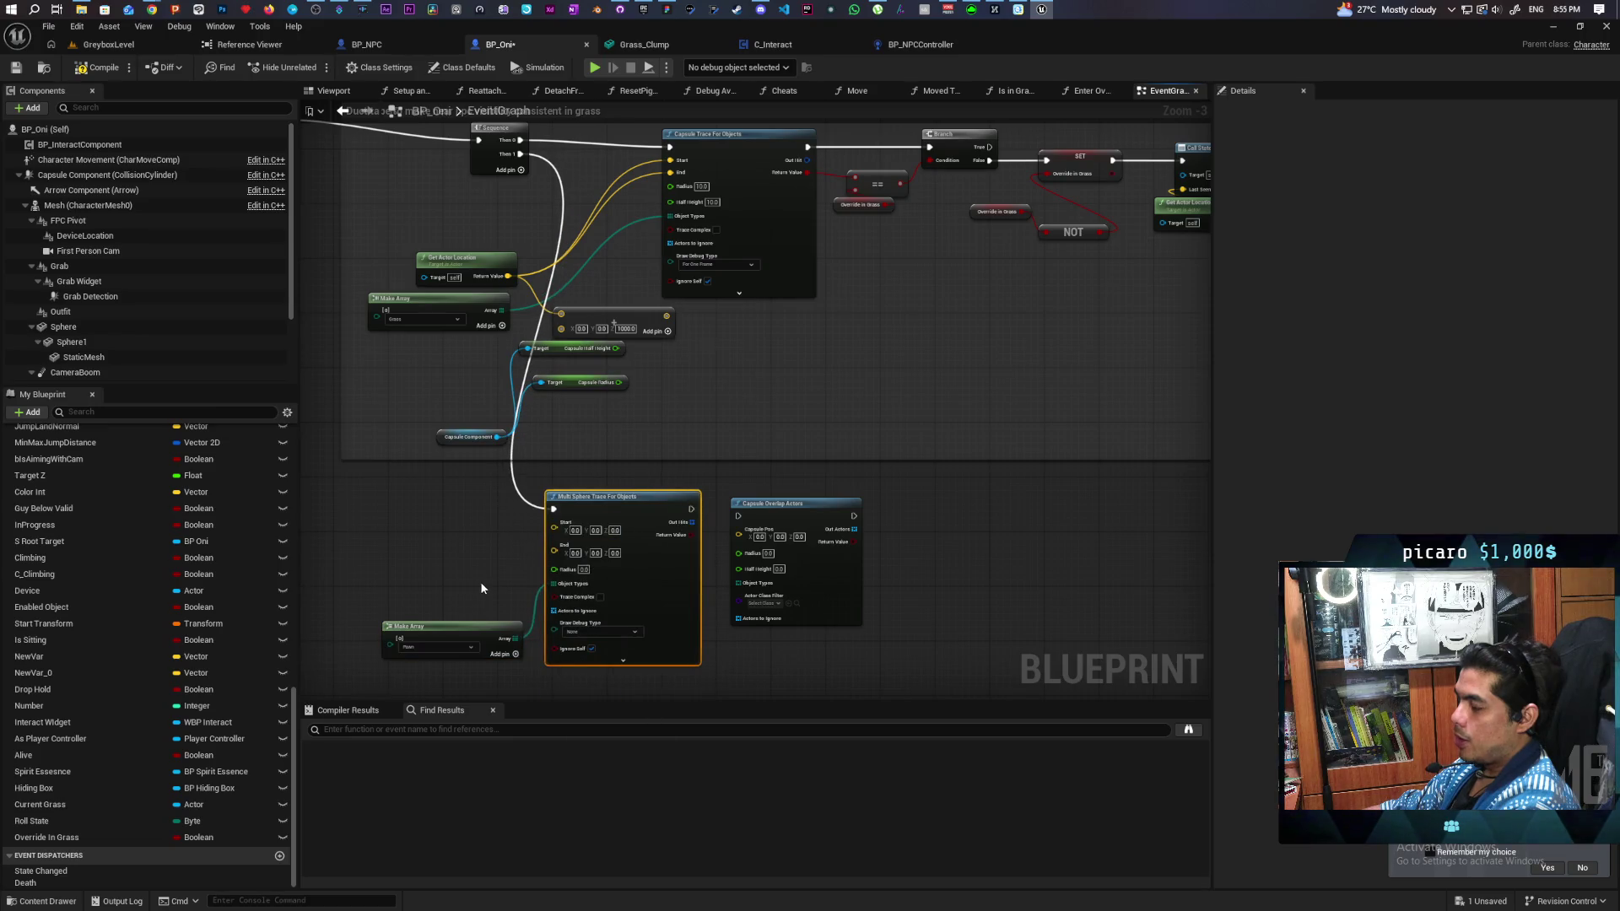
{"action": "scroll", "coordinate": [493, 527], "scroll_direction": "up", "scroll_amount": 1}
{"action": "left_click", "coordinate": [507, 557]}
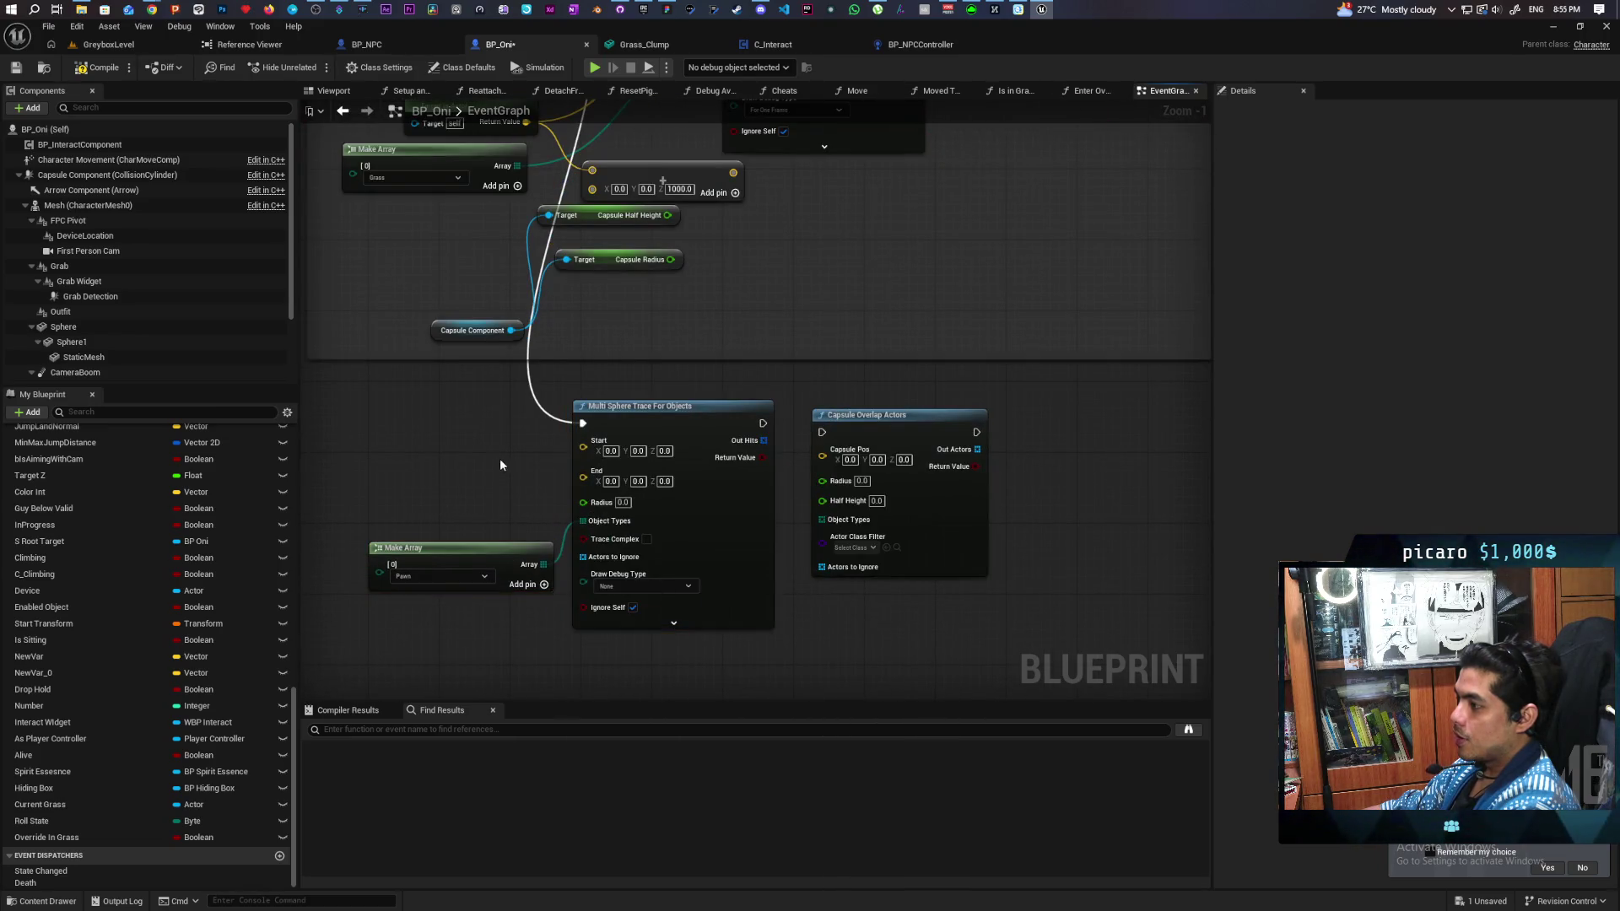
{"action": "key", "text": "ctrl+s"}
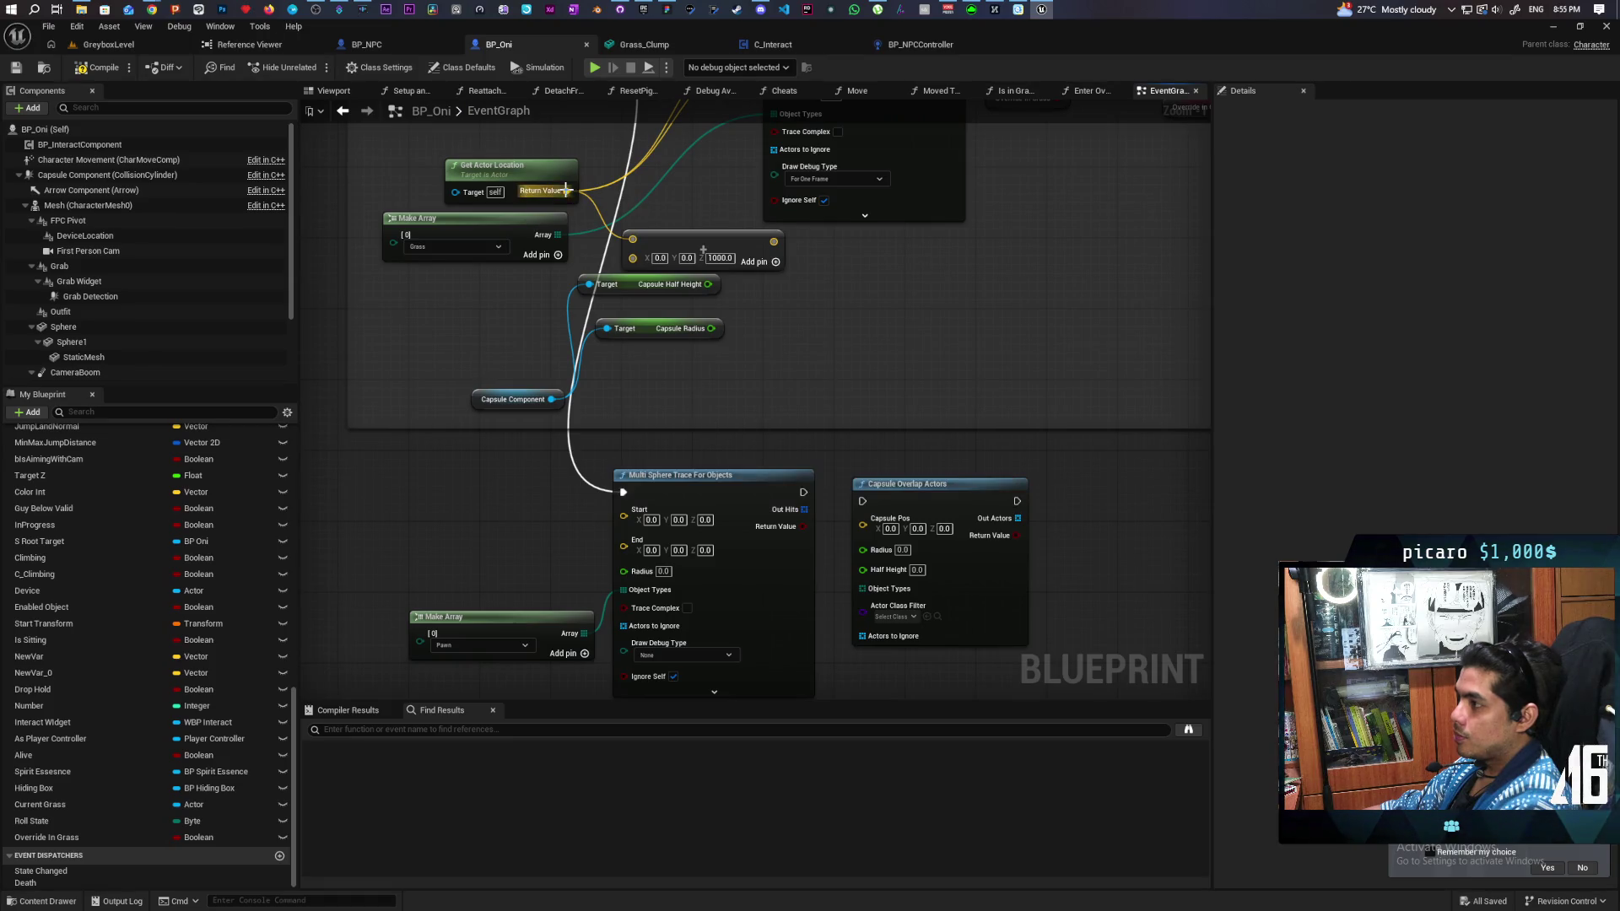
{"action": "left_click_drag", "start_coordinate": [567, 190], "coordinate": [624, 509]}
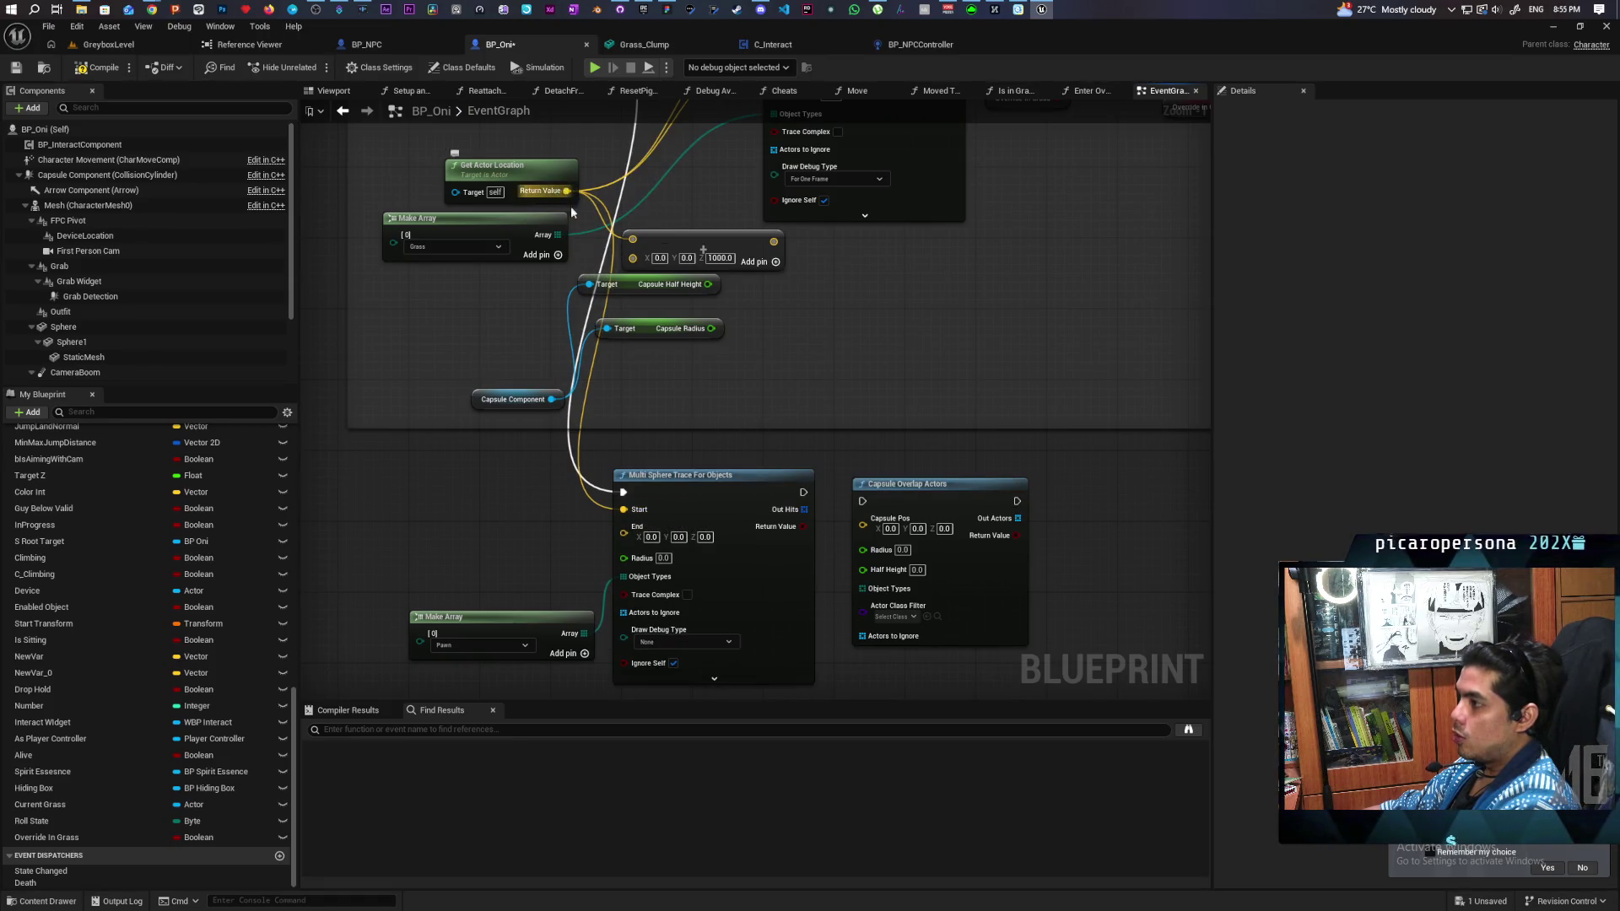
{"action": "left_click_drag", "start_coordinate": [567, 190], "coordinate": [622, 526]}
{"action": "left_click", "coordinate": [694, 243]}
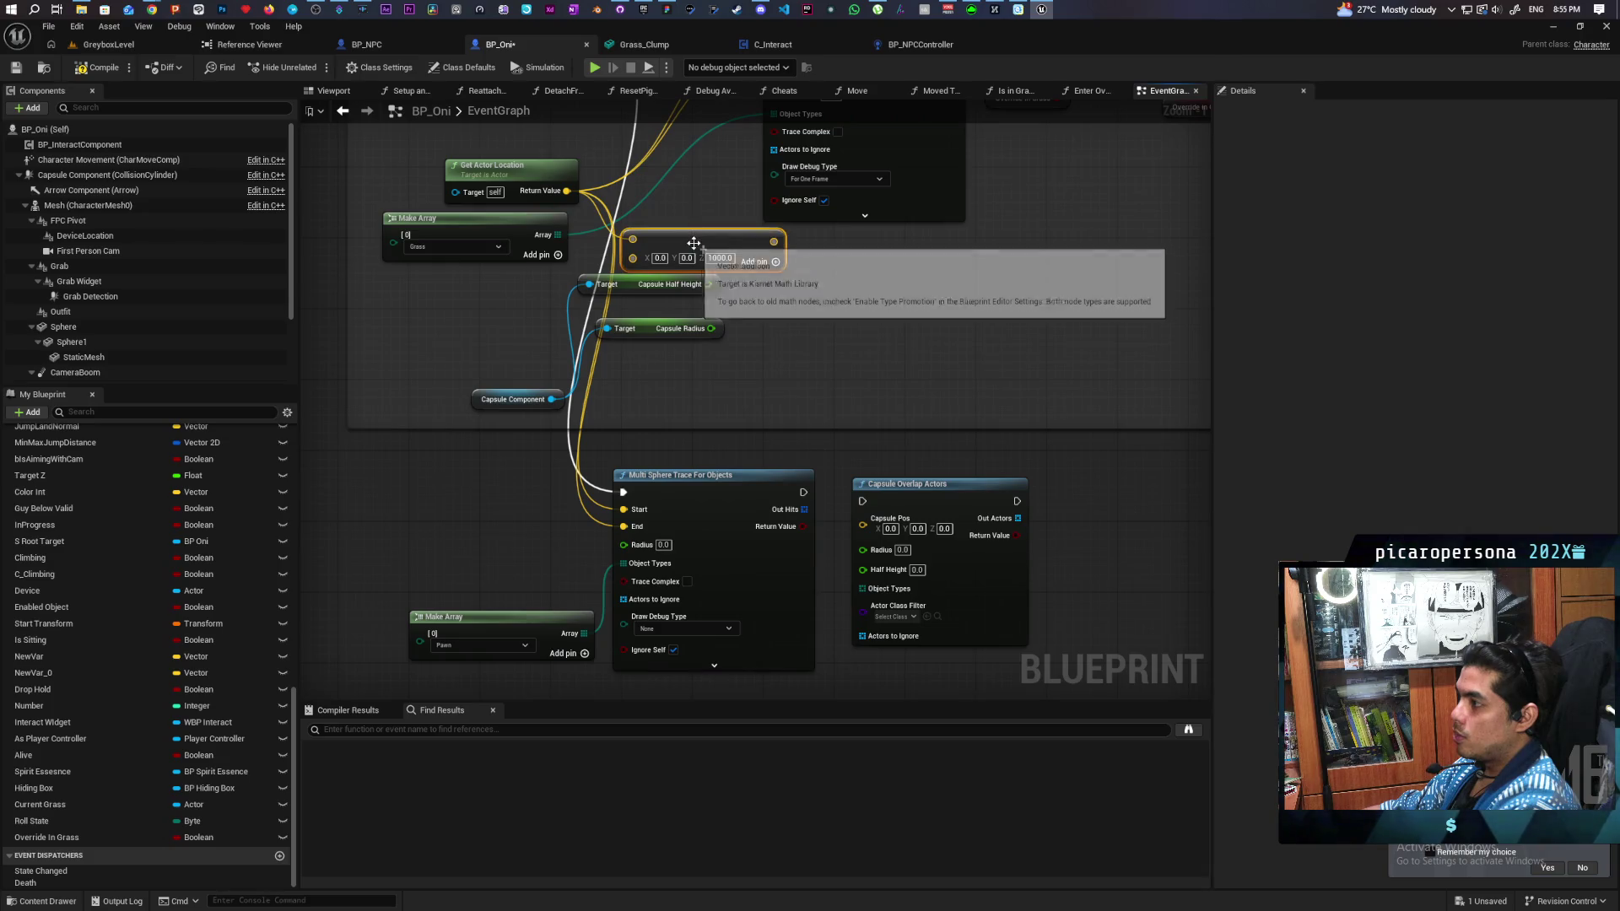
{"action": "key", "text": "Delete"}
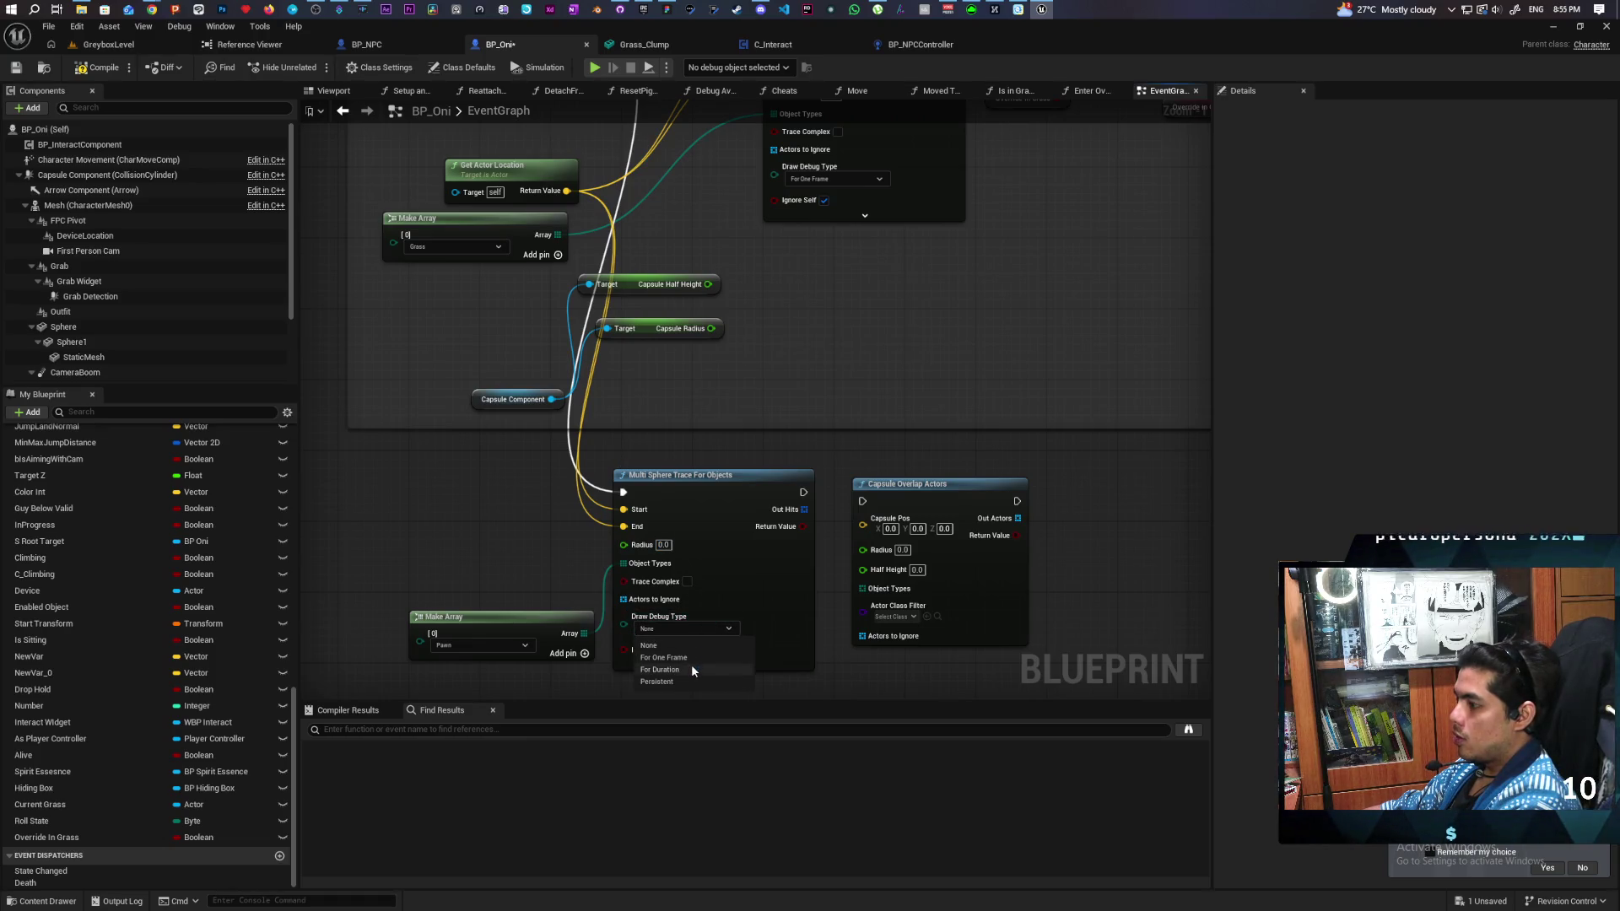
Step: Set the trace's debug drawing to For One Frame and save with radius 500
{"action": "left_click", "coordinate": [693, 669]}
{"action": "left_click", "coordinate": [684, 630]}
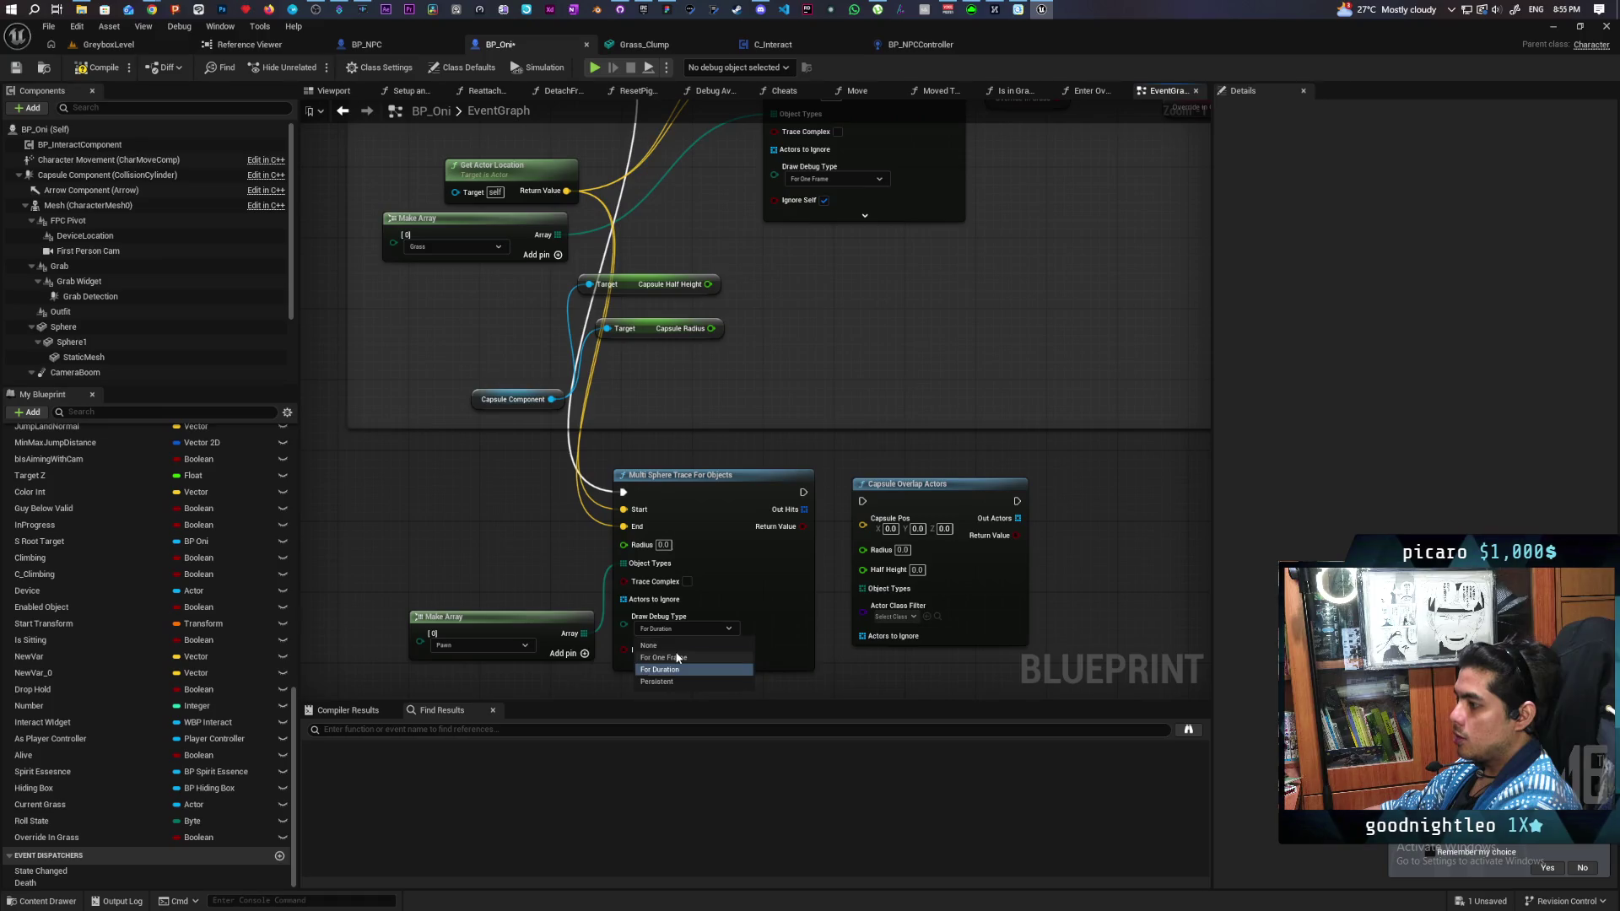
{"action": "left_click", "coordinate": [688, 656]}
{"action": "type", "text": "500"}
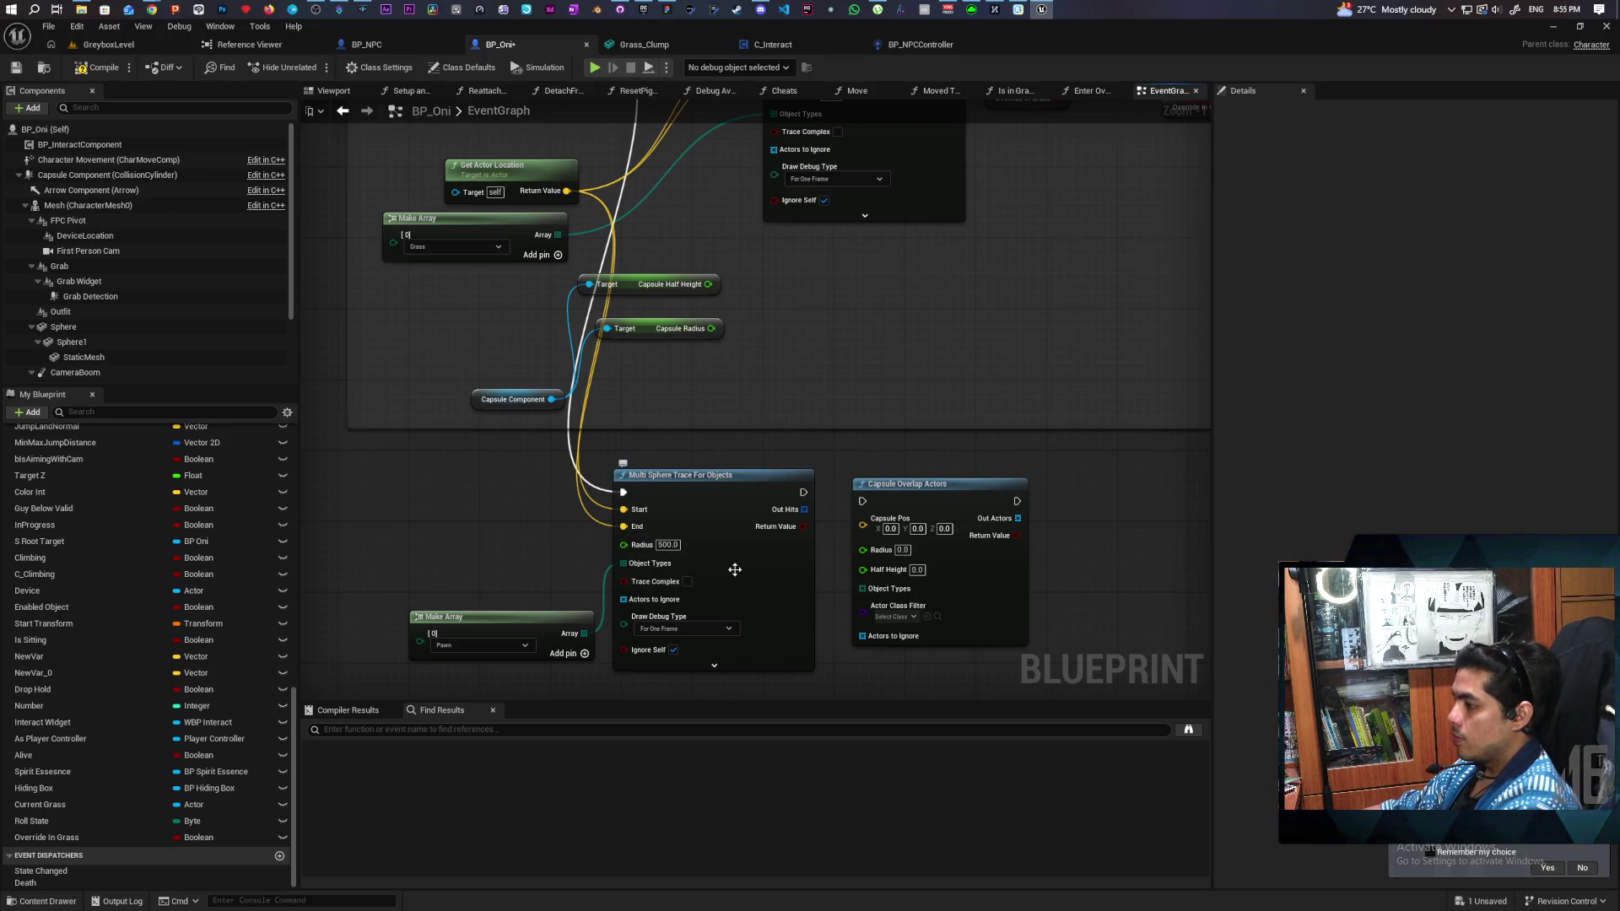
{"action": "key", "text": "ctrl+s"}
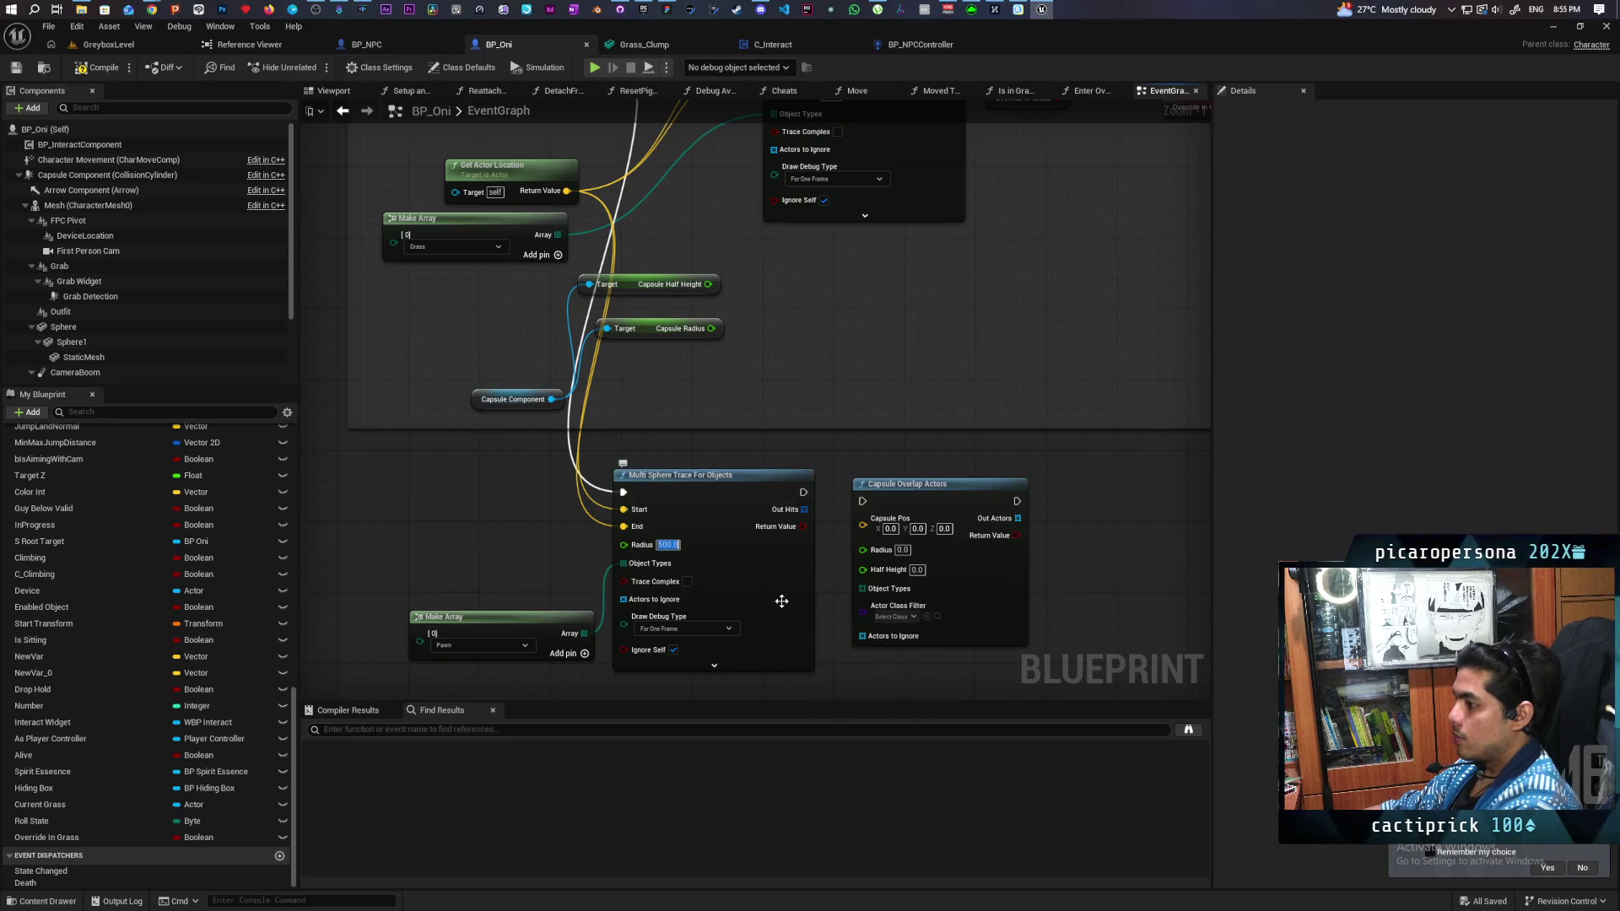
Step: Compile BP_Oni and start a play session in GreyboxLevel
{"action": "left_click", "coordinate": [103, 67]}
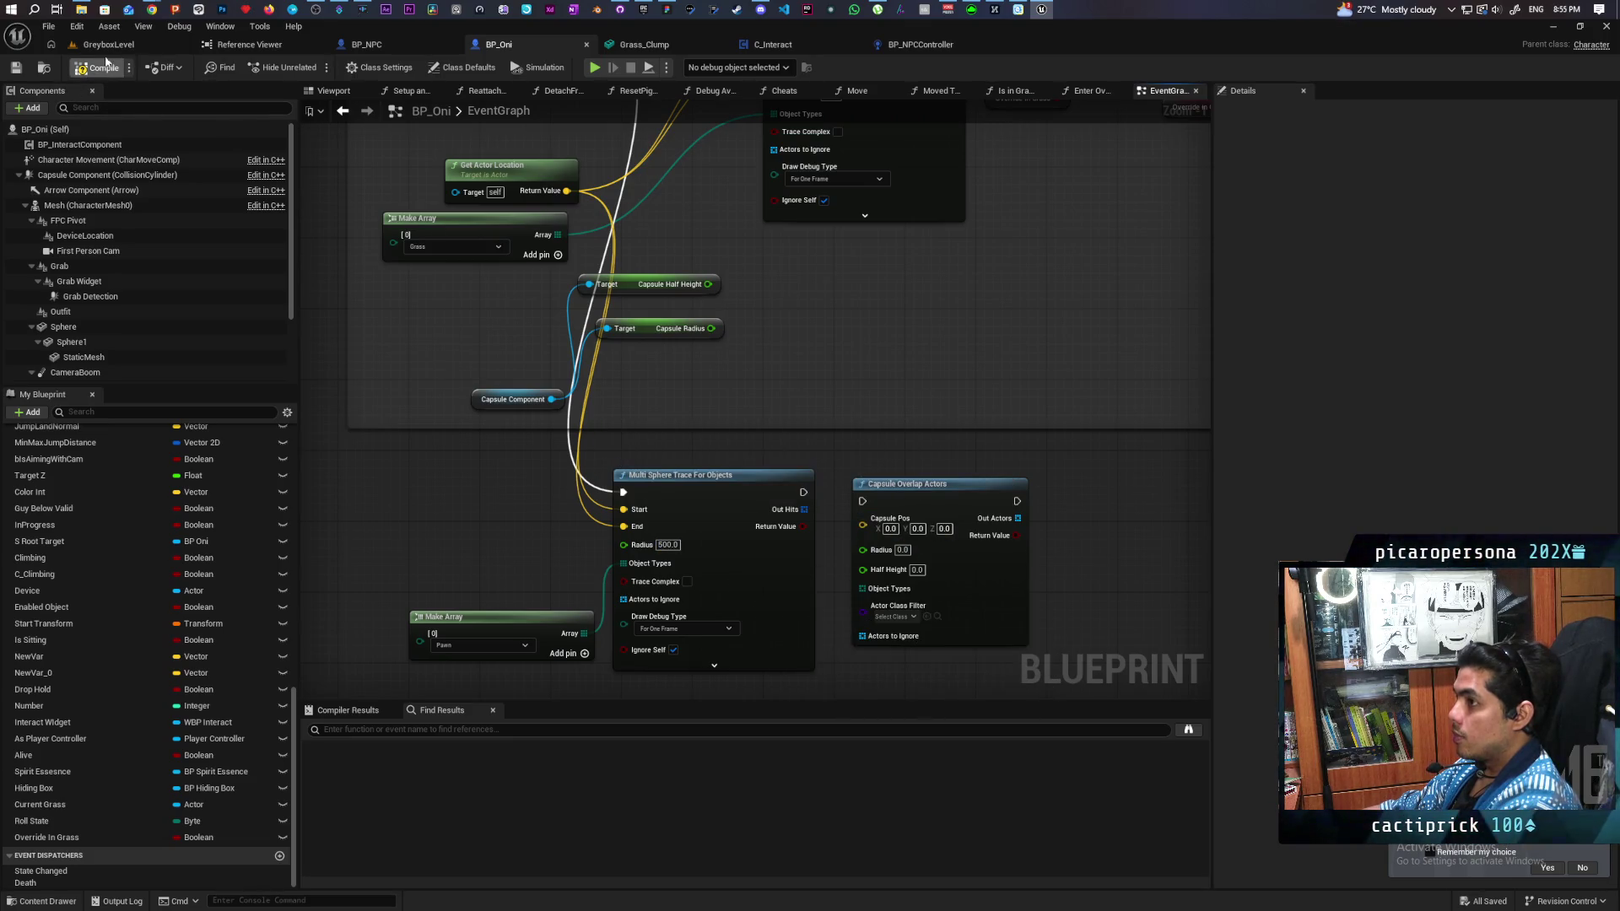
{"action": "left_click", "coordinate": [116, 44]}
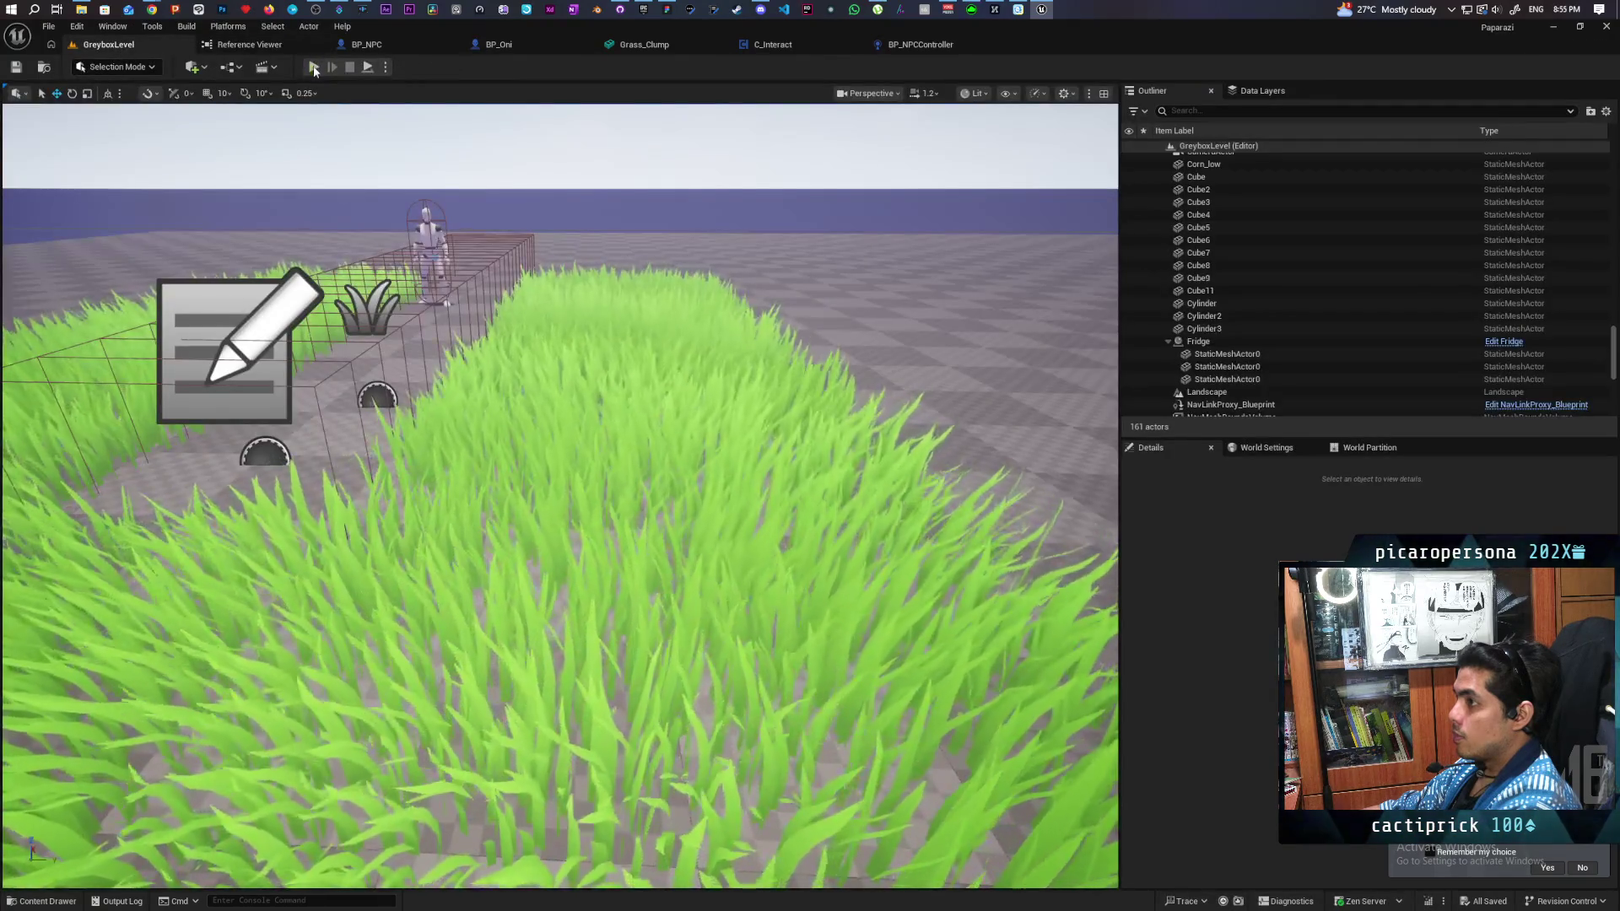
{"action": "key", "text": "alt+p"}
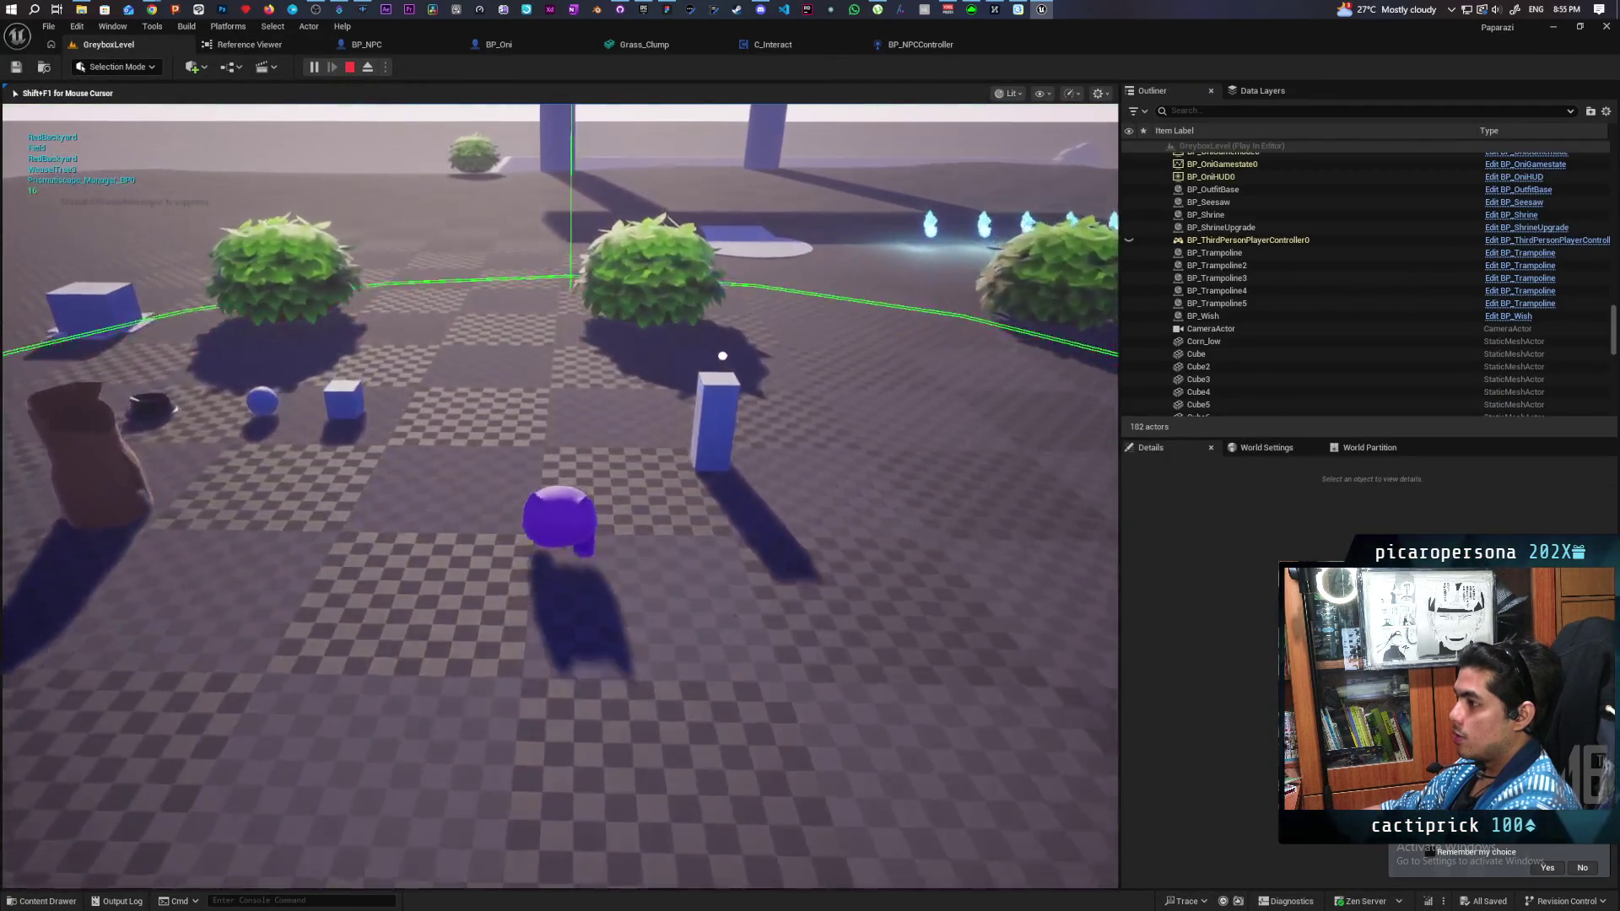
Step: Walk the purple character through the tall grass toward the NPC, then stop playing
{"action": "key", "text": "w"}
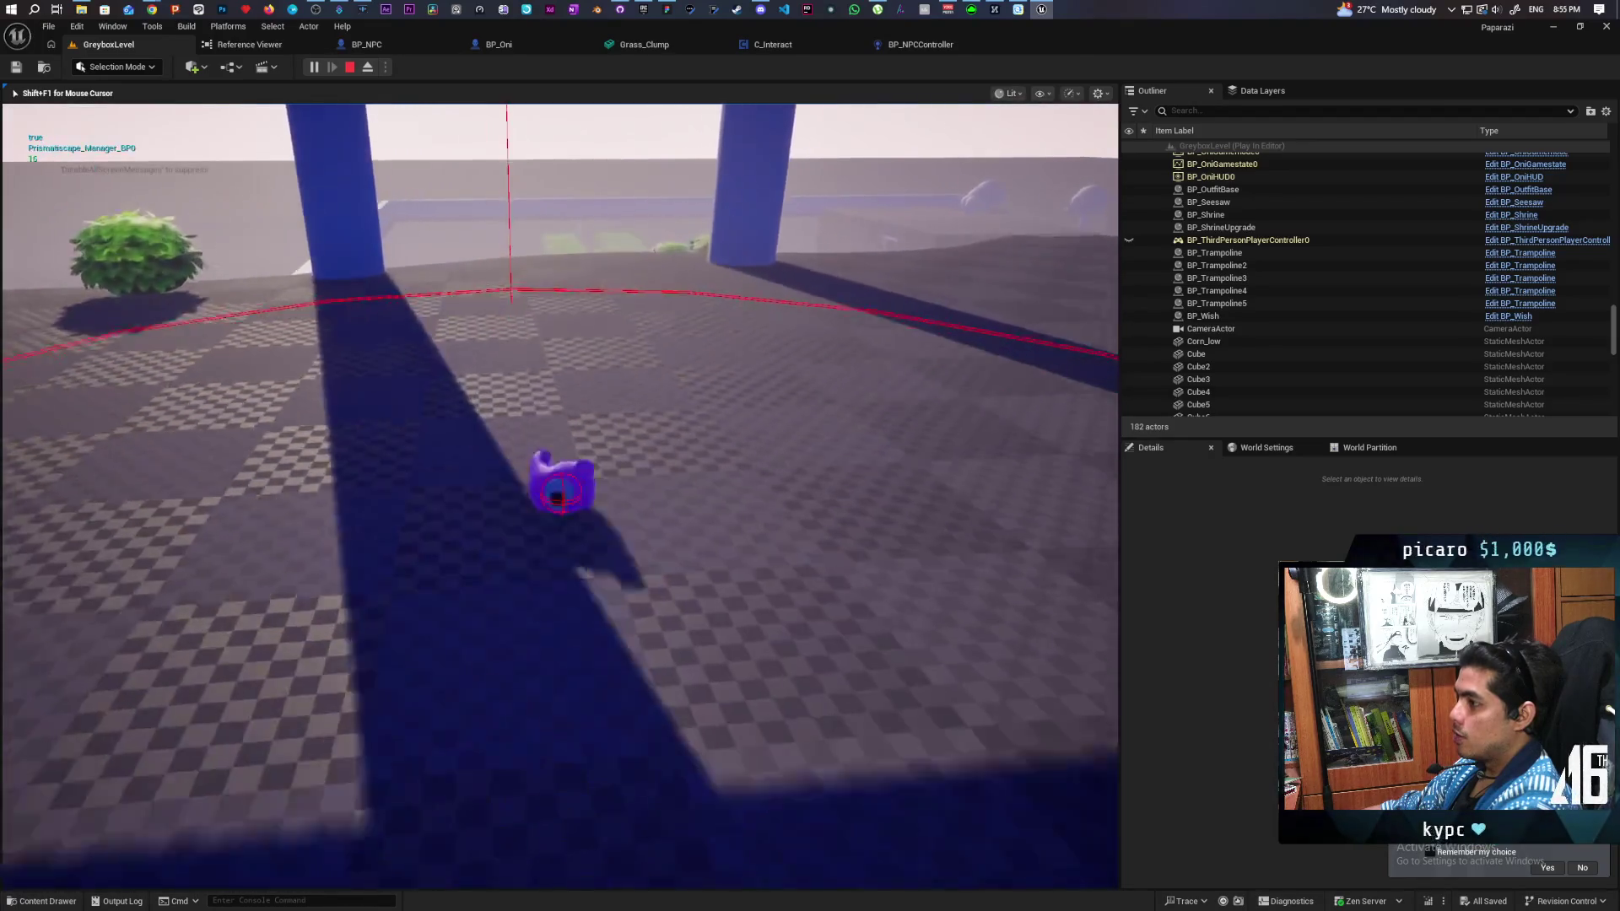
{"action": "key", "text": "w"}
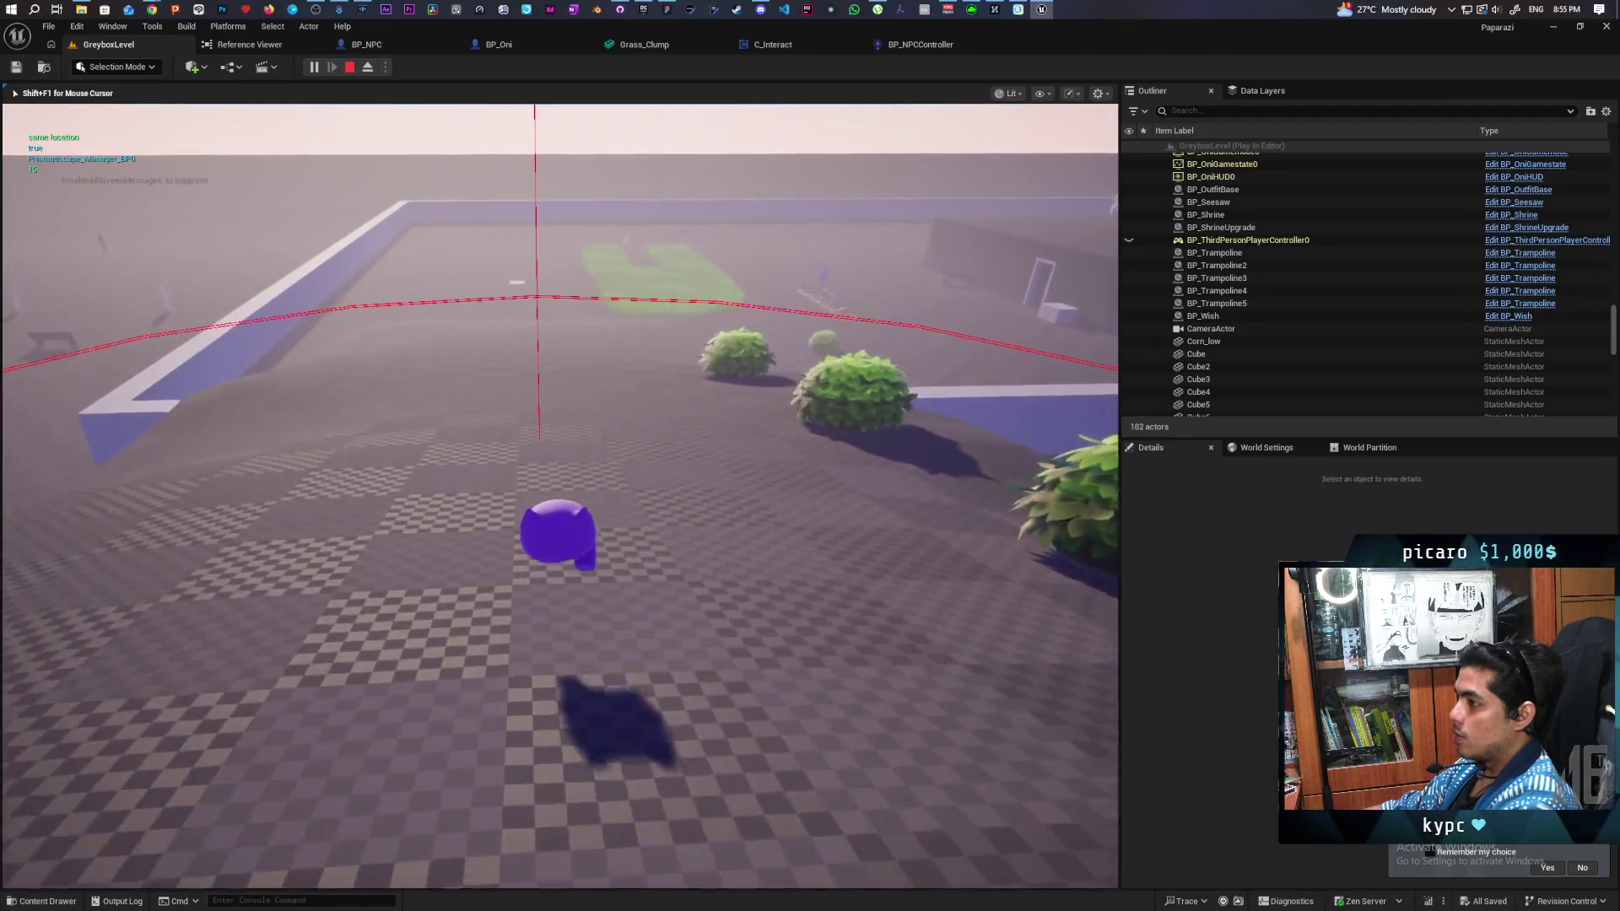
{"action": "key", "text": "w"}
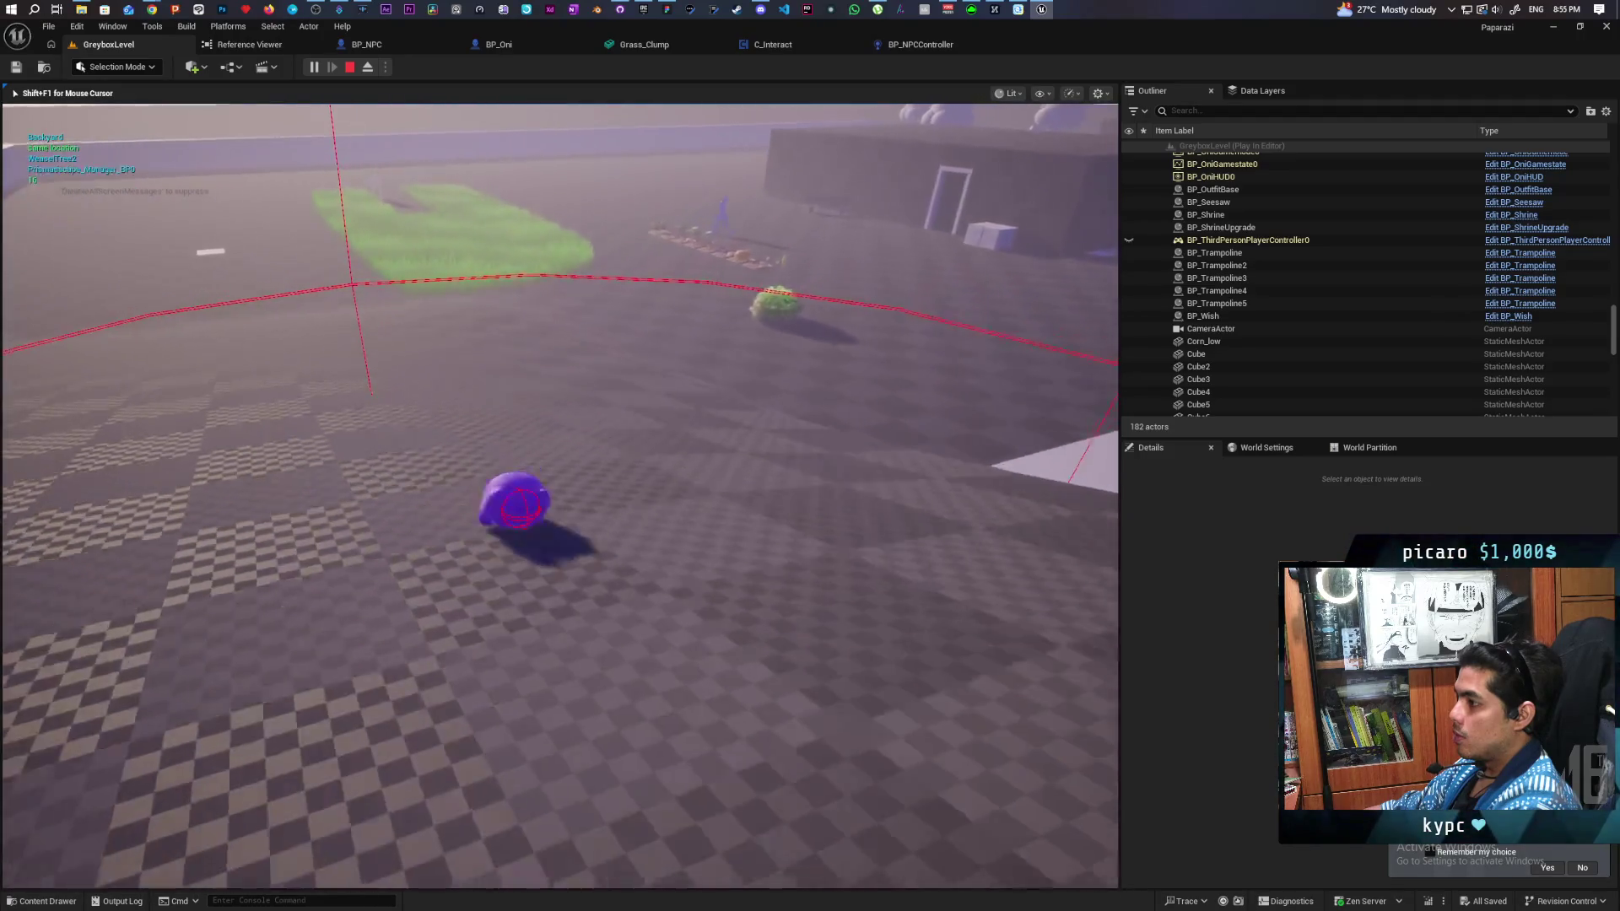
{"action": "key", "text": "w"}
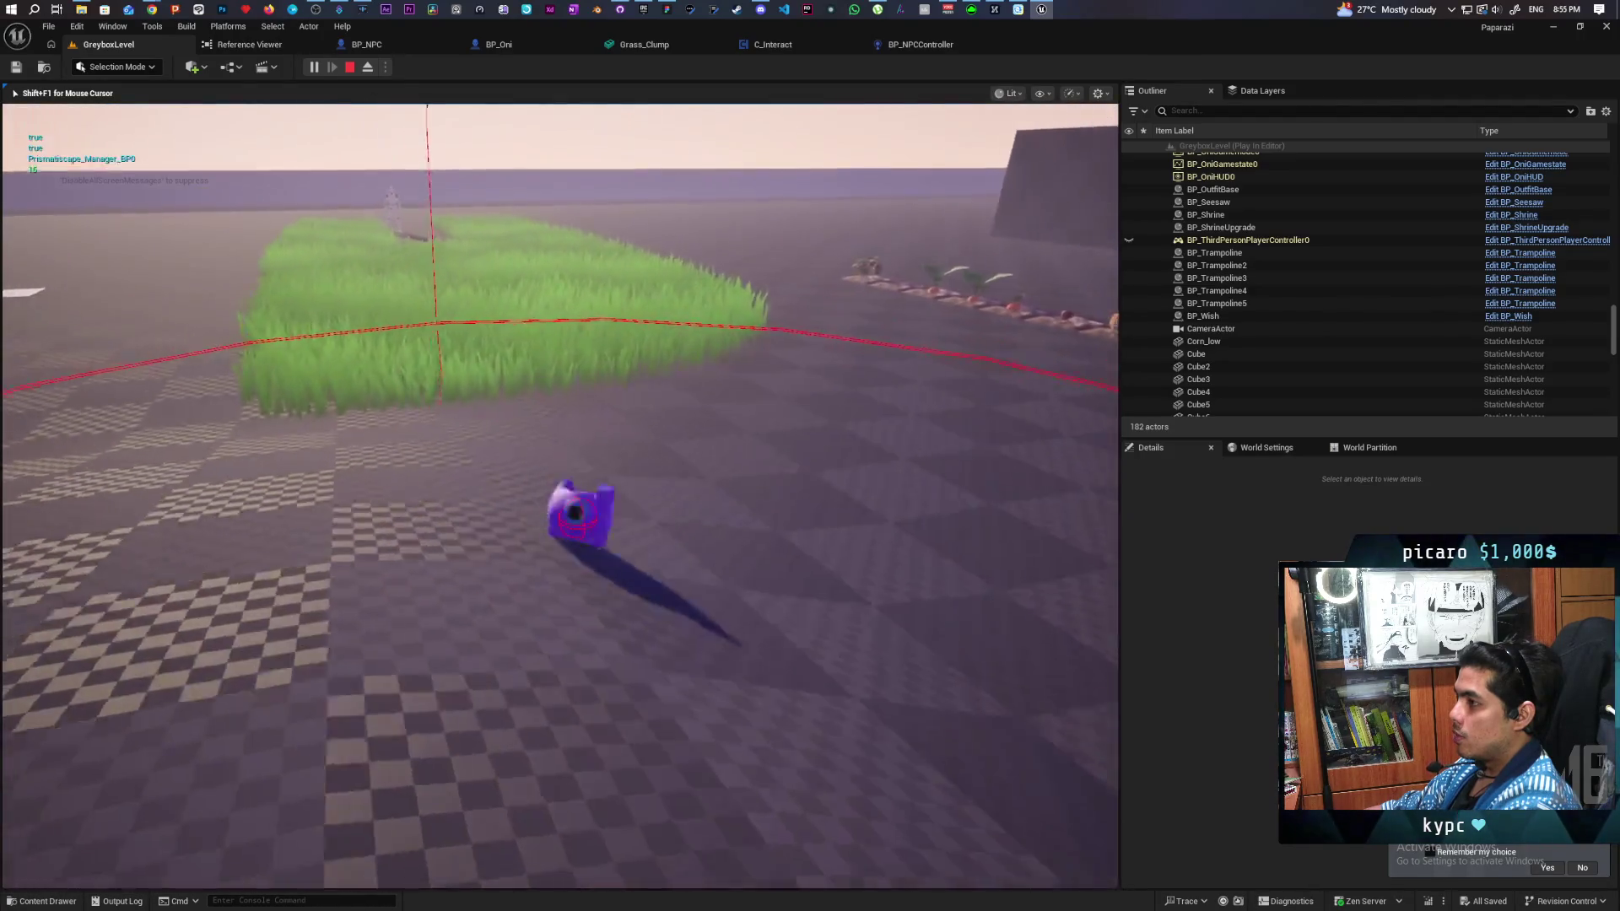
{"action": "key", "text": "w"}
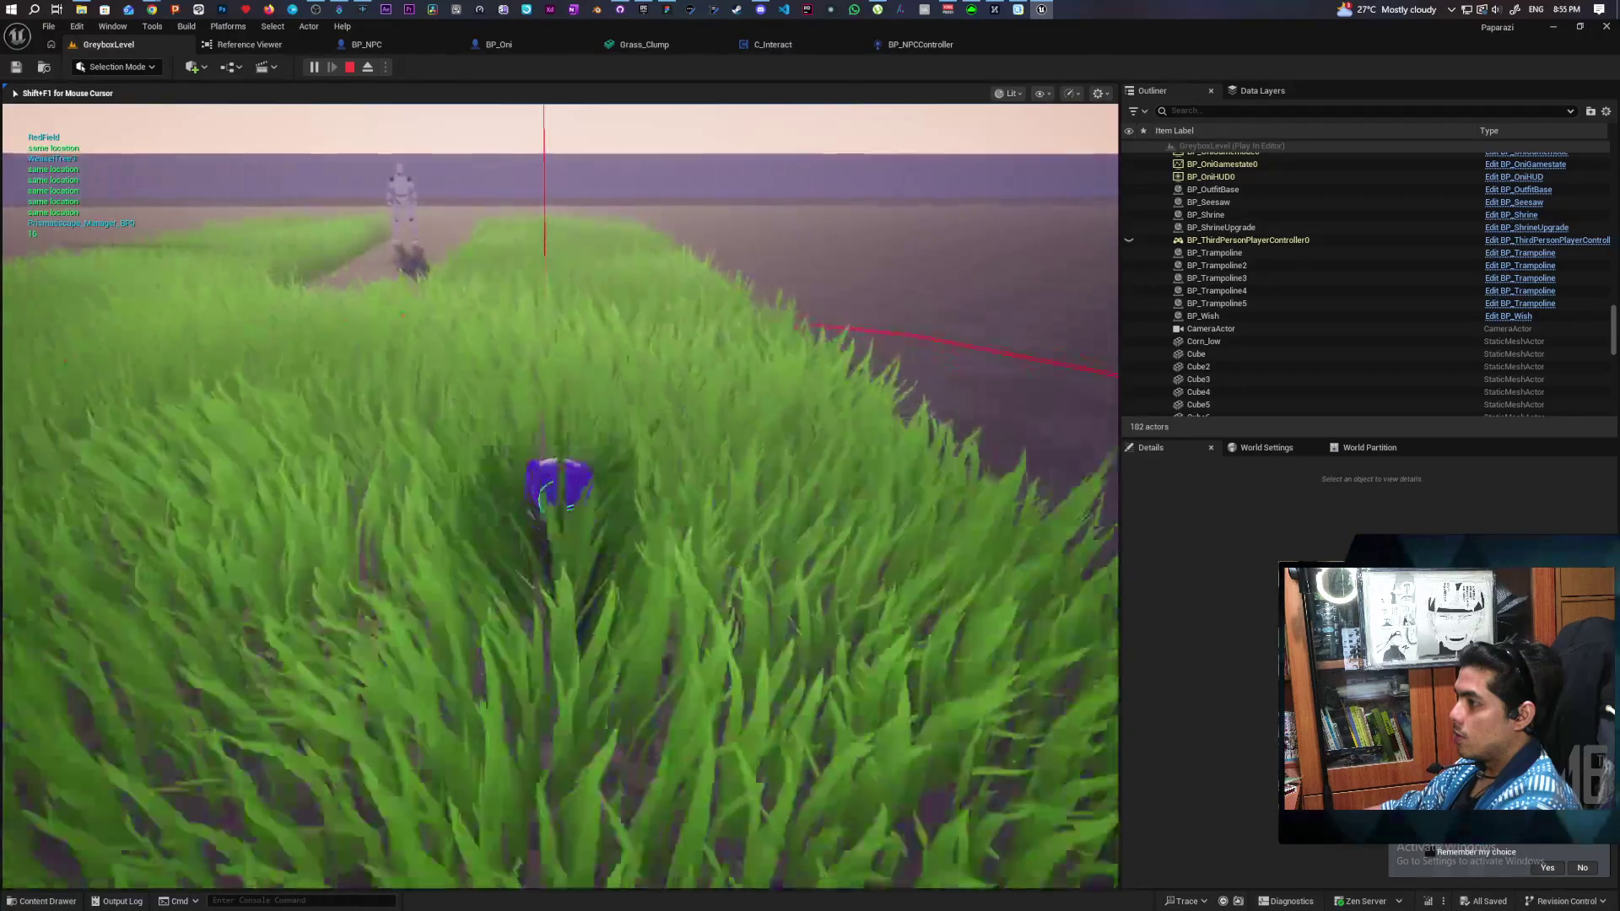
{"action": "key", "text": "w"}
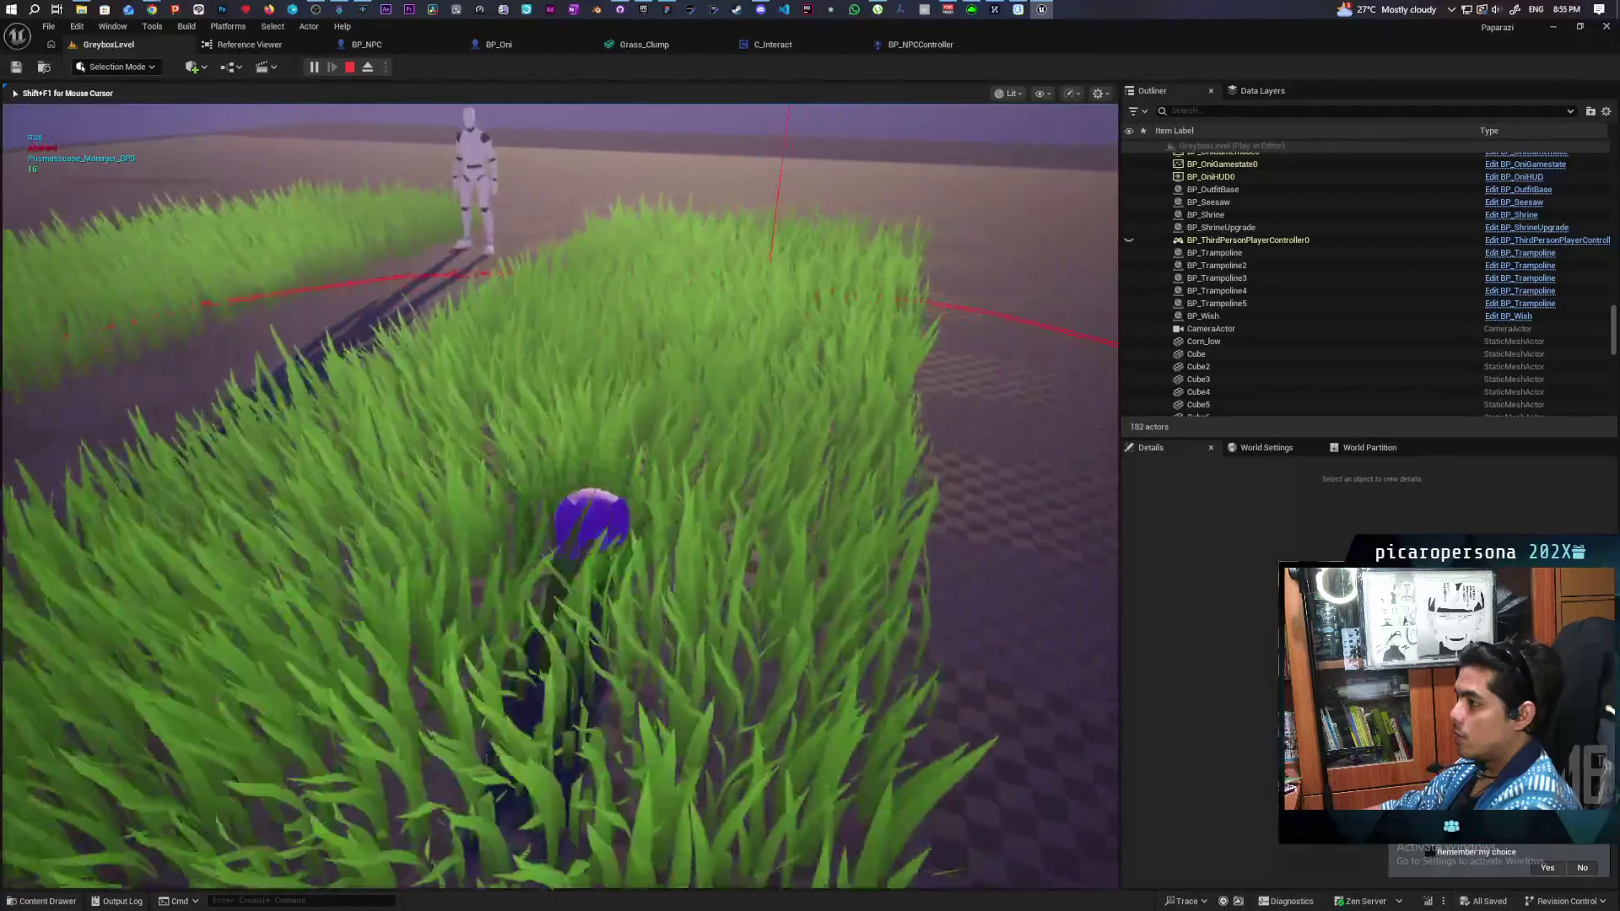
{"action": "key", "text": "w"}
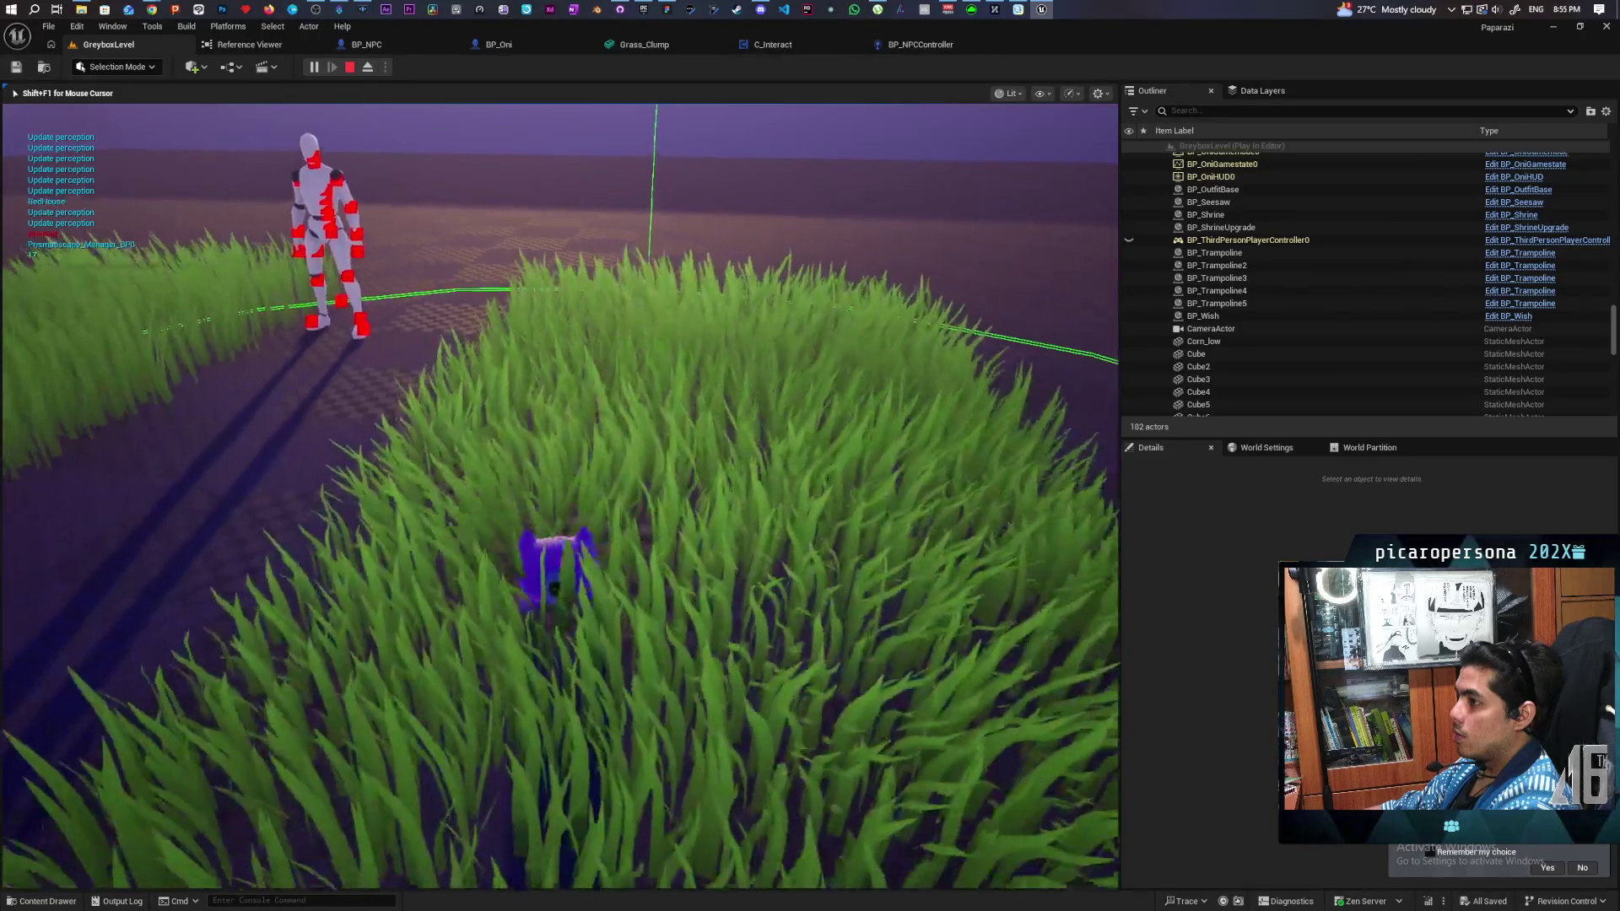
{"action": "key", "text": "w"}
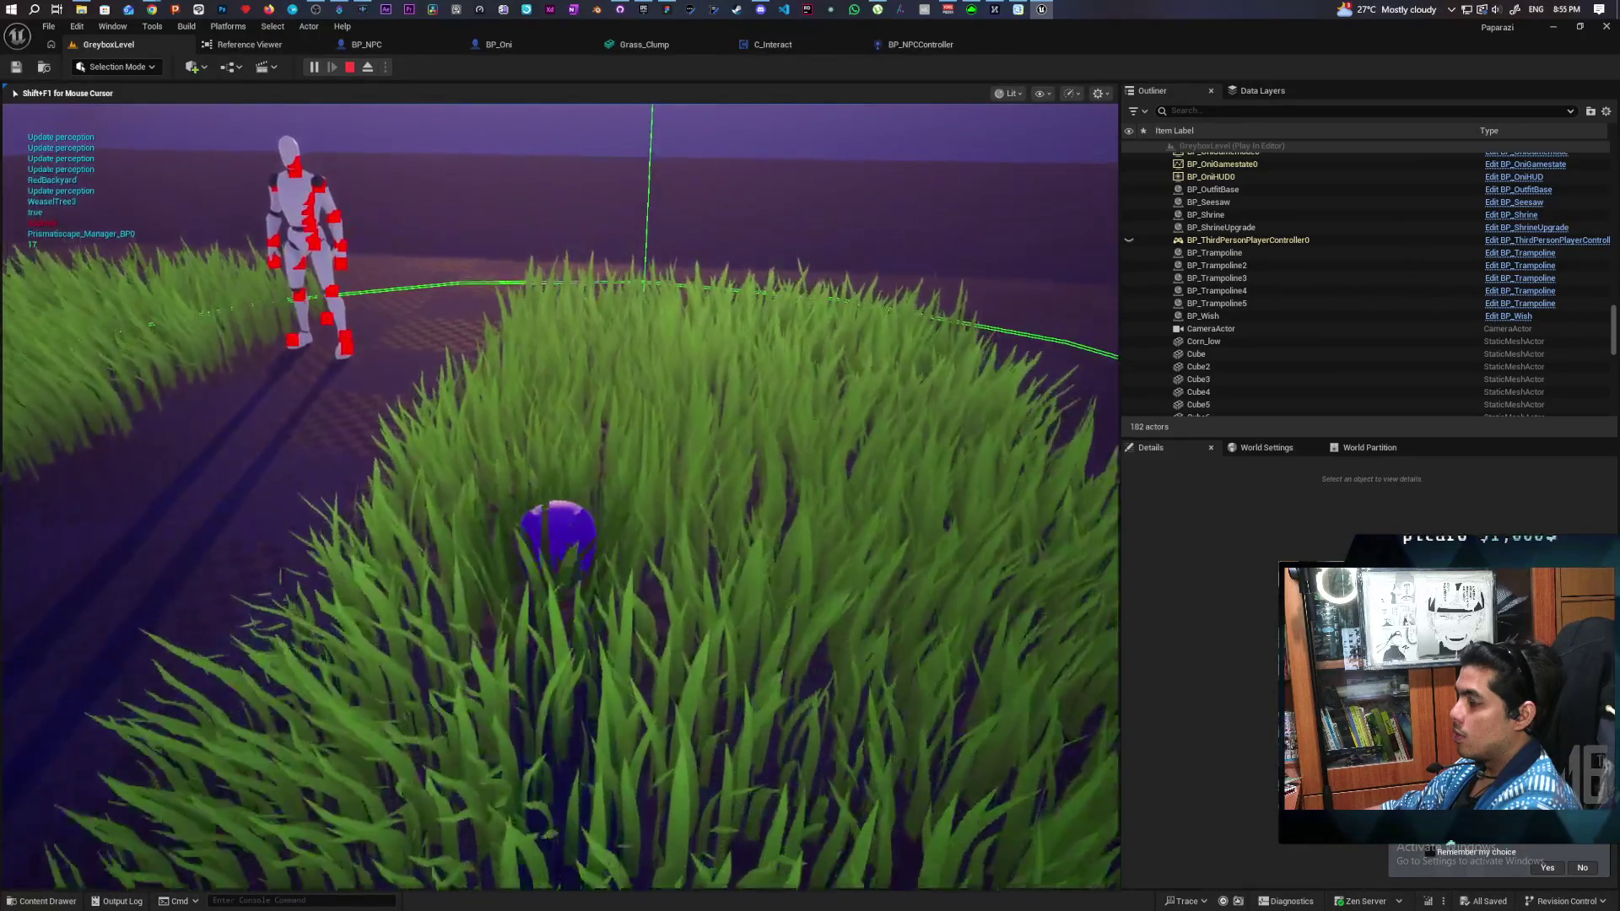
{"action": "key", "text": "w"}
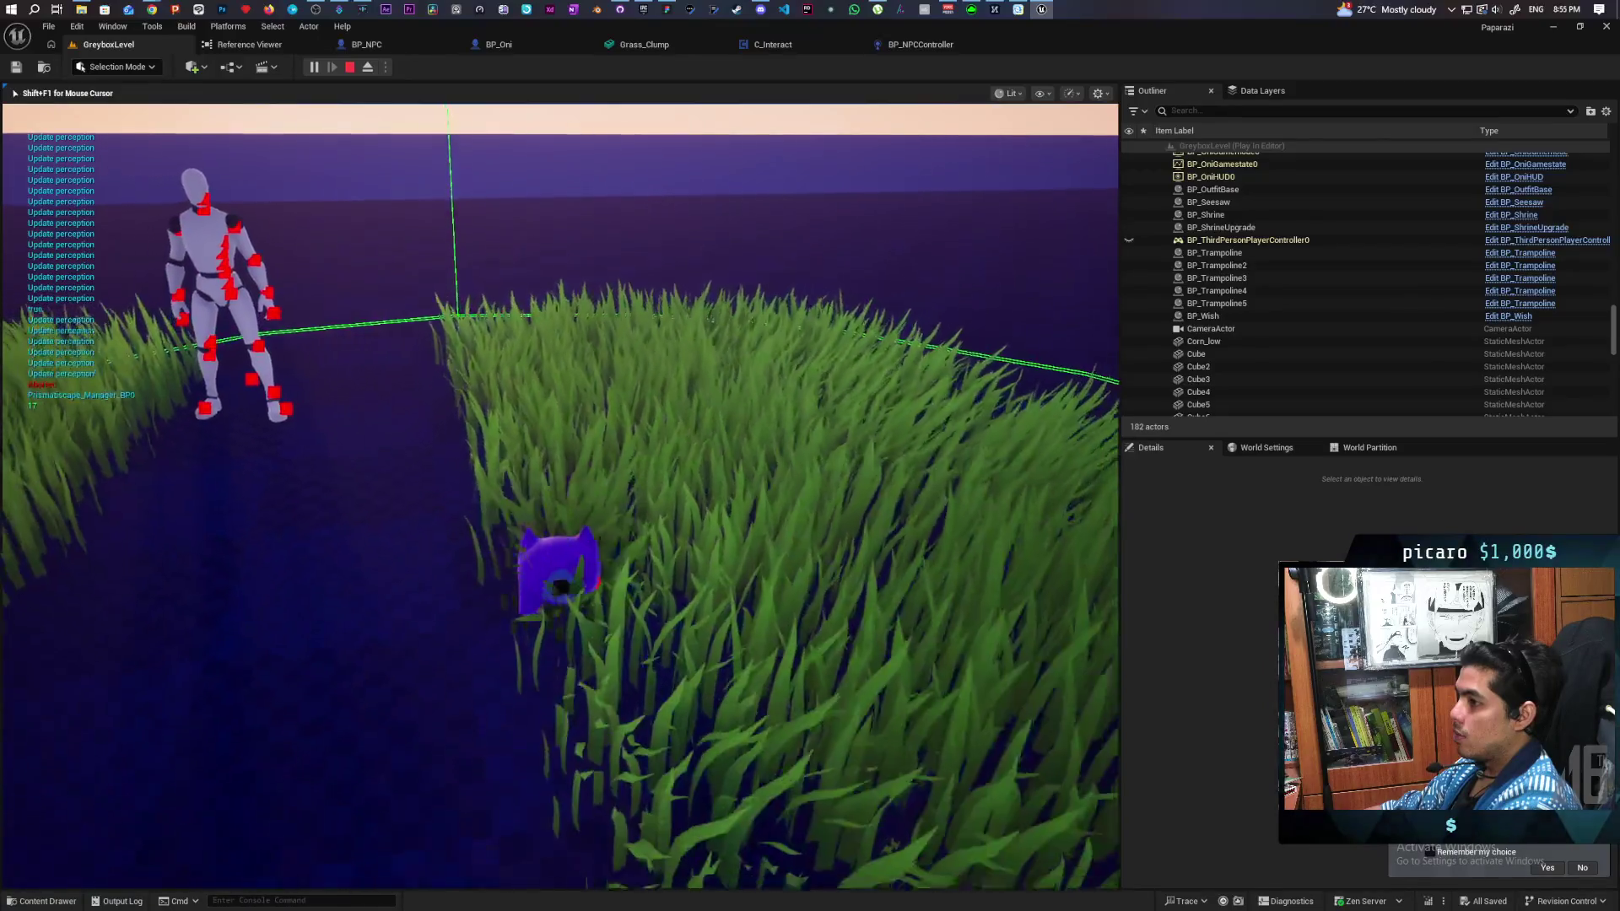
{"action": "key", "text": "w"}
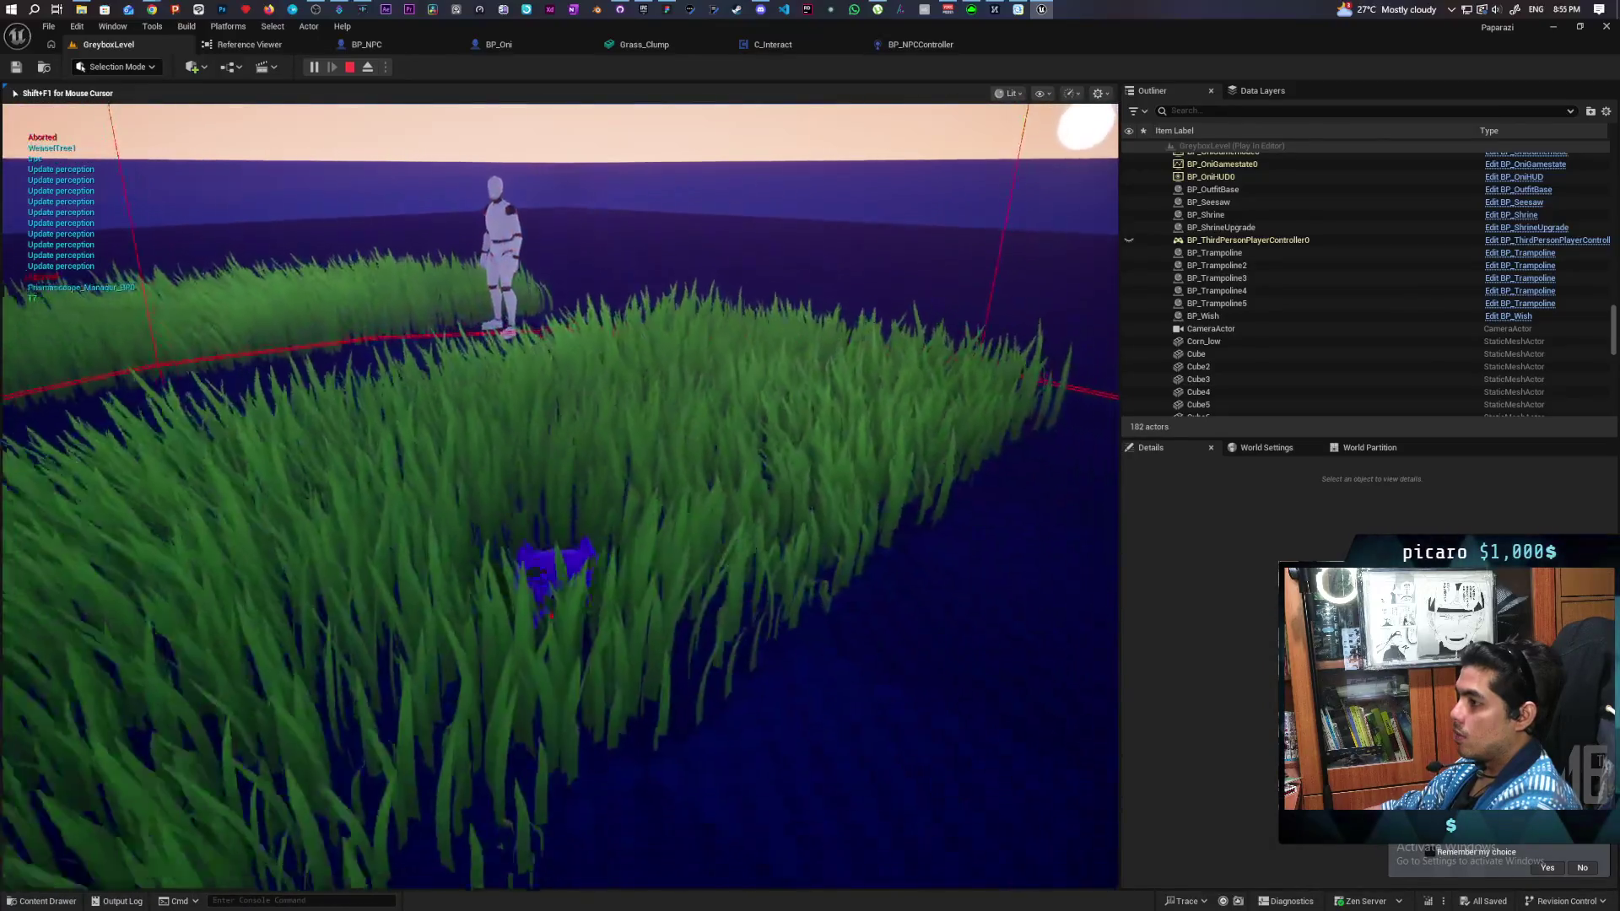
{"action": "key", "text": "w"}
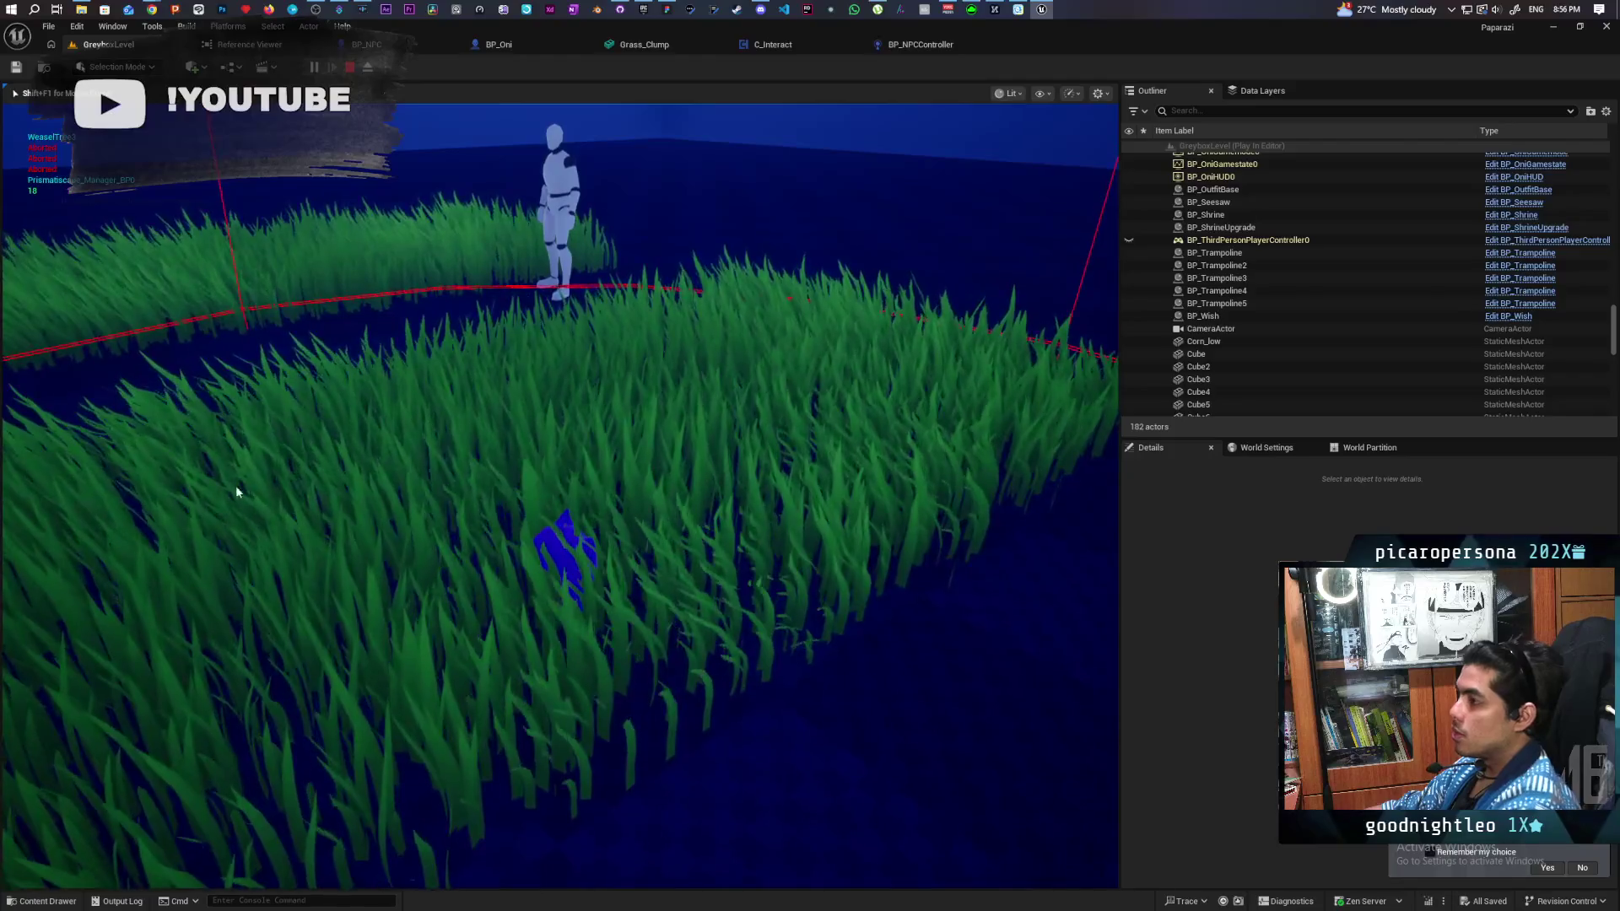
{"action": "key", "text": "Escape"}
Step: Back in BP_Oni, make the grass visibility comment show its bubble when zoomed out
{"action": "left_click", "coordinate": [914, 44]}
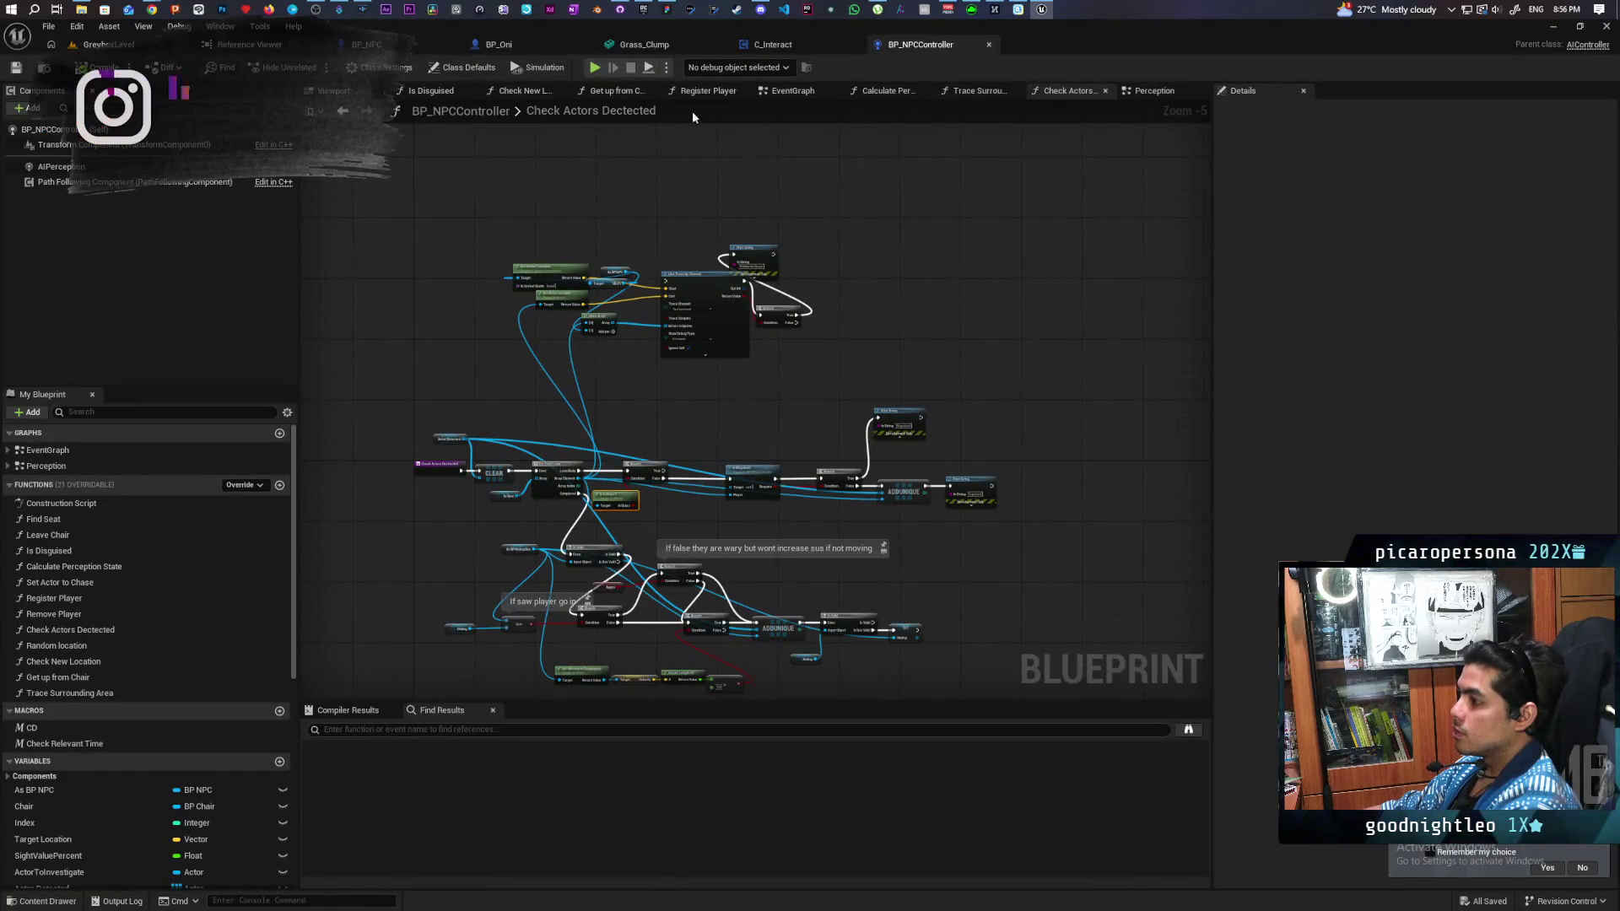
{"action": "left_click", "coordinate": [510, 44]}
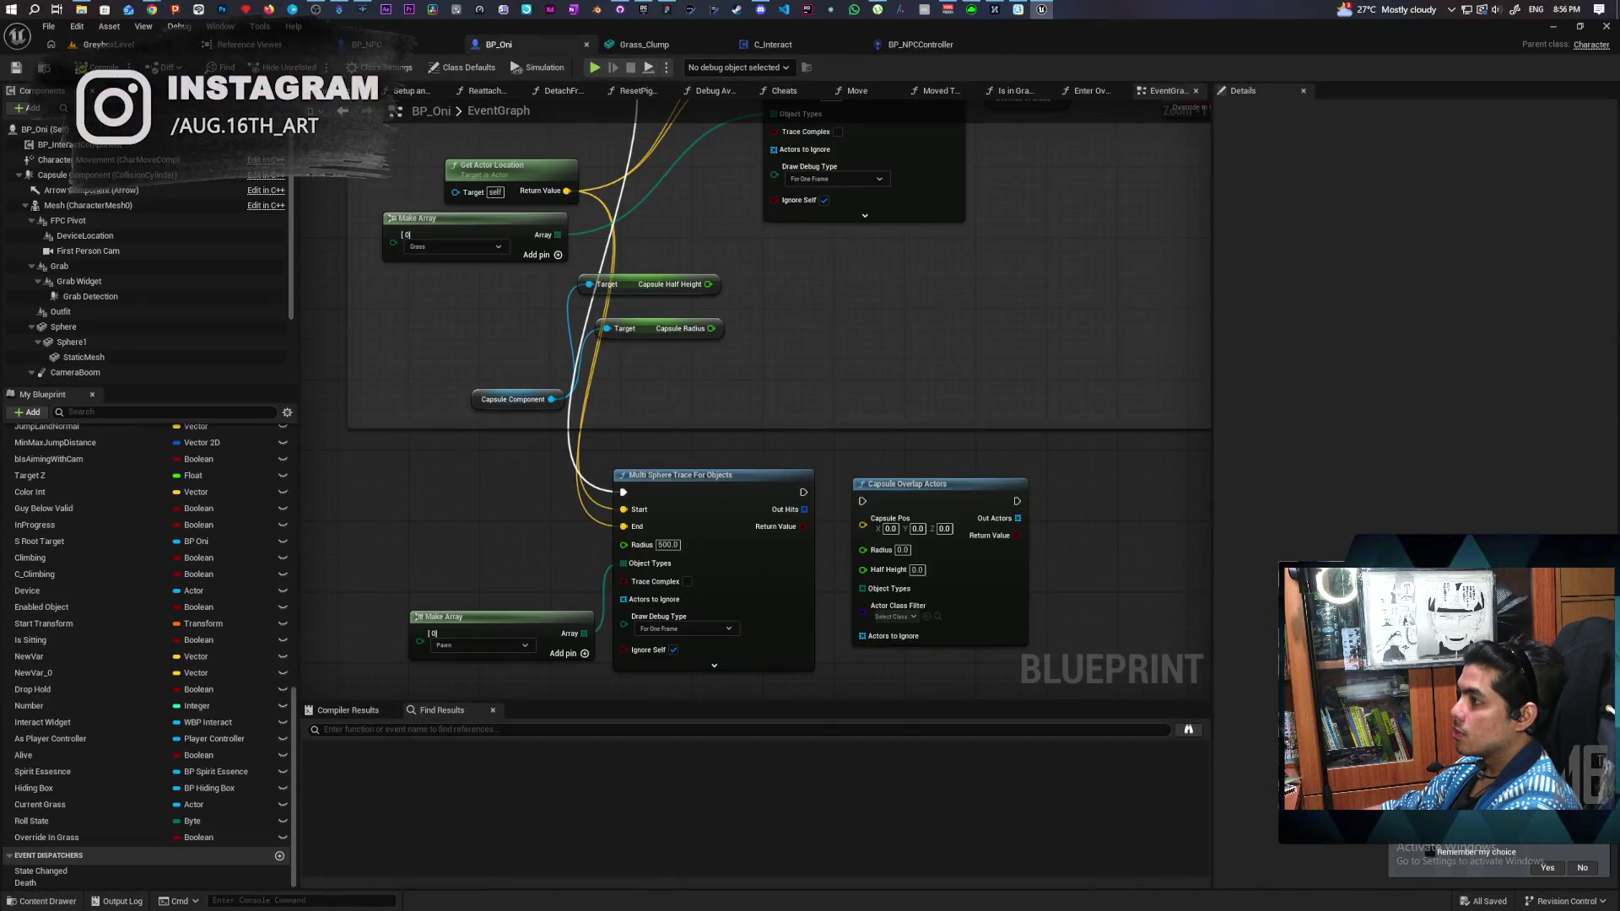
{"action": "scroll", "coordinate": [596, 482], "scroll_direction": "down", "scroll_amount": 5}
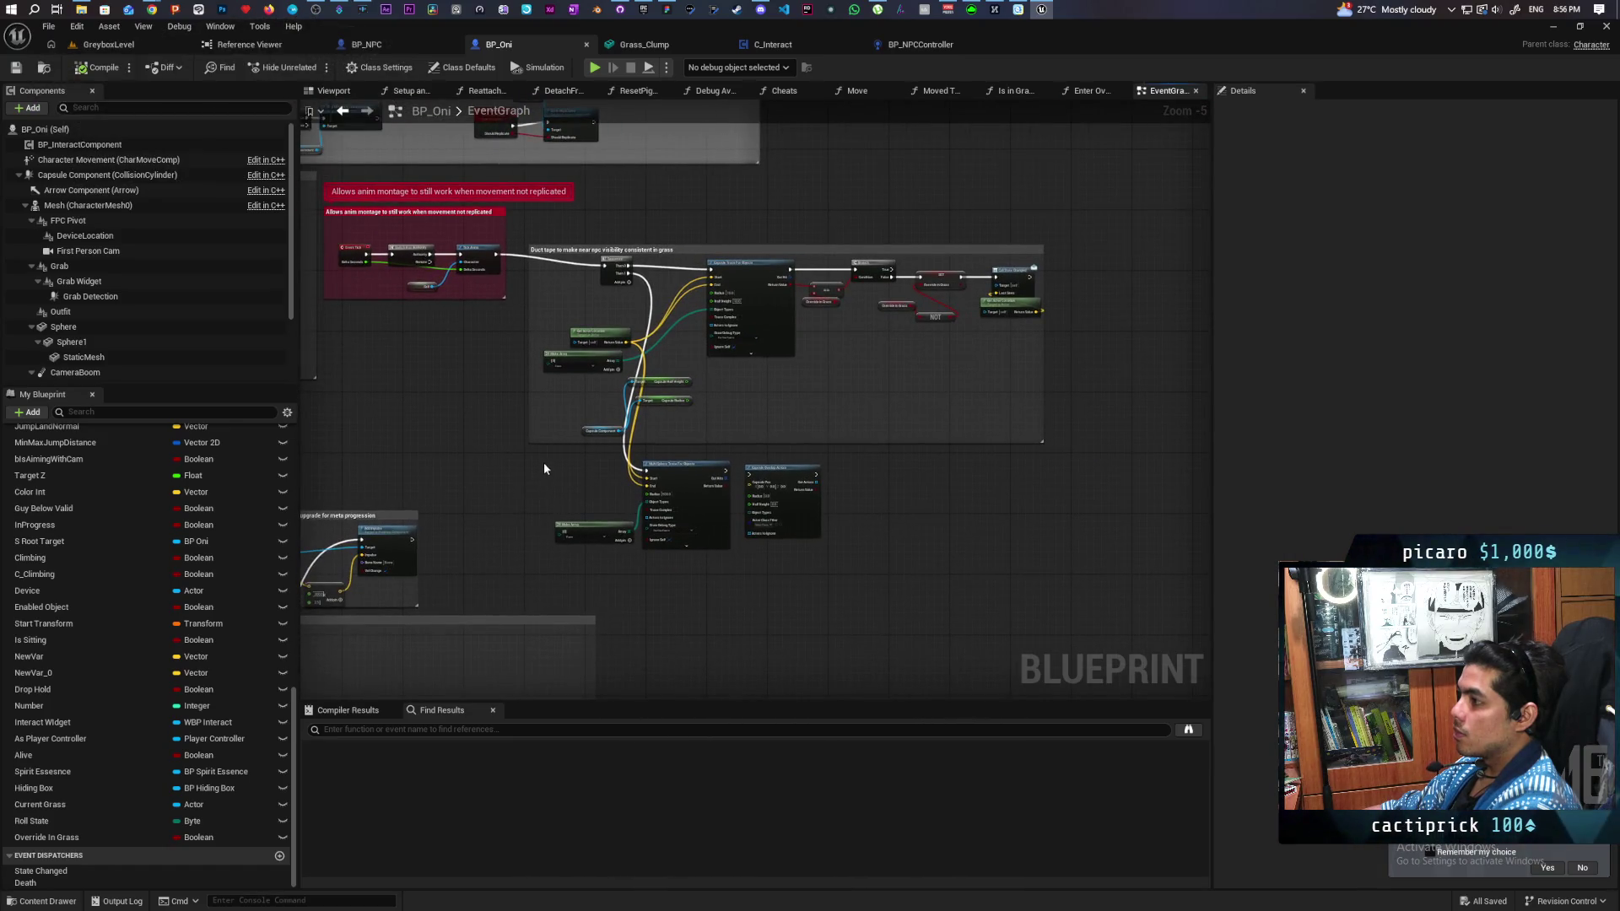
{"action": "left_click", "coordinate": [680, 250]}
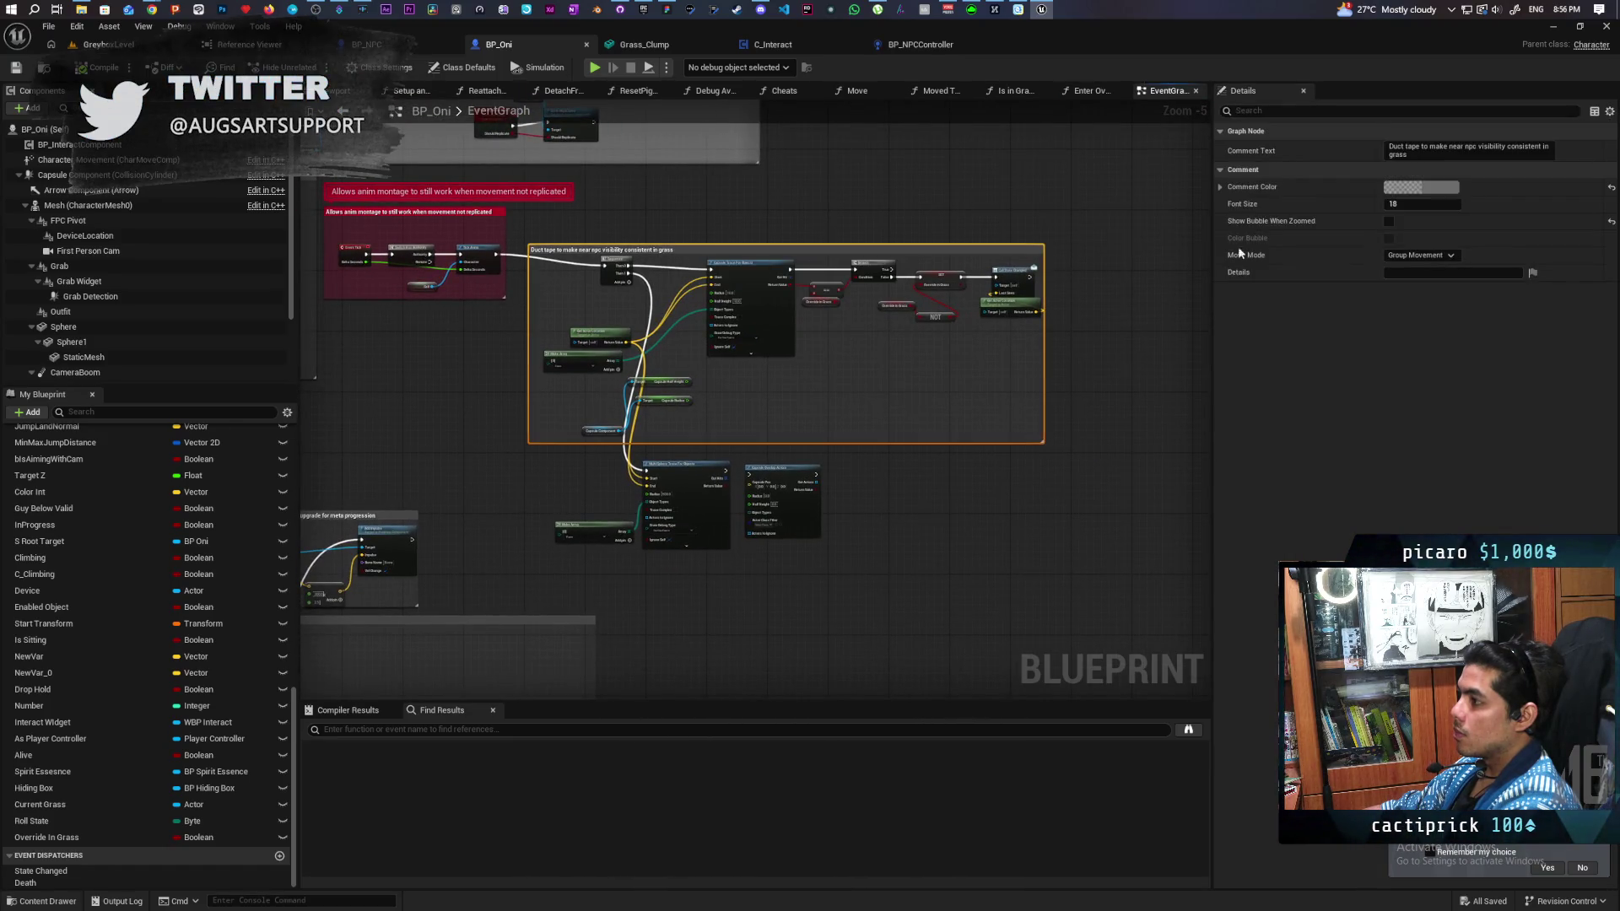
{"action": "left_click", "coordinate": [1388, 221]}
{"action": "left_click", "coordinate": [554, 460]}
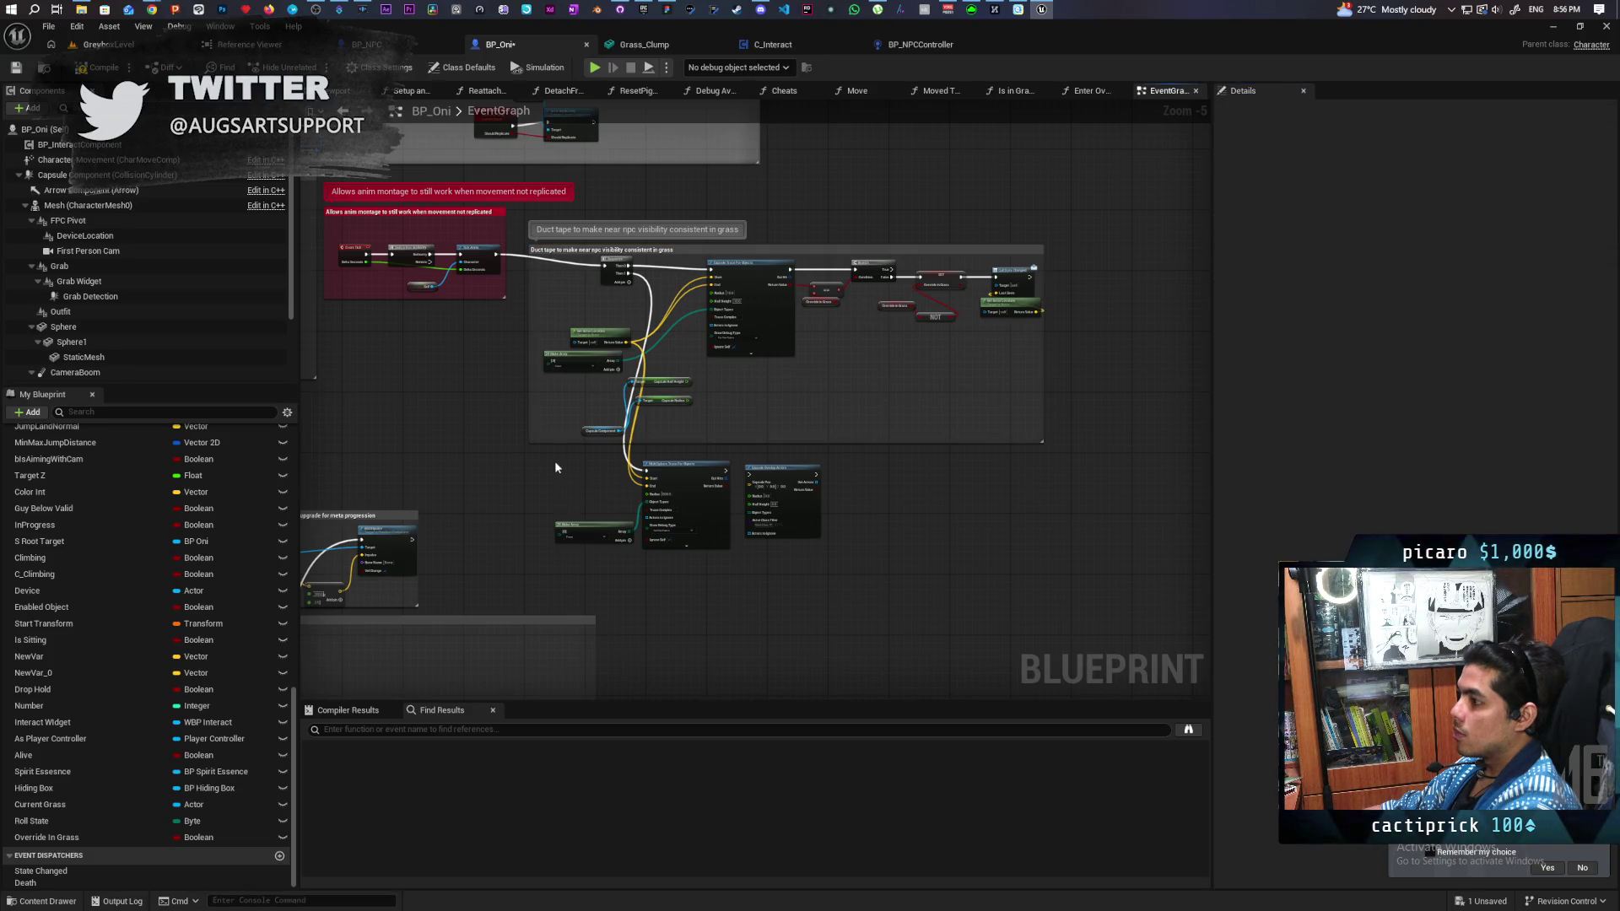
Step: Move the three trace nodes and wrap them in a 'Player seen if too close' comment
{"action": "left_click_drag", "start_coordinate": [554, 461], "coordinate": [893, 560]}
{"action": "left_click_drag", "start_coordinate": [653, 502], "coordinate": [793, 561]}
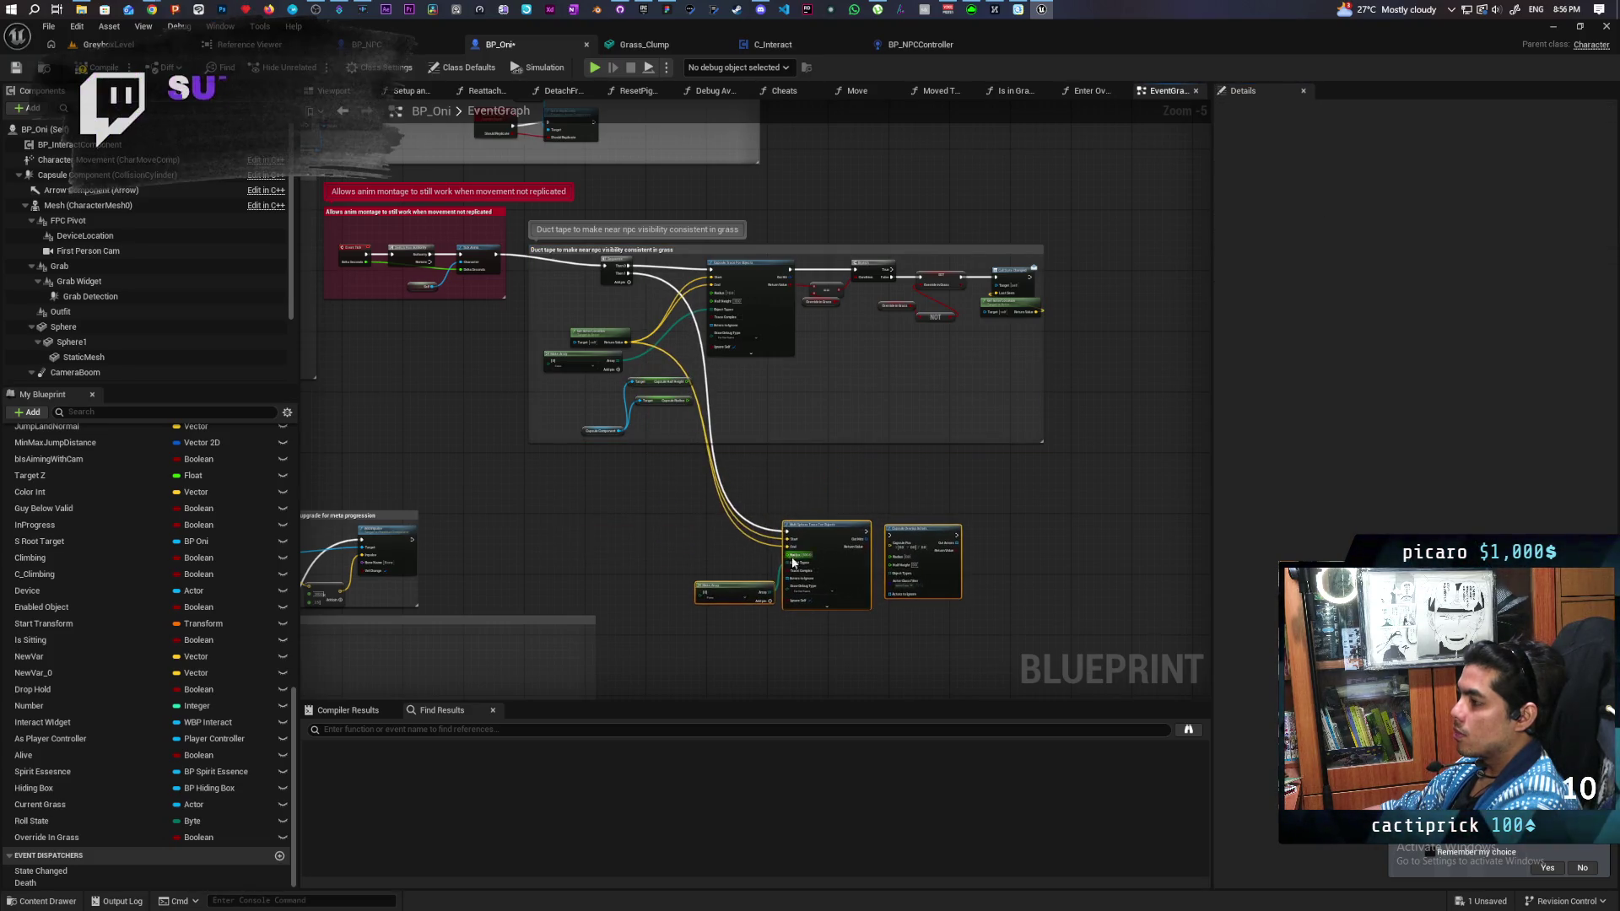
{"action": "type", "text": "c"}
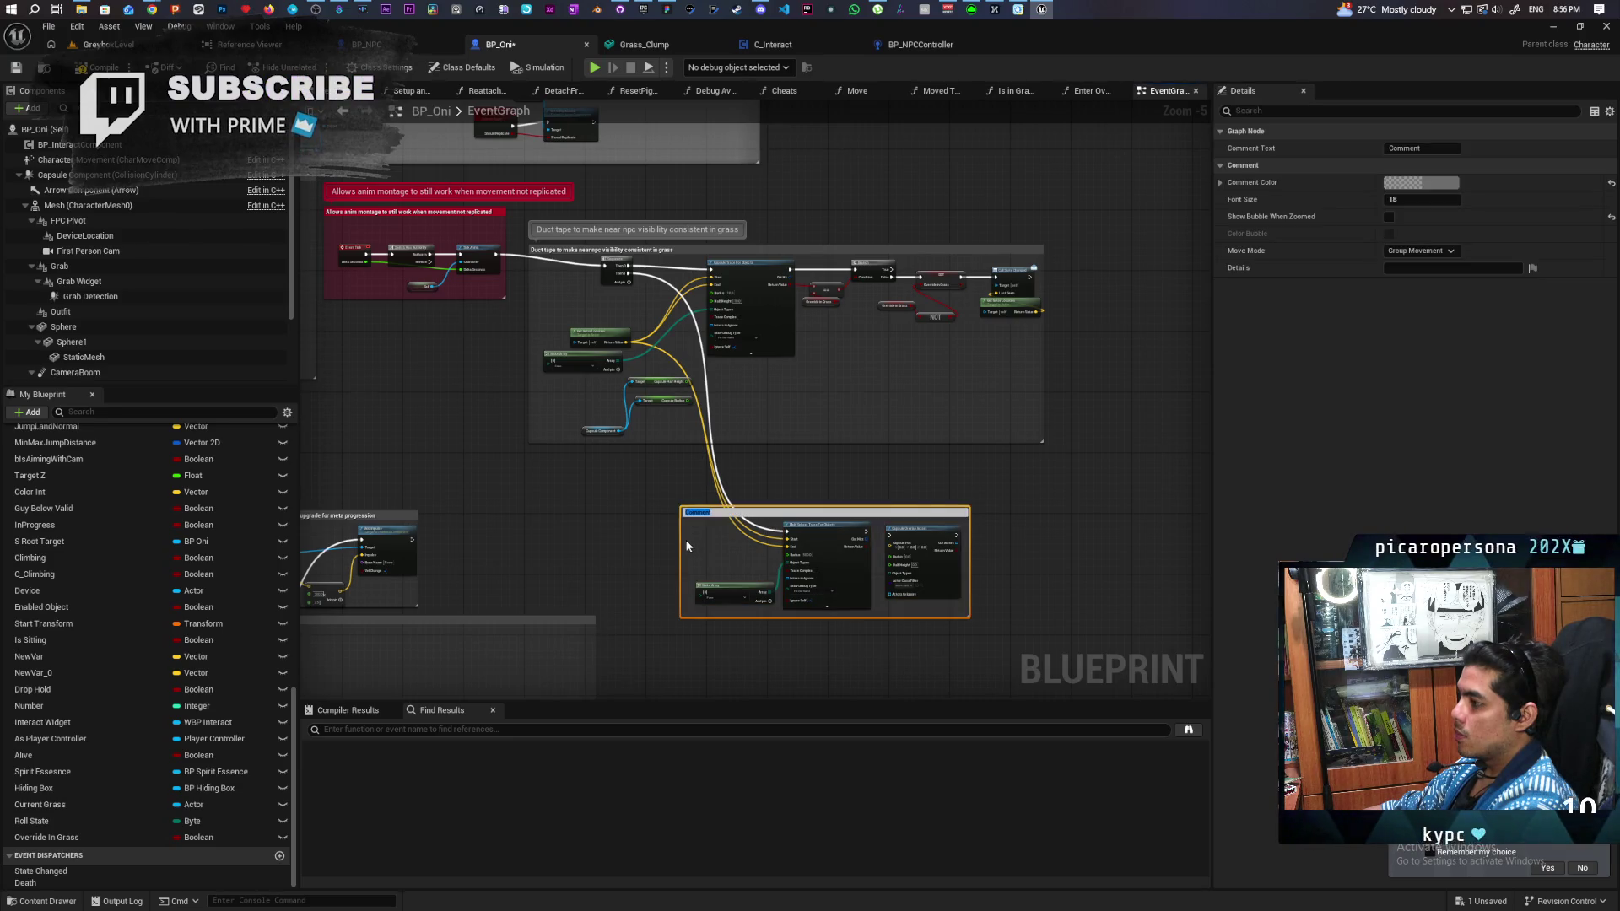
{"action": "type", "text": "Player seen if too close"}
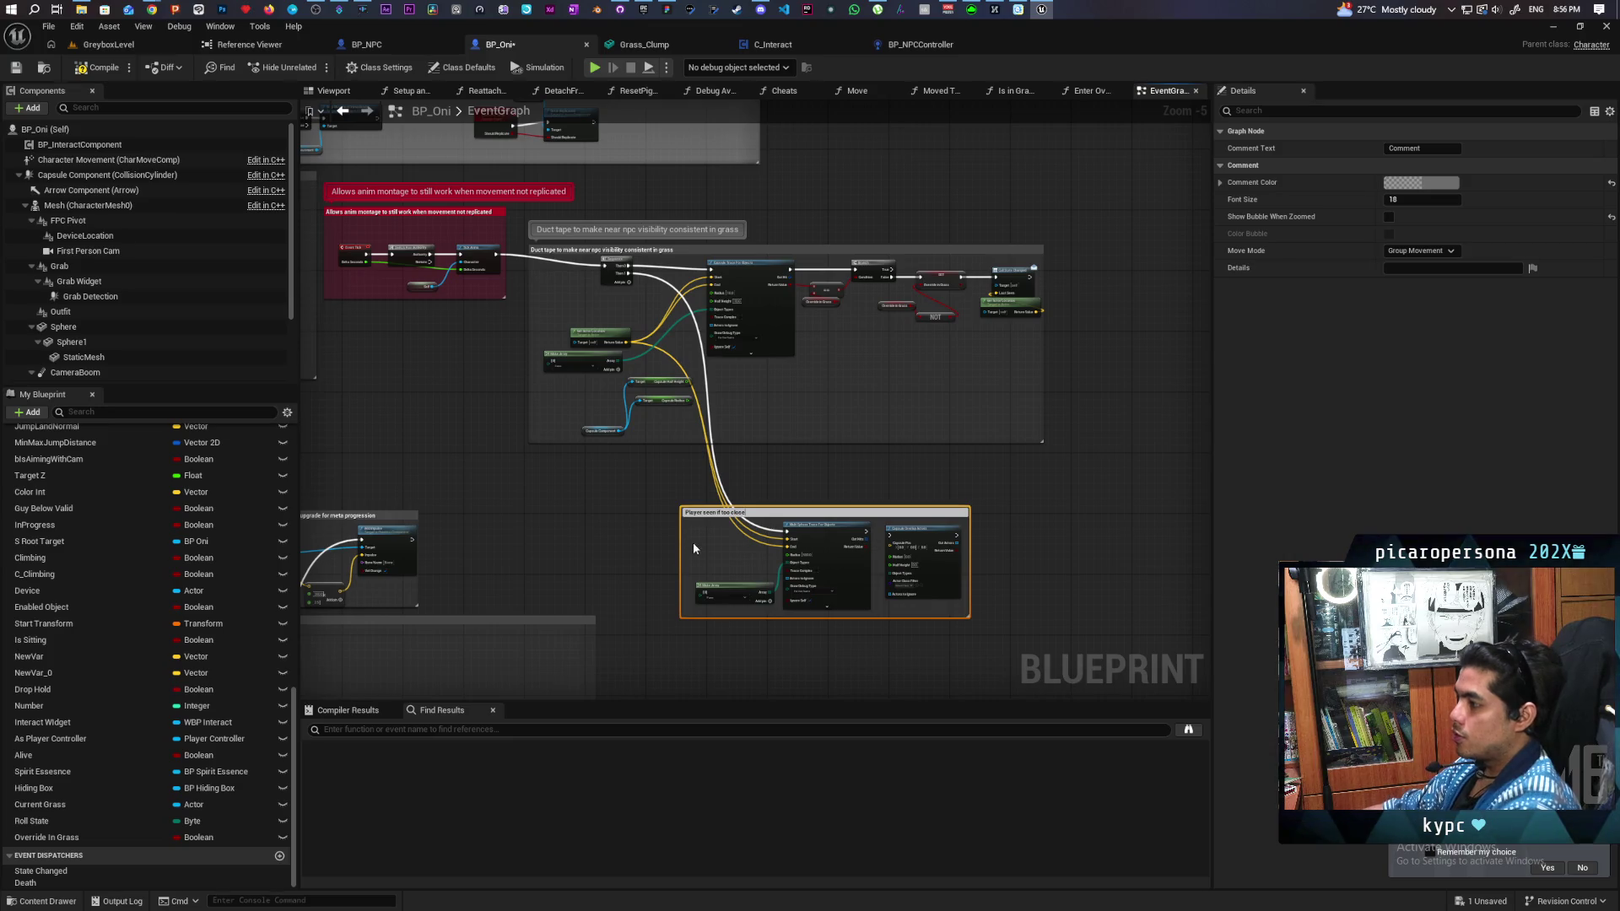
{"action": "left_click", "coordinate": [606, 500]}
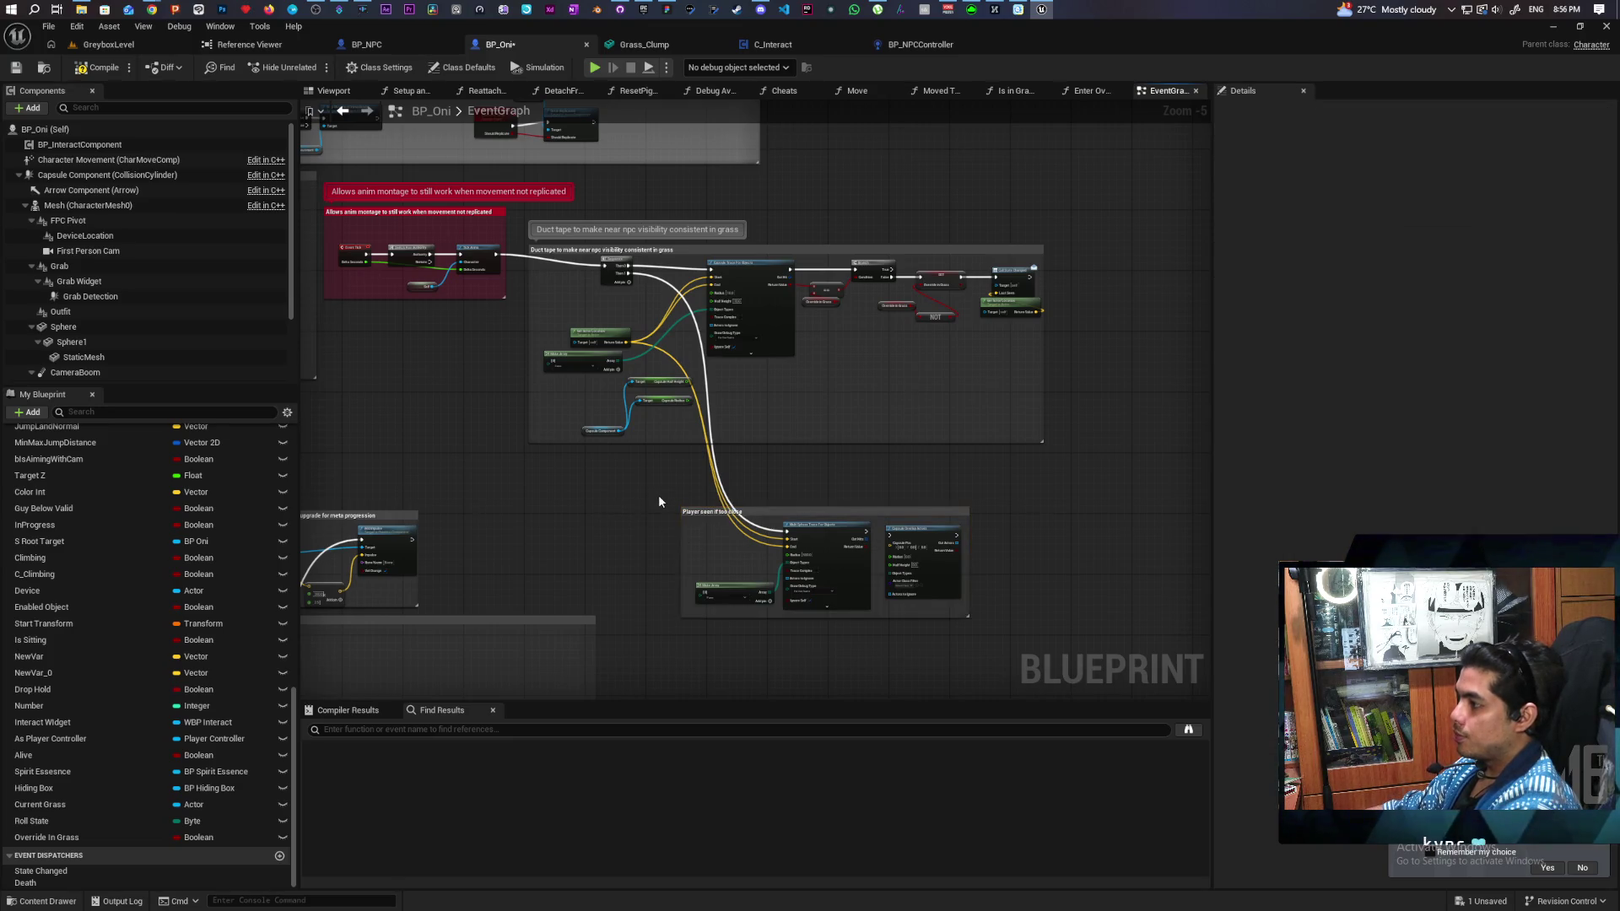
Step: Drop the Override In Grass variable into the graph beside the trace nodes
{"action": "scroll", "coordinate": [658, 494], "scroll_direction": "up", "scroll_amount": 5}
{"action": "left_click_drag", "start_coordinate": [807, 492], "coordinate": [582, 475]}
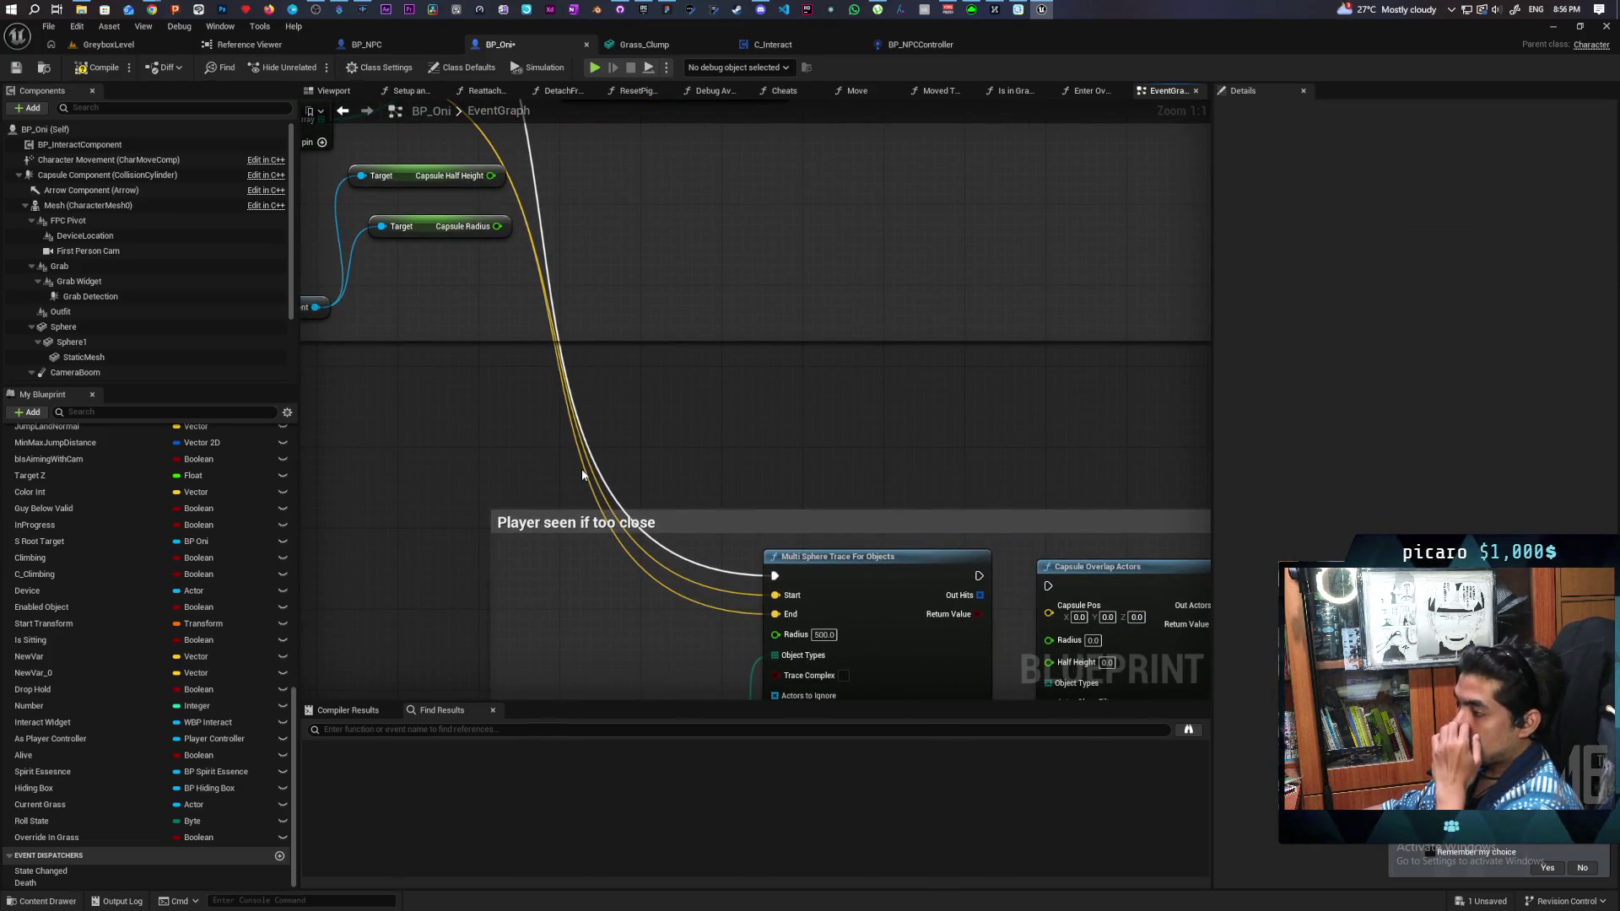
{"action": "scroll", "coordinate": [629, 568], "scroll_direction": "down", "scroll_amount": 3}
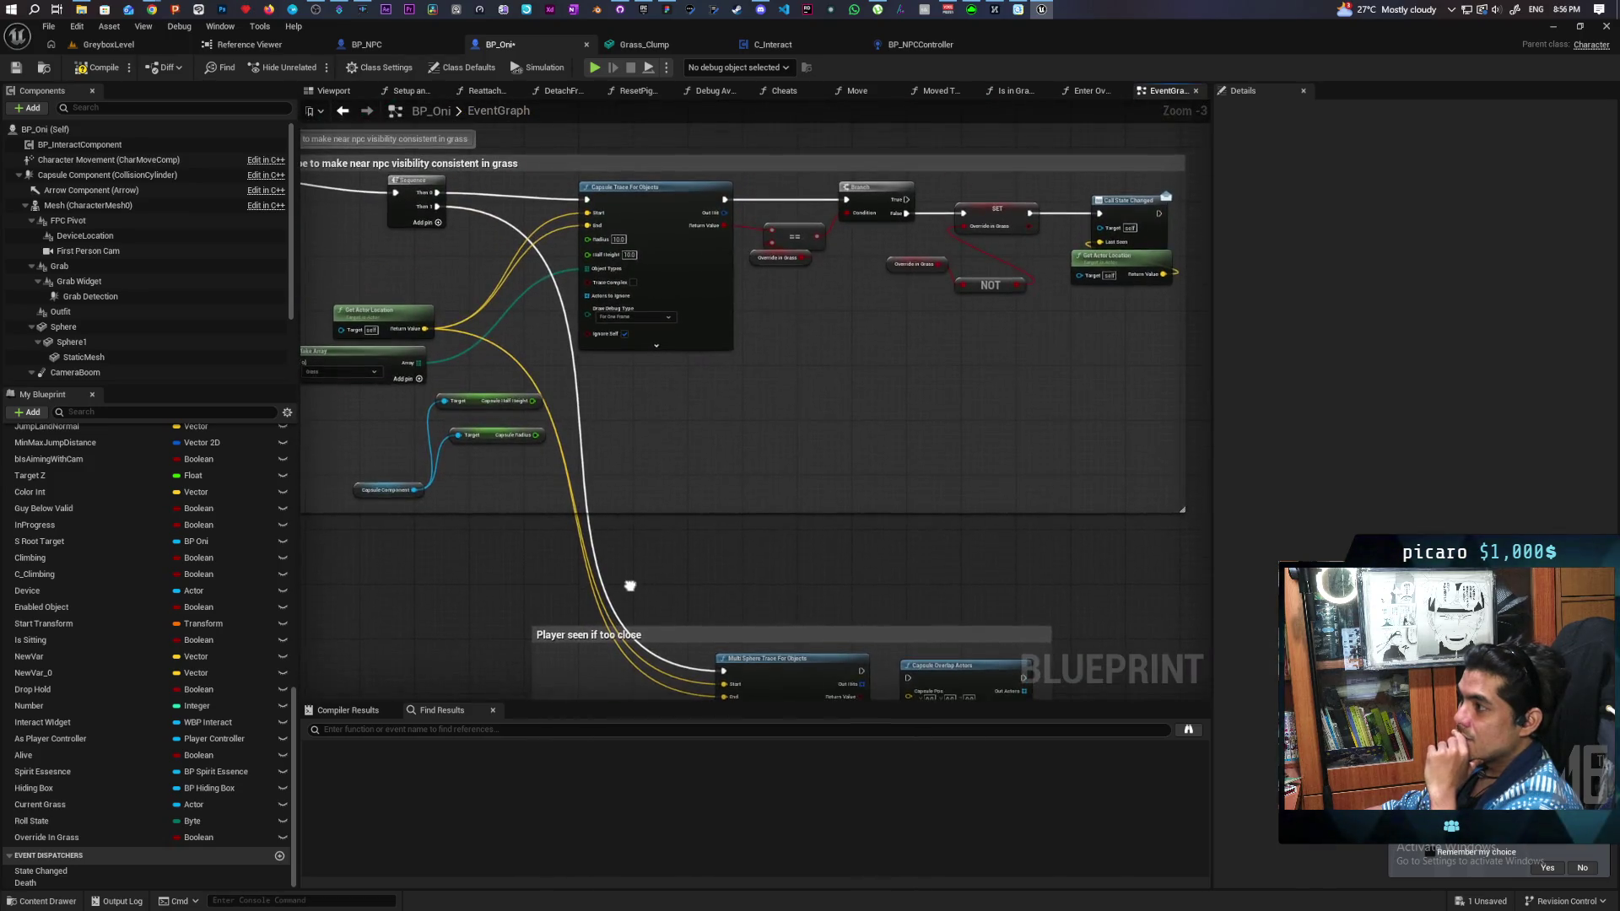
{"action": "left_click_drag", "start_coordinate": [851, 476], "coordinate": [805, 341]}
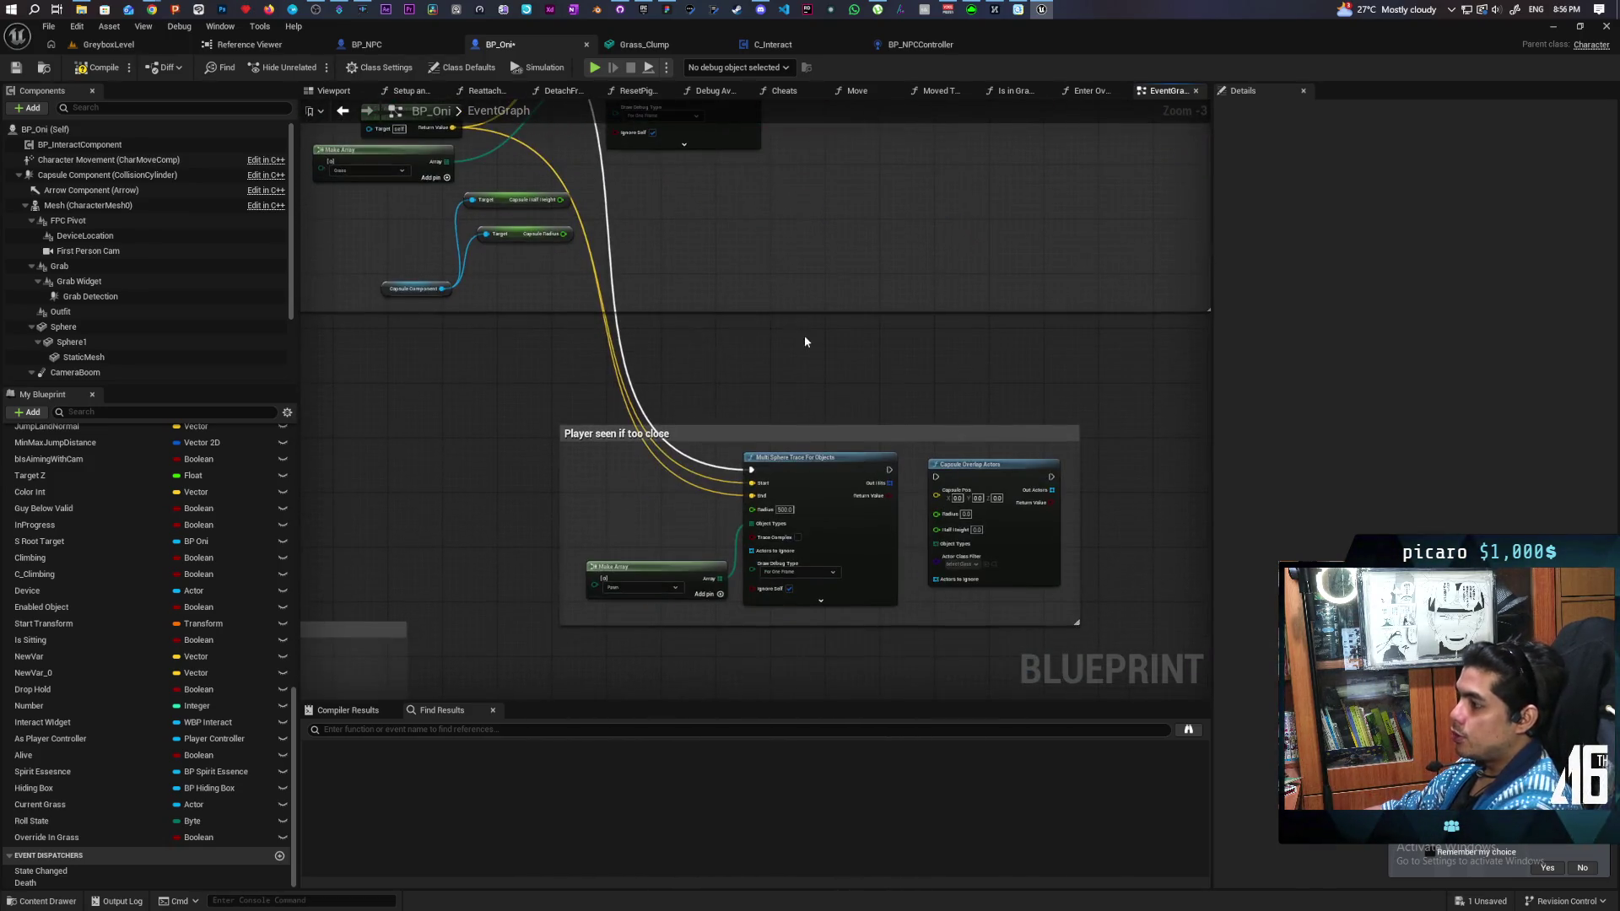
{"action": "mouse_move", "coordinate": [50, 837]}
{"action": "left_mouse_down"}
{"action": "mouse_move", "coordinate": [584, 489]}
{"action": "mouse_move", "coordinate": [614, 516]}
{"action": "left_mouse_up"}
Step: Gate the Multi Sphere Trace behind an Override In Grass branch getter, then compile and save BP_Oni
{"action": "left_click", "coordinate": [615, 516]}
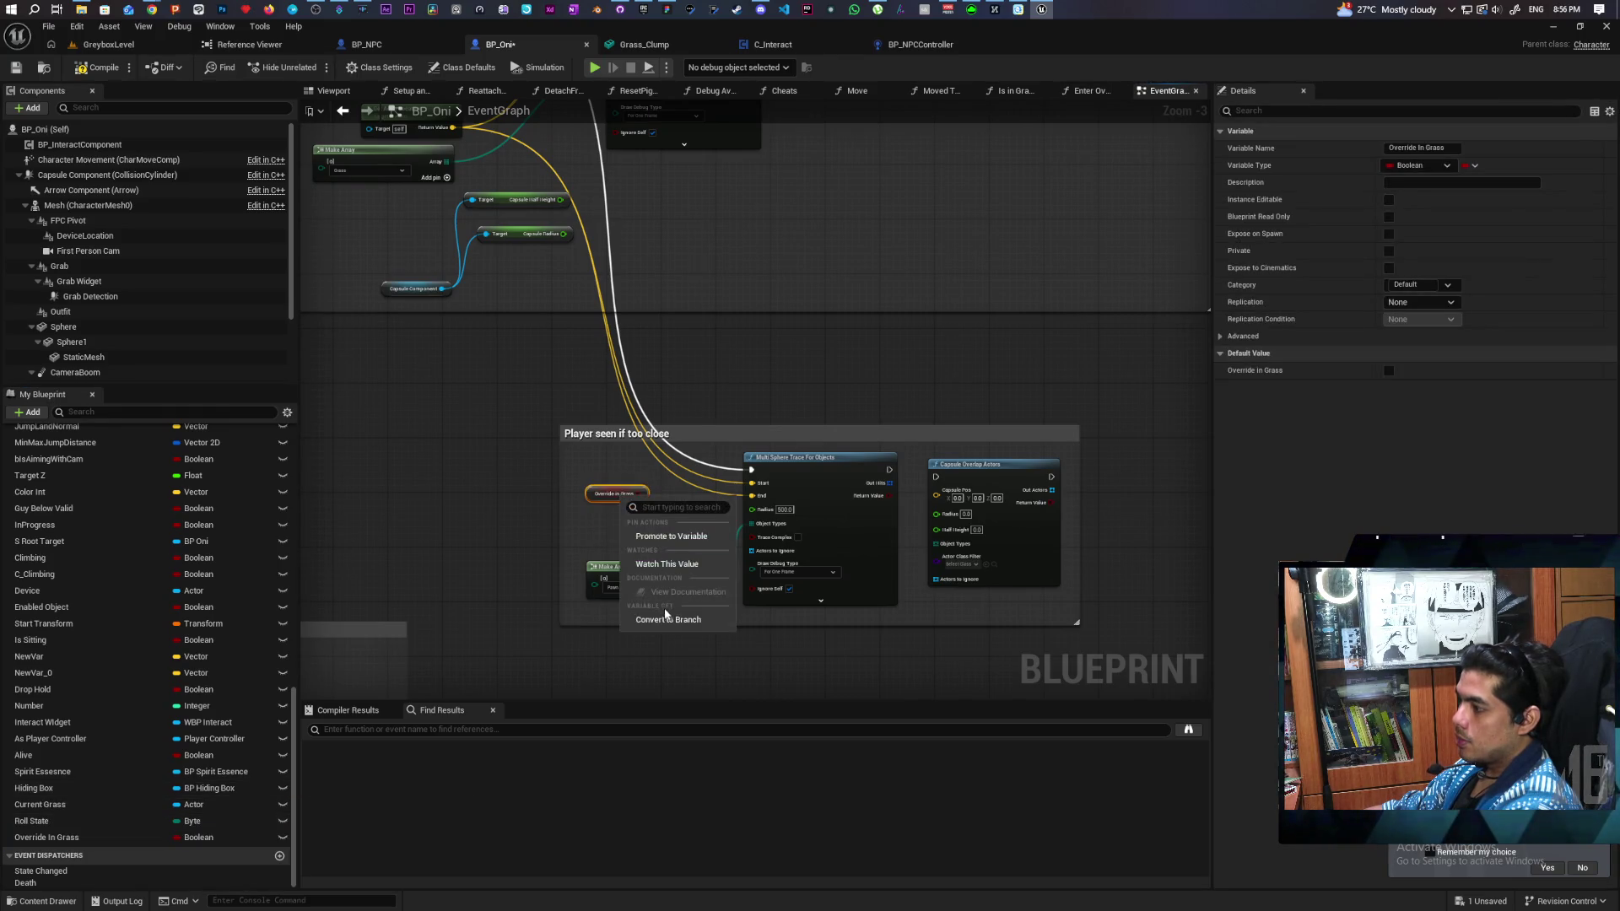
{"action": "scroll", "coordinate": [674, 607], "scroll_direction": "up", "scroll_amount": 3}
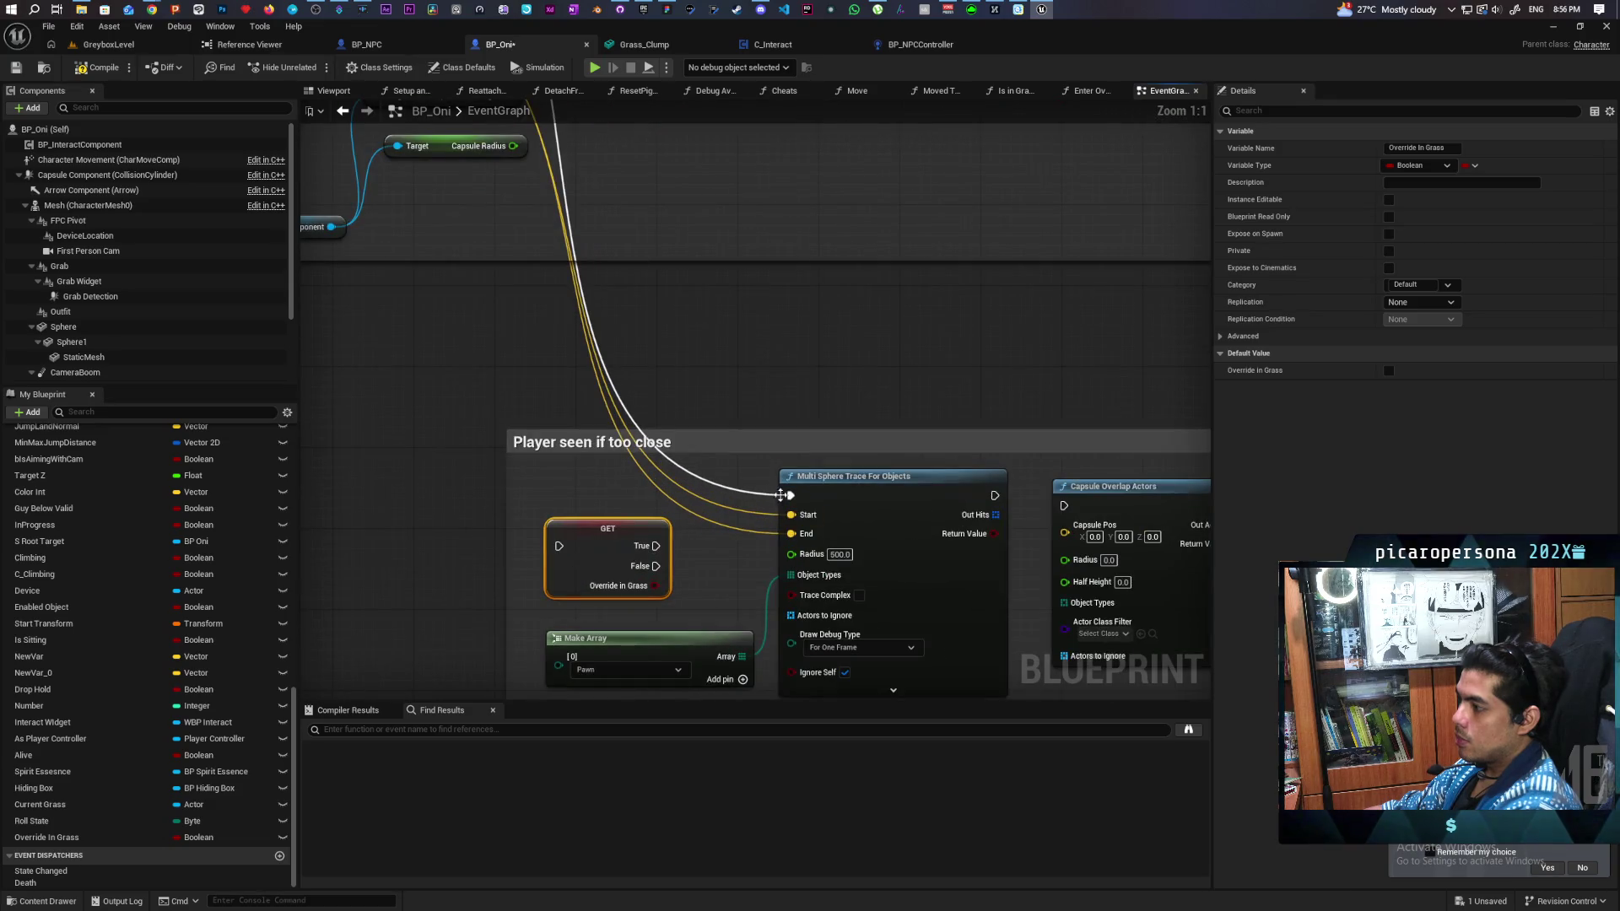
{"action": "mouse_move", "coordinate": [791, 500]}
{"action": "left_mouse_down"}
{"action": "mouse_move", "coordinate": [558, 546]}
{"action": "mouse_move", "coordinate": [806, 500]}
{"action": "mouse_move", "coordinate": [791, 496]}
{"action": "left_mouse_up"}
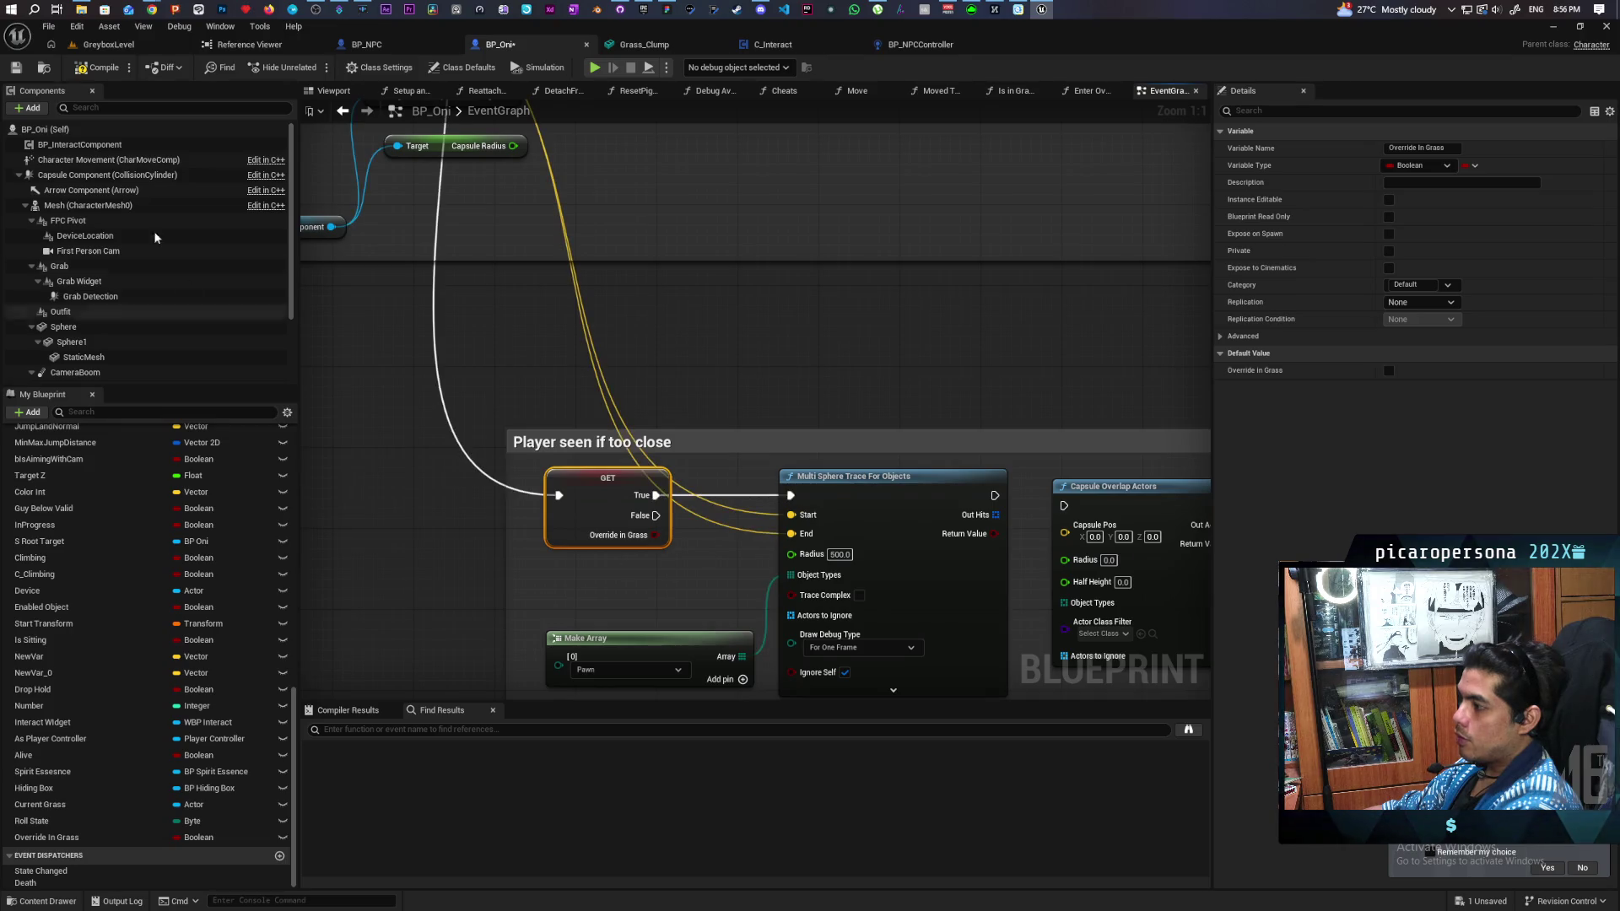
{"action": "key", "text": "F7"}
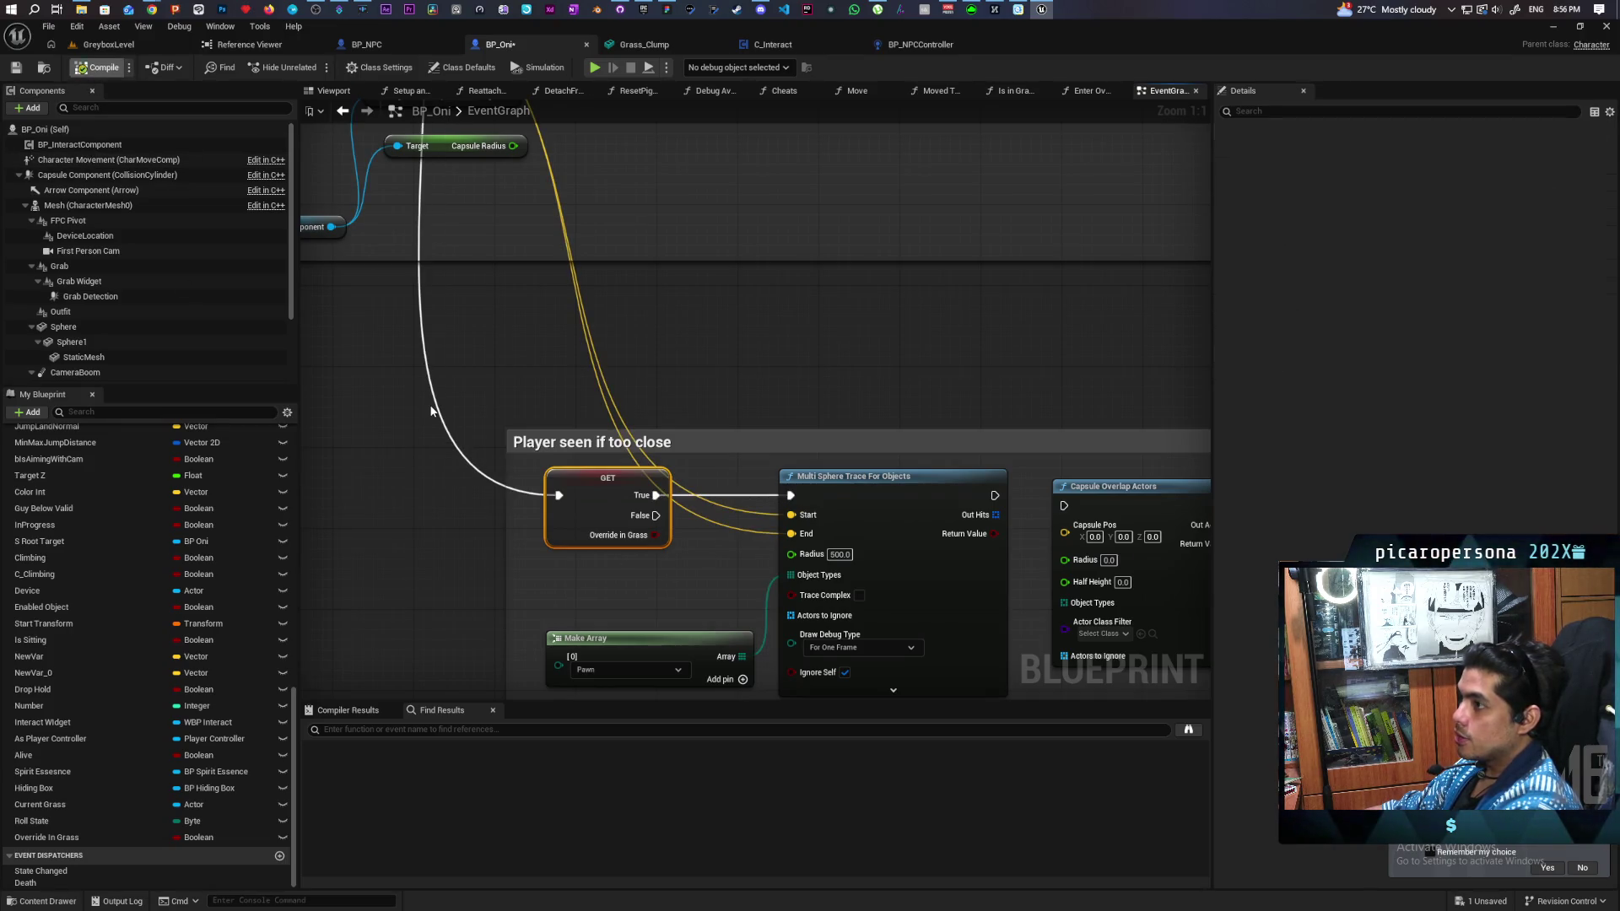
{"action": "key", "text": "ctrl+s"}
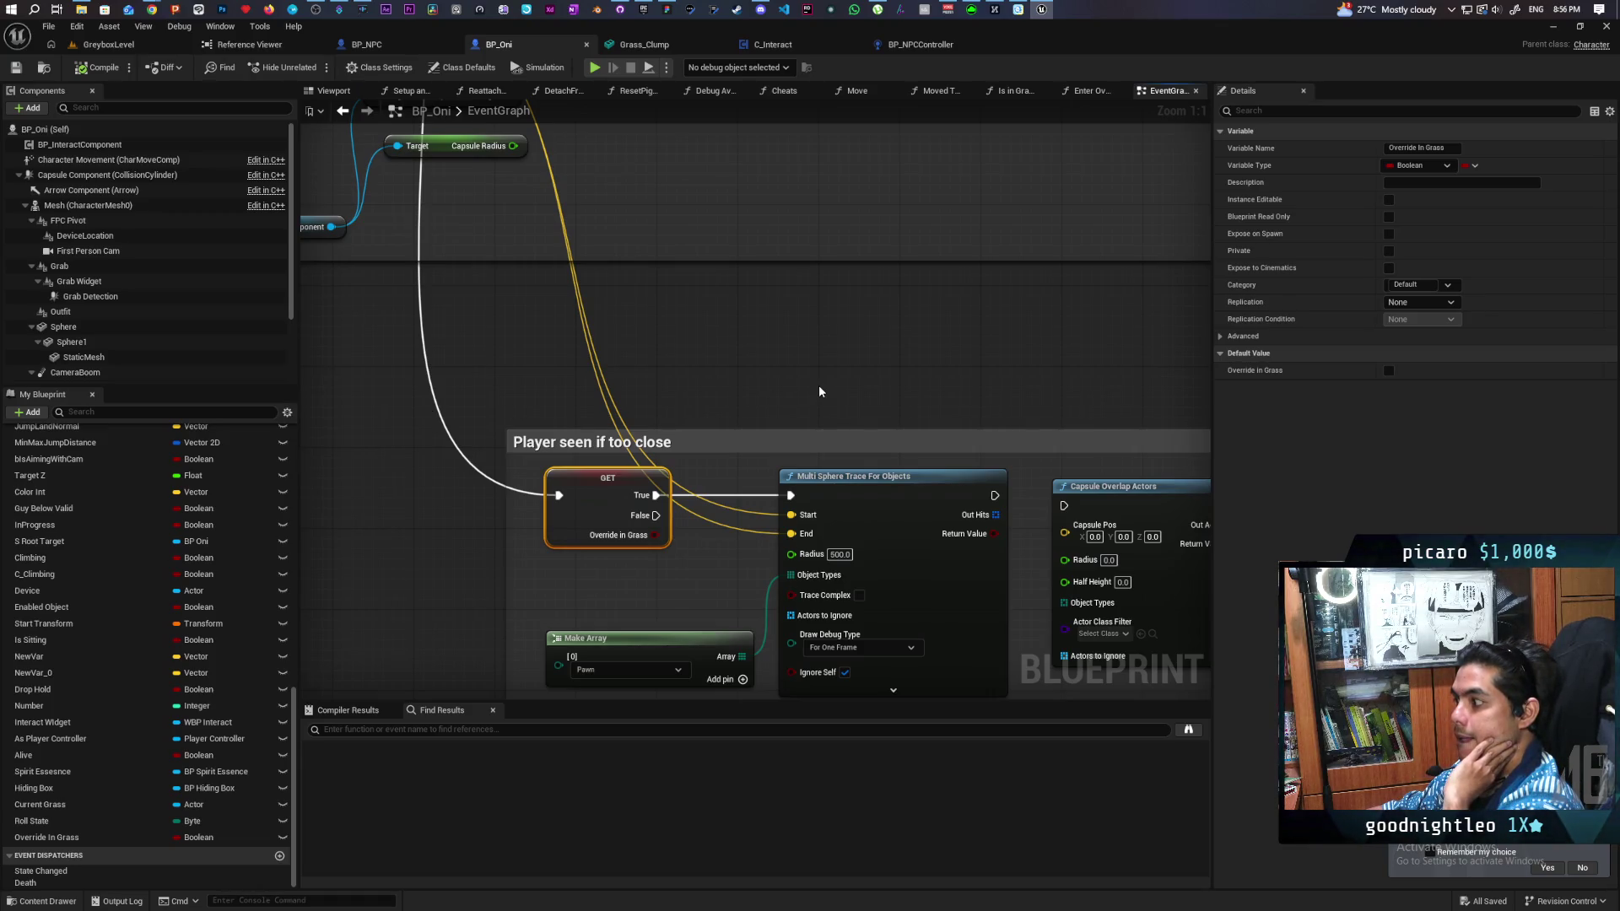
{"action": "scroll", "coordinate": [818, 391], "scroll_direction": "down", "scroll_amount": 2}
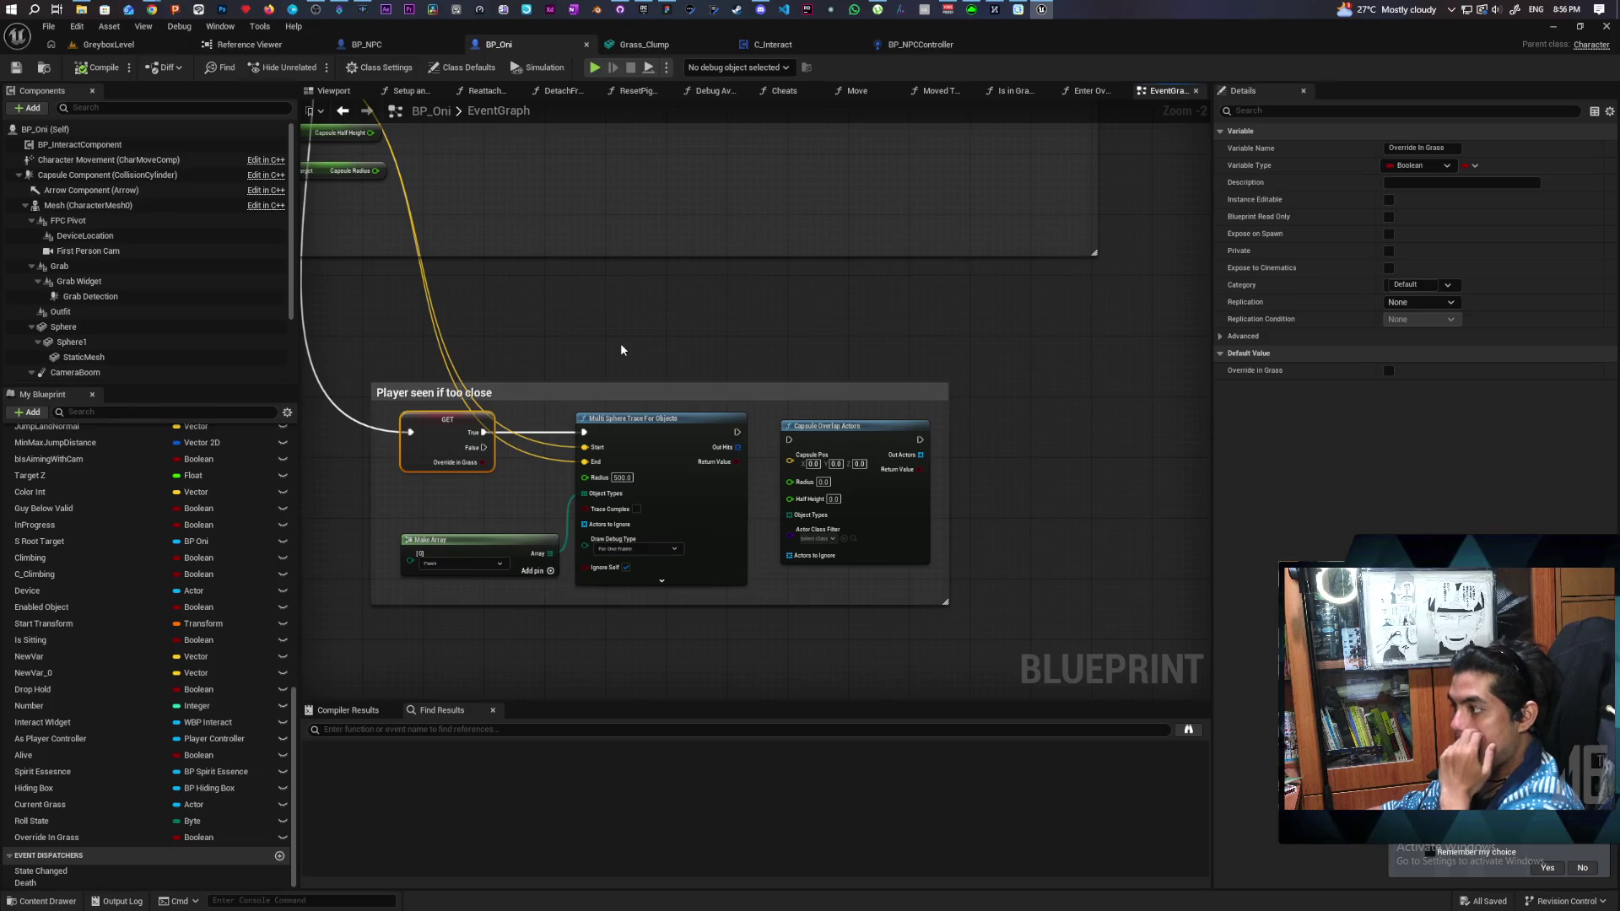
{"action": "scroll", "coordinate": [671, 377], "scroll_direction": "up", "scroll_amount": 1}
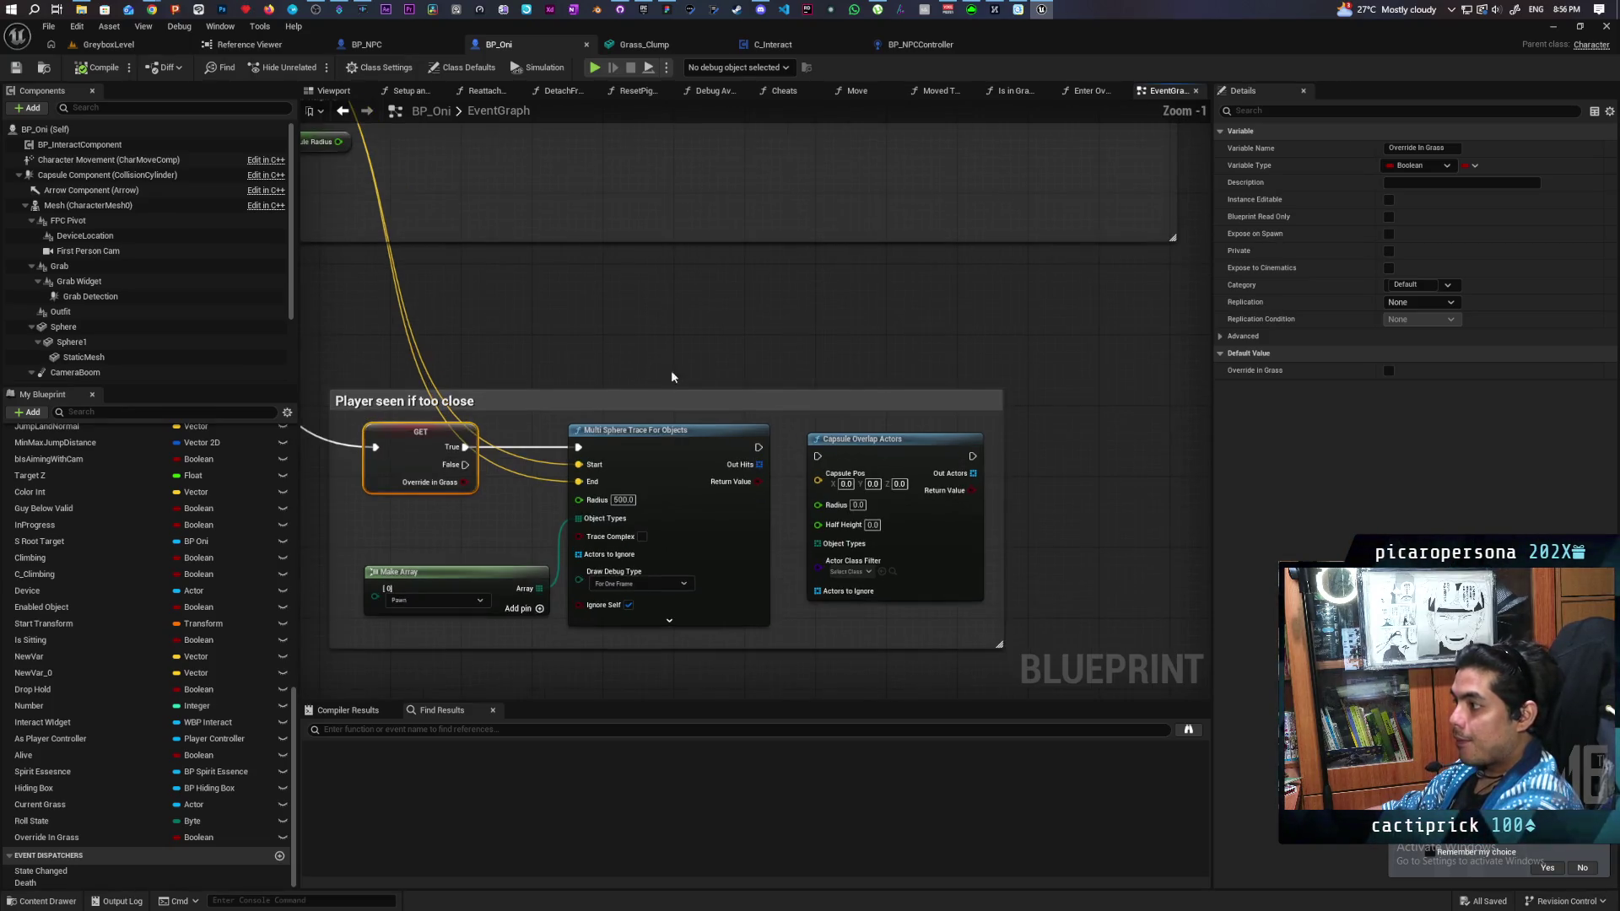
Step: Drag the Capsule Overlap Actors node up out of the 'Player seen if too close' comment
{"action": "mouse_move", "coordinate": [879, 454]}
{"action": "left_mouse_down"}
{"action": "mouse_move", "coordinate": [805, 200]}
{"action": "mouse_move", "coordinate": [779, 195]}
{"action": "left_mouse_up"}
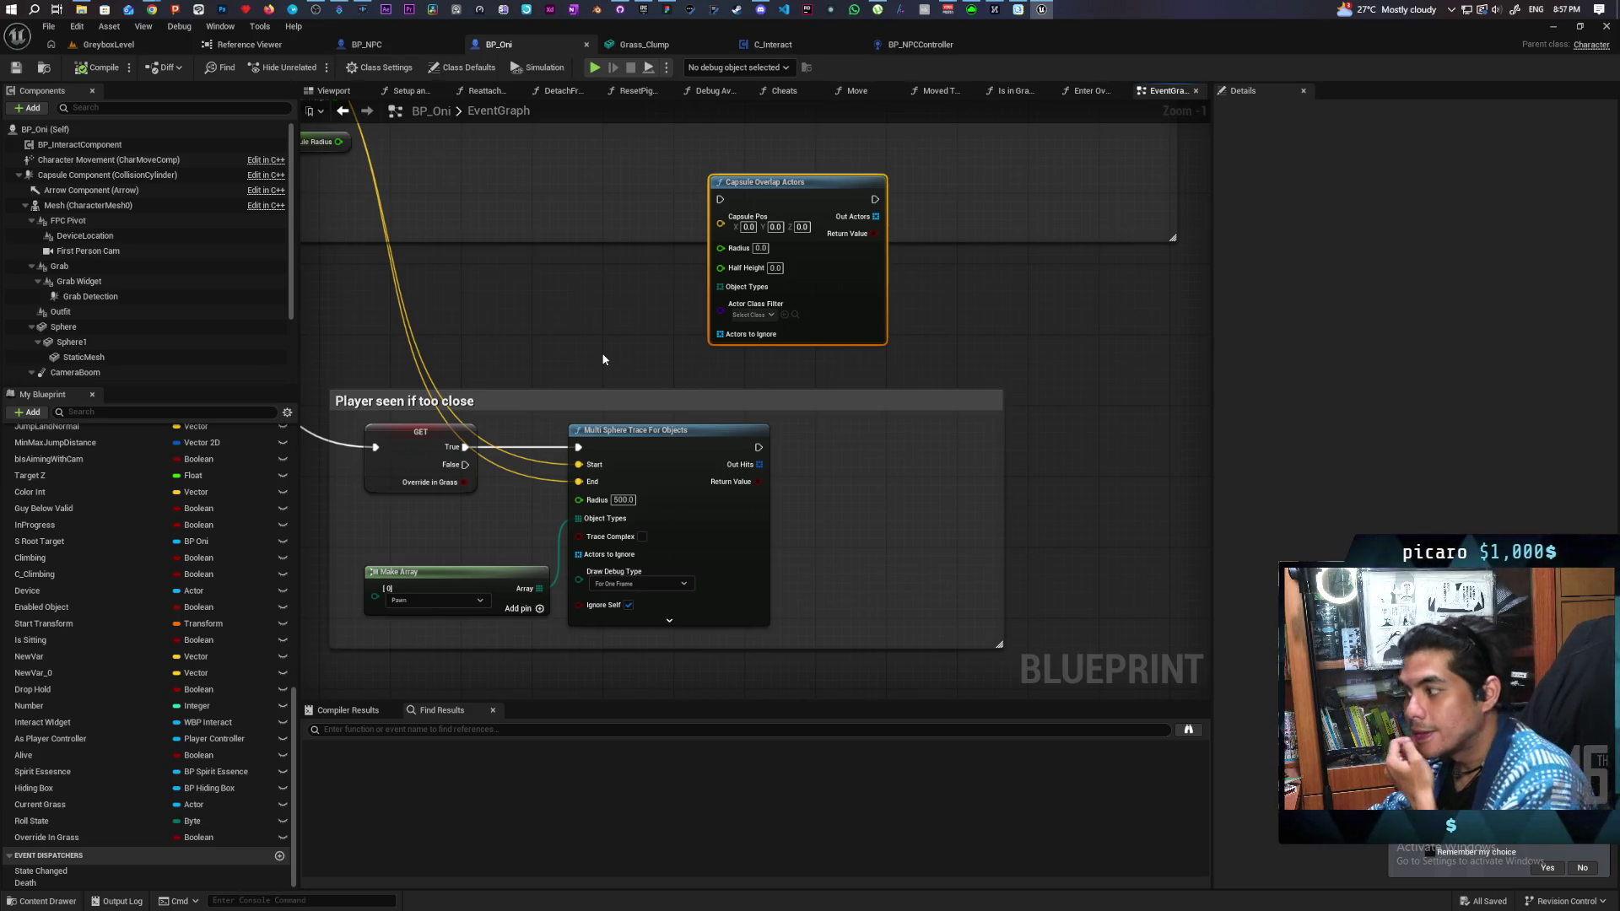
Step: Insert a 0.1-second Delay before the Override In Grass check and save BP_Oni
{"action": "mouse_move", "coordinate": [603, 360]}
{"action": "left_mouse_down"}
{"action": "mouse_move", "coordinate": [877, 415]}
{"action": "mouse_move", "coordinate": [839, 530]}
{"action": "left_mouse_up"}
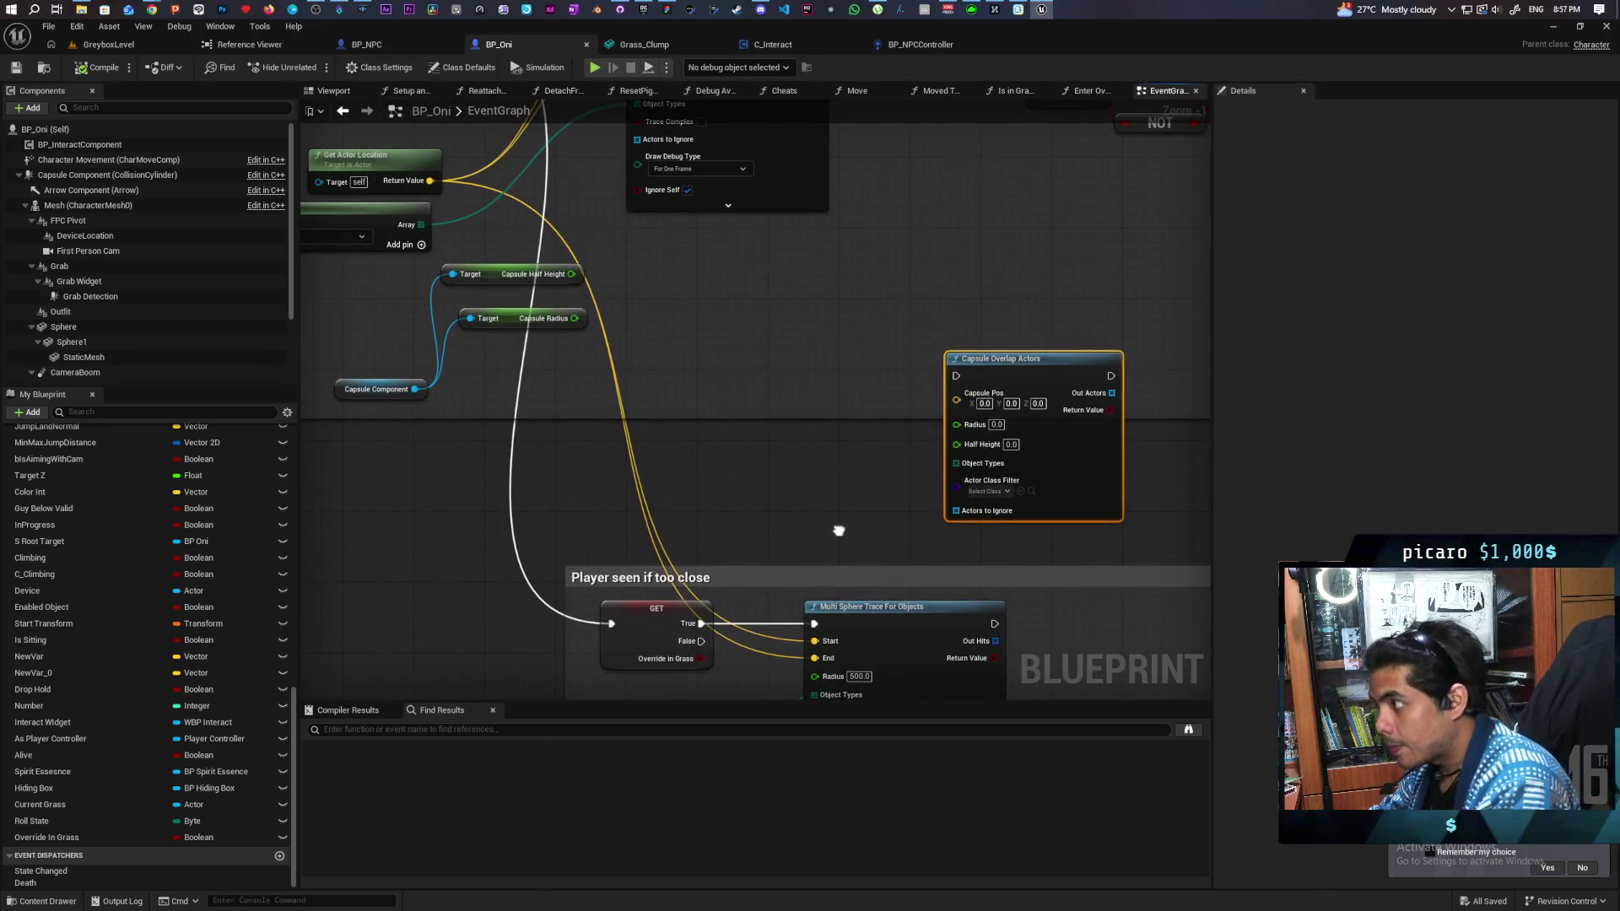
{"action": "scroll", "coordinate": [711, 506], "scroll_direction": "down", "scroll_amount": 1}
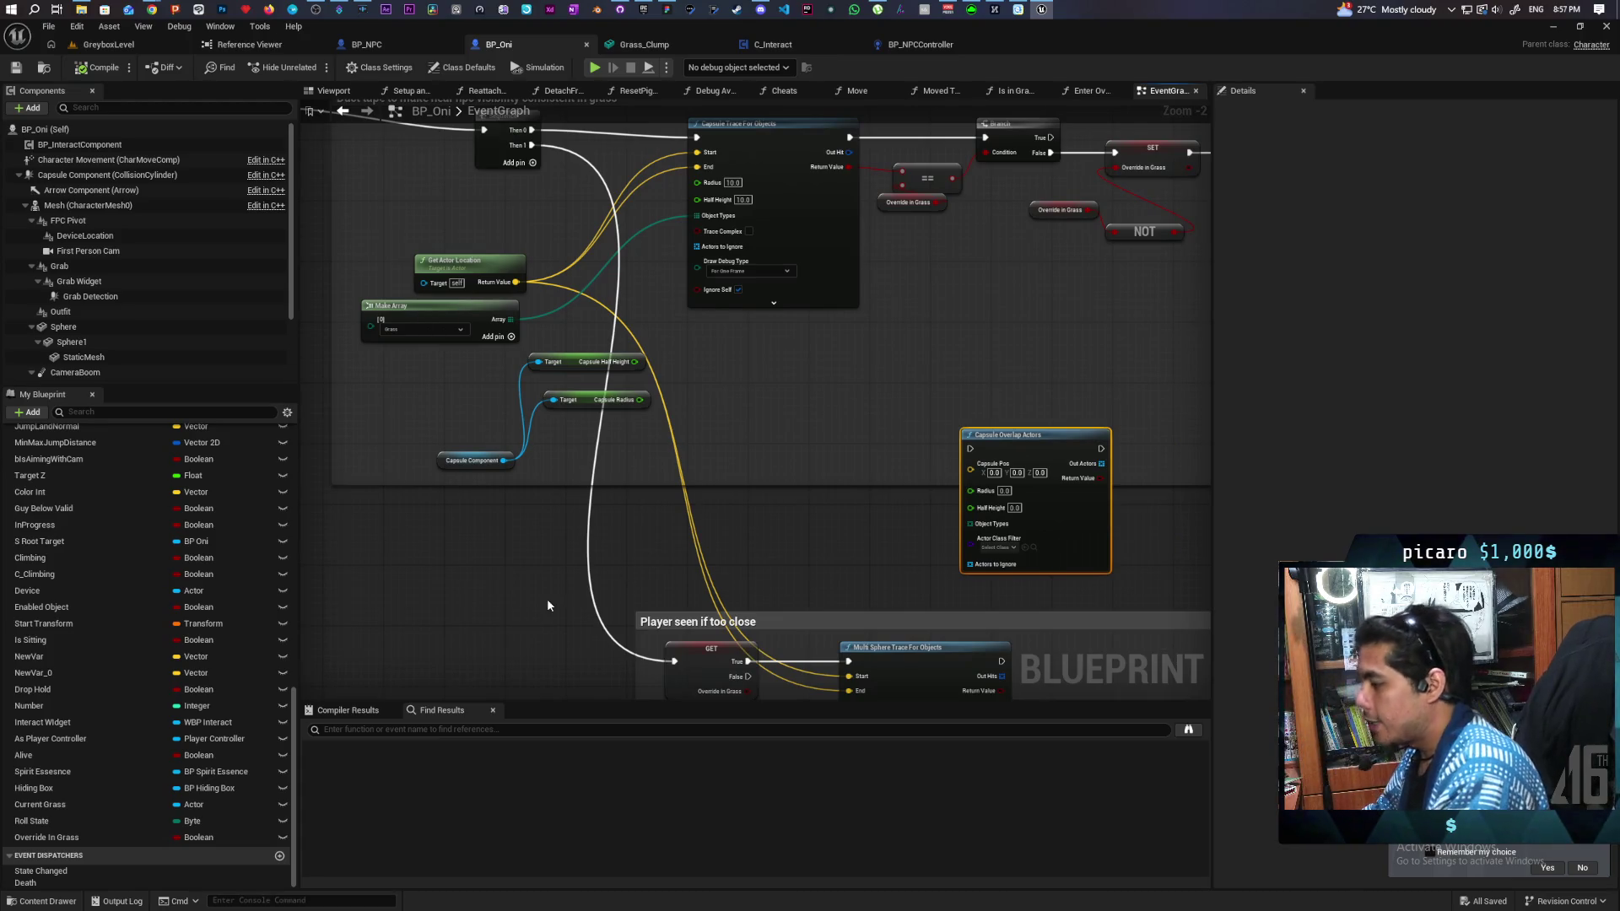
{"action": "left_click", "coordinate": [532, 614]}
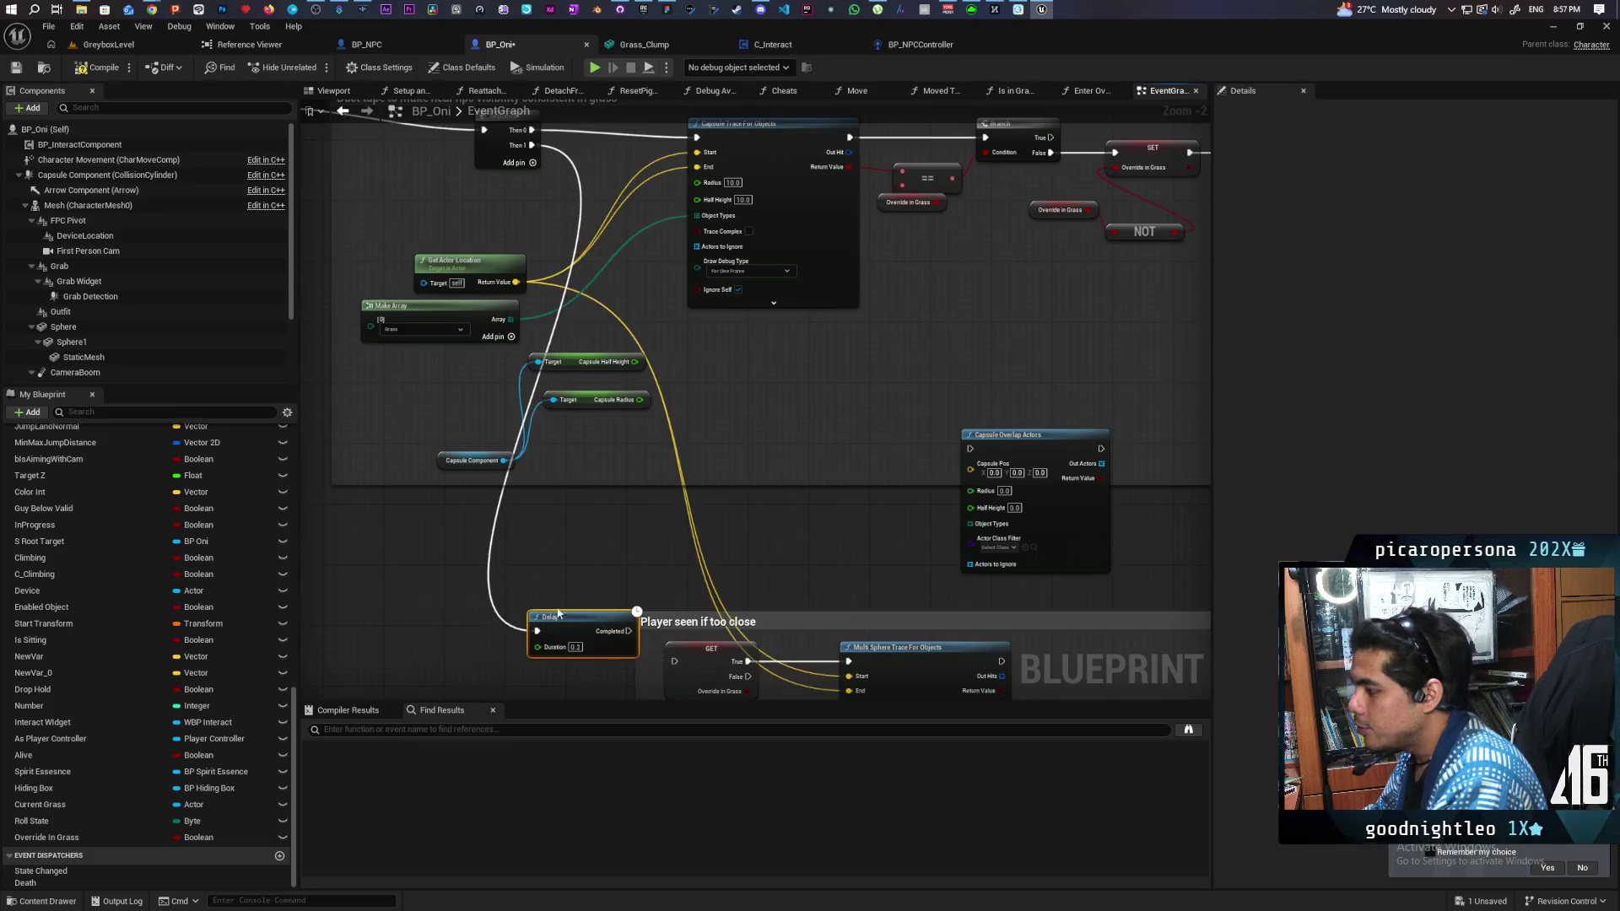
{"action": "mouse_move", "coordinate": [574, 636]}
{"action": "left_mouse_down"}
{"action": "mouse_move", "coordinate": [576, 419]}
{"action": "mouse_move", "coordinate": [562, 445]}
{"action": "mouse_move", "coordinate": [705, 461]}
{"action": "mouse_move", "coordinate": [676, 445]}
{"action": "left_mouse_up"}
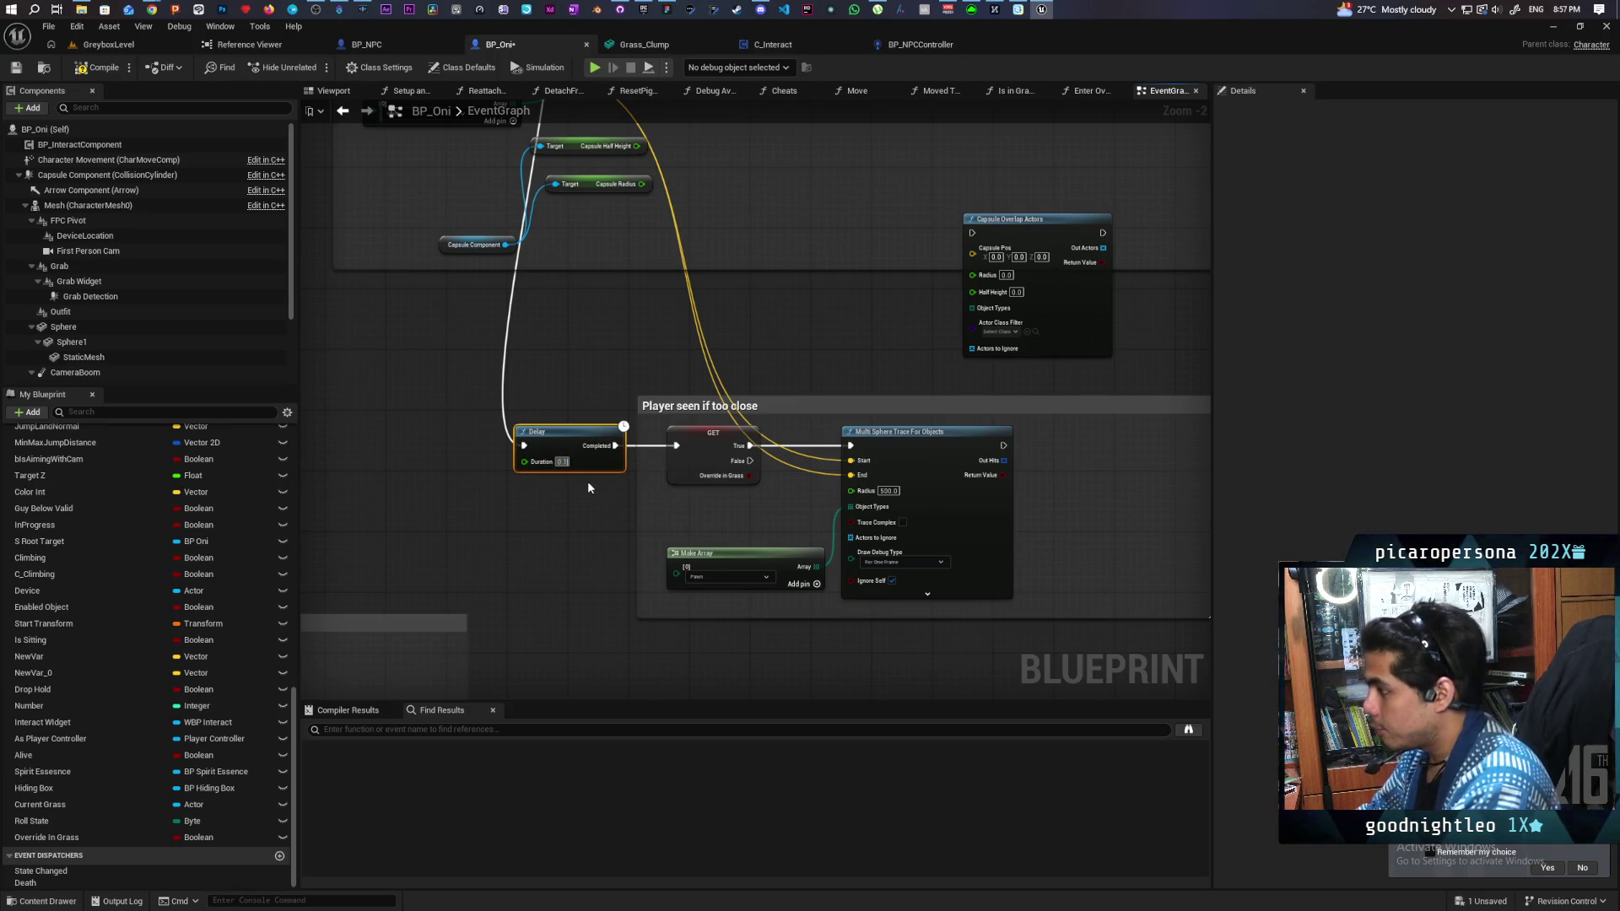
{"action": "type", "text": "0.1"}
{"action": "left_click", "coordinate": [587, 481]}
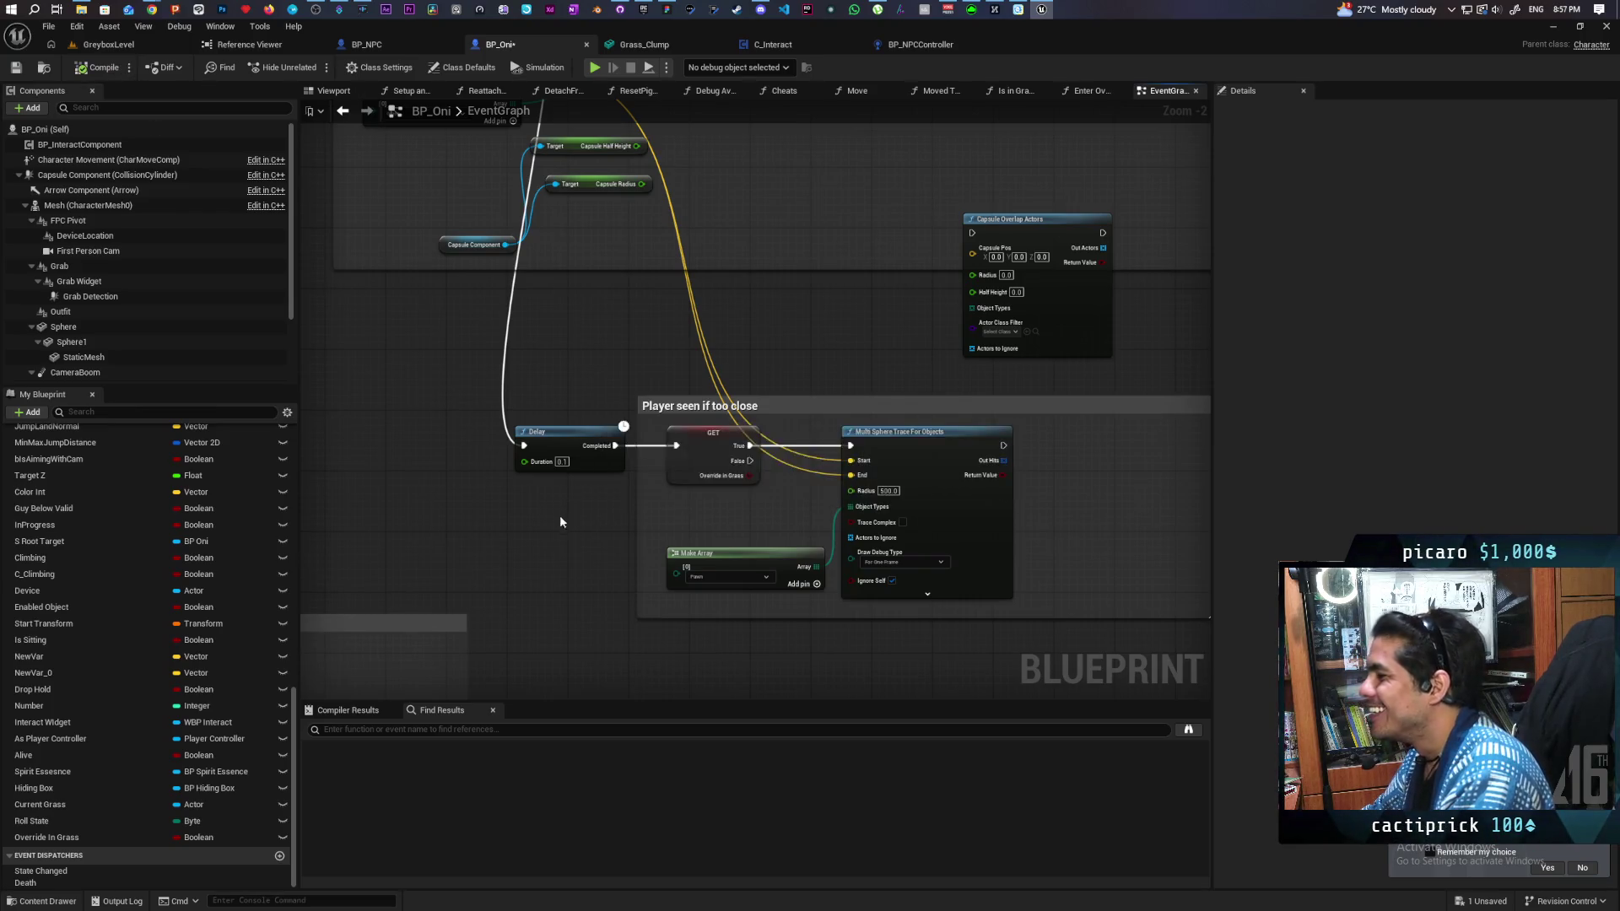
{"action": "key", "text": "ctrl+s"}
{"action": "scroll", "coordinate": [571, 531], "scroll_direction": "down", "scroll_amount": 2}
{"action": "left_click_drag", "start_coordinate": [571, 537], "coordinate": [544, 584]}
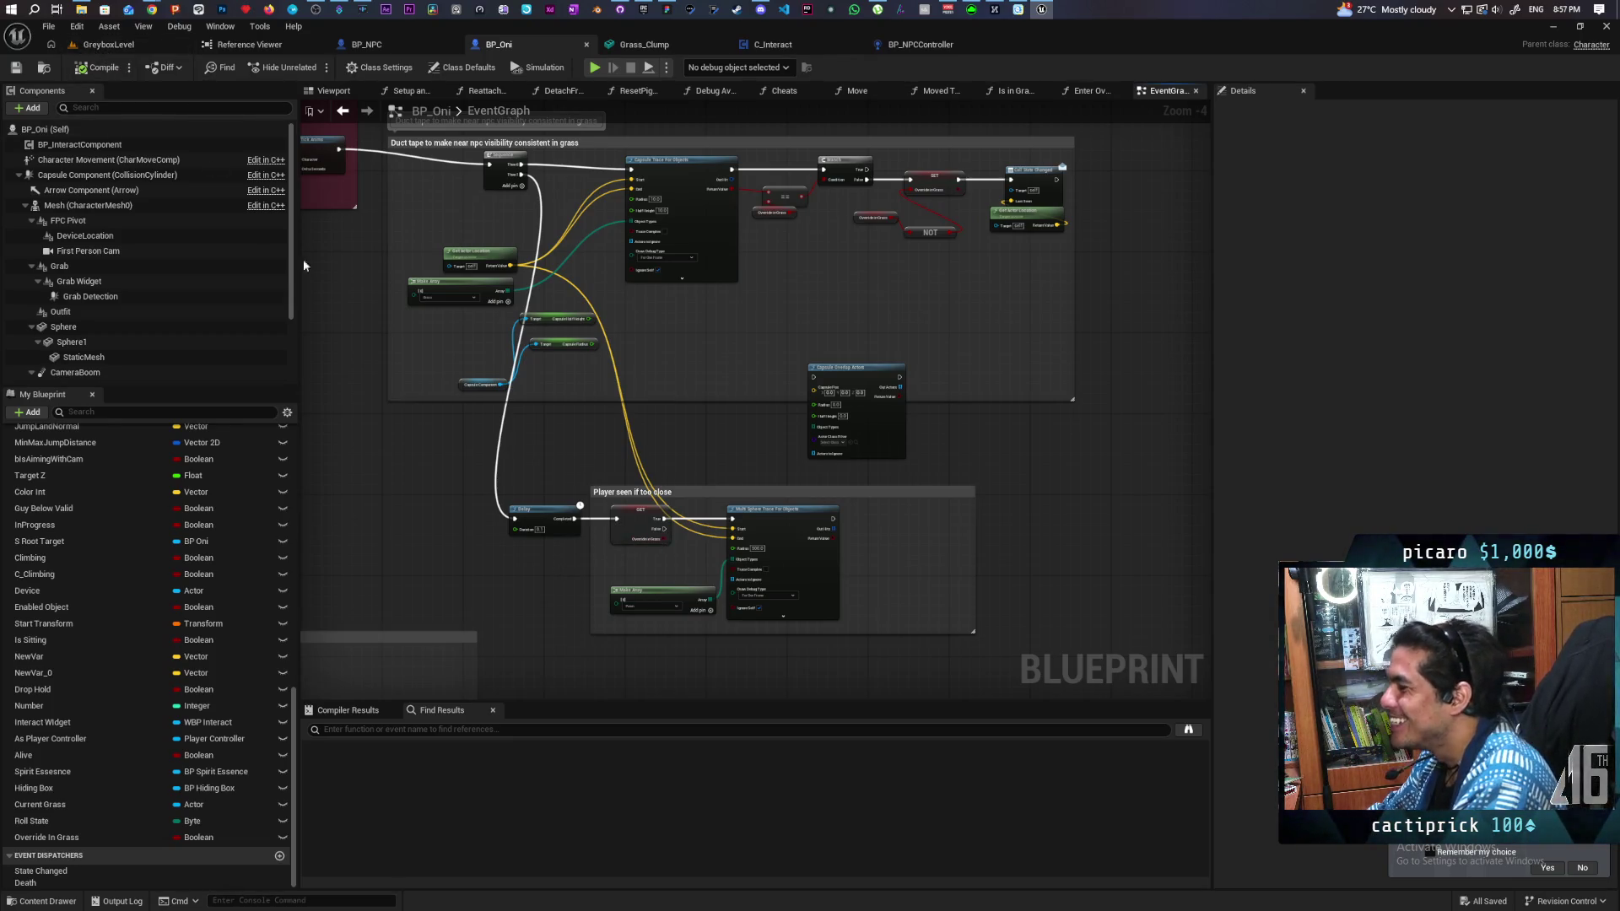
Step: Play-test GreyboxLevel, walking the character toward the pillars and around the arch, then stop
{"action": "left_click", "coordinate": [108, 44]}
{"action": "left_click", "coordinate": [314, 66]}
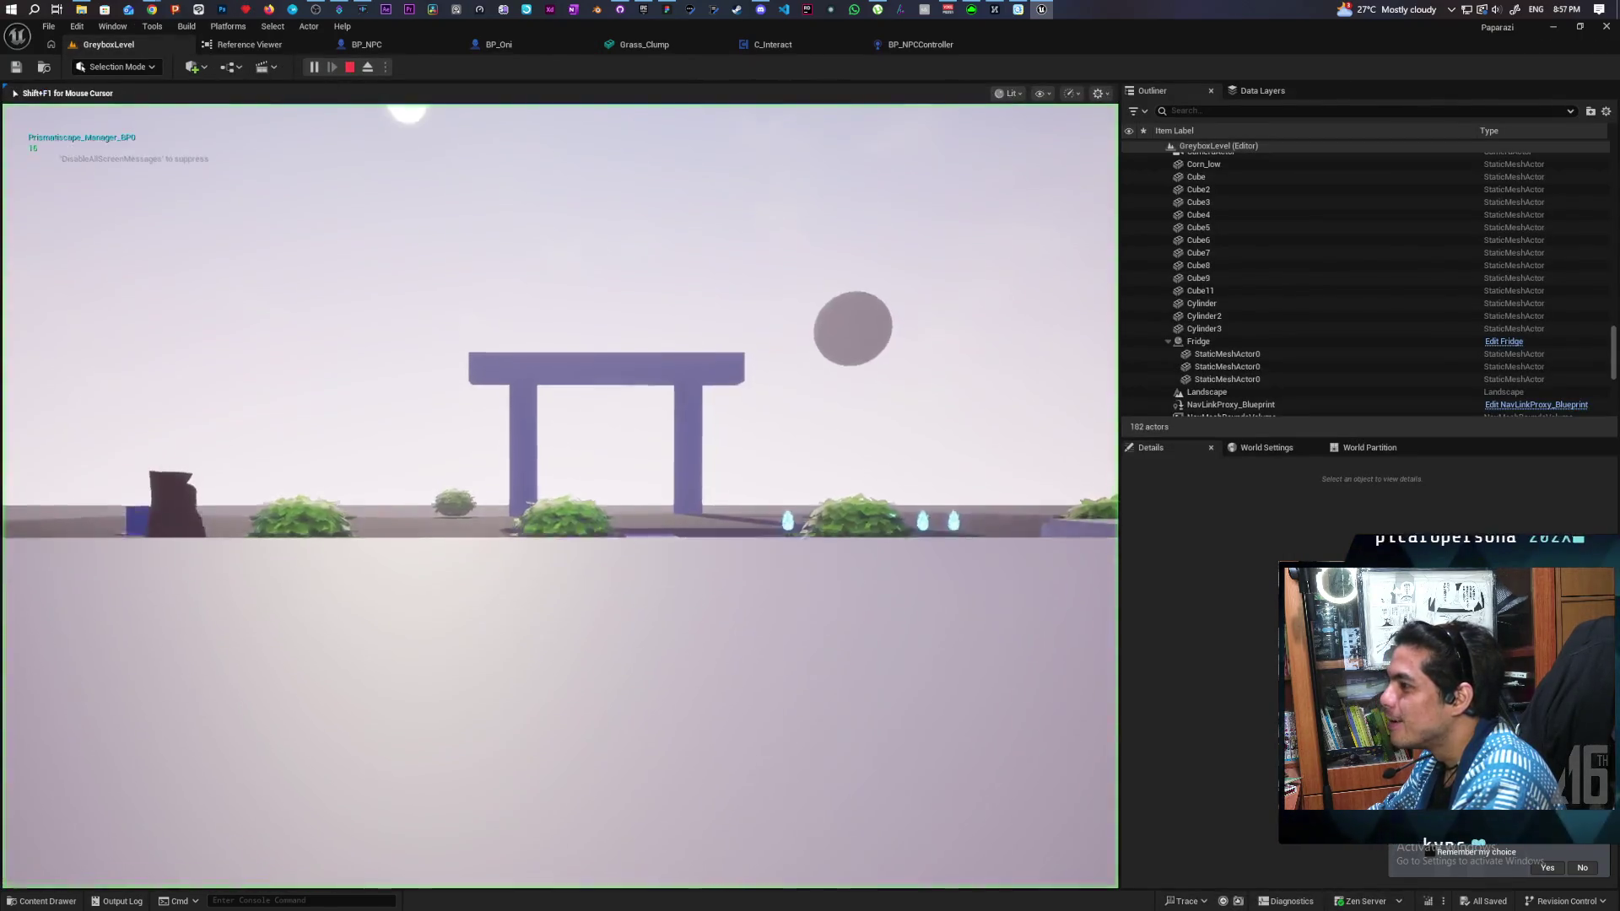
{"action": "key", "text": "w"}
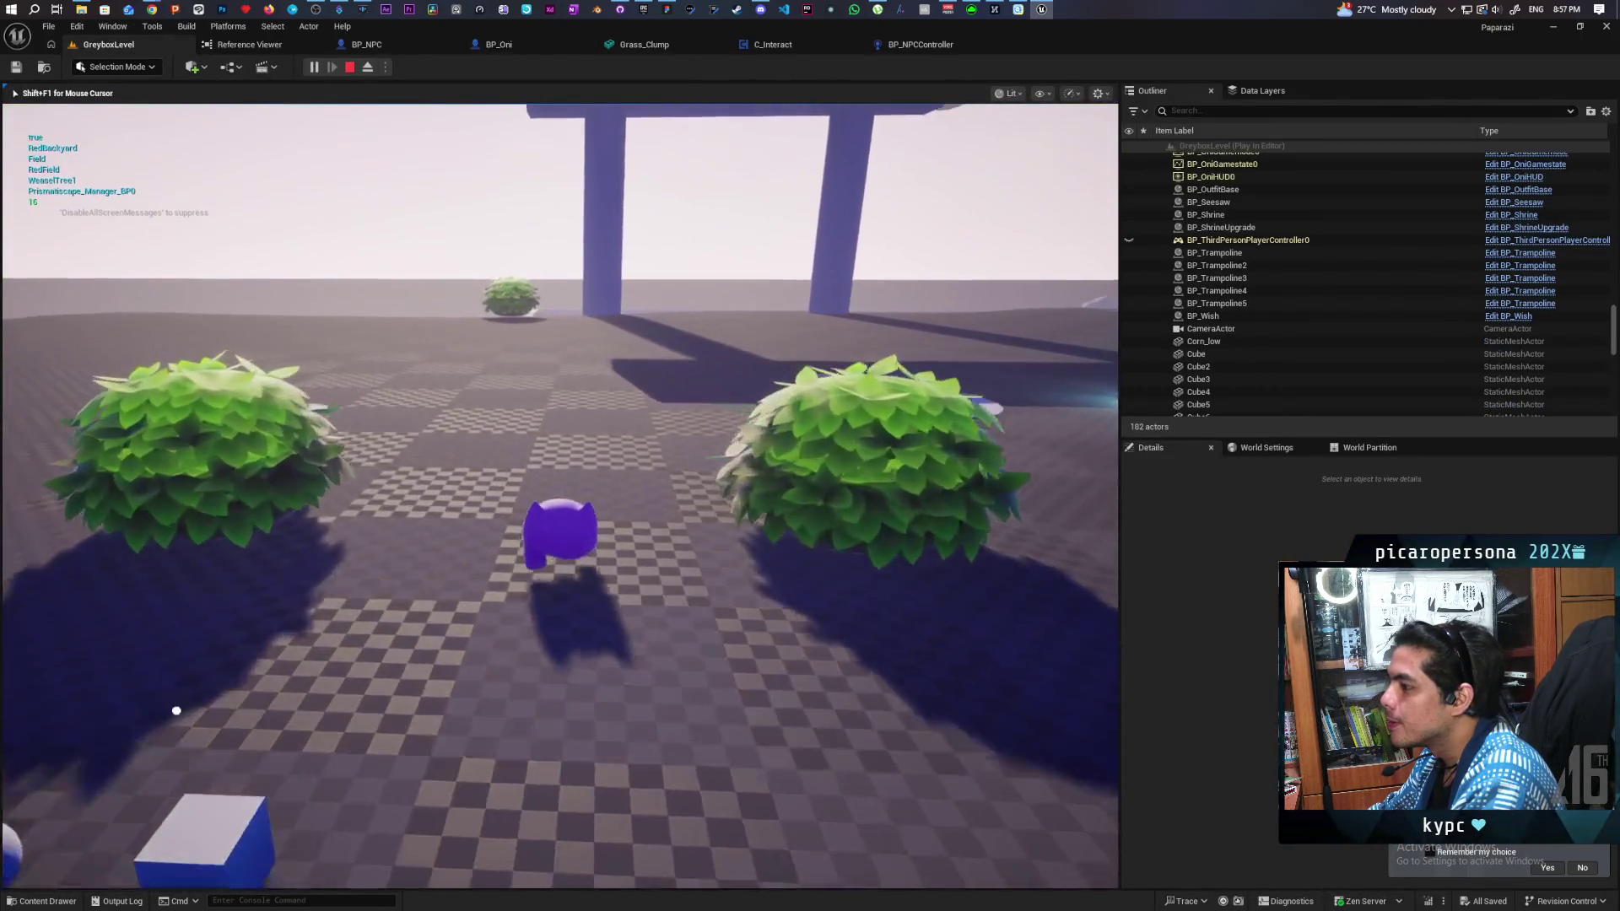
{"action": "key", "text": "w"}
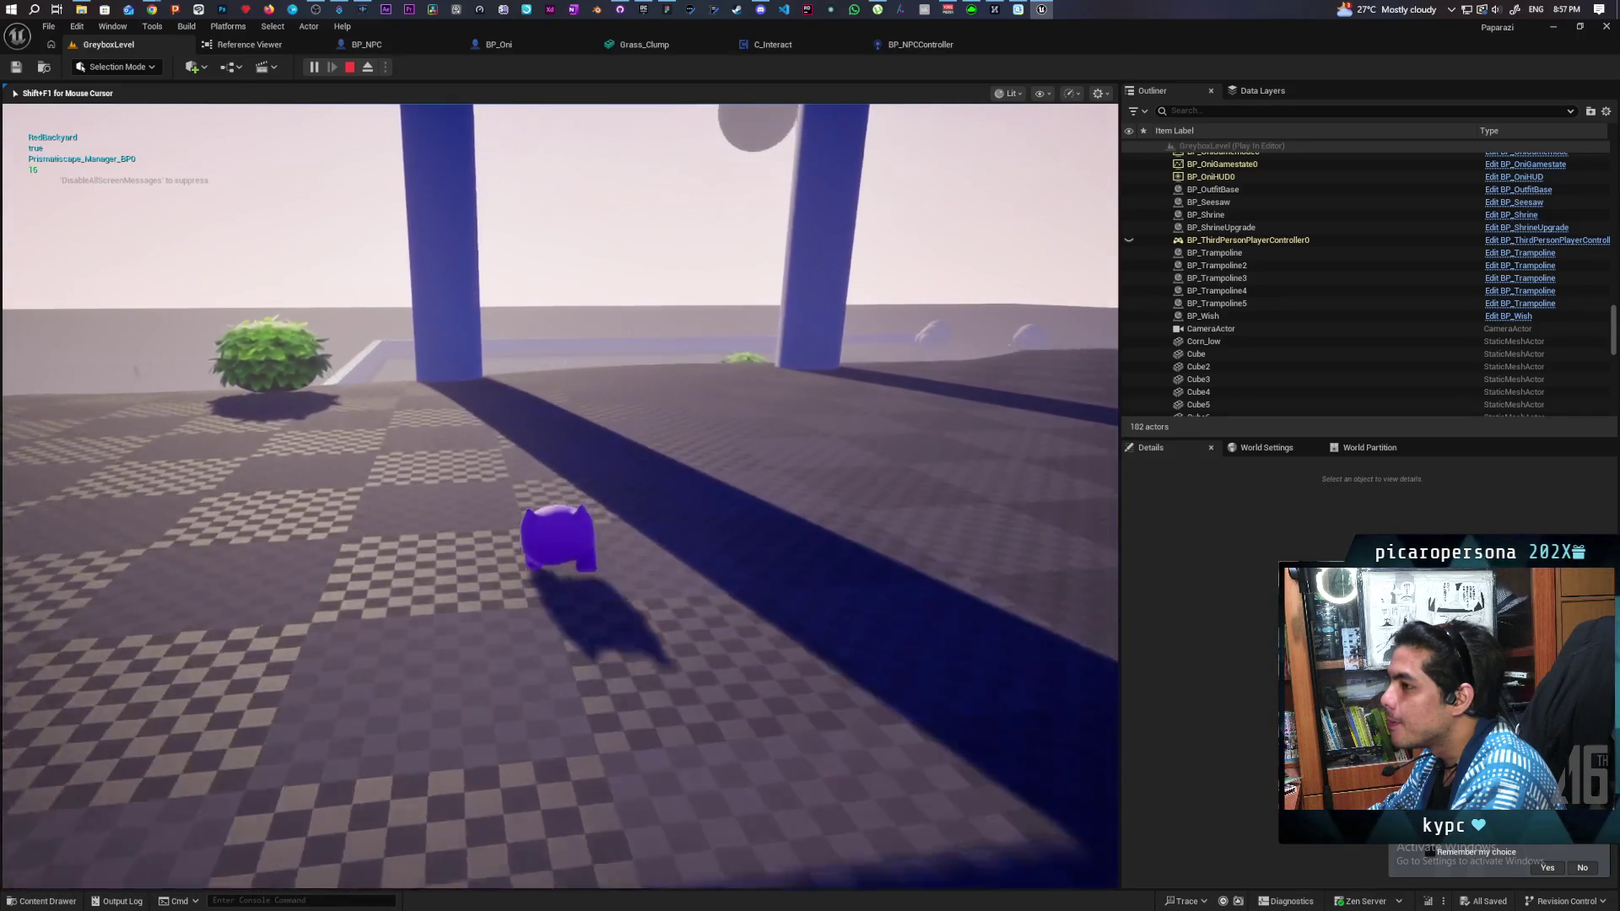
{"action": "key", "text": "w"}
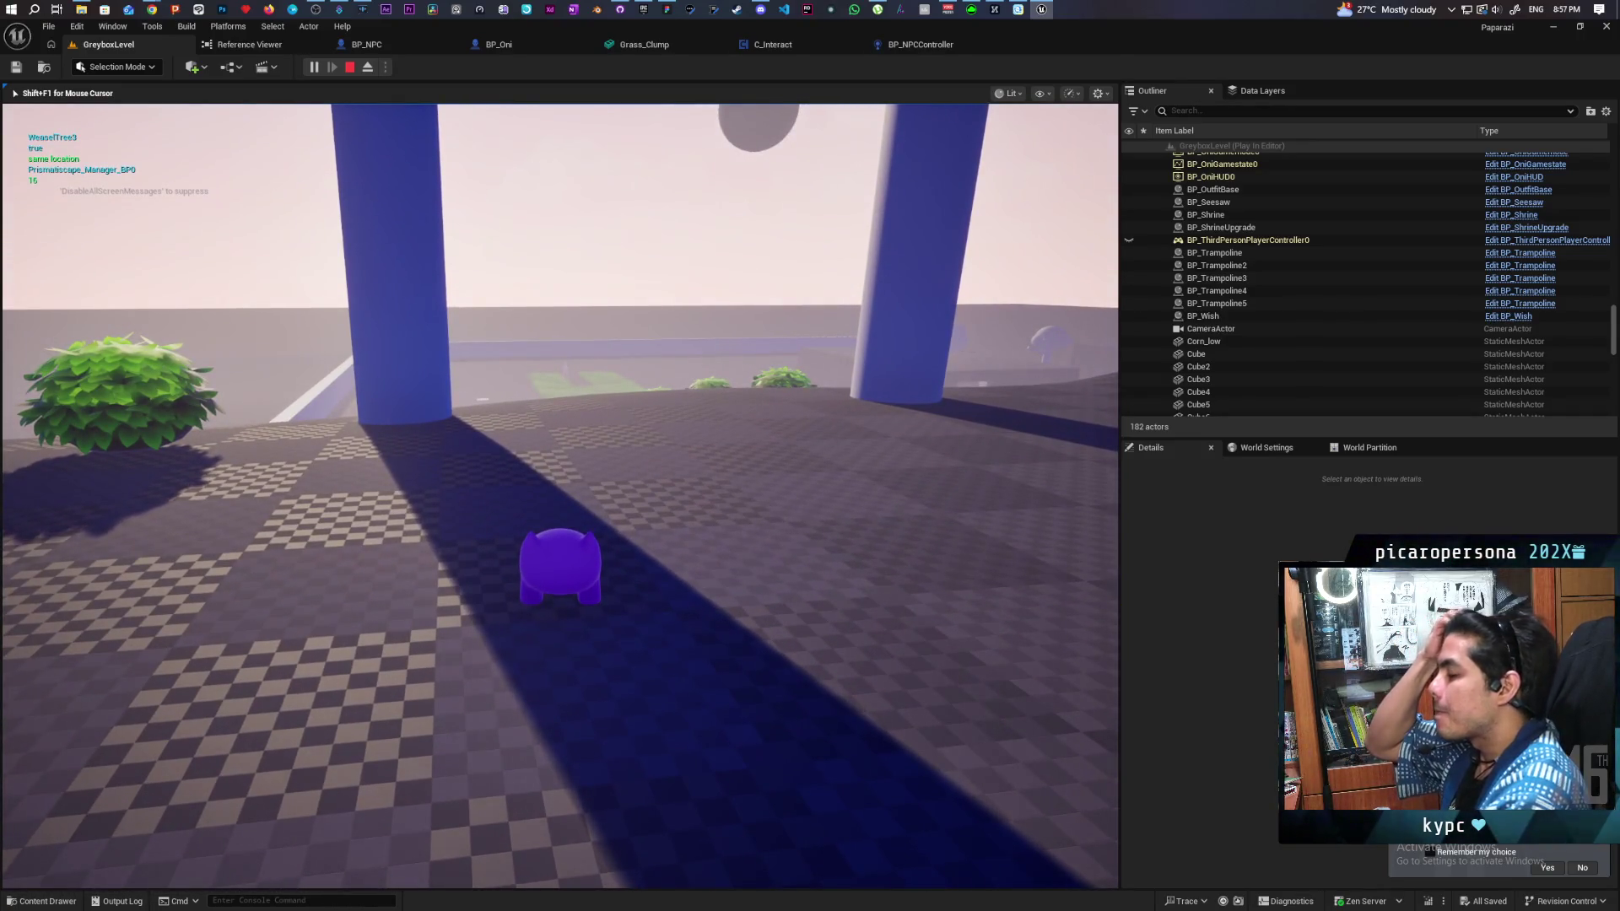
{"action": "key", "text": "d"}
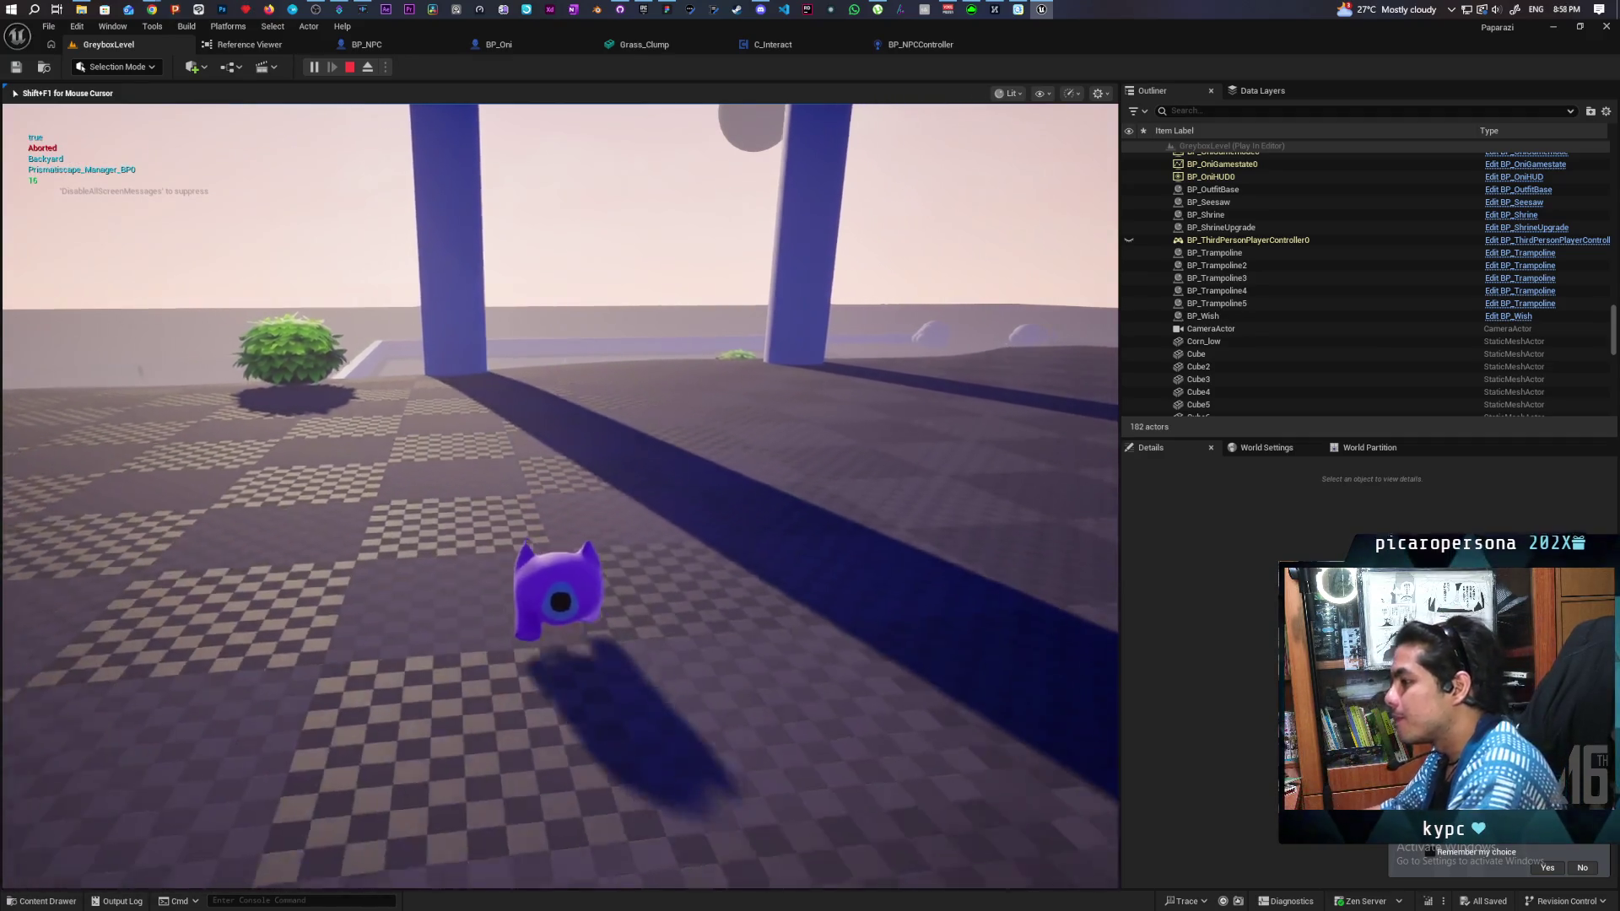
{"action": "key", "text": "shift+F1"}
{"action": "key", "text": "Escape"}
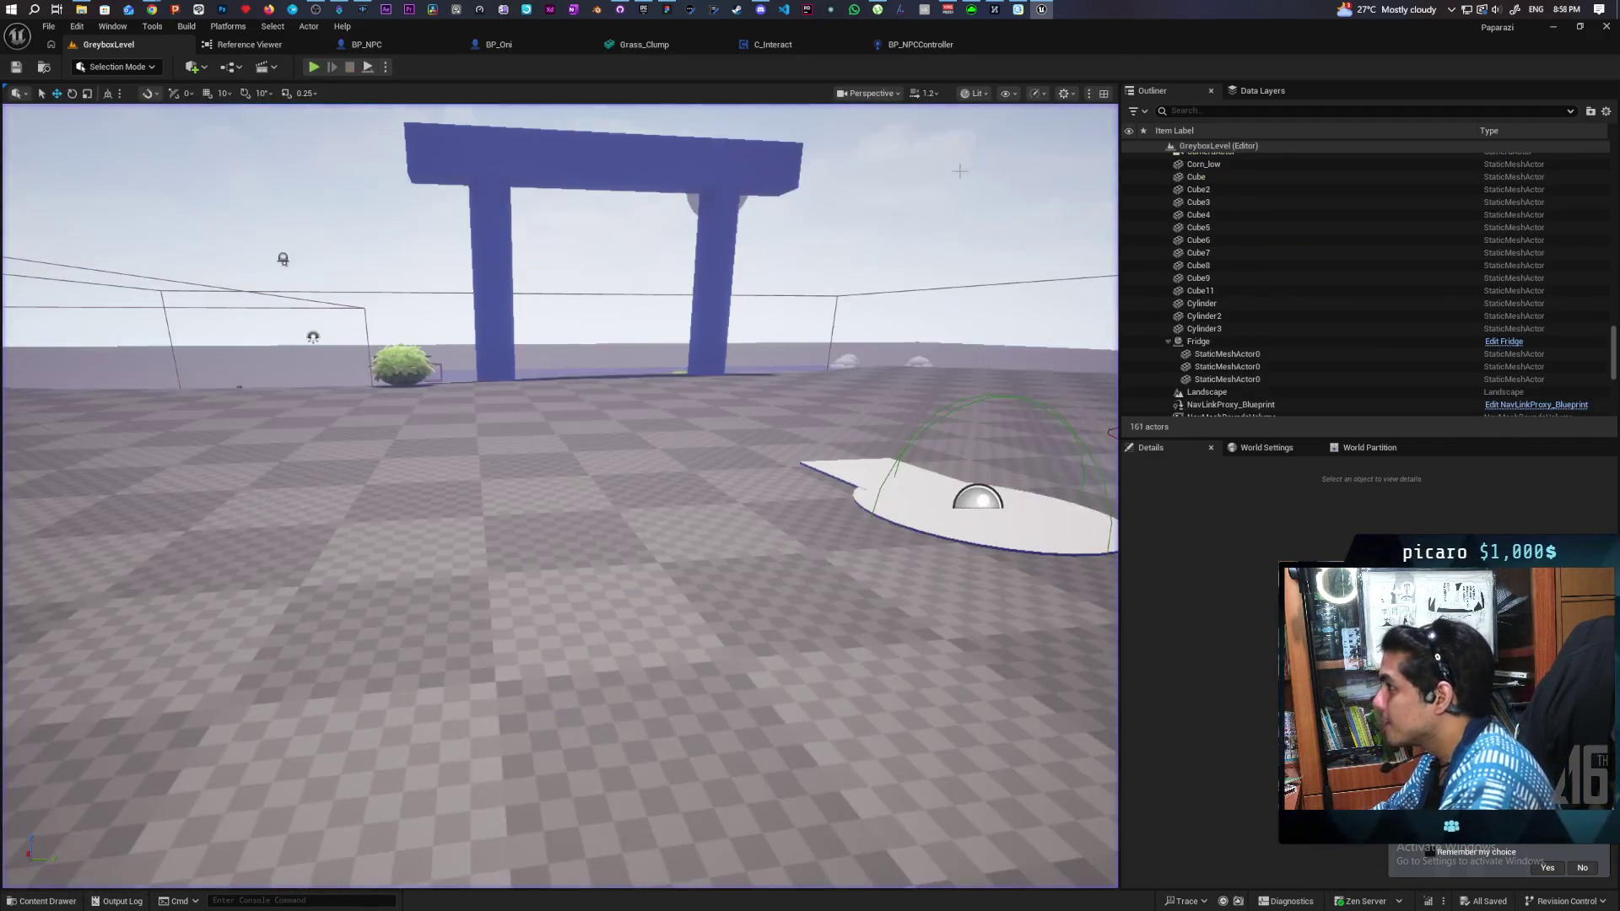
Step: Connect the Delay's Completed pin directly to the Multi Sphere Trace in BP_Oni
{"action": "left_click", "coordinate": [920, 43]}
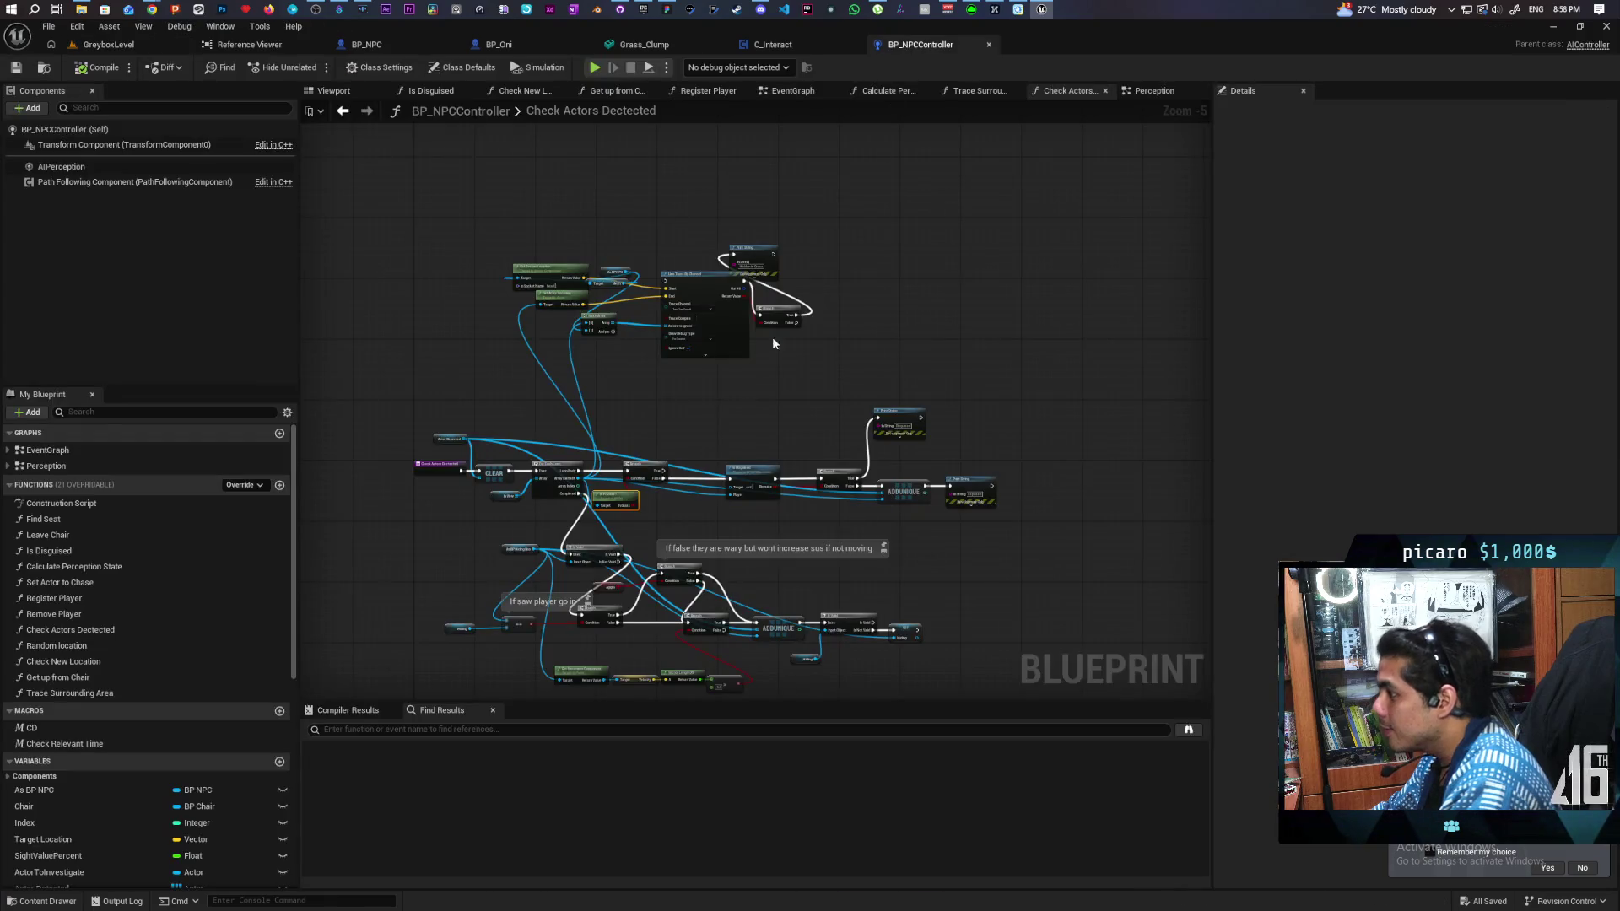
{"action": "left_click", "coordinate": [499, 44]}
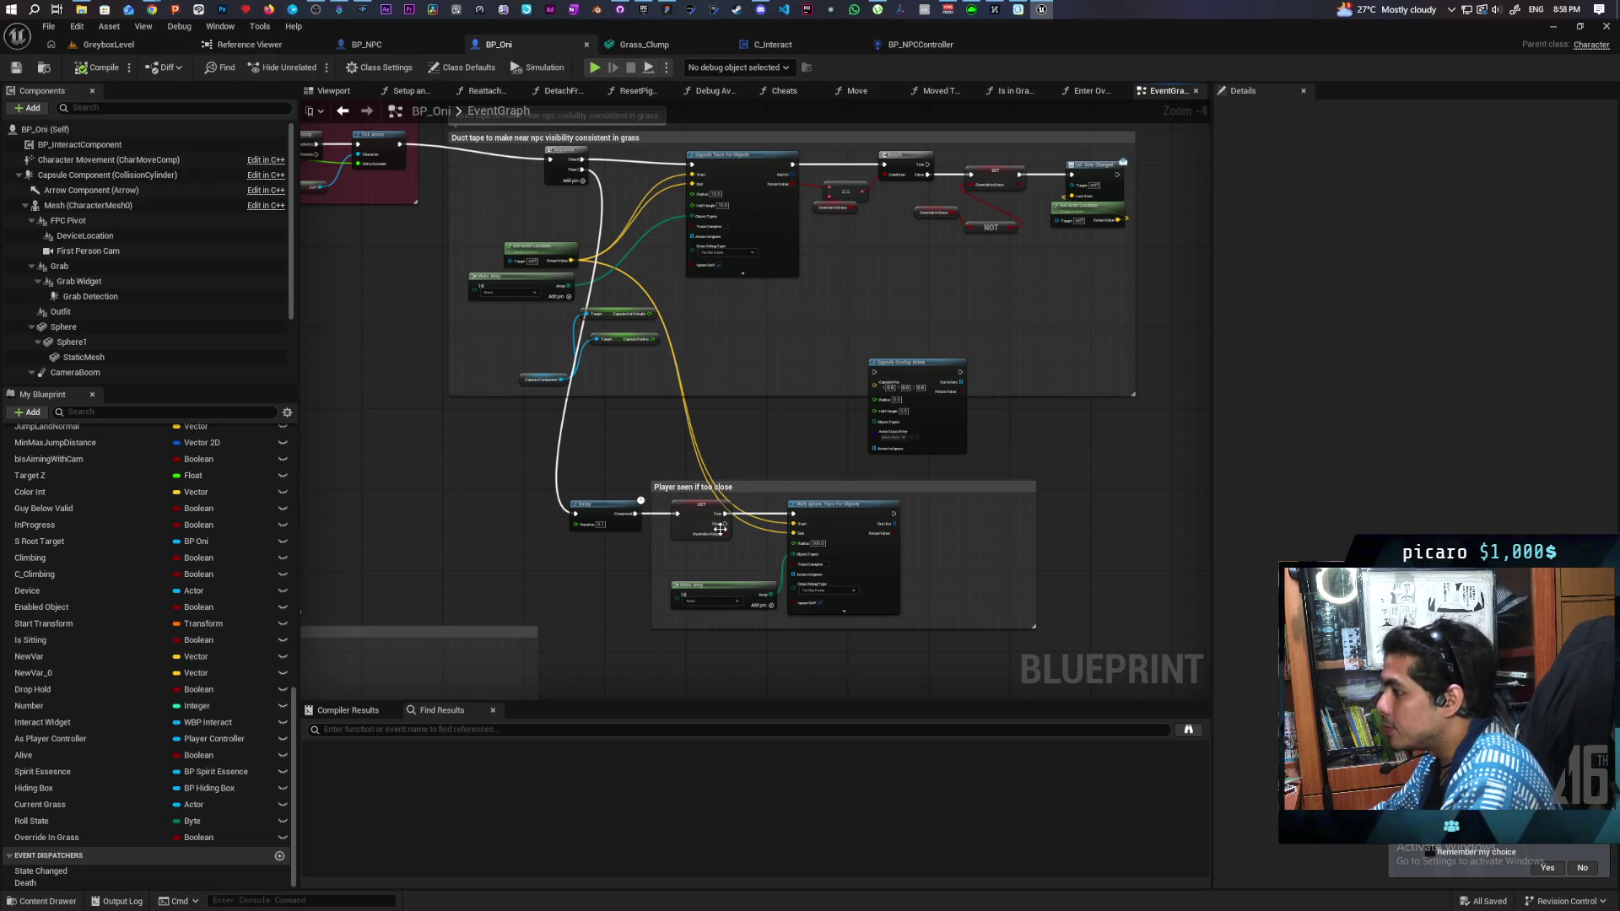
{"action": "scroll", "coordinate": [720, 529], "scroll_direction": "up", "scroll_amount": 2}
{"action": "left_click_drag", "start_coordinate": [603, 506], "coordinate": [832, 506]}
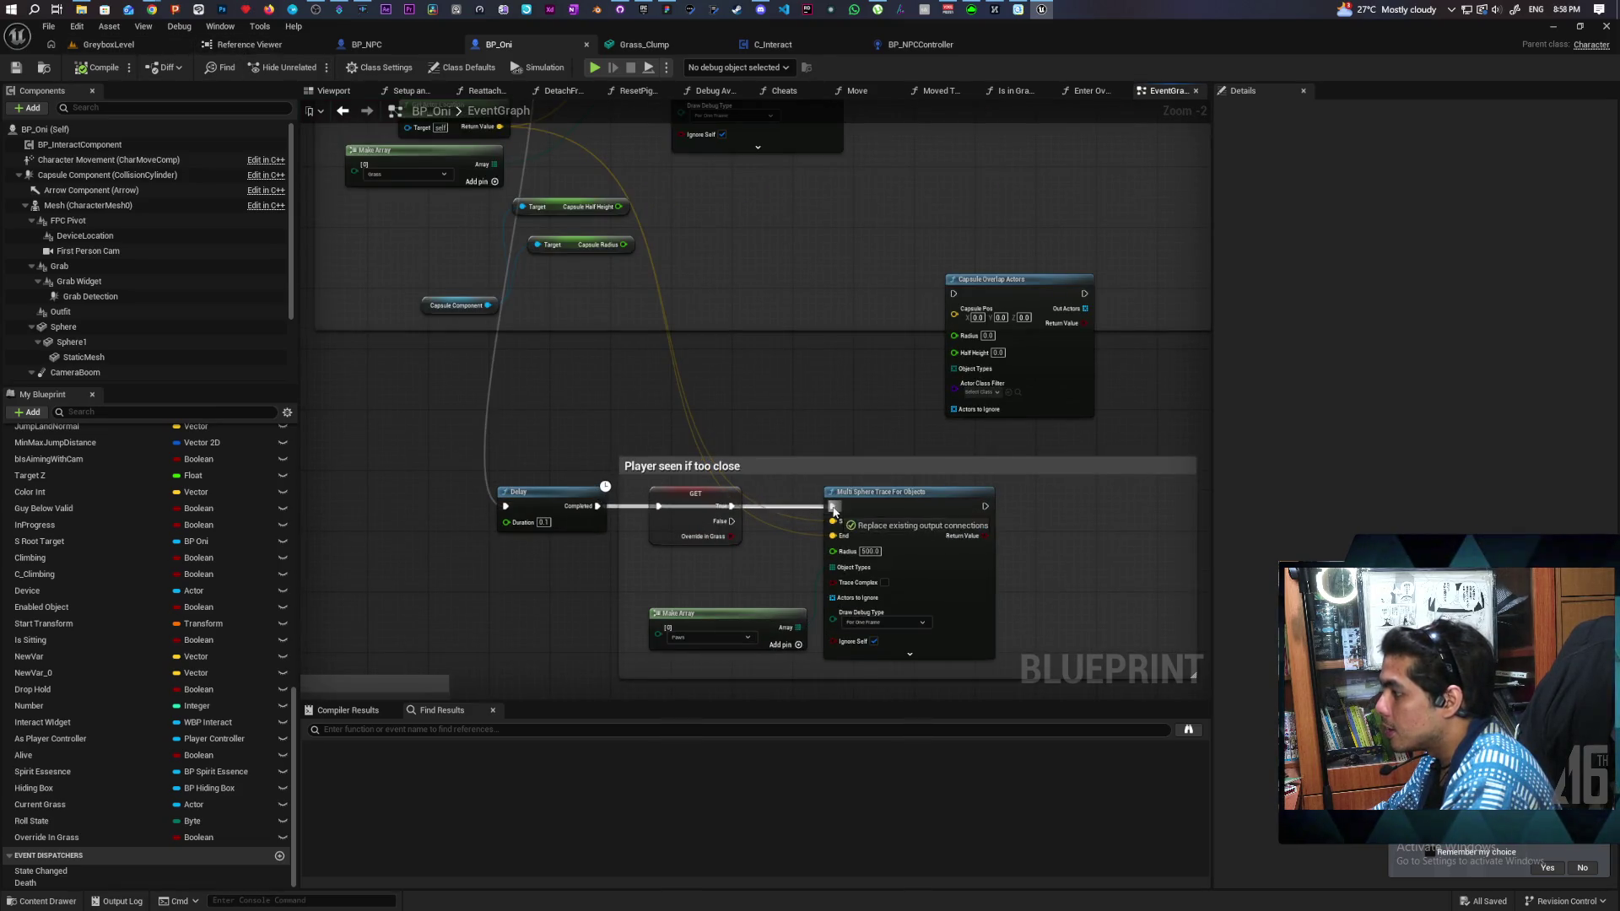
Step: Play GreyboxLevel again, walking toward the blue pool, then stop the session
{"action": "left_click", "coordinate": [126, 44]}
{"action": "left_click", "coordinate": [313, 66]}
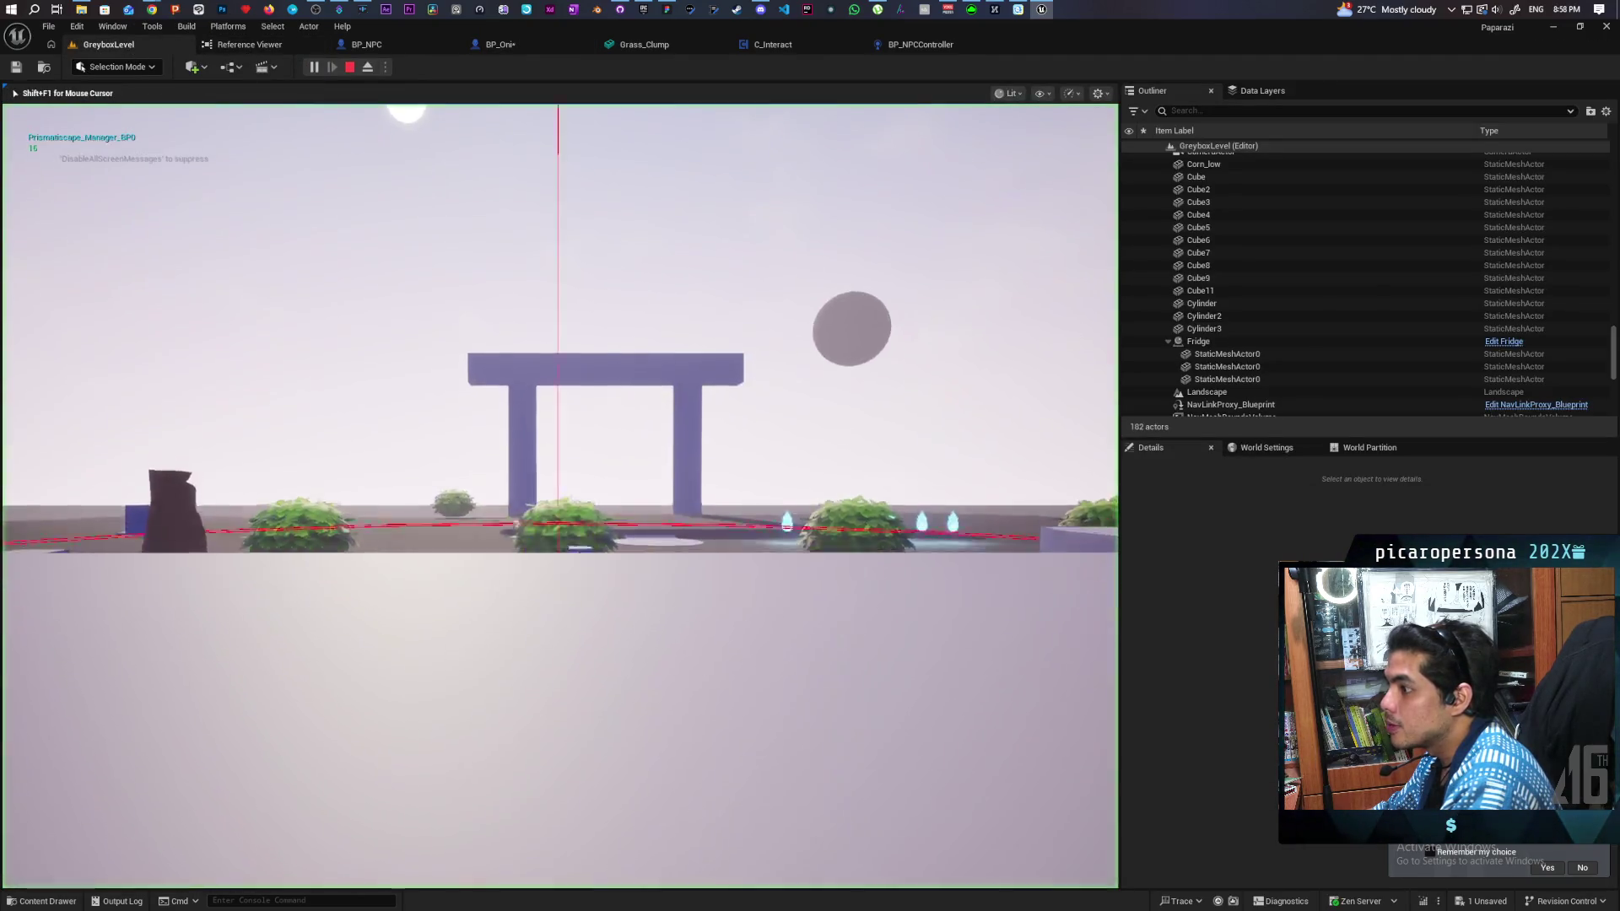
{"action": "key", "text": "w"}
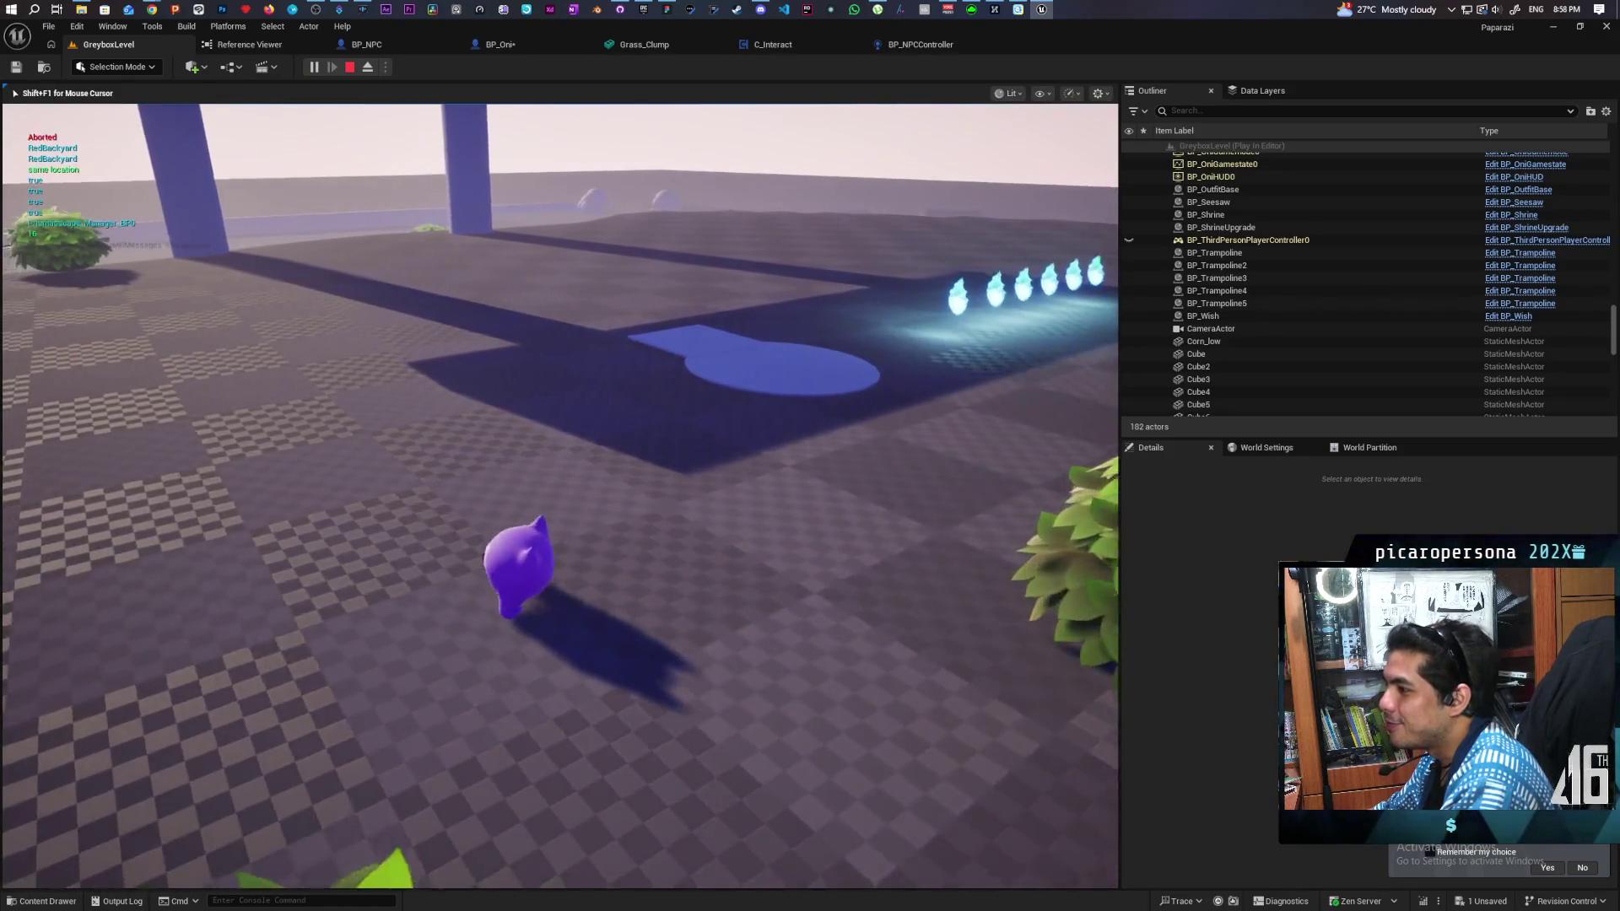
{"action": "key", "text": "shift+F1"}
{"action": "key", "text": "Escape"}
Step: Rewire BP_Oni so the Override in Grass GET feeds the Delay, which starts the sphere trace, and save
{"action": "left_click", "coordinate": [926, 46]}
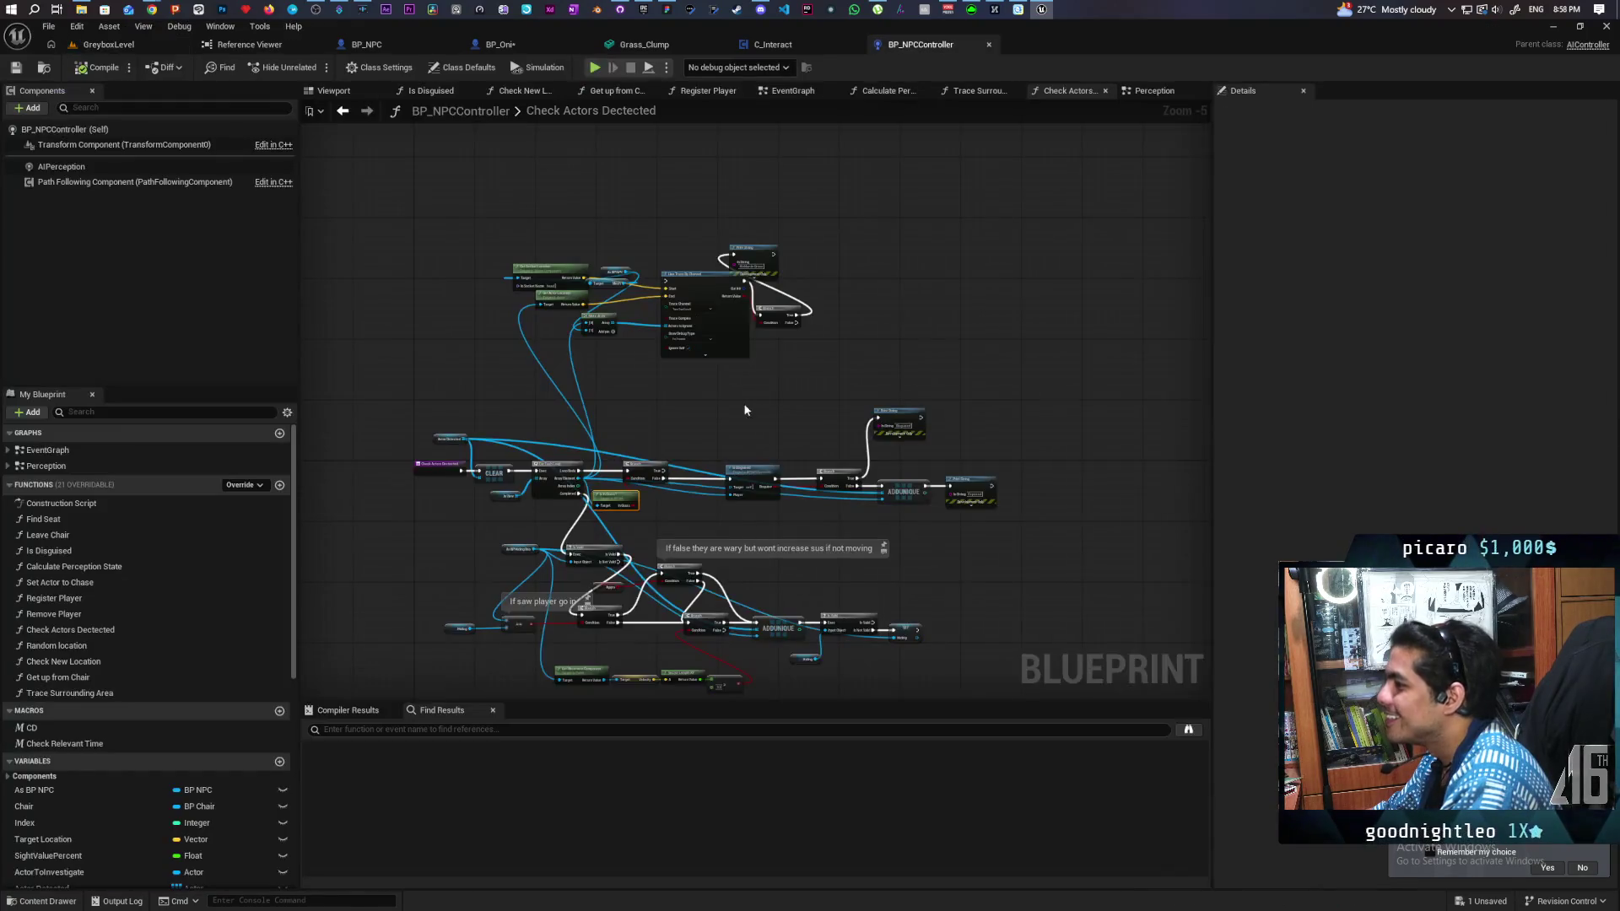
{"action": "left_click", "coordinate": [393, 42]}
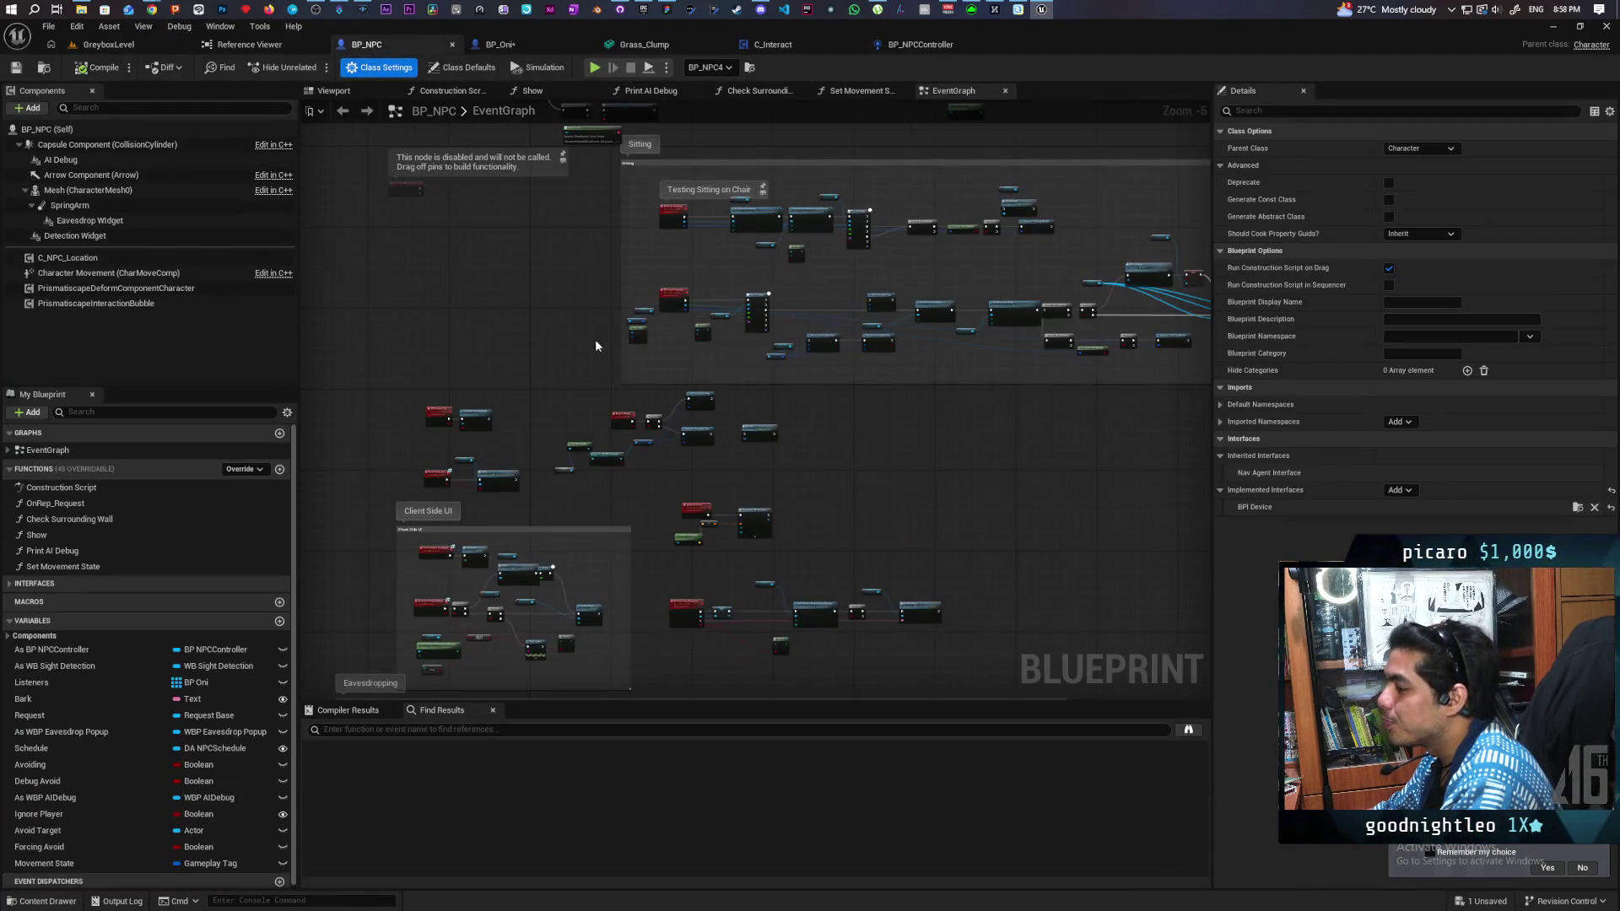
{"action": "left_click", "coordinate": [519, 45]}
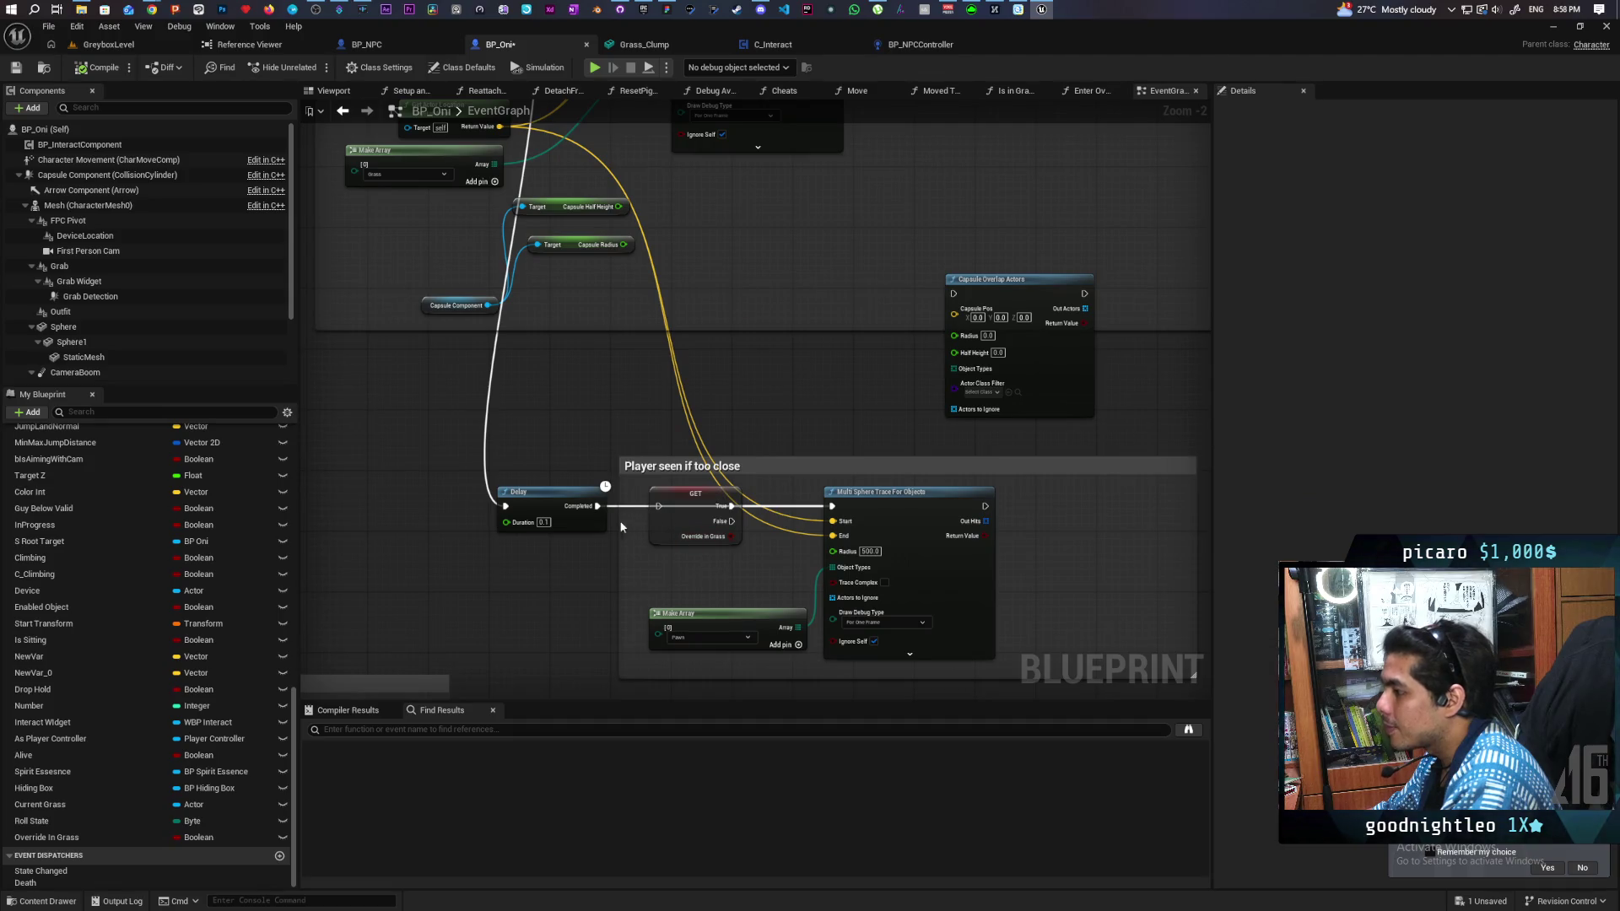
{"action": "left_click_drag", "start_coordinate": [597, 506], "coordinate": [660, 506]}
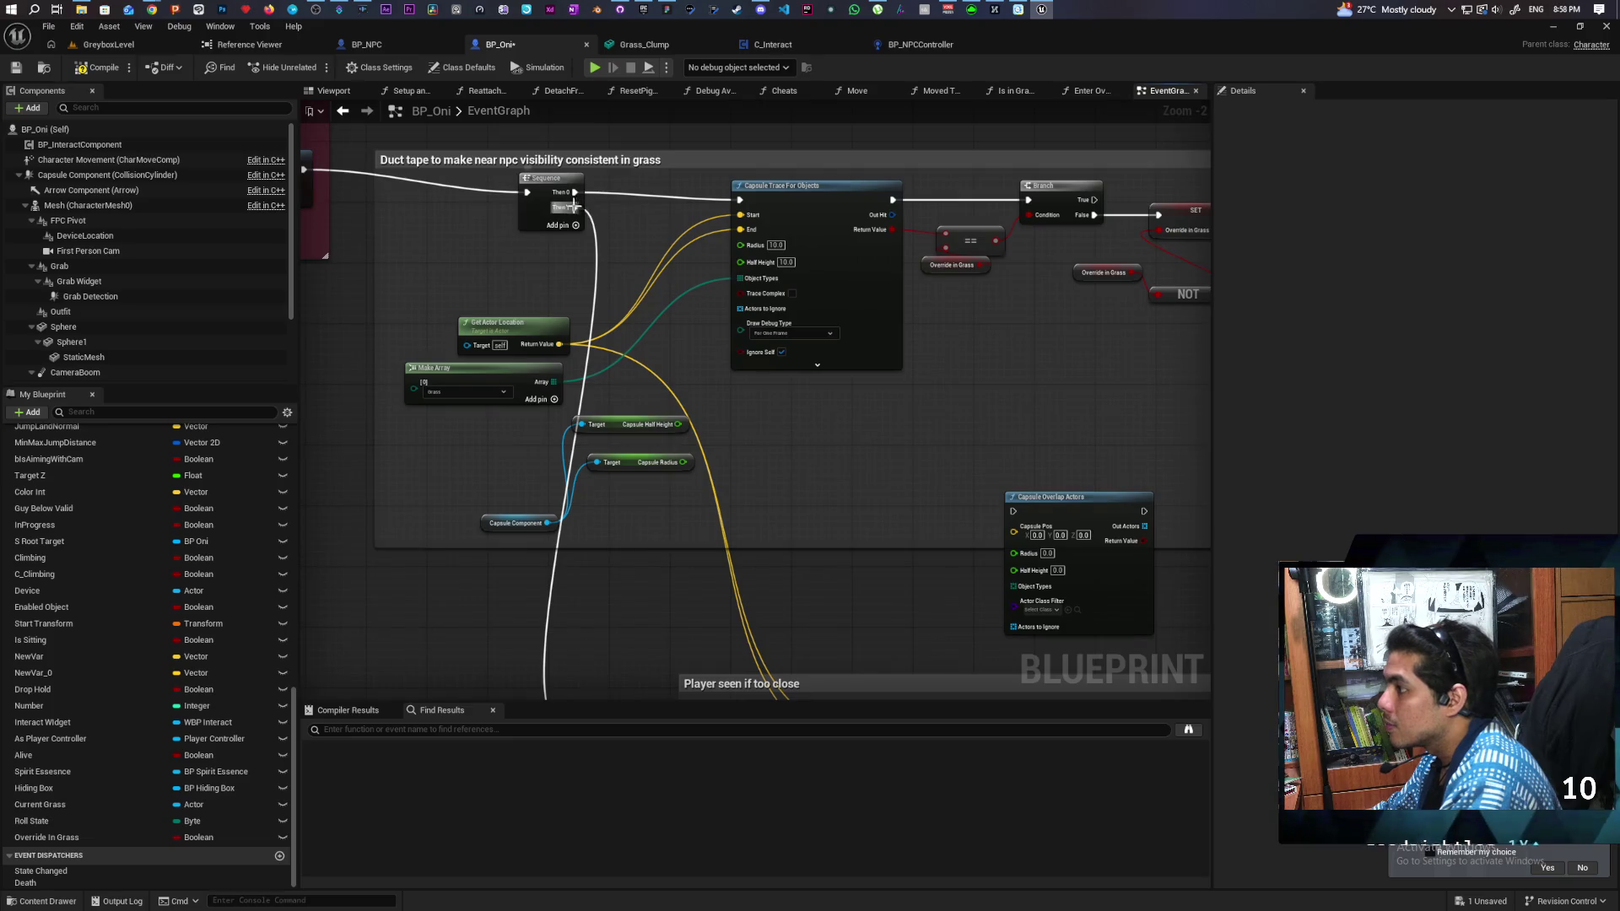
{"action": "mouse_move", "coordinate": [591, 203]}
{"action": "left_mouse_down"}
{"action": "mouse_move", "coordinate": [753, 544]}
{"action": "mouse_move", "coordinate": [711, 301]}
{"action": "mouse_move", "coordinate": [665, 256]}
{"action": "mouse_move", "coordinate": [677, 393]}
{"action": "left_mouse_up"}
{"action": "left_click_drag", "start_coordinate": [747, 291], "coordinate": [663, 292]}
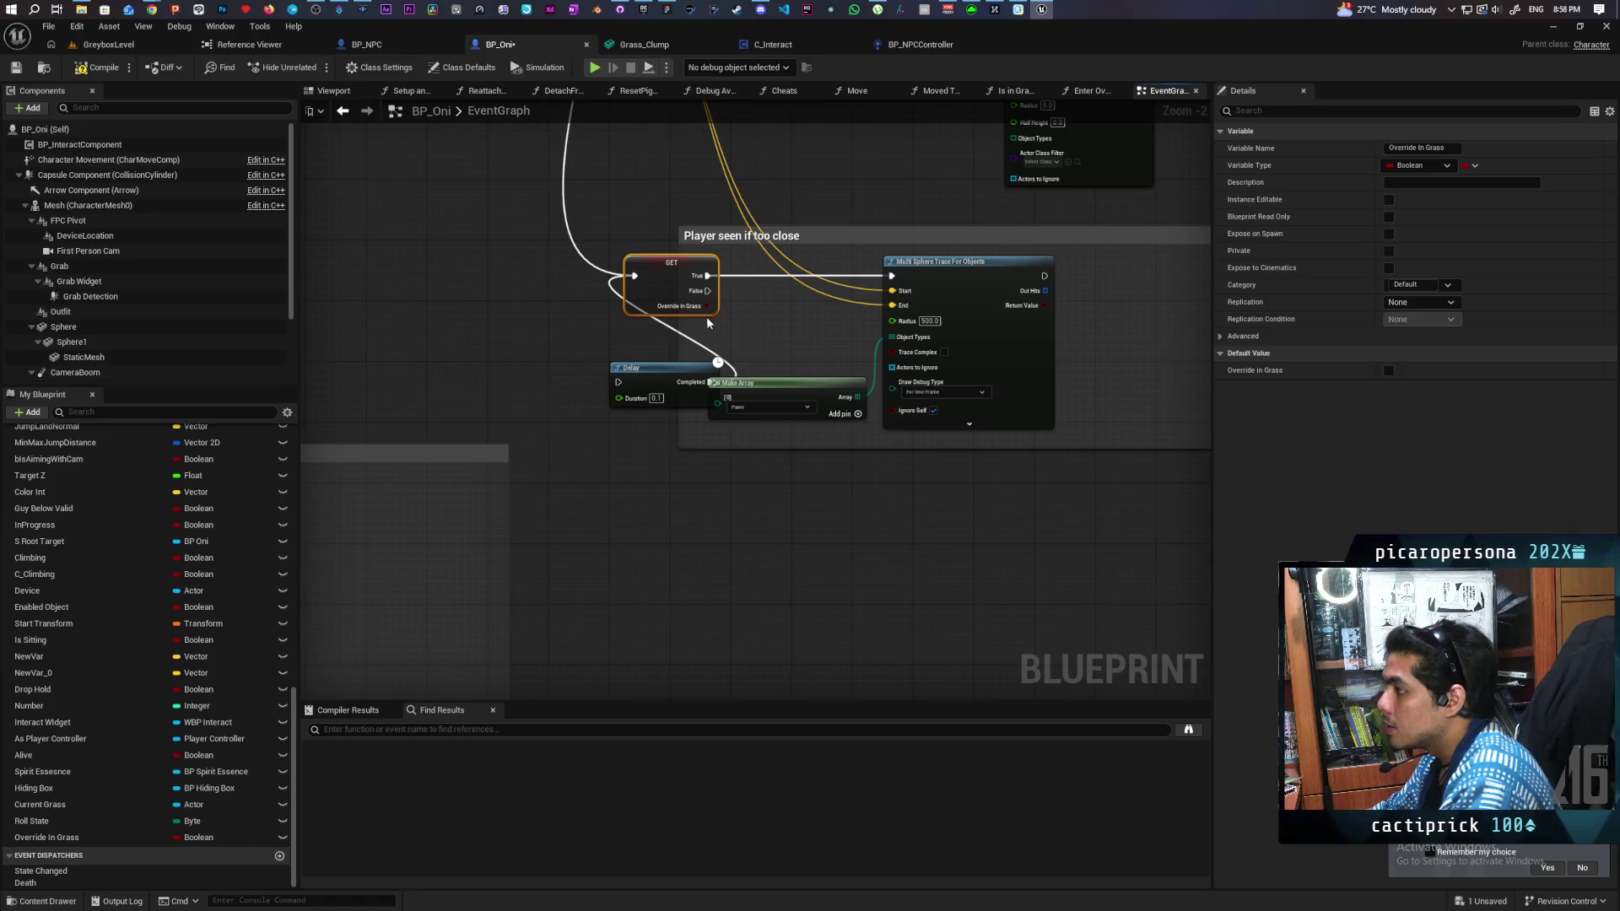
{"action": "mouse_move", "coordinate": [718, 362]}
{"action": "left_mouse_down"}
{"action": "mouse_move", "coordinate": [808, 301]}
{"action": "mouse_move", "coordinate": [891, 276]}
{"action": "left_mouse_up"}
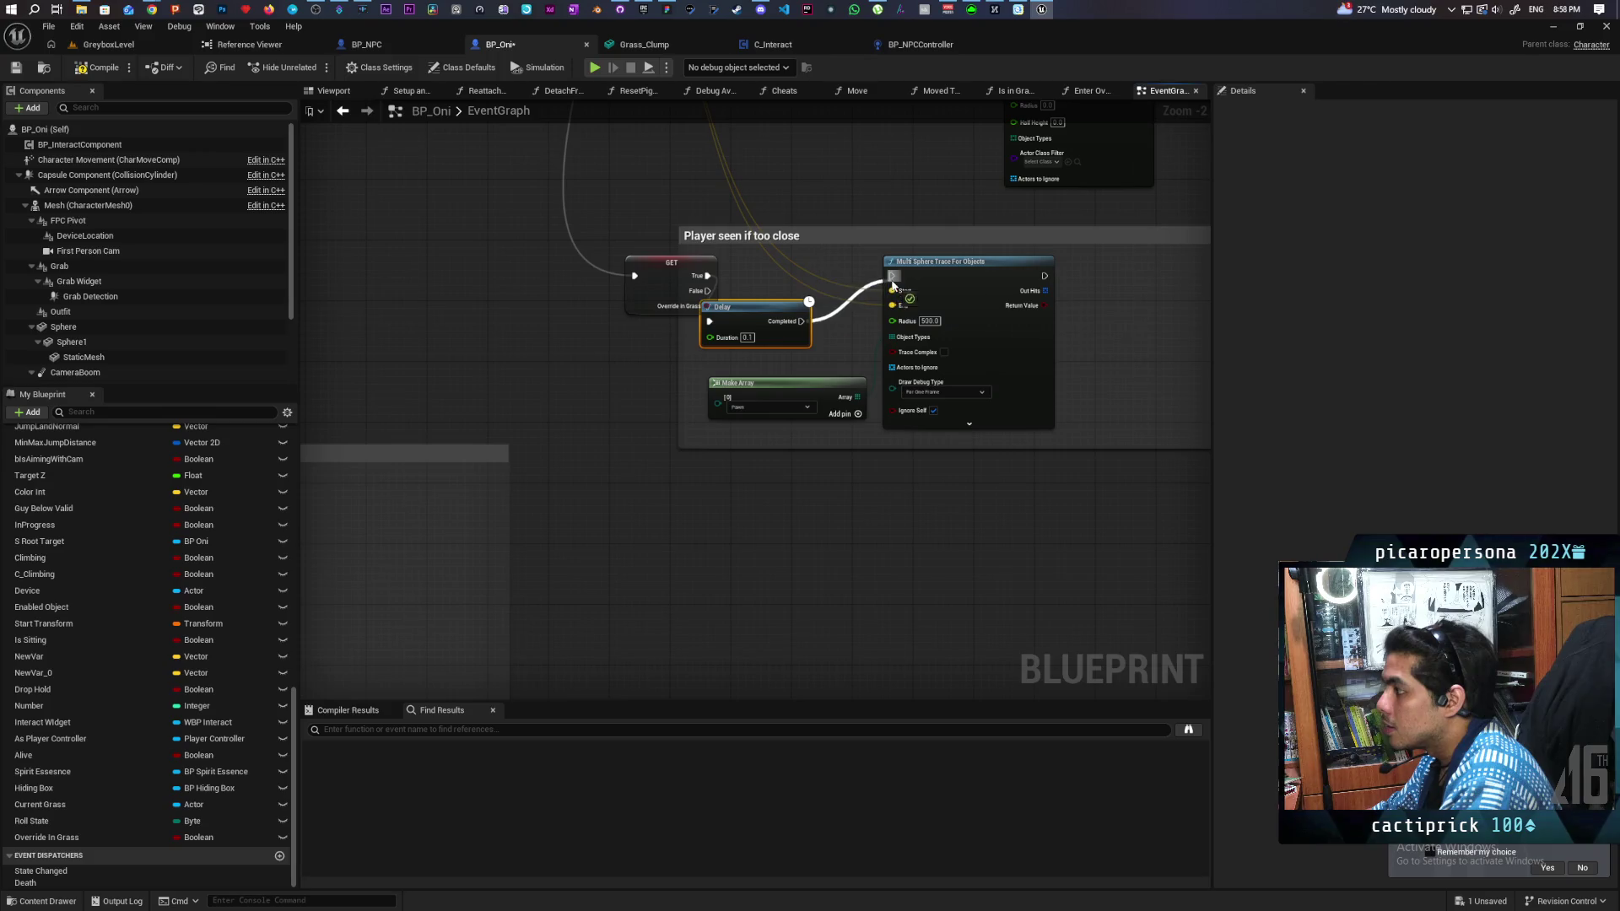
{"action": "mouse_move", "coordinate": [721, 348]}
{"action": "left_mouse_down"}
{"action": "mouse_move", "coordinate": [774, 304]}
{"action": "mouse_move", "coordinate": [666, 428]}
{"action": "left_mouse_up"}
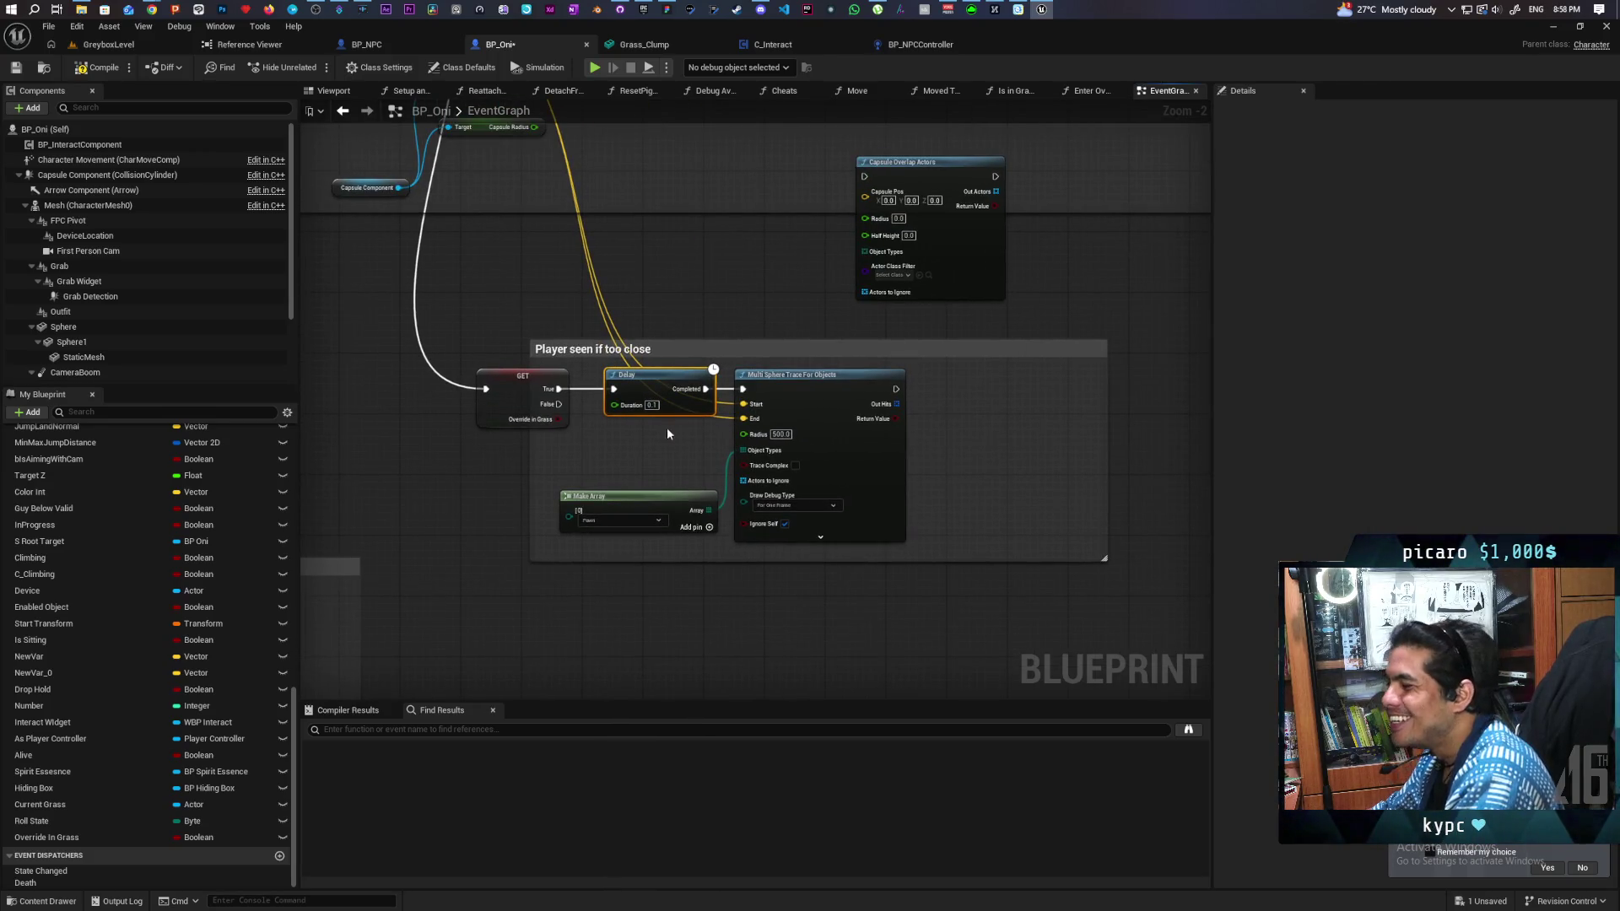
{"action": "key", "text": "ctrl+s"}
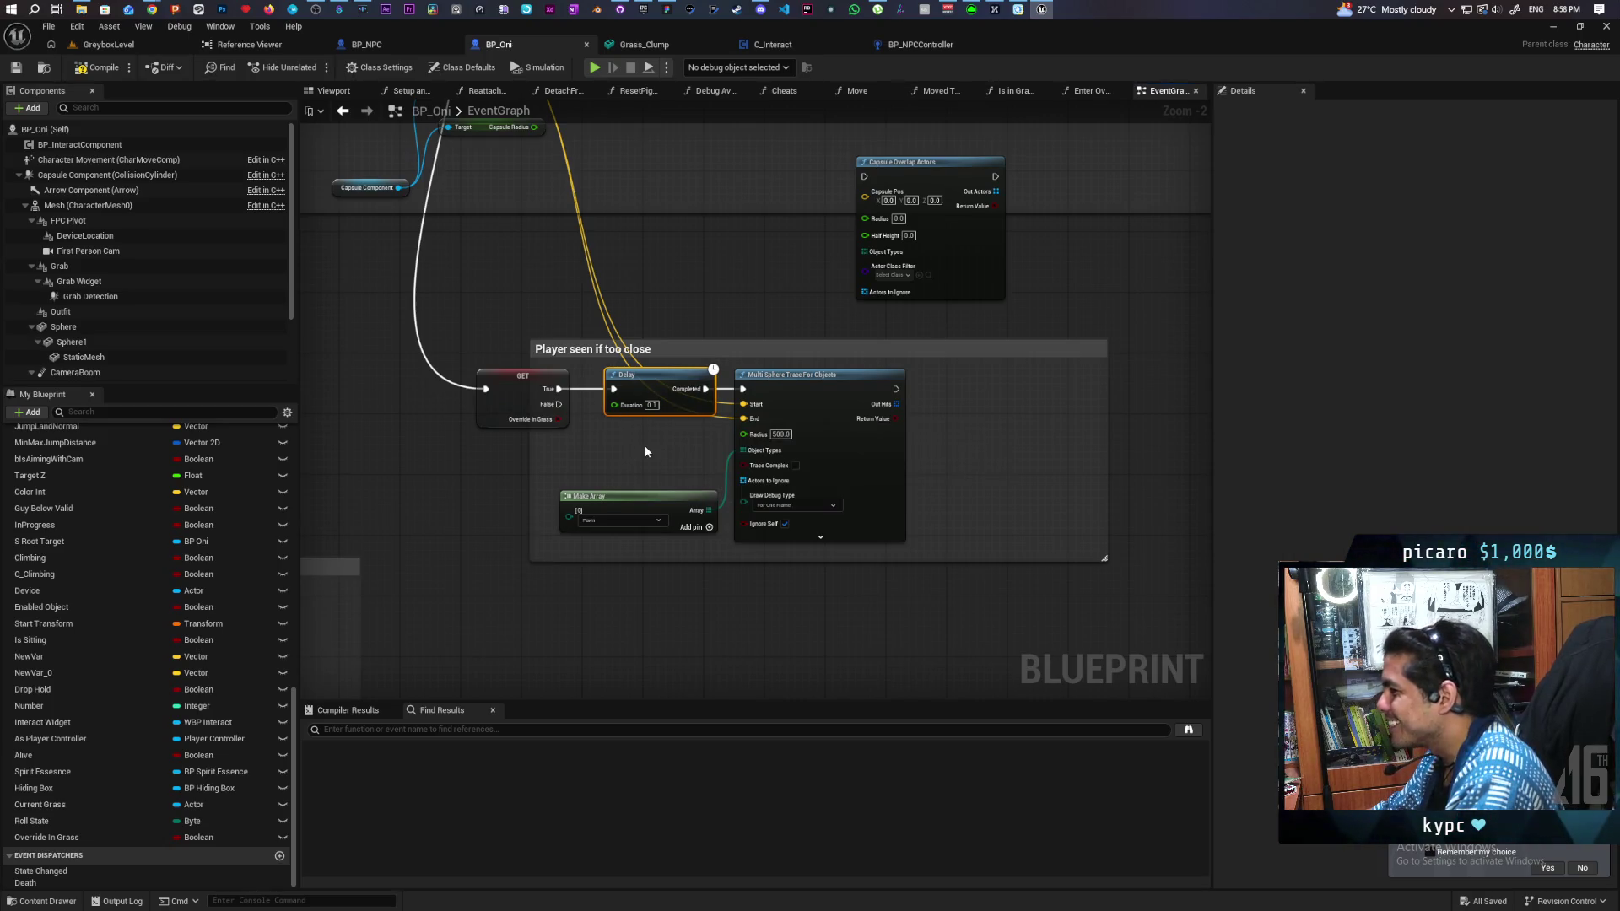
Step: Reduce the close-range sphere trace radius to 400
{"action": "left_click_drag", "start_coordinate": [645, 449], "coordinate": [615, 556]}
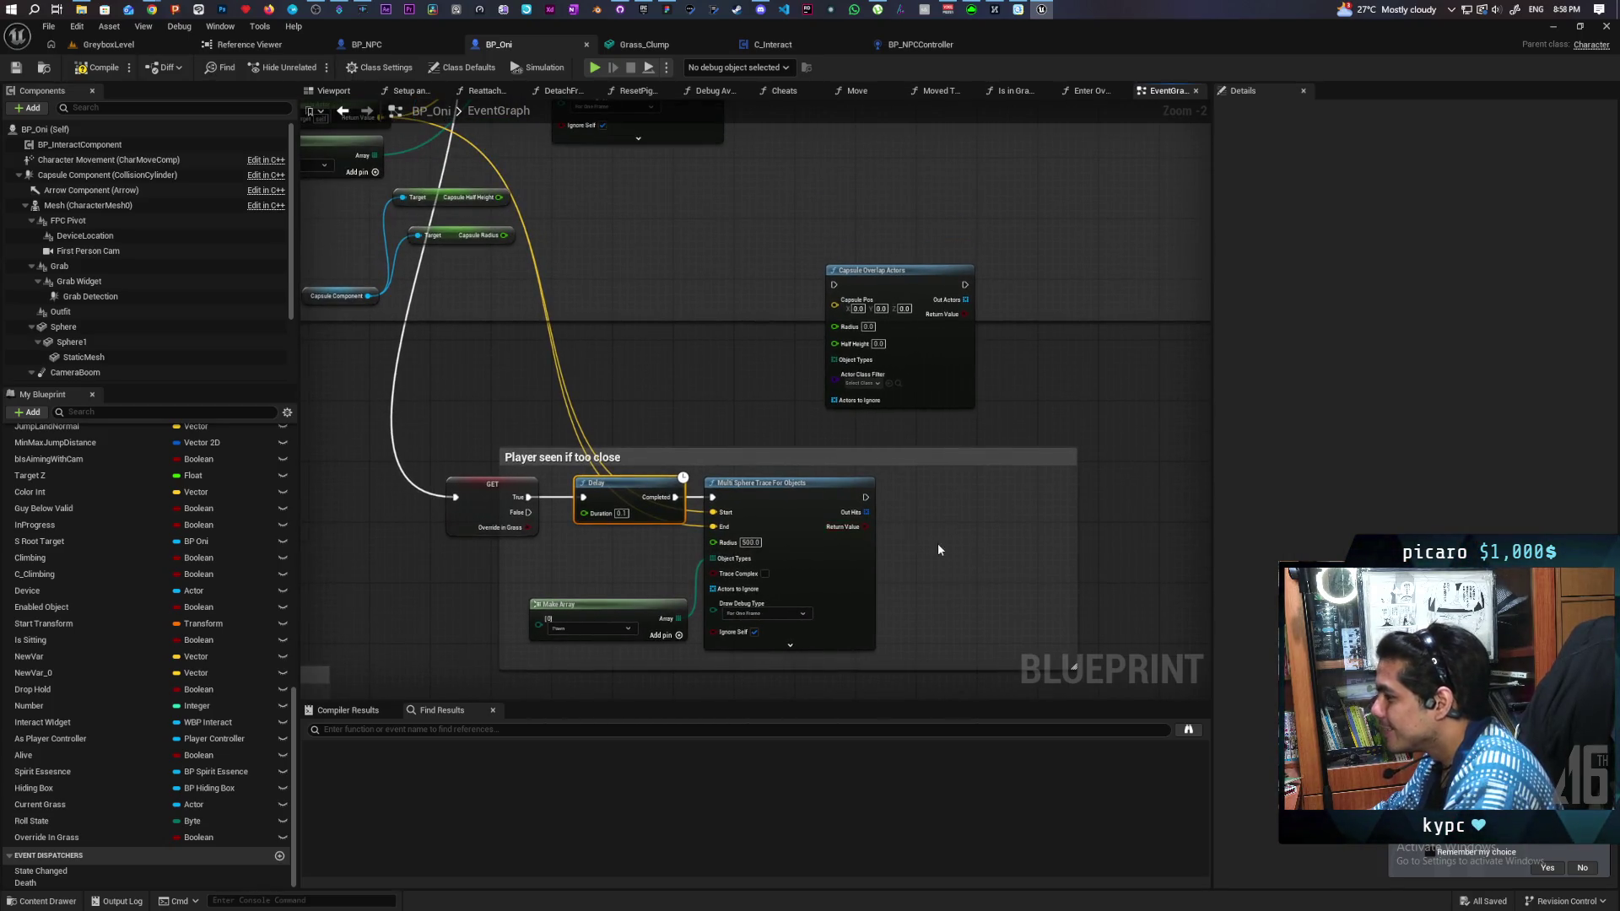
{"action": "scroll", "coordinate": [938, 544], "scroll_direction": "up", "scroll_amount": 2}
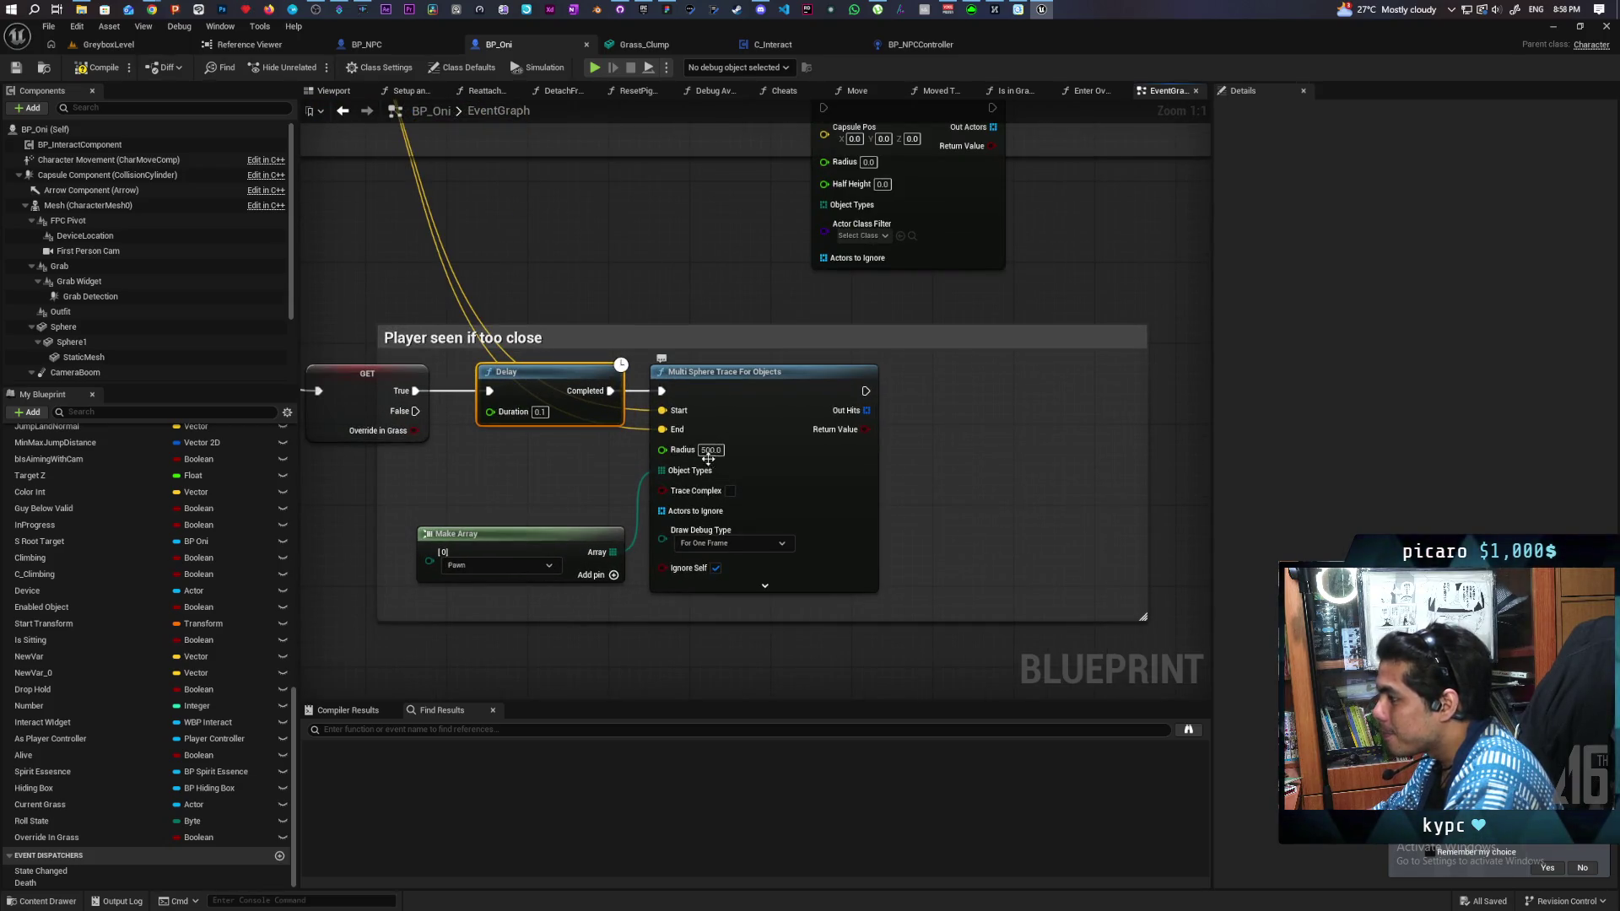
{"action": "left_click", "coordinate": [711, 450]}
{"action": "type", "text": "400"}
{"action": "left_click", "coordinate": [924, 479]}
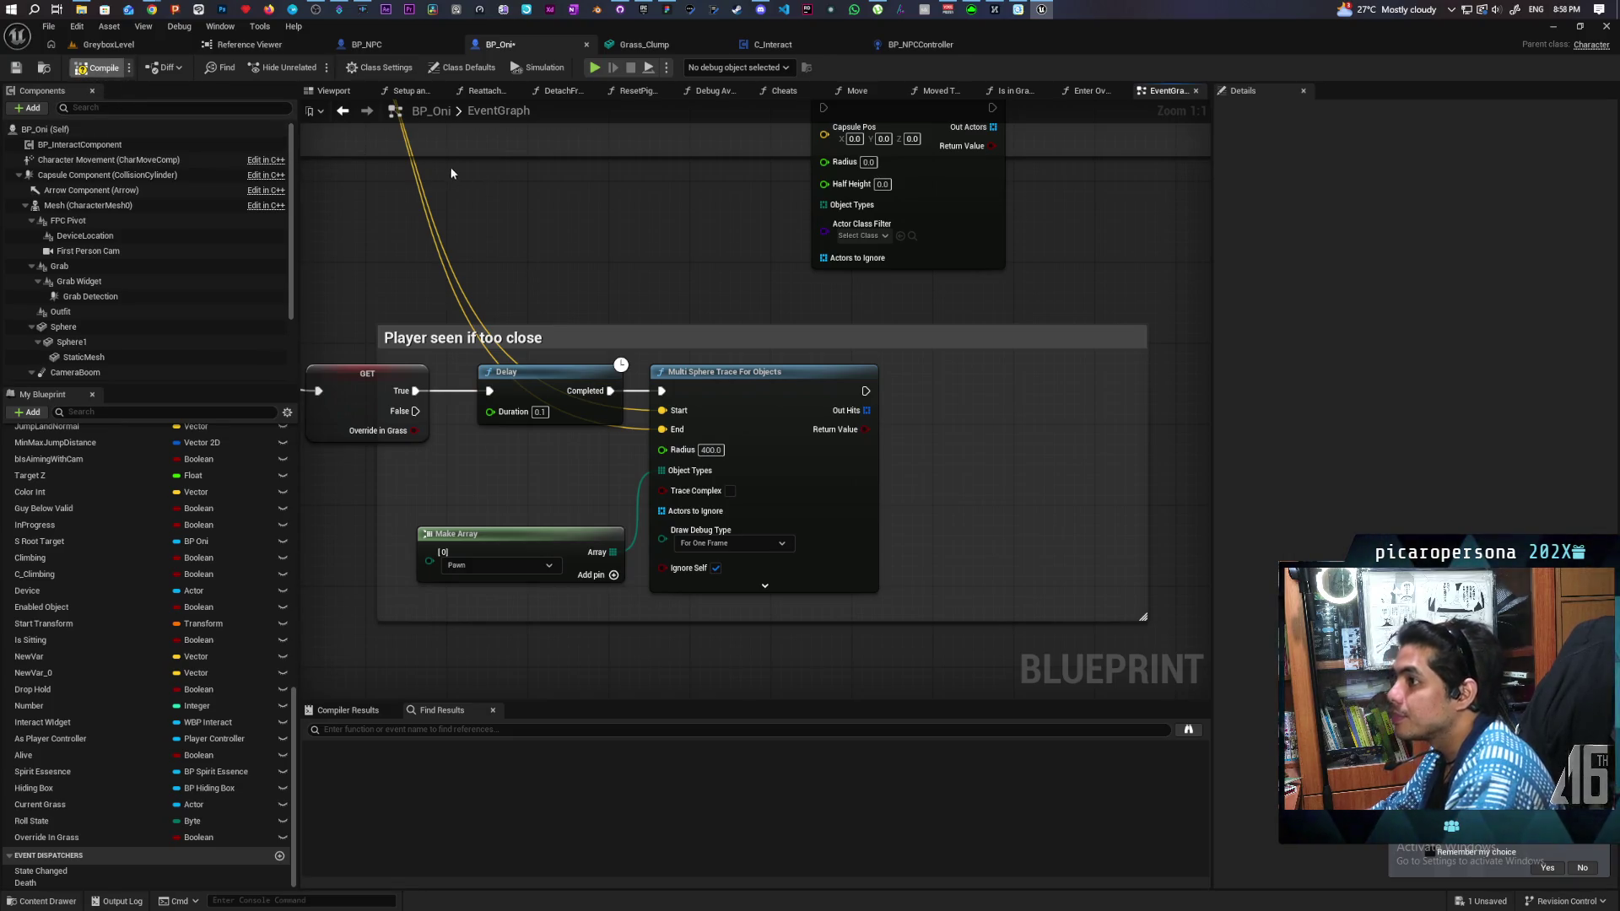
{"action": "left_click", "coordinate": [115, 44]}
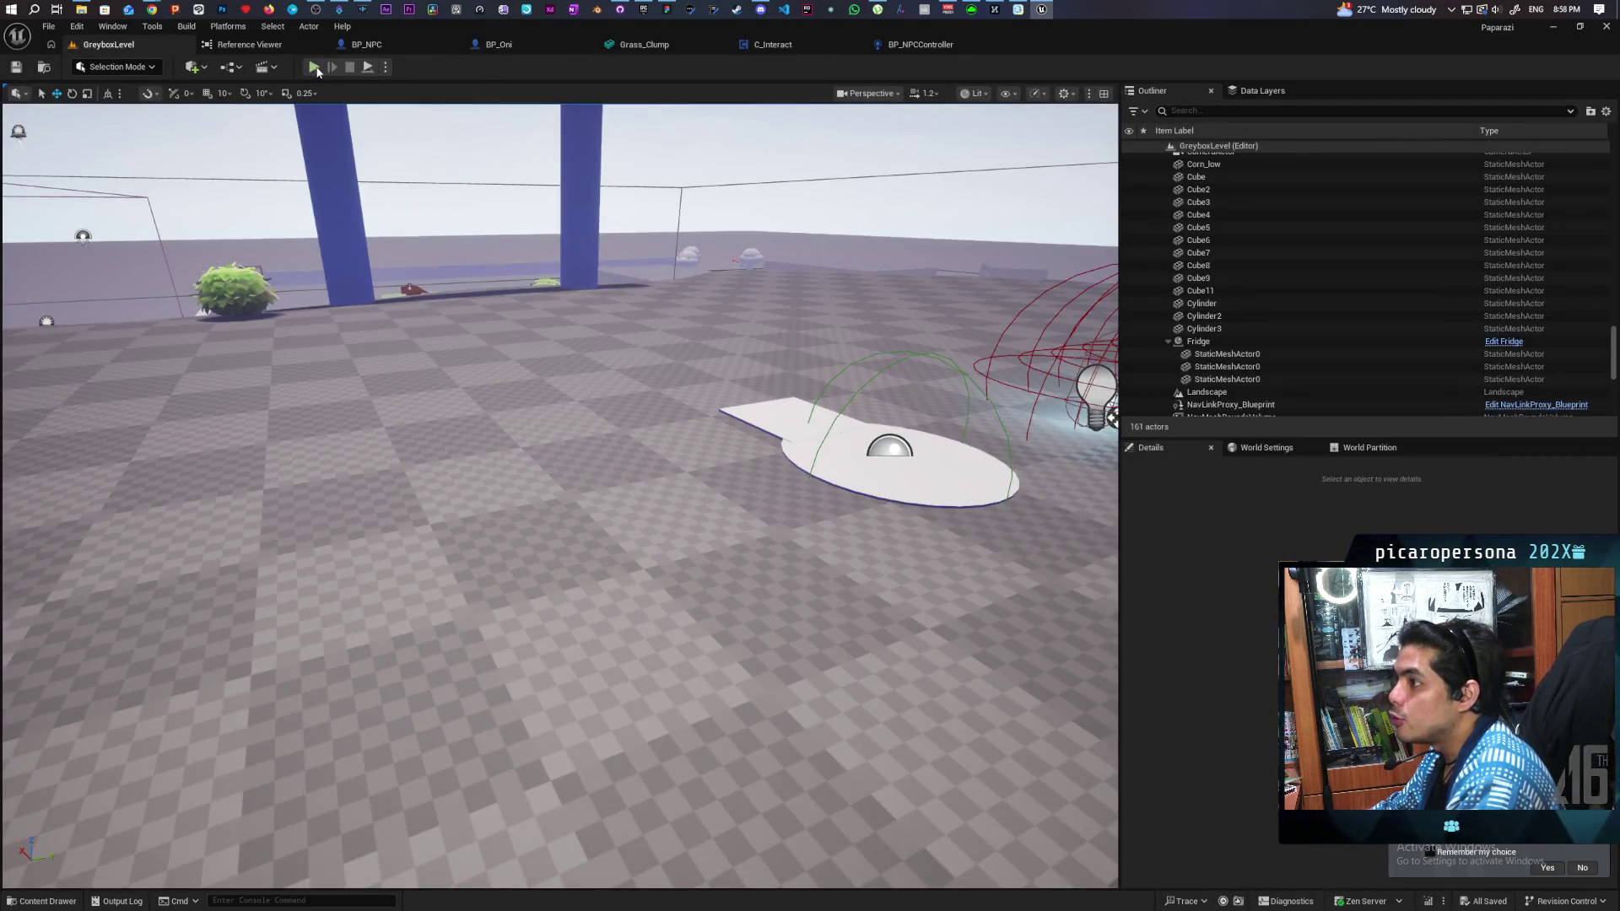
{"action": "left_click", "coordinate": [315, 67]}
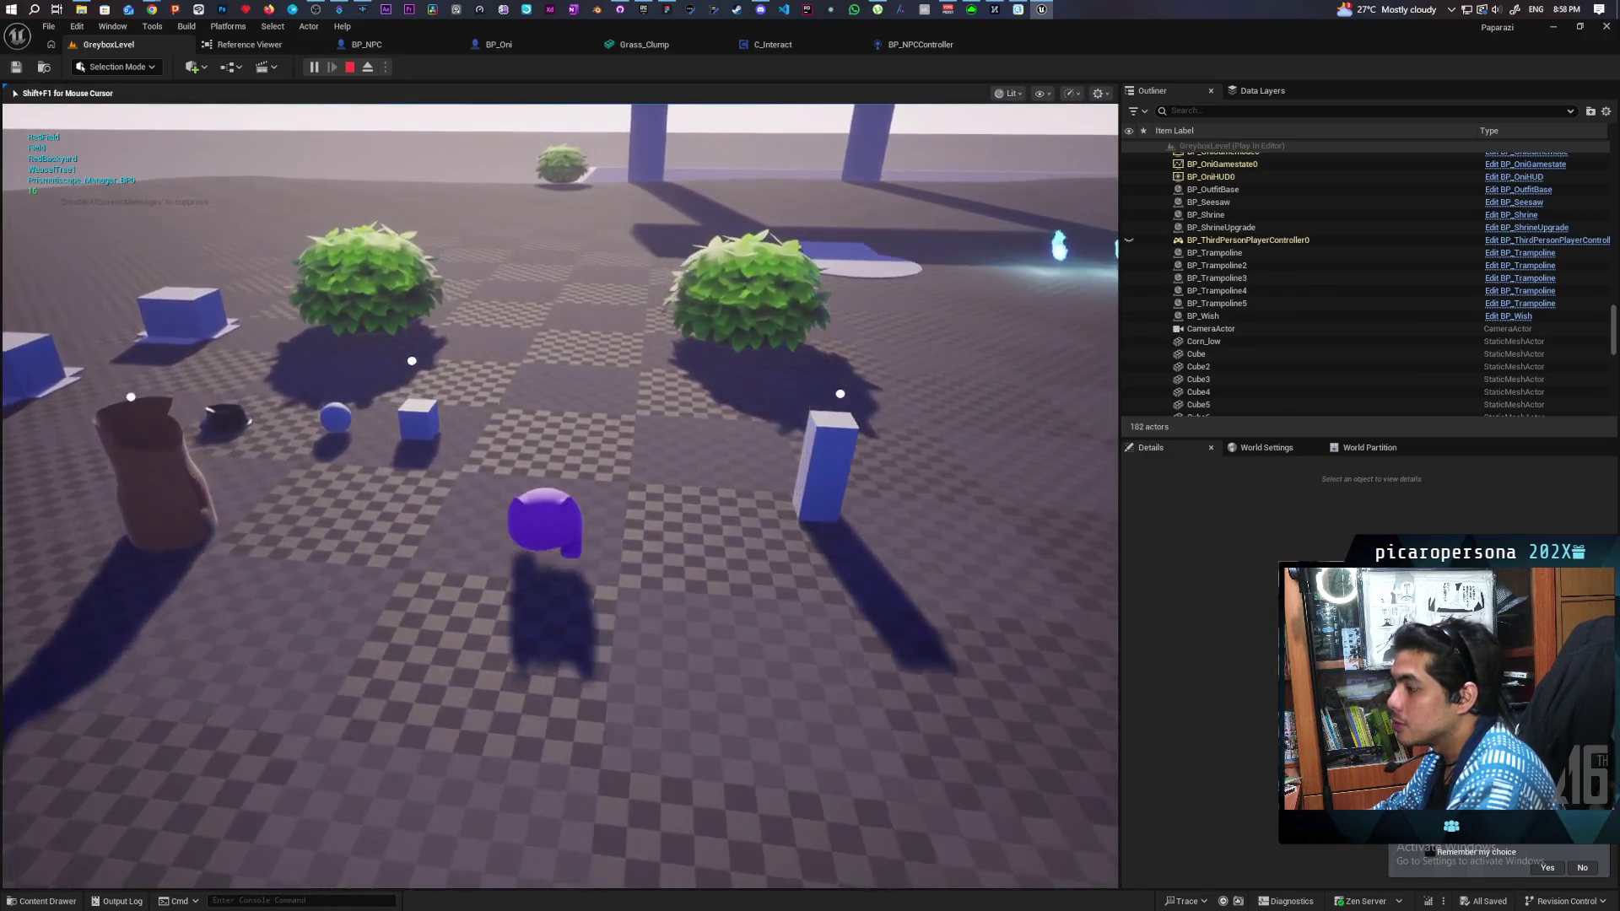
{"action": "key", "text": "w"}
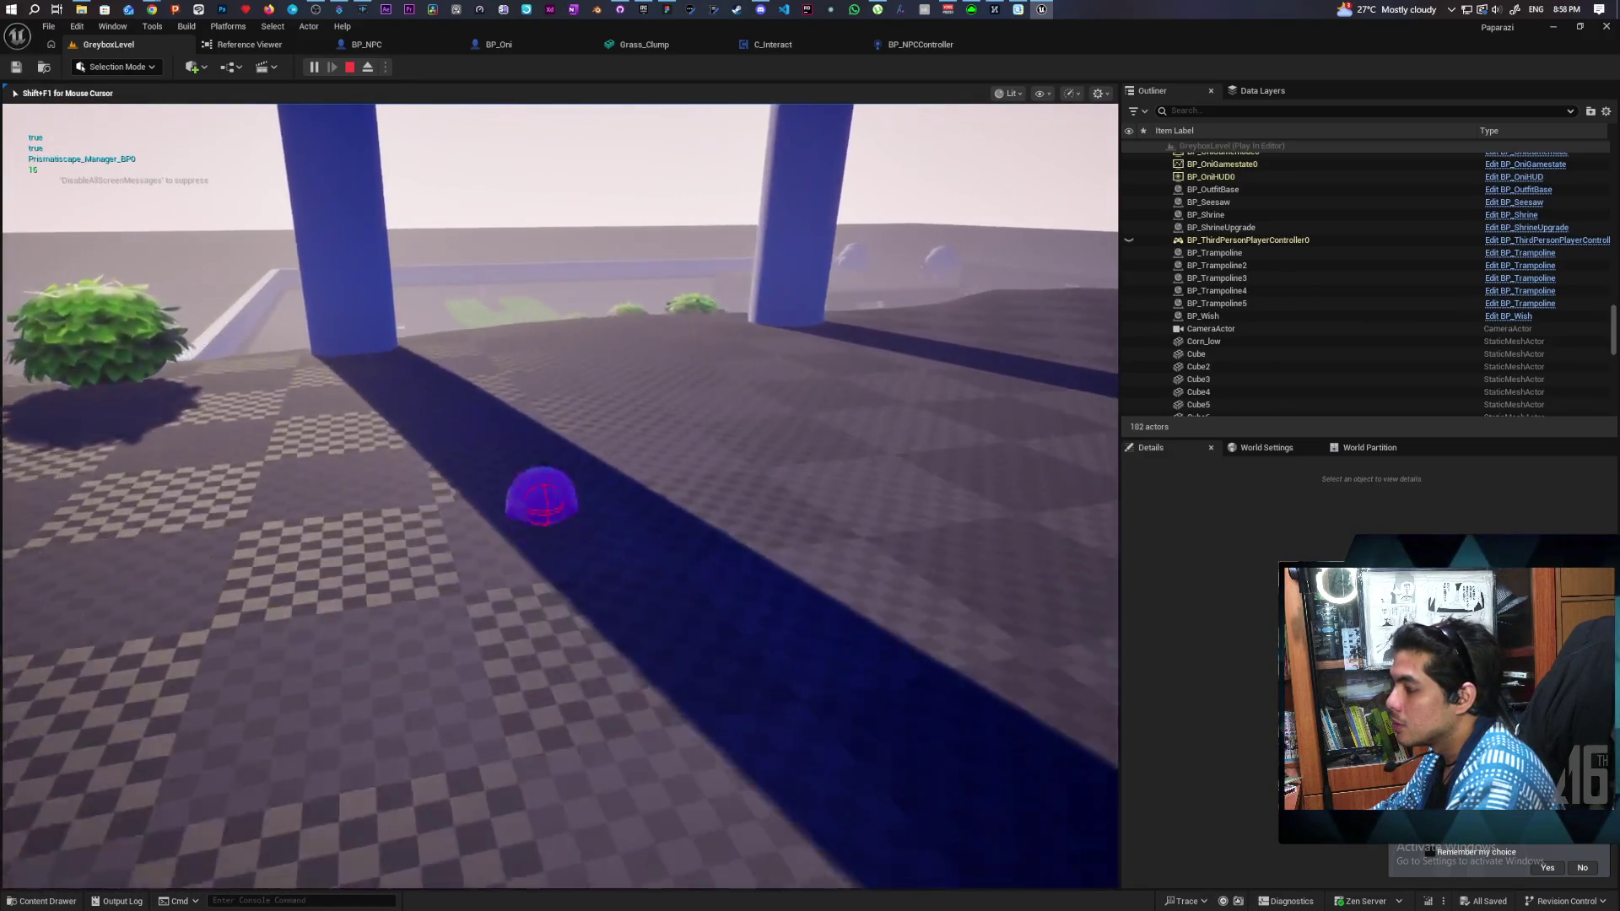
{"action": "key", "text": "a"}
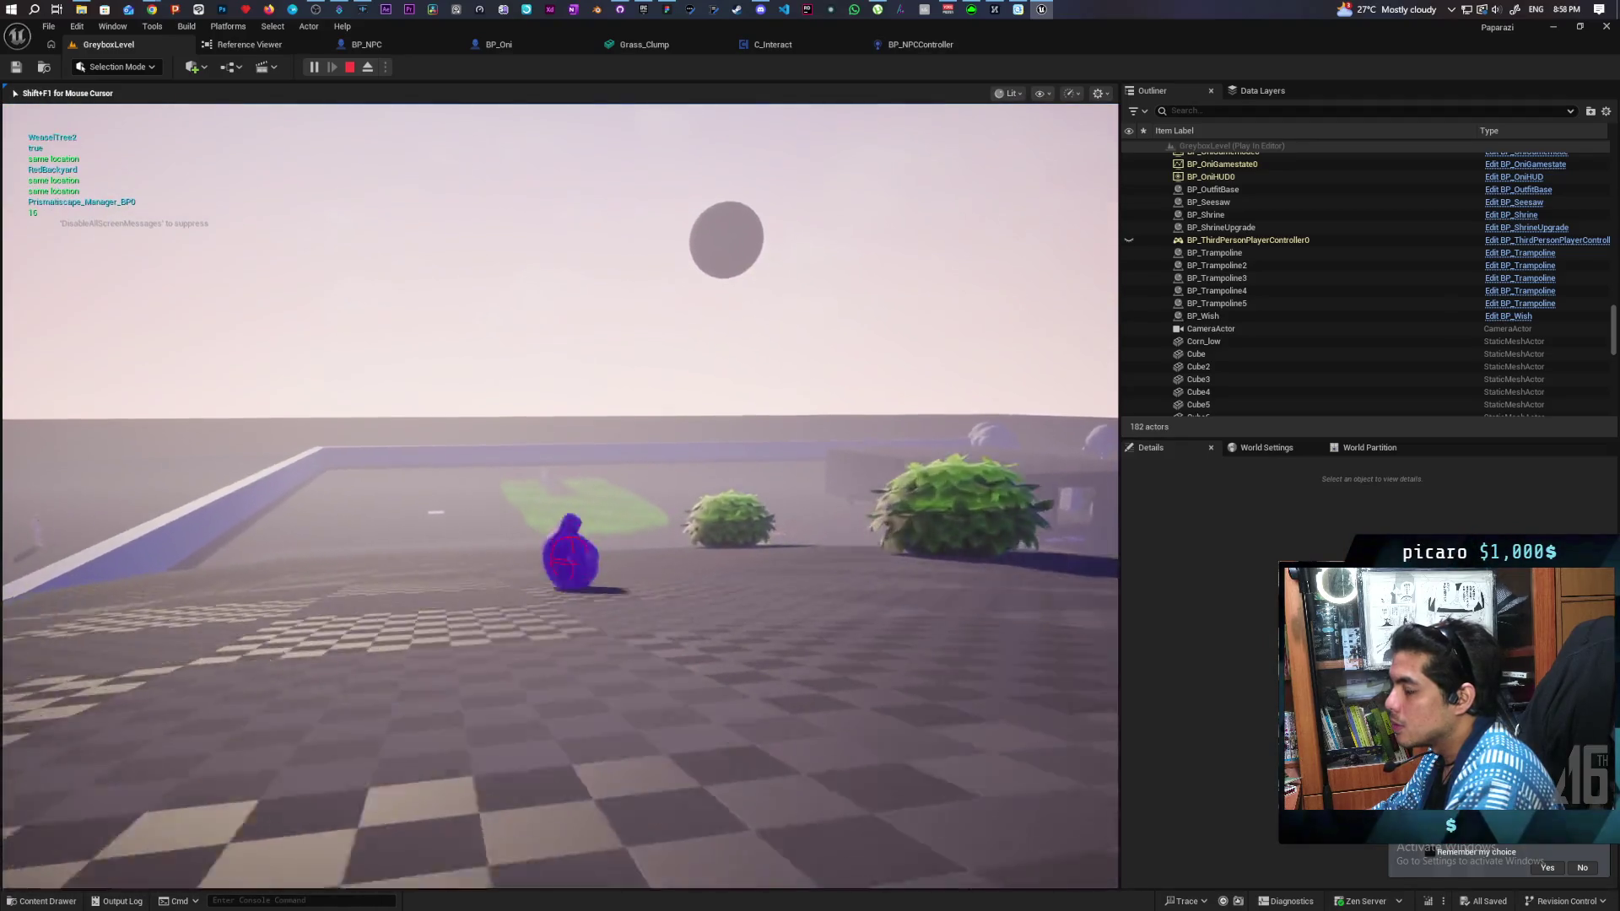
{"action": "key", "text": "w"}
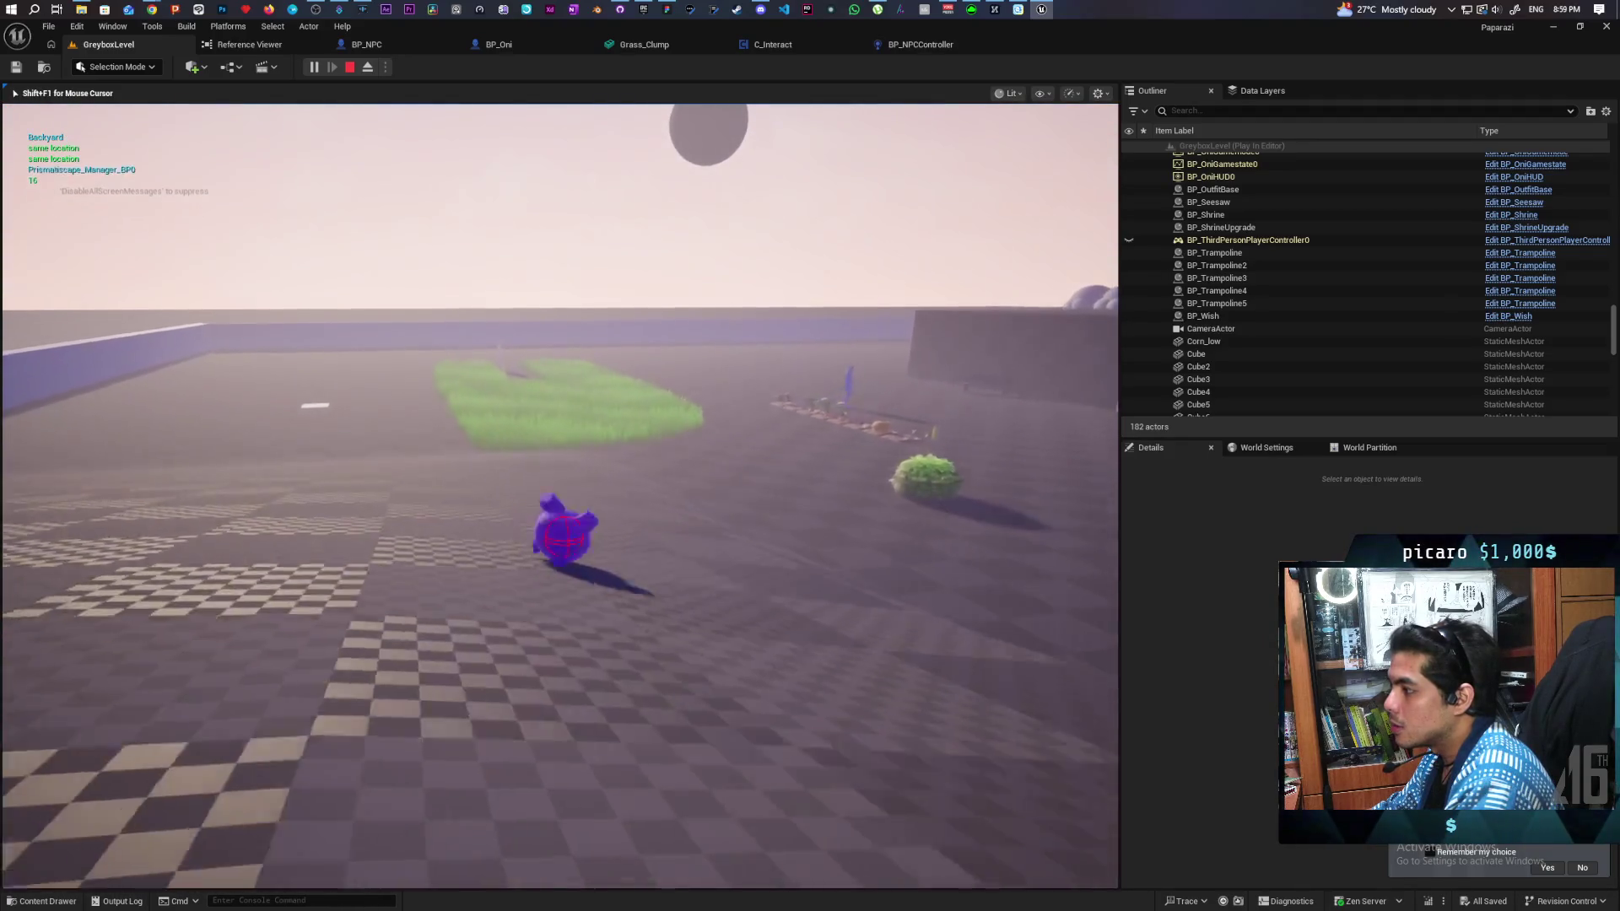
{"action": "key", "text": "w"}
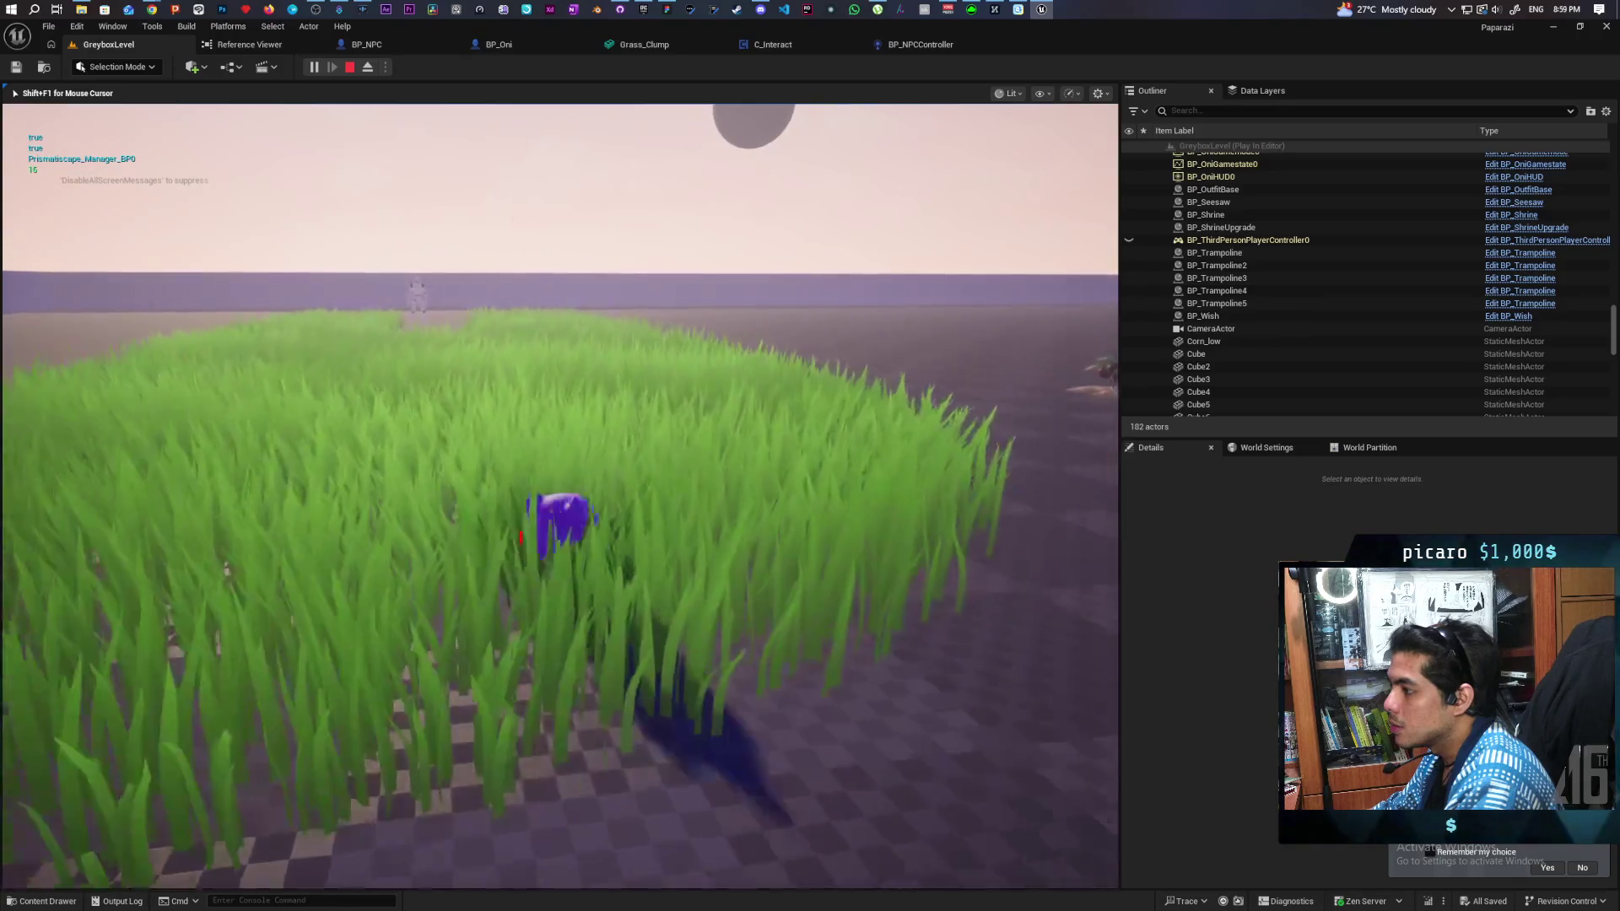
{"action": "key", "text": "s"}
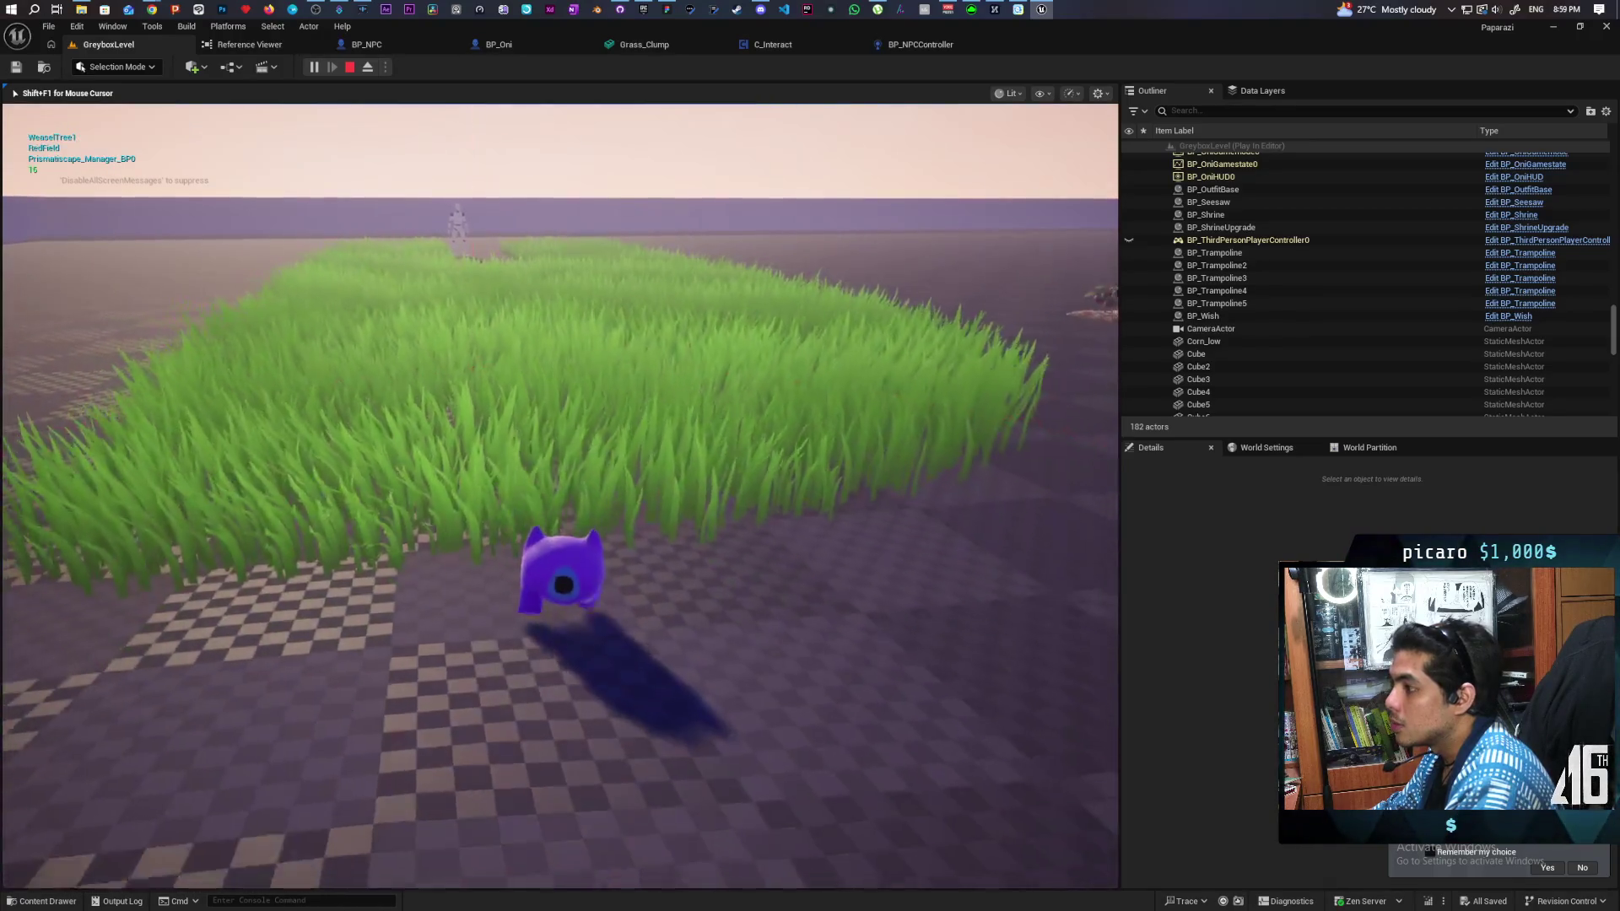
{"action": "key", "text": "w"}
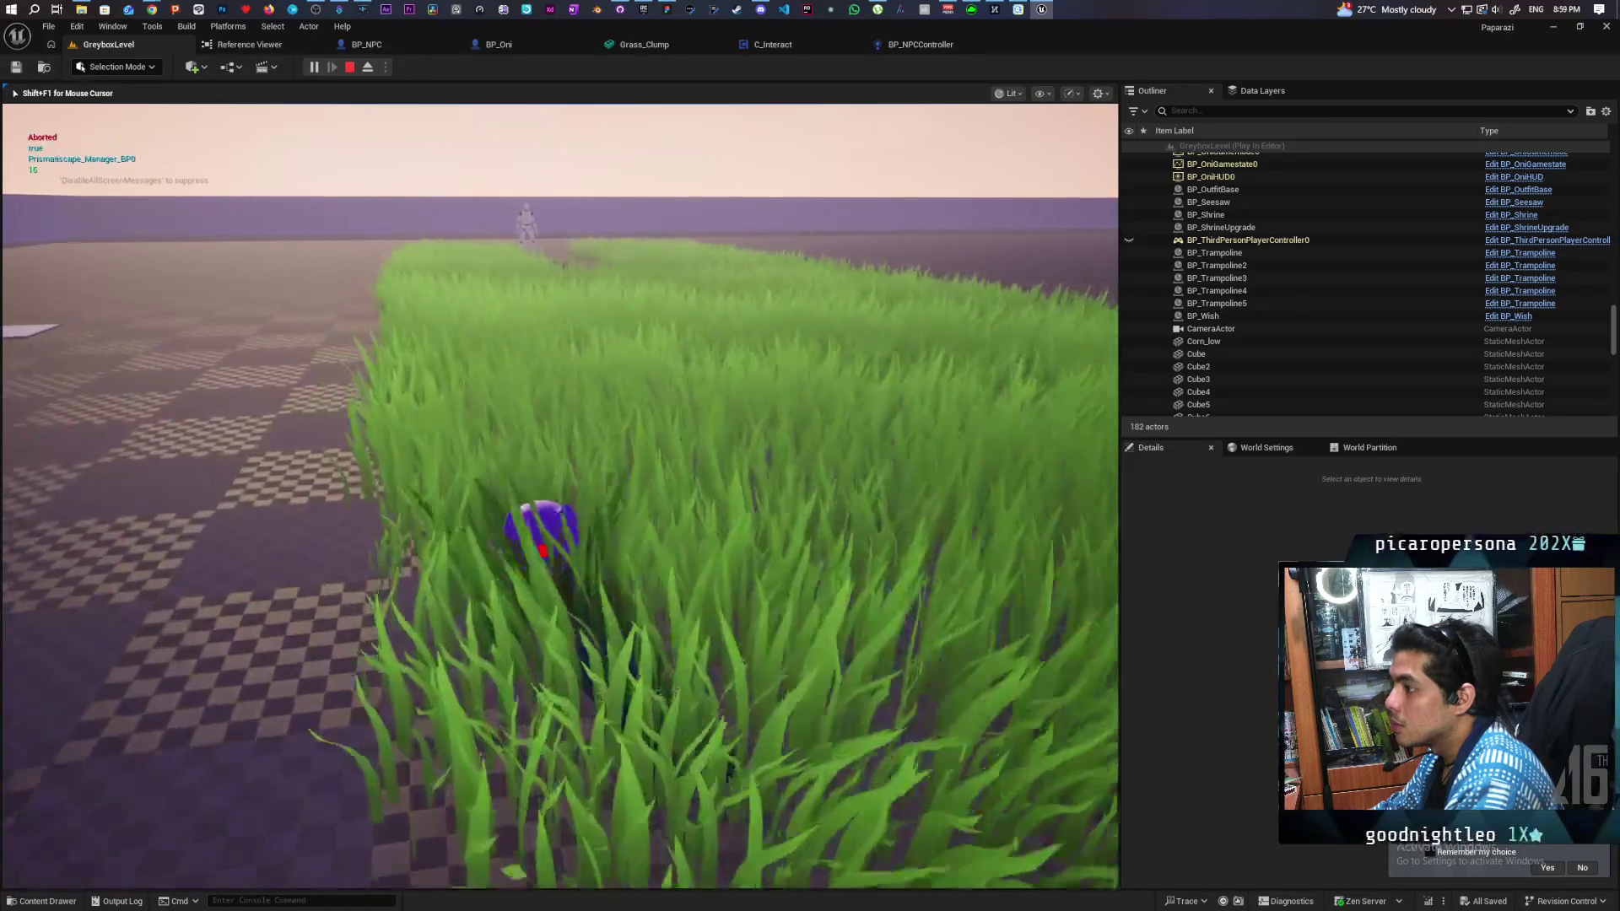
{"action": "key", "text": "w"}
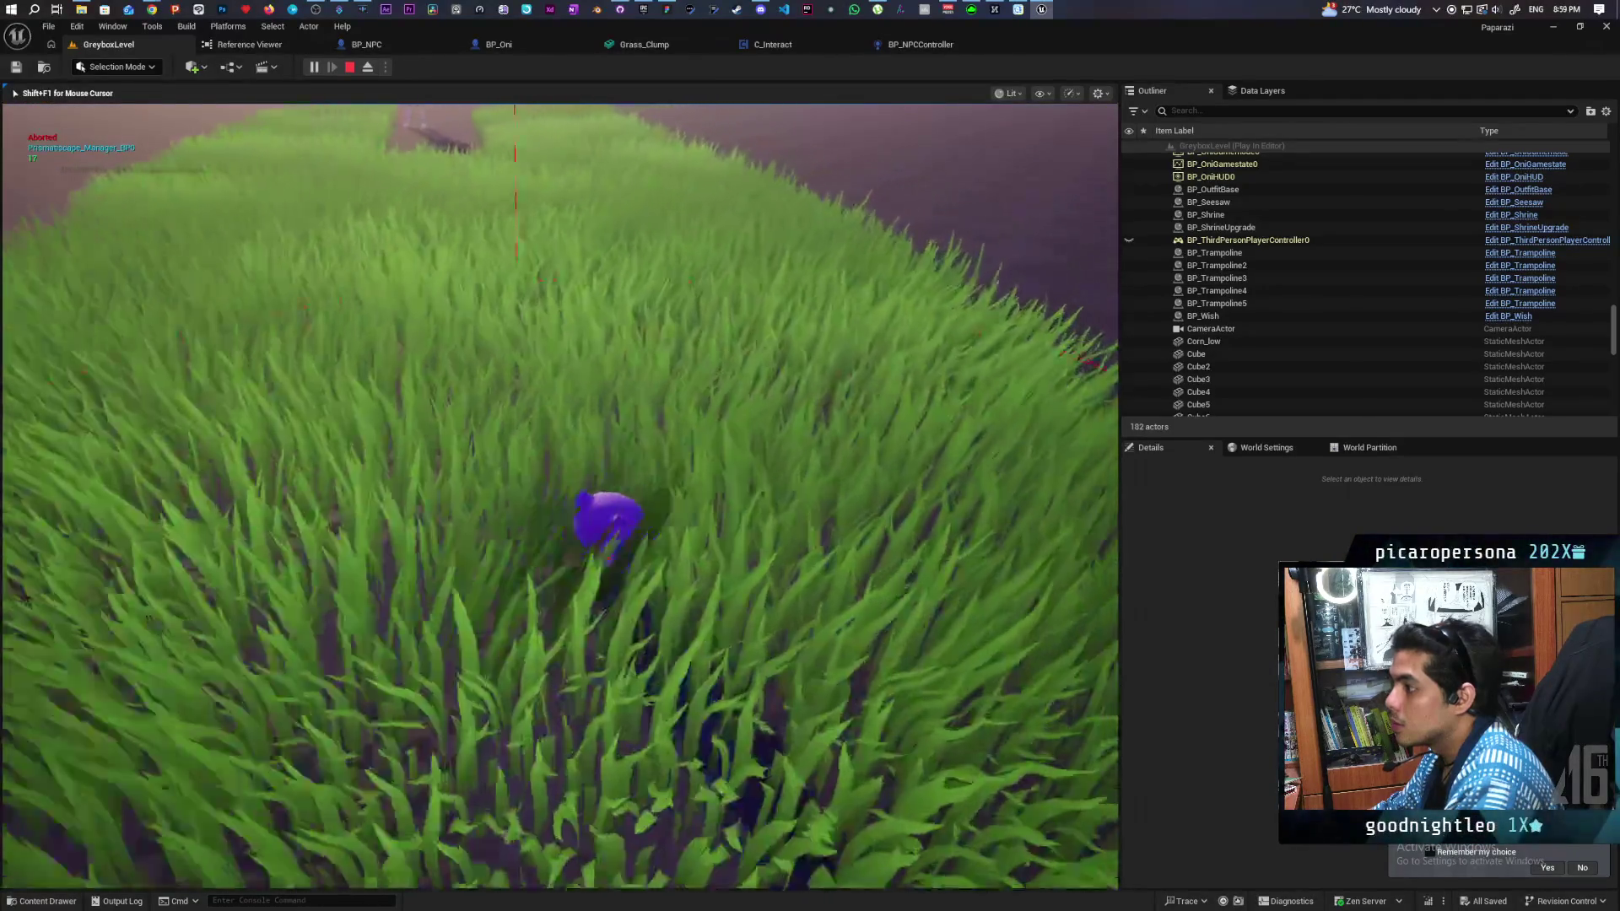
{"action": "key", "text": "Escape"}
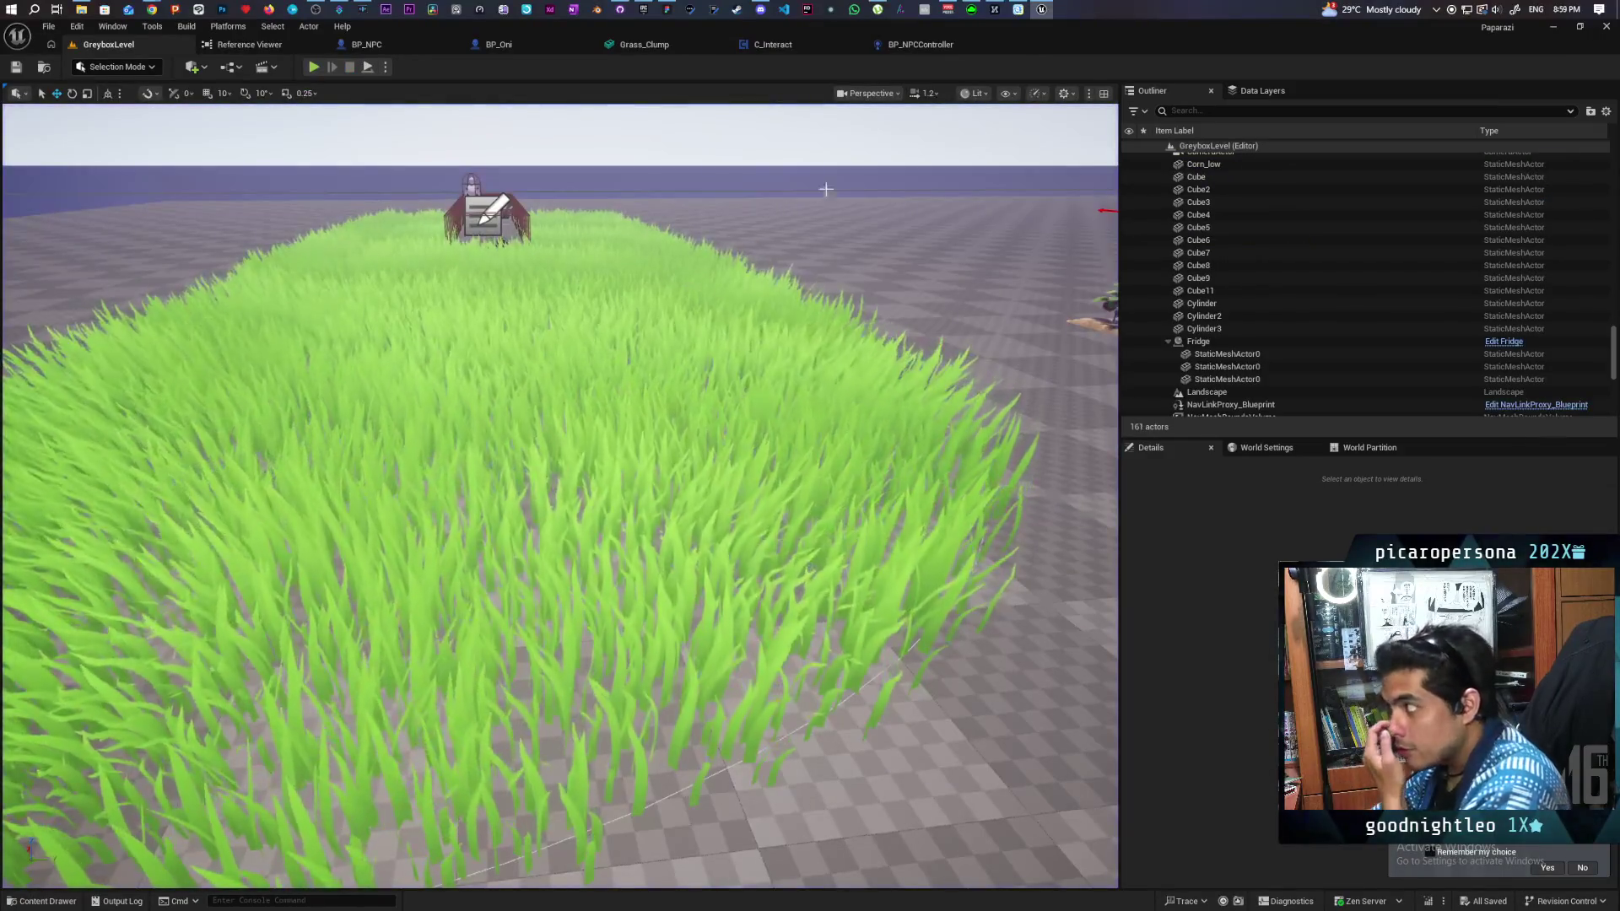
Step: Return to BP_Oni's EventGraph and pan to the Multi Sphere Trace's outputs
{"action": "left_click", "coordinate": [935, 44]}
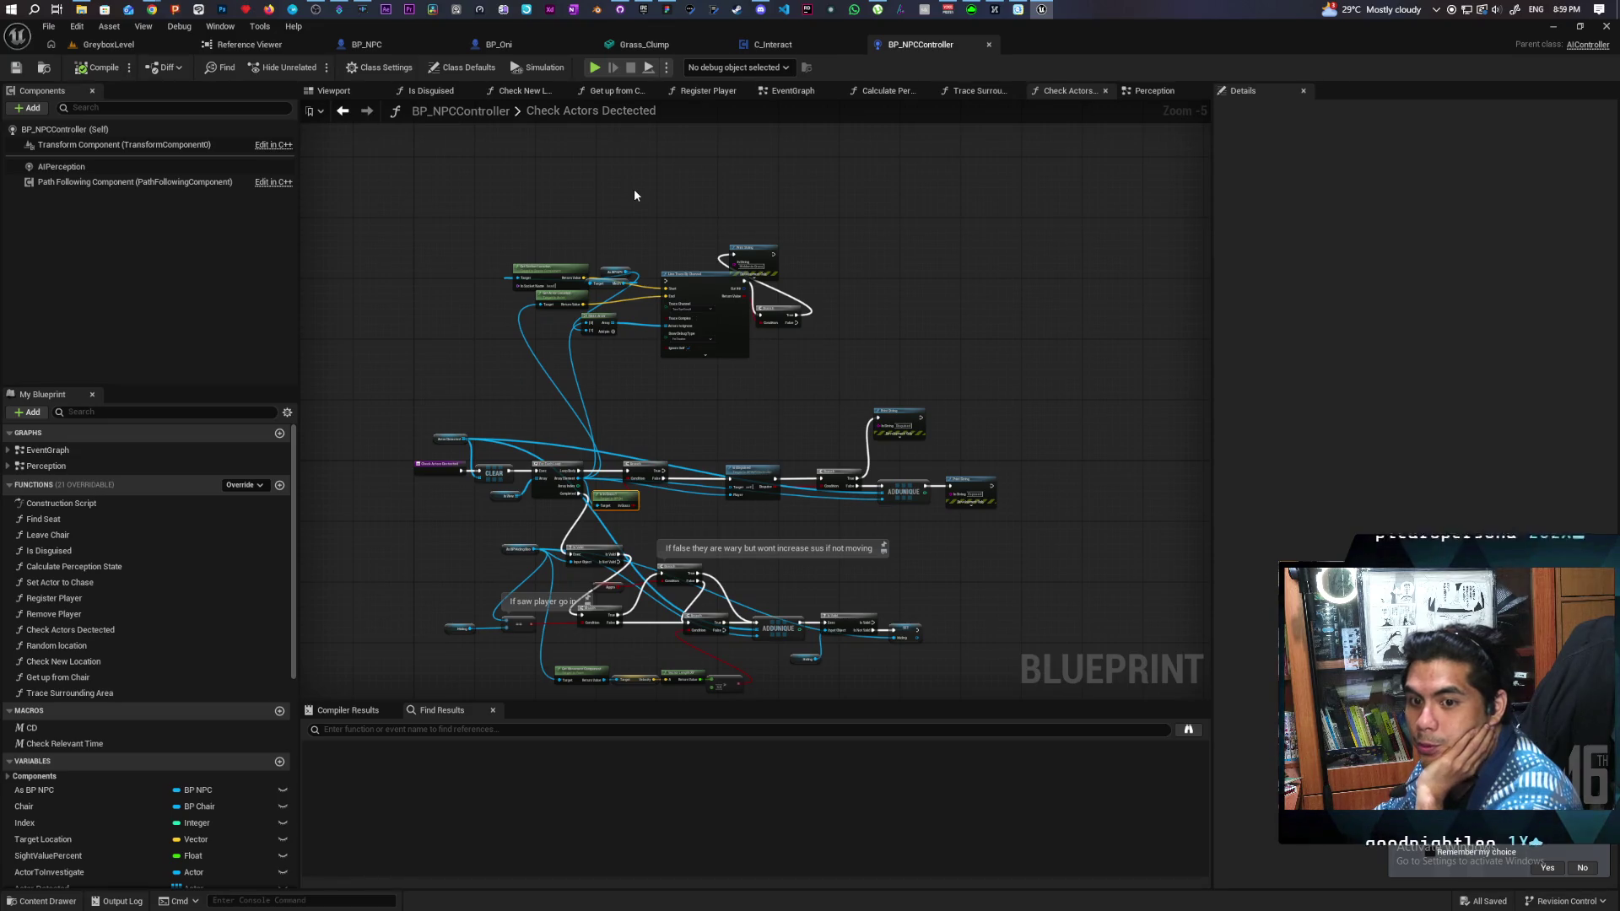
{"action": "left_click", "coordinate": [517, 49]}
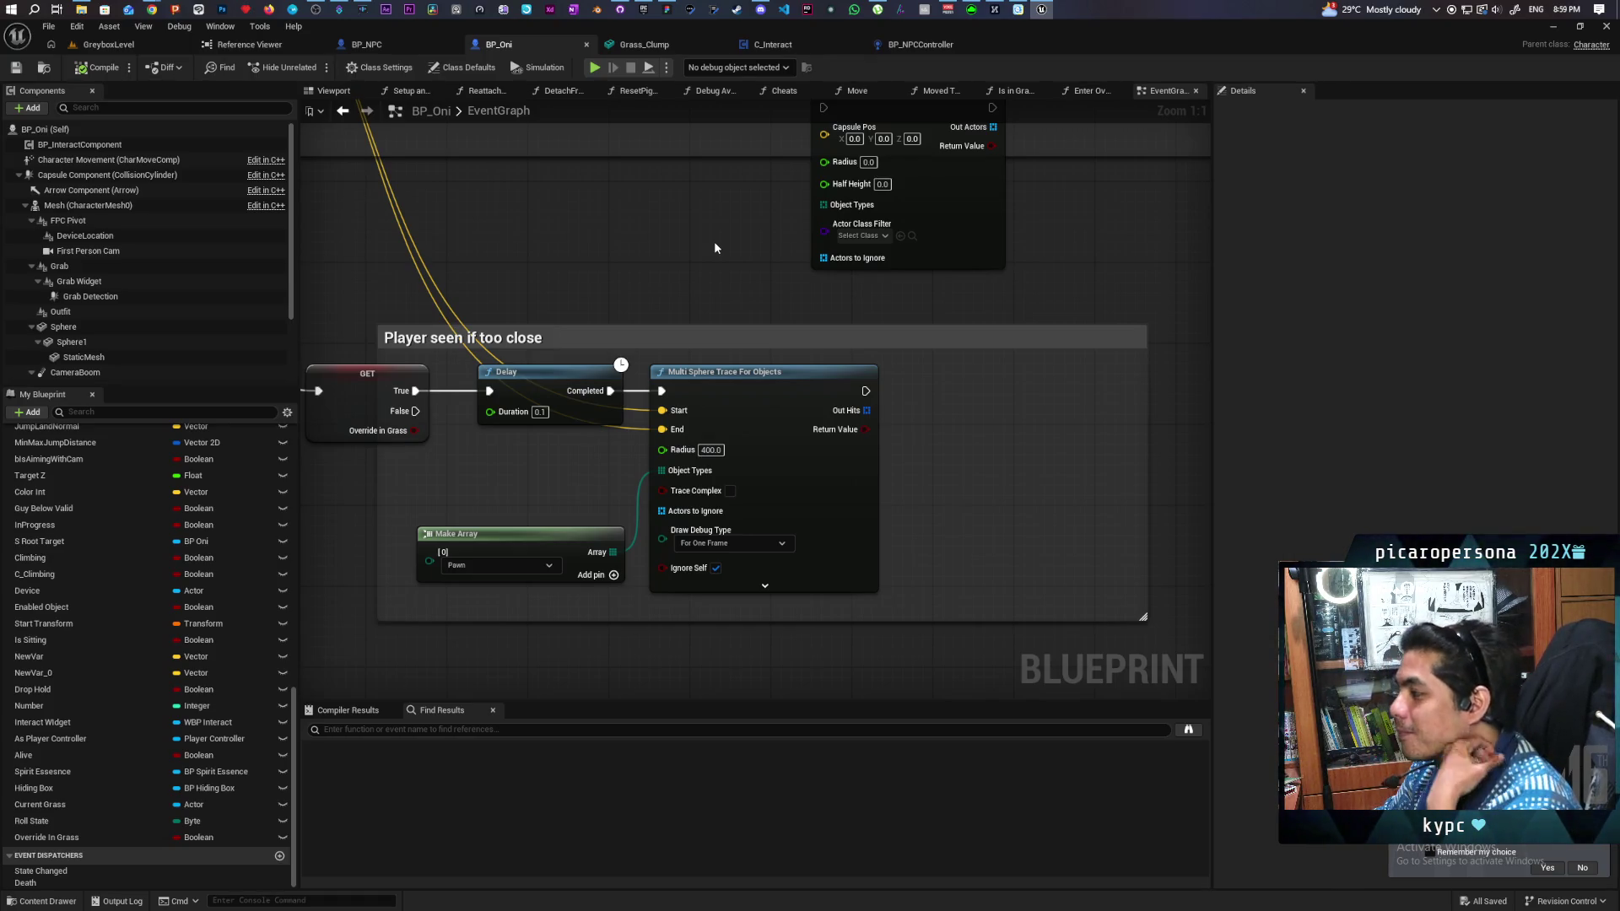
{"action": "mouse_move", "coordinate": [930, 418]}
{"action": "left_mouse_down"}
{"action": "mouse_move", "coordinate": [798, 397]}
{"action": "mouse_move", "coordinate": [756, 412]}
{"action": "mouse_move", "coordinate": [782, 410]}
{"action": "left_mouse_up"}
Step: Loop over every sphere-trace hit and break each hit result into its outputs
{"action": "left_click", "coordinate": [844, 425]}
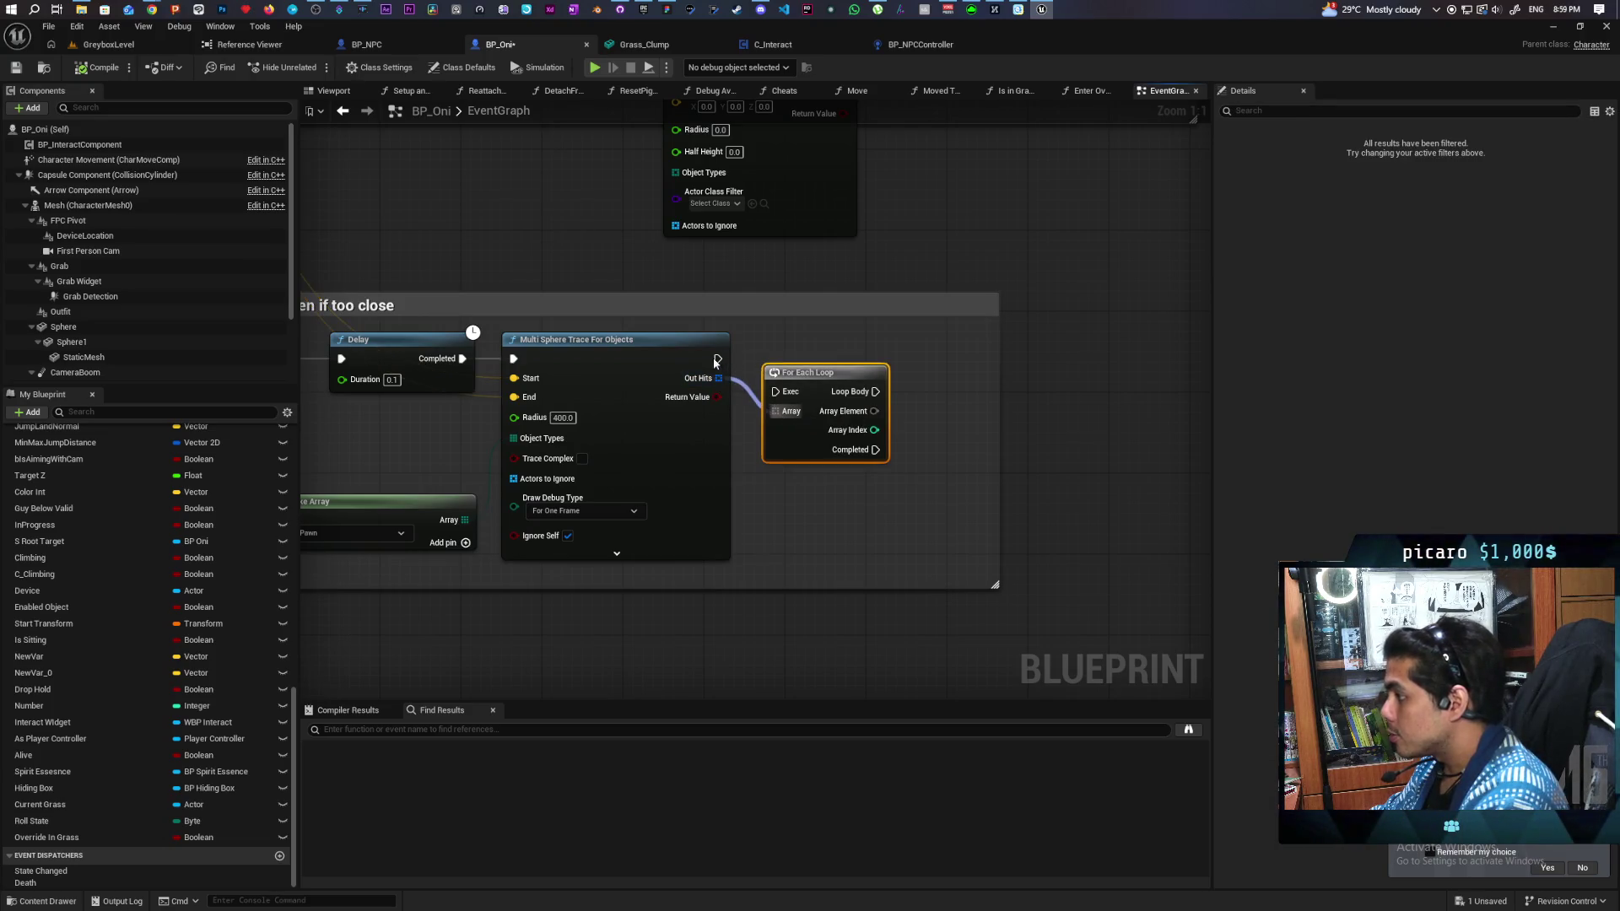
{"action": "mouse_move", "coordinate": [717, 359]}
{"action": "left_mouse_down"}
{"action": "mouse_move", "coordinate": [773, 391]}
{"action": "mouse_move", "coordinate": [825, 378]}
{"action": "mouse_move", "coordinate": [823, 361]}
{"action": "mouse_move", "coordinate": [906, 458]}
{"action": "left_mouse_up"}
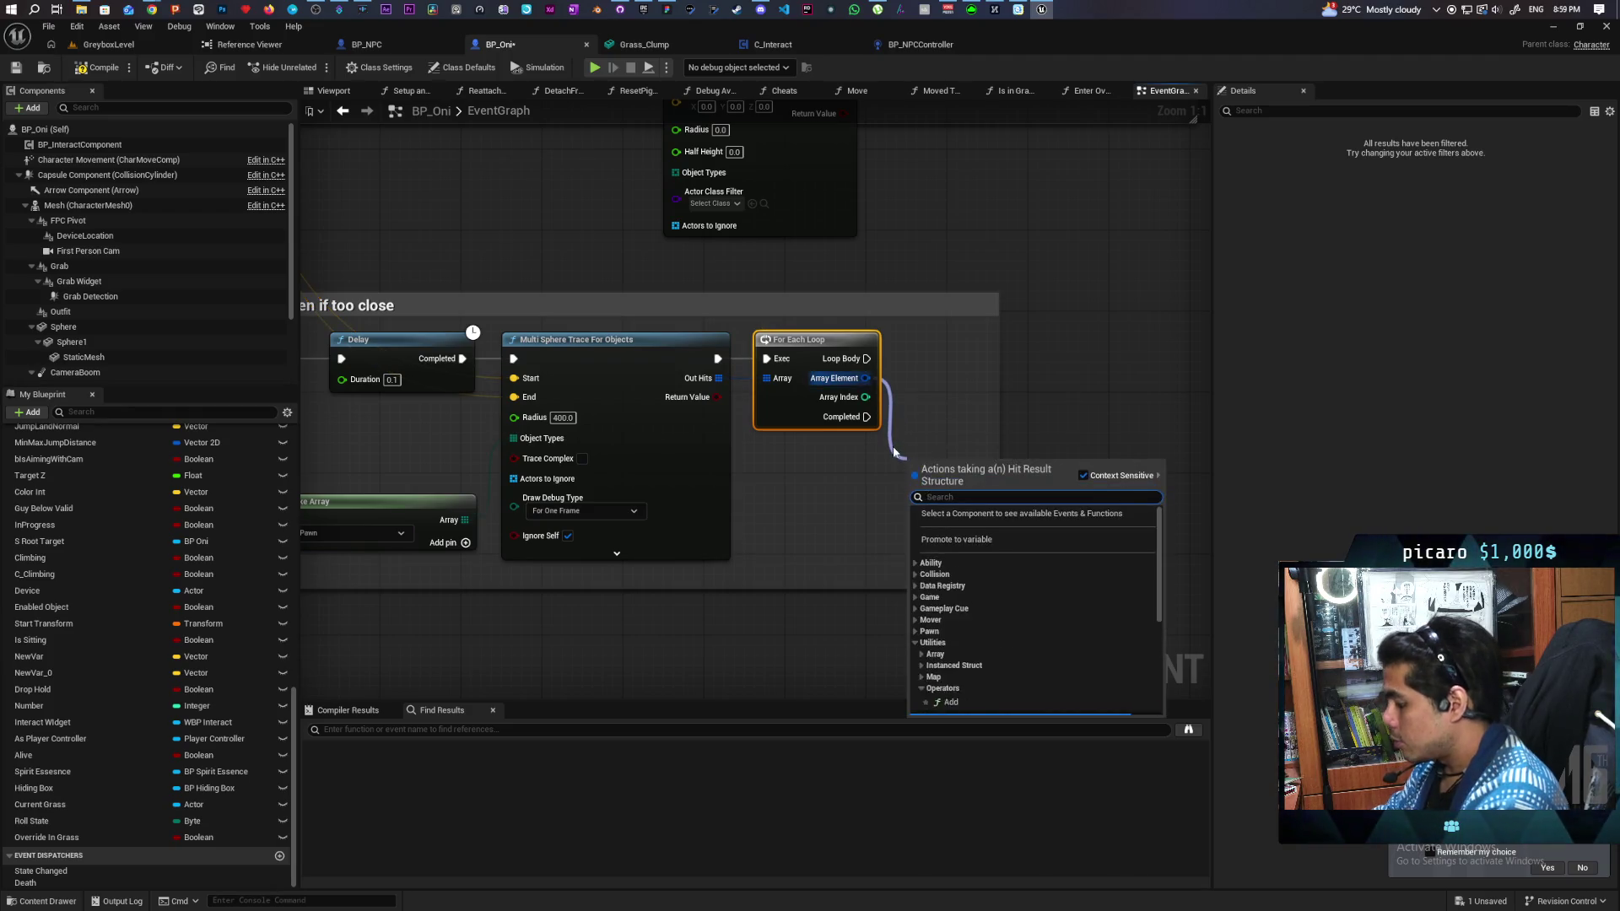
{"action": "type", "text": "break"}
{"action": "key", "text": "Return"}
{"action": "left_click", "coordinate": [965, 515]}
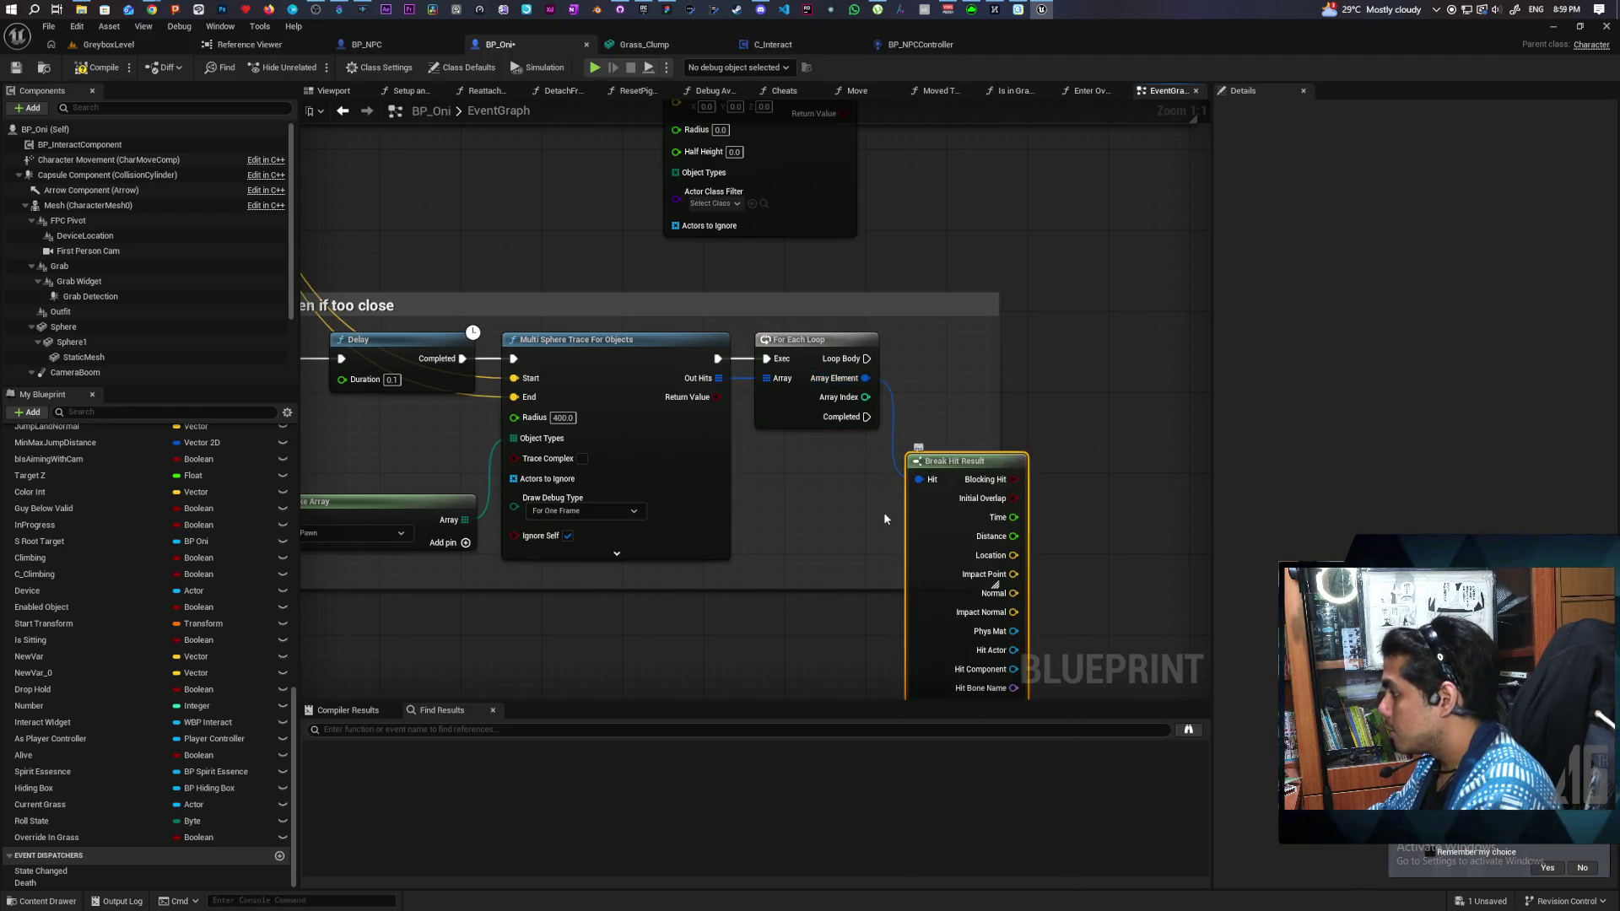
{"action": "mouse_move", "coordinate": [1031, 668]}
{"action": "left_mouse_down"}
{"action": "mouse_move", "coordinate": [919, 574]}
{"action": "mouse_move", "coordinate": [984, 378]}
{"action": "left_mouse_up"}
Step: Cast each hit's Hit Actor to BP_NPC, running the cast on every loop iteration
{"action": "type", "text": "cast to"}
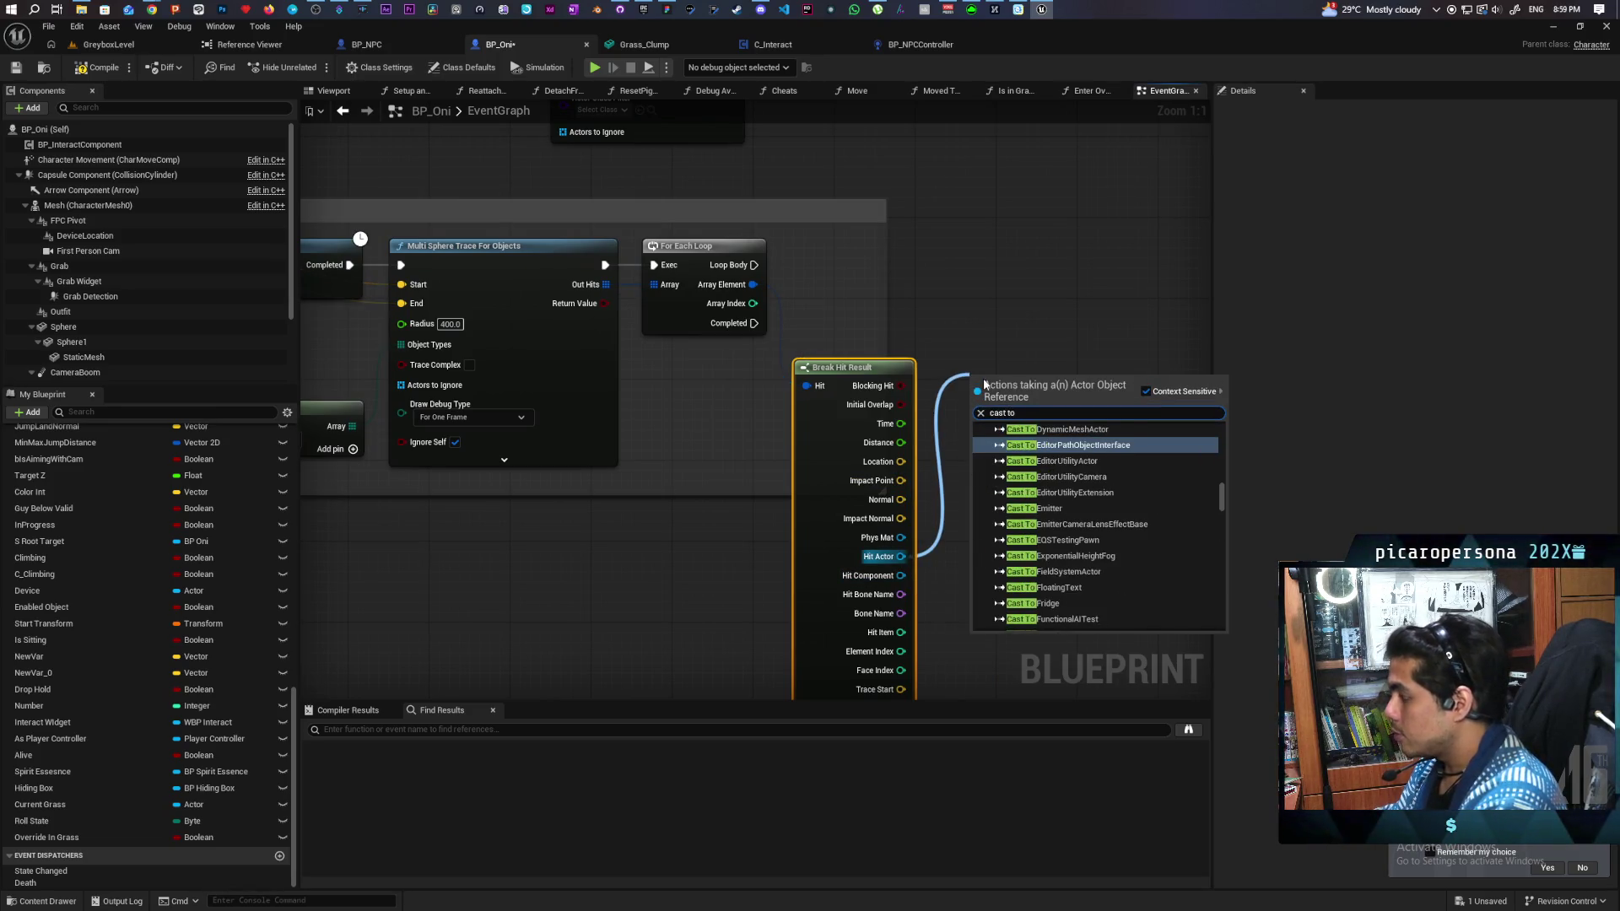
{"action": "type", "text": " bp npc"}
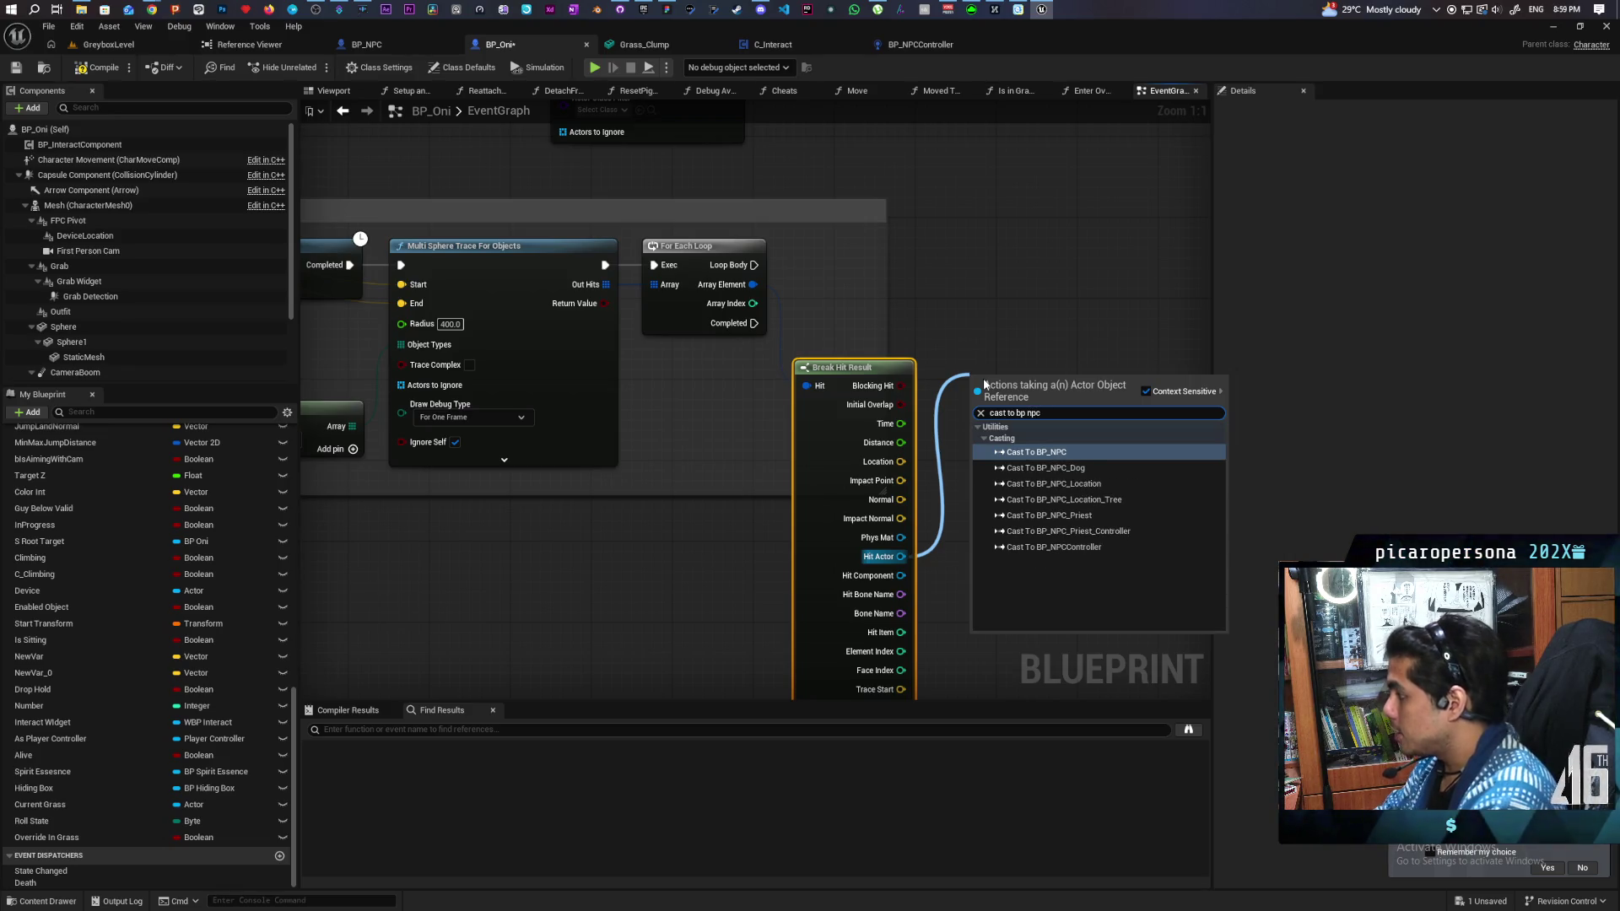
{"action": "key", "text": "Return"}
{"action": "left_click_drag", "start_coordinate": [984, 377], "coordinate": [948, 276]}
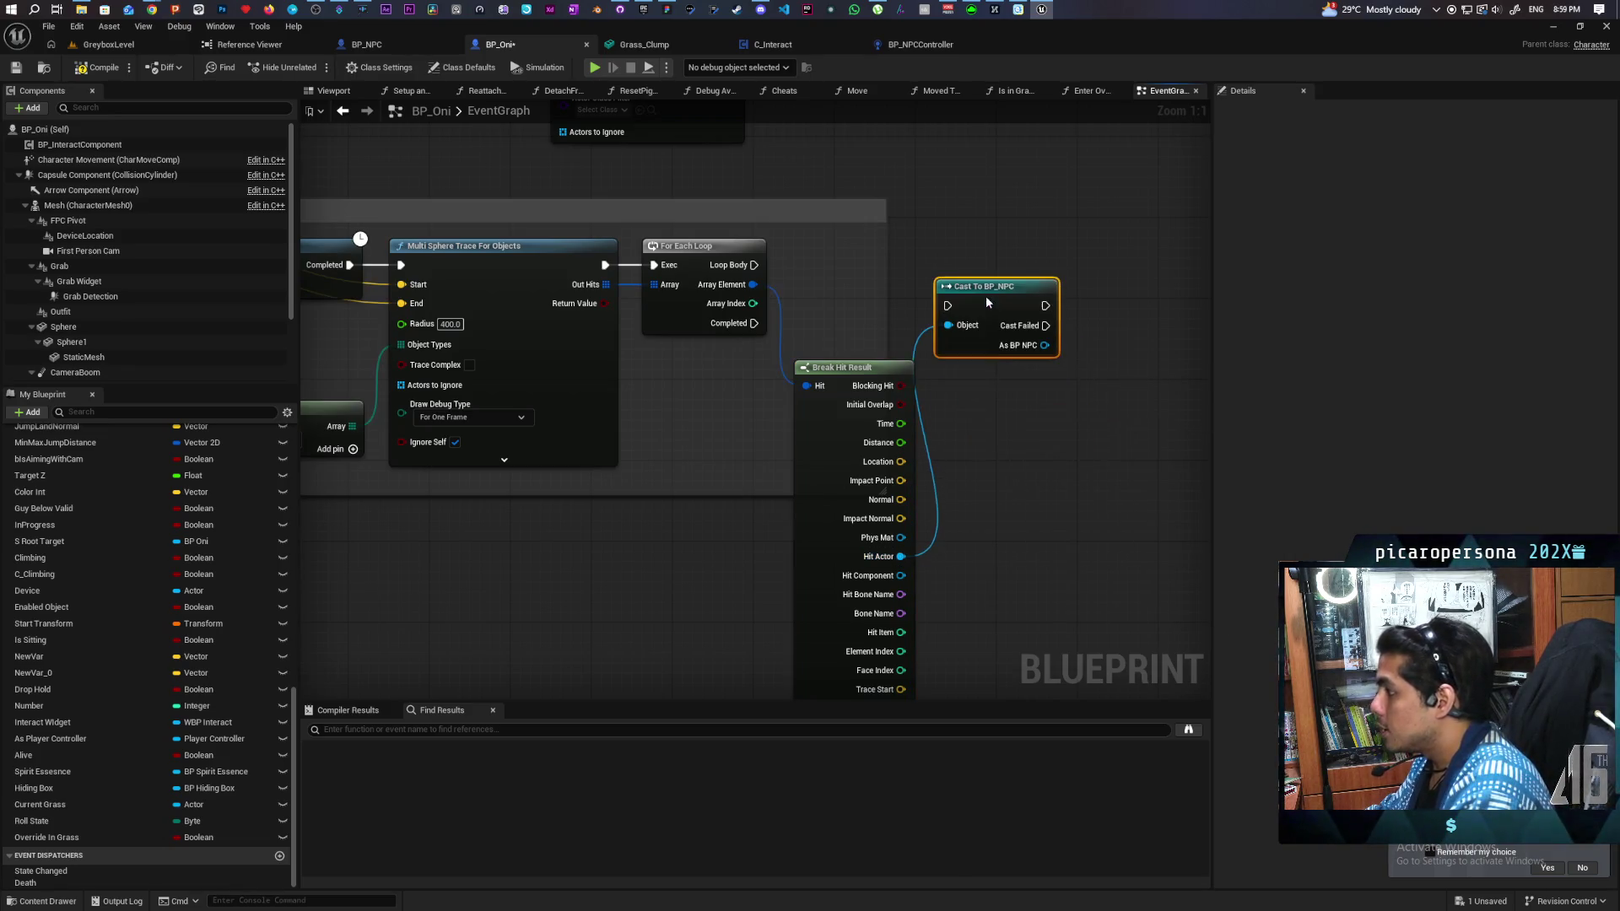
{"action": "left_click_drag", "start_coordinate": [754, 265], "coordinate": [947, 295]}
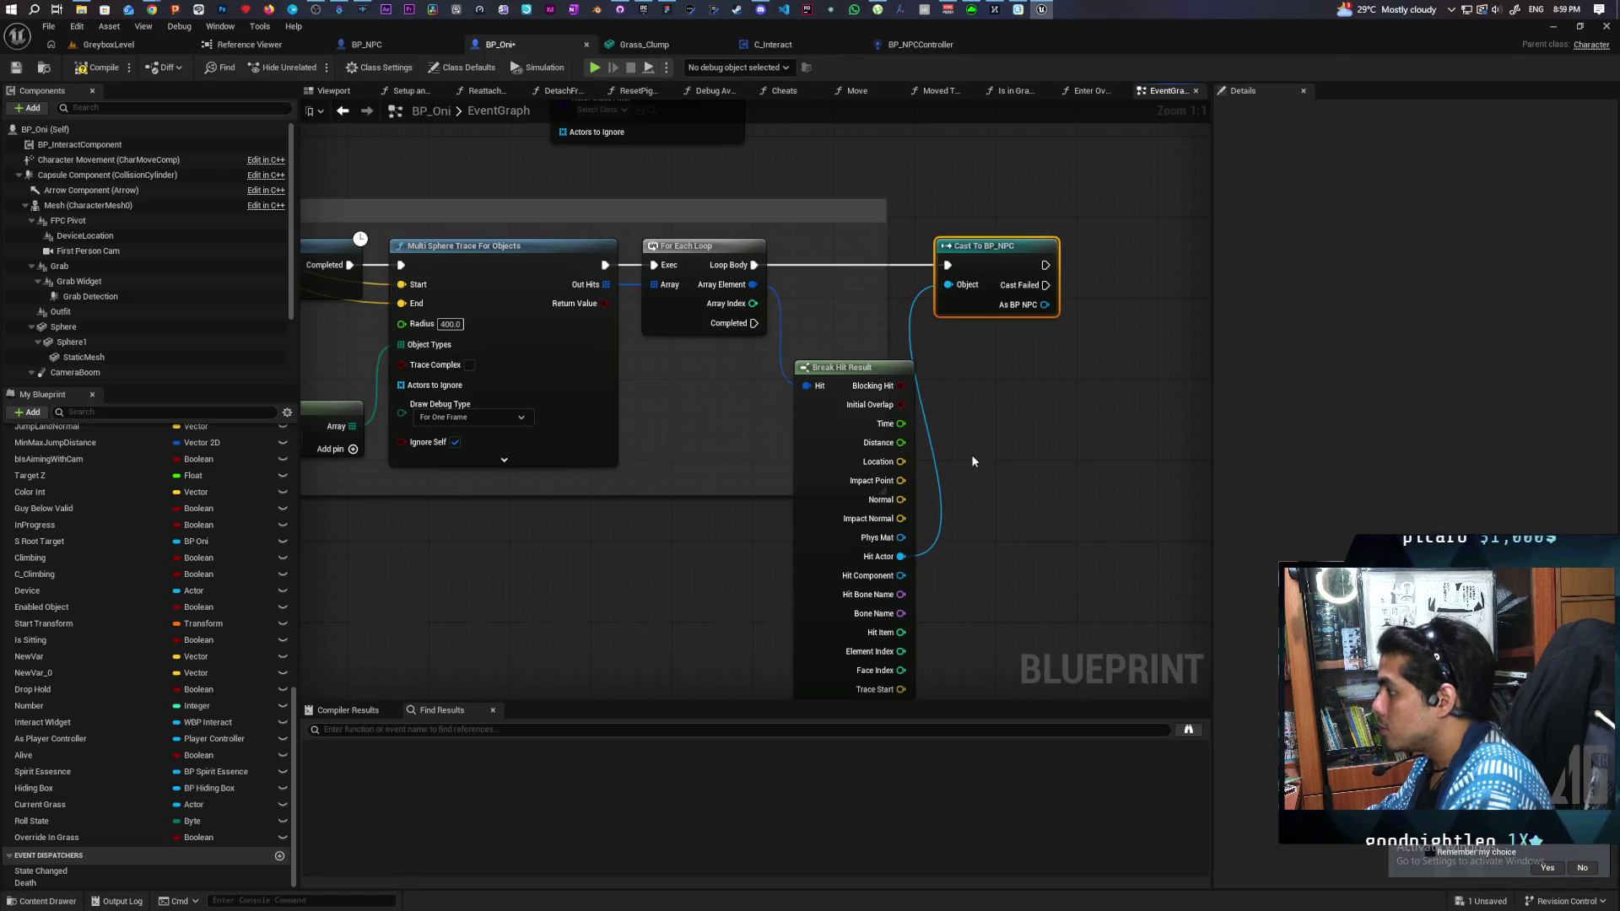
{"action": "left_click", "coordinate": [840, 614]}
Step: Add an As BP NPCController getter from the cast, then compile and save BP_Oni
{"action": "left_click_drag", "start_coordinate": [832, 391], "coordinate": [875, 498]}
{"action": "type", "text": "get controll"}
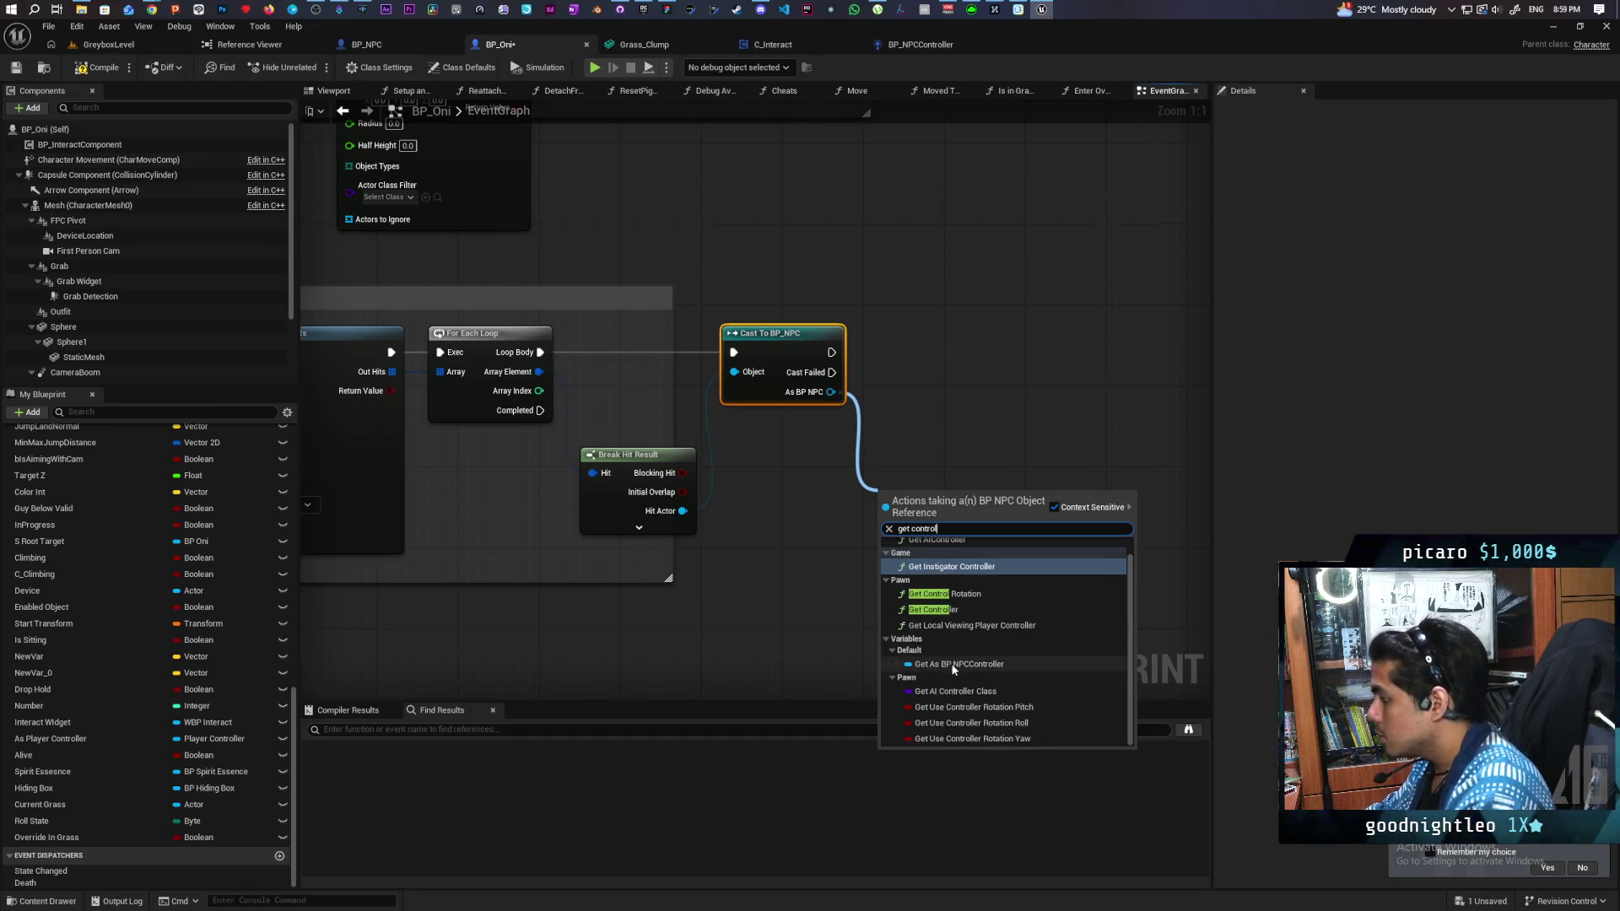
{"action": "left_click", "coordinate": [959, 664]}
{"action": "left_click_drag", "start_coordinate": [929, 498], "coordinate": [847, 437]}
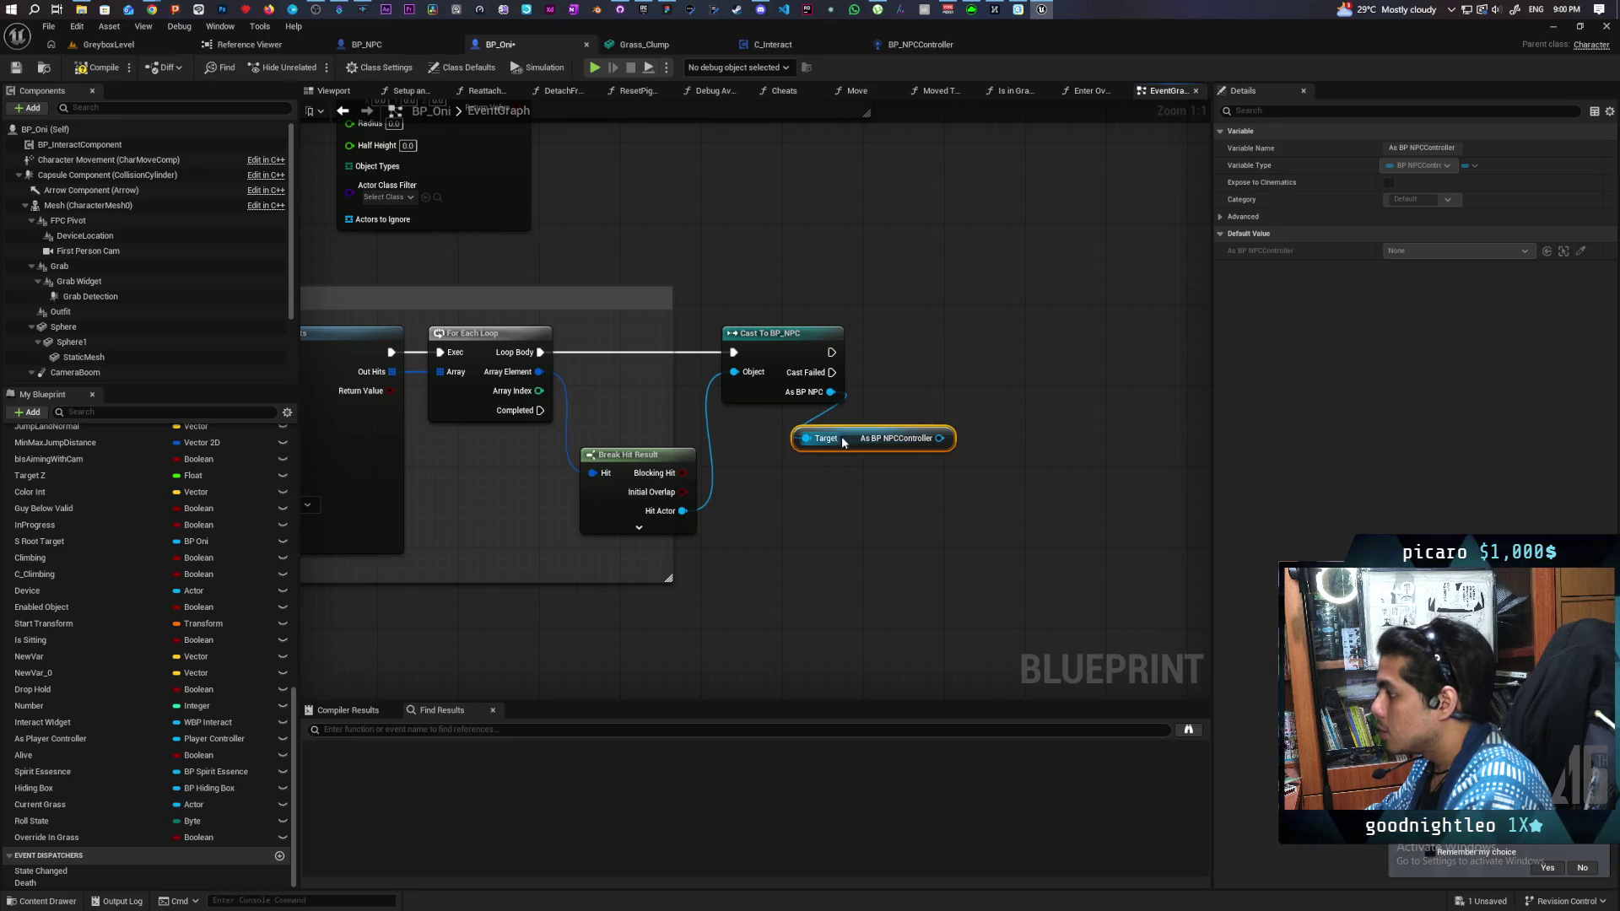
{"action": "left_click", "coordinate": [98, 67]}
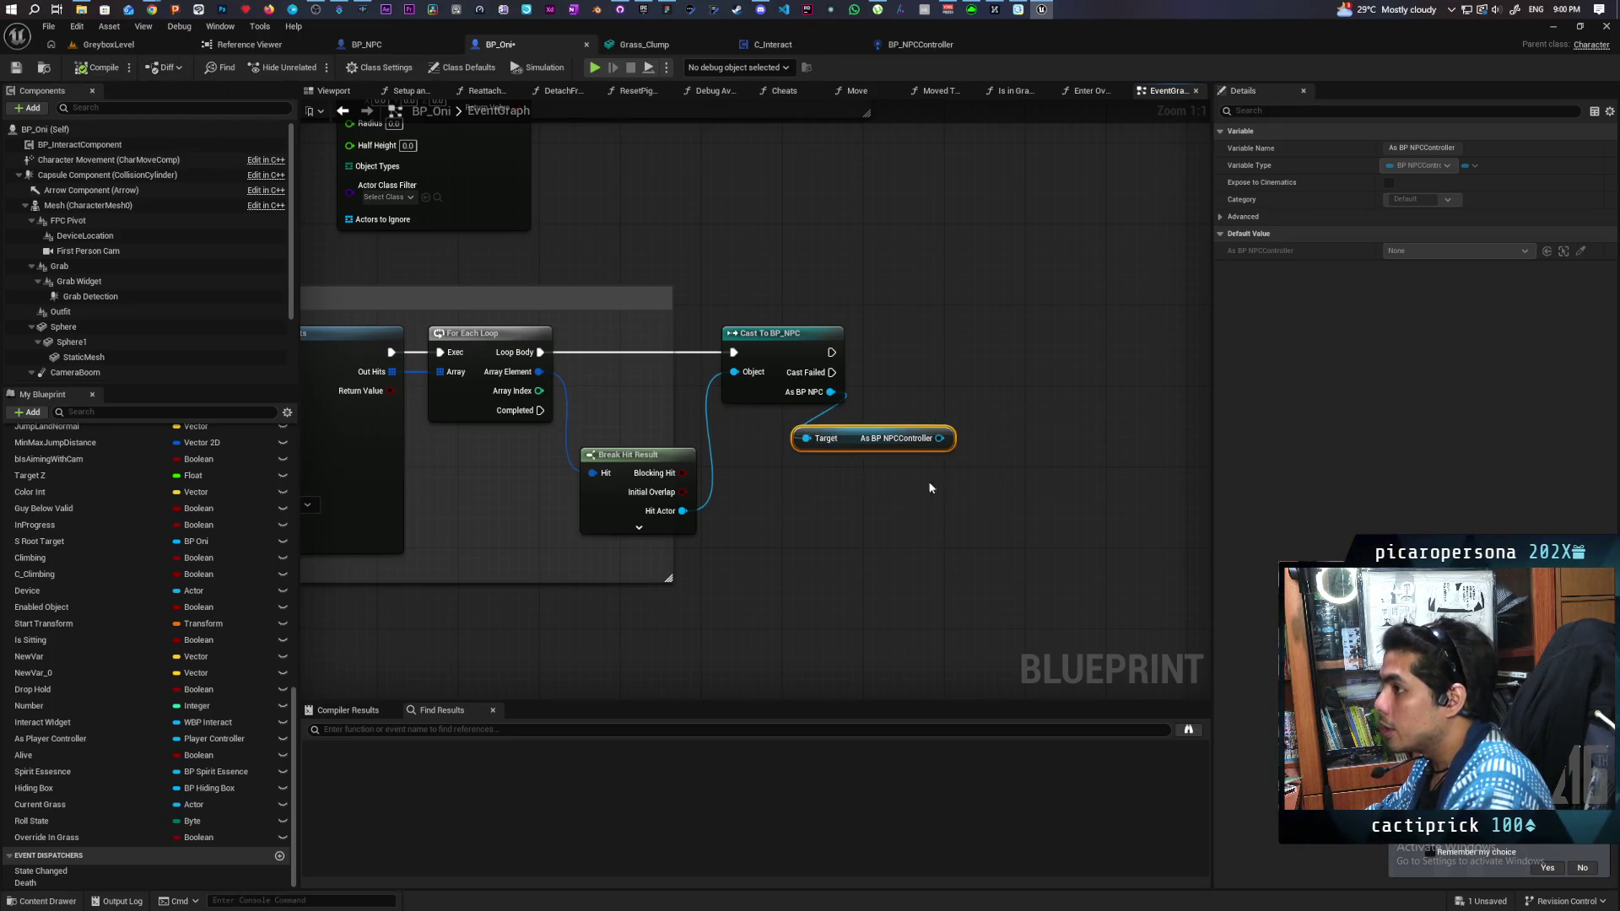
{"action": "key", "text": "ctrl+s"}
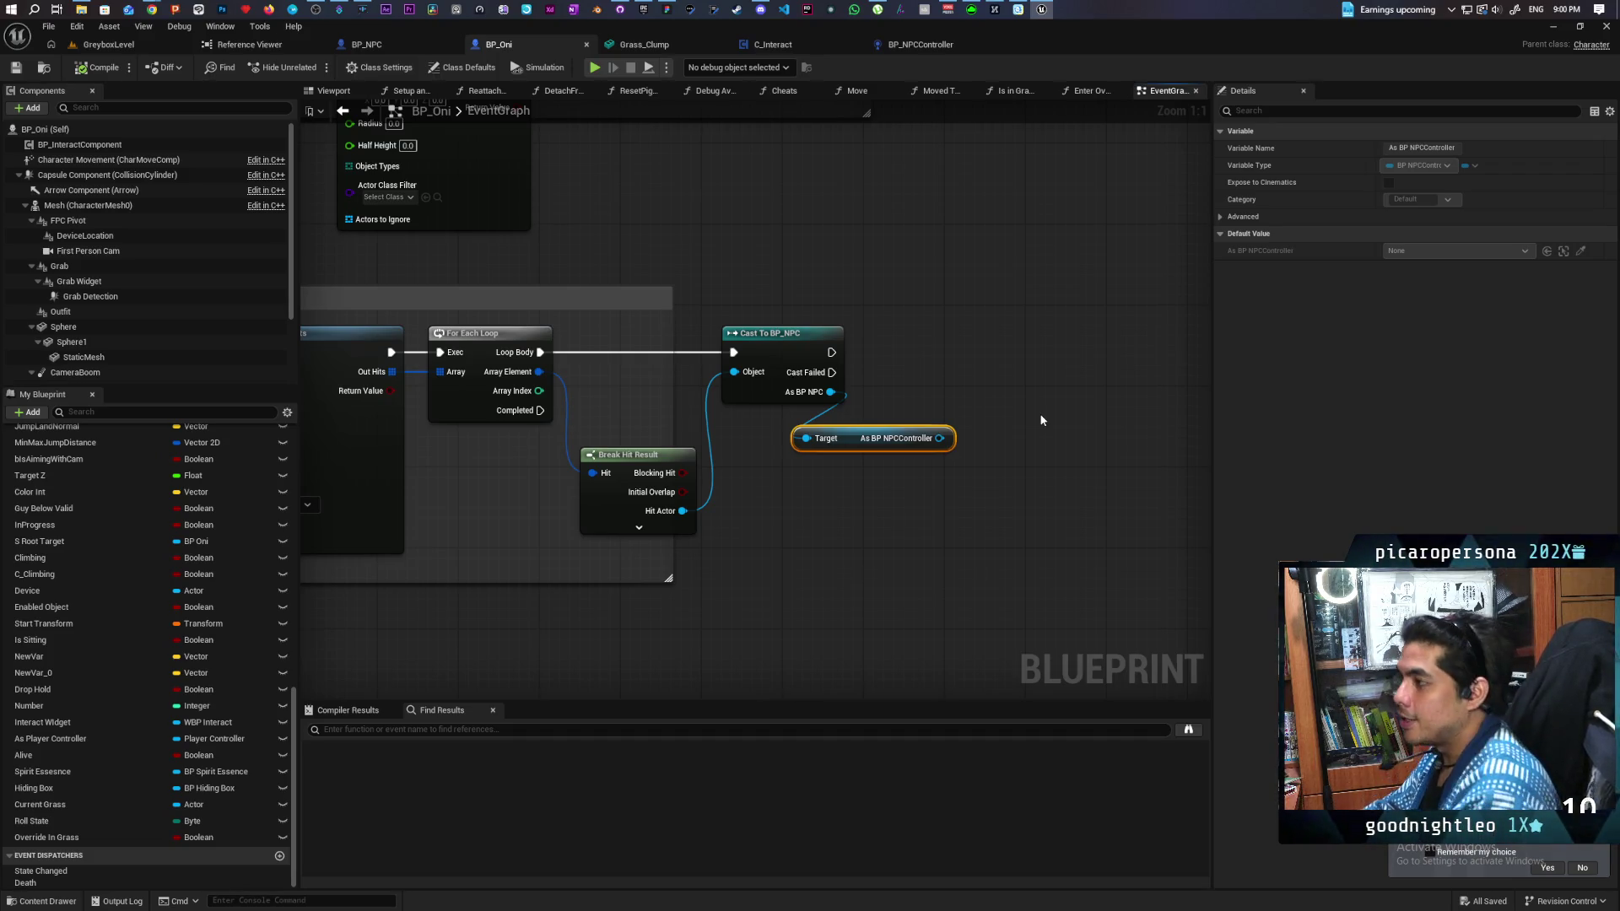
{"action": "left_click", "coordinate": [697, 129]}
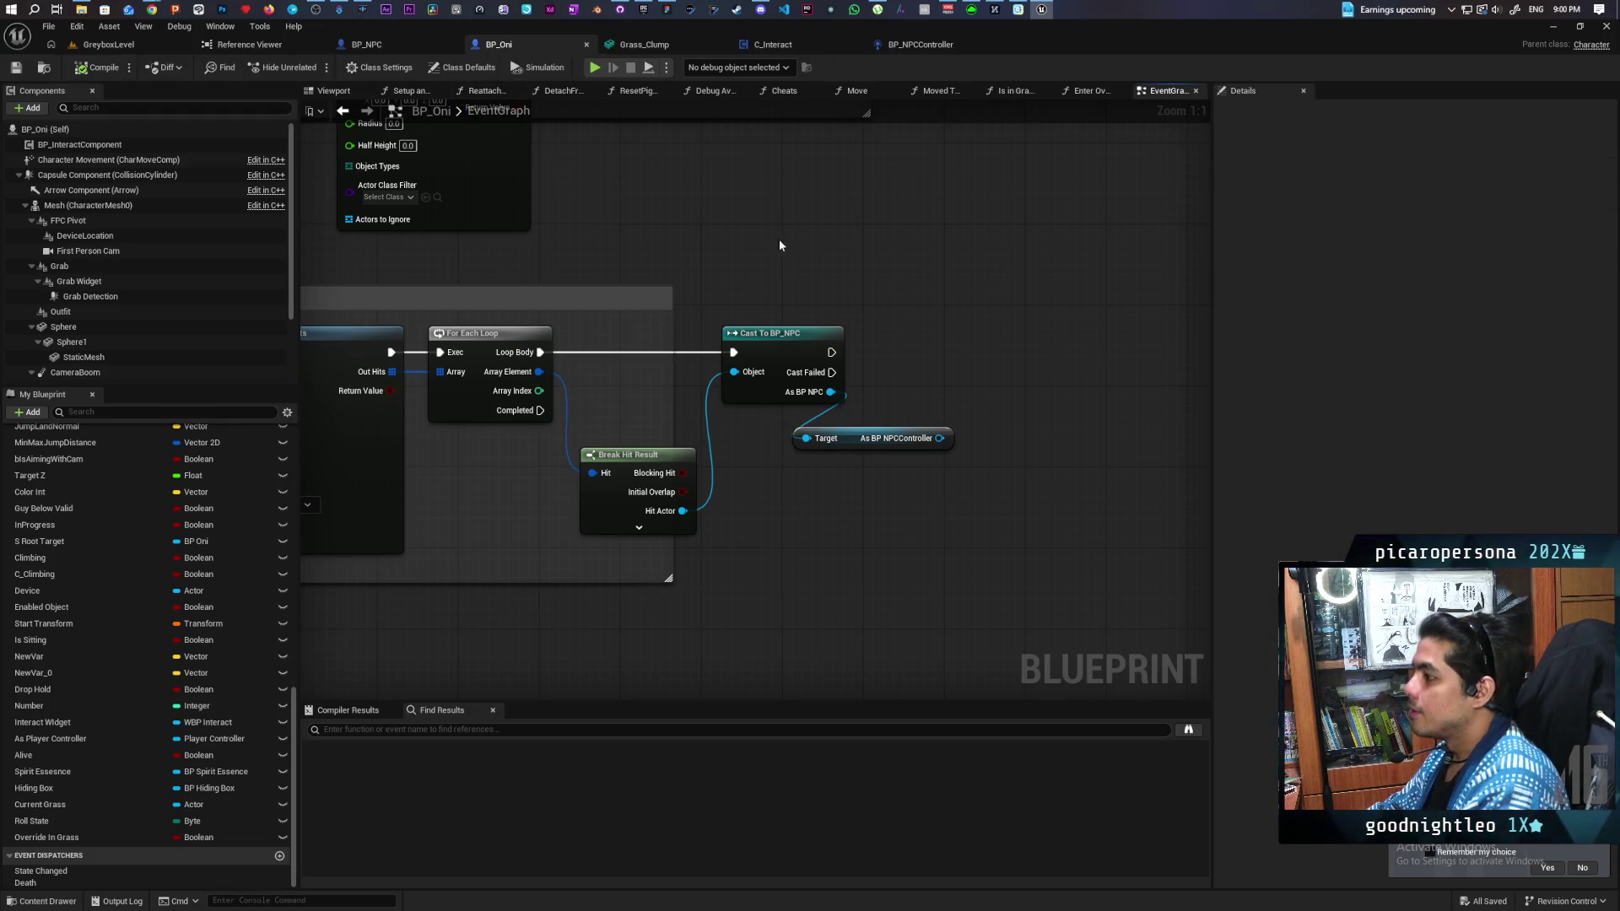
{"action": "scroll", "coordinate": [670, 254], "scroll_direction": "down", "scroll_amount": 1}
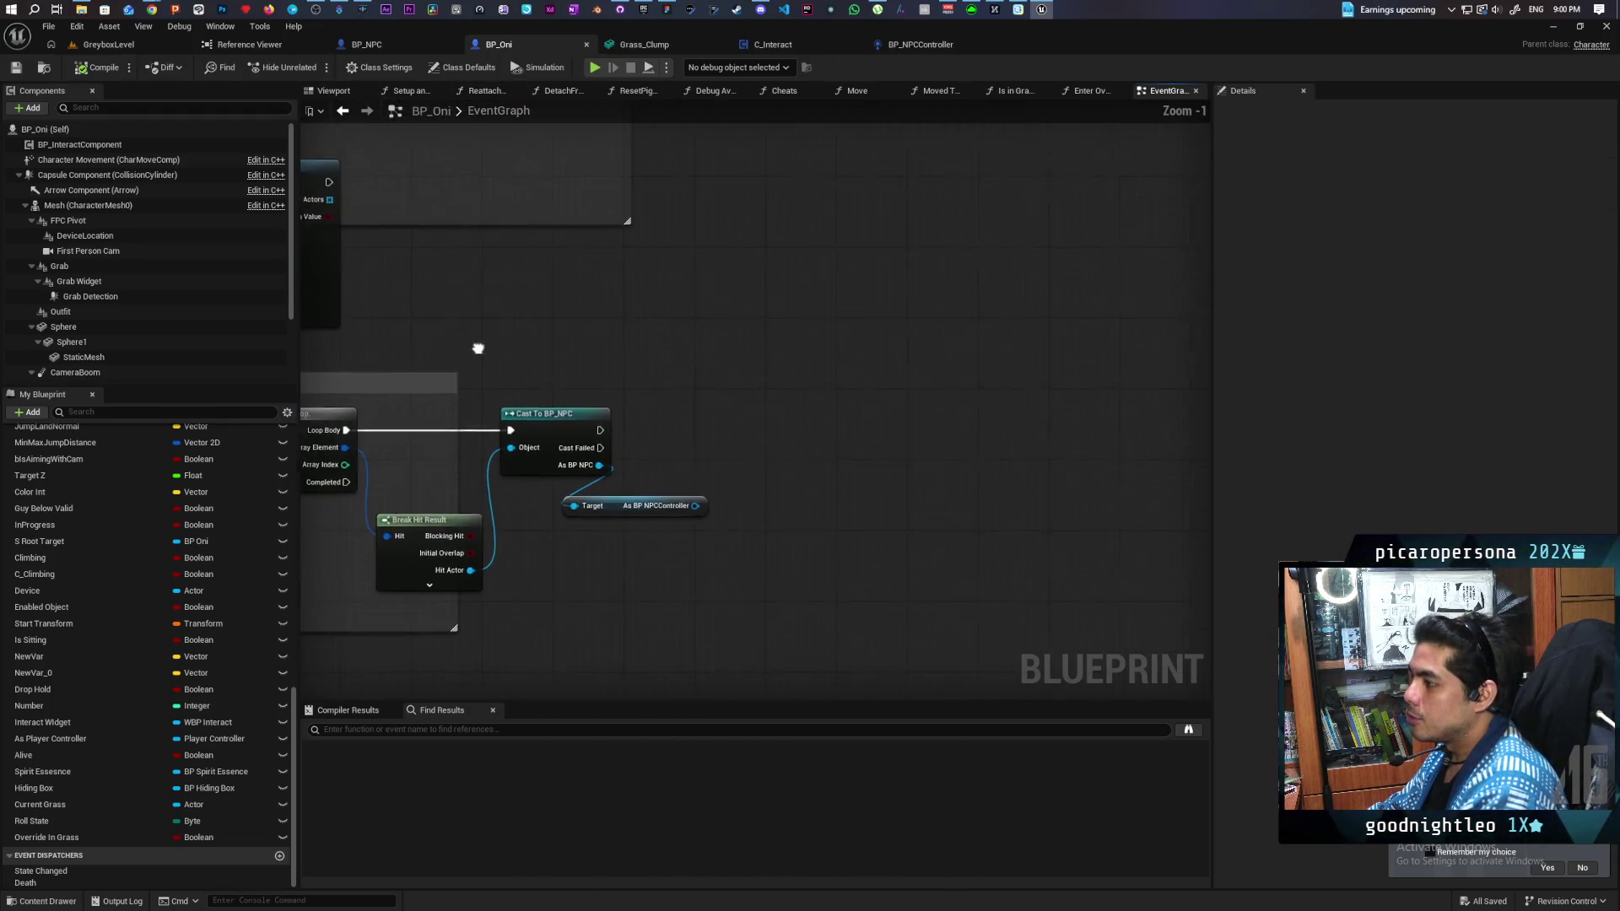
{"action": "right_click", "coordinate": [805, 349]}
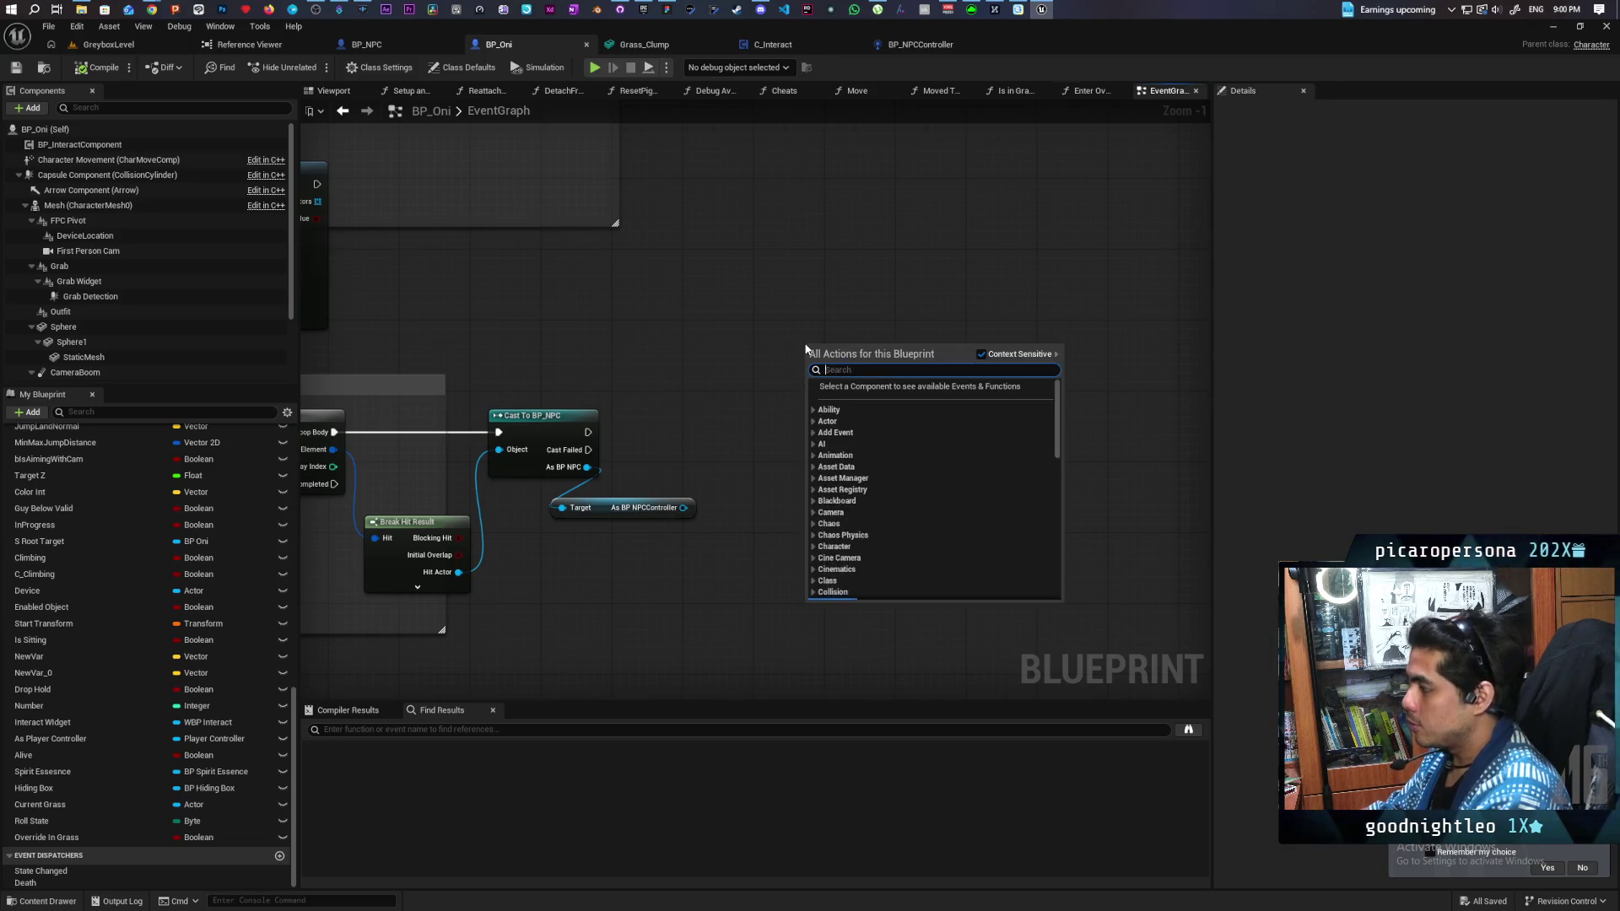
{"action": "type", "text": "set timer b"}
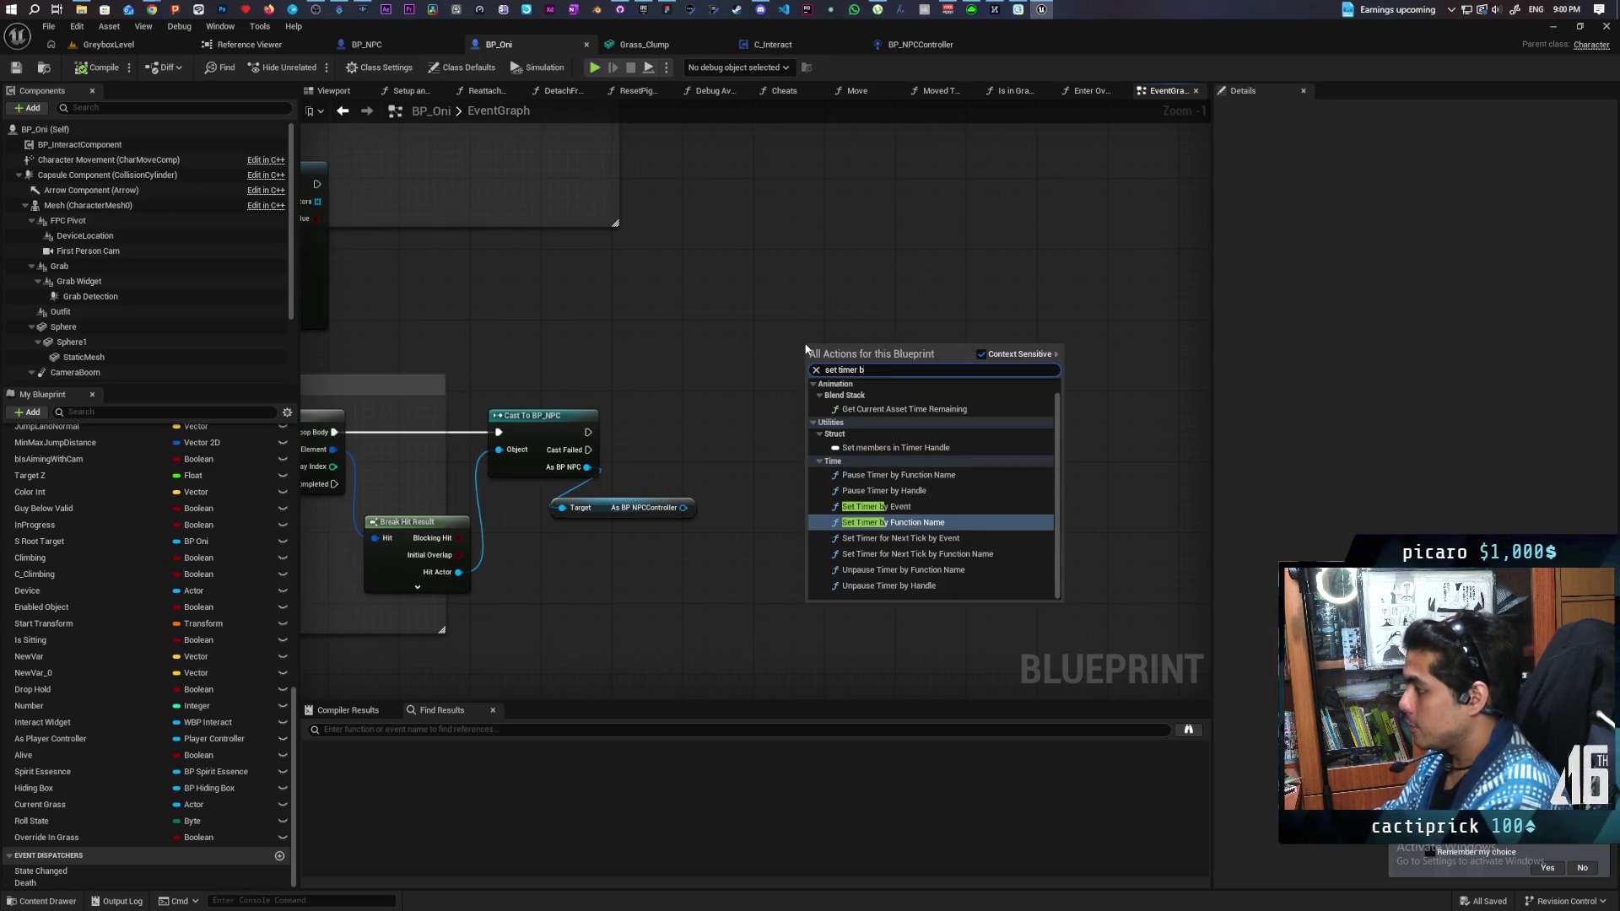
{"action": "left_click", "coordinate": [876, 506]}
{"action": "scroll", "coordinate": [887, 383], "scroll_direction": "up", "scroll_amount": 1}
{"action": "left_click_drag", "start_coordinate": [887, 383], "coordinate": [834, 291]}
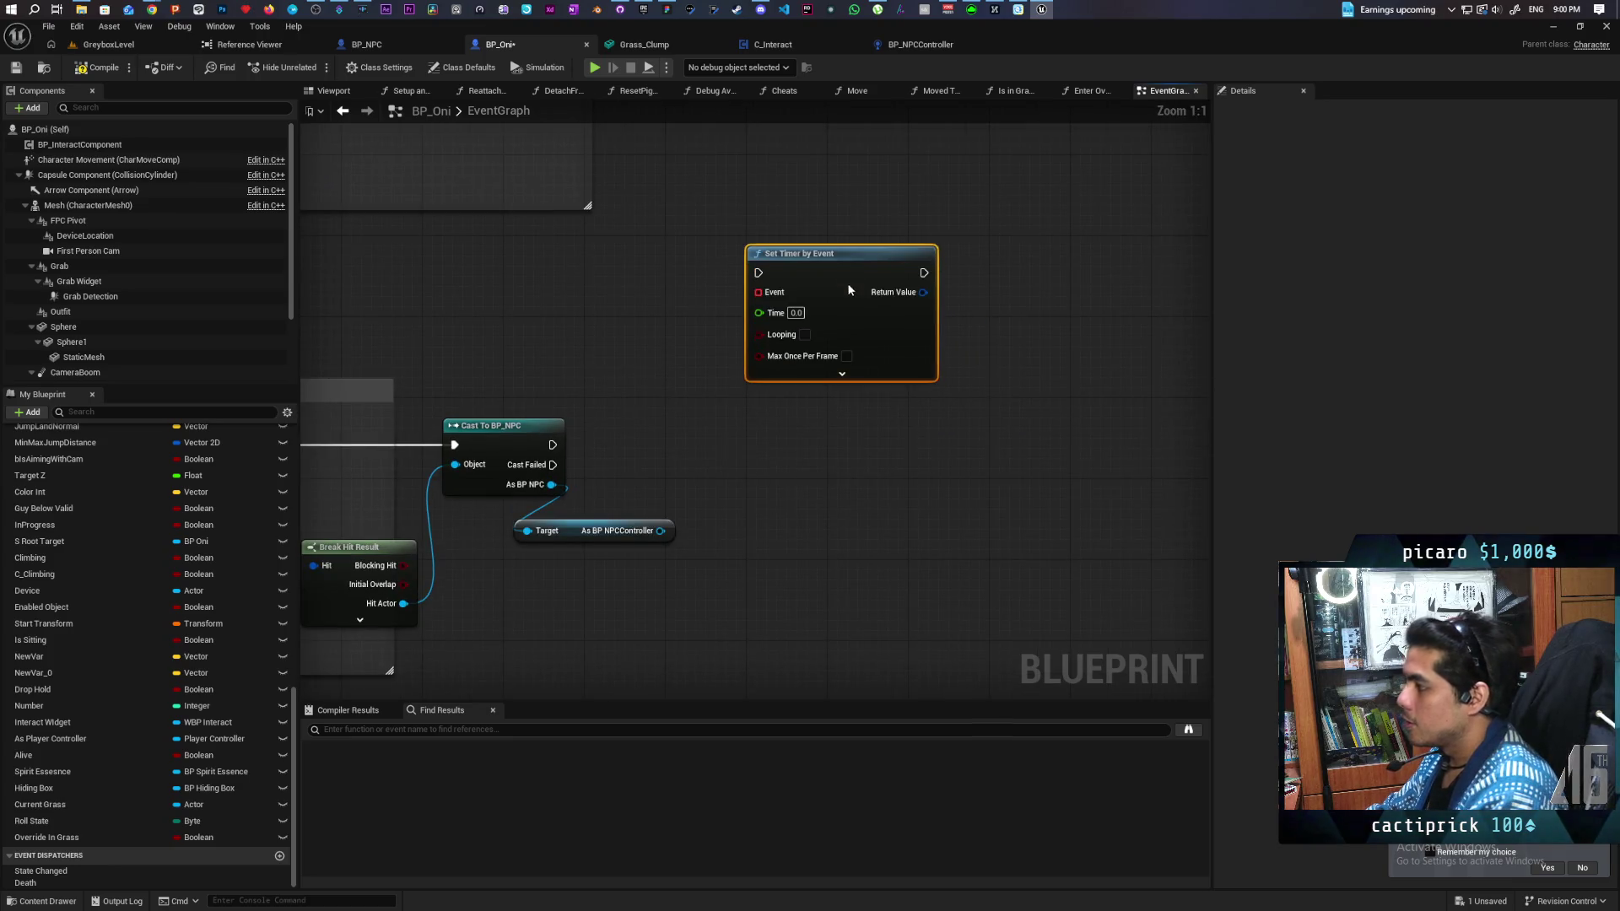
{"action": "scroll", "coordinate": [655, 342], "scroll_direction": "down", "scroll_amount": 5}
{"action": "scroll", "coordinate": [487, 357], "scroll_direction": "up", "scroll_amount": 3}
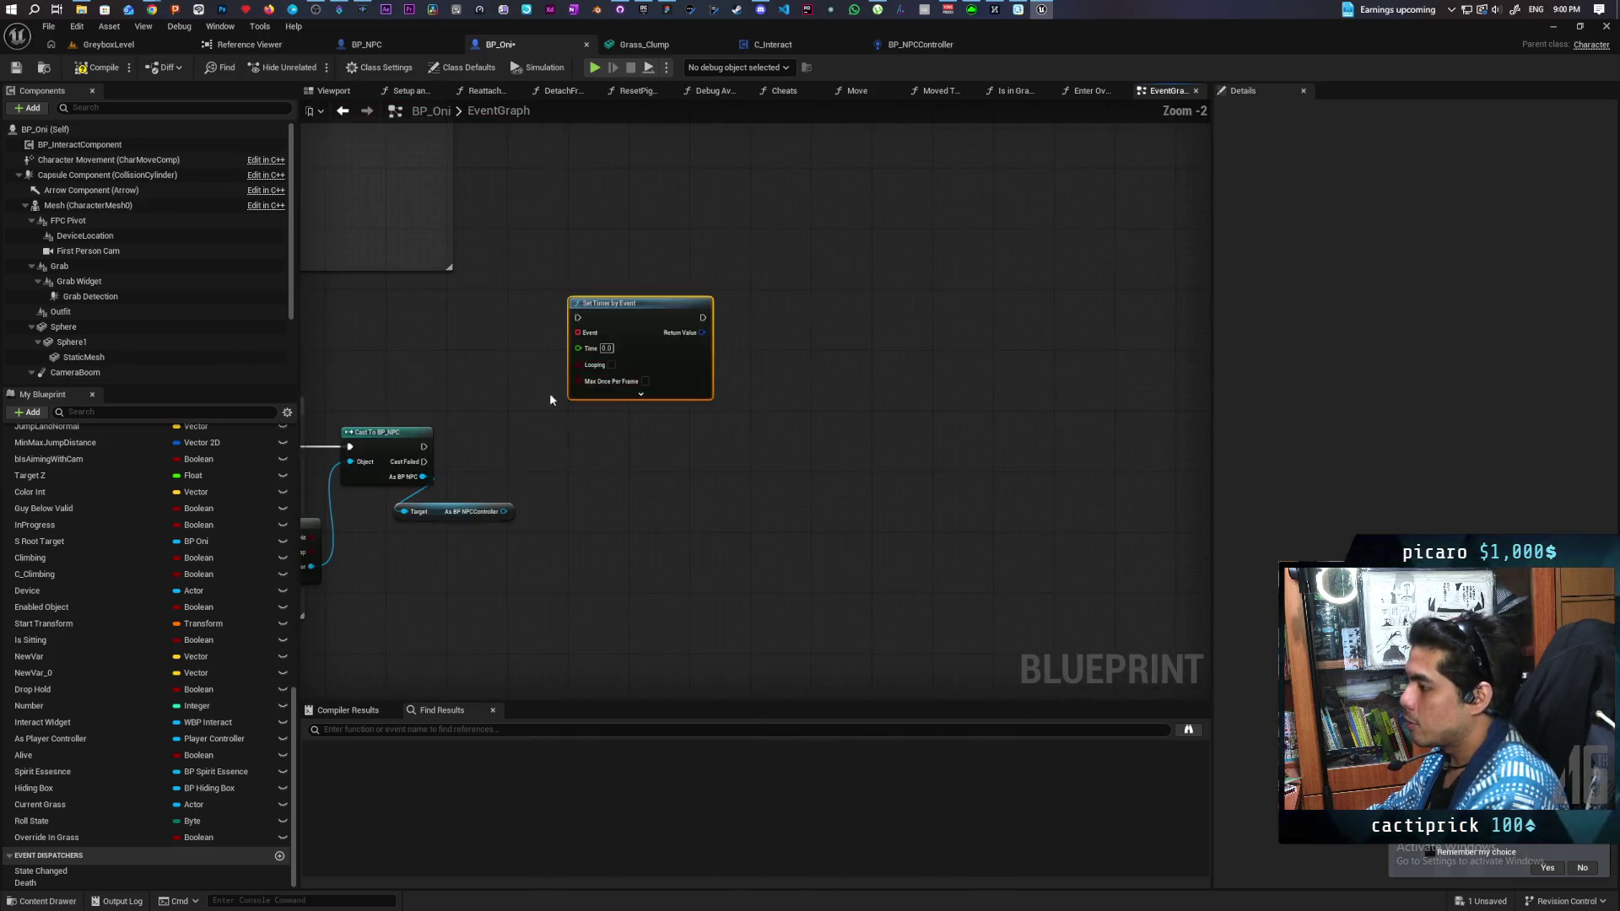
{"action": "left_click_drag", "start_coordinate": [744, 267], "coordinate": [633, 380]}
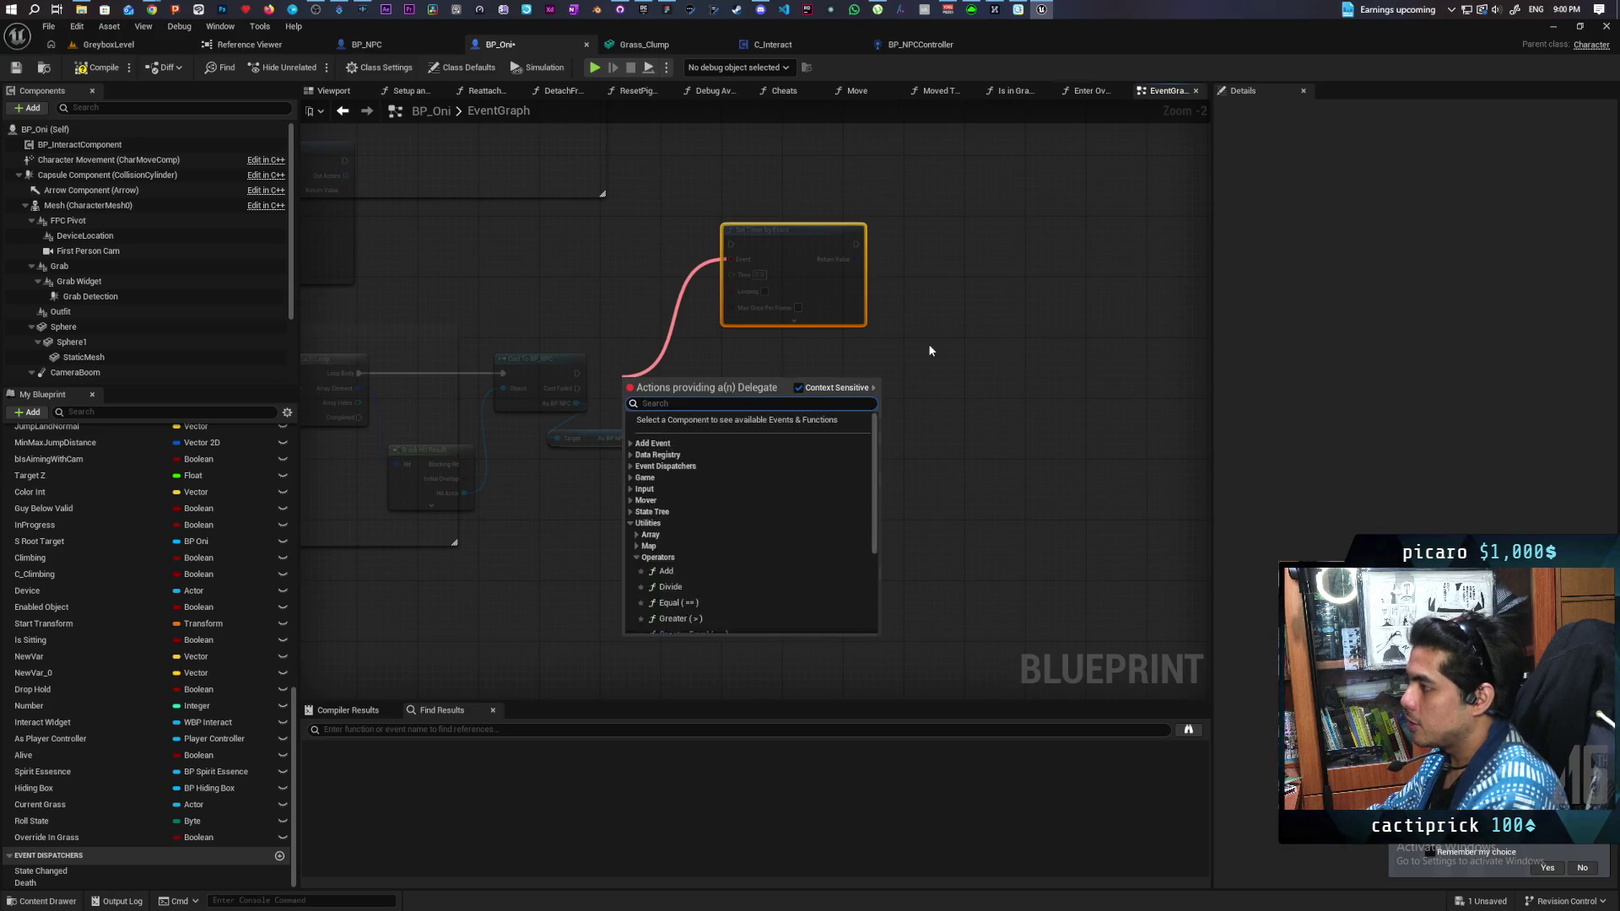
{"action": "left_click", "coordinate": [928, 342]}
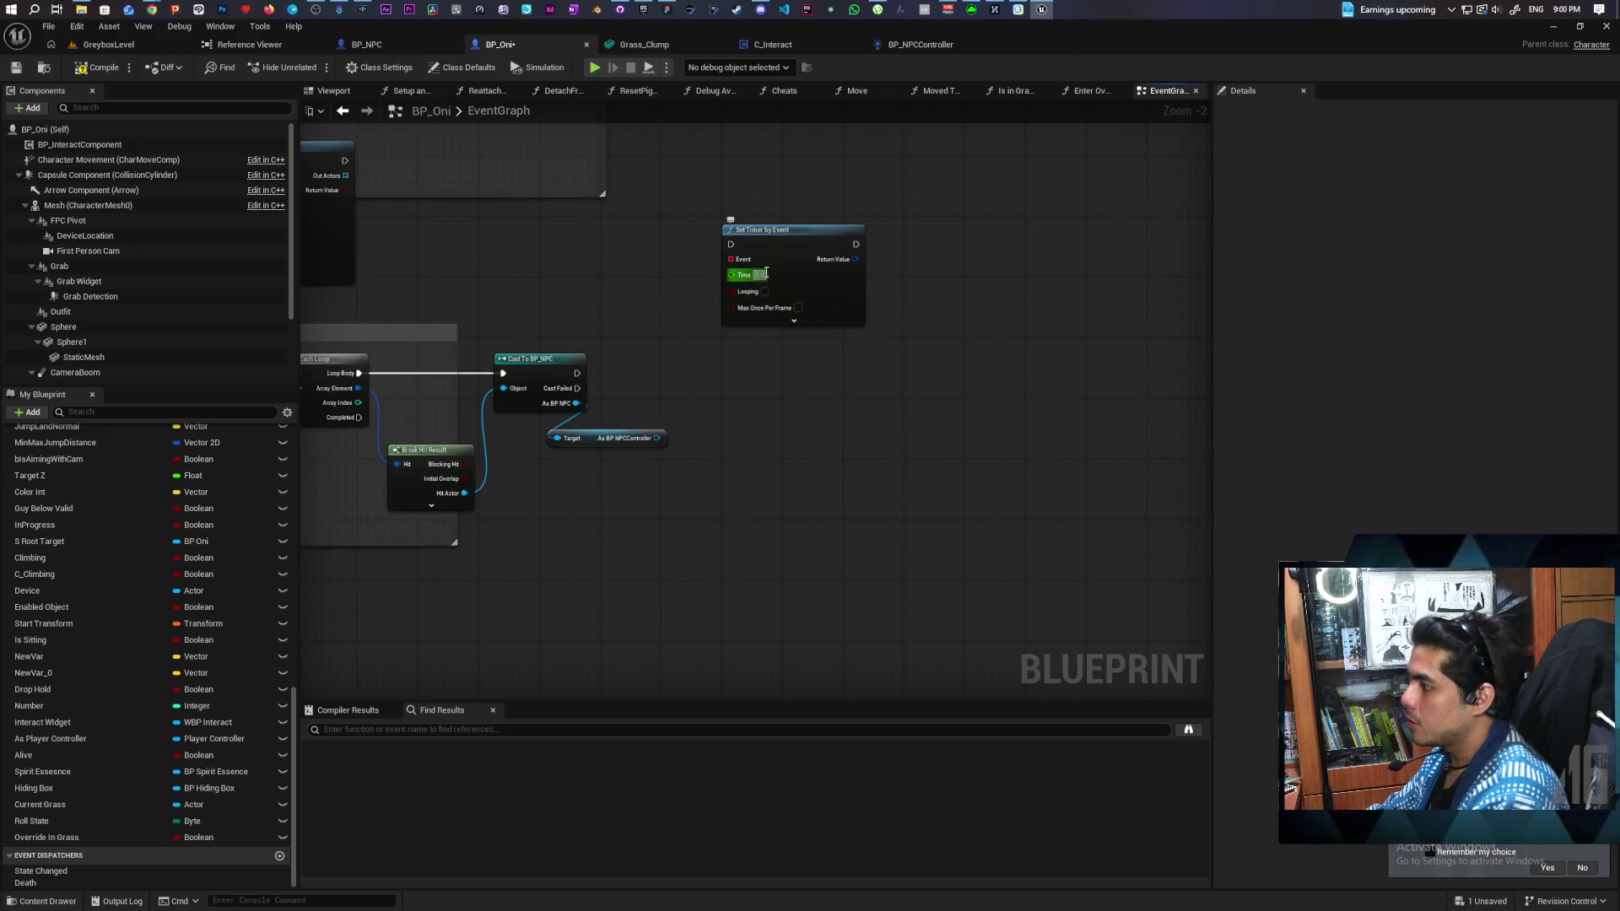
{"action": "left_click", "coordinate": [764, 292]}
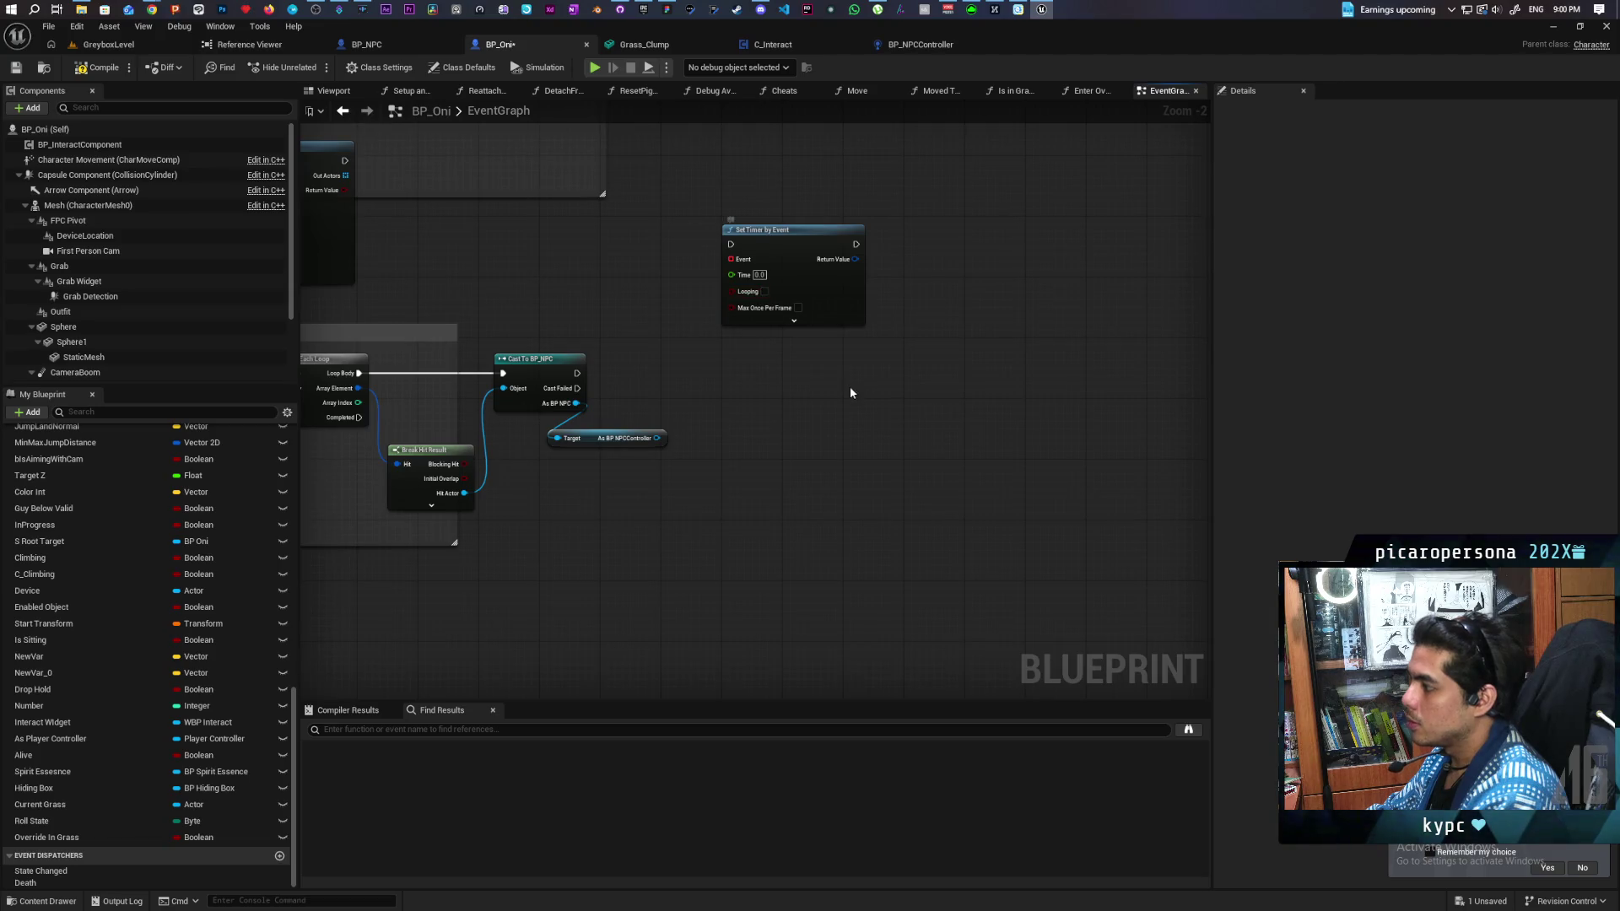
{"action": "key", "text": "Delete"}
{"action": "scroll", "coordinate": [660, 300], "scroll_direction": "down", "scroll_amount": 2}
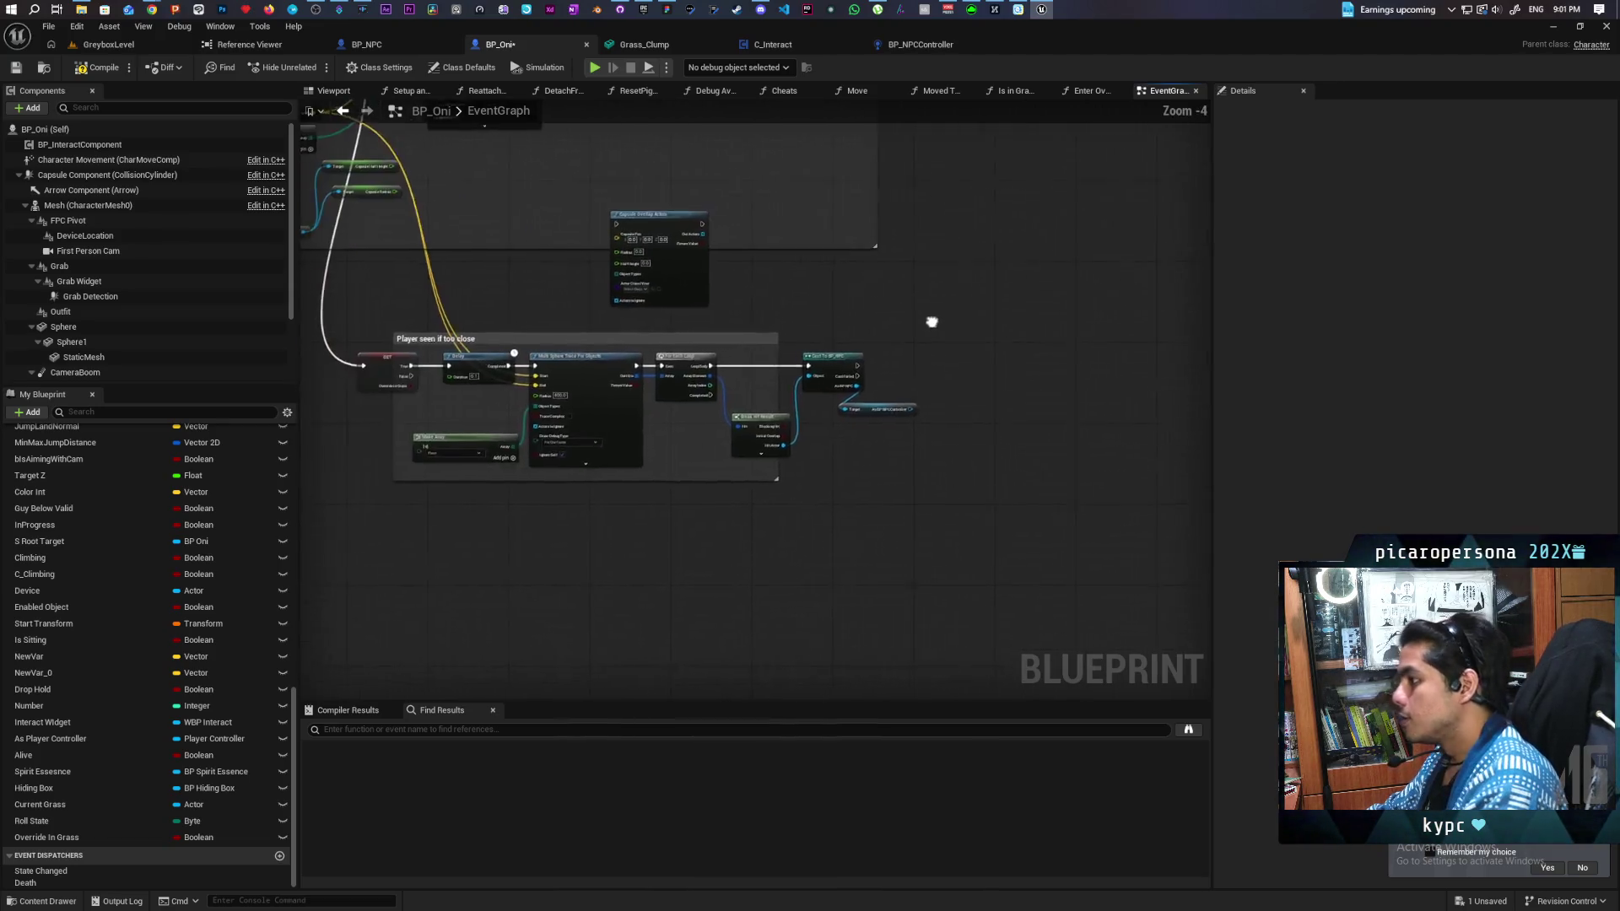
{"action": "scroll", "coordinate": [762, 304], "scroll_direction": "up", "scroll_amount": 3}
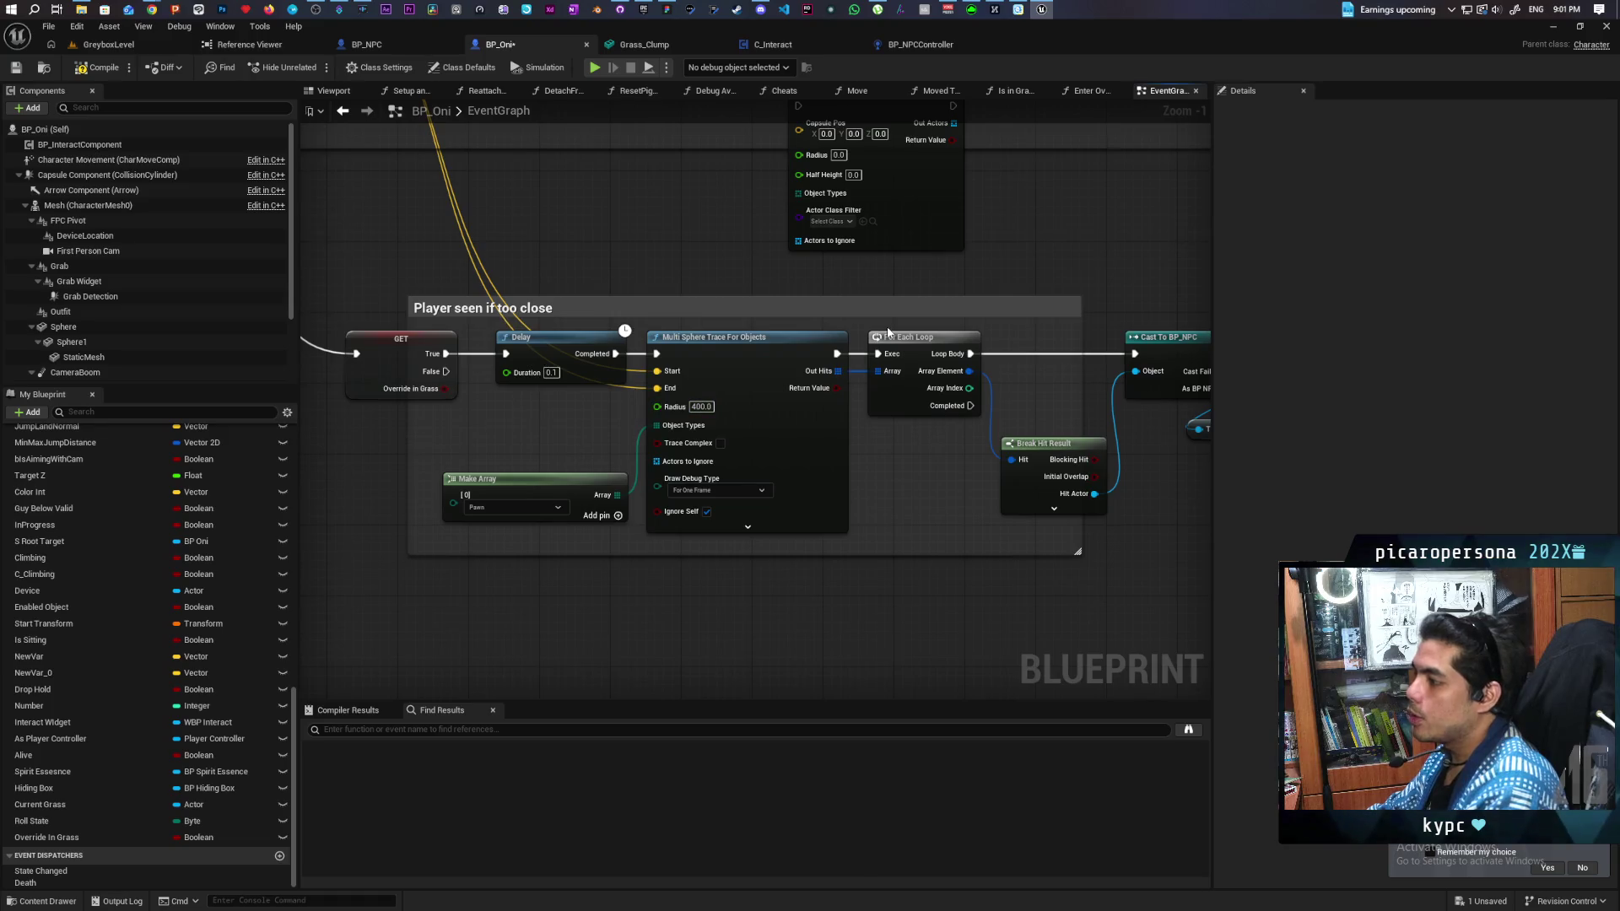
{"action": "scroll", "coordinate": [655, 273], "scroll_direction": "down", "scroll_amount": 2}
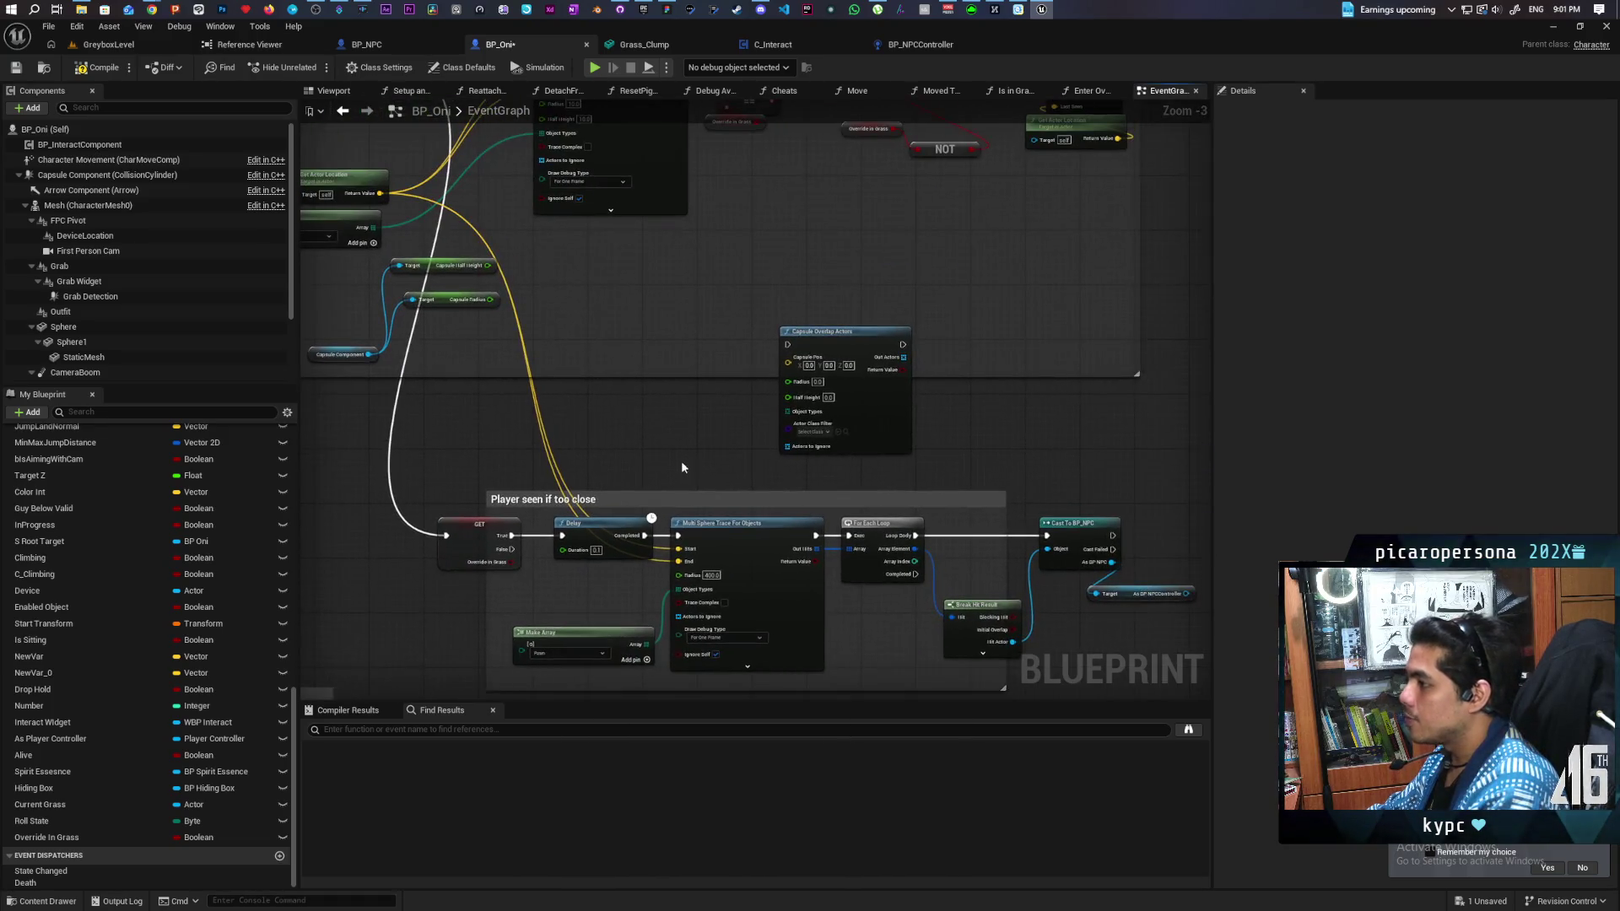
Step: Look over BP_Oni's event graph briefly, then switch to the BP_NPC blueprint
{"action": "scroll", "coordinate": [665, 425], "scroll_direction": "down", "scroll_amount": 1}
{"action": "scroll", "coordinate": [601, 416], "scroll_direction": "up", "scroll_amount": 1}
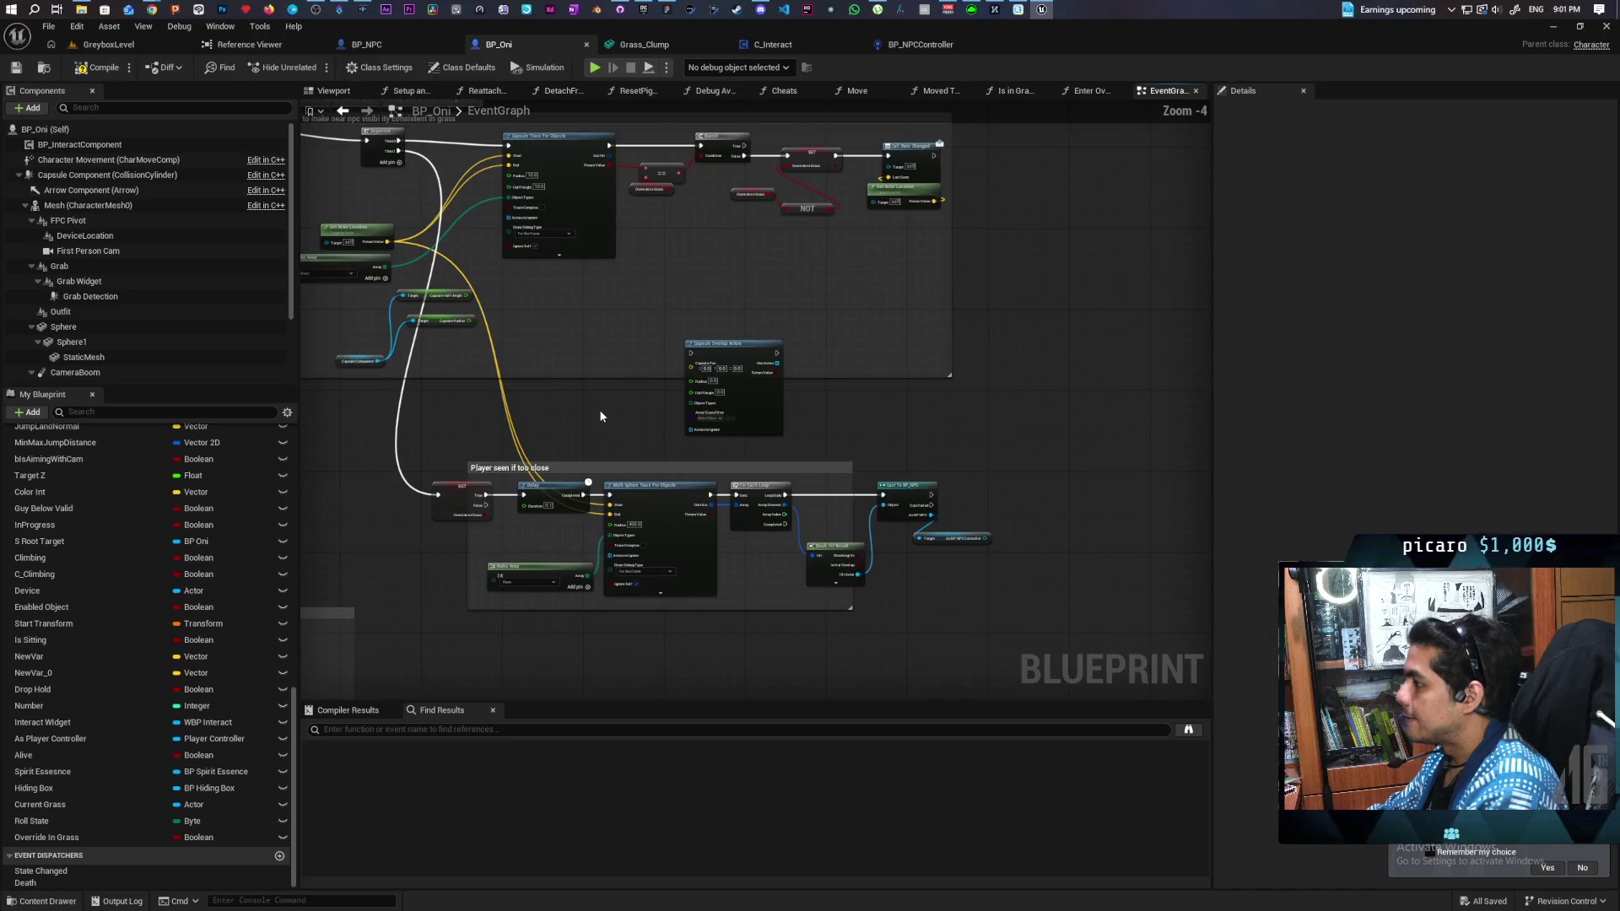
{"action": "scroll", "coordinate": [601, 416], "scroll_direction": "up", "scroll_amount": 2}
{"action": "scroll", "coordinate": [599, 409], "scroll_direction": "down", "scroll_amount": 1}
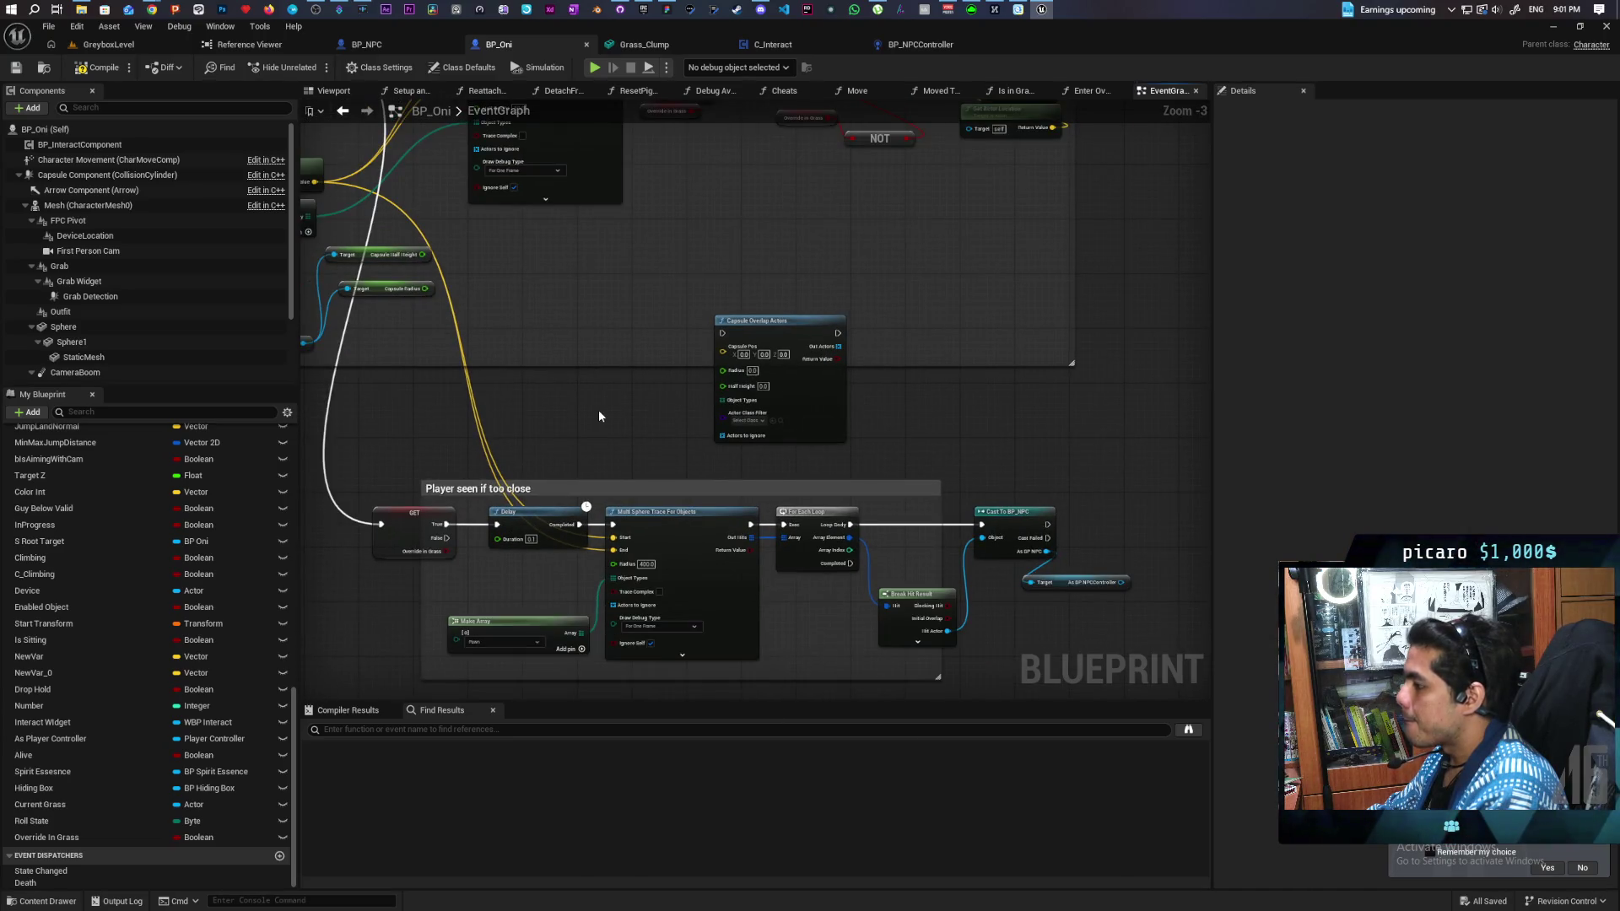
{"action": "mouse_move", "coordinate": [599, 408]}
{"action": "left_mouse_down"}
{"action": "mouse_move", "coordinate": [698, 434]}
{"action": "mouse_move", "coordinate": [645, 487]}
{"action": "mouse_move", "coordinate": [564, 385]}
{"action": "mouse_move", "coordinate": [568, 351]}
{"action": "left_mouse_up"}
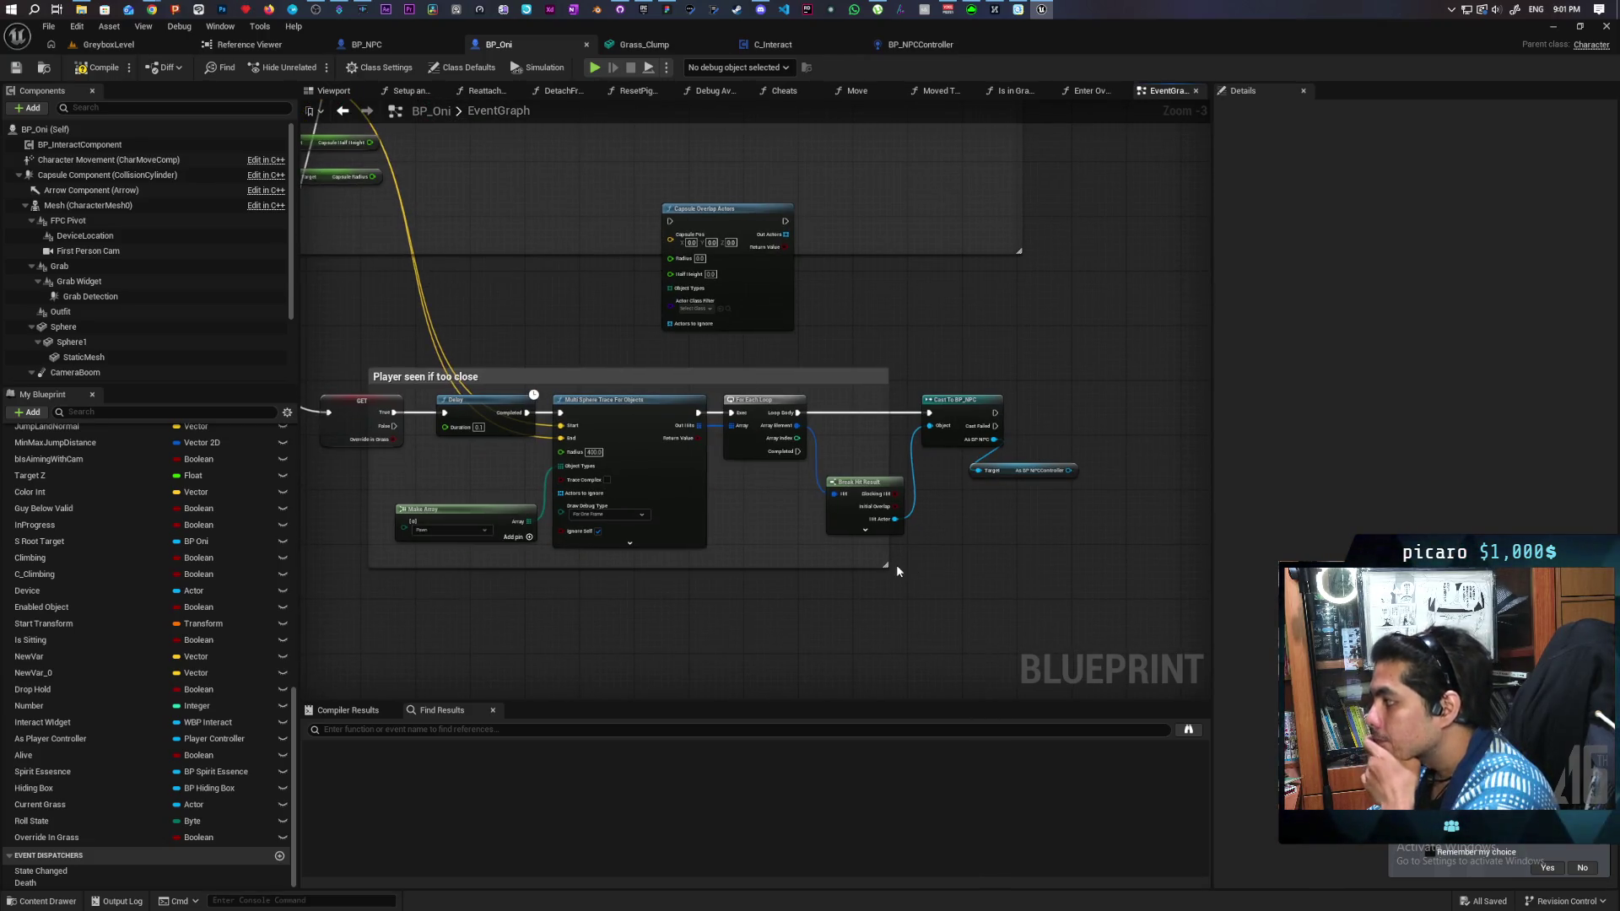
{"action": "scroll", "coordinate": [953, 539], "scroll_direction": "up", "scroll_amount": 2}
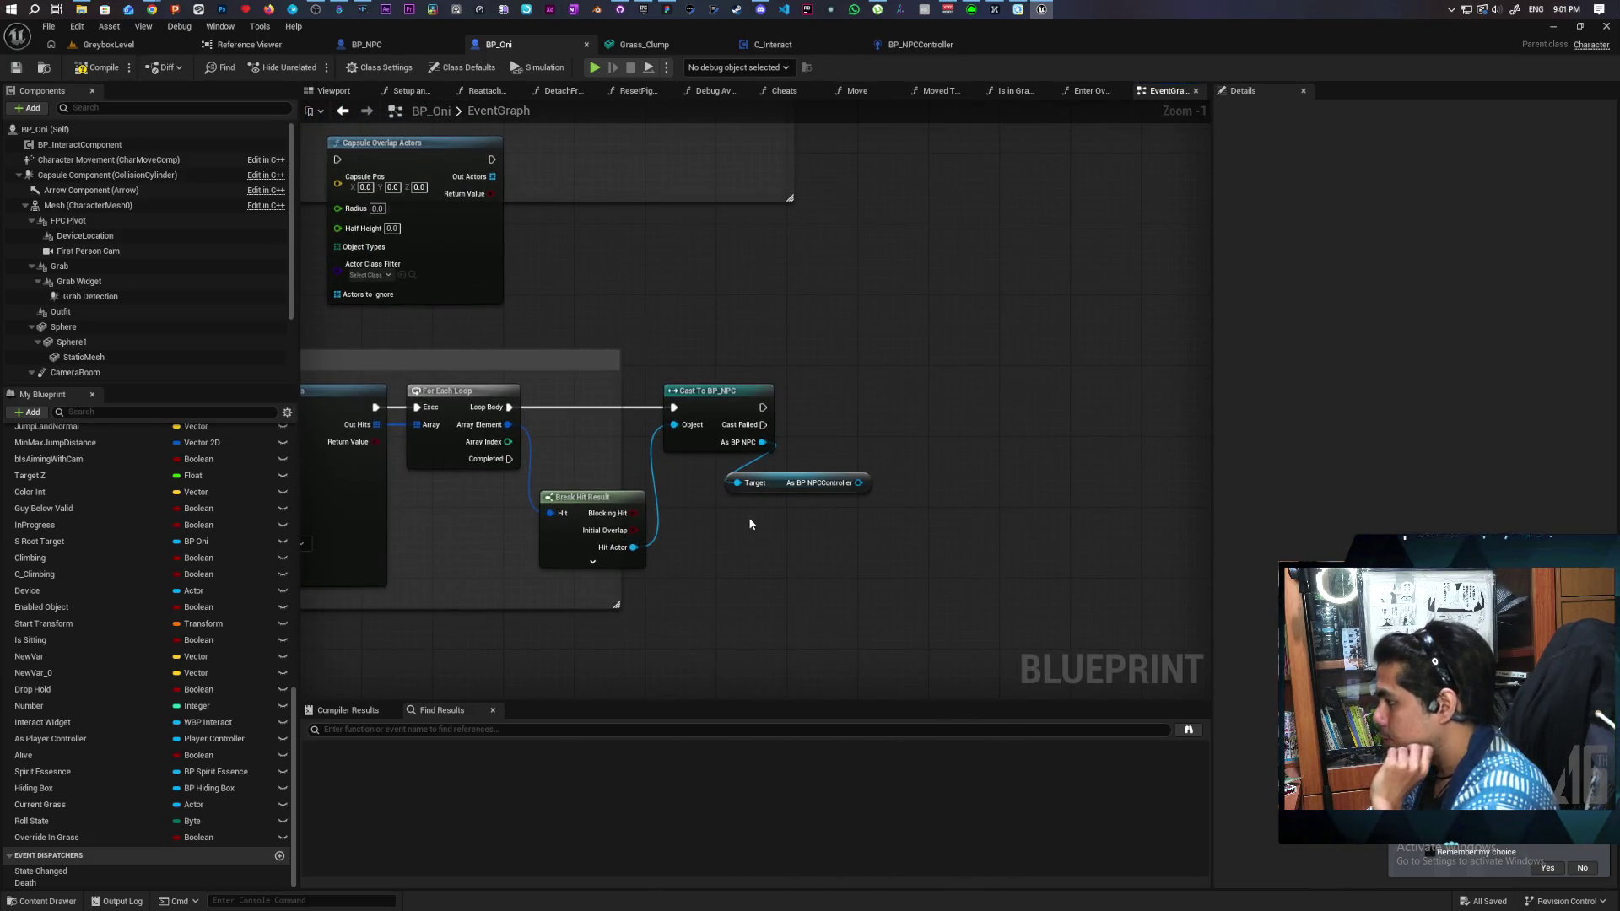
{"action": "left_click", "coordinate": [368, 44]}
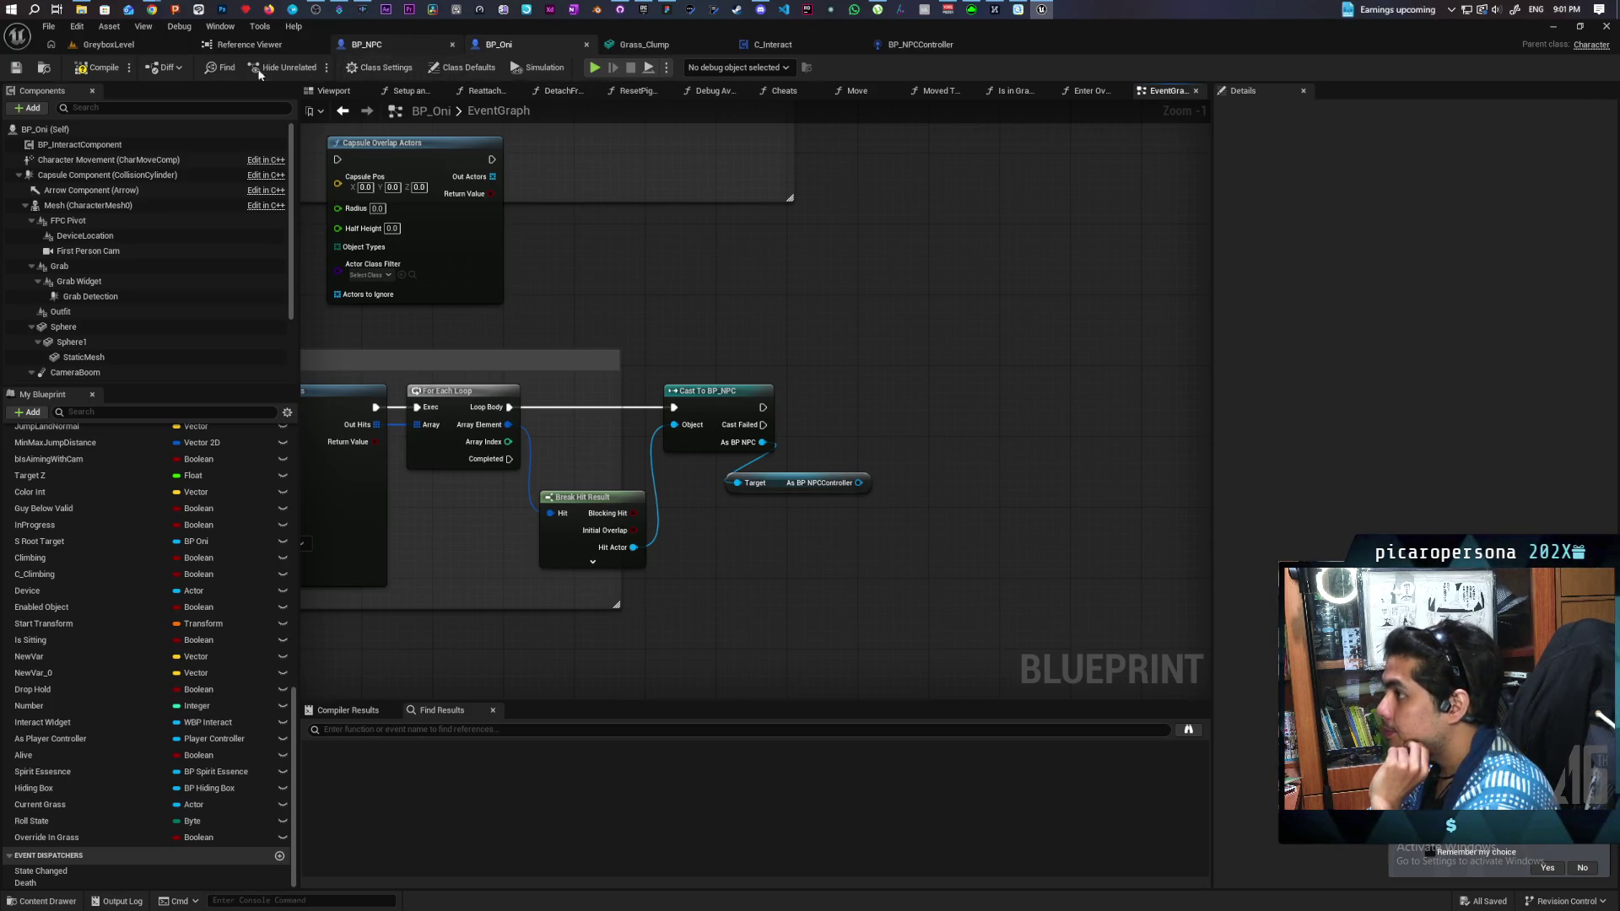
Step: Show BP_NPCController's Perception graph and zoom to survey its perception nodes
{"action": "left_click", "coordinate": [44, 68]}
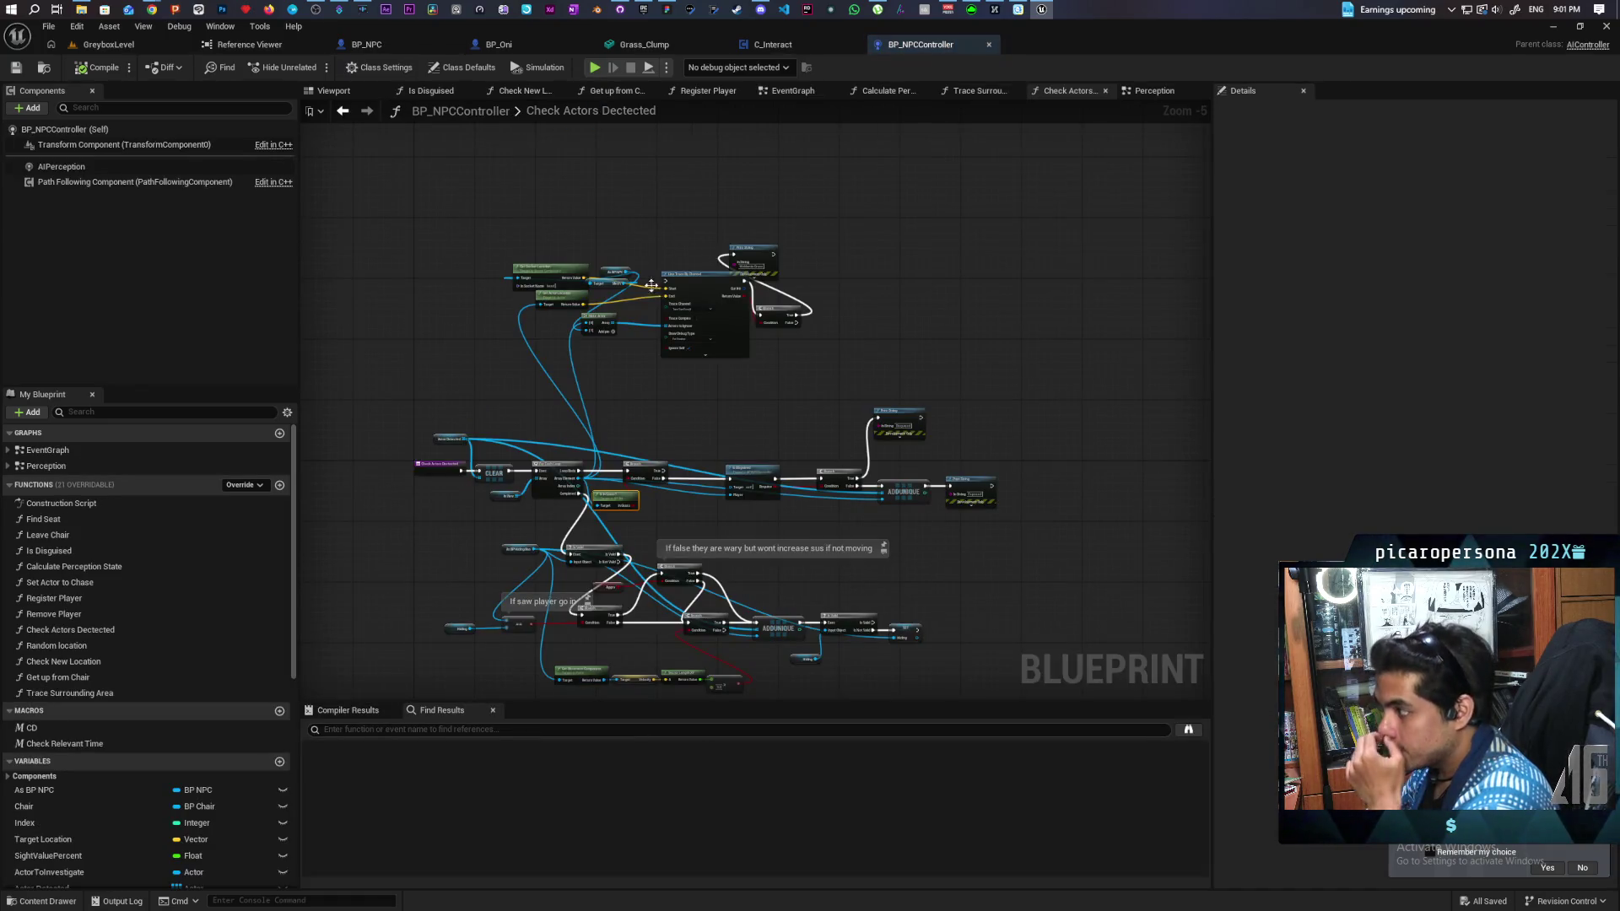
{"action": "left_click", "coordinate": [1163, 91]}
{"action": "scroll", "coordinate": [649, 324], "scroll_direction": "down", "scroll_amount": 5}
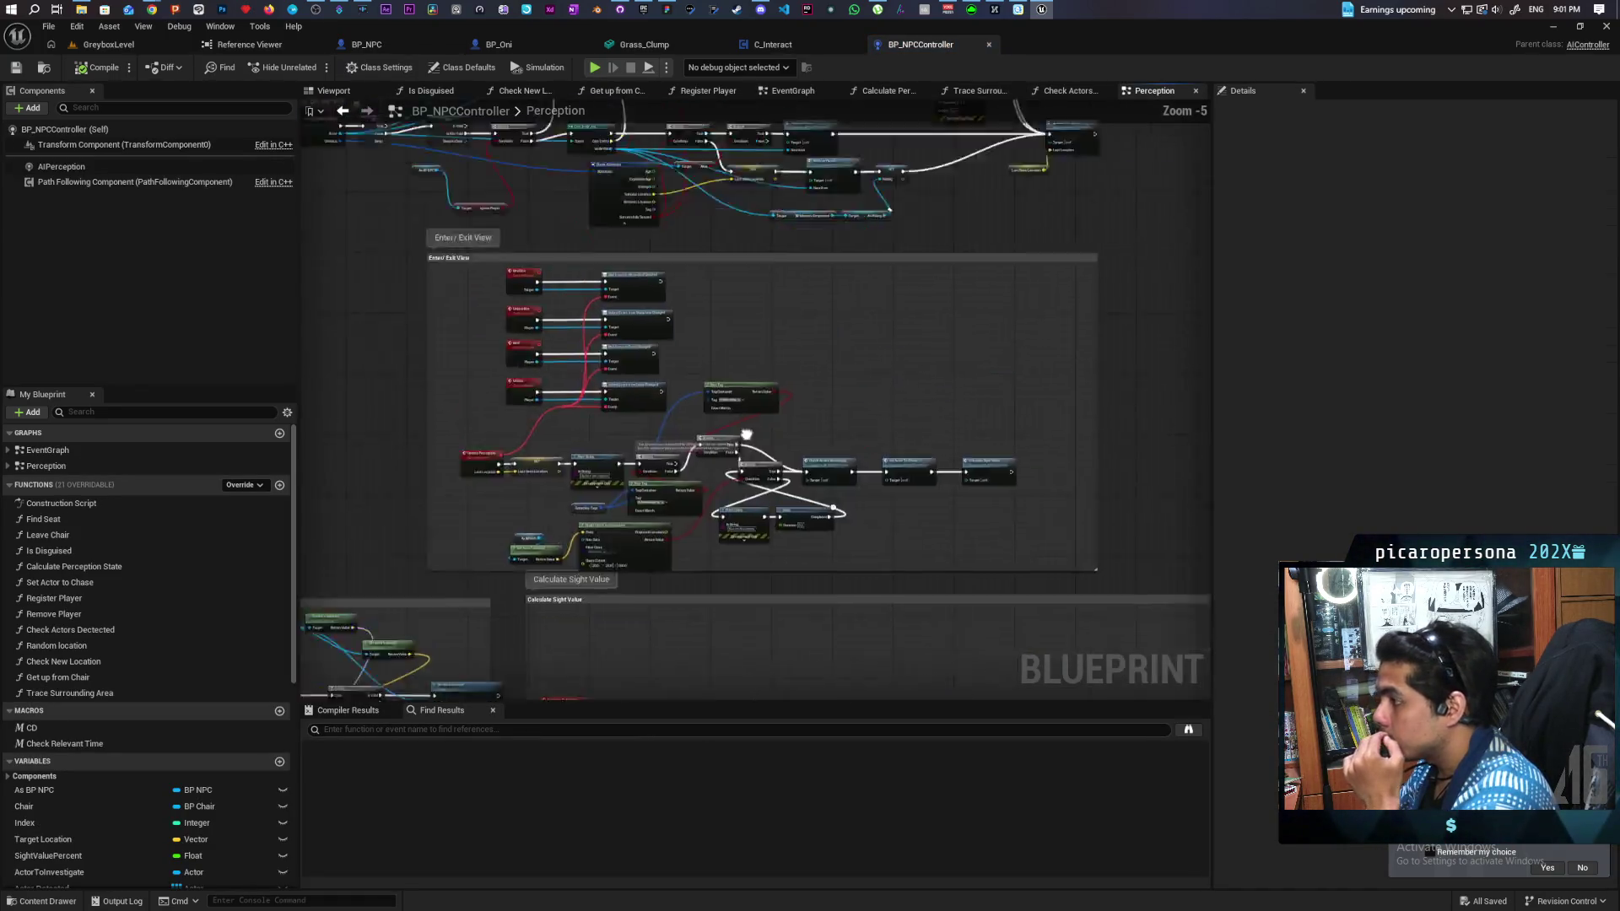
{"action": "scroll", "coordinate": [882, 461], "scroll_direction": "up", "scroll_amount": 2}
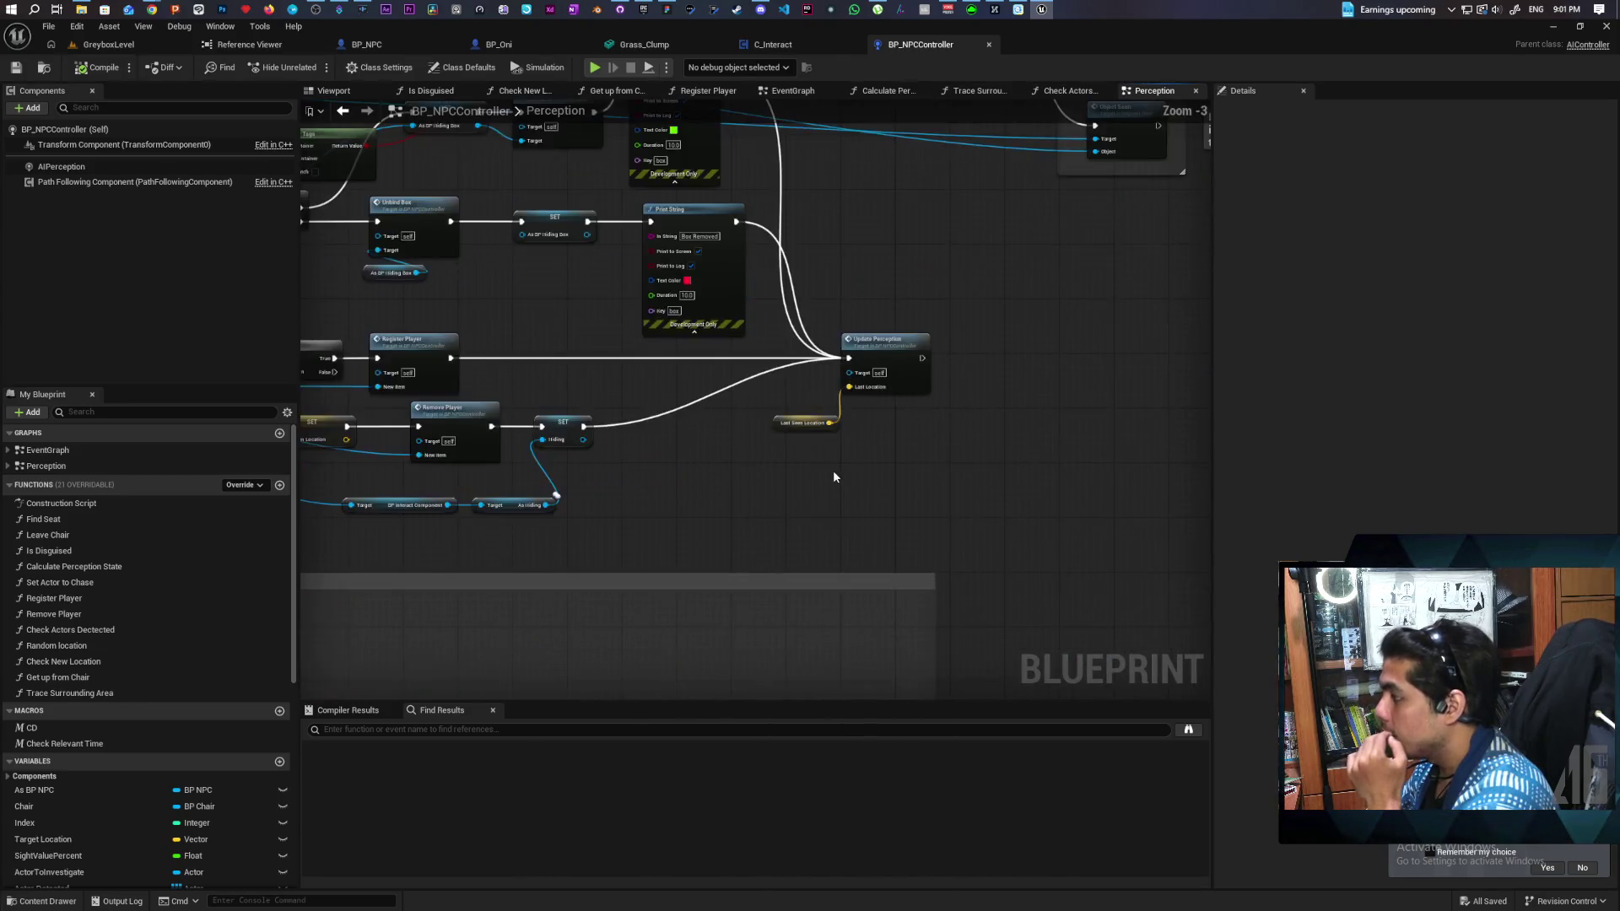
{"action": "scroll", "coordinate": [832, 469], "scroll_direction": "down", "scroll_amount": 2}
{"action": "scroll", "coordinate": [903, 464], "scroll_direction": "up", "scroll_amount": 1}
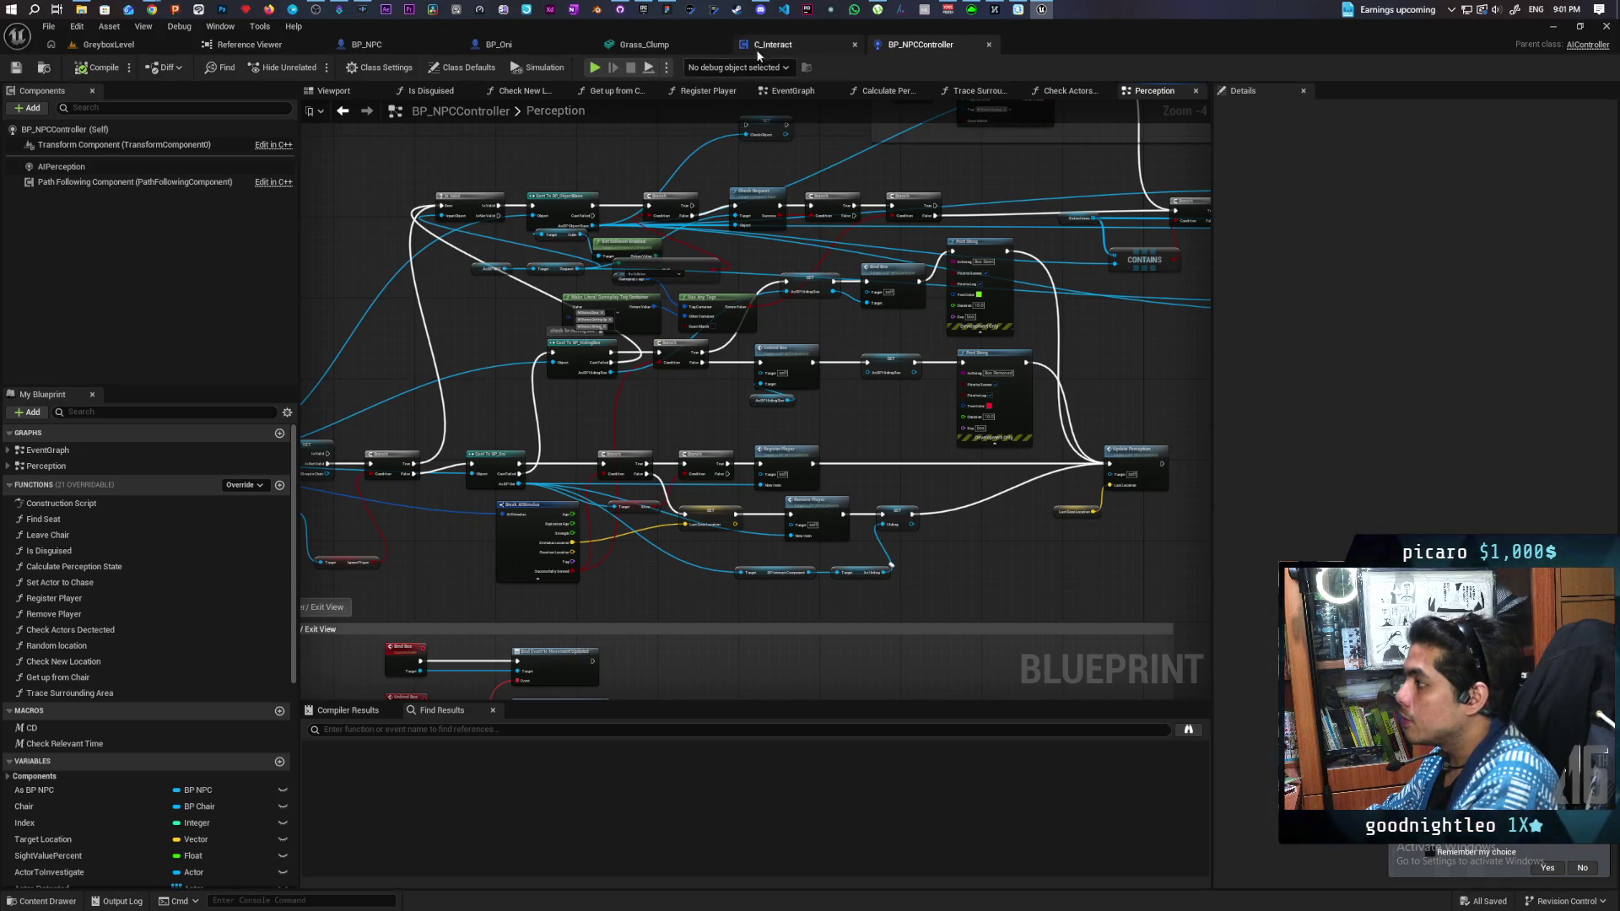
Step: Return to BP_Oni and inspect the grass visibility Capsule Trace For Objects node
{"action": "left_click", "coordinate": [528, 41]}
{"action": "mouse_move", "coordinate": [609, 170]}
{"action": "left_mouse_down"}
{"action": "mouse_move", "coordinate": [927, 296]}
{"action": "mouse_move", "coordinate": [1025, 310]}
{"action": "left_mouse_up"}
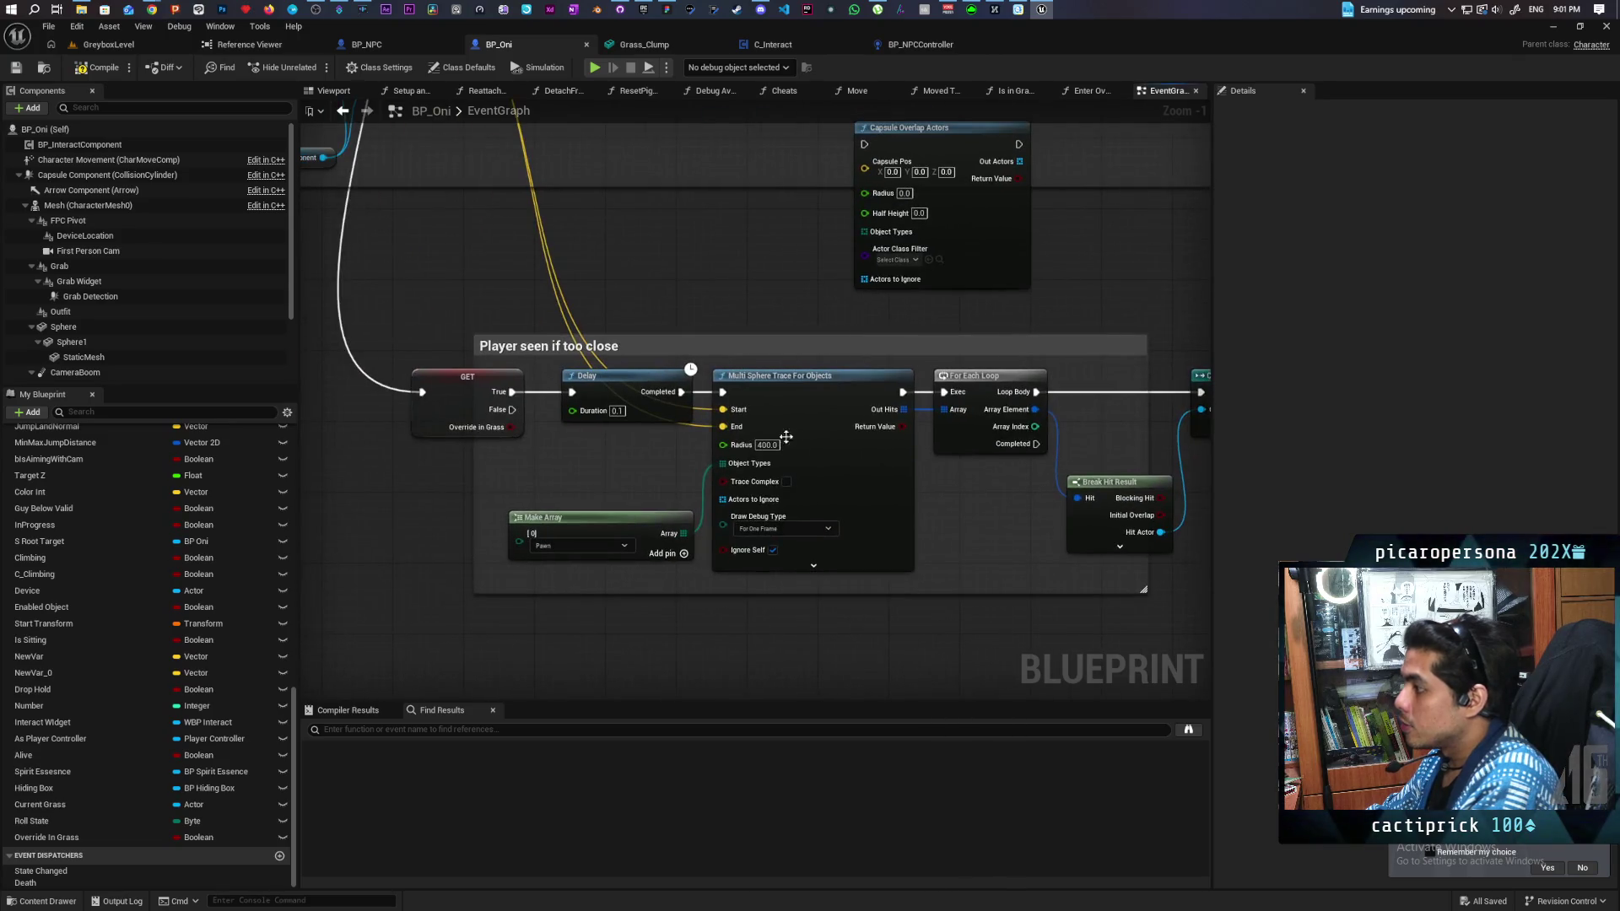
{"action": "left_click_drag", "start_coordinate": [805, 392], "coordinate": [577, 312]}
{"action": "left_click", "coordinate": [577, 312]}
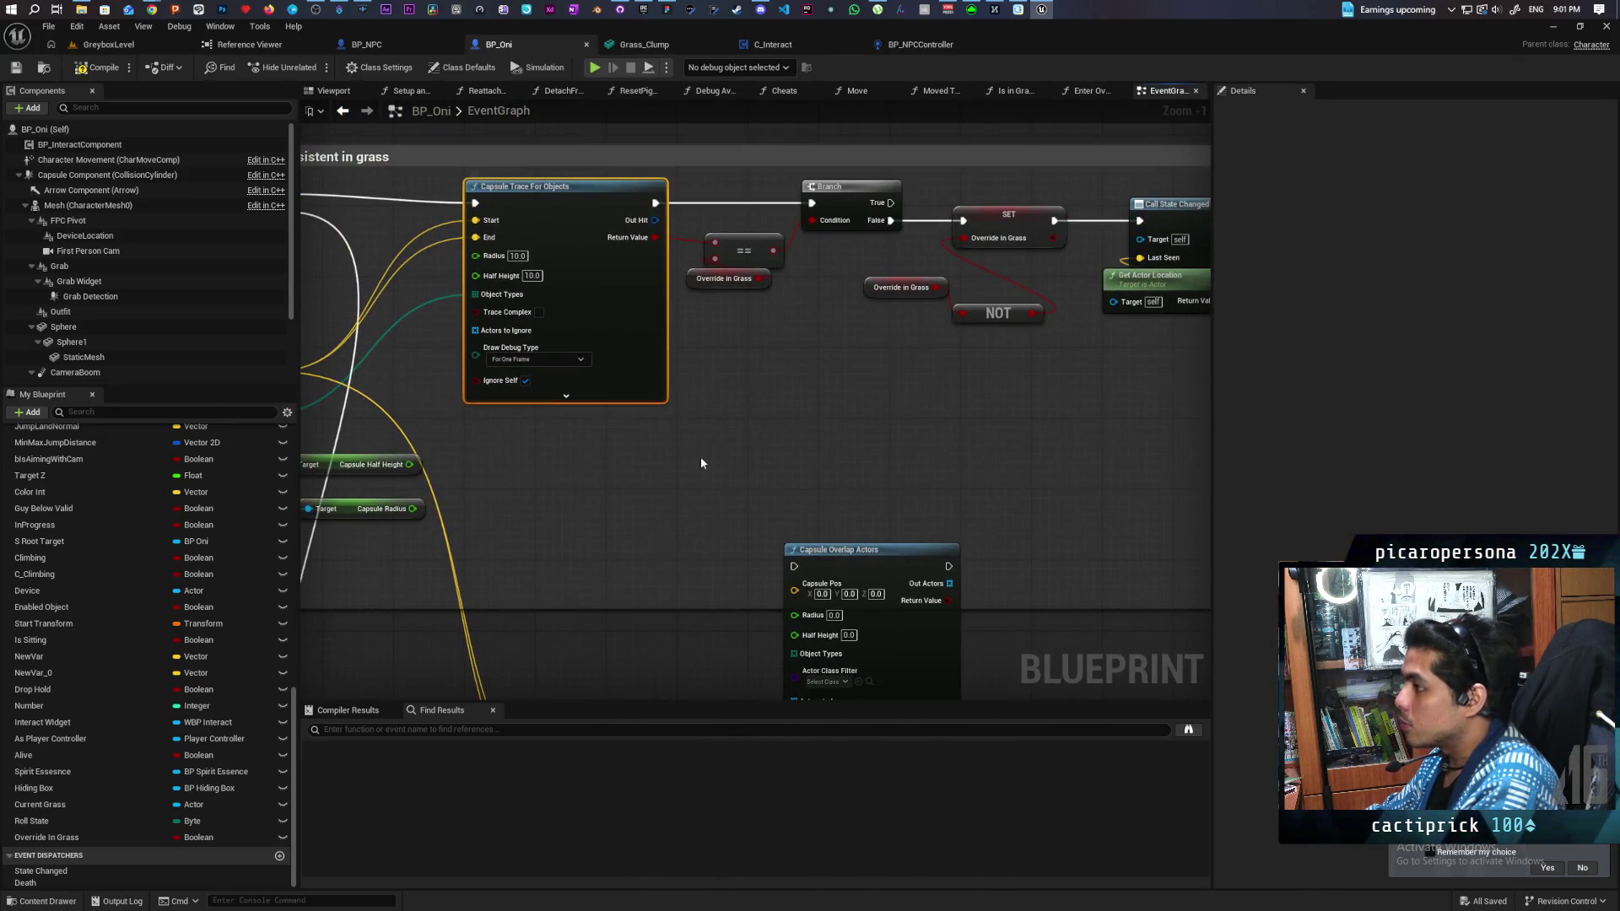
{"action": "scroll", "coordinate": [577, 312], "scroll_direction": "down", "scroll_amount": 4}
{"action": "left_click_drag", "start_coordinate": [818, 564], "coordinate": [627, 274]}
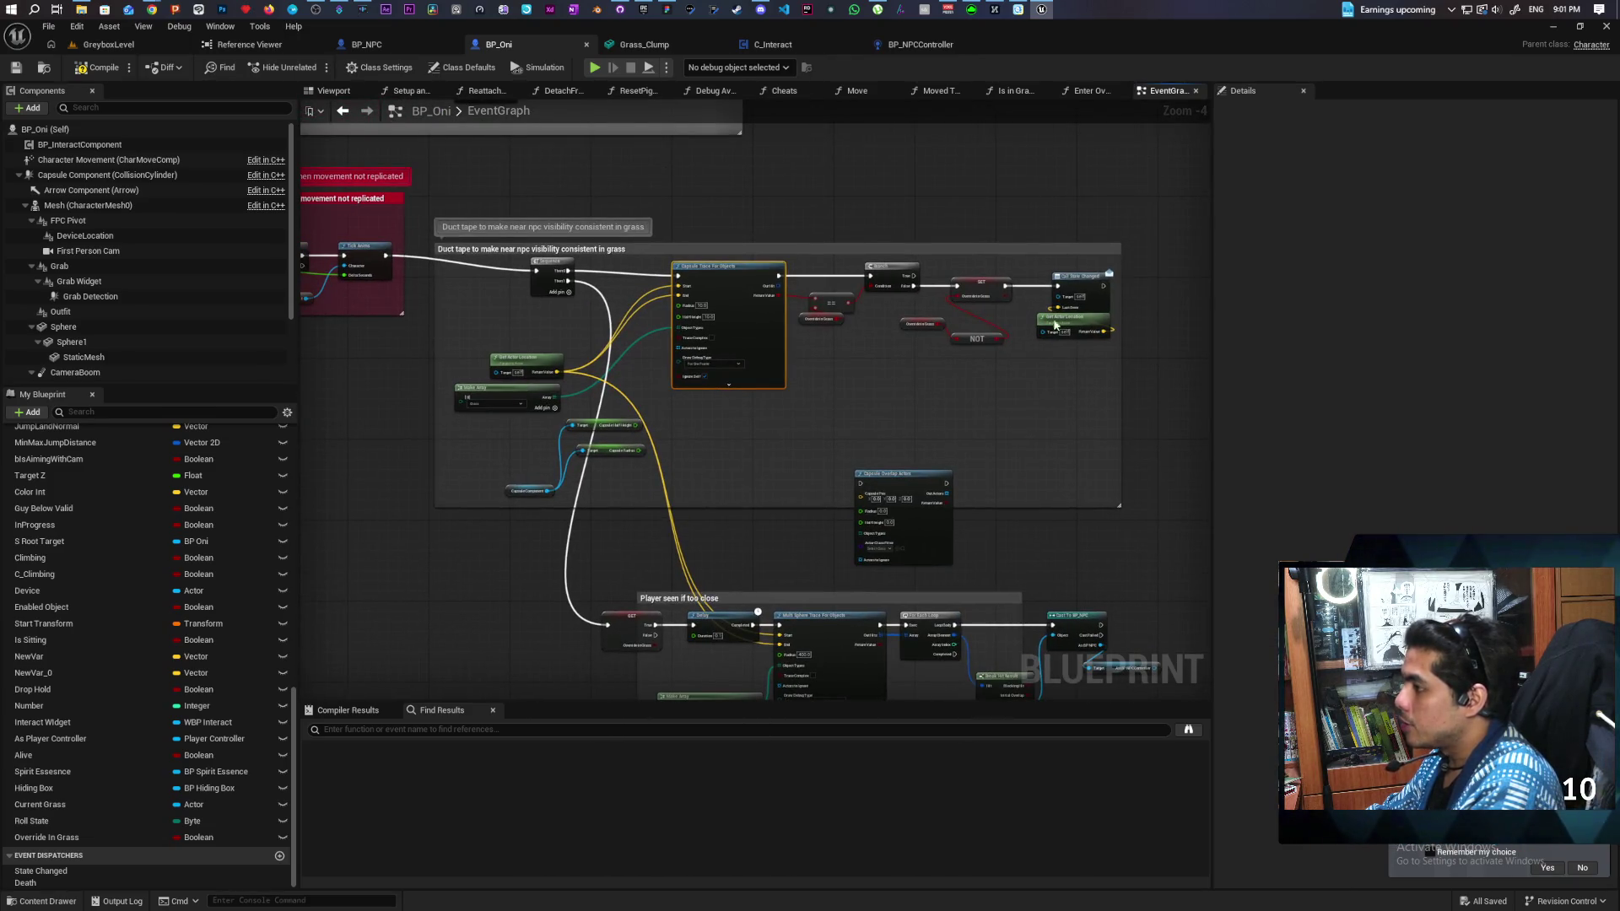
Step: Pan through the 'Player seen if too close' section, checking the Override In Grass GET and cast nodes
{"action": "mouse_move", "coordinate": [462, 191]}
{"action": "left_mouse_down"}
{"action": "mouse_move", "coordinate": [1181, 429]}
{"action": "mouse_move", "coordinate": [1122, 484]}
{"action": "mouse_move", "coordinate": [1136, 488]}
{"action": "left_mouse_up"}
{"action": "left_click", "coordinate": [1087, 447]}
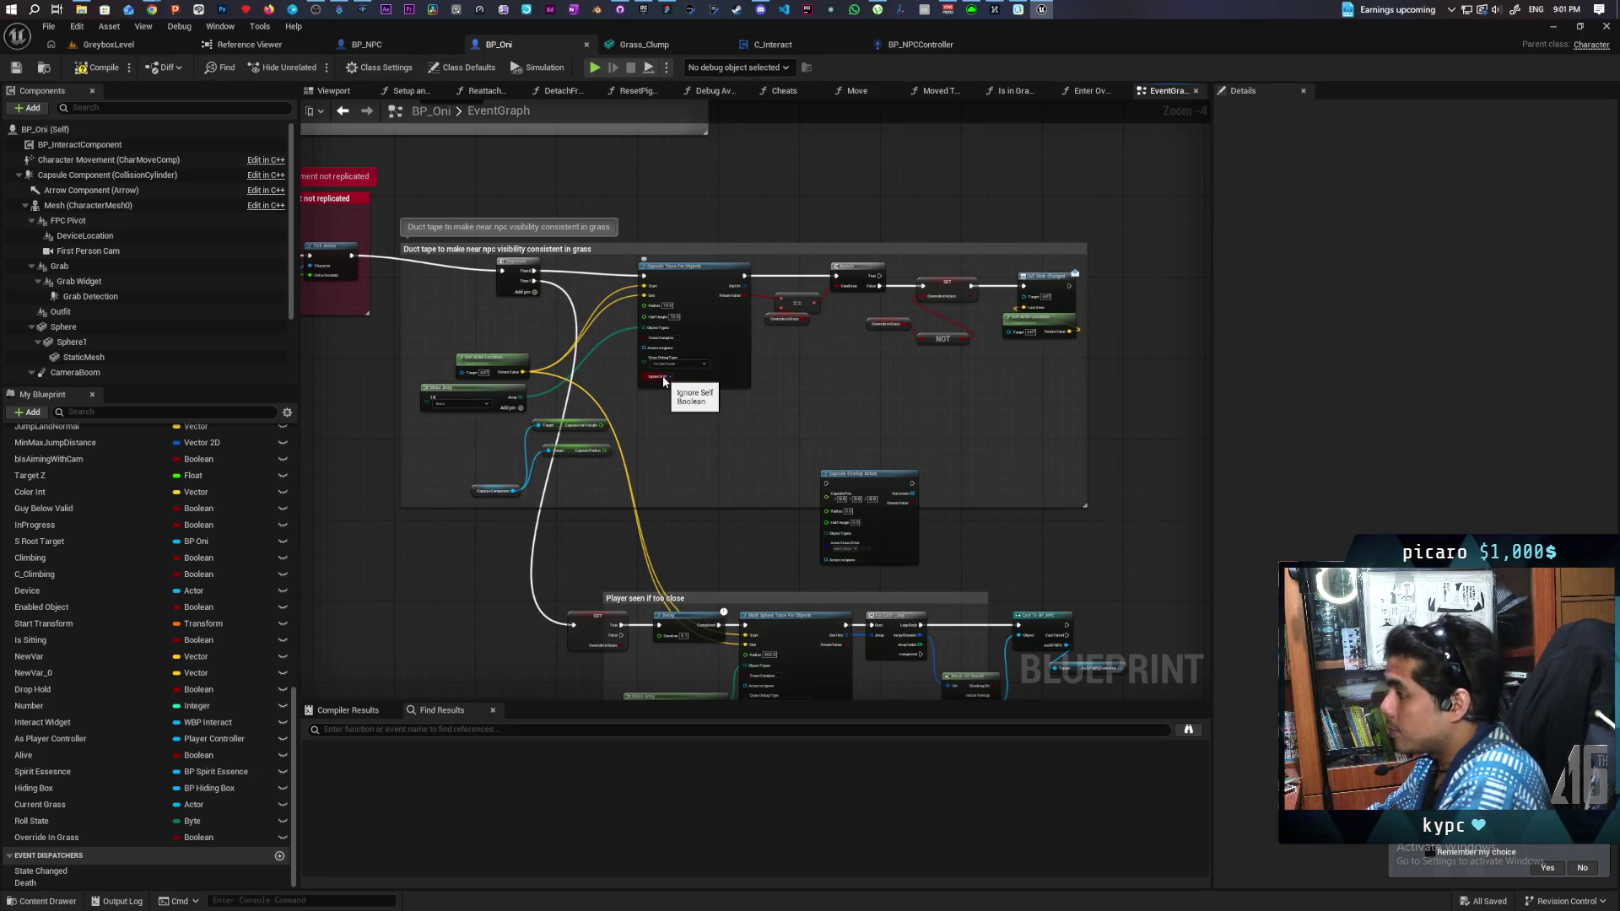
{"action": "mouse_move", "coordinate": [691, 452]}
{"action": "left_mouse_down"}
{"action": "mouse_move", "coordinate": [650, 296]}
{"action": "mouse_move", "coordinate": [731, 502]}
{"action": "mouse_move", "coordinate": [750, 448]}
{"action": "mouse_move", "coordinate": [702, 337]}
{"action": "mouse_move", "coordinate": [604, 288]}
{"action": "mouse_move", "coordinate": [522, 281]}
{"action": "left_mouse_up"}
{"action": "scroll", "coordinate": [650, 334], "scroll_direction": "up", "scroll_amount": 1}
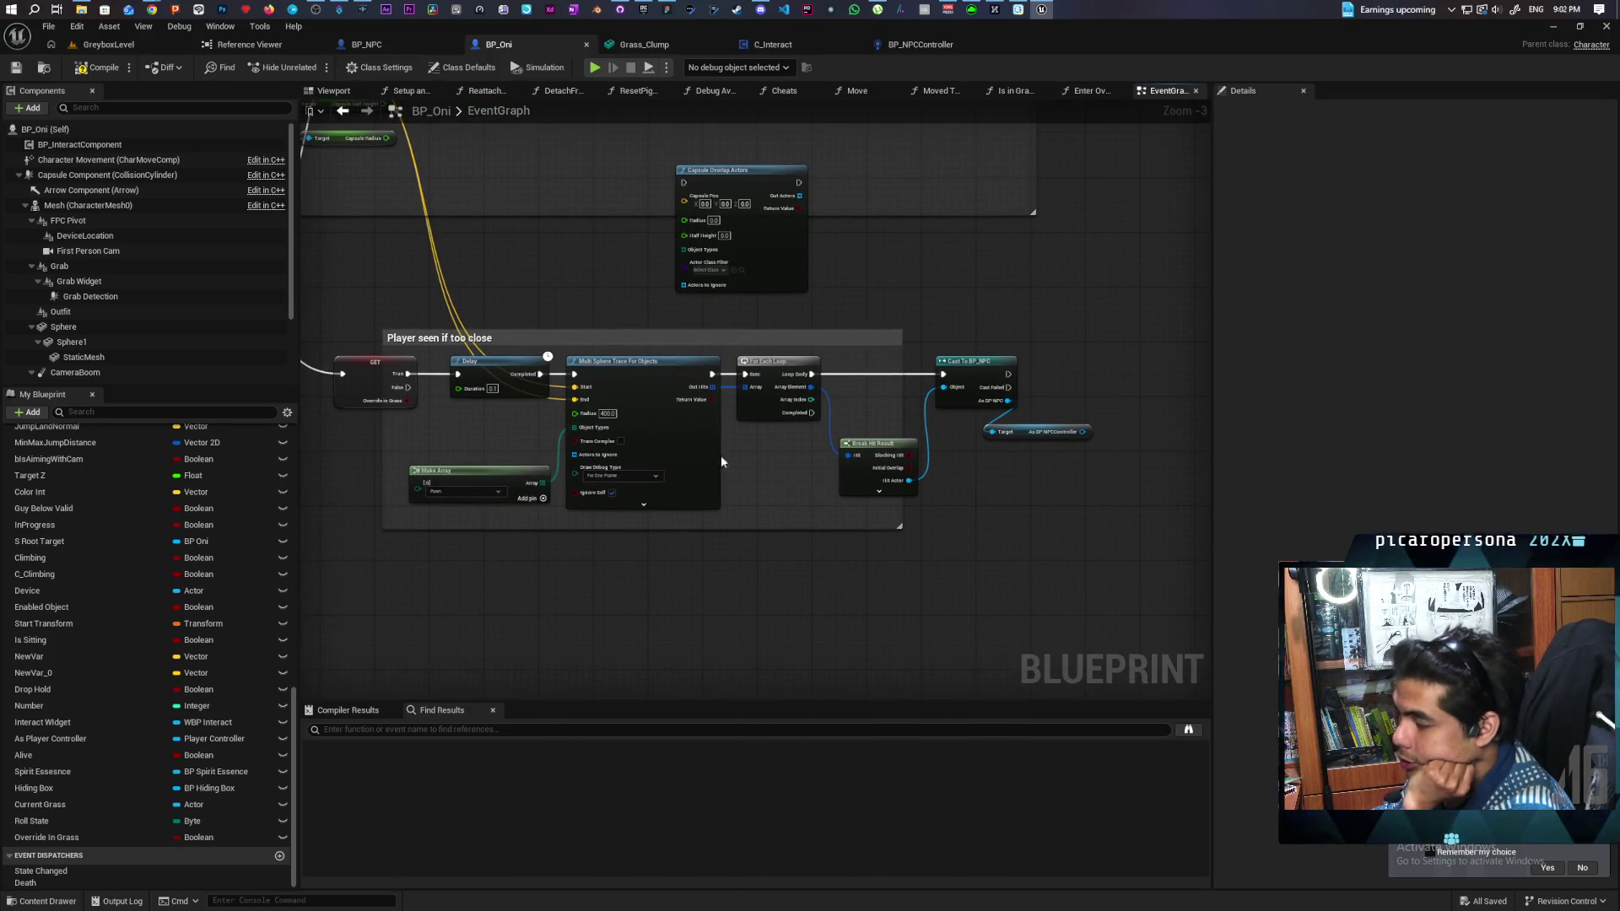
{"action": "scroll", "coordinate": [540, 380], "scroll_direction": "up", "scroll_amount": 3}
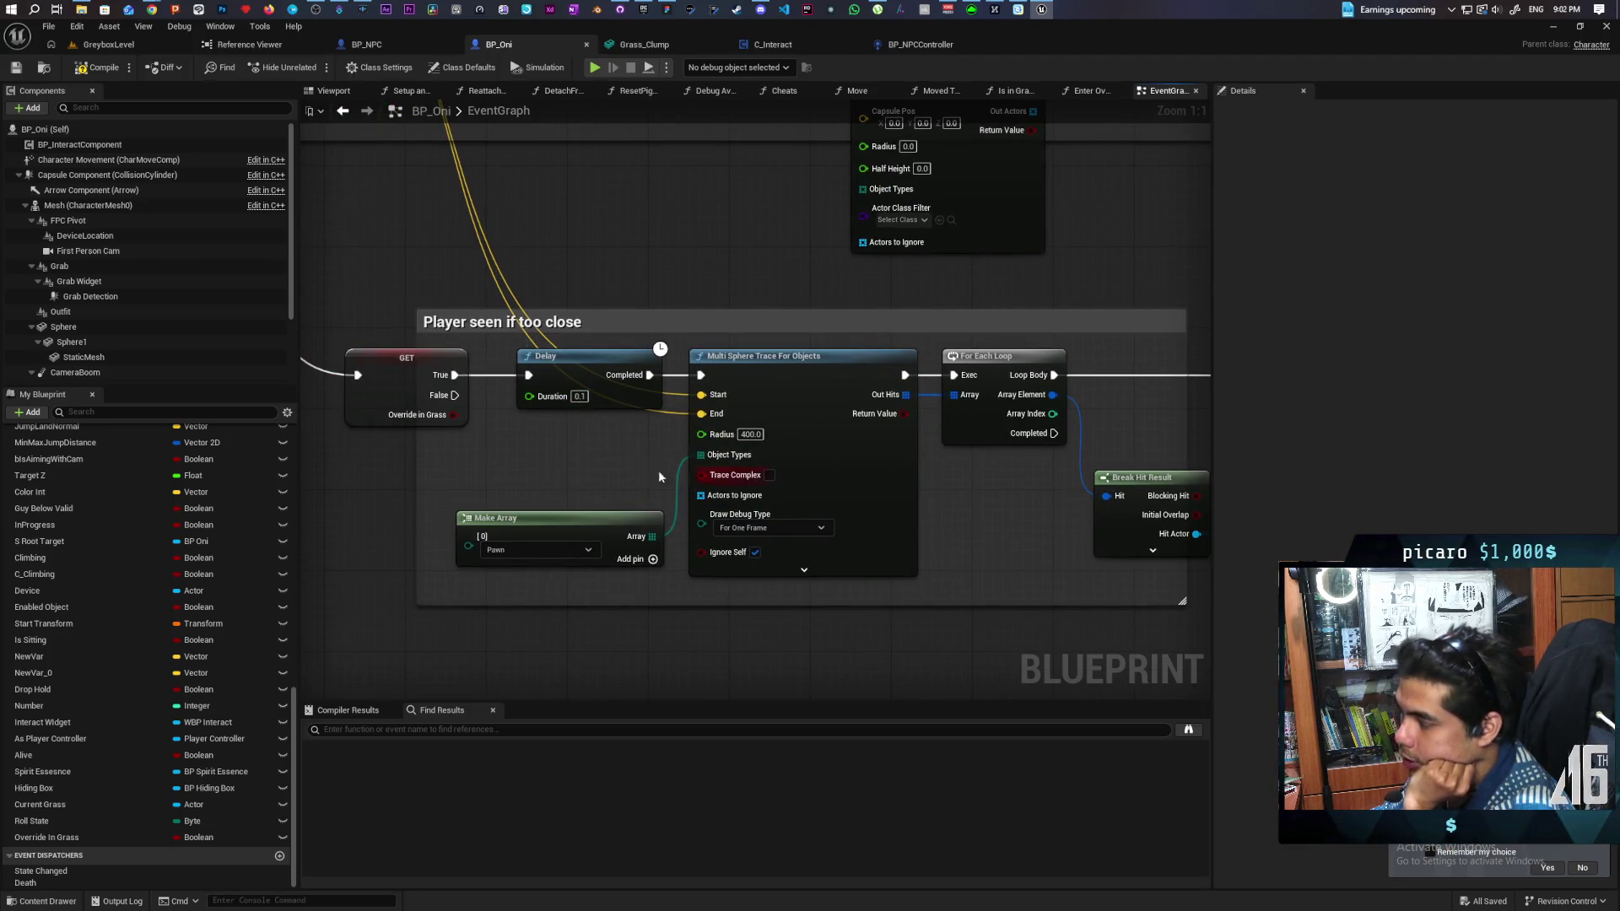
{"action": "left_click_drag", "start_coordinate": [658, 469], "coordinate": [877, 540]}
{"action": "left_click", "coordinate": [626, 460]}
{"action": "left_click_drag", "start_coordinate": [804, 475], "coordinate": [327, 396]}
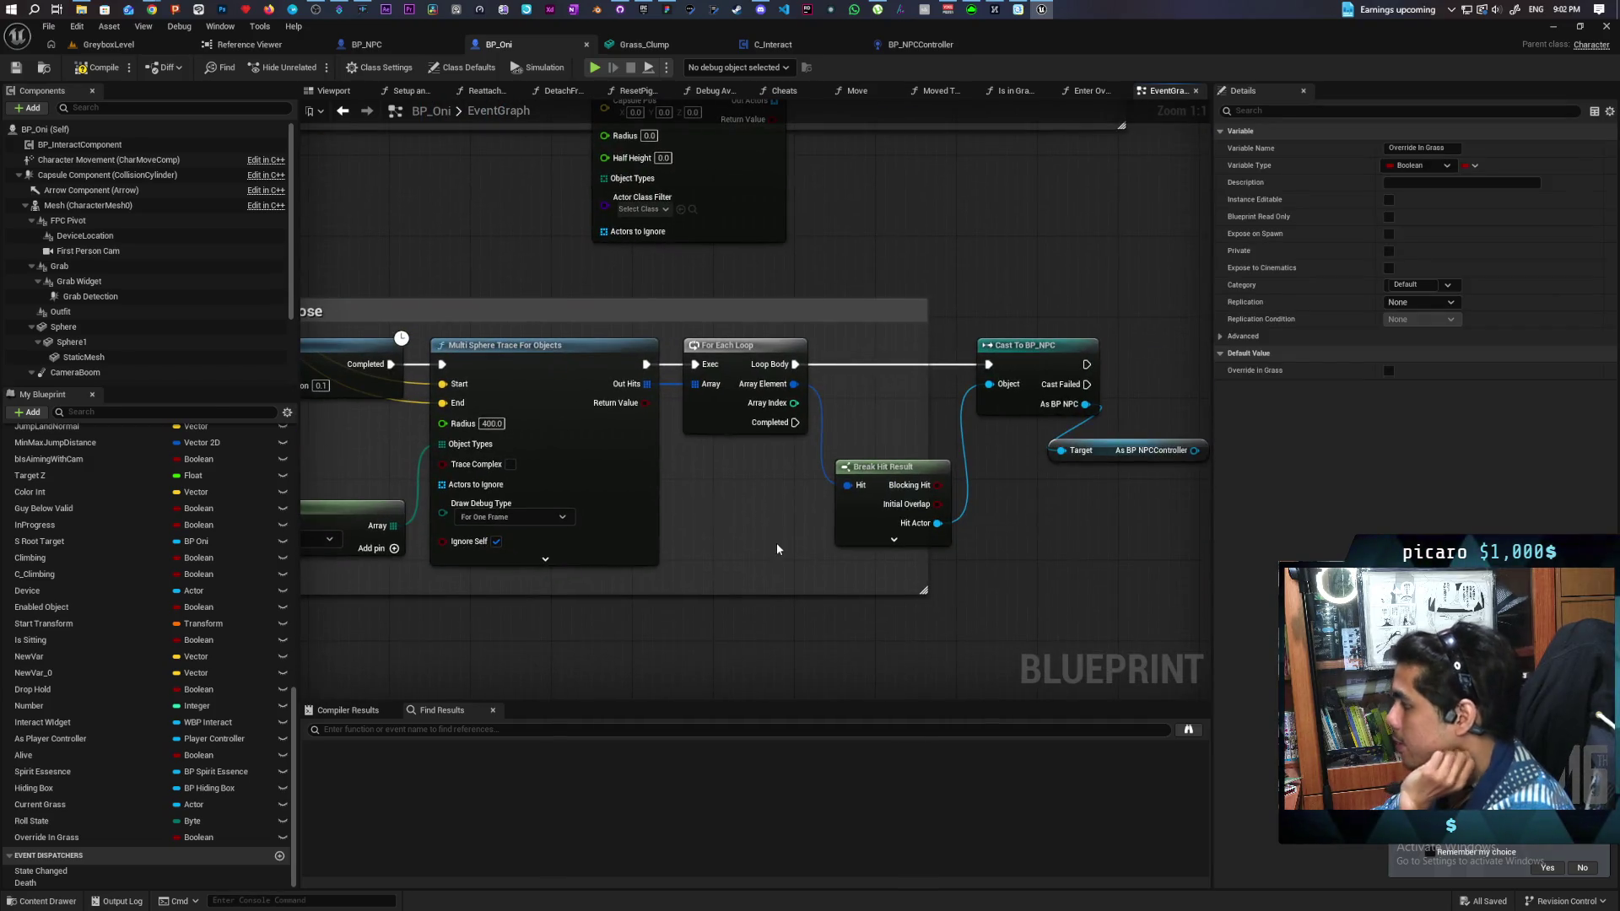
{"action": "mouse_move", "coordinate": [776, 543]}
{"action": "left_mouse_down"}
{"action": "mouse_move", "coordinate": [915, 503]}
{"action": "mouse_move", "coordinate": [824, 515]}
{"action": "left_mouse_up"}
{"action": "scroll", "coordinate": [925, 498], "scroll_direction": "down", "scroll_amount": 2}
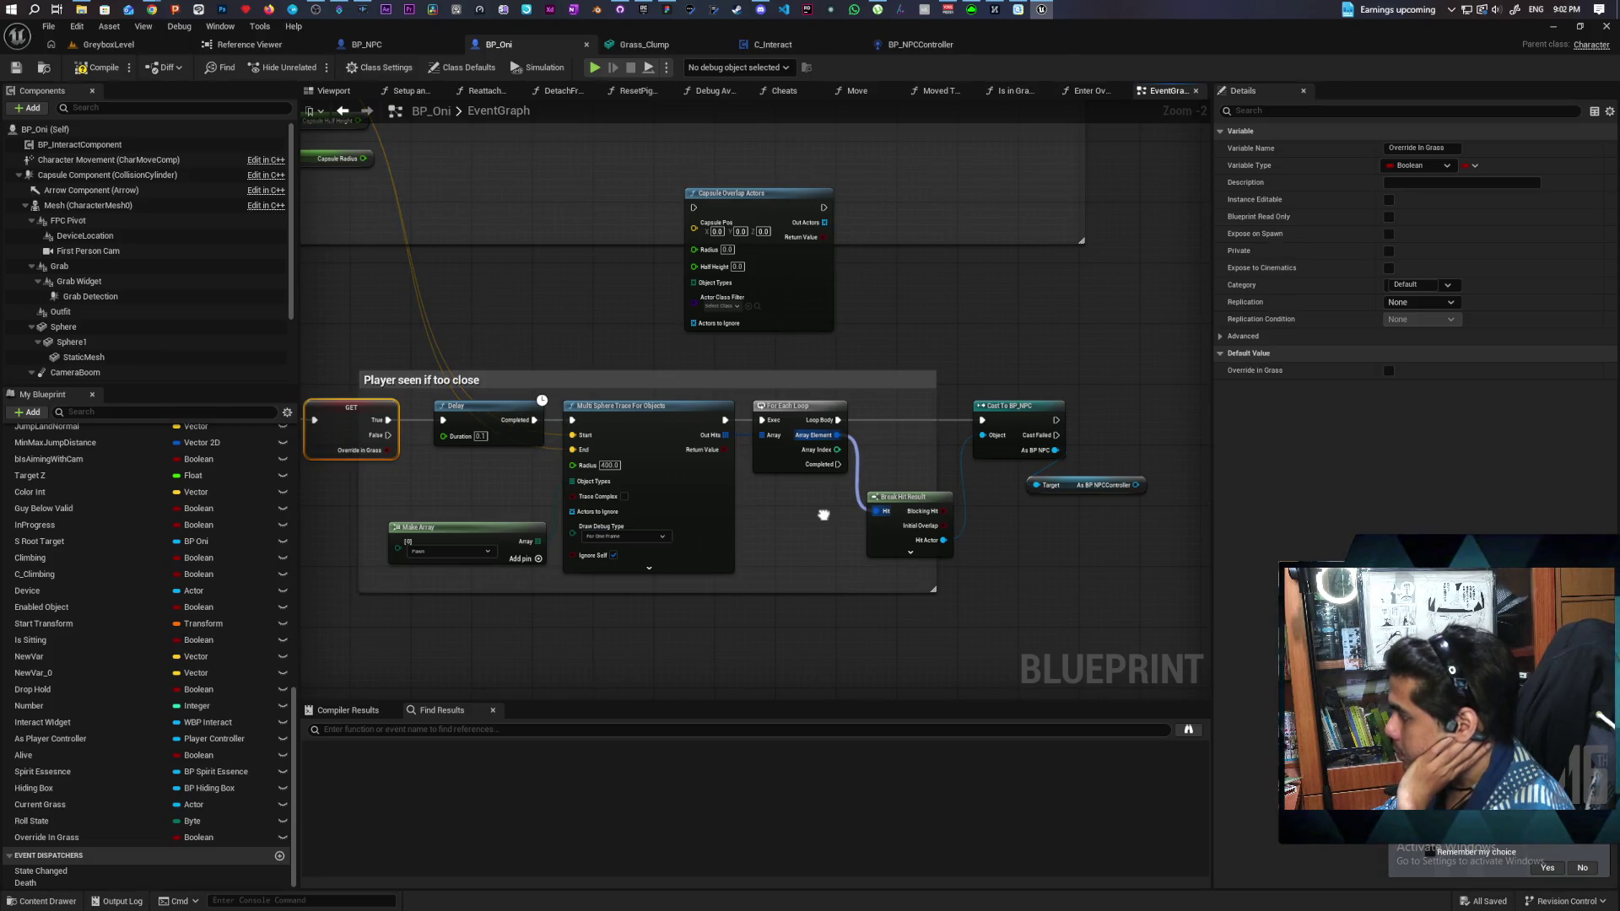
Step: Show BP_NPCController's Perception graph and pan down to the Enter/Exit View binding nodes
{"action": "left_click", "coordinate": [953, 50]}
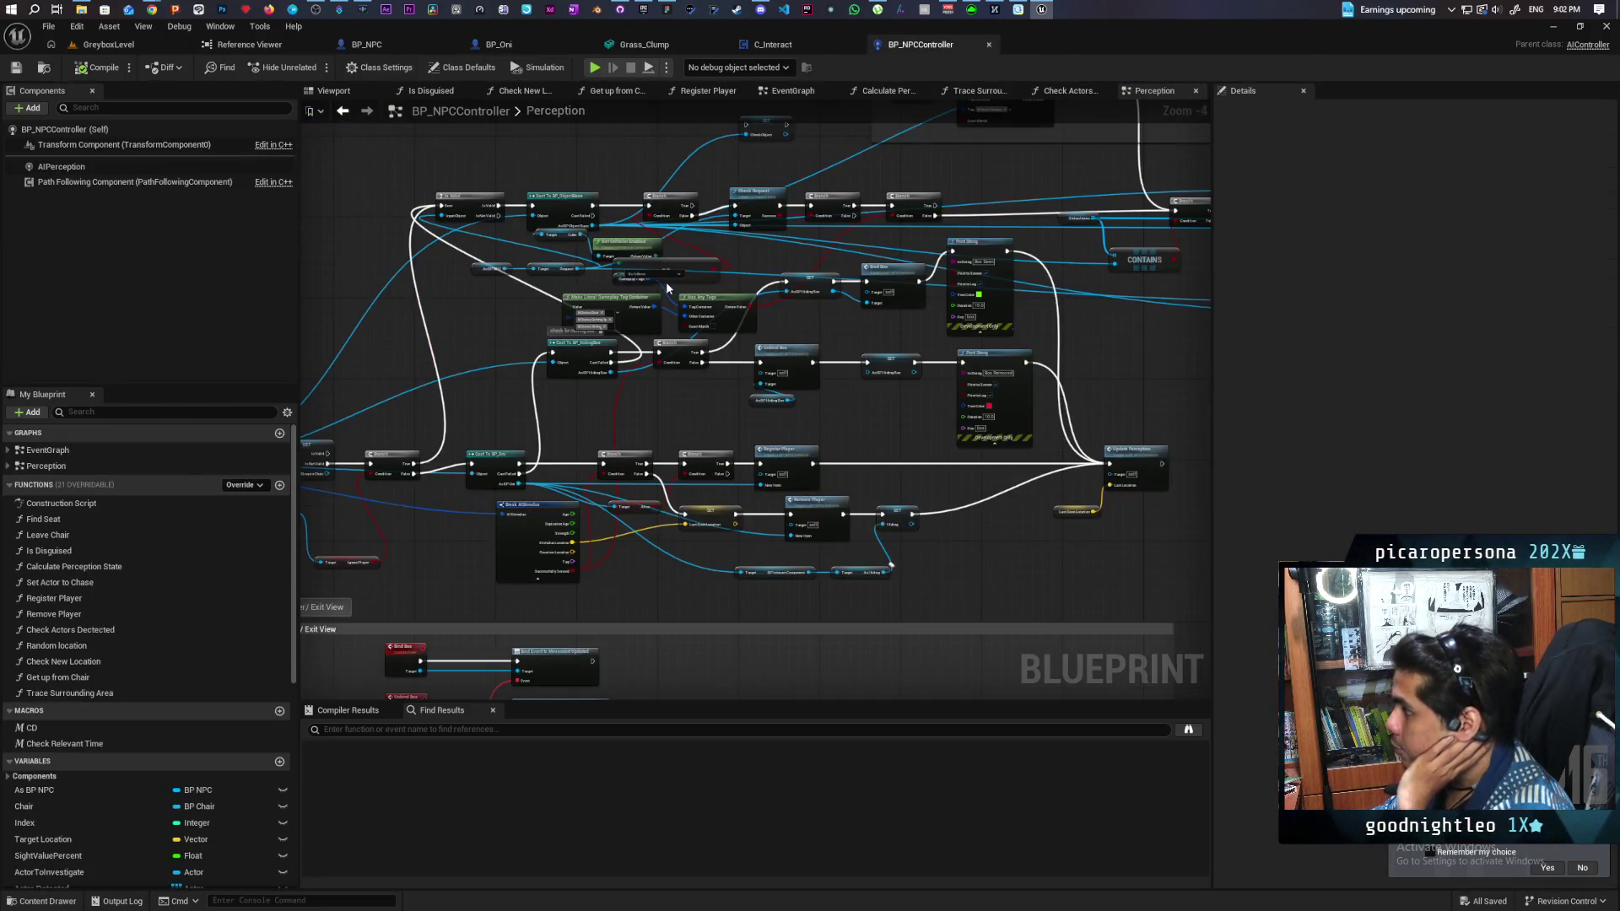
{"action": "scroll", "coordinate": [666, 287], "scroll_direction": "down", "scroll_amount": 2}
{"action": "scroll", "coordinate": [607, 350], "scroll_direction": "up", "scroll_amount": 3}
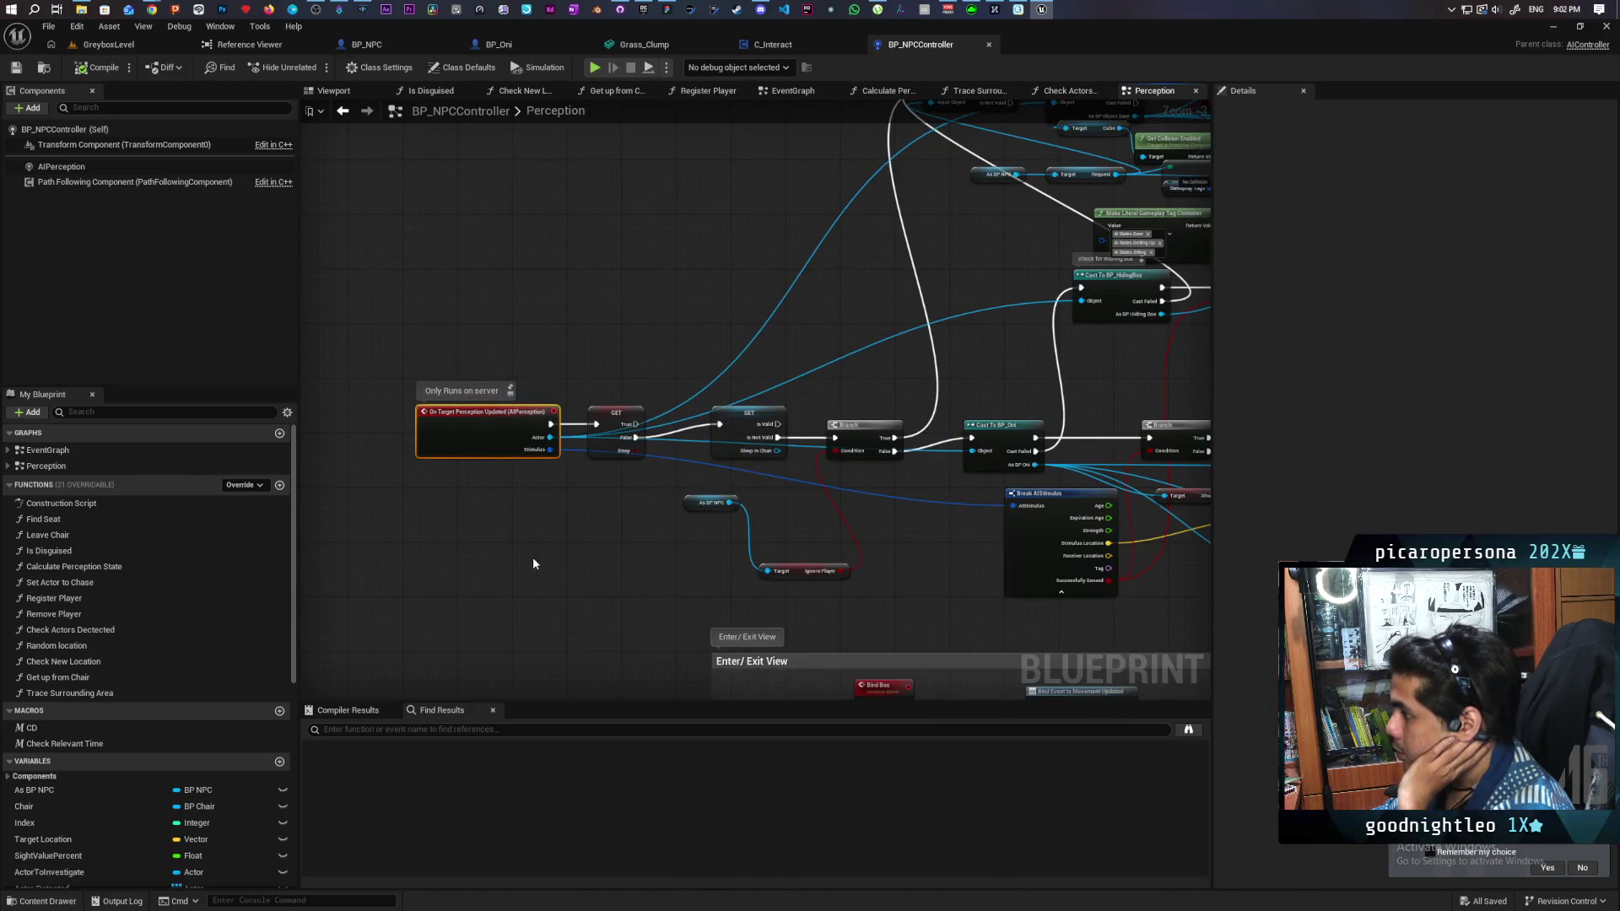
{"action": "mouse_move", "coordinate": [533, 564]}
{"action": "left_mouse_down"}
{"action": "mouse_move", "coordinate": [553, 547]}
{"action": "mouse_move", "coordinate": [530, 397]}
{"action": "left_mouse_up"}
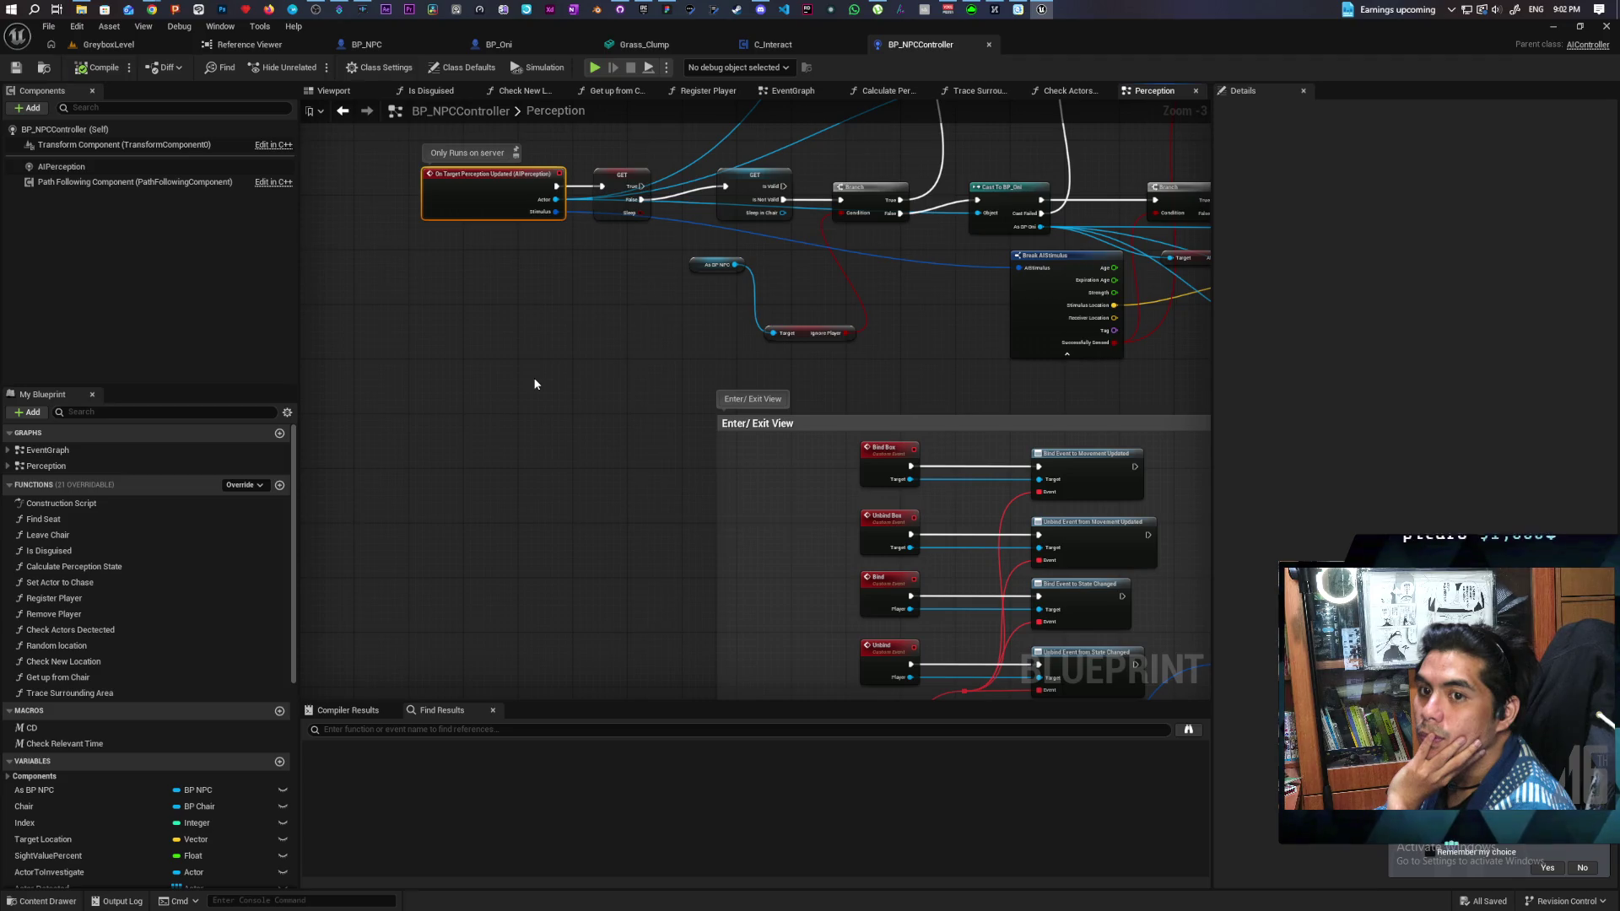
Step: Glance at C_Interact, then return to BP_Oni and center on the Cast To BP_NPC nodes
{"action": "left_click", "coordinate": [806, 45]}
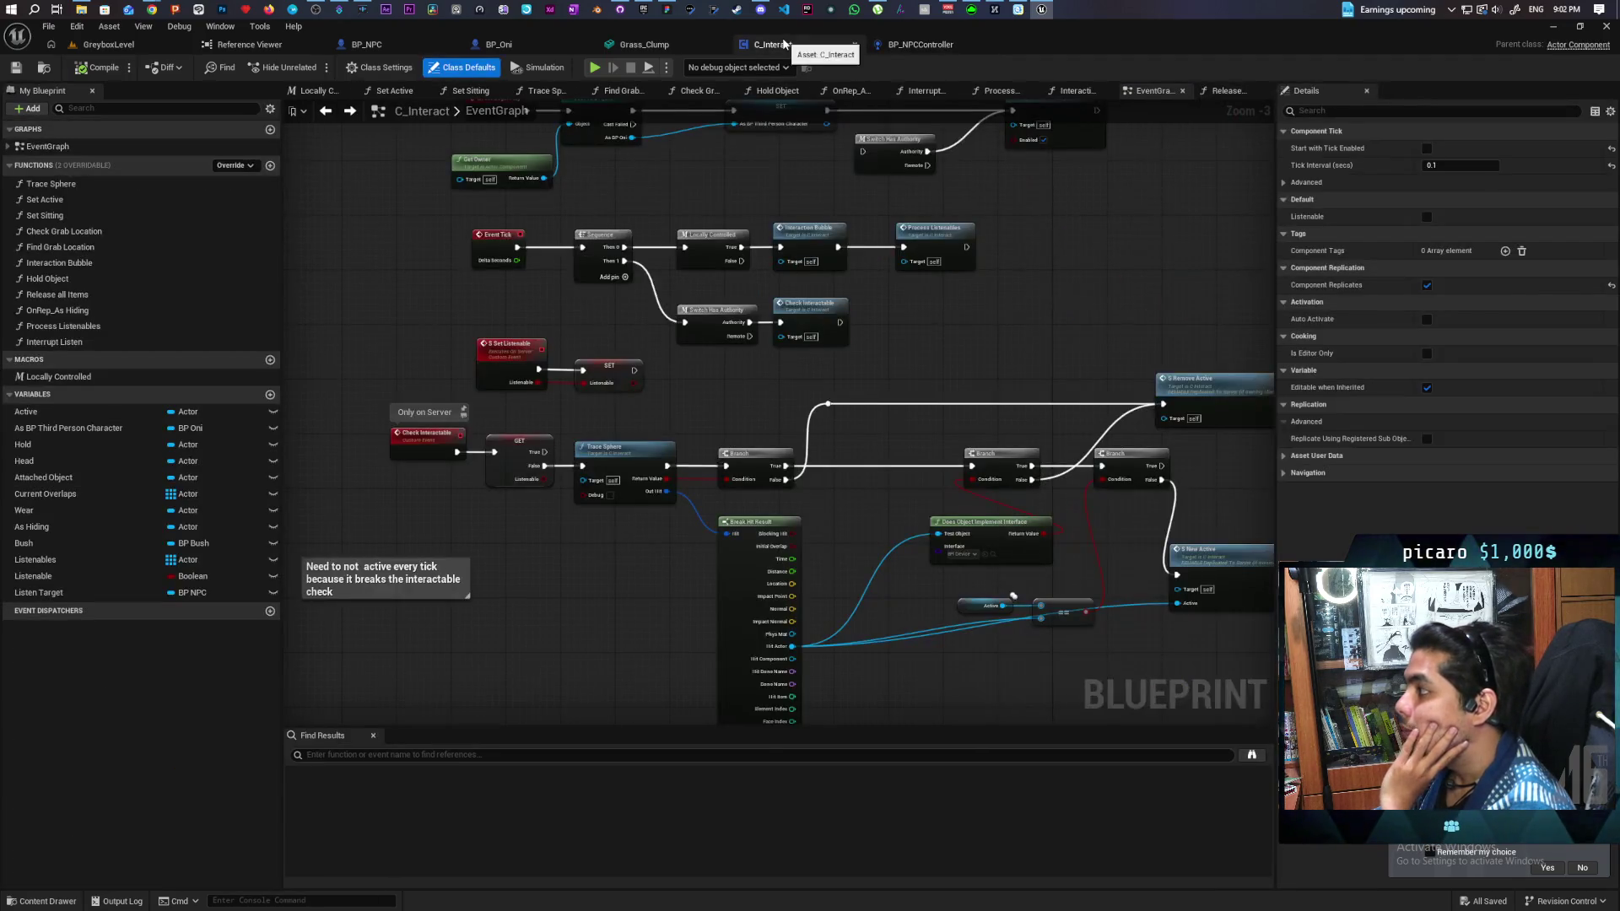
{"action": "left_click", "coordinate": [499, 45]}
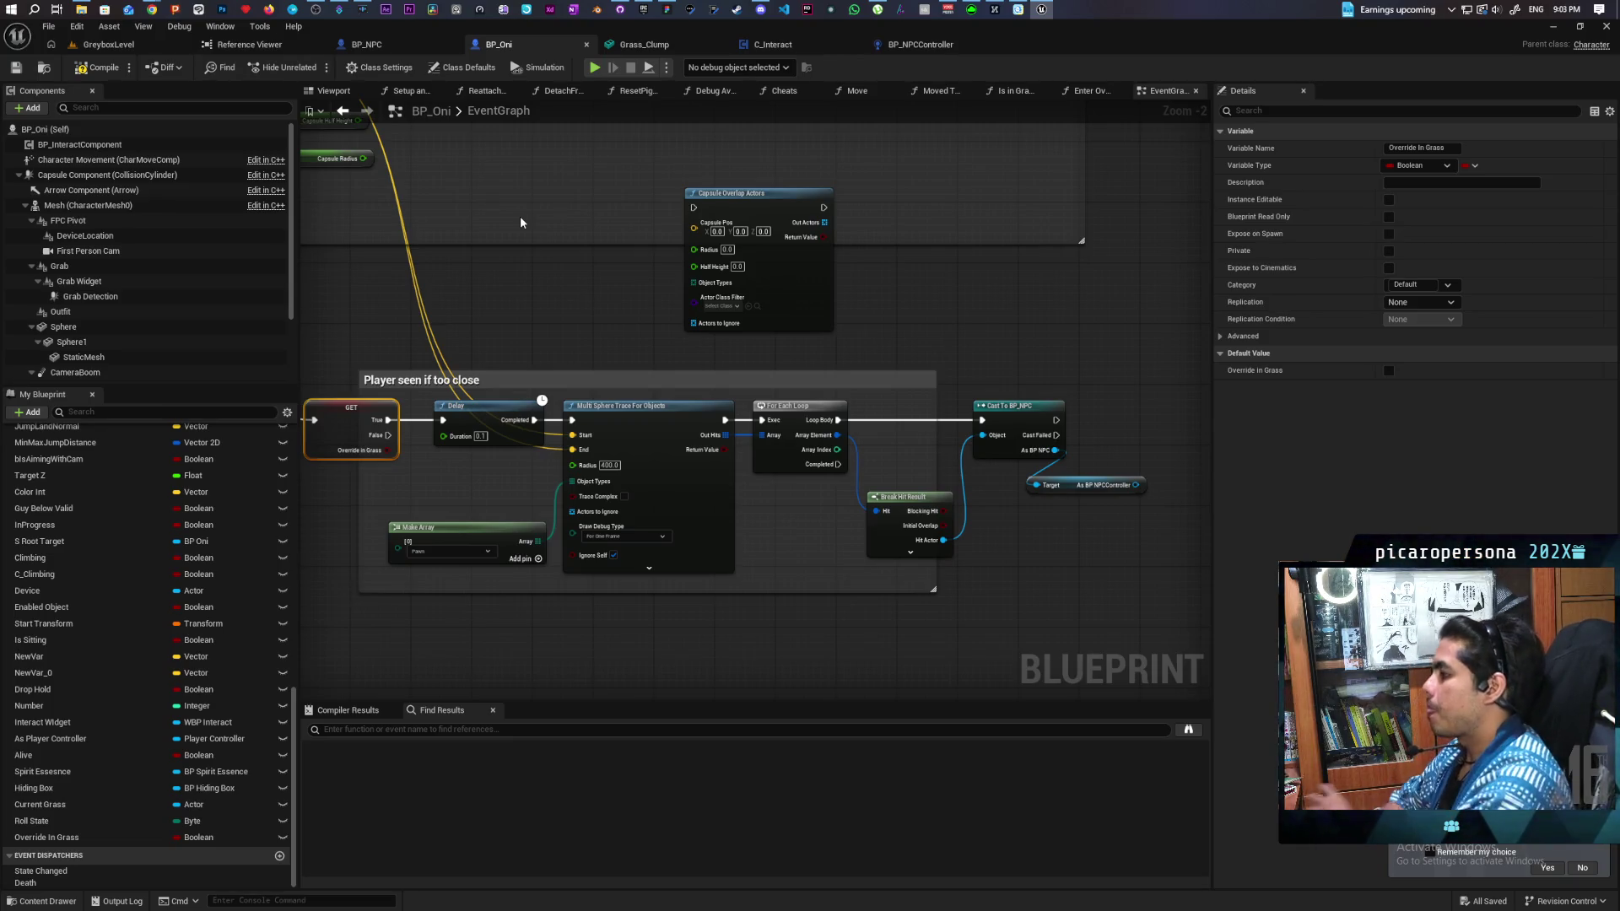
{"action": "mouse_move", "coordinate": [519, 219]}
{"action": "left_mouse_down"}
{"action": "mouse_move", "coordinate": [380, 266]}
{"action": "mouse_move", "coordinate": [334, 257]}
{"action": "left_mouse_up"}
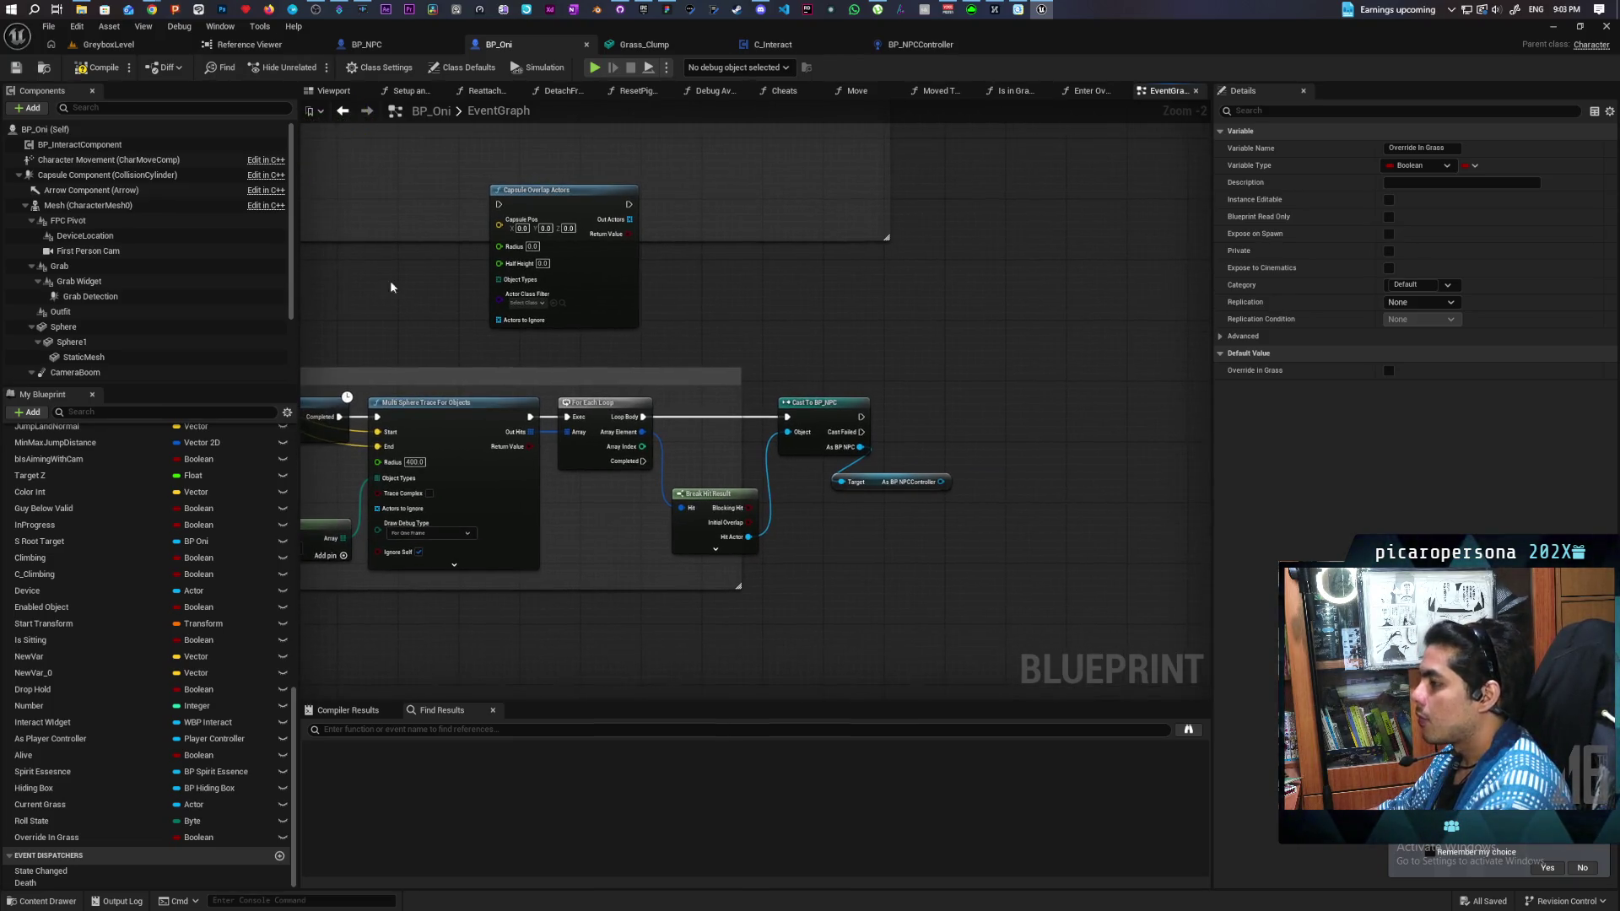
{"action": "left_click_drag", "start_coordinate": [854, 362], "coordinate": [805, 373]}
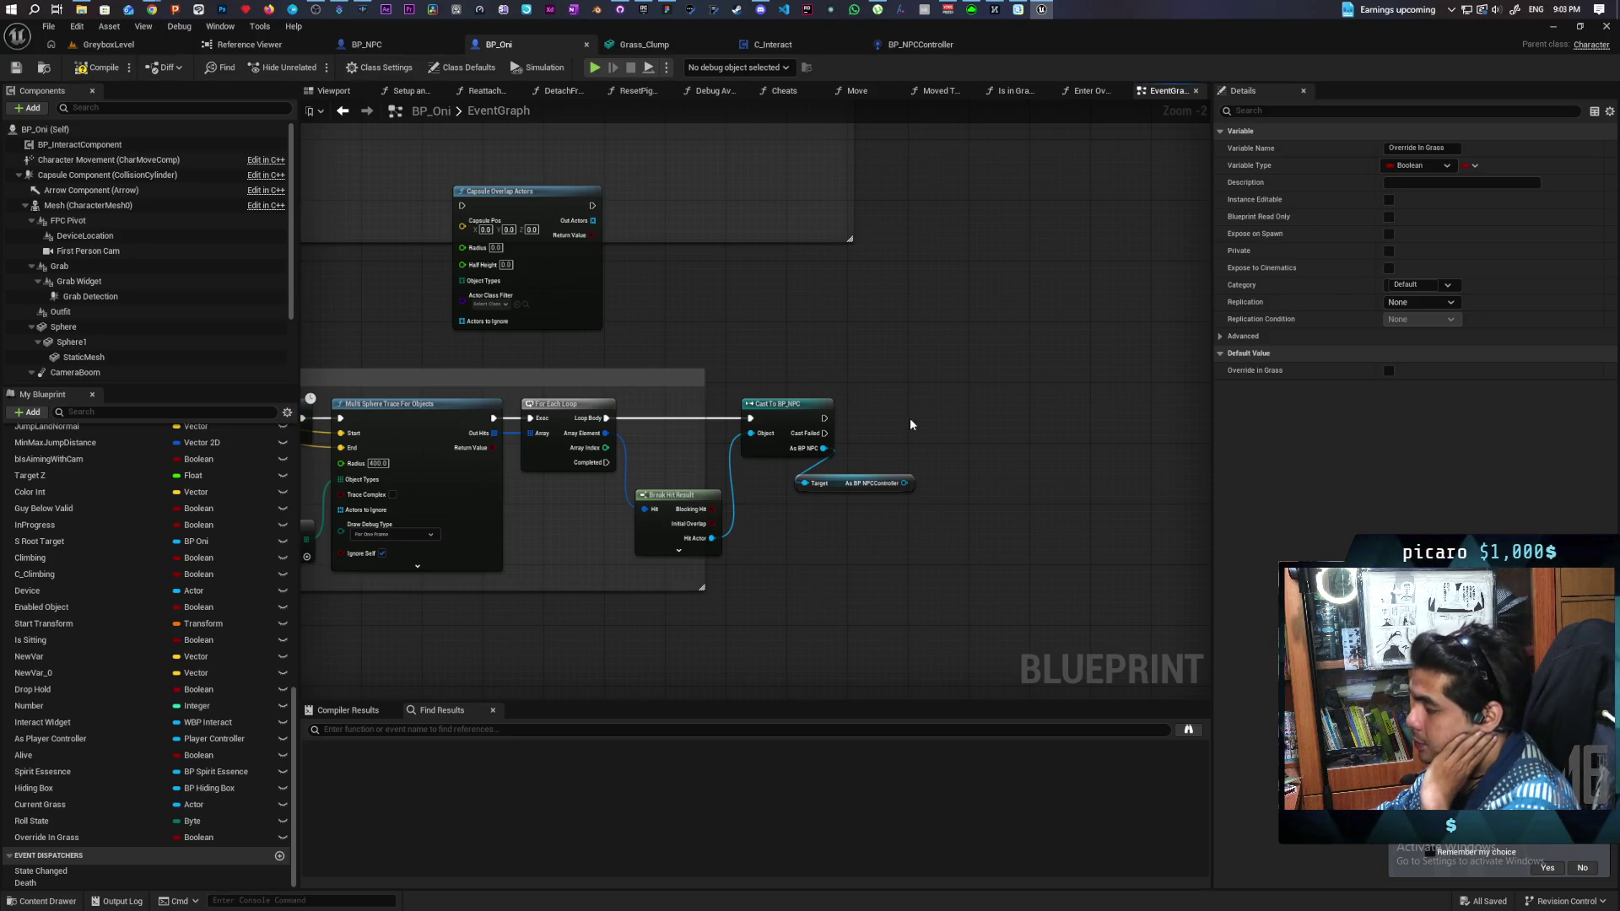
{"action": "scroll", "coordinate": [909, 418], "scroll_direction": "up", "scroll_amount": 2}
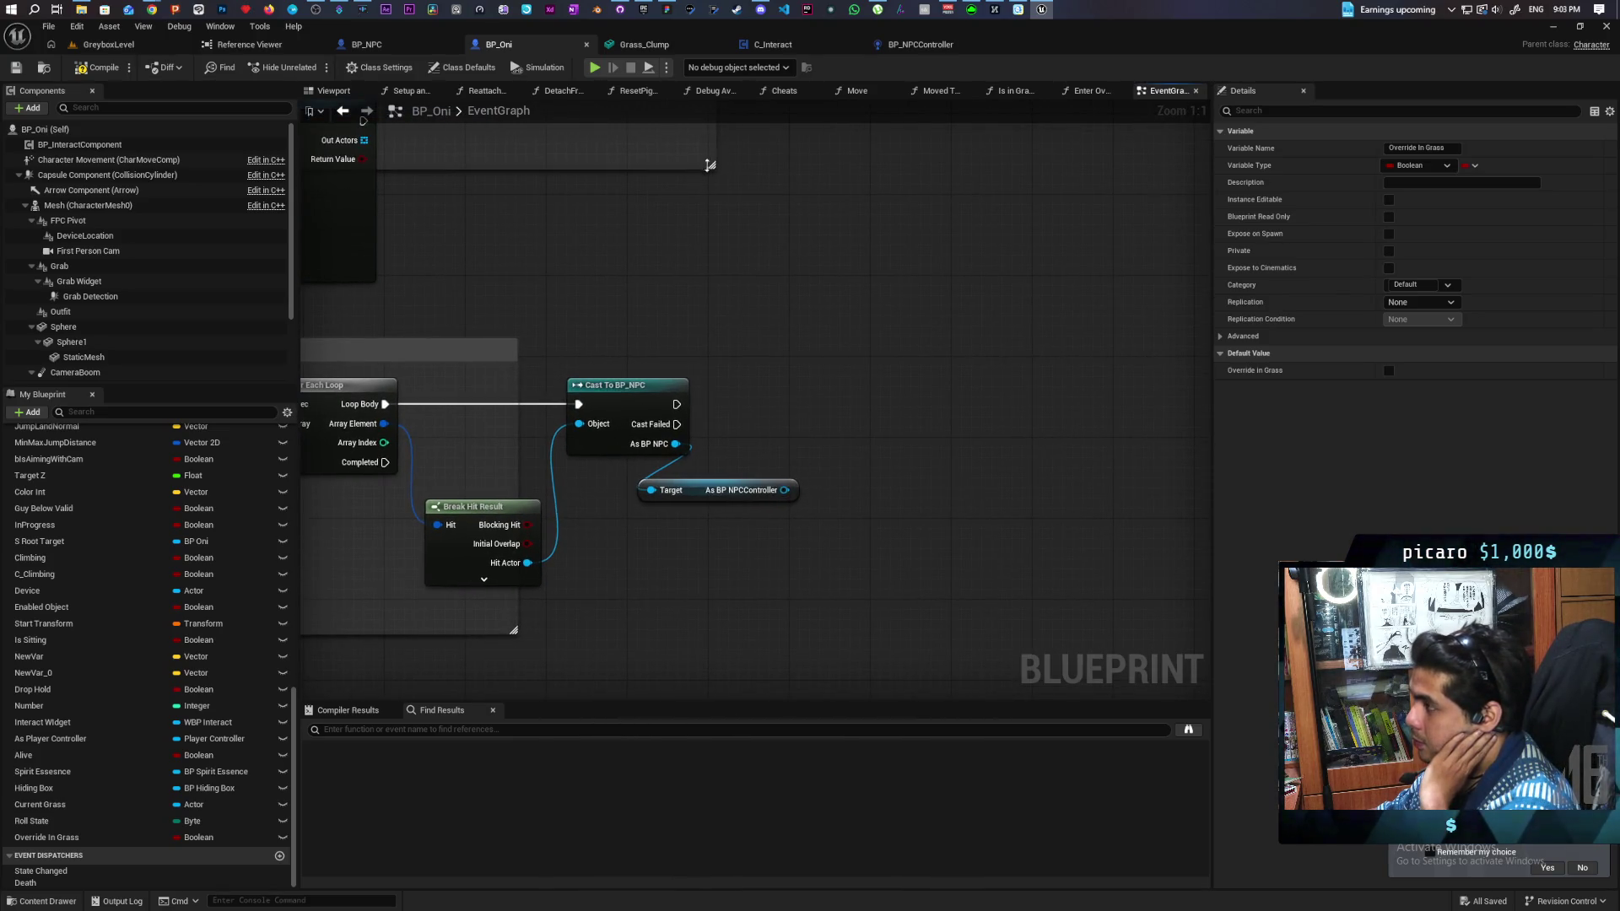
Step: Paste a custom event into the Perception graph, name it Scuffed Player Seen, and save
{"action": "left_click", "coordinate": [928, 46]}
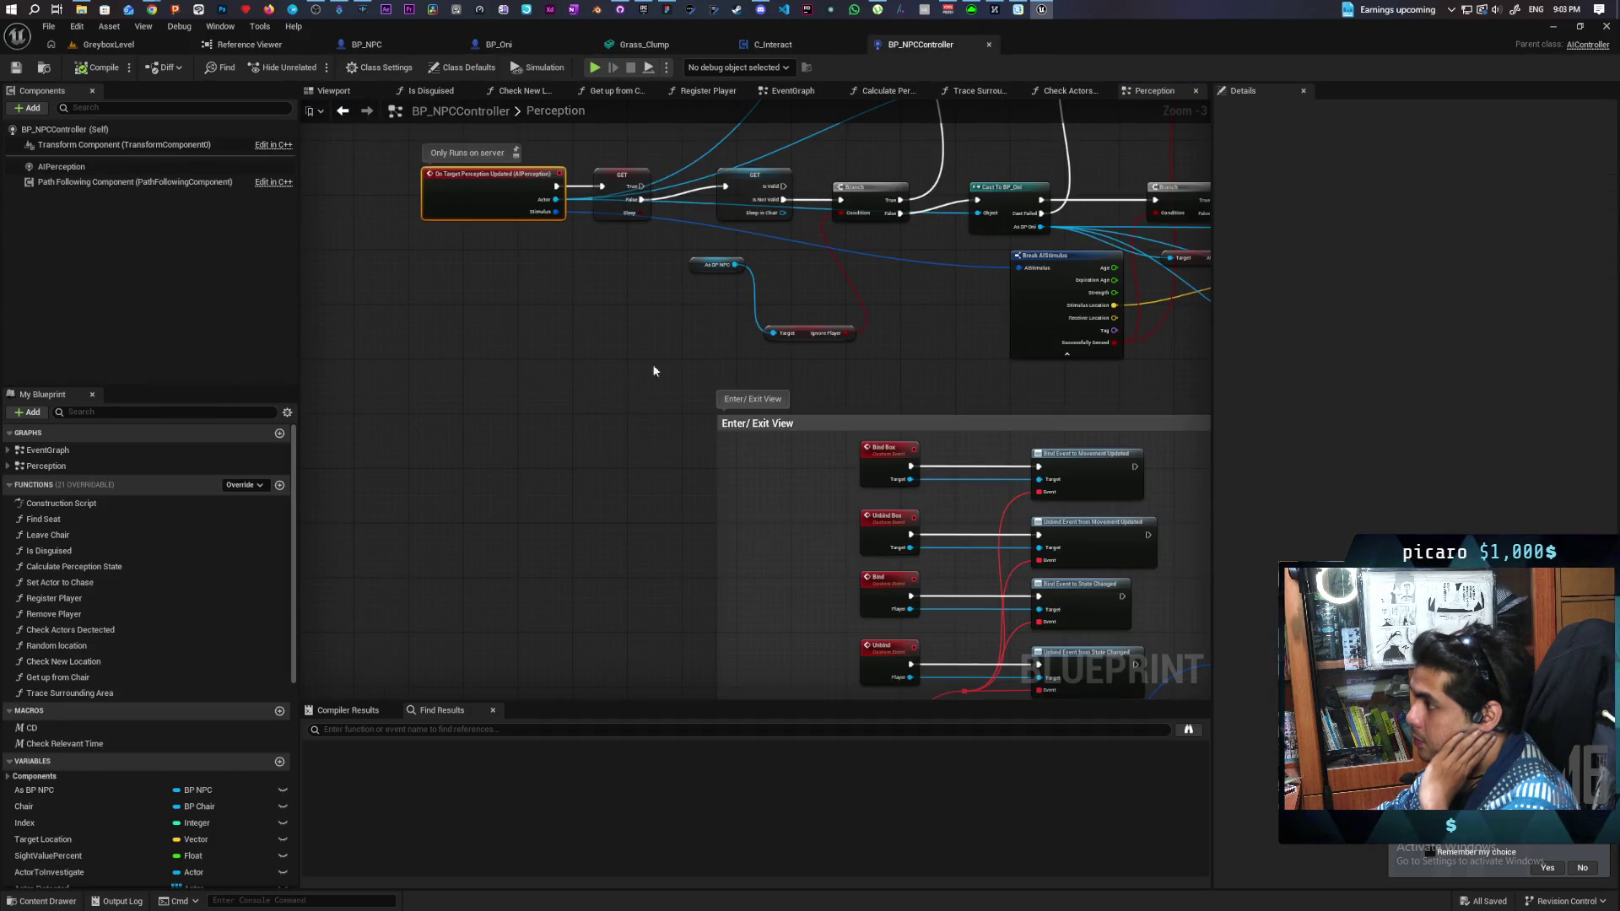
{"action": "left_click", "coordinate": [487, 466]}
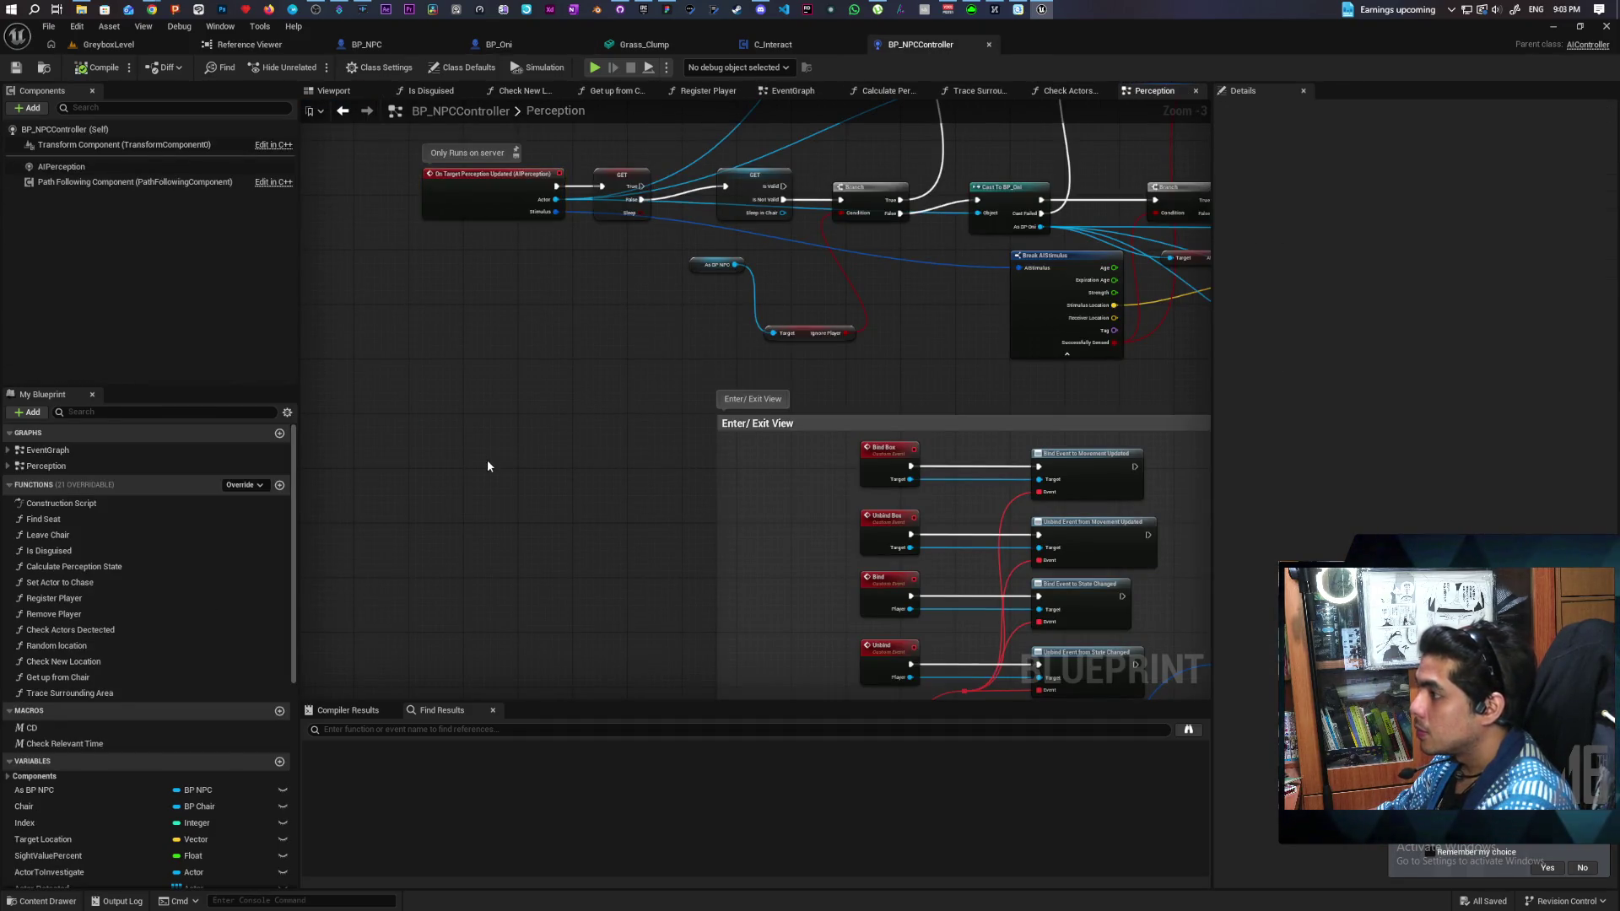
{"action": "key", "text": "ctrl+v"}
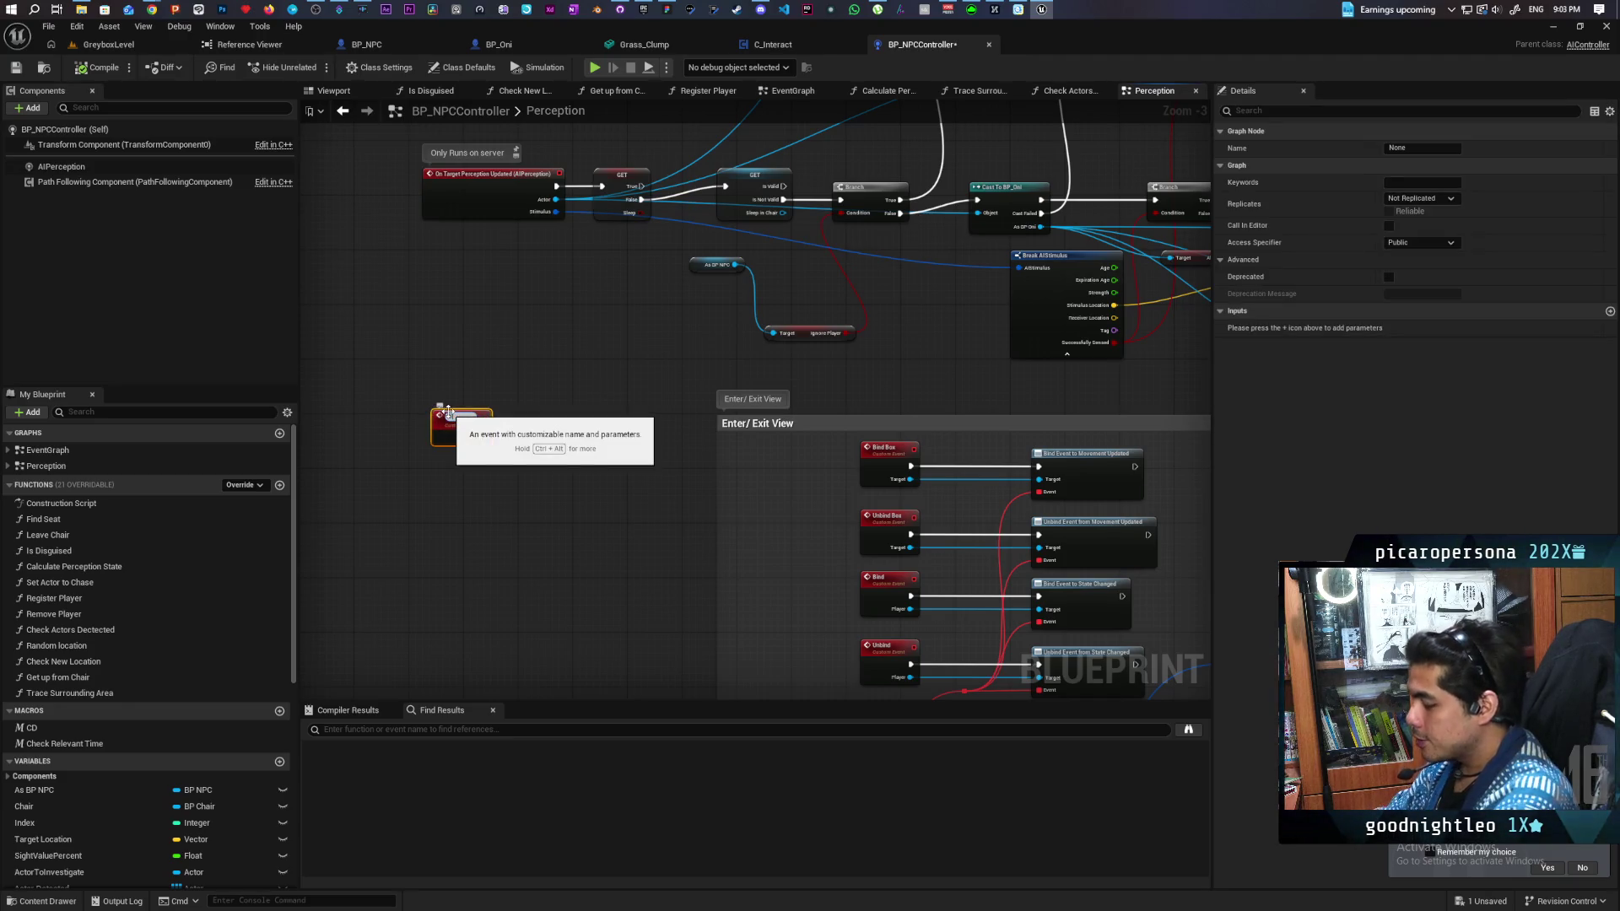
{"action": "type", "text": "View"}
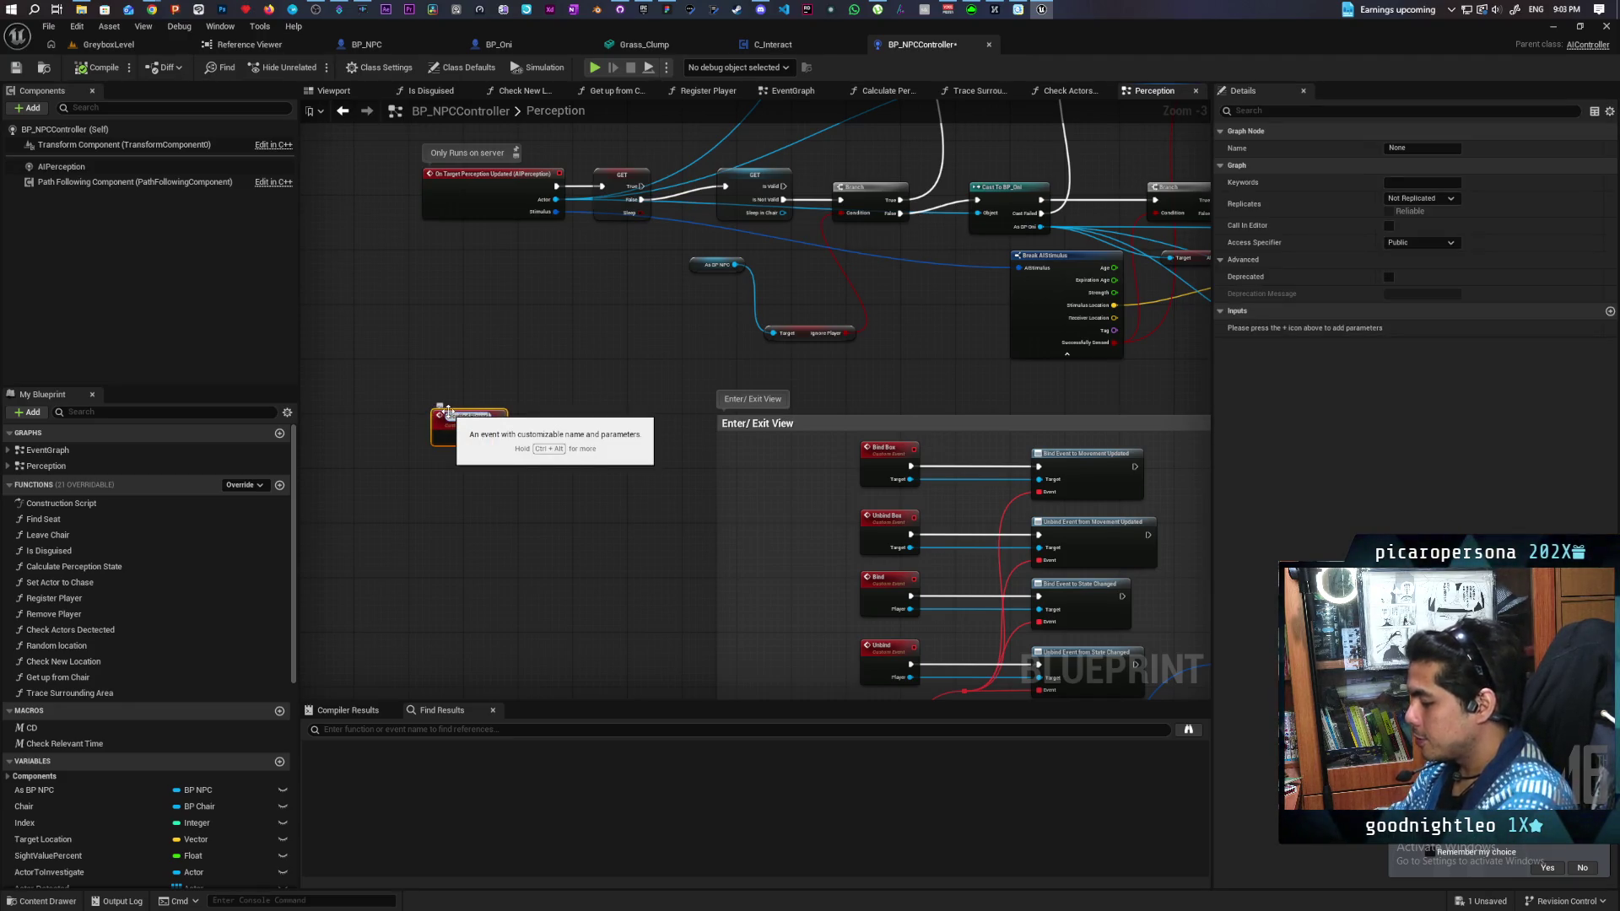
{"action": "left_click", "coordinate": [445, 390]}
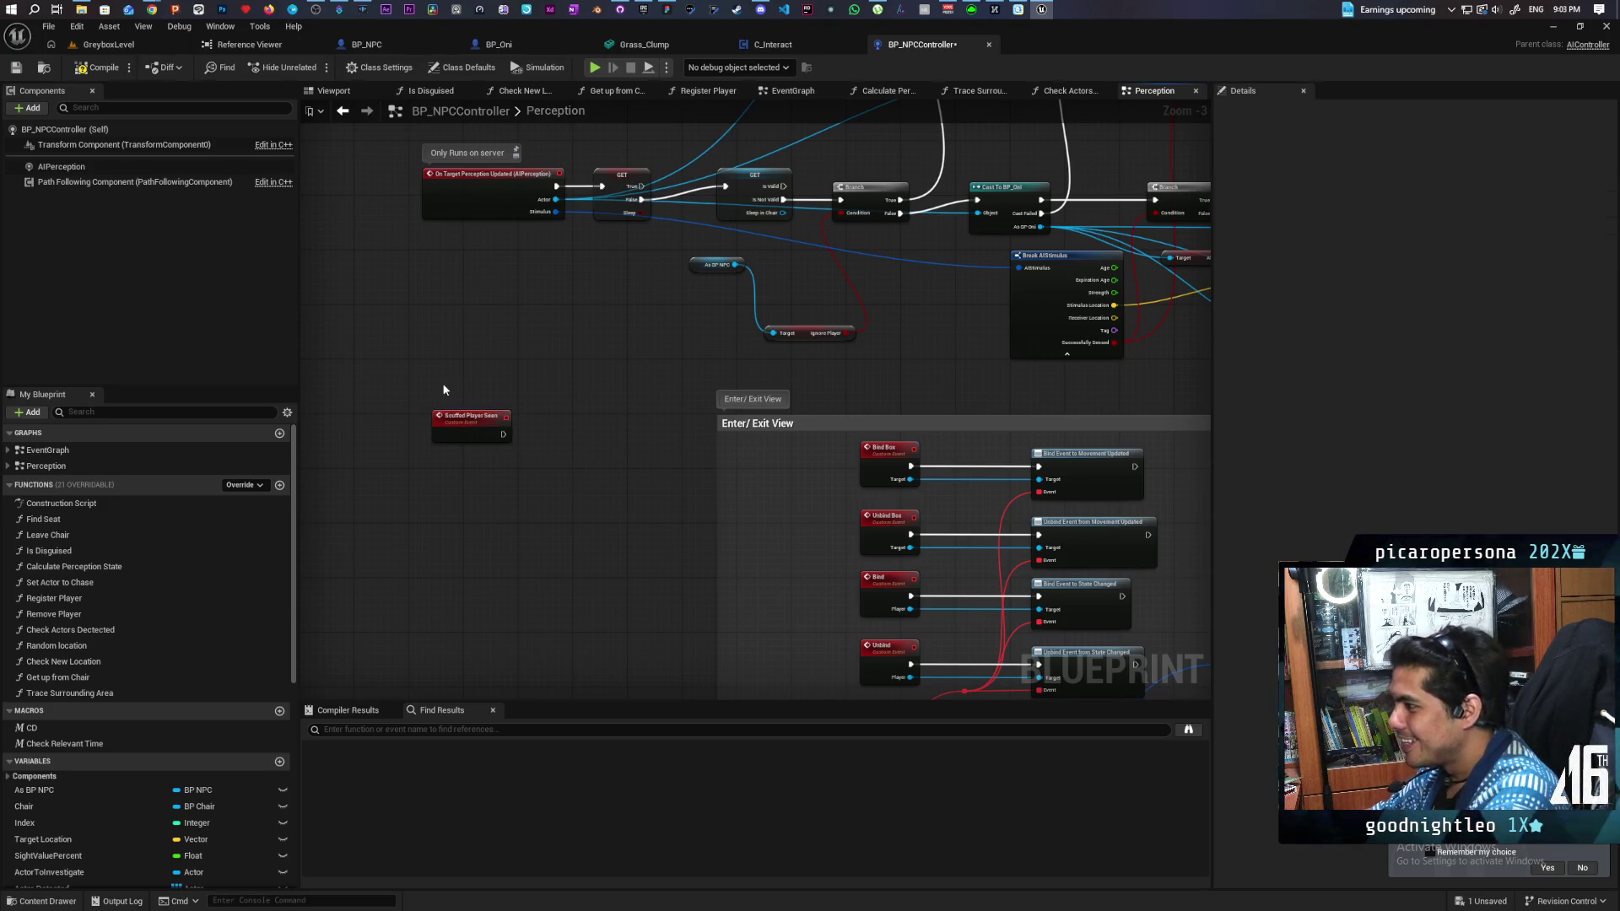
{"action": "key", "text": "ctrl+s"}
Step: Add an input parameter to the Scuffed Player Seen event in its Details panel
{"action": "scroll", "coordinate": [508, 403], "scroll_direction": "up", "scroll_amount": 2}
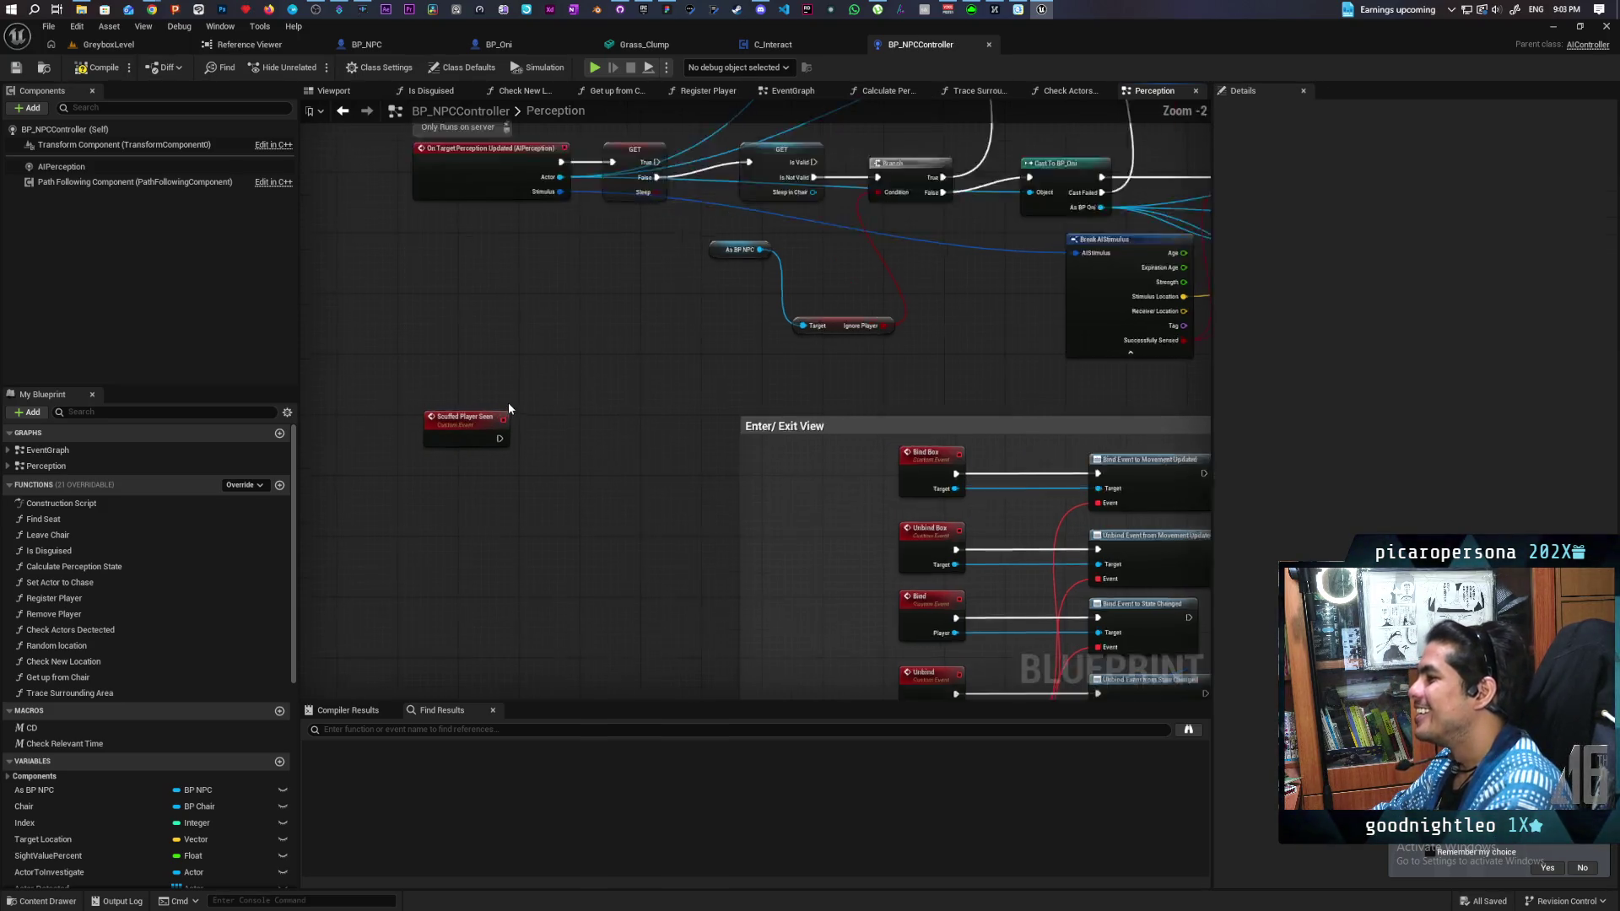
{"action": "scroll", "coordinate": [508, 407], "scroll_direction": "down", "scroll_amount": 1}
{"action": "left_click_drag", "start_coordinate": [508, 408], "coordinate": [519, 481]}
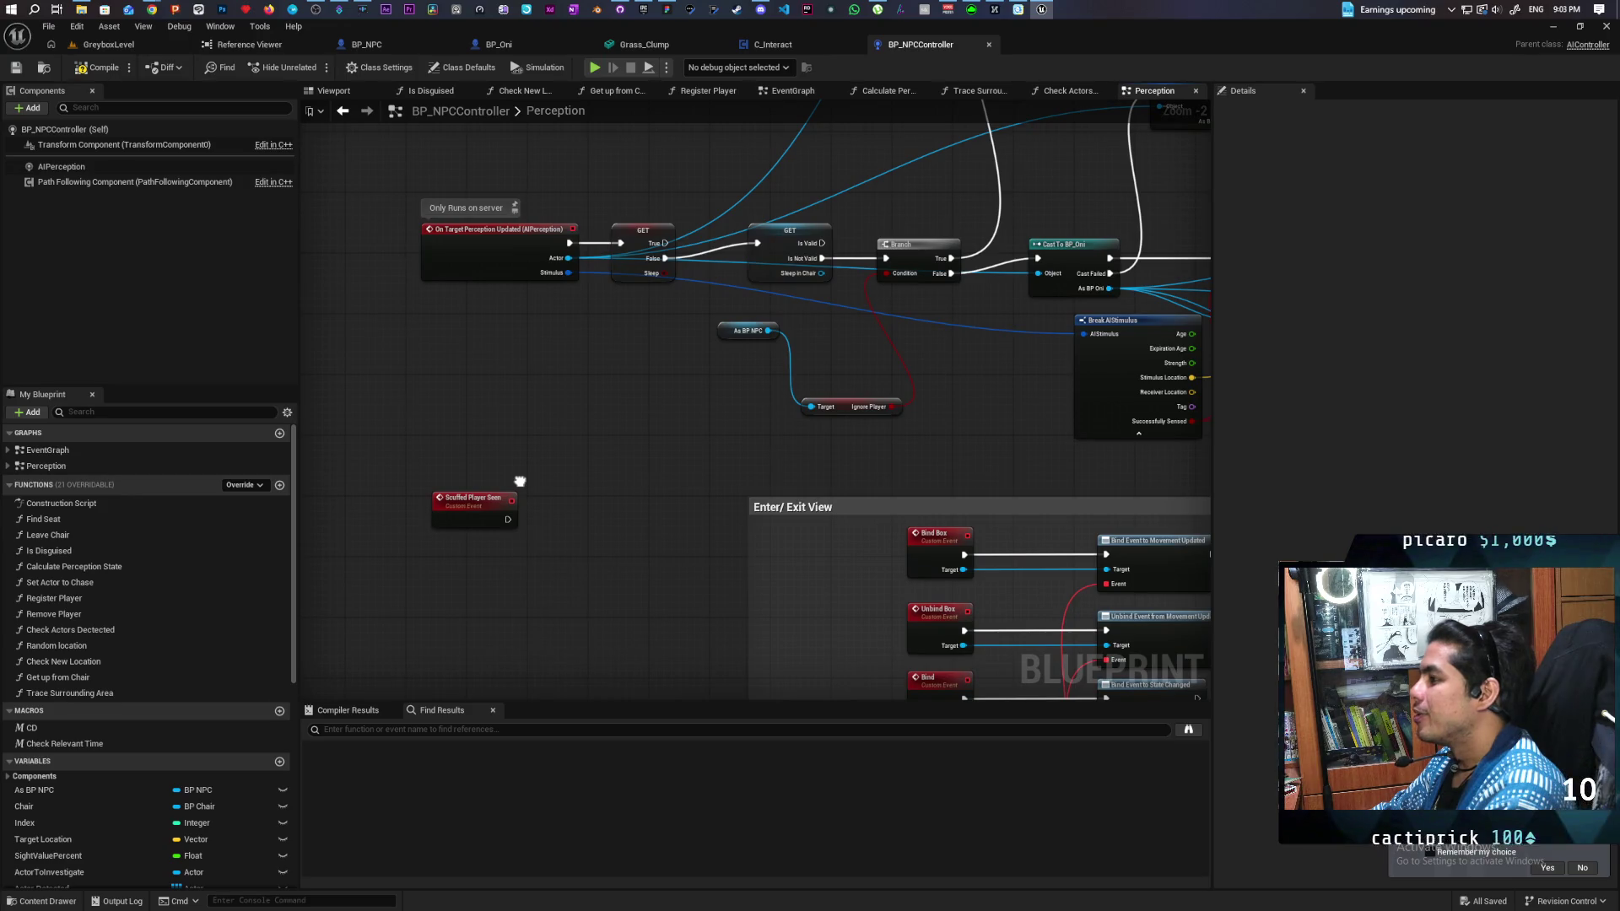
{"action": "left_click", "coordinate": [474, 513]}
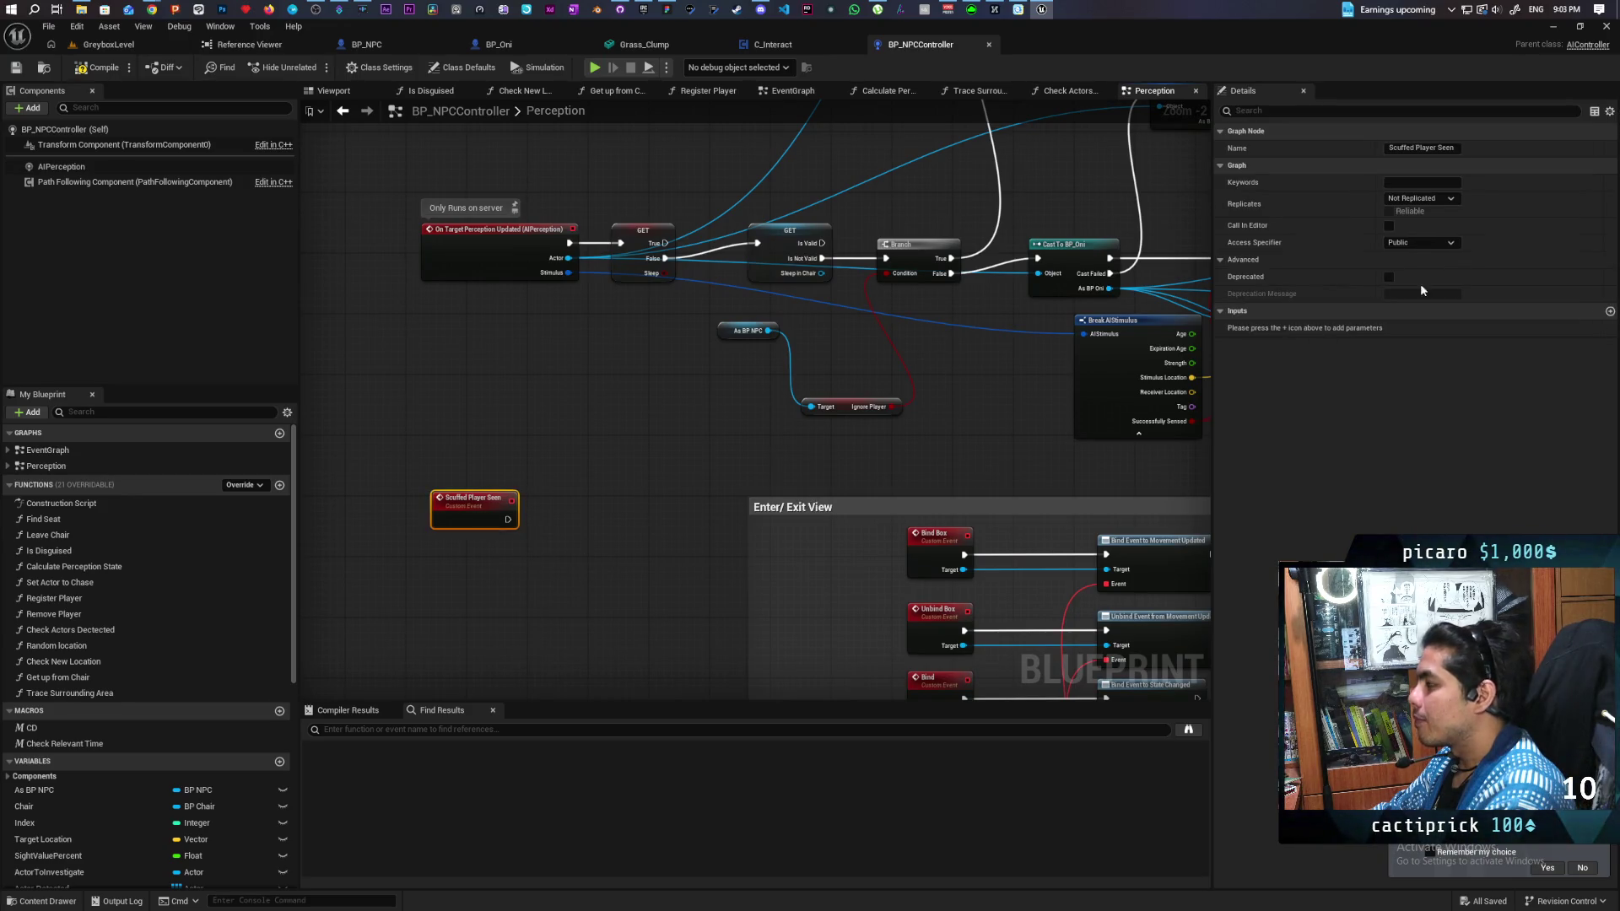
{"action": "left_click", "coordinate": [1610, 312]}
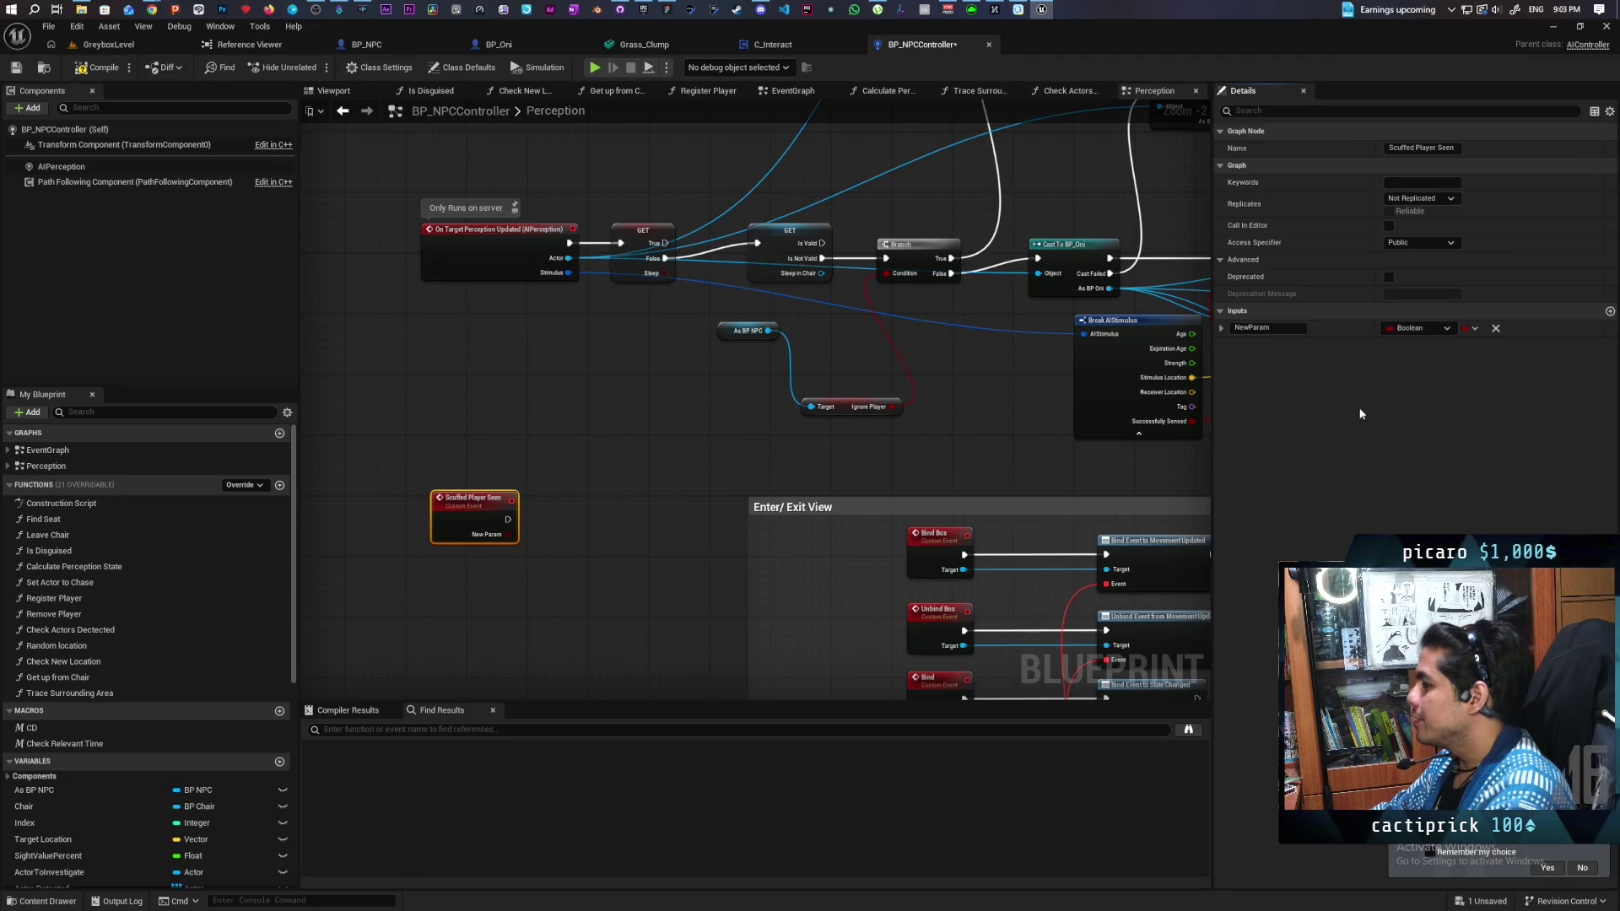
{"action": "left_click", "coordinate": [1261, 327]}
{"action": "type", "text": "Seem"}
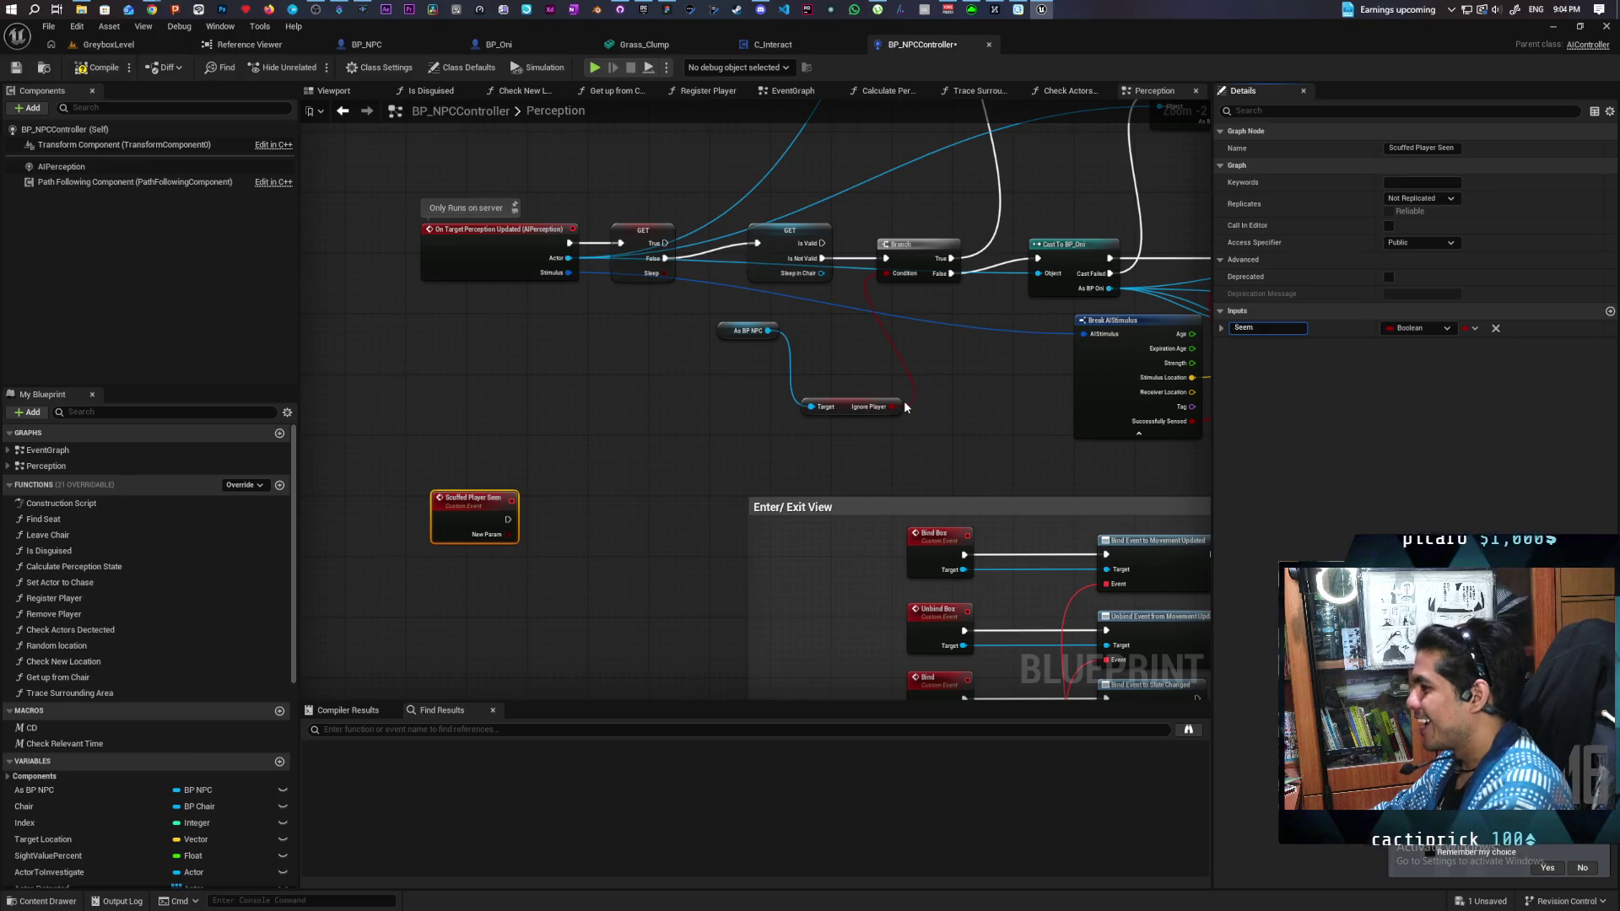
{"action": "key", "text": "Return"}
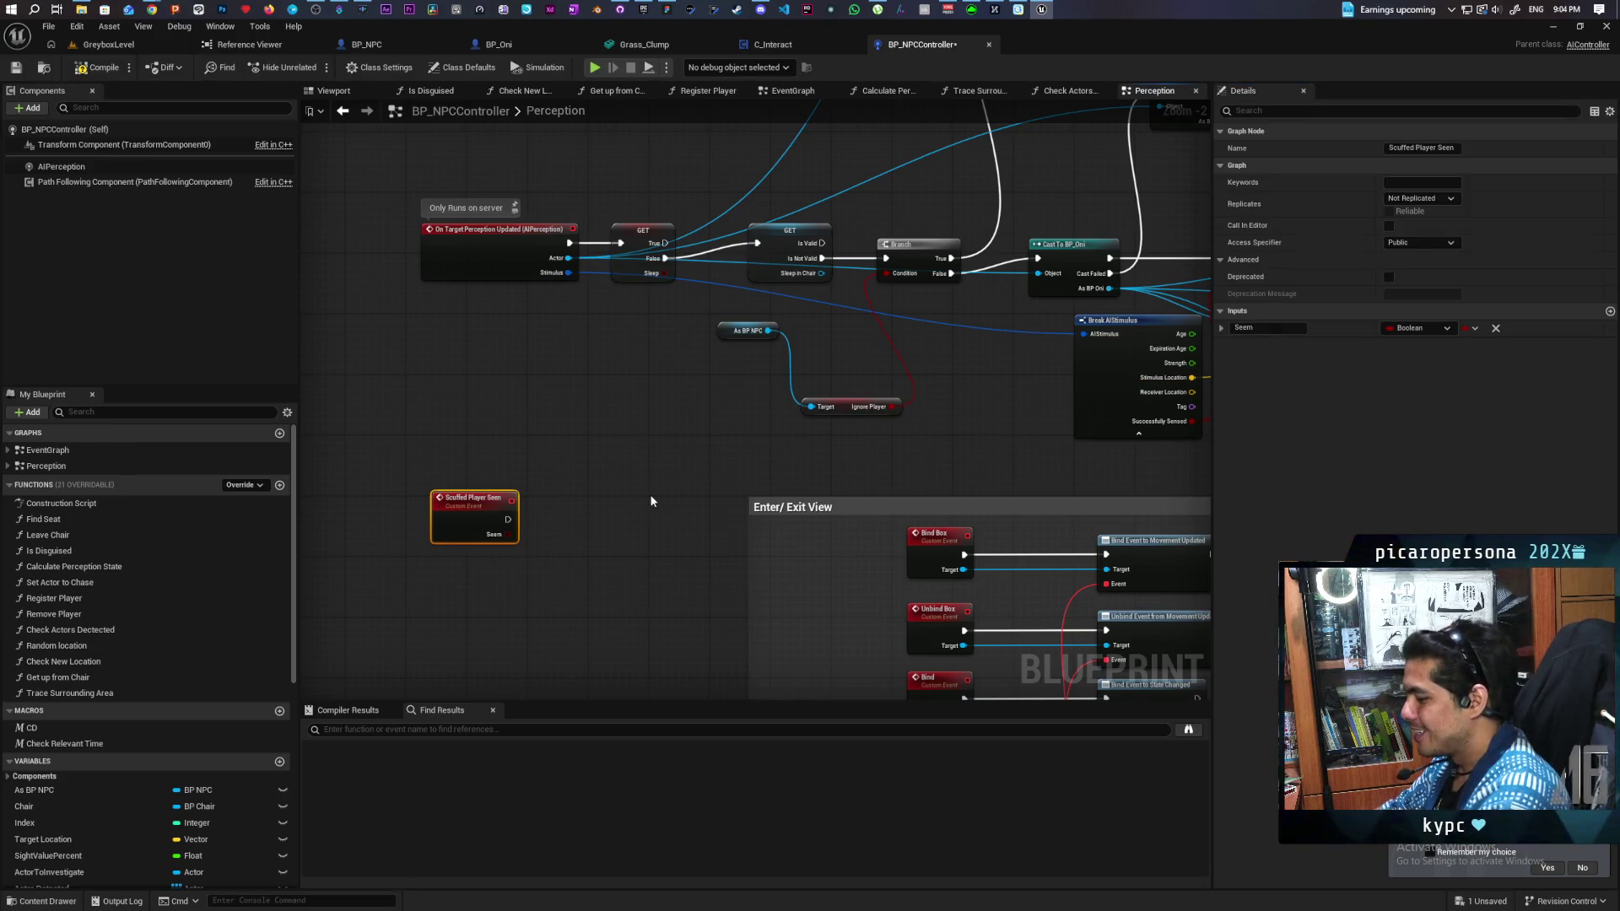
Step: Correct the input's name to Seen, then compile and save BP_NPCController
{"action": "key", "text": "F2"}
{"action": "key", "text": "Return"}
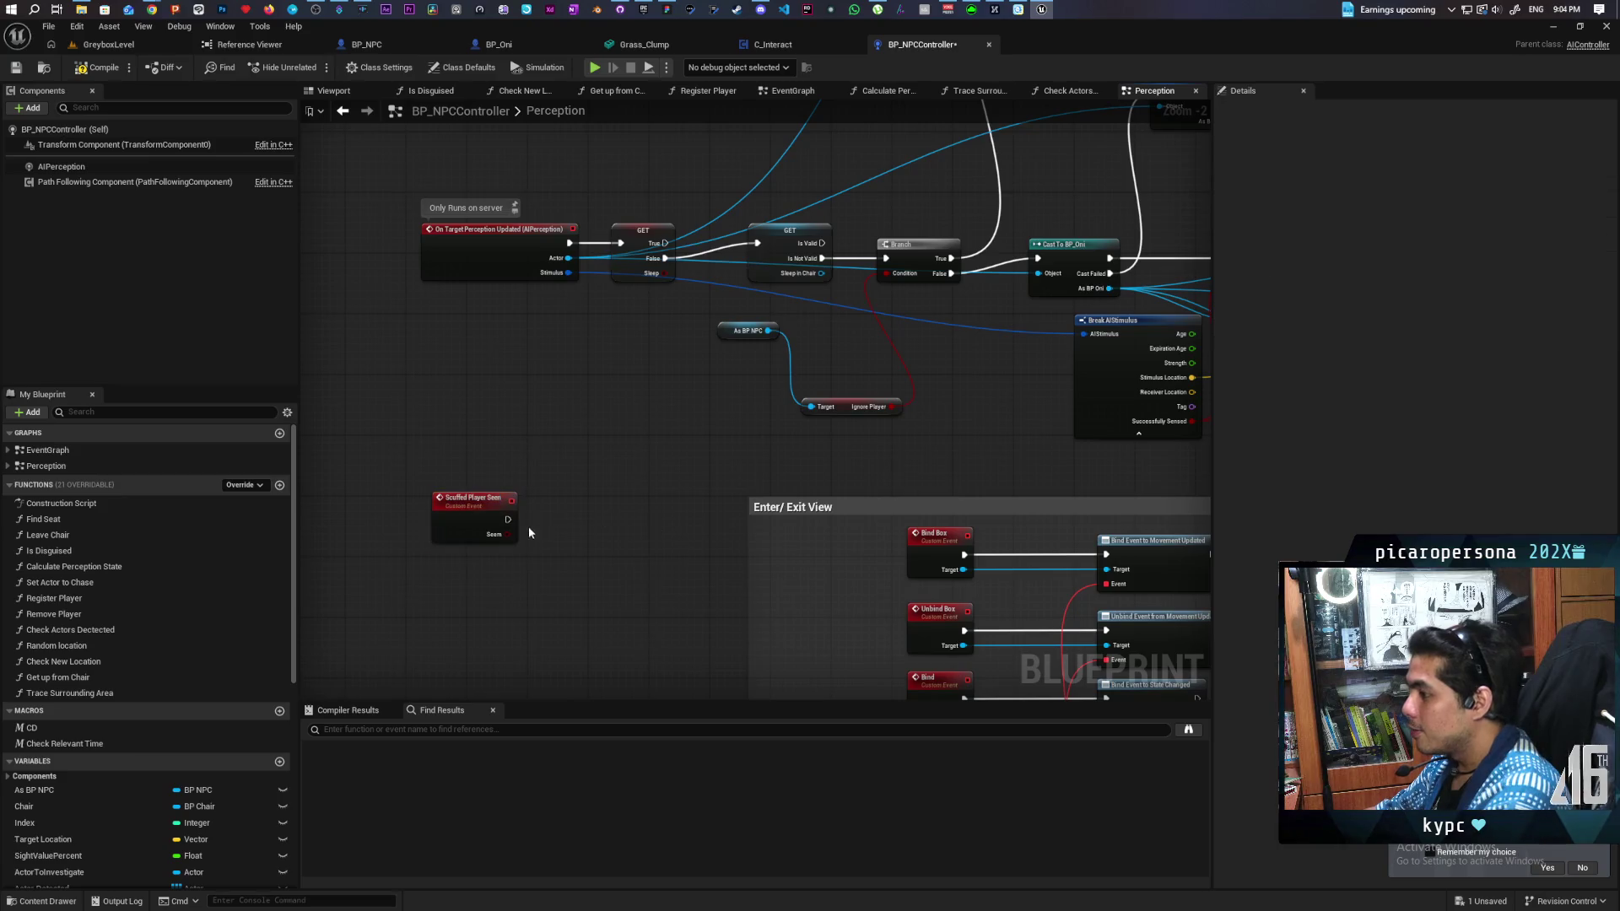
{"action": "left_click", "coordinate": [1275, 329]}
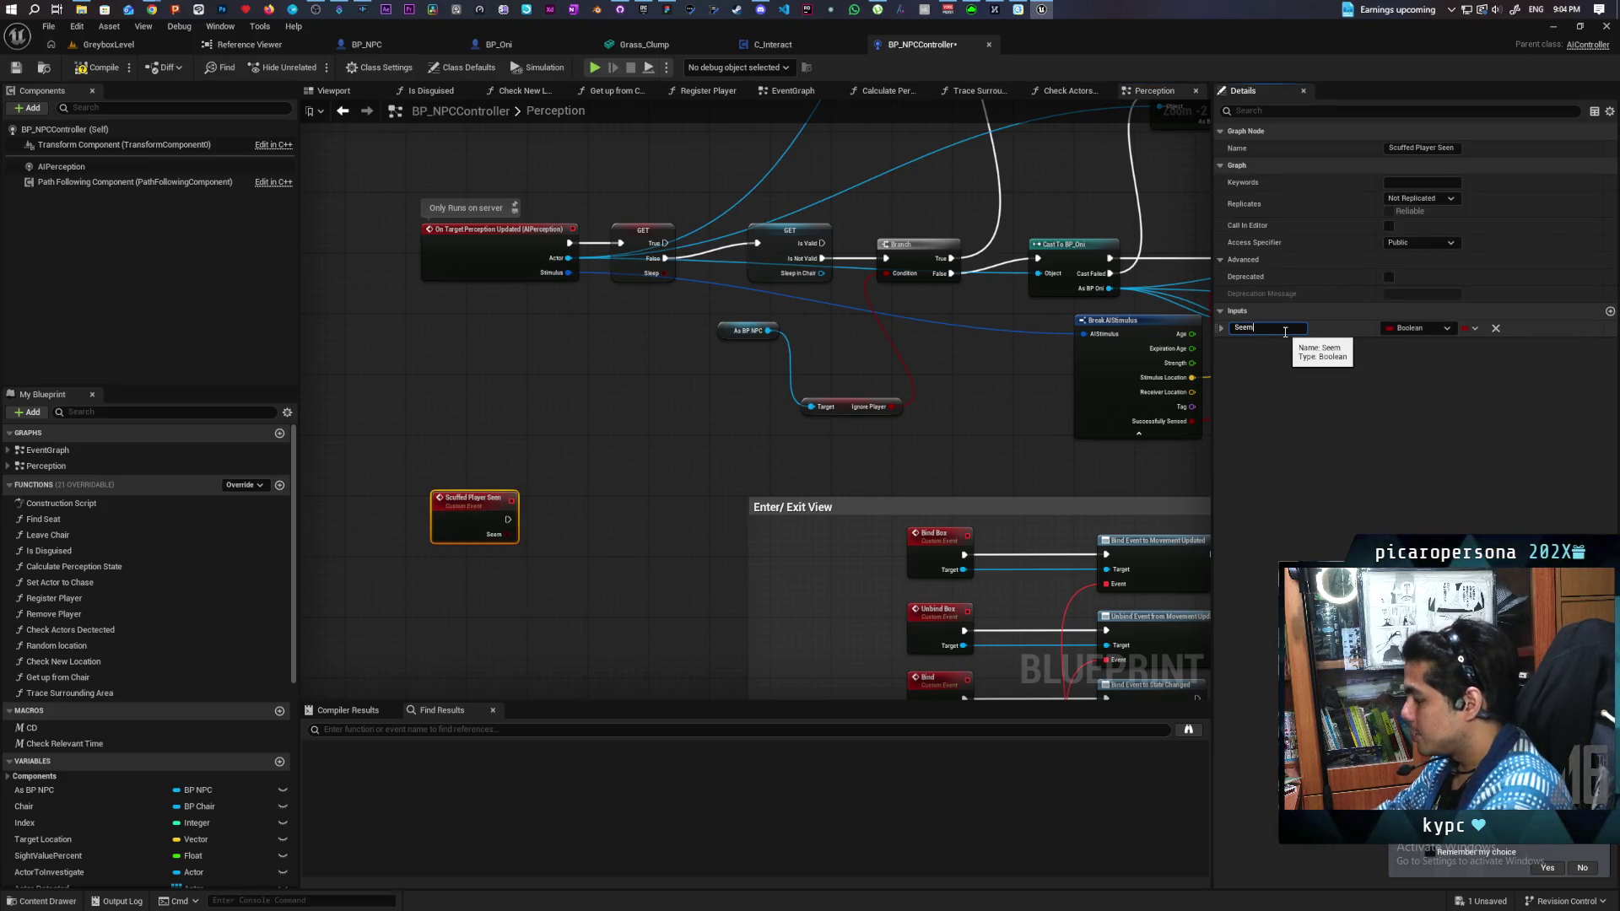
{"action": "left_click", "coordinate": [768, 437]}
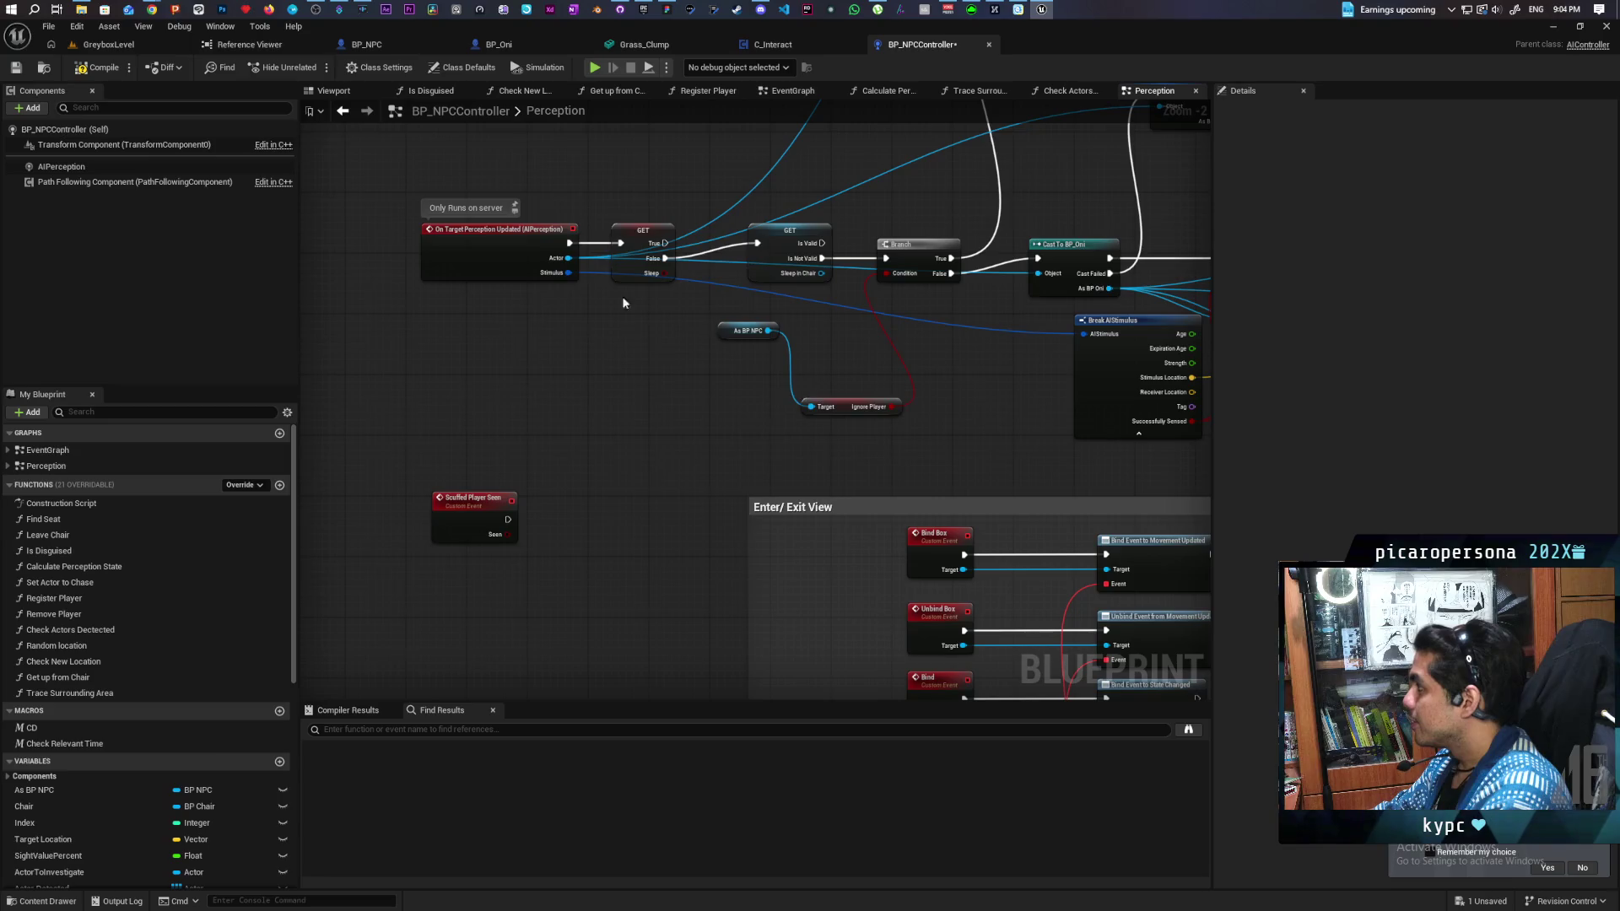
{"action": "key", "text": "F7"}
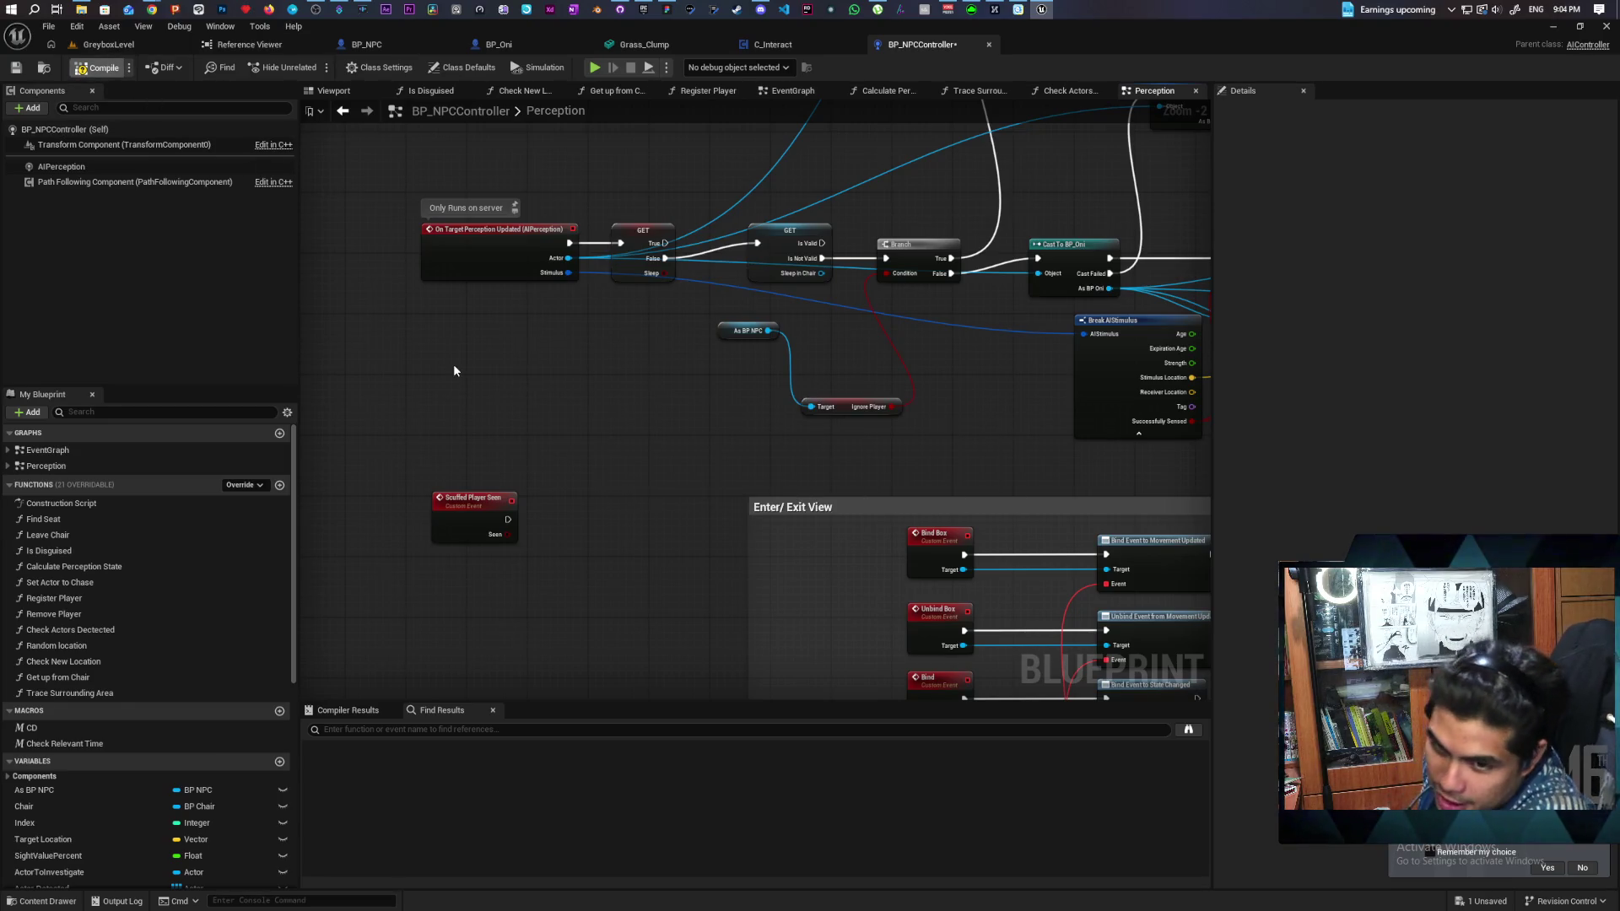
{"action": "key", "text": "ctrl+s"}
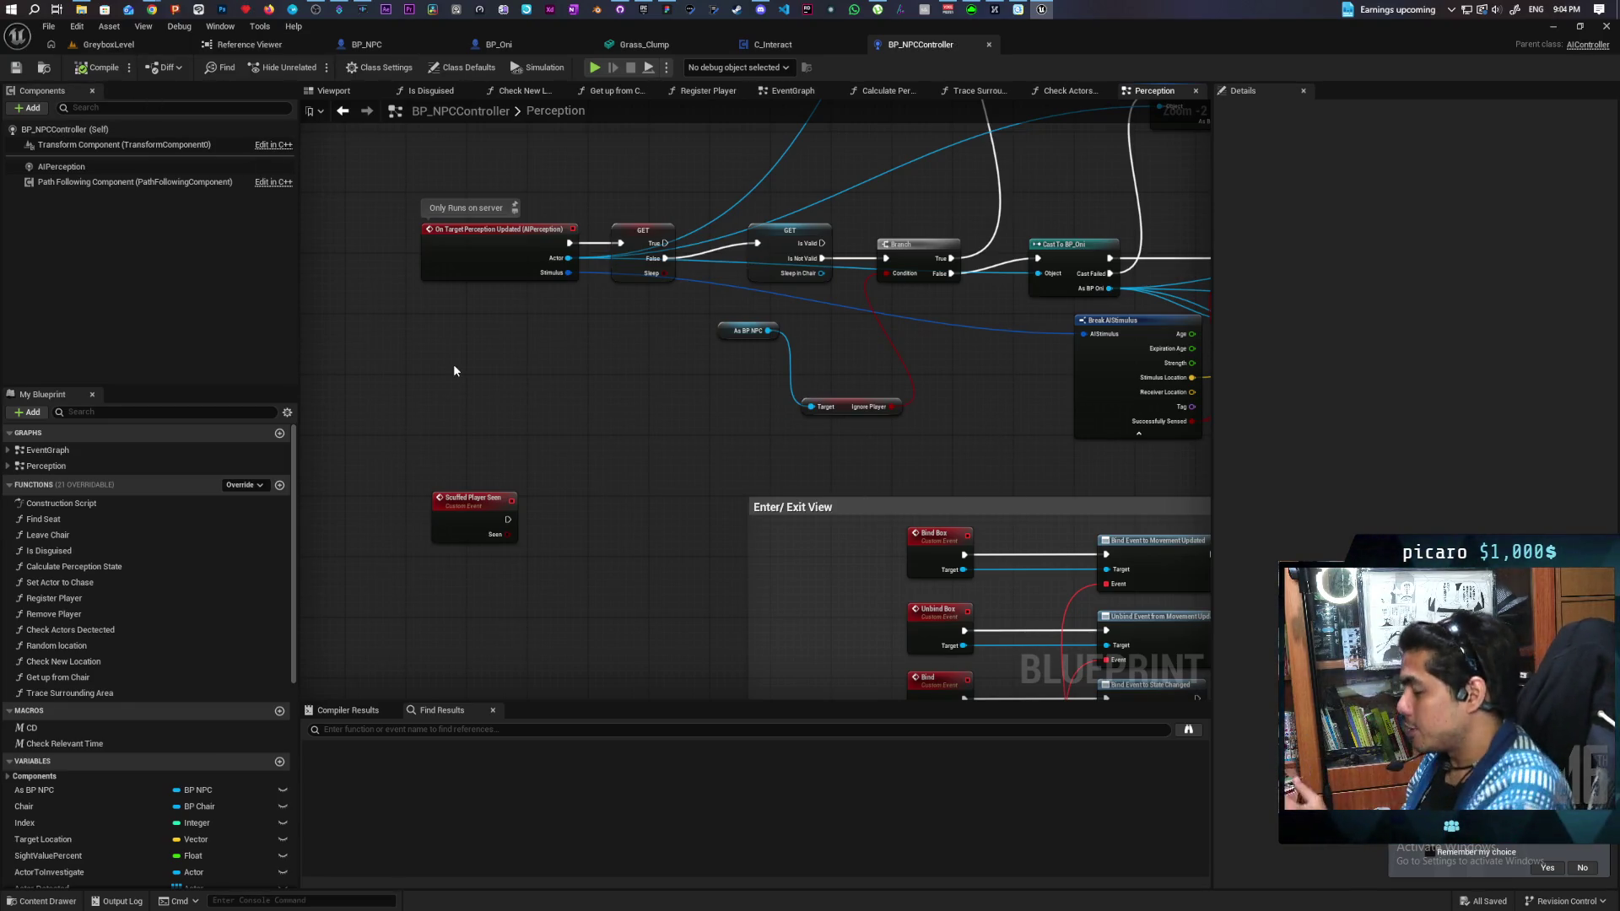
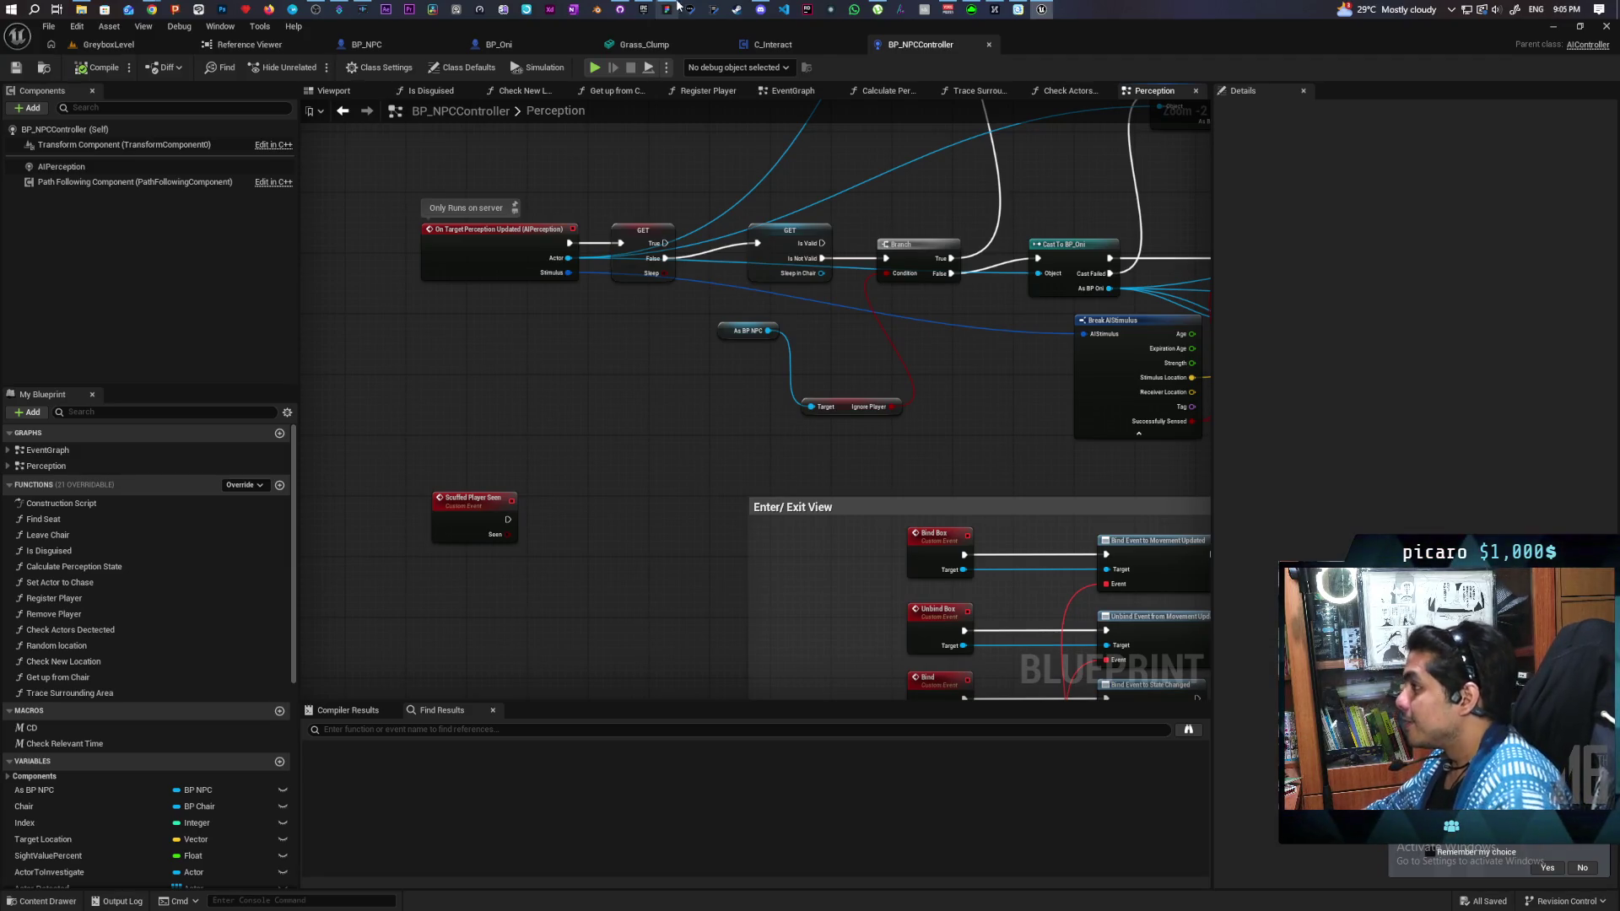
Step: In BP_Oni, call Scuffed Player Seen on As BP NPCController after the cast succeeds
{"action": "left_click", "coordinate": [498, 44]}
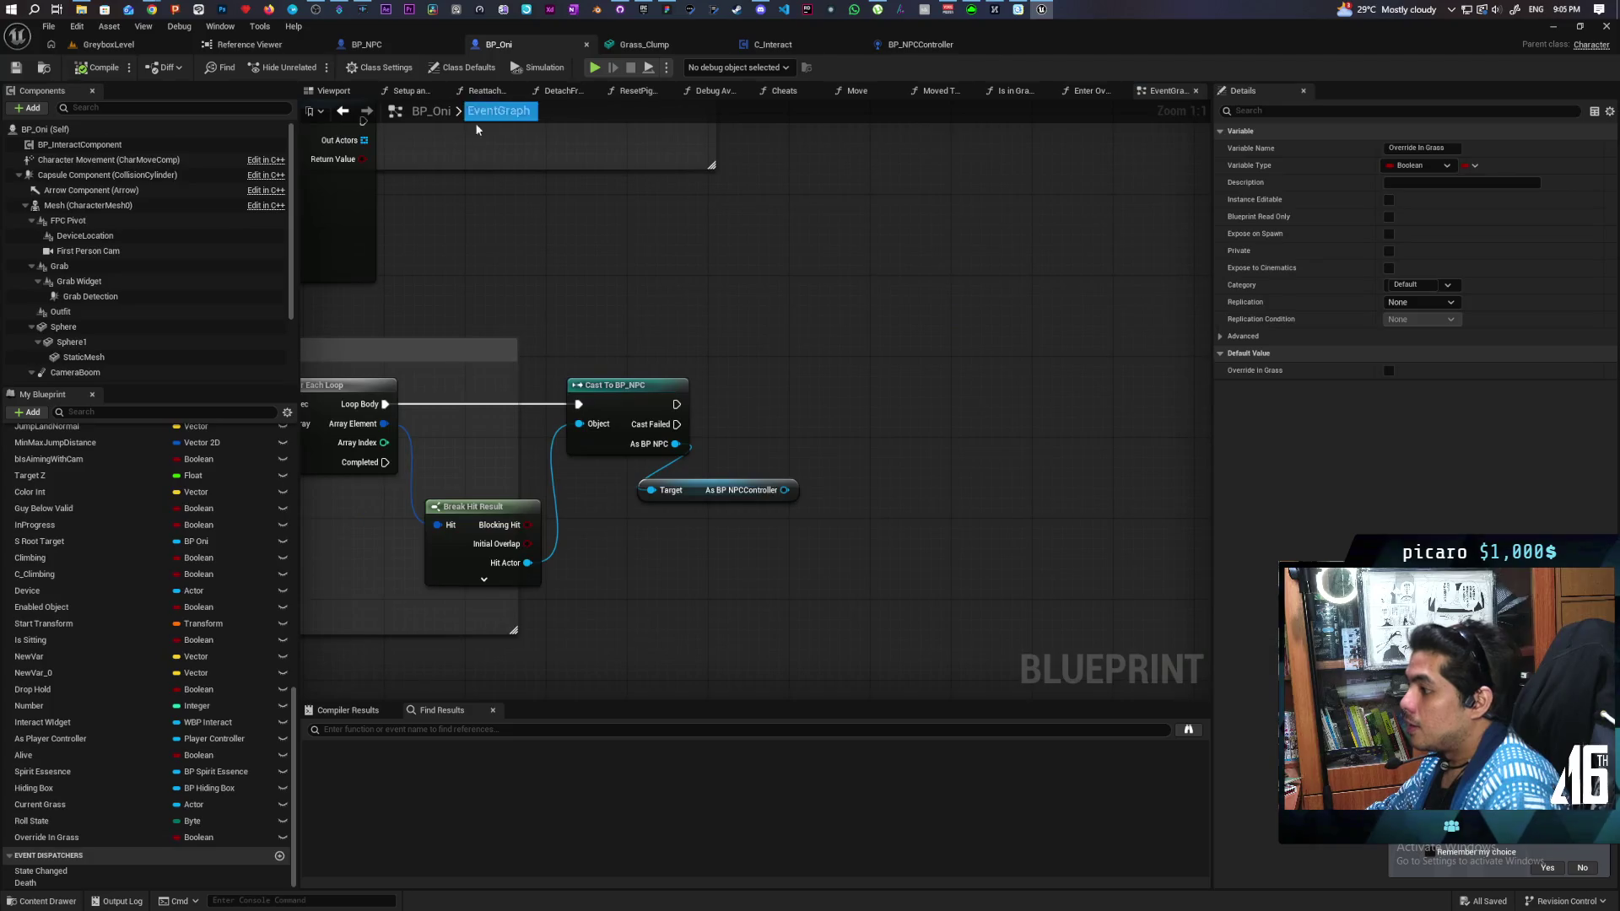
{"action": "left_click_drag", "start_coordinate": [784, 490], "coordinate": [834, 494]}
{"action": "type", "text": "scuffed"}
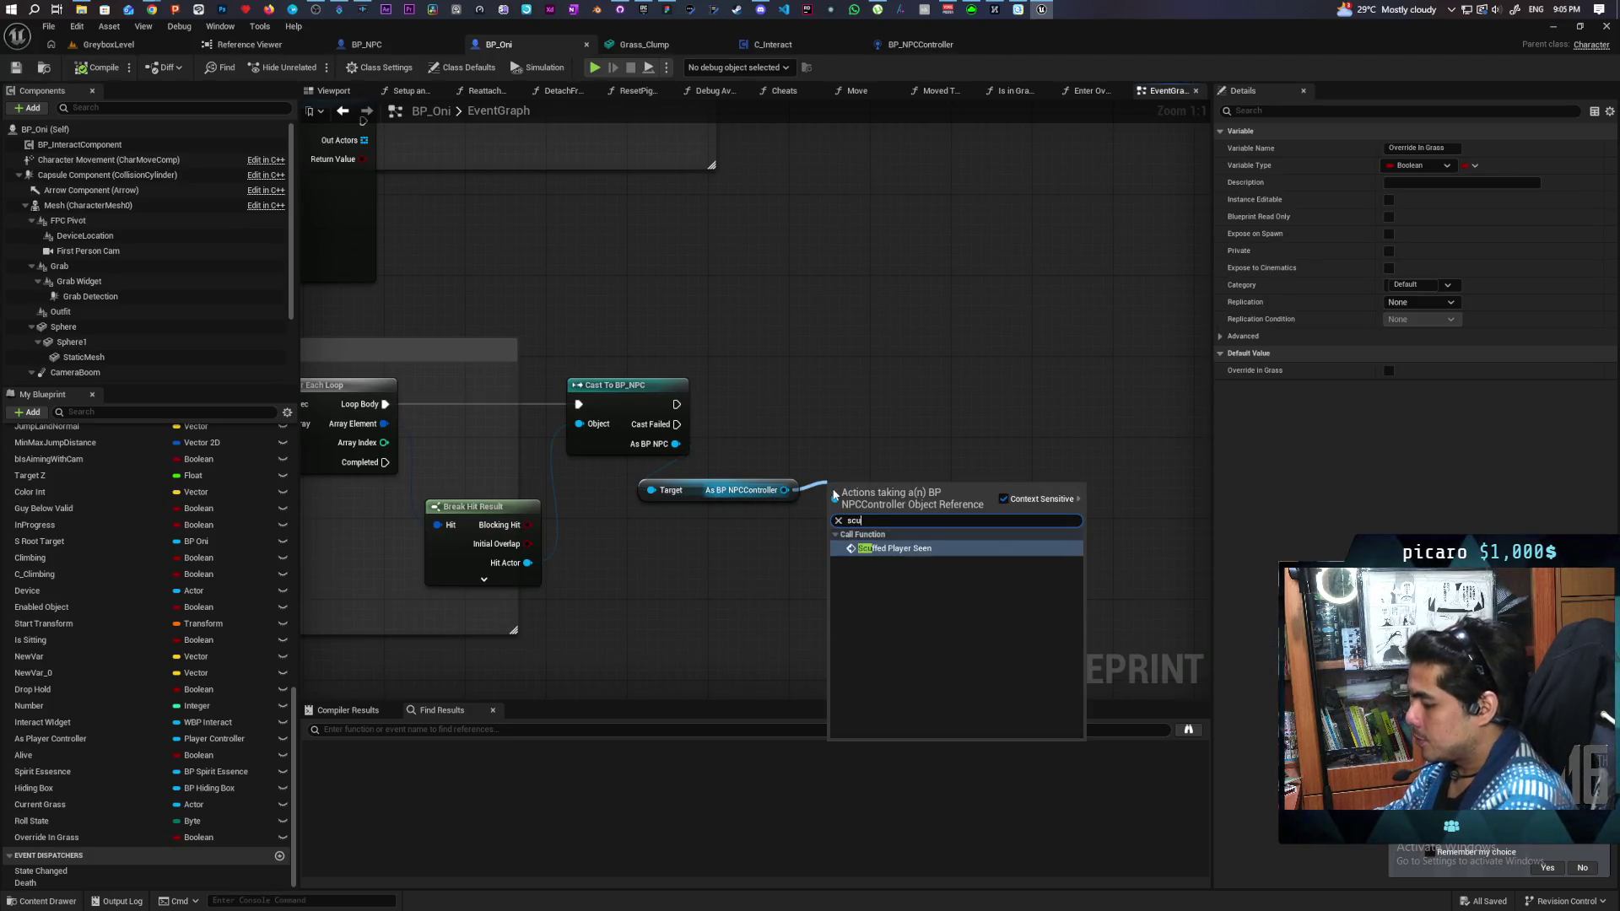
{"action": "key", "text": "Return"}
{"action": "left_click_drag", "start_coordinate": [859, 484], "coordinate": [838, 384]}
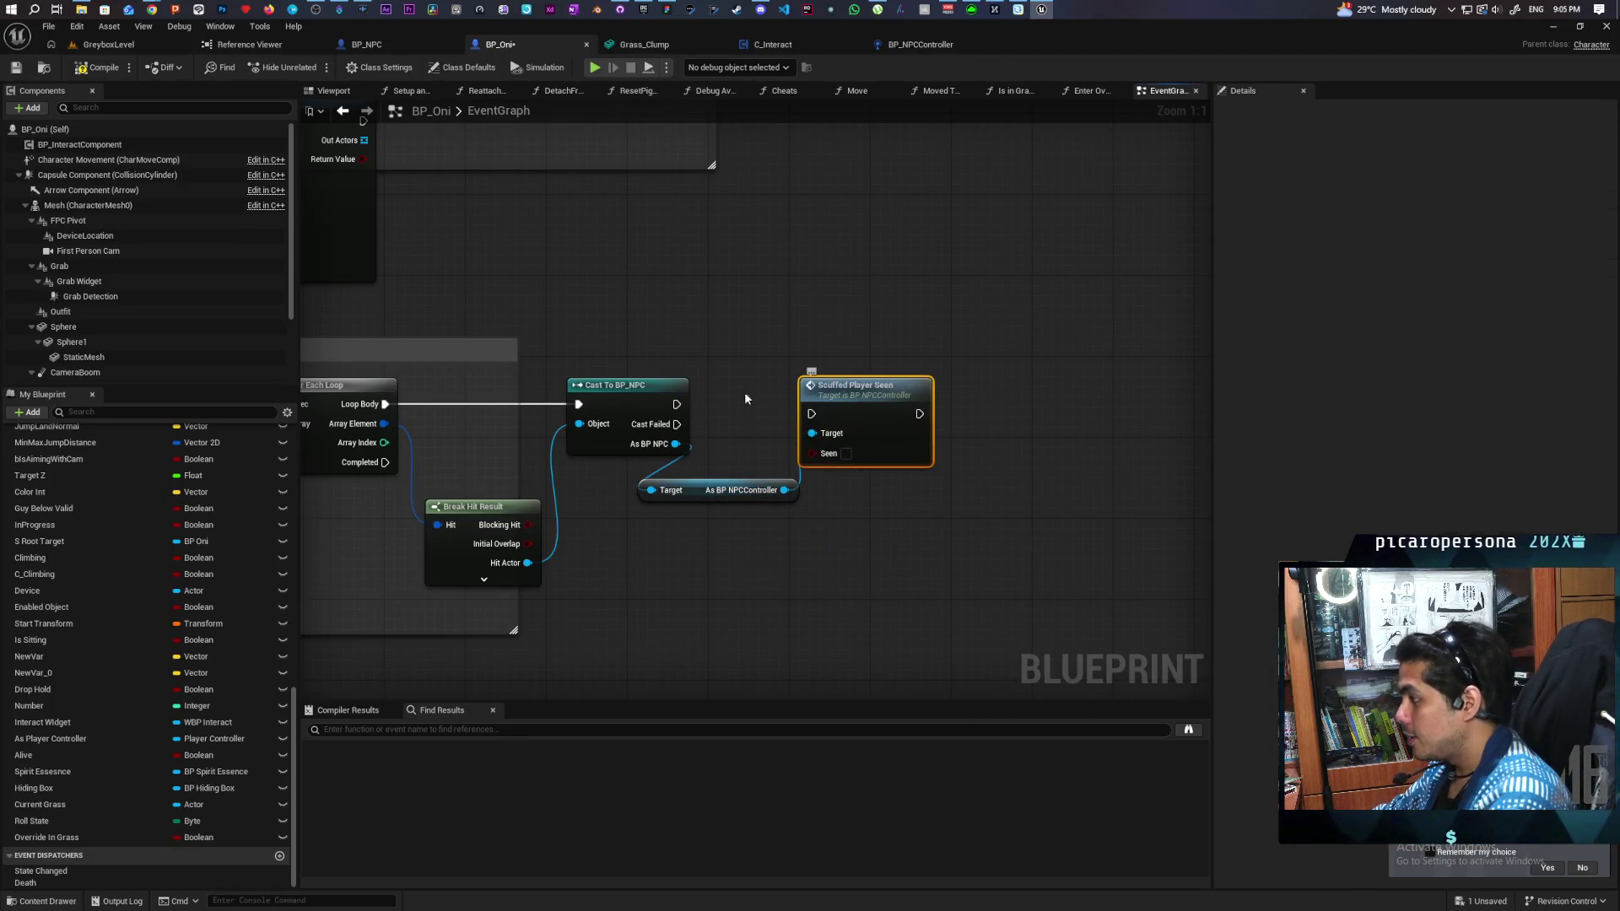
{"action": "mouse_move", "coordinate": [677, 404]}
{"action": "left_mouse_down"}
{"action": "mouse_move", "coordinate": [825, 415]}
{"action": "mouse_move", "coordinate": [898, 383]}
{"action": "left_mouse_up"}
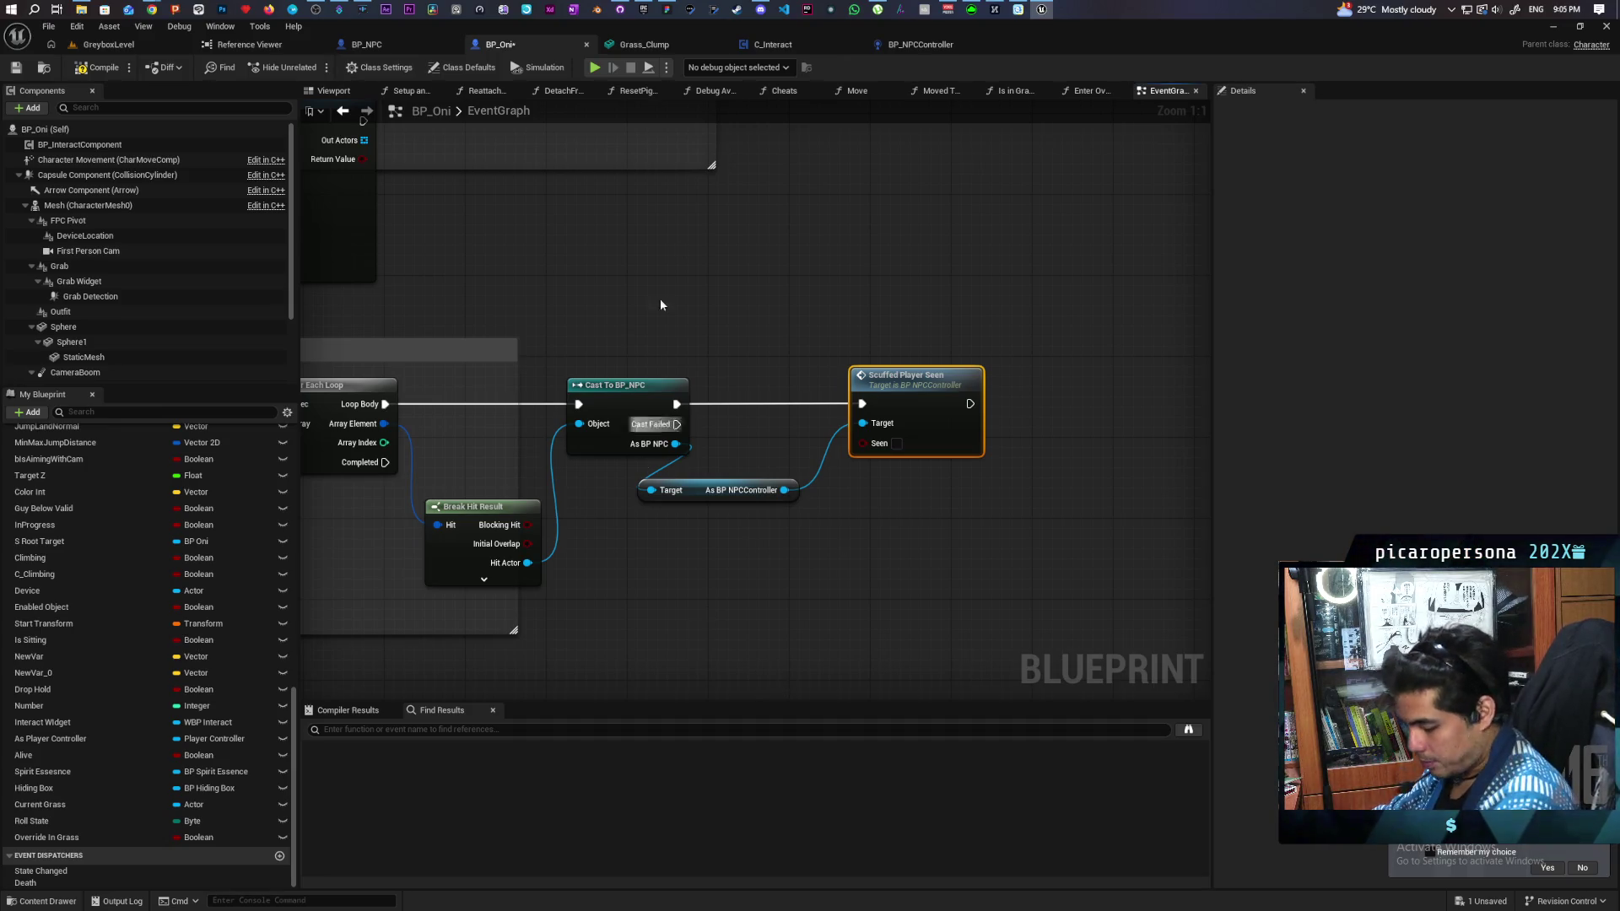
{"action": "left_click", "coordinate": [913, 51]}
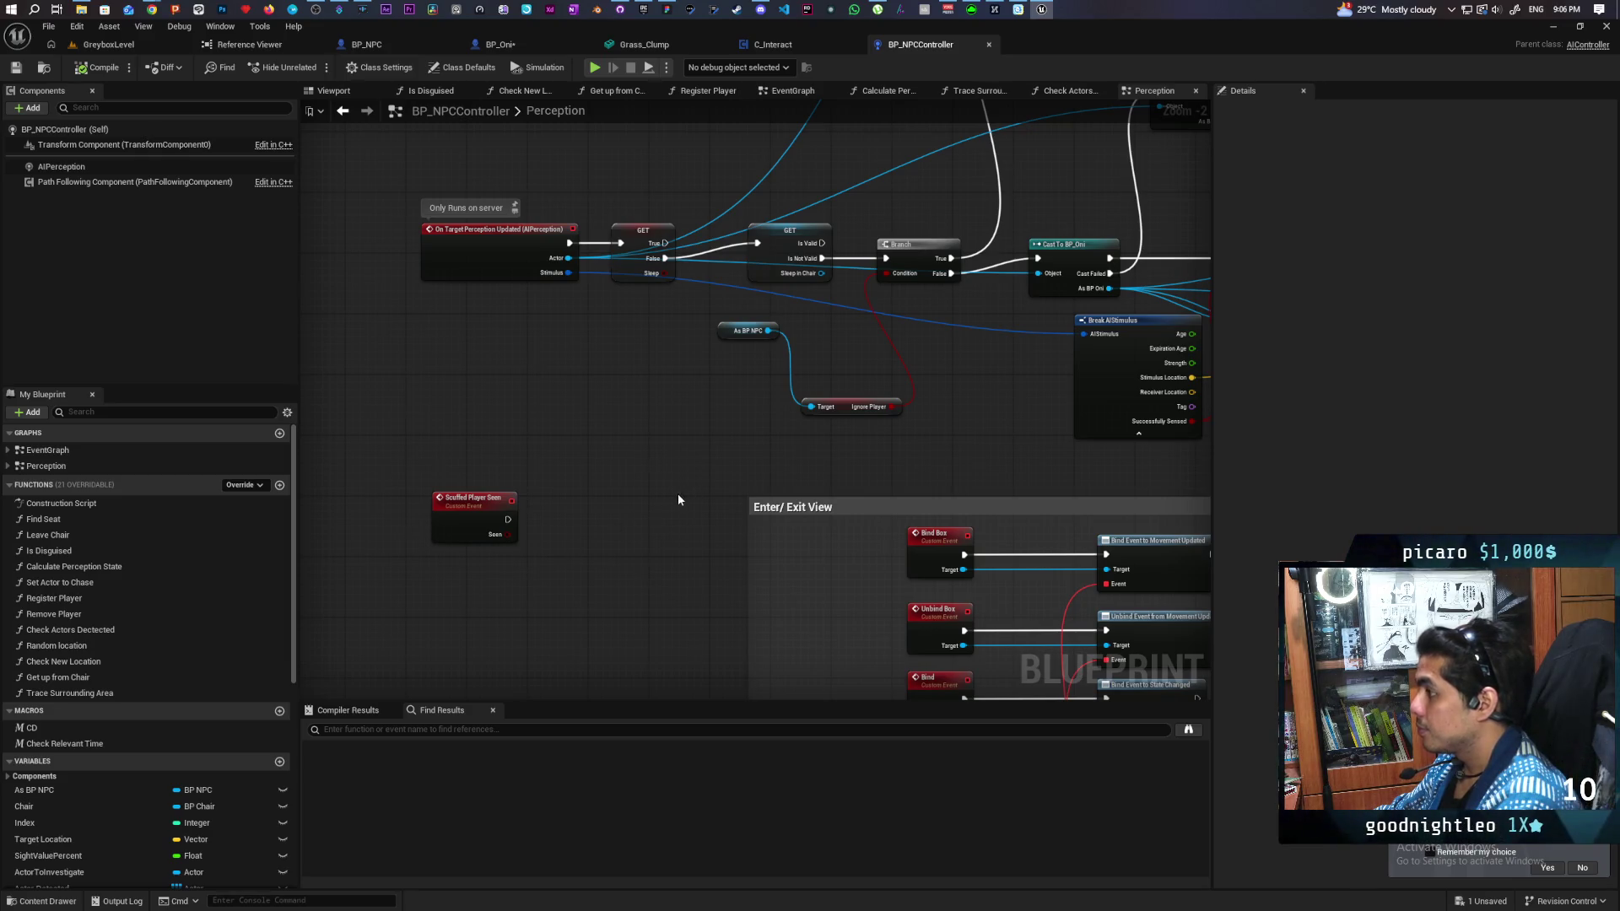
Step: Paste copies of Register Player and Remove Player beside the Scuffed Player Seen event
{"action": "mouse_move", "coordinate": [740, 458]}
{"action": "left_mouse_down"}
{"action": "mouse_move", "coordinate": [603, 555]}
{"action": "mouse_move", "coordinate": [231, 557]}
{"action": "left_mouse_up"}
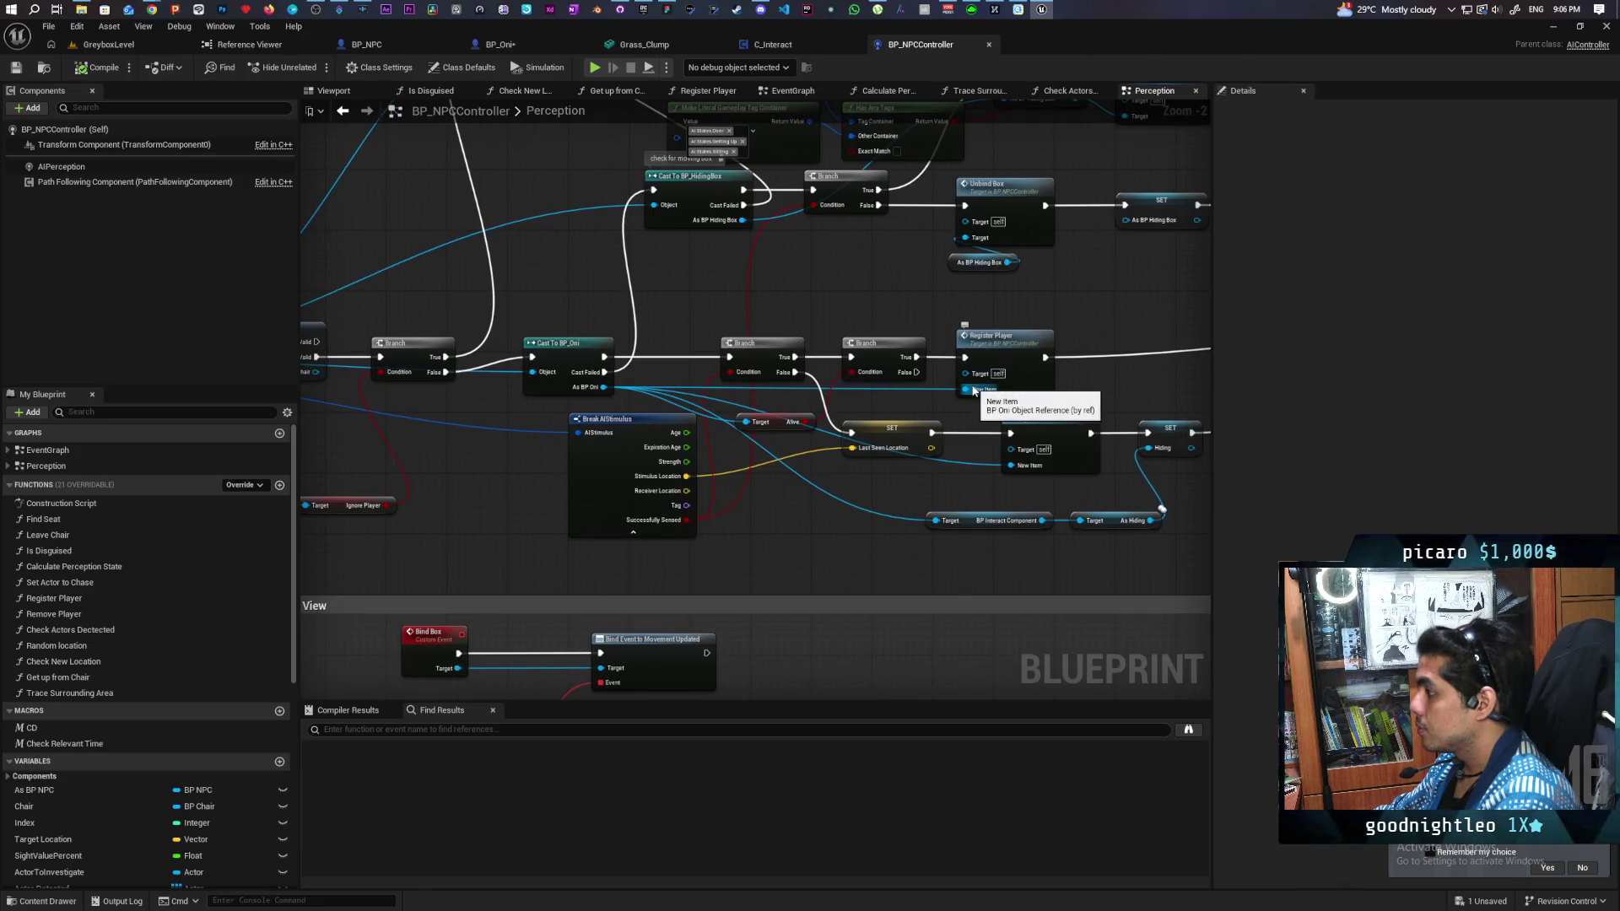
{"action": "left_click", "coordinate": [1000, 354]}
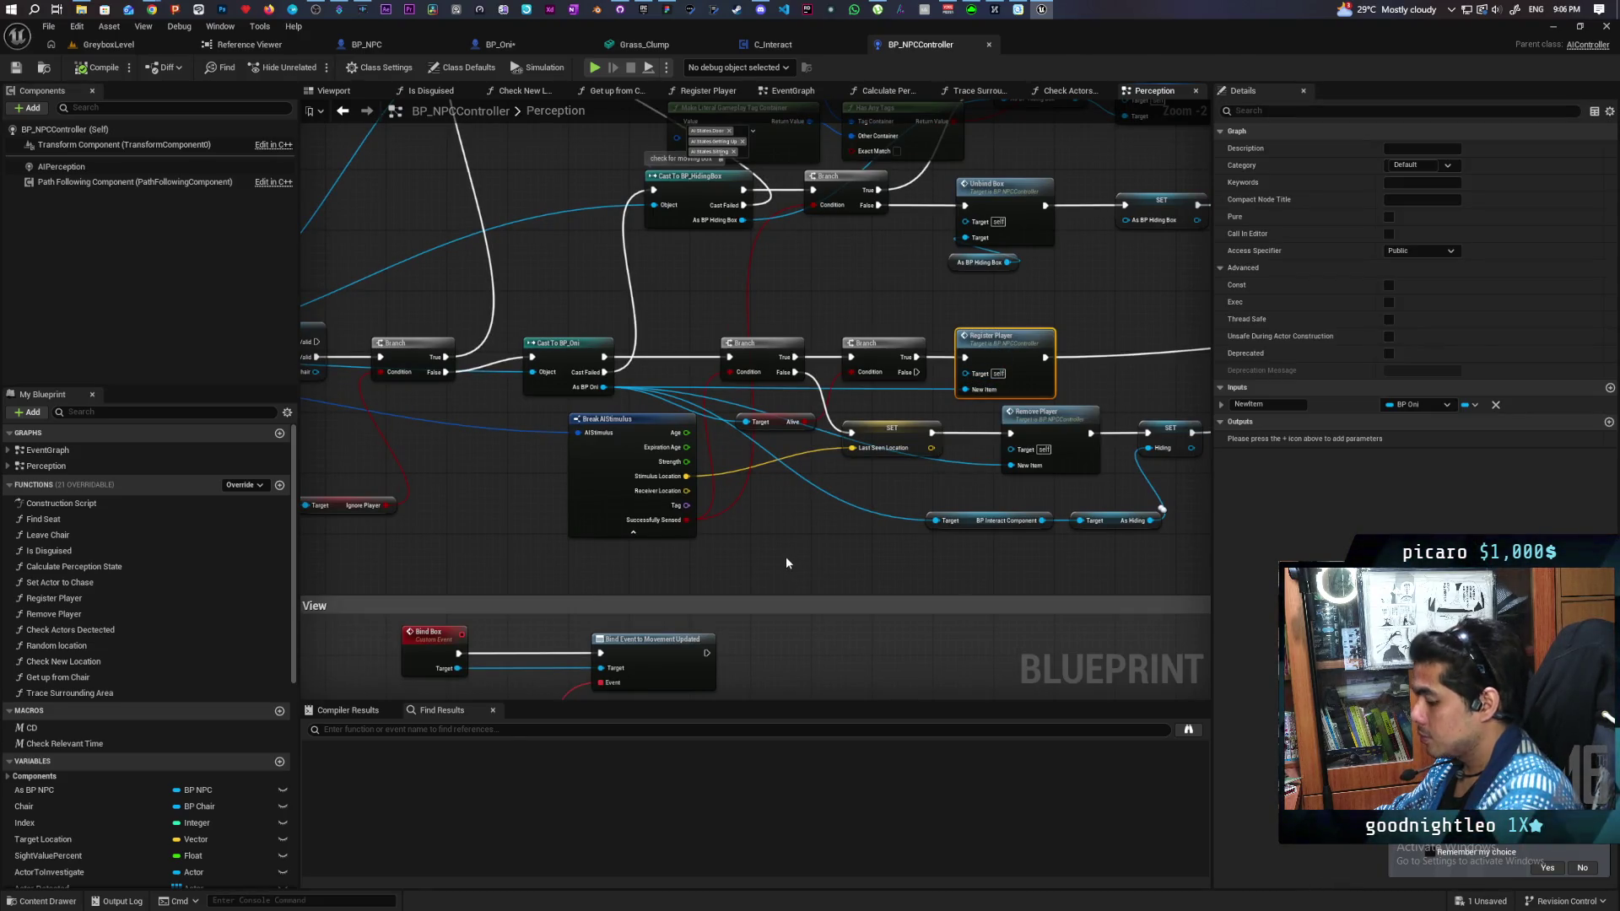
{"action": "mouse_move", "coordinate": [786, 555]}
{"action": "left_mouse_down"}
{"action": "mouse_move", "coordinate": [1031, 399]}
{"action": "mouse_move", "coordinate": [911, 507]}
{"action": "left_mouse_up"}
{"action": "left_click", "coordinate": [958, 251]}
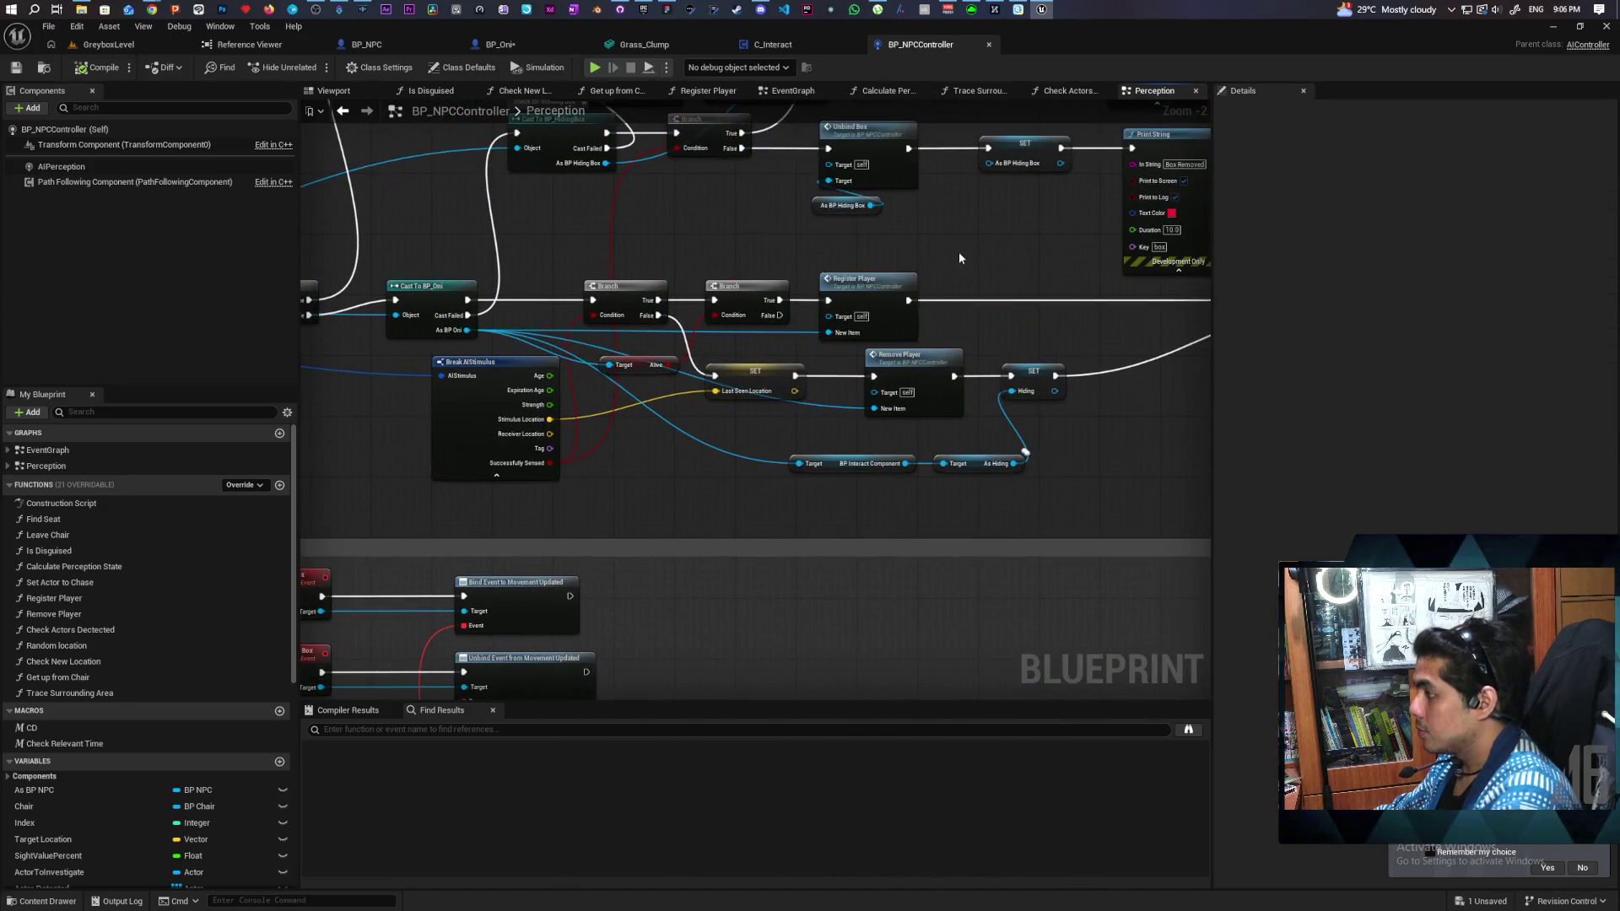
{"action": "left_click_drag", "start_coordinate": [959, 252], "coordinate": [895, 363]}
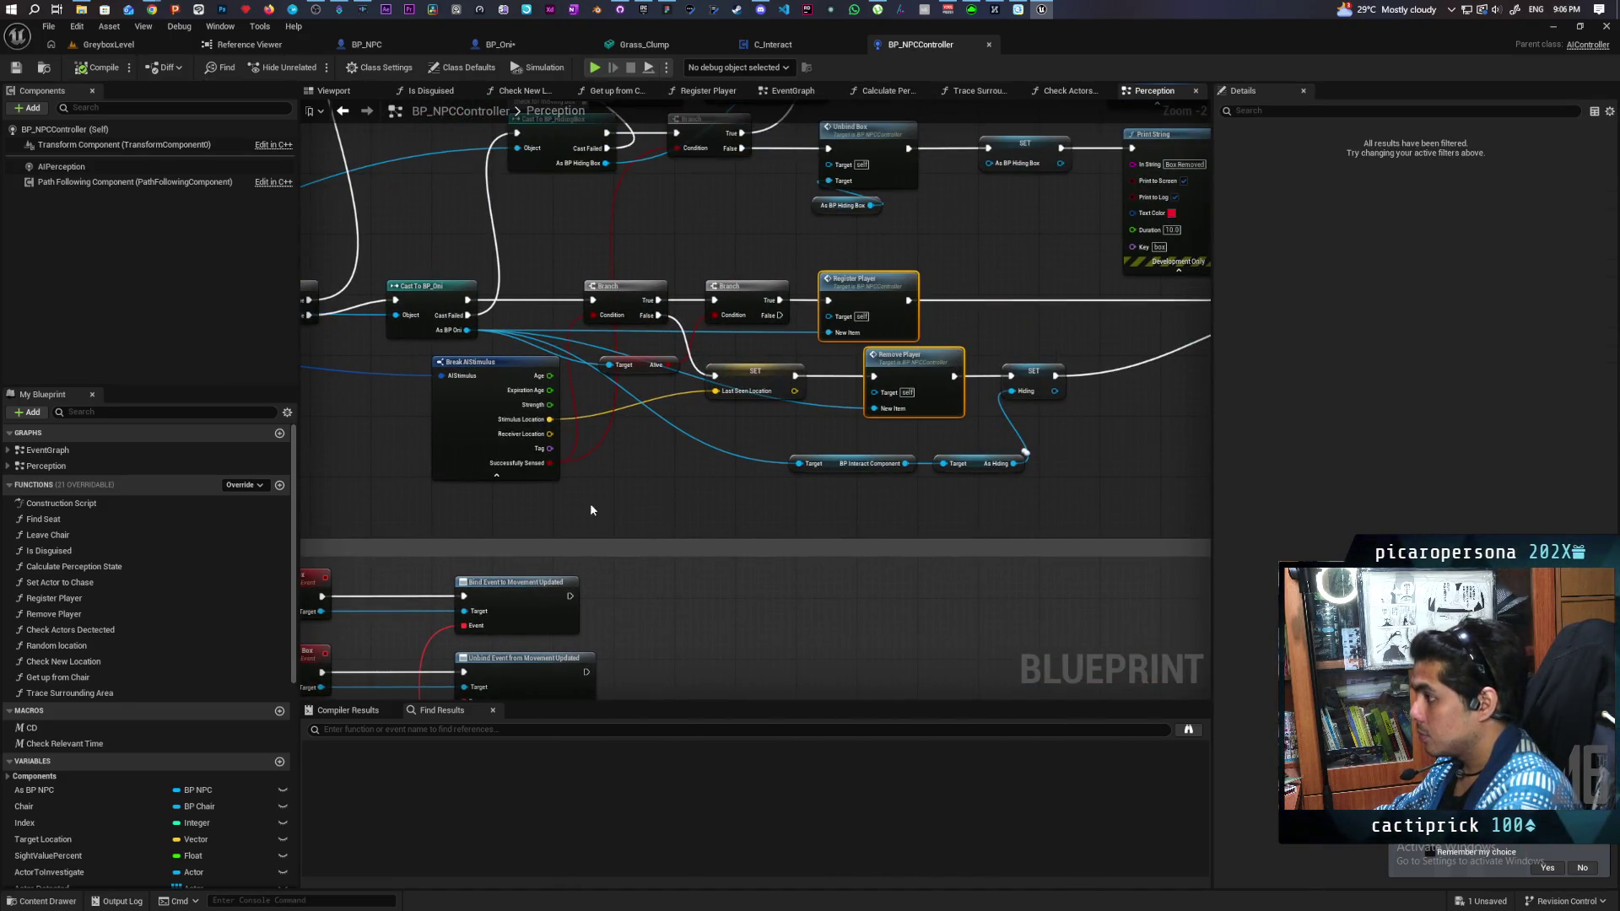
{"action": "left_click_drag", "start_coordinate": [590, 503], "coordinate": [1080, 387]}
{"action": "key", "text": "ctrl+v"}
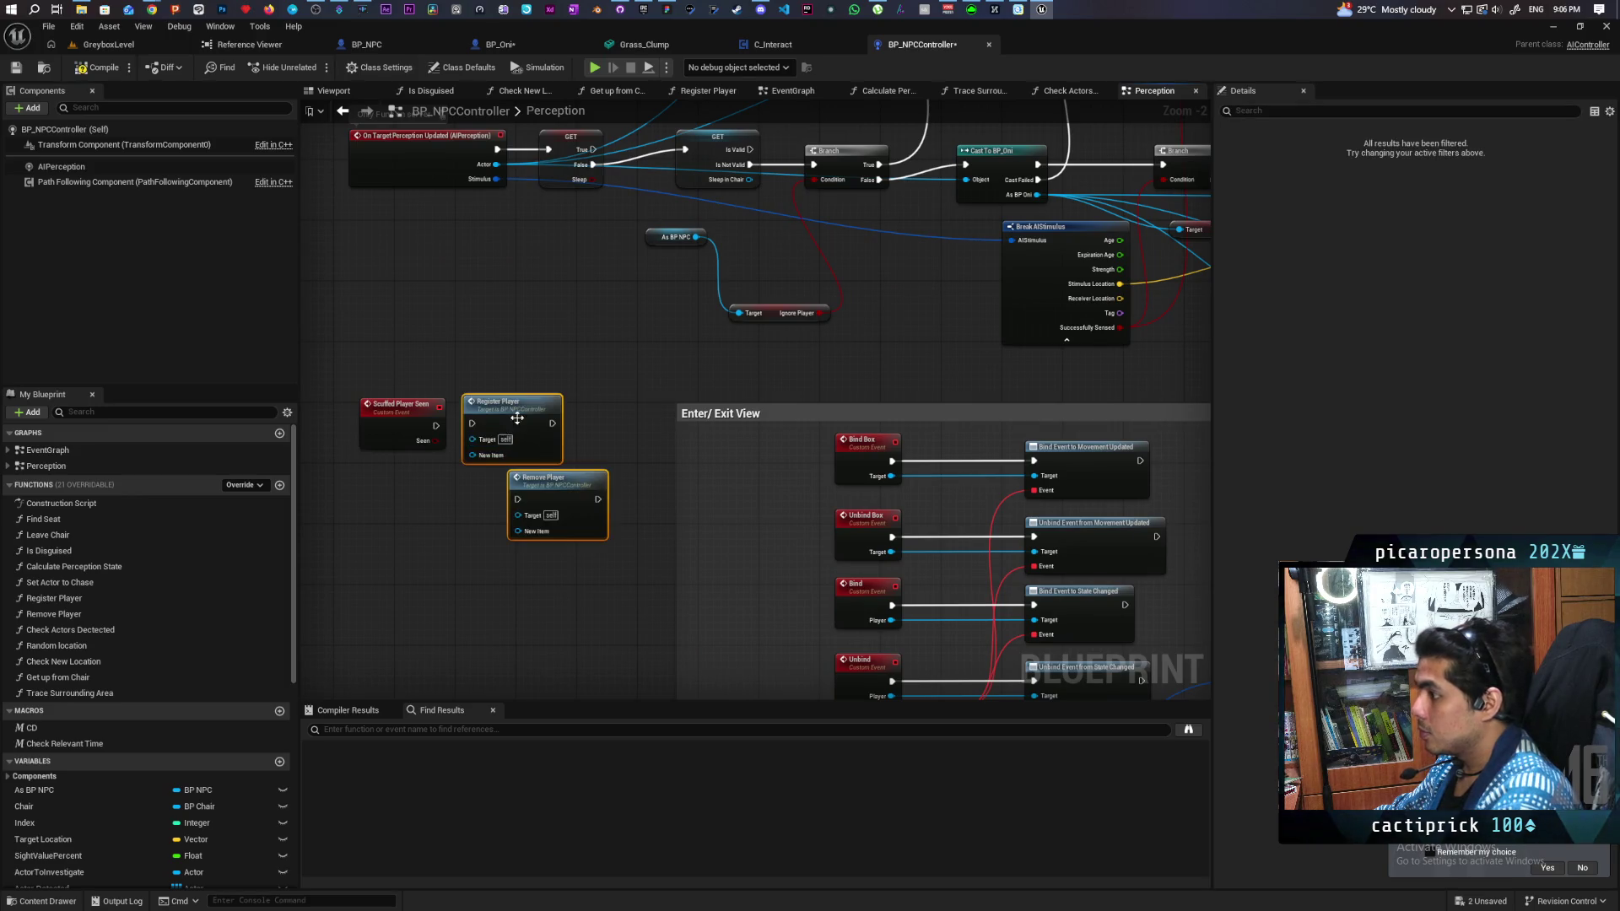
{"action": "mouse_move", "coordinate": [444, 373]}
{"action": "left_mouse_down"}
{"action": "mouse_move", "coordinate": [662, 326]}
{"action": "mouse_move", "coordinate": [535, 366]}
{"action": "left_mouse_up"}
{"action": "left_click", "coordinate": [597, 399]}
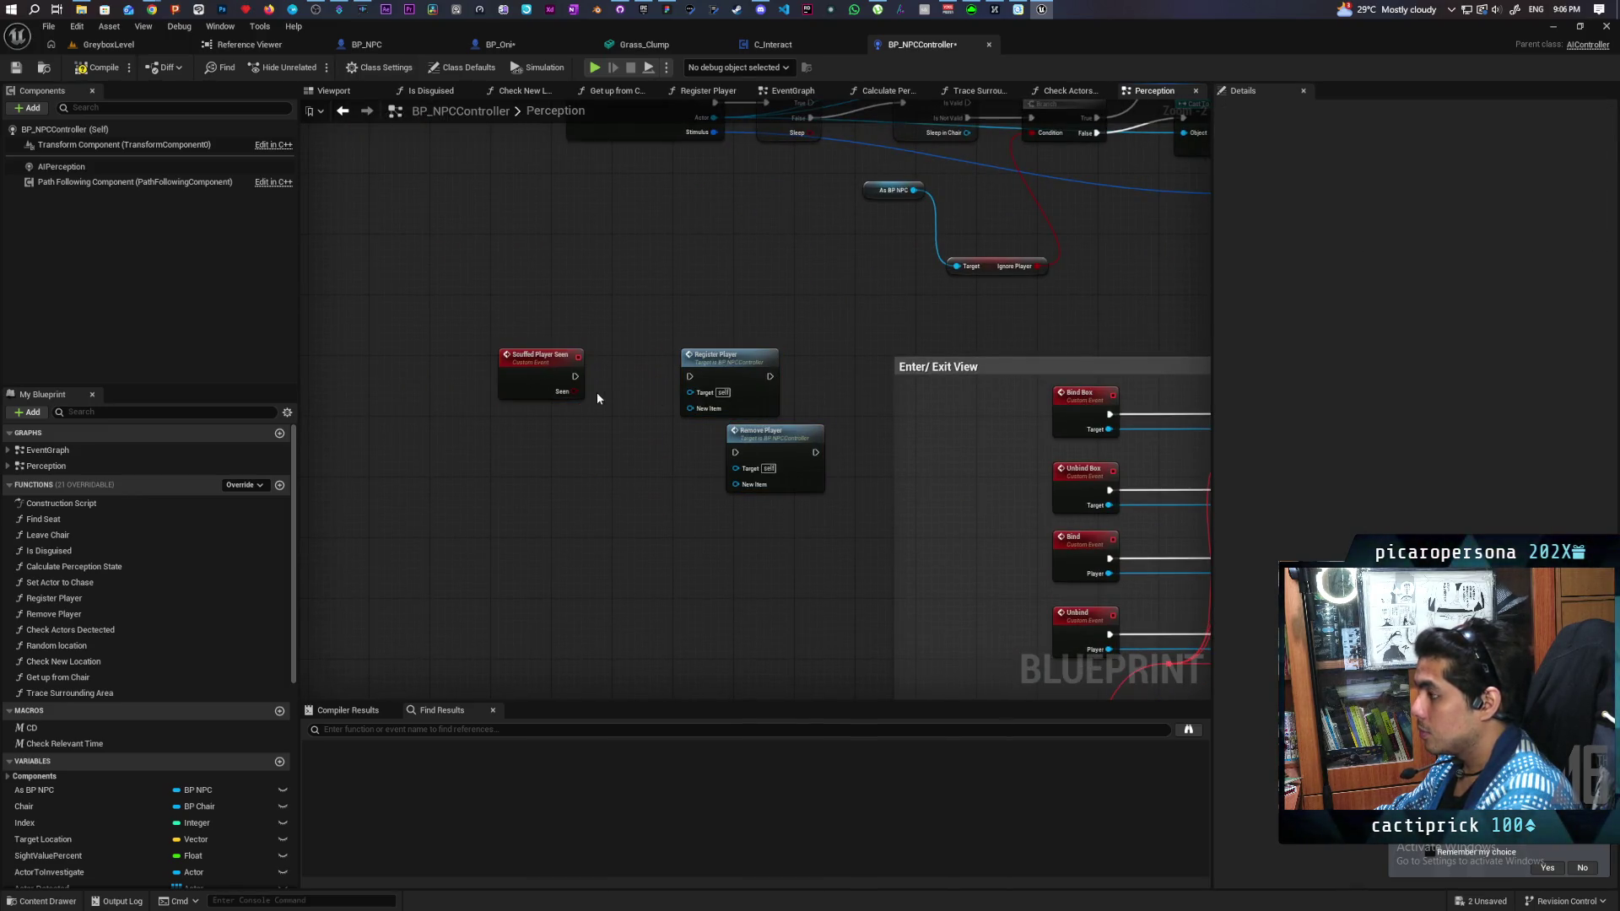
Step: Feed New Item into both calls and add a Branch on Seen ahead of Register Player
{"action": "left_click_drag", "start_coordinate": [691, 409], "coordinate": [532, 373]}
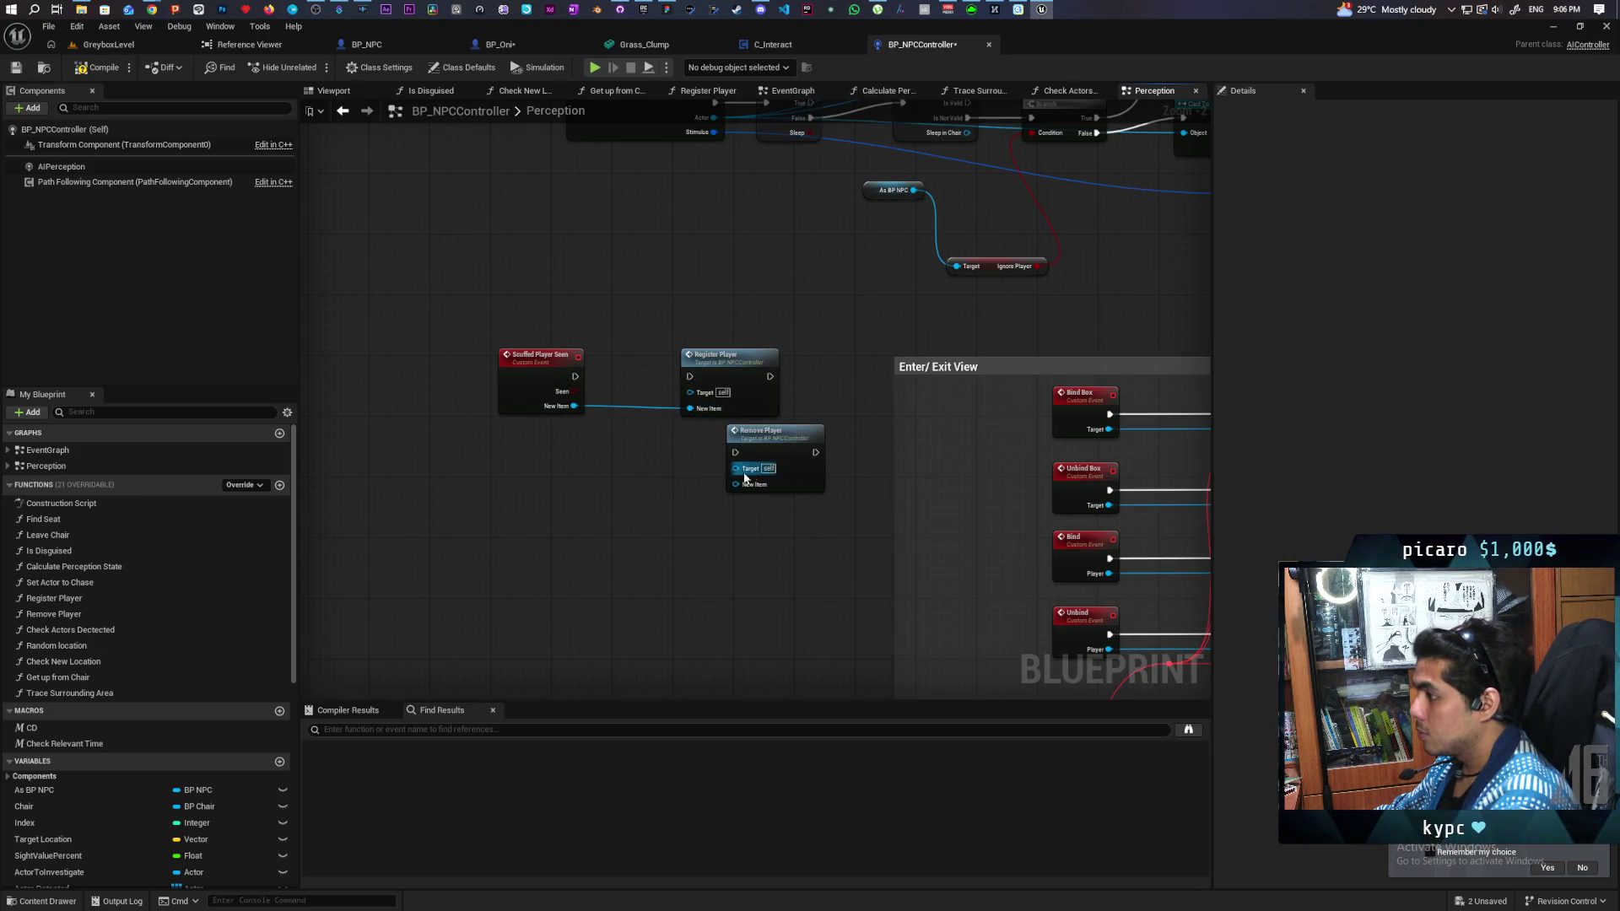
{"action": "left_click_drag", "start_coordinate": [736, 484], "coordinate": [575, 406]}
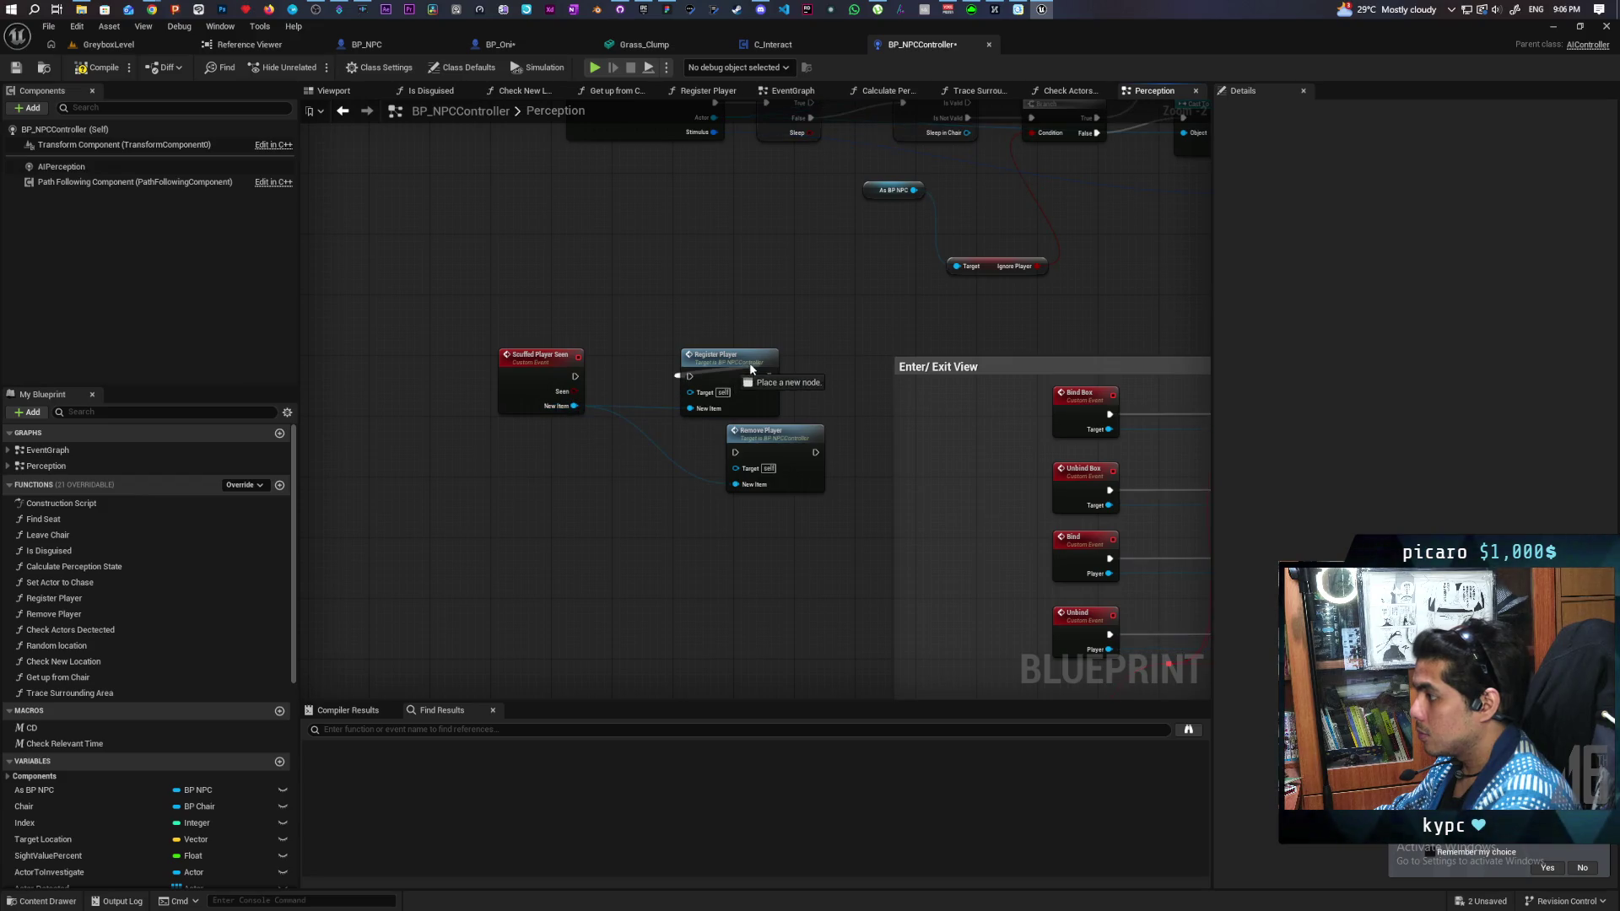
{"action": "left_click_drag", "start_coordinate": [718, 358], "coordinate": [761, 343]}
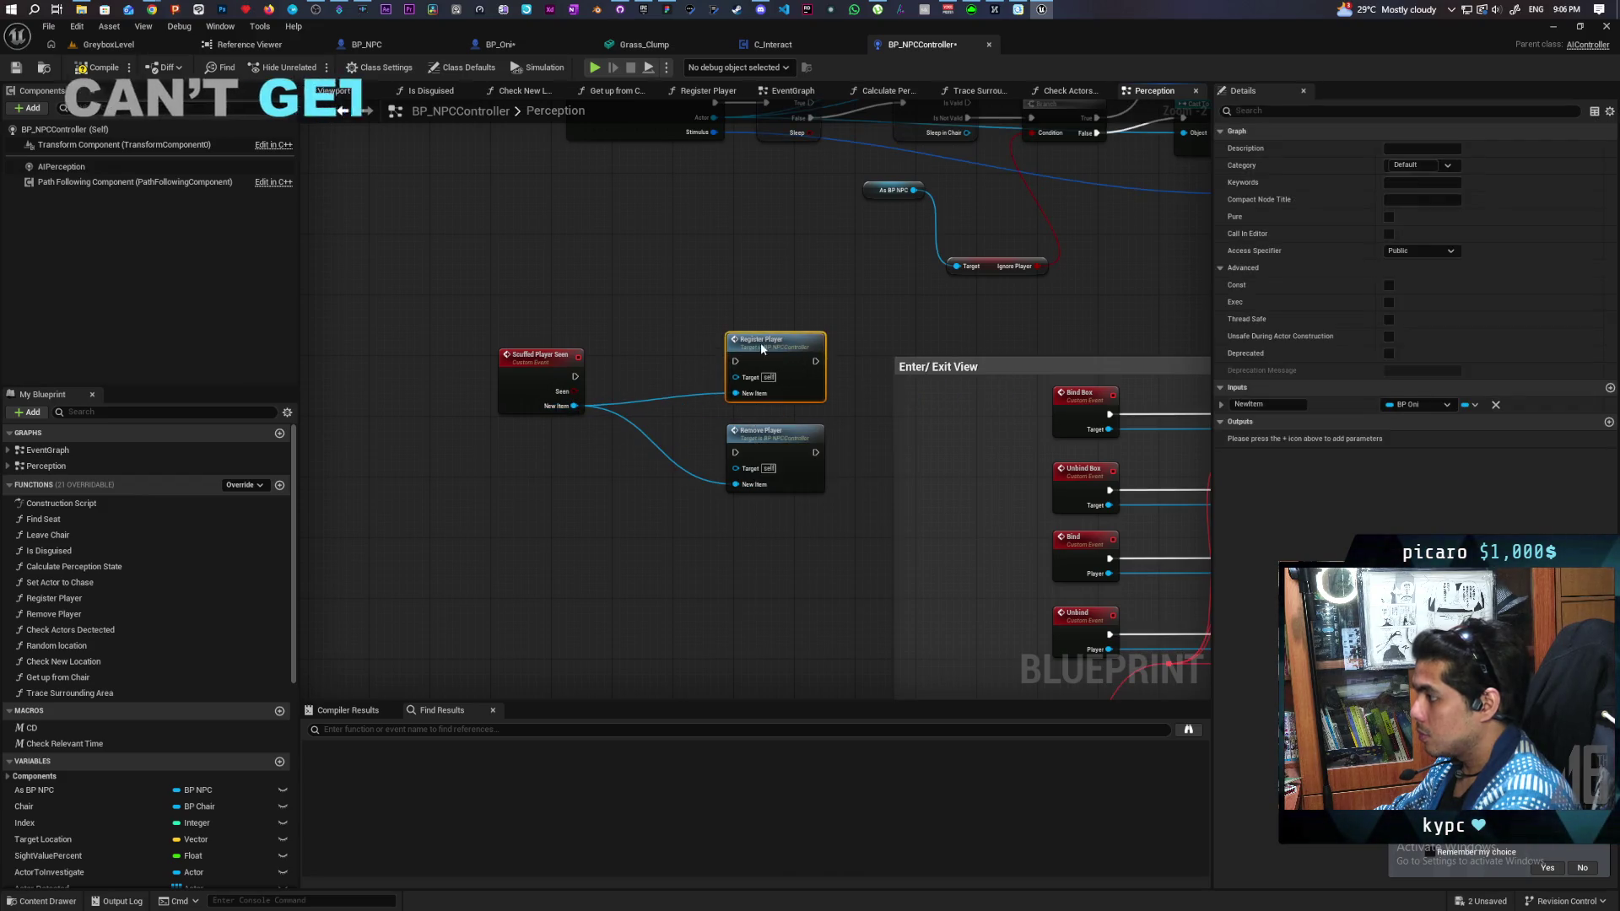
{"action": "left_click", "coordinate": [618, 383]}
{"action": "mouse_move", "coordinate": [575, 376]}
{"action": "left_mouse_down"}
{"action": "mouse_move", "coordinate": [623, 397]}
{"action": "mouse_move", "coordinate": [639, 370]}
{"action": "mouse_move", "coordinate": [595, 390]}
{"action": "mouse_move", "coordinate": [747, 362]}
{"action": "mouse_move", "coordinate": [735, 453]}
{"action": "left_mouse_up"}
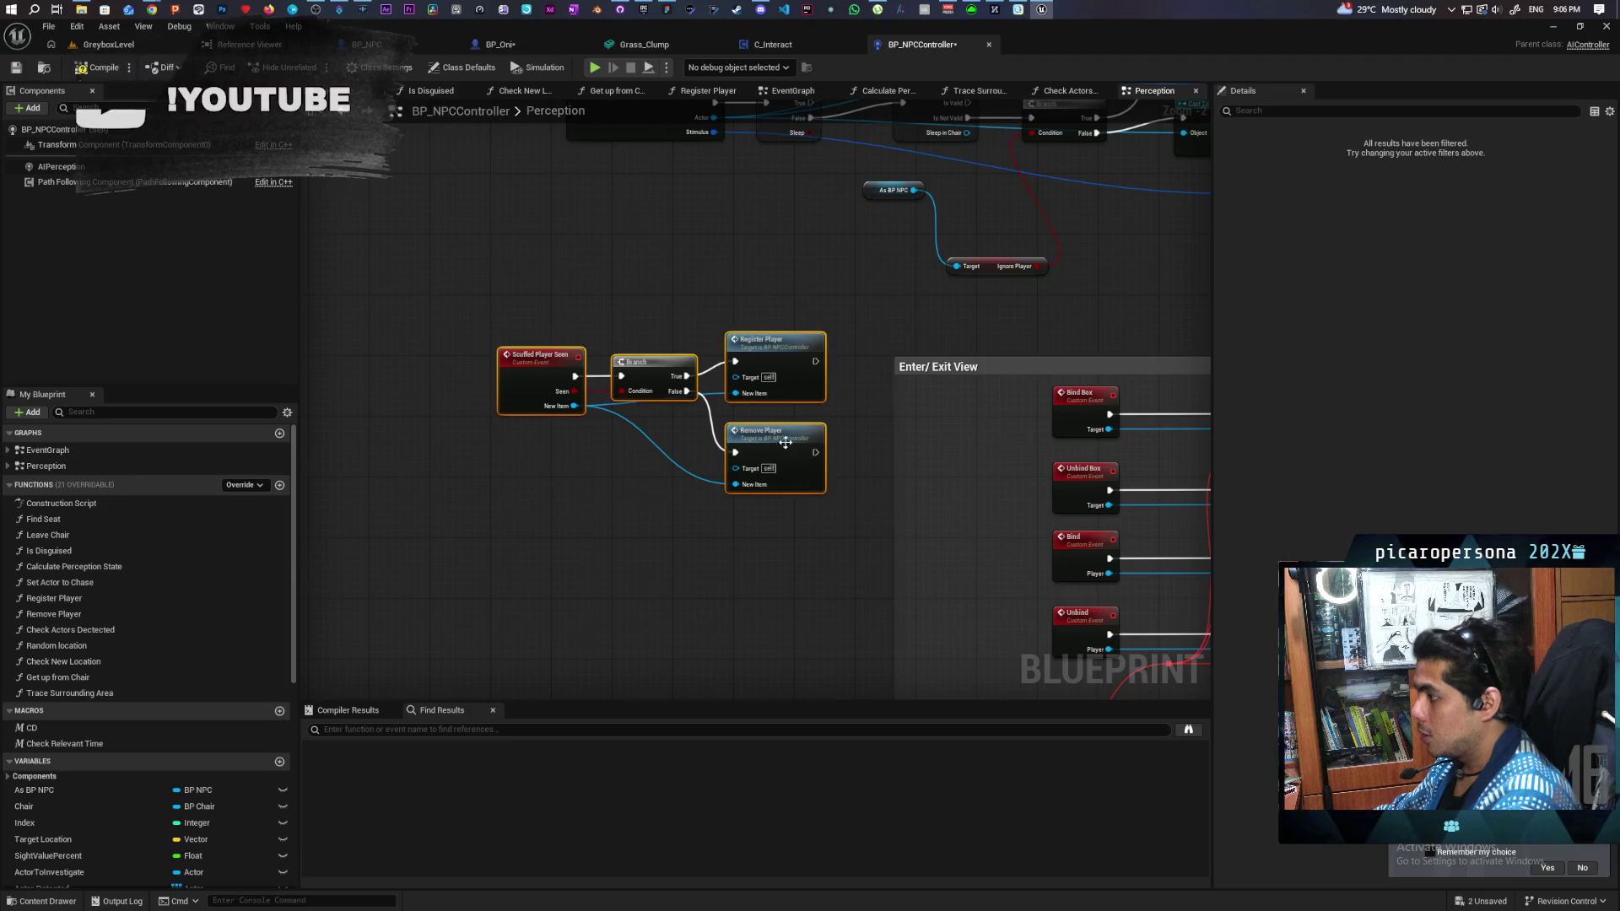
{"action": "left_click_drag", "start_coordinate": [687, 365], "coordinate": [545, 351]}
{"action": "left_click_drag", "start_coordinate": [659, 292], "coordinate": [782, 288]}
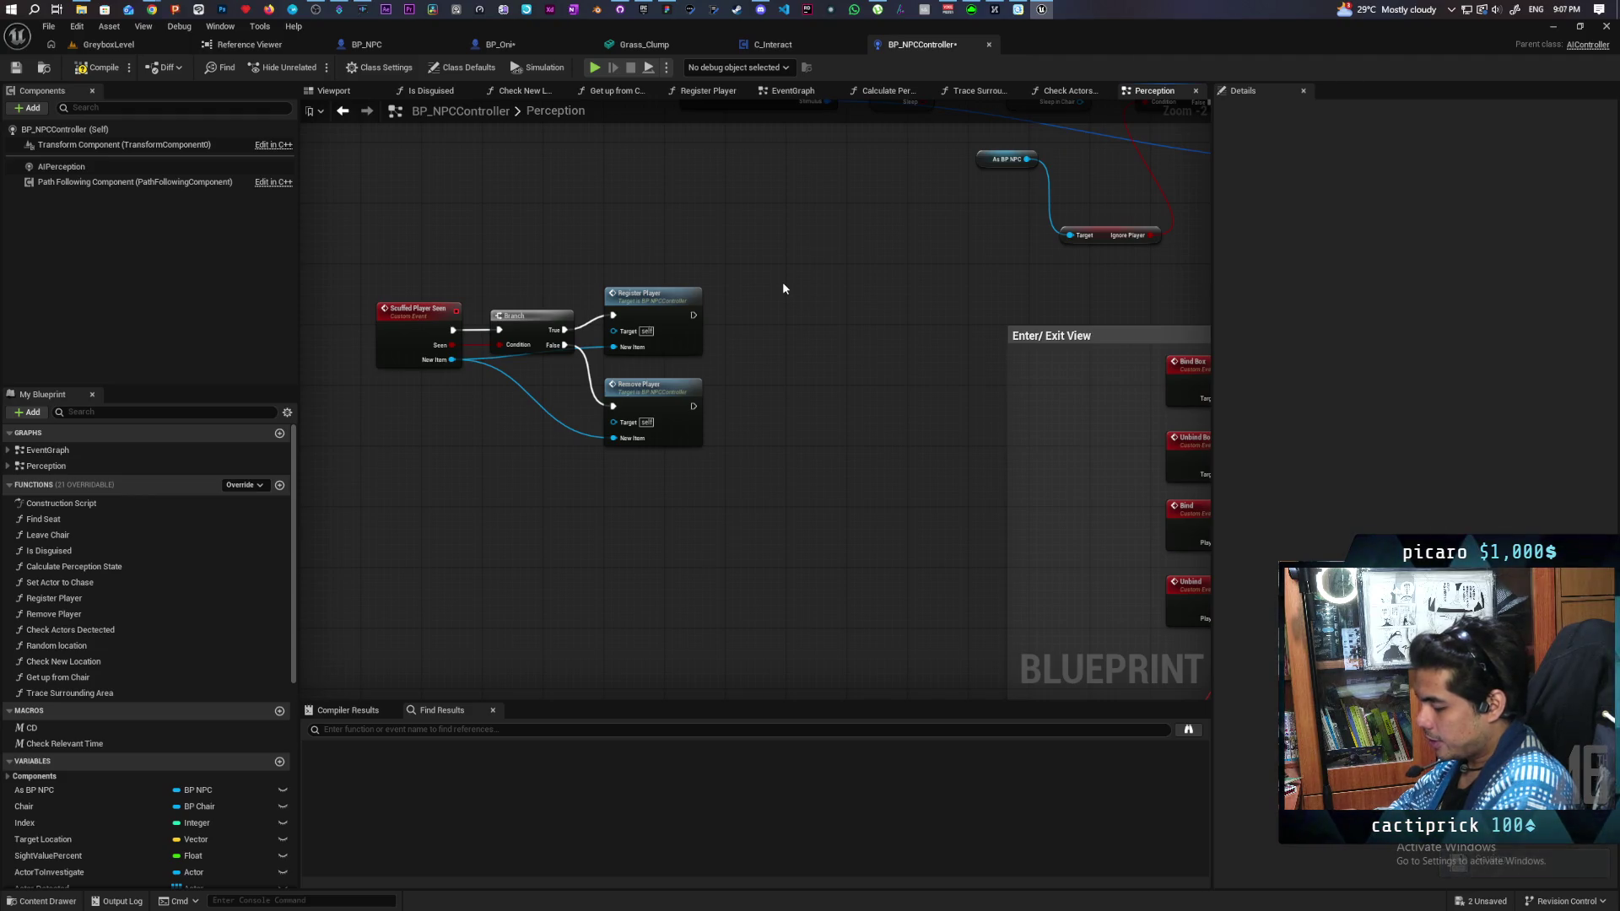
Step: Route the false branch through a copied SET Last Seen Location node before Remove Player, and save
{"action": "mouse_move", "coordinate": [783, 283]}
{"action": "left_mouse_down"}
{"action": "mouse_move", "coordinate": [945, 493]}
{"action": "mouse_move", "coordinate": [471, 397]}
{"action": "left_mouse_up"}
{"action": "left_click", "coordinate": [822, 427]}
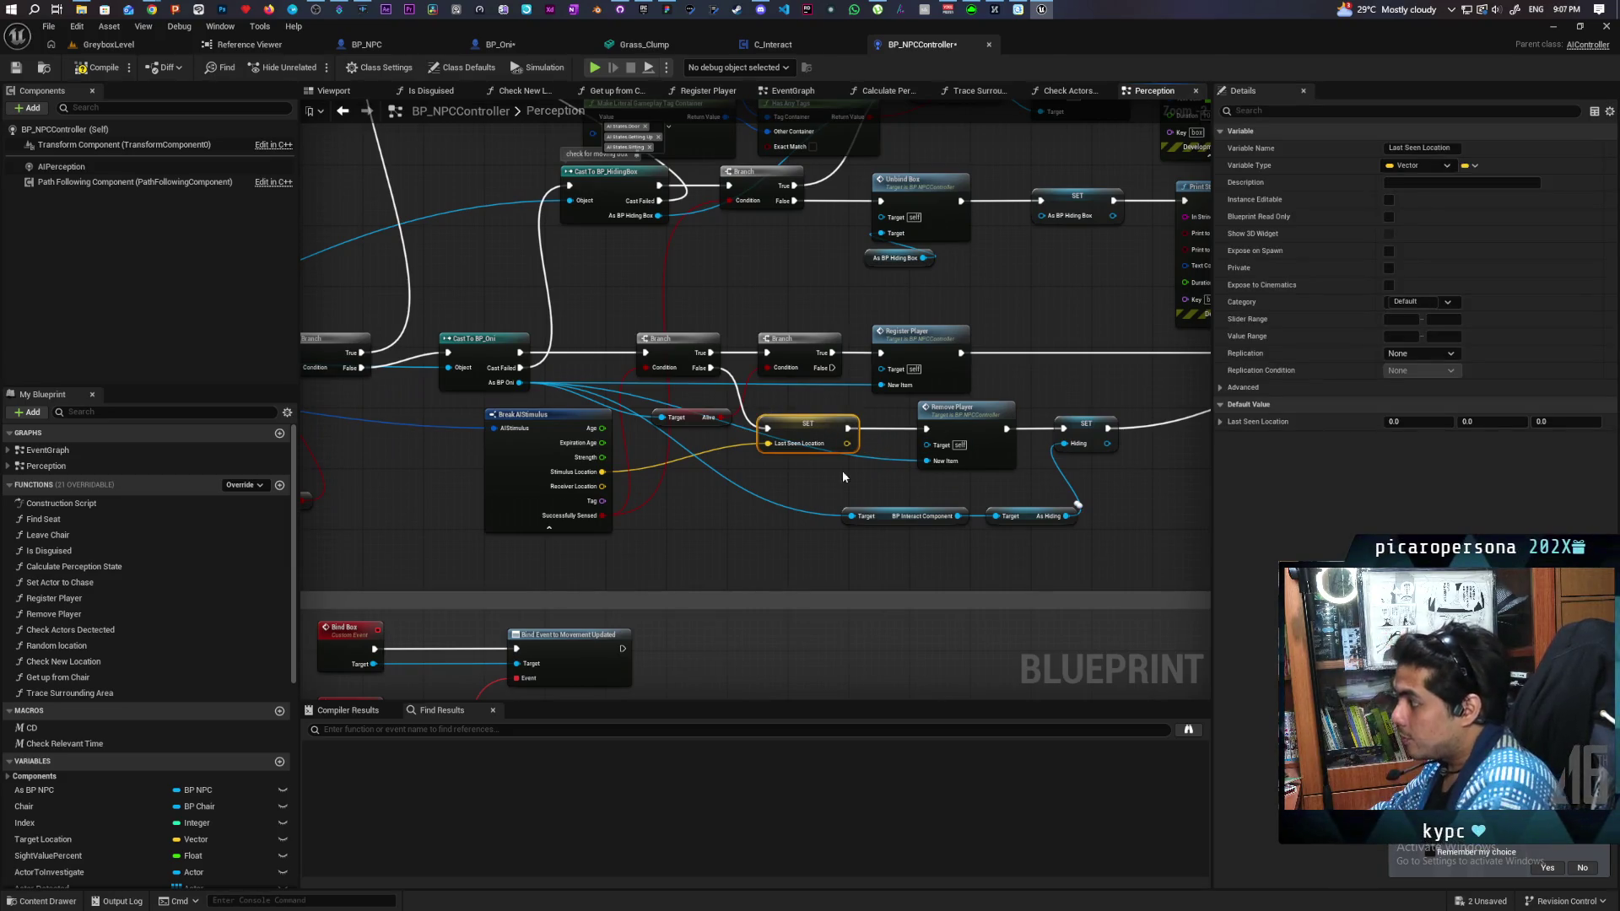
{"action": "left_click_drag", "start_coordinate": [812, 477], "coordinate": [547, 402]}
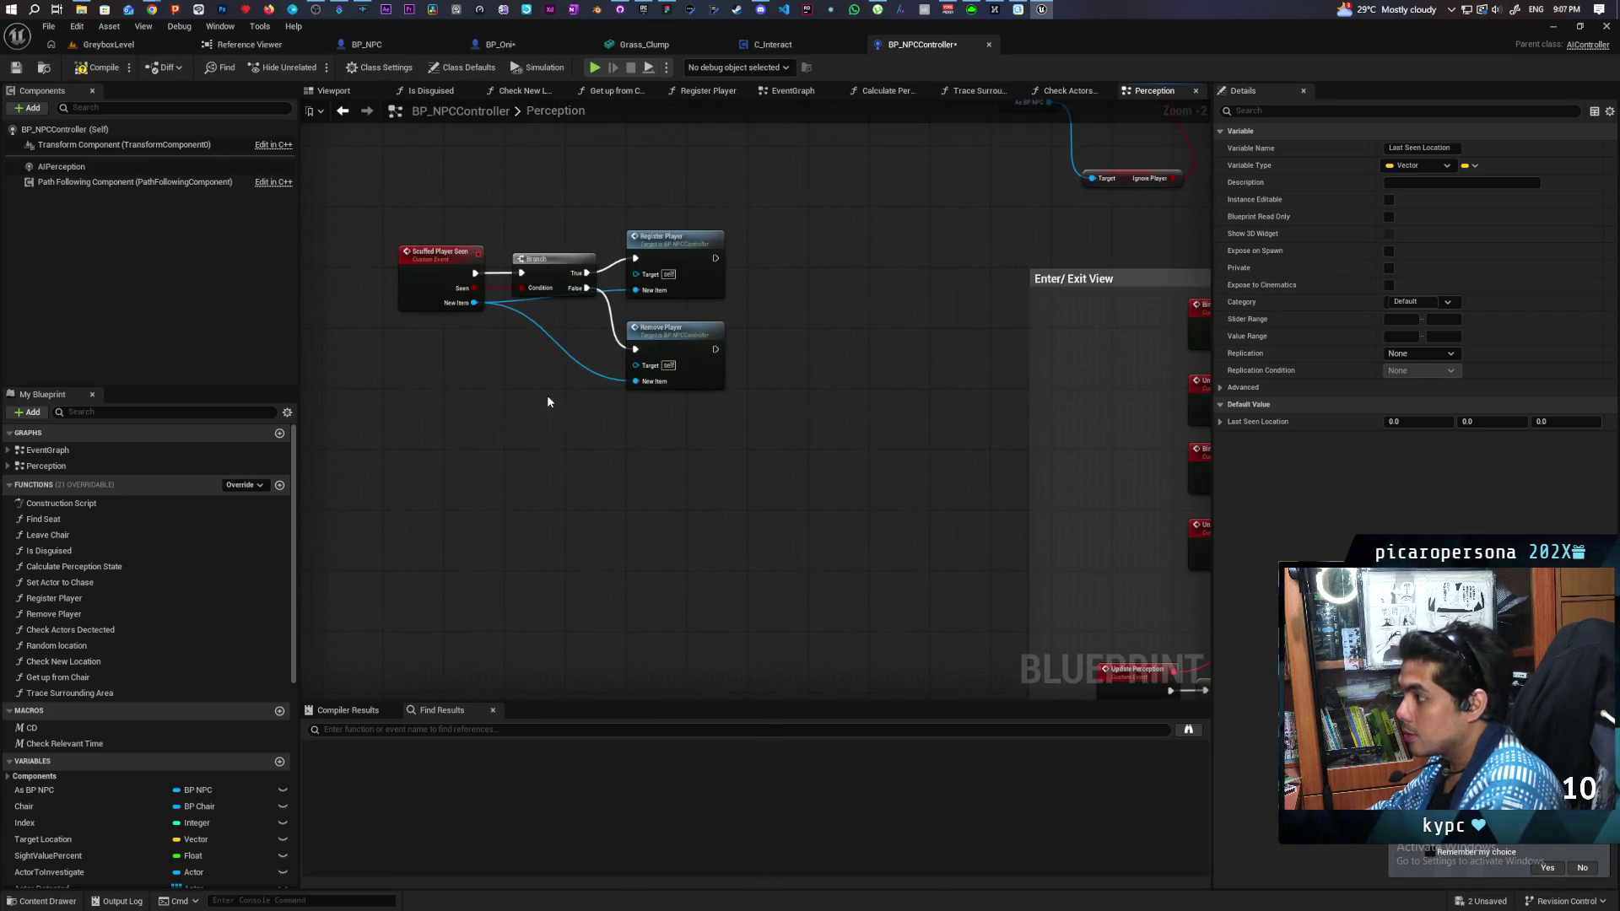
{"action": "key", "text": "ctrl+v"}
{"action": "left_click_drag", "start_coordinate": [760, 389], "coordinate": [869, 384]}
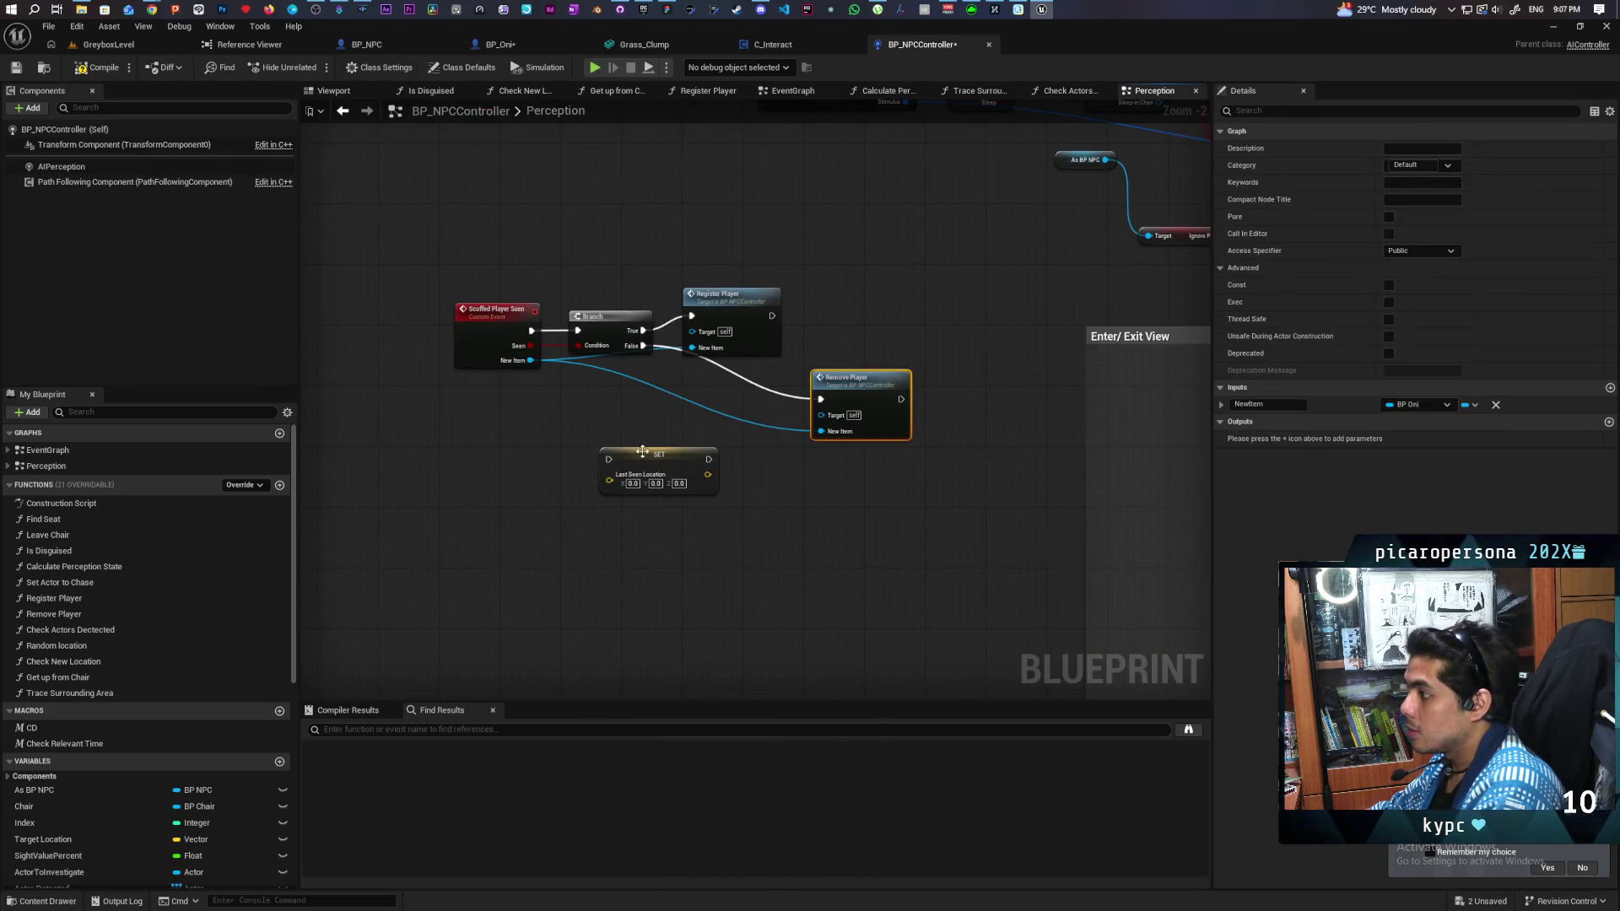
{"action": "mouse_move", "coordinate": [642, 451]}
{"action": "left_mouse_down"}
{"action": "mouse_move", "coordinate": [711, 391]}
{"action": "mouse_move", "coordinate": [608, 426]}
{"action": "mouse_move", "coordinate": [511, 375]}
{"action": "mouse_move", "coordinate": [574, 379]}
{"action": "mouse_move", "coordinate": [643, 346]}
{"action": "left_mouse_up"}
{"action": "mouse_move", "coordinate": [678, 420]}
{"action": "left_mouse_down"}
{"action": "mouse_move", "coordinate": [576, 455]}
{"action": "mouse_move", "coordinate": [510, 363]}
{"action": "left_mouse_up"}
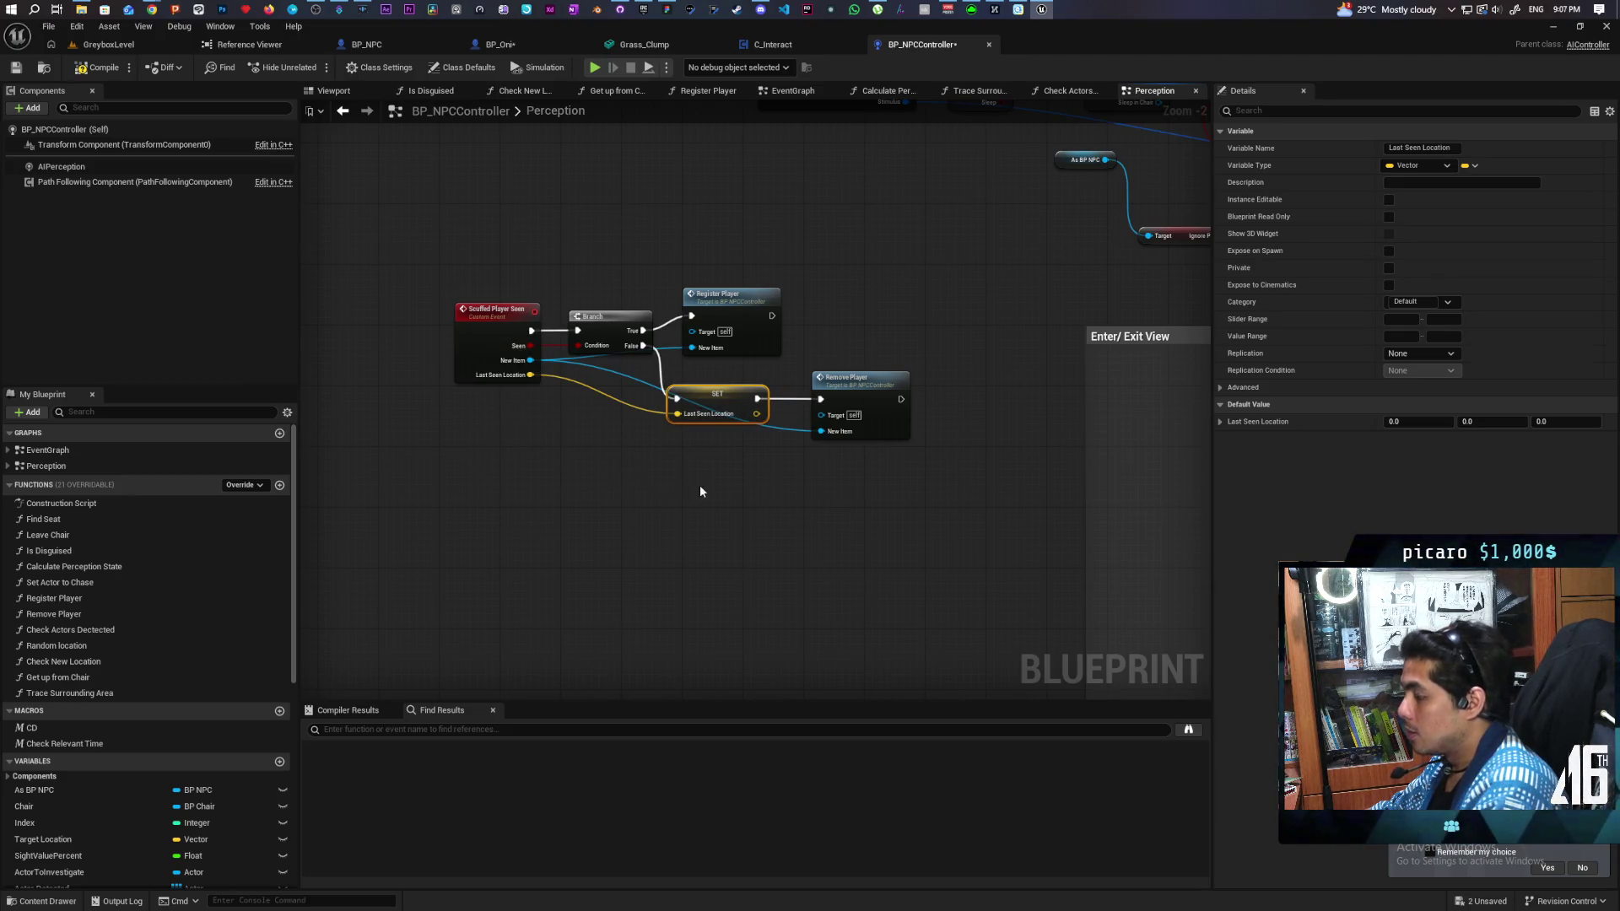
{"action": "key", "text": "ctrl+s"}
Step: Paste the hiding-flag nodes after Remove Player, with New Item feeding the interact component target
{"action": "scroll", "coordinate": [500, 452], "scroll_direction": "down", "scroll_amount": 5}
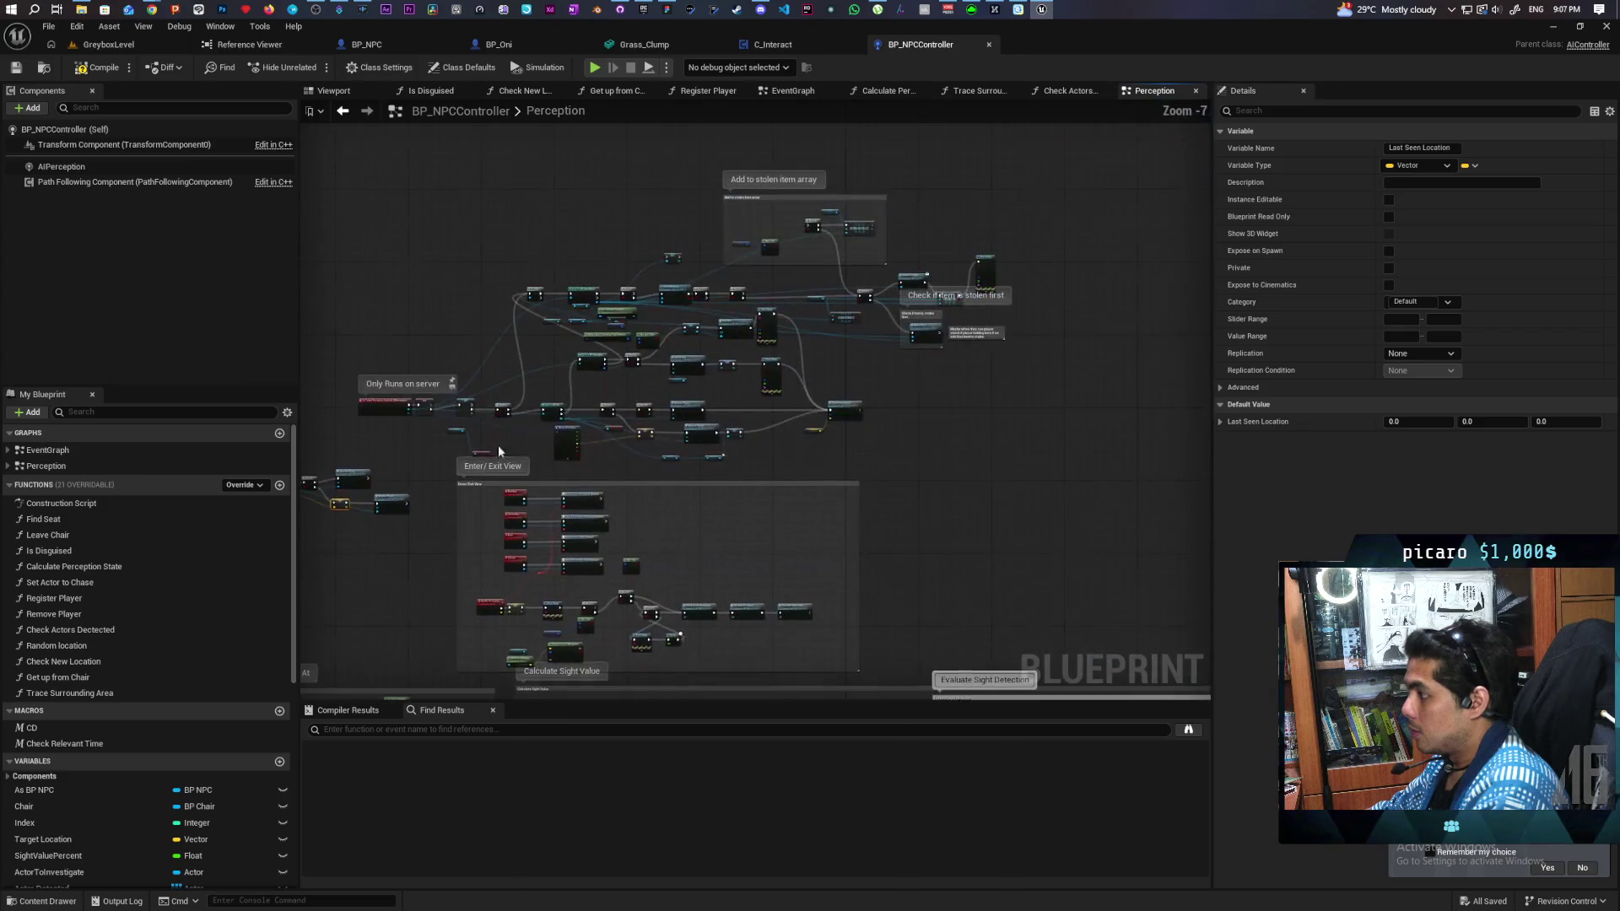
{"action": "scroll", "coordinate": [886, 370], "scroll_direction": "up", "scroll_amount": 3}
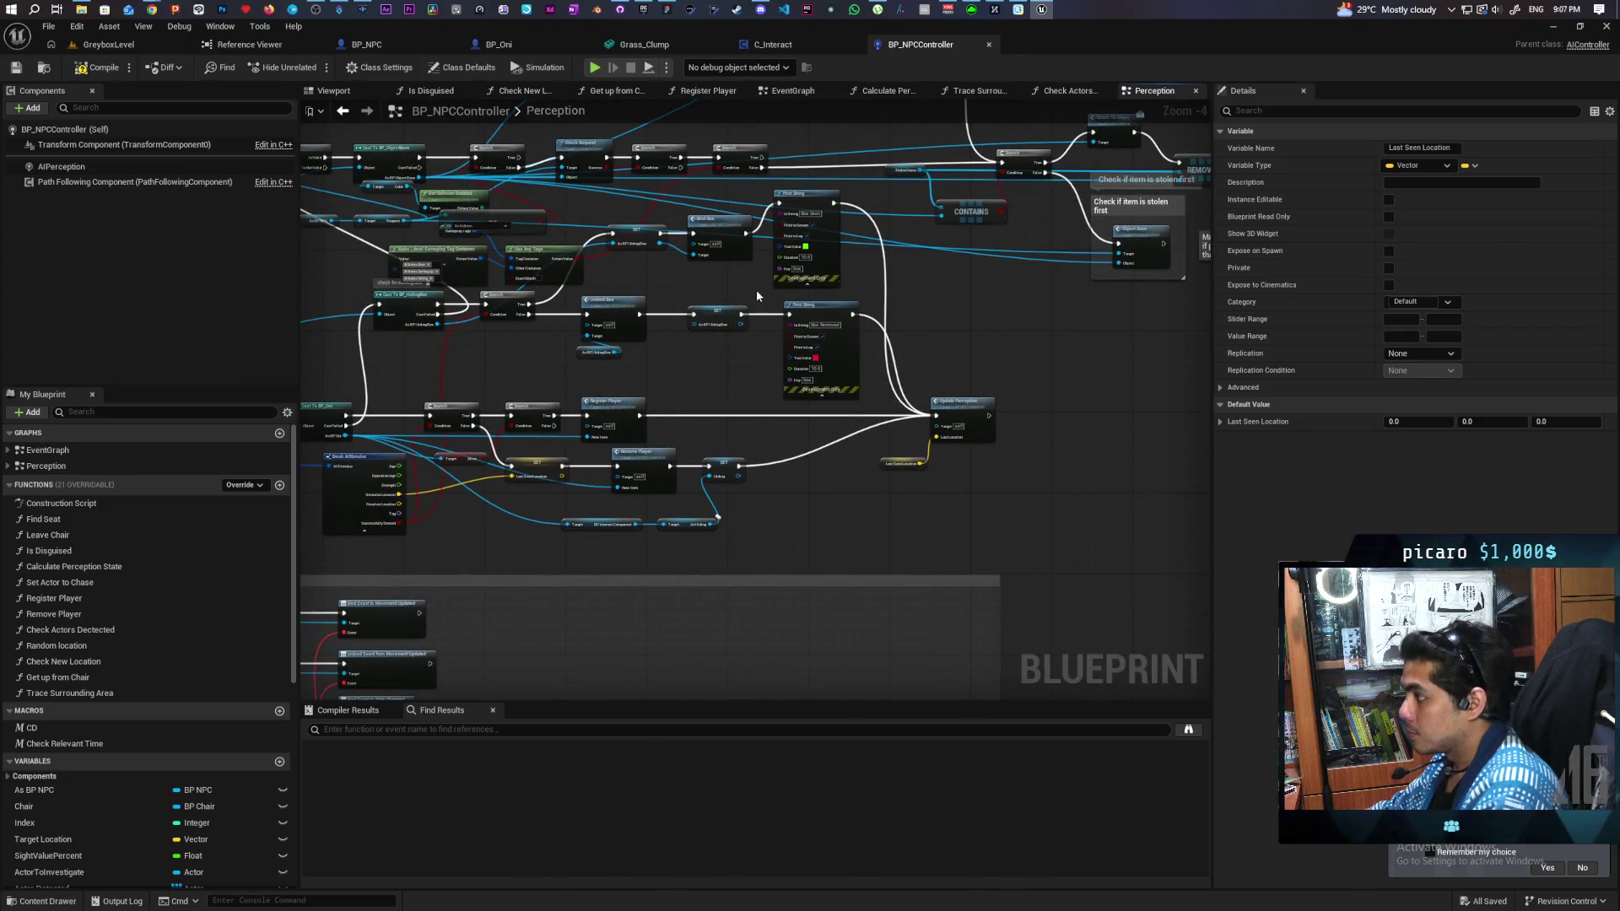
{"action": "scroll", "coordinate": [713, 338], "scroll_direction": "up", "scroll_amount": 2}
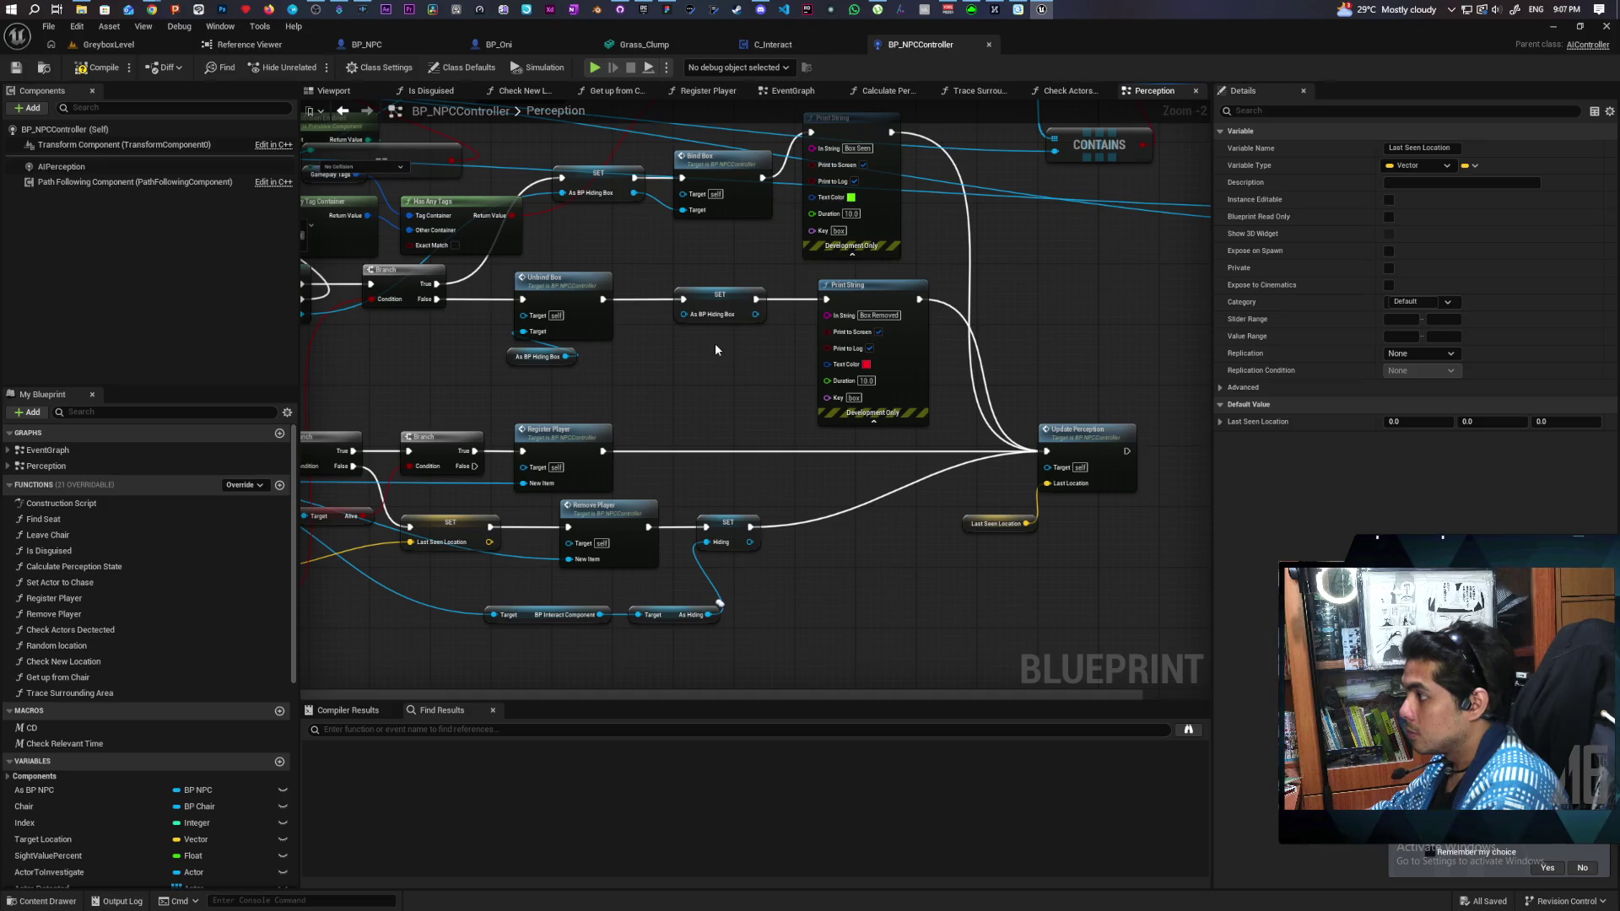
{"action": "mouse_move", "coordinate": [692, 358]}
{"action": "left_mouse_down"}
{"action": "mouse_move", "coordinate": [849, 303]}
{"action": "mouse_move", "coordinate": [843, 286]}
{"action": "mouse_move", "coordinate": [910, 236]}
{"action": "mouse_move", "coordinate": [1005, 246]}
{"action": "mouse_move", "coordinate": [995, 261]}
{"action": "mouse_move", "coordinate": [1053, 240]}
{"action": "left_mouse_up"}
{"action": "mouse_move", "coordinate": [889, 527]}
{"action": "left_mouse_down"}
{"action": "mouse_move", "coordinate": [1087, 472]}
{"action": "mouse_move", "coordinate": [1072, 385]}
{"action": "left_mouse_up"}
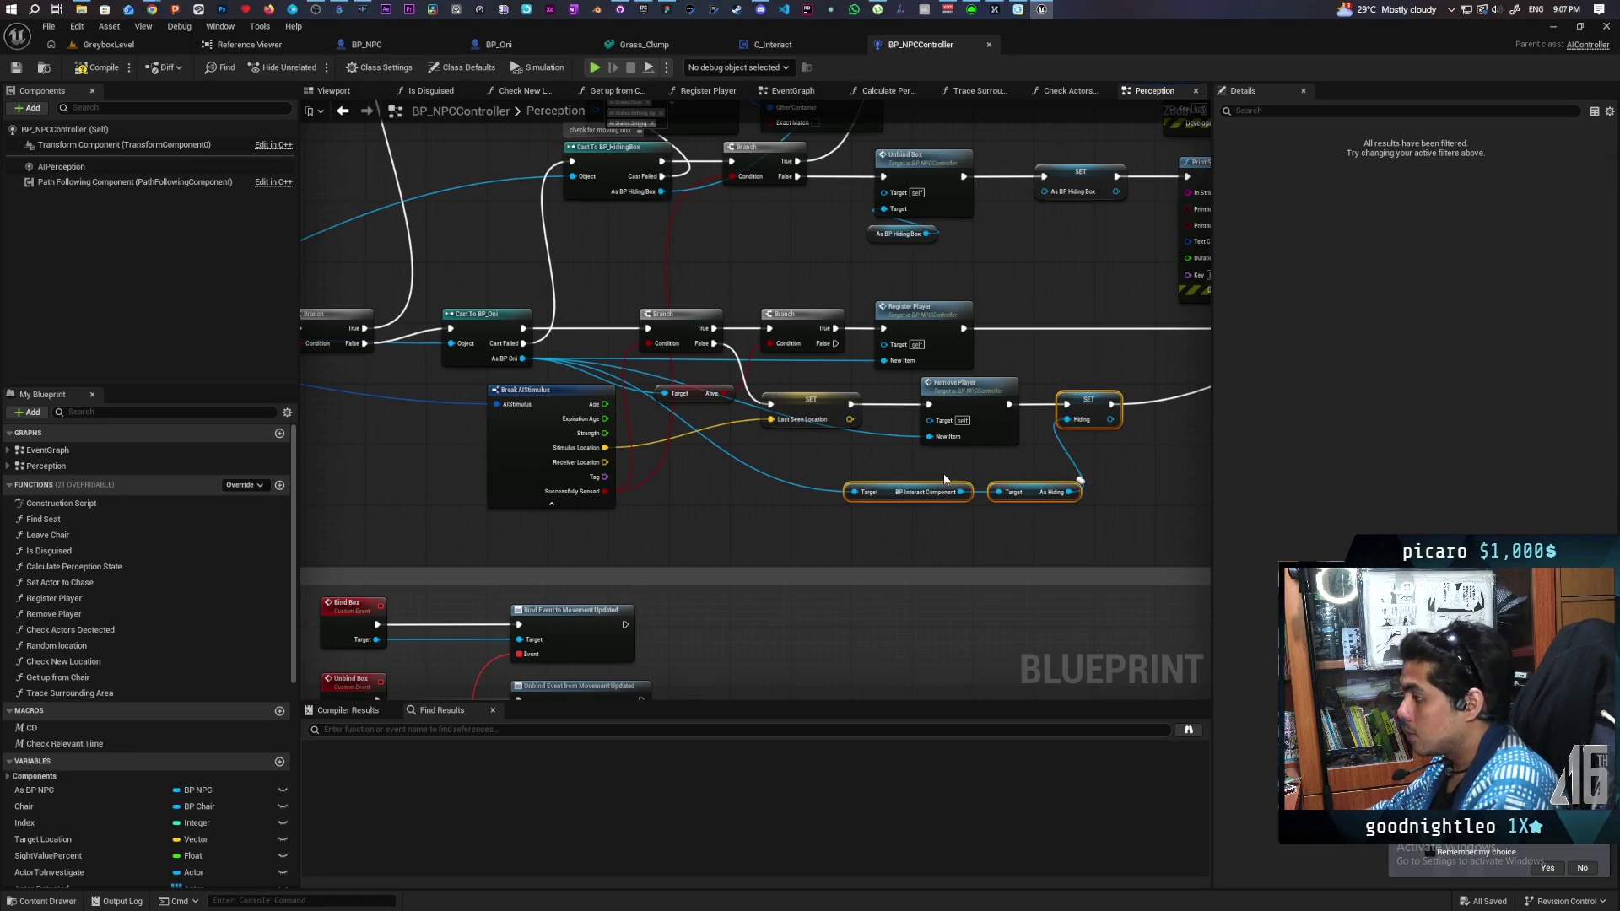
{"action": "left_click_drag", "start_coordinate": [782, 497], "coordinate": [1259, 292]}
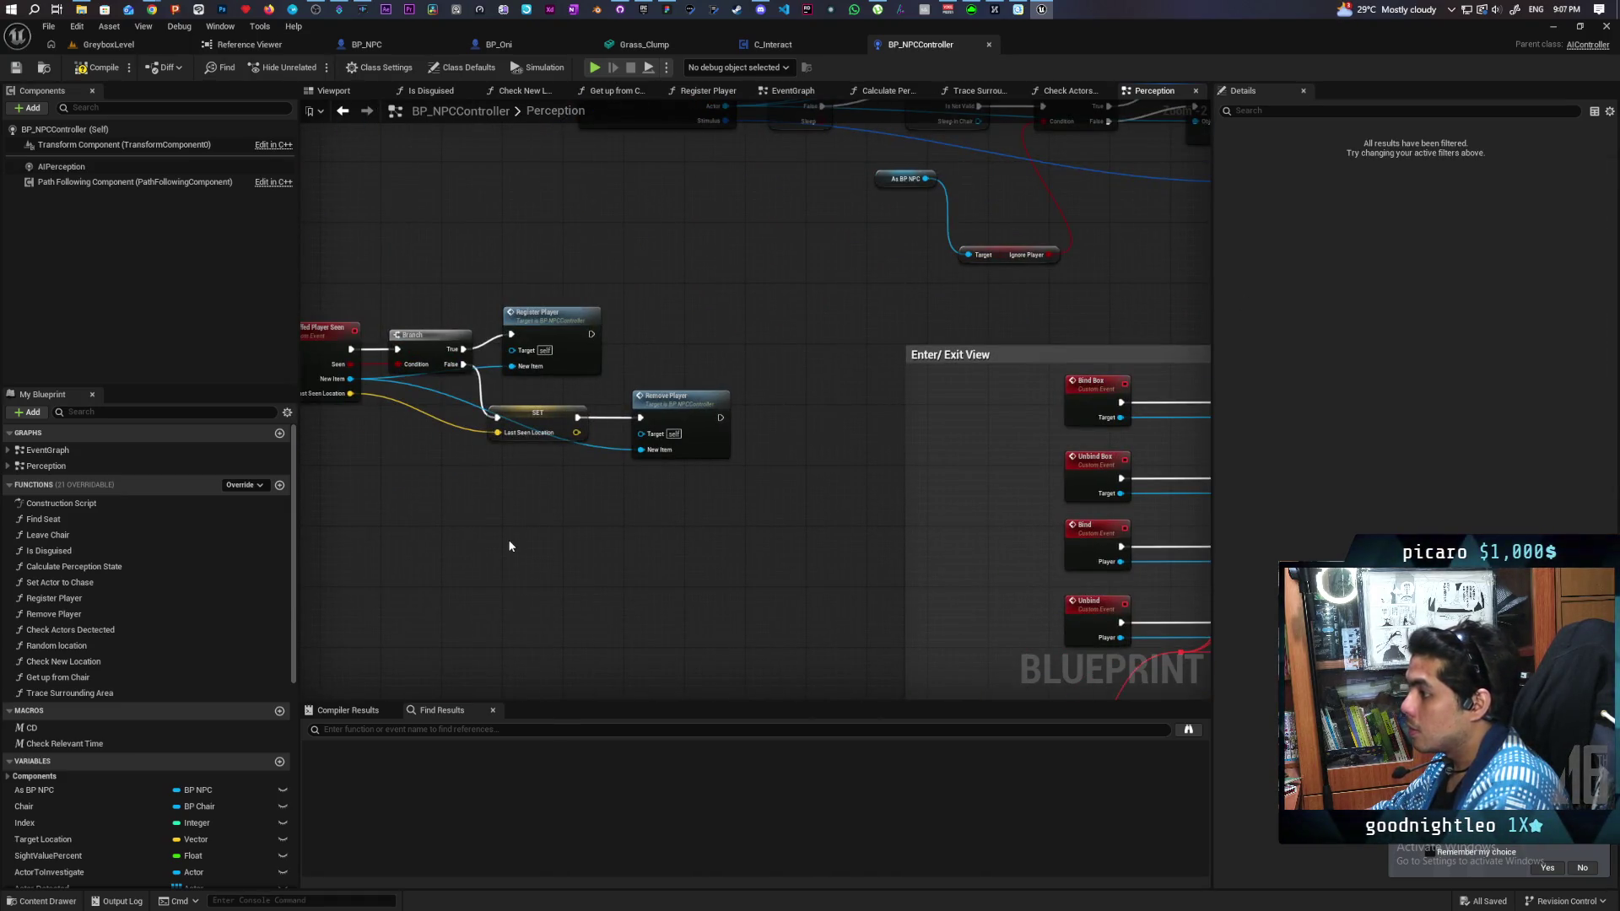
{"action": "key", "text": "ctrl+v"}
{"action": "left_click_drag", "start_coordinate": [499, 518], "coordinate": [735, 435]}
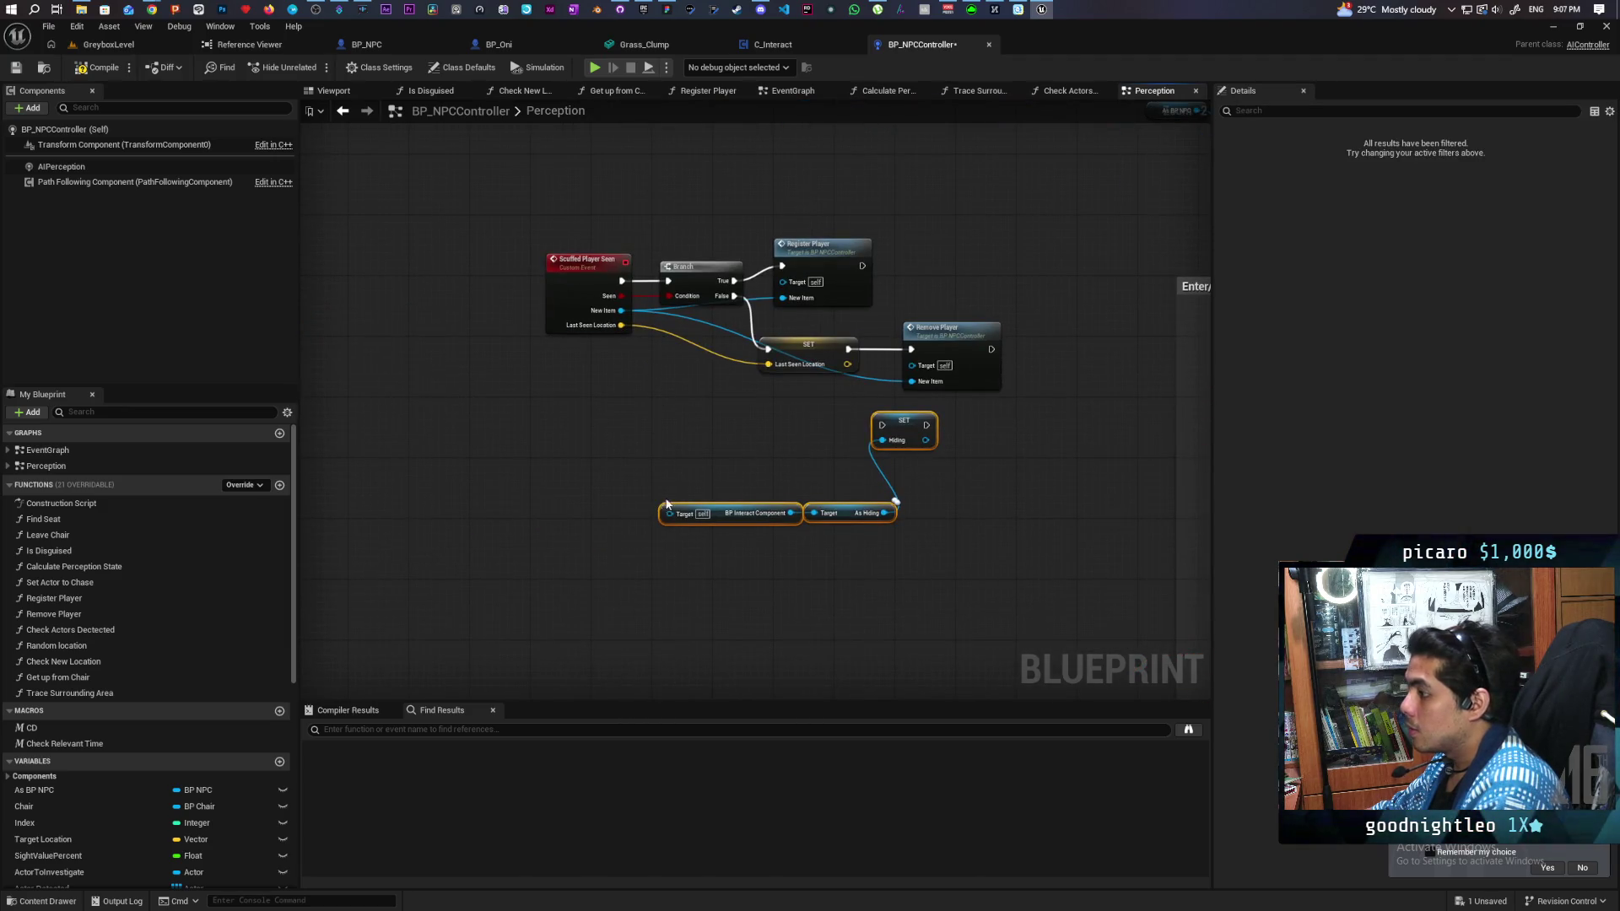
{"action": "left_click_drag", "start_coordinate": [668, 513], "coordinate": [621, 311]}
{"action": "mouse_move", "coordinate": [870, 434]}
{"action": "left_mouse_down"}
{"action": "mouse_move", "coordinate": [678, 445]}
{"action": "mouse_move", "coordinate": [856, 358]}
{"action": "left_mouse_up"}
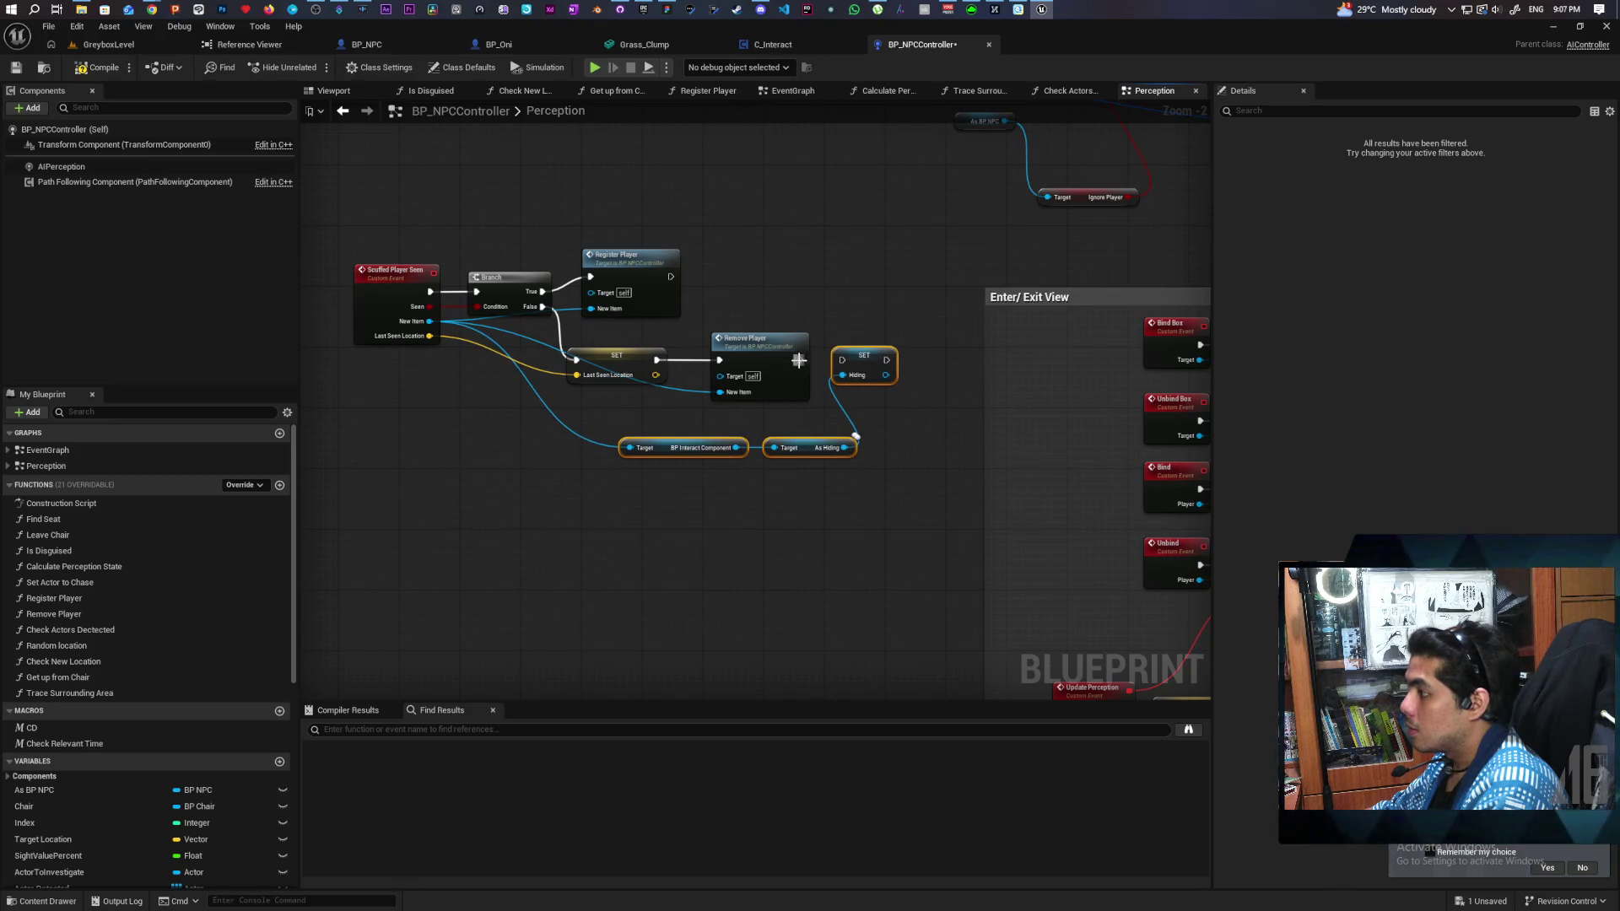
Step: Shift the Scuffed Player Seen chain left and review the Enter/Exit View perception nodes
{"action": "left_click_drag", "start_coordinate": [899, 479], "coordinate": [337, 226]}
{"action": "left_click_drag", "start_coordinate": [384, 306], "coordinate": [283, 307]}
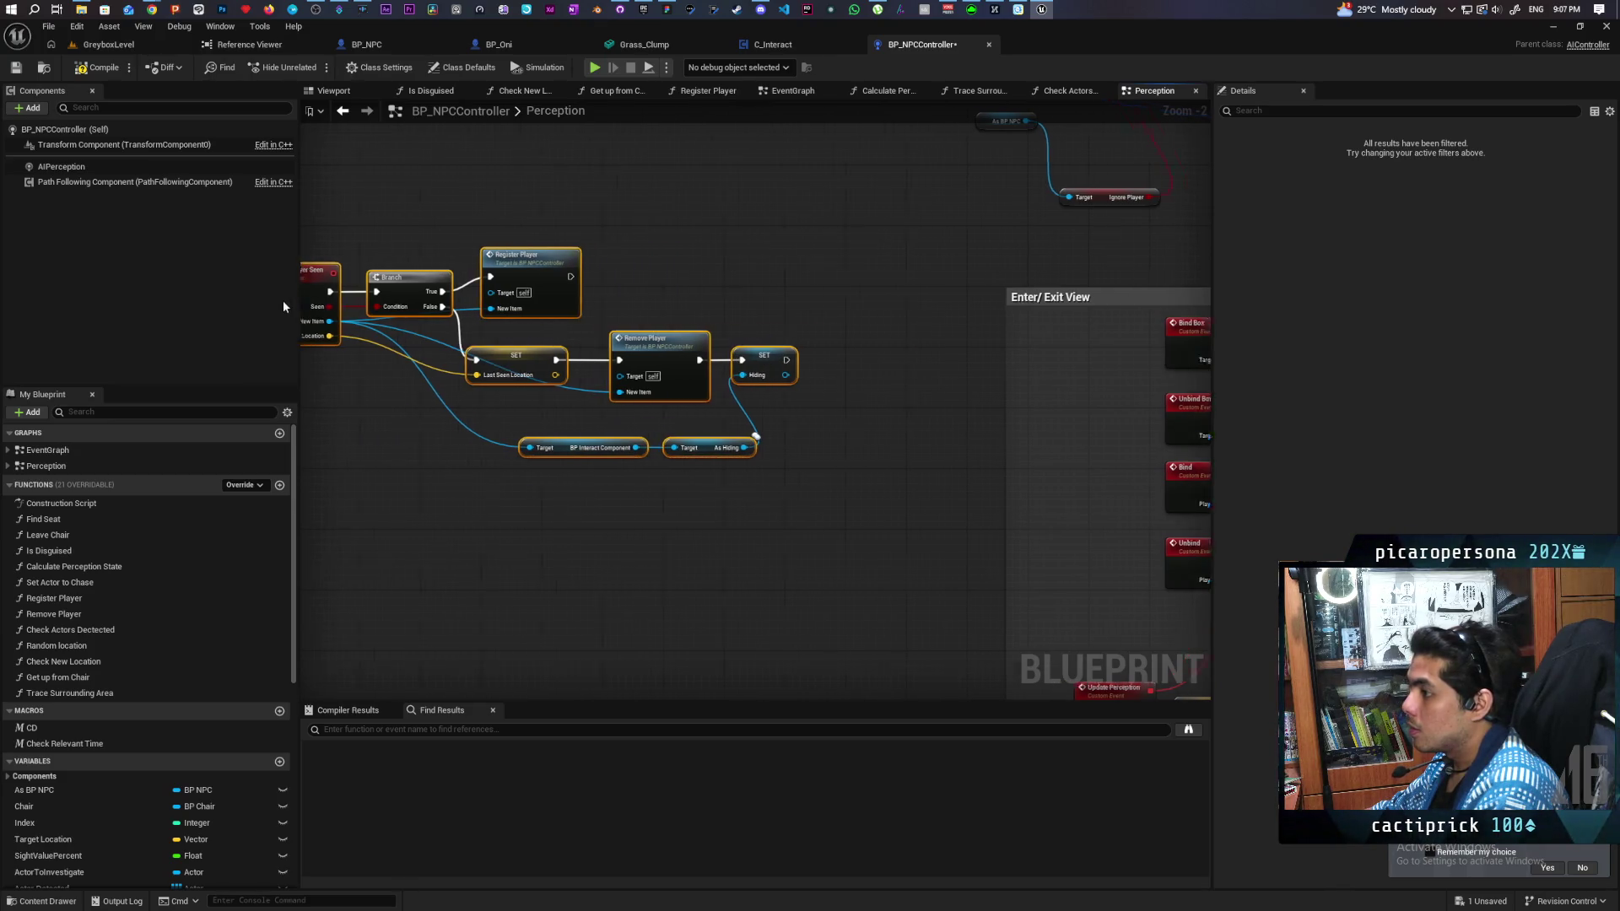
{"action": "scroll", "coordinate": [951, 419], "scroll_direction": "down", "scroll_amount": 2}
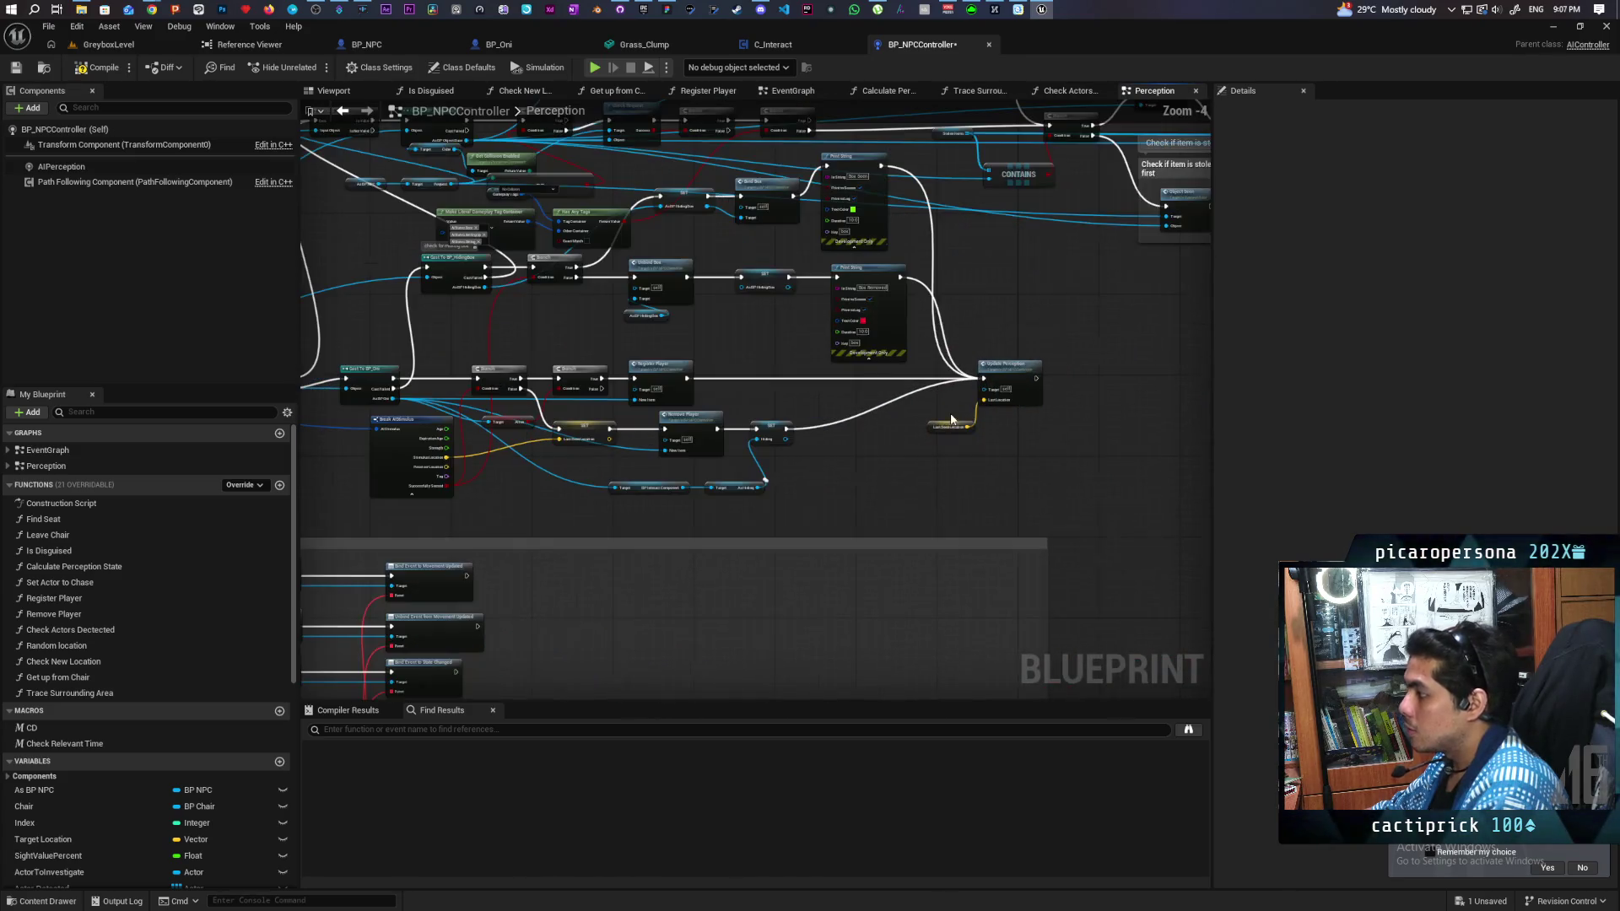
{"action": "mouse_move", "coordinate": [903, 488]}
{"action": "left_mouse_down"}
{"action": "mouse_move", "coordinate": [734, 393]}
{"action": "mouse_move", "coordinate": [1212, 324]}
{"action": "left_mouse_up"}
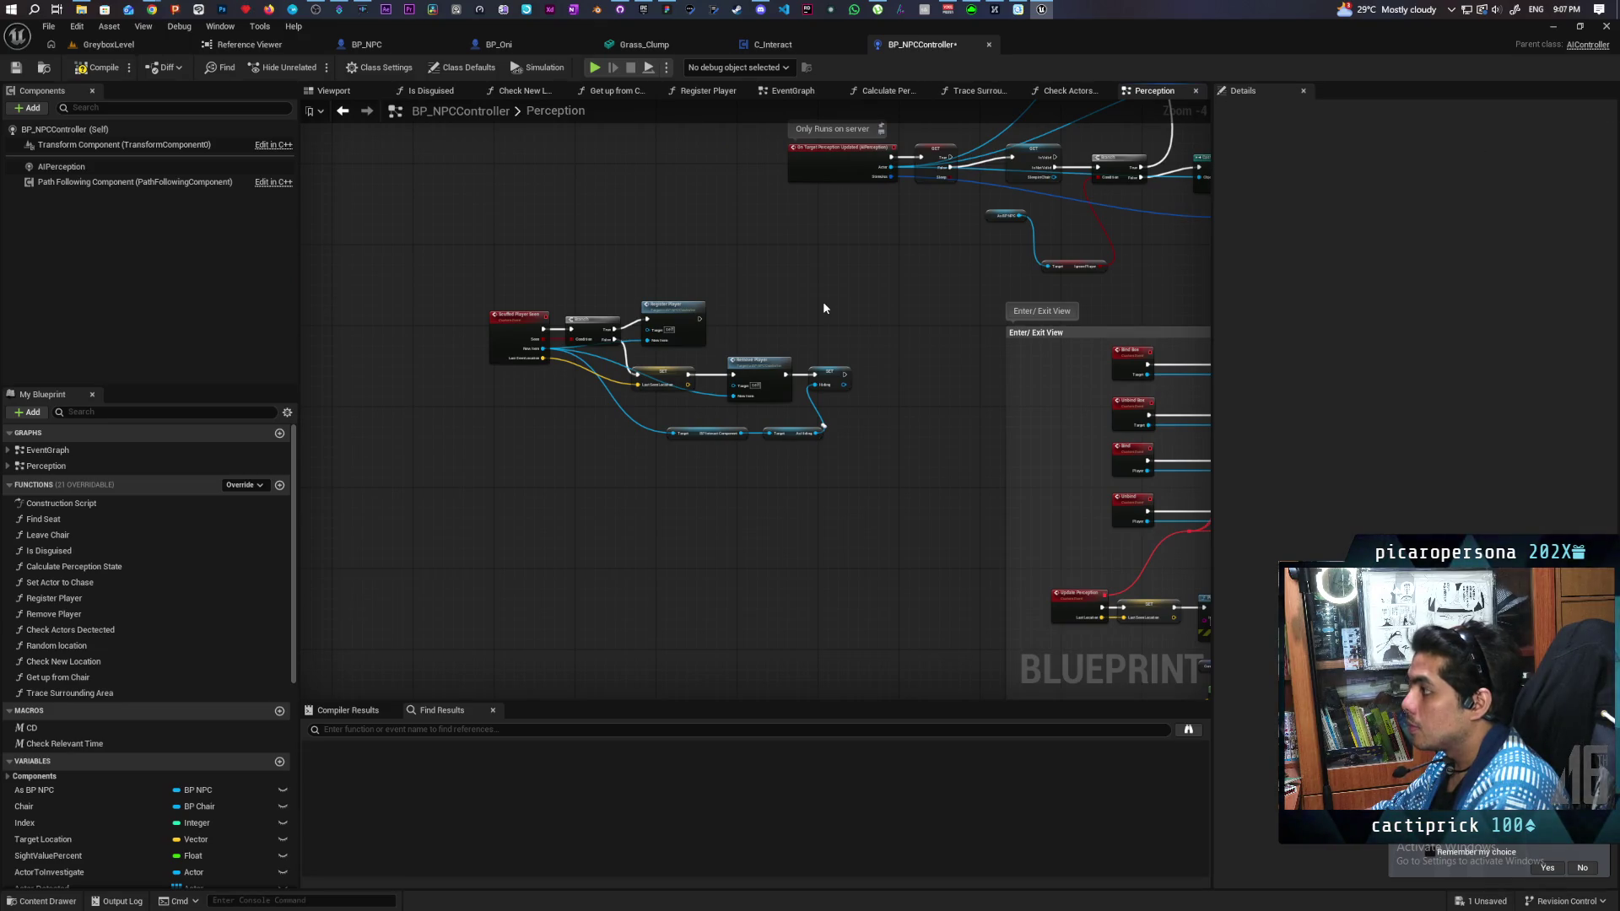
{"action": "mouse_move", "coordinate": [825, 308]}
{"action": "left_mouse_down"}
{"action": "mouse_move", "coordinate": [734, 487]}
{"action": "mouse_move", "coordinate": [652, 544]}
{"action": "mouse_move", "coordinate": [761, 351]}
{"action": "left_mouse_up"}
{"action": "scroll", "coordinate": [658, 536], "scroll_direction": "up", "scroll_amount": 3}
{"action": "scroll", "coordinate": [665, 525], "scroll_direction": "down", "scroll_amount": 1}
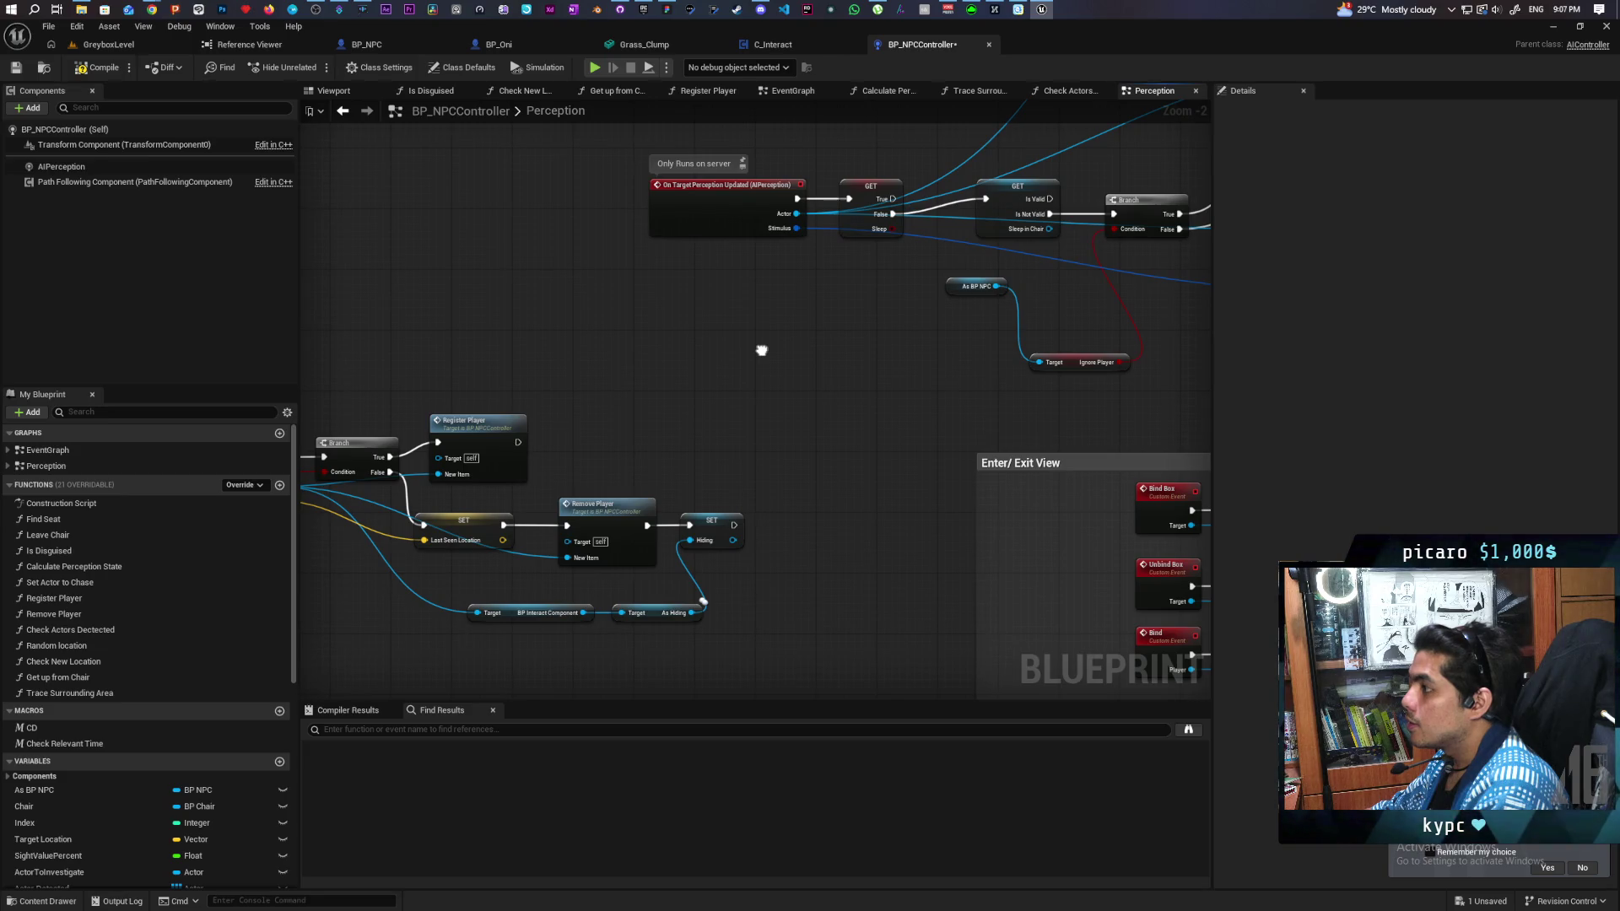
{"action": "left_click_drag", "start_coordinate": [761, 351], "coordinate": [824, 336]}
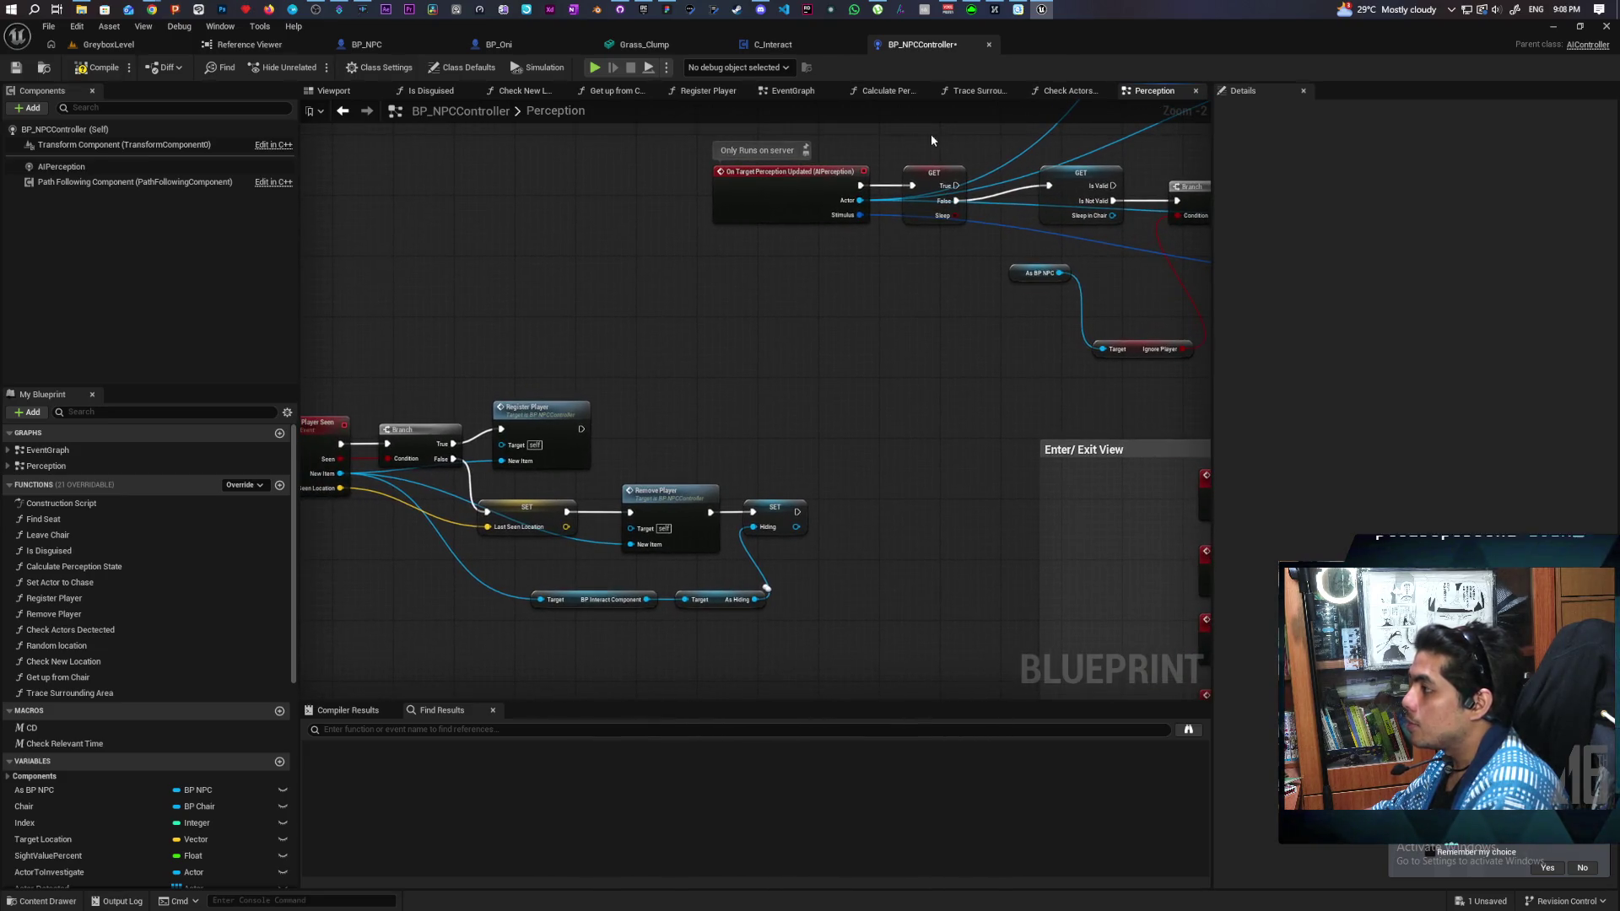
Step: Look over C_Interact's event graph, then pull a connection off BP_Oni's As BP NPCController
{"action": "left_click", "coordinate": [784, 46]}
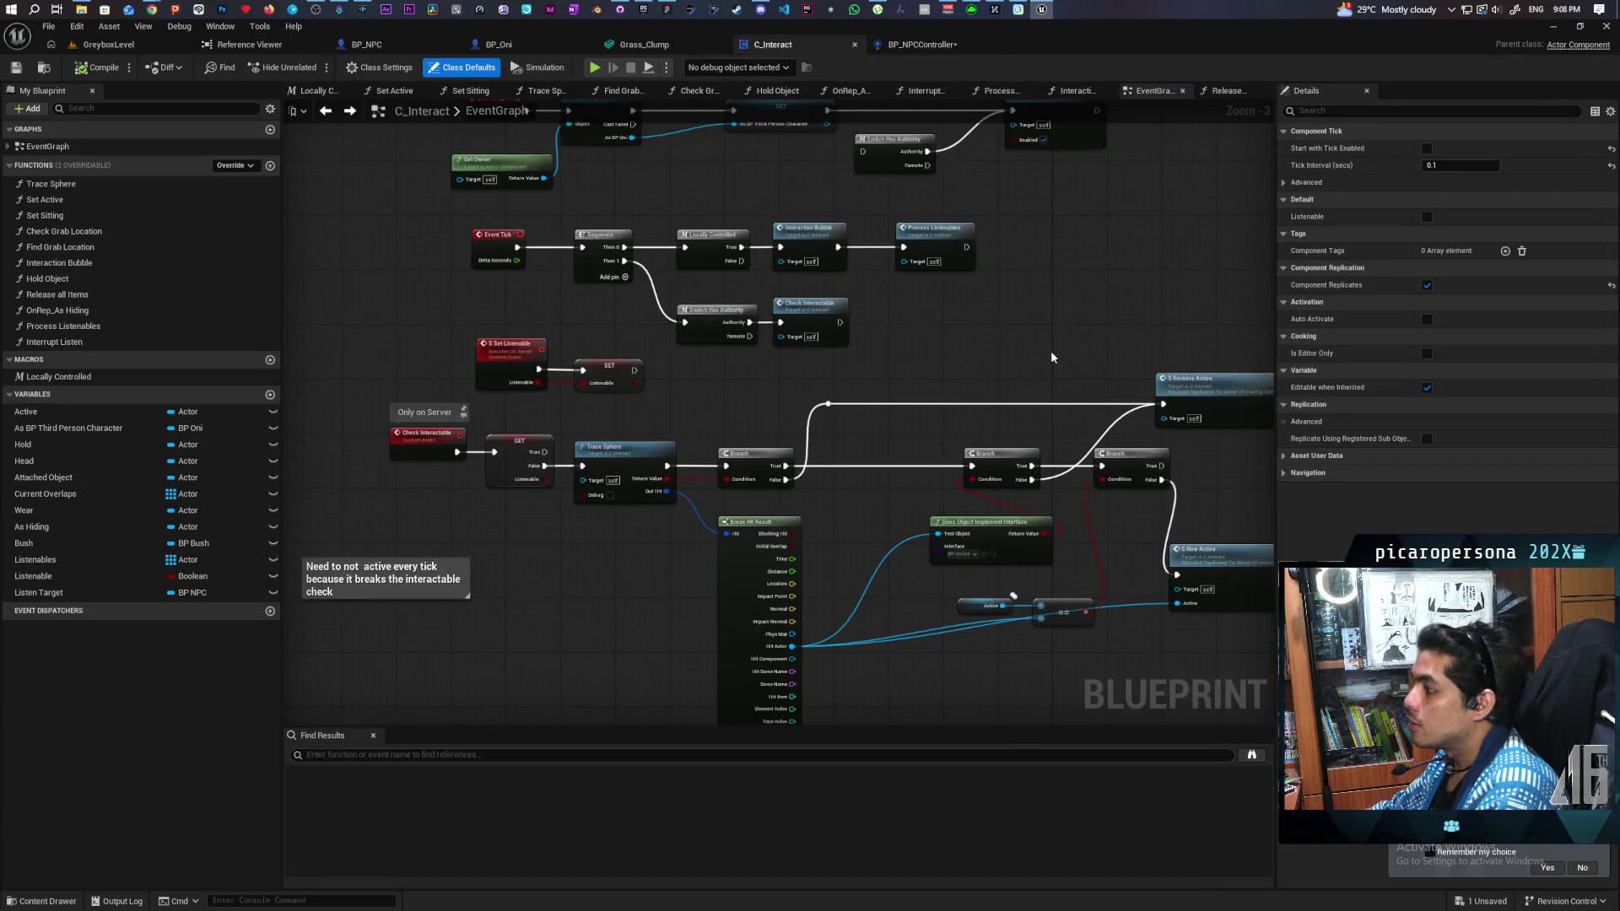
{"action": "mouse_move", "coordinate": [899, 353]}
{"action": "left_mouse_down"}
{"action": "mouse_move", "coordinate": [473, 251]}
{"action": "mouse_move", "coordinate": [592, 392]}
{"action": "left_mouse_up"}
{"action": "key", "text": "ctrl+Tab"}
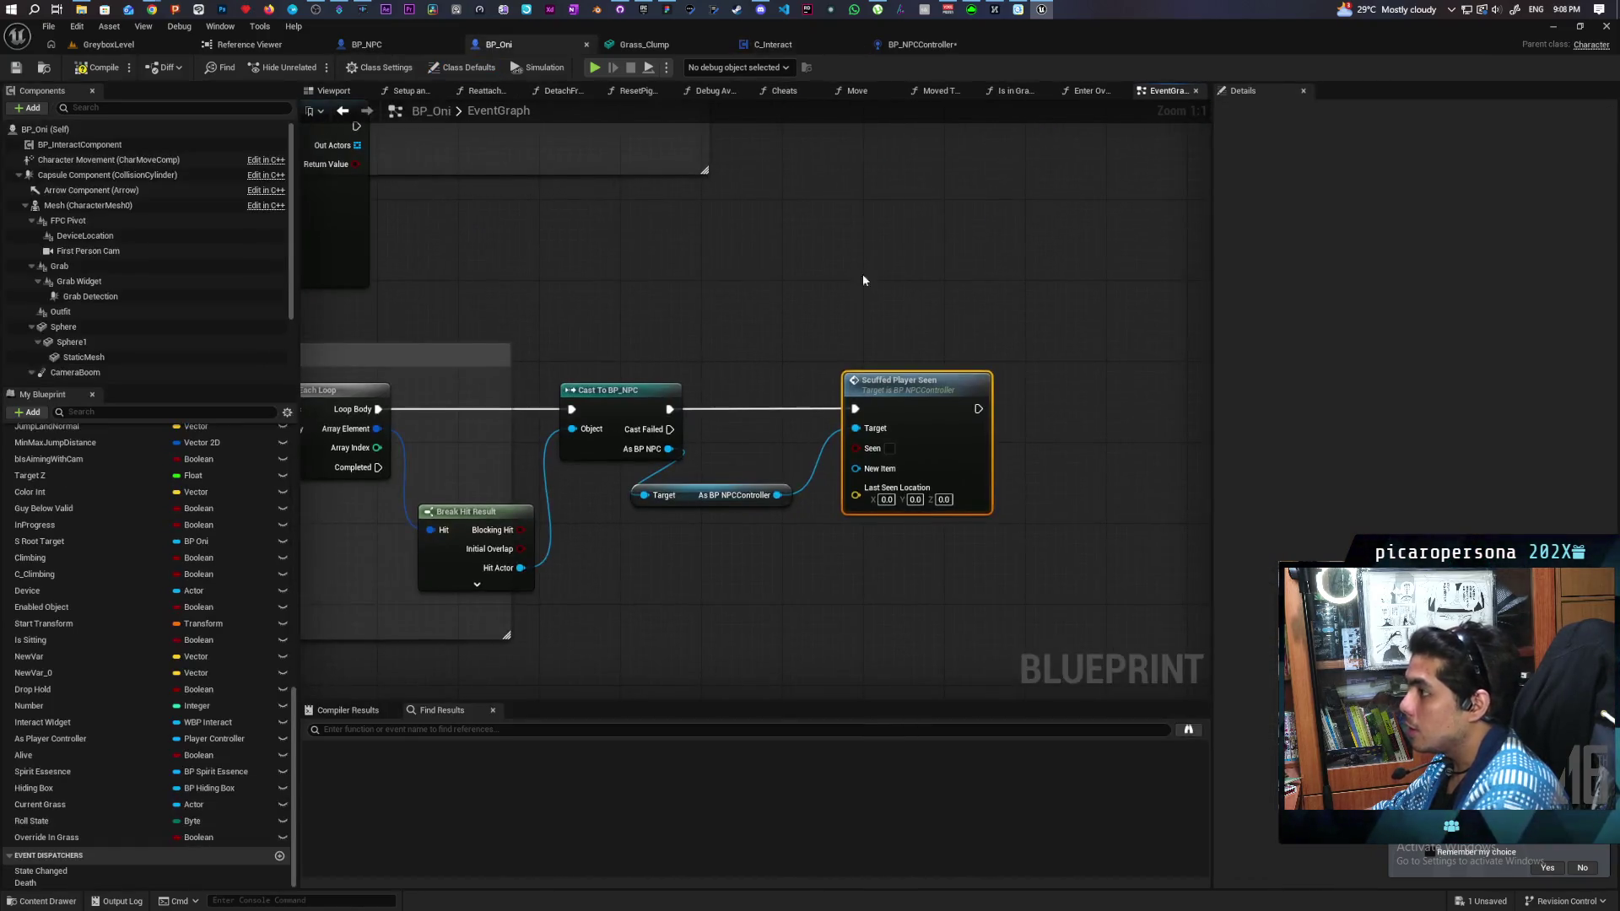
{"action": "scroll", "coordinate": [862, 273], "scroll_direction": "down", "scroll_amount": 2}
{"action": "left_click_drag", "start_coordinate": [718, 420], "coordinate": [753, 436]}
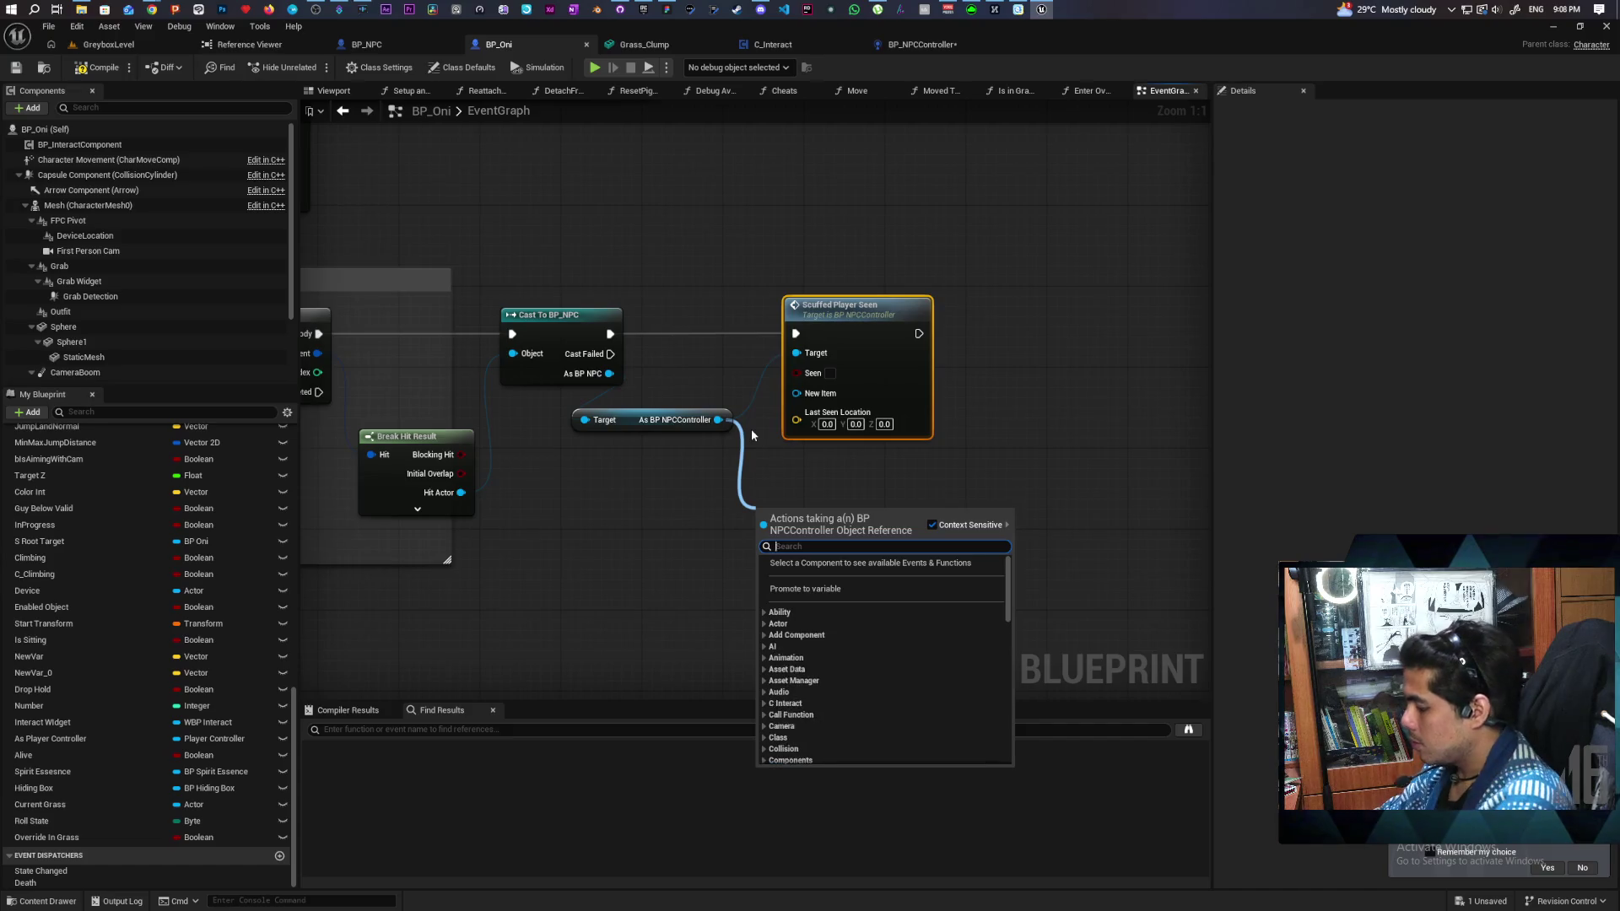
Step: Search 'target perception' off the NPC controller without adding a node, then check the Perception graph
{"action": "type", "text": "on target percep"}
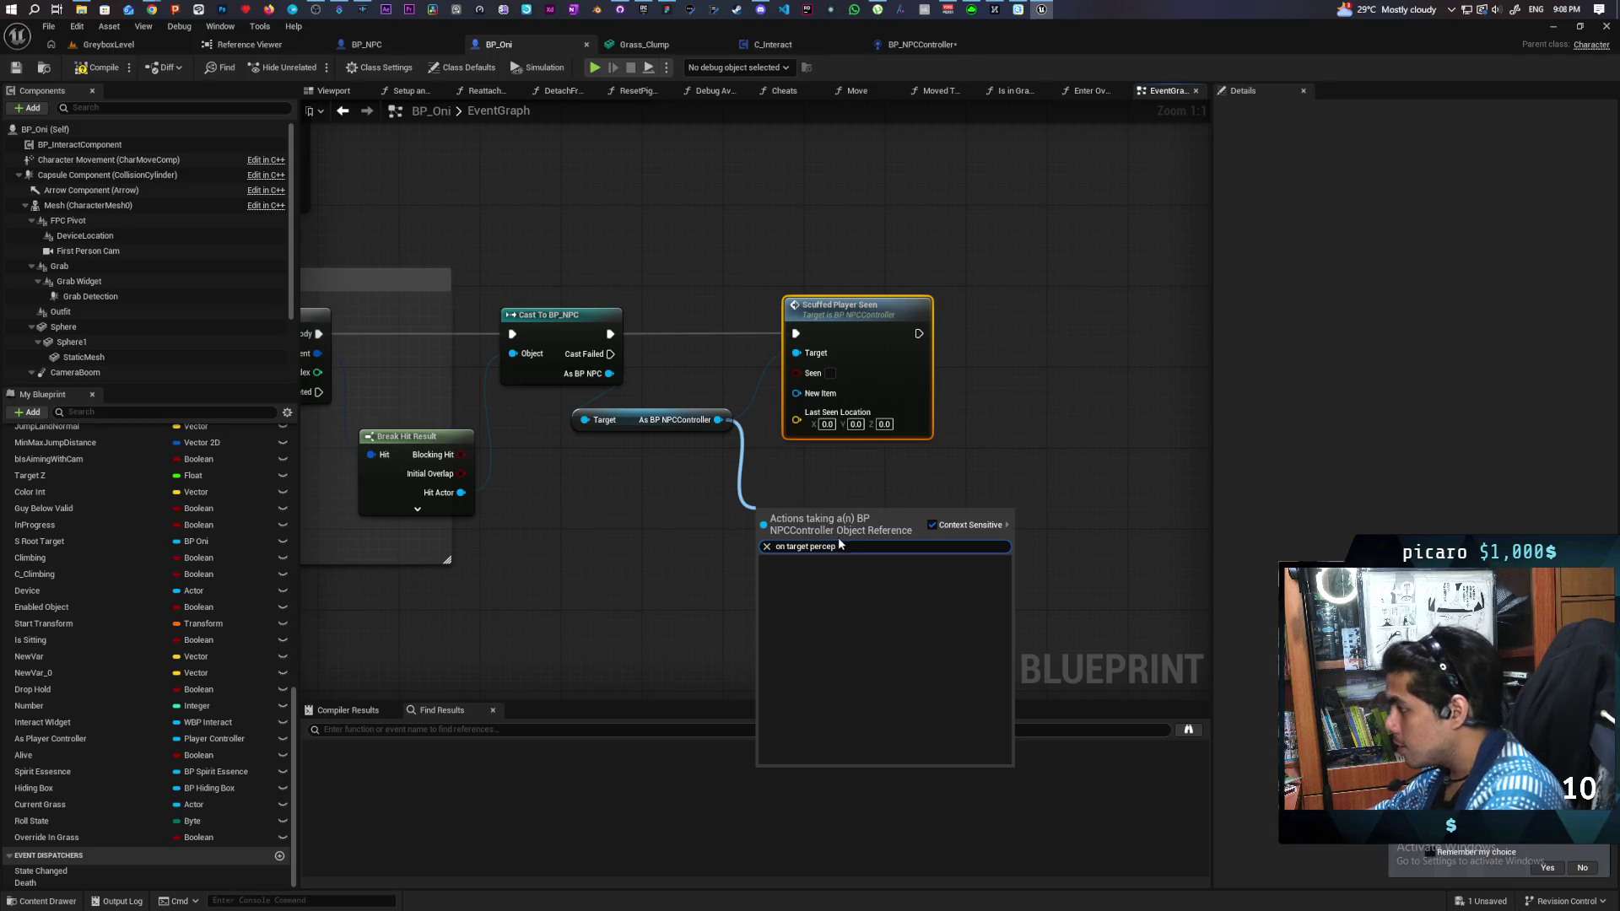
{"action": "key", "text": "ctrl+a"}
{"action": "type", "text": "tar"}
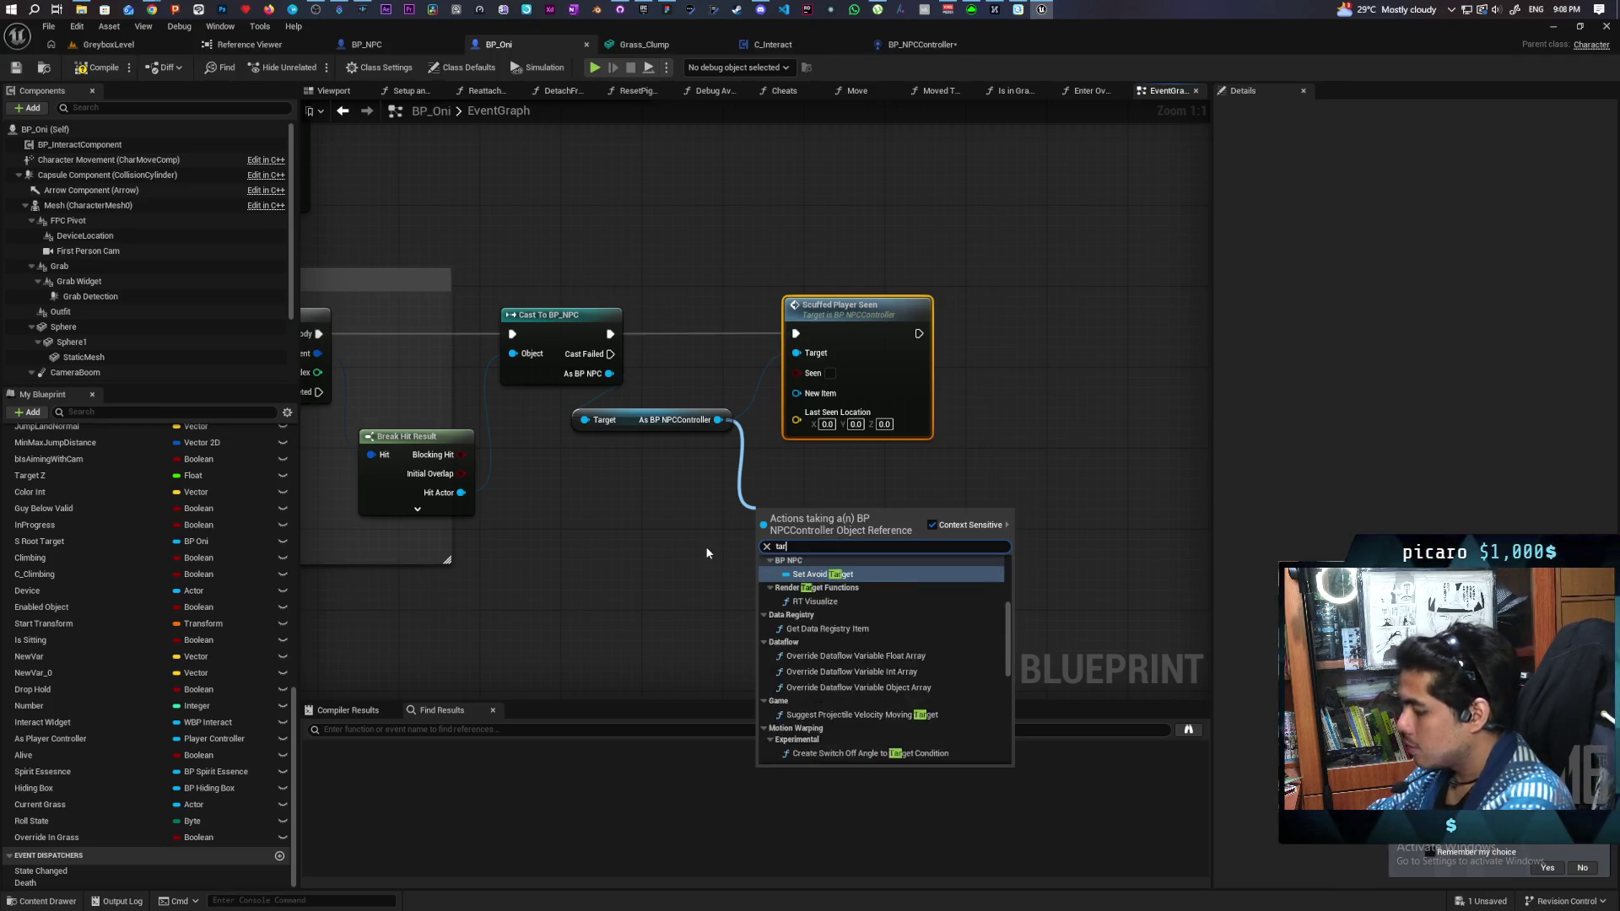
{"action": "type", "text": "get perception"}
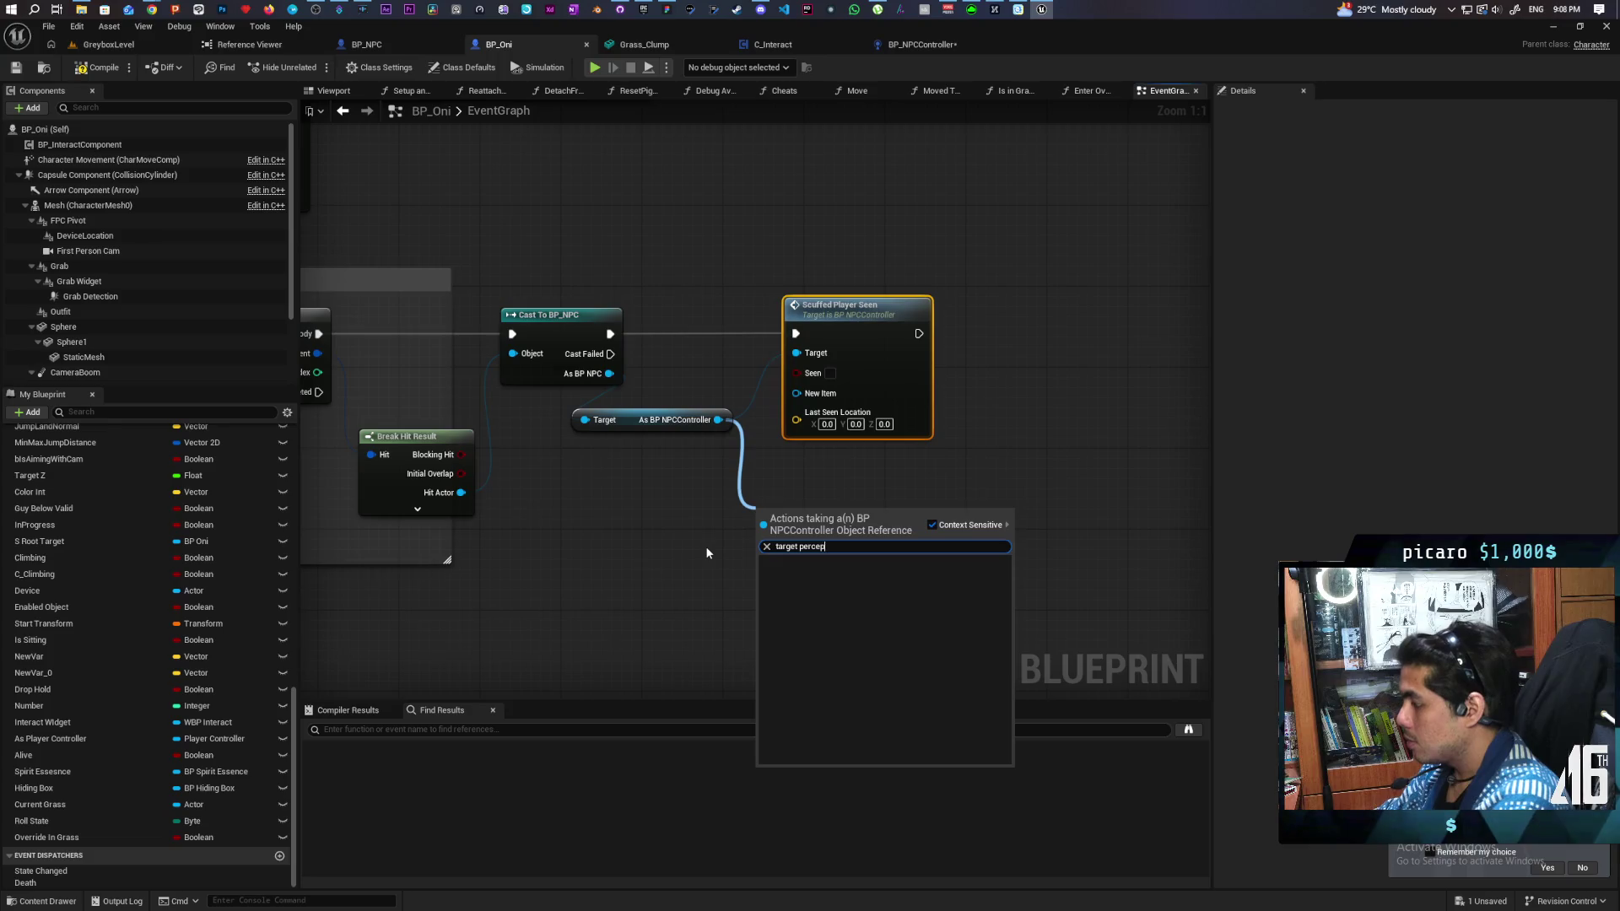
{"action": "left_click", "coordinate": [1023, 376]}
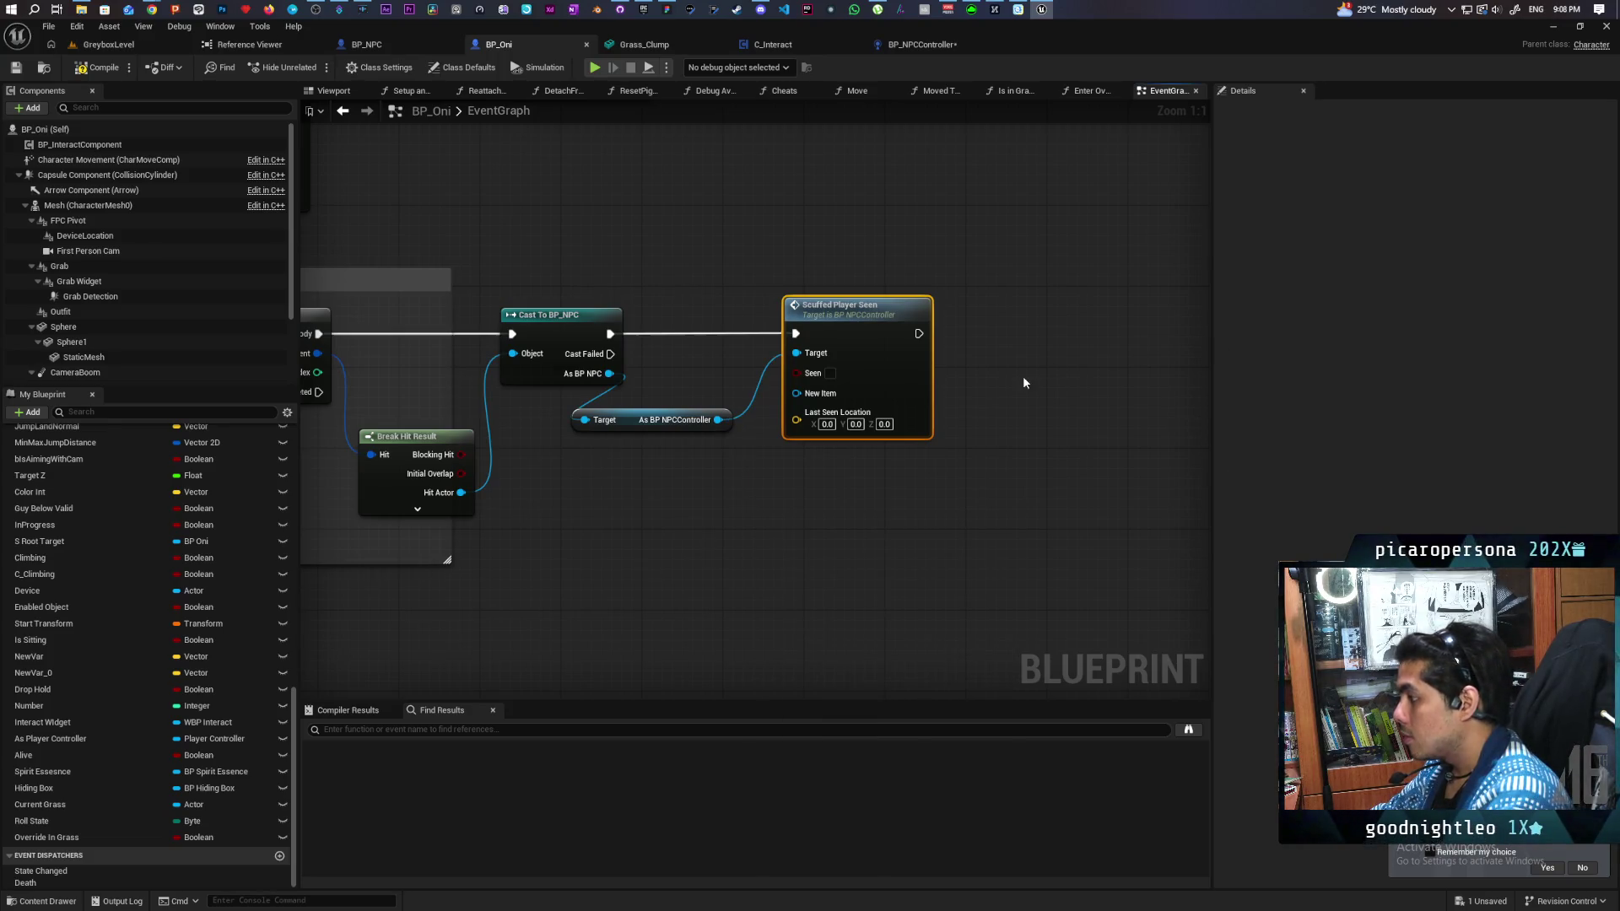
{"action": "left_click", "coordinate": [919, 46]}
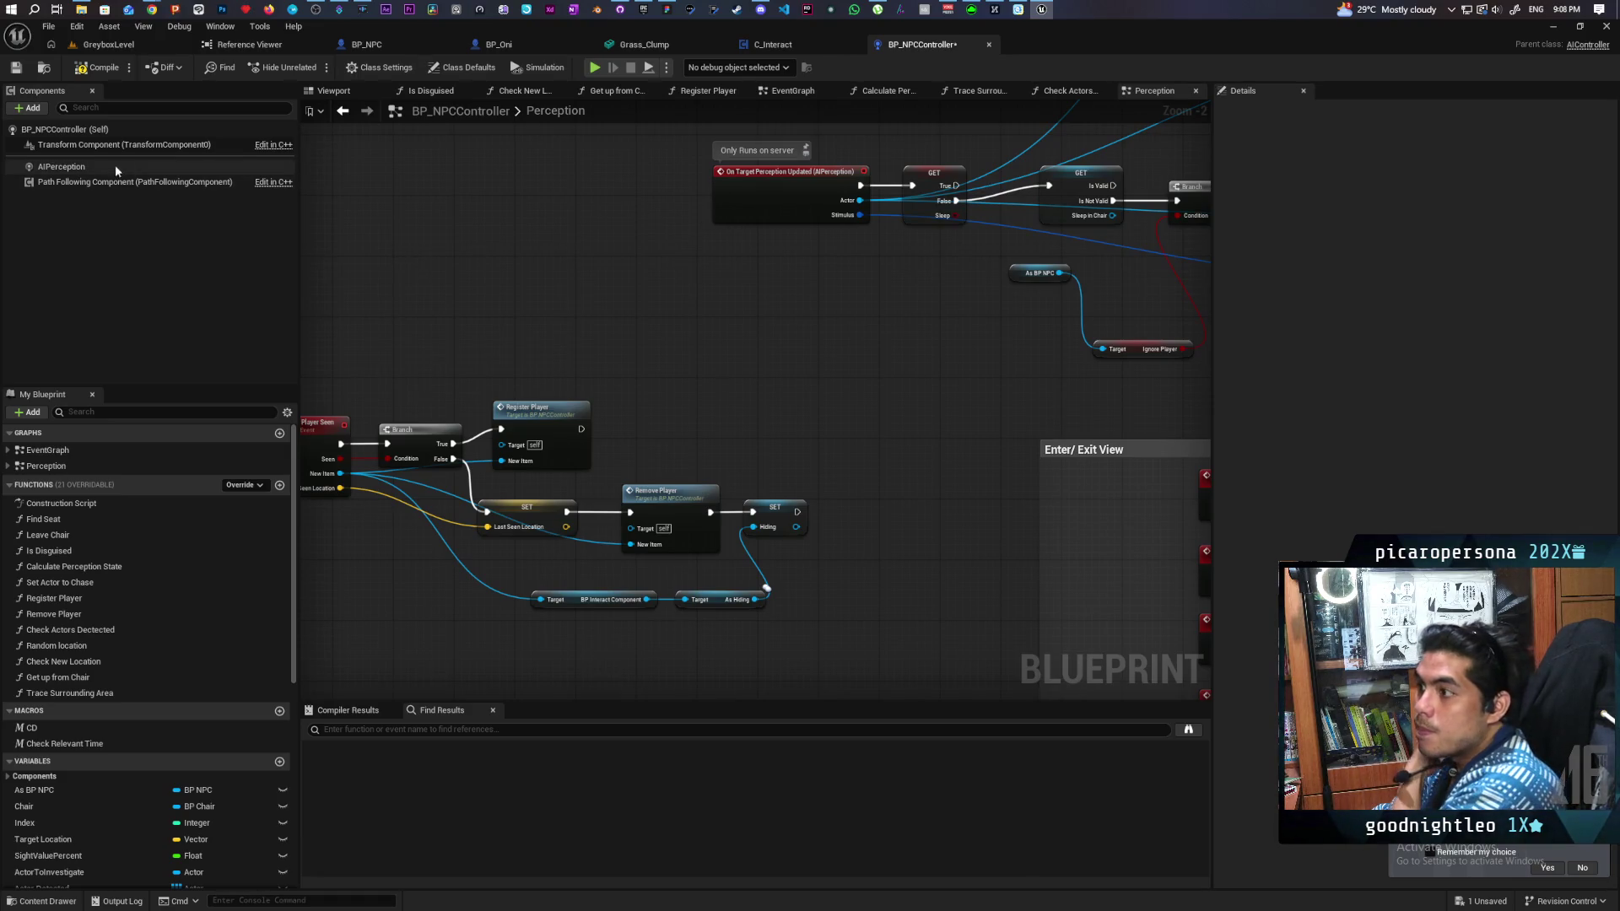
Step: Add an AIPerception getter off As BP NPCController via 'get ai per', deleting the extra Forget All
{"action": "mouse_move", "coordinate": [786, 186]}
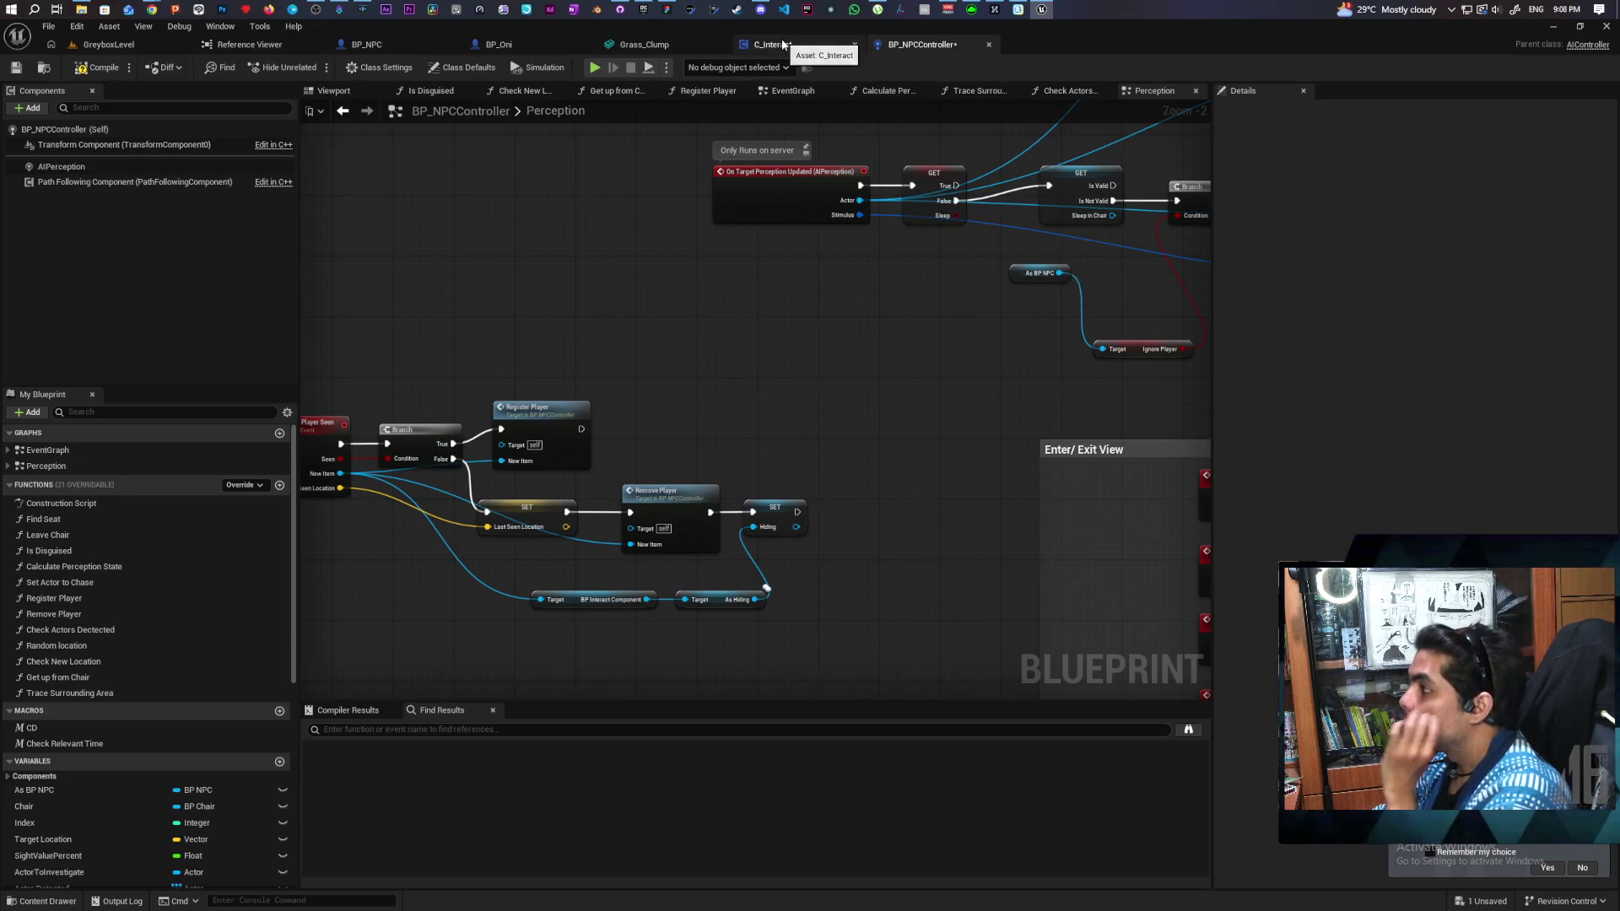
{"action": "left_click", "coordinate": [506, 44]}
{"action": "left_click_drag", "start_coordinate": [730, 364], "coordinate": [742, 443]}
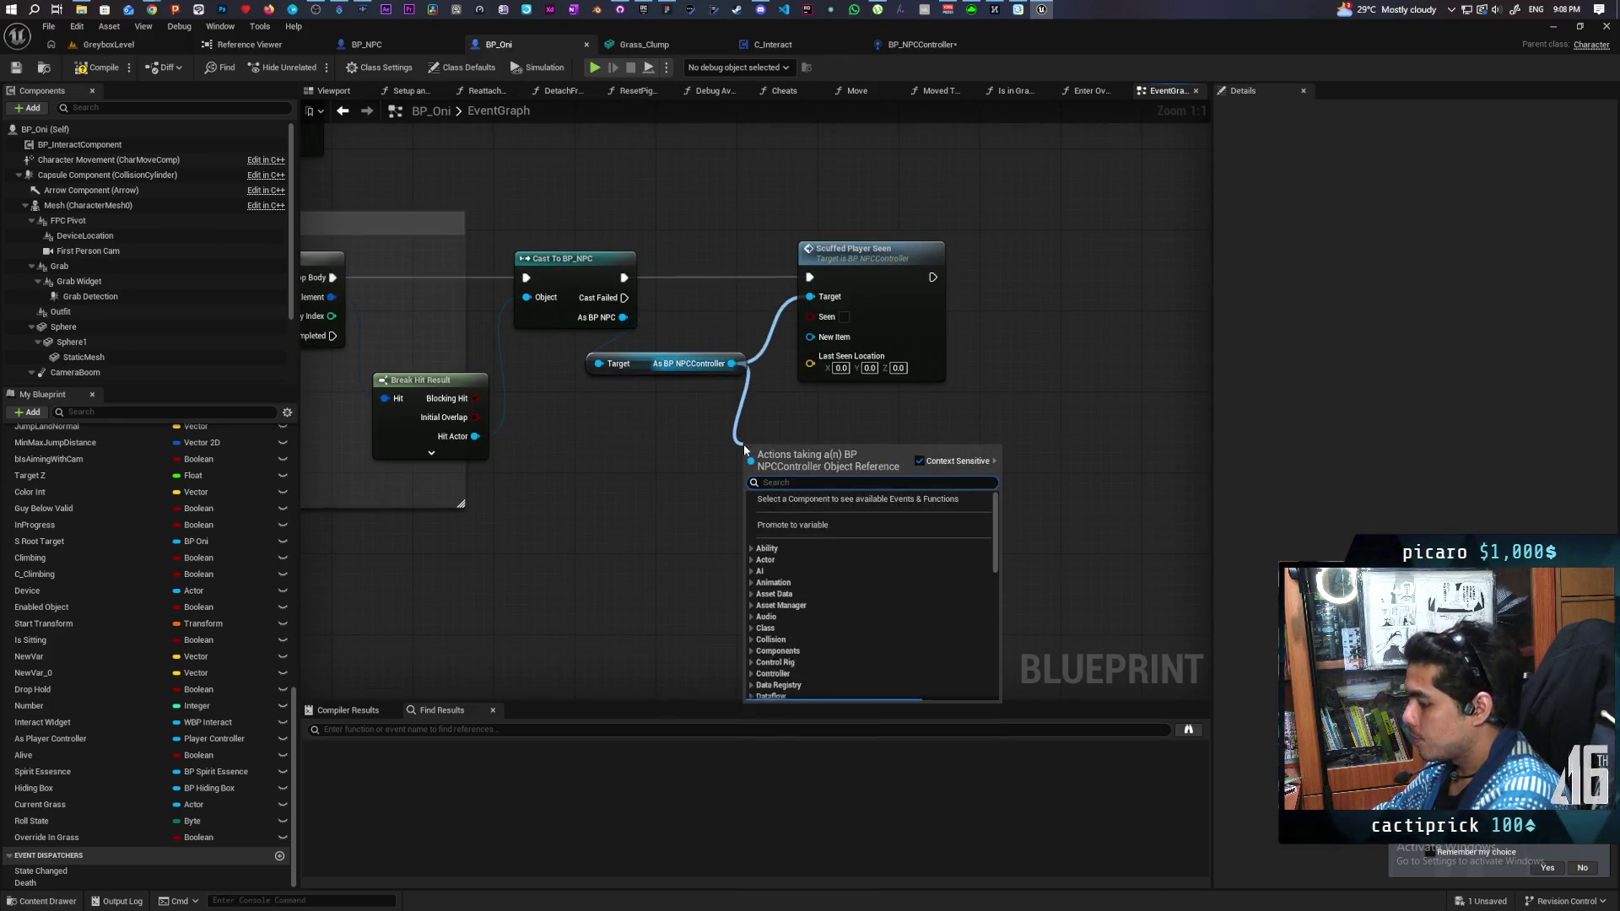
{"action": "type", "text": "get ai per"}
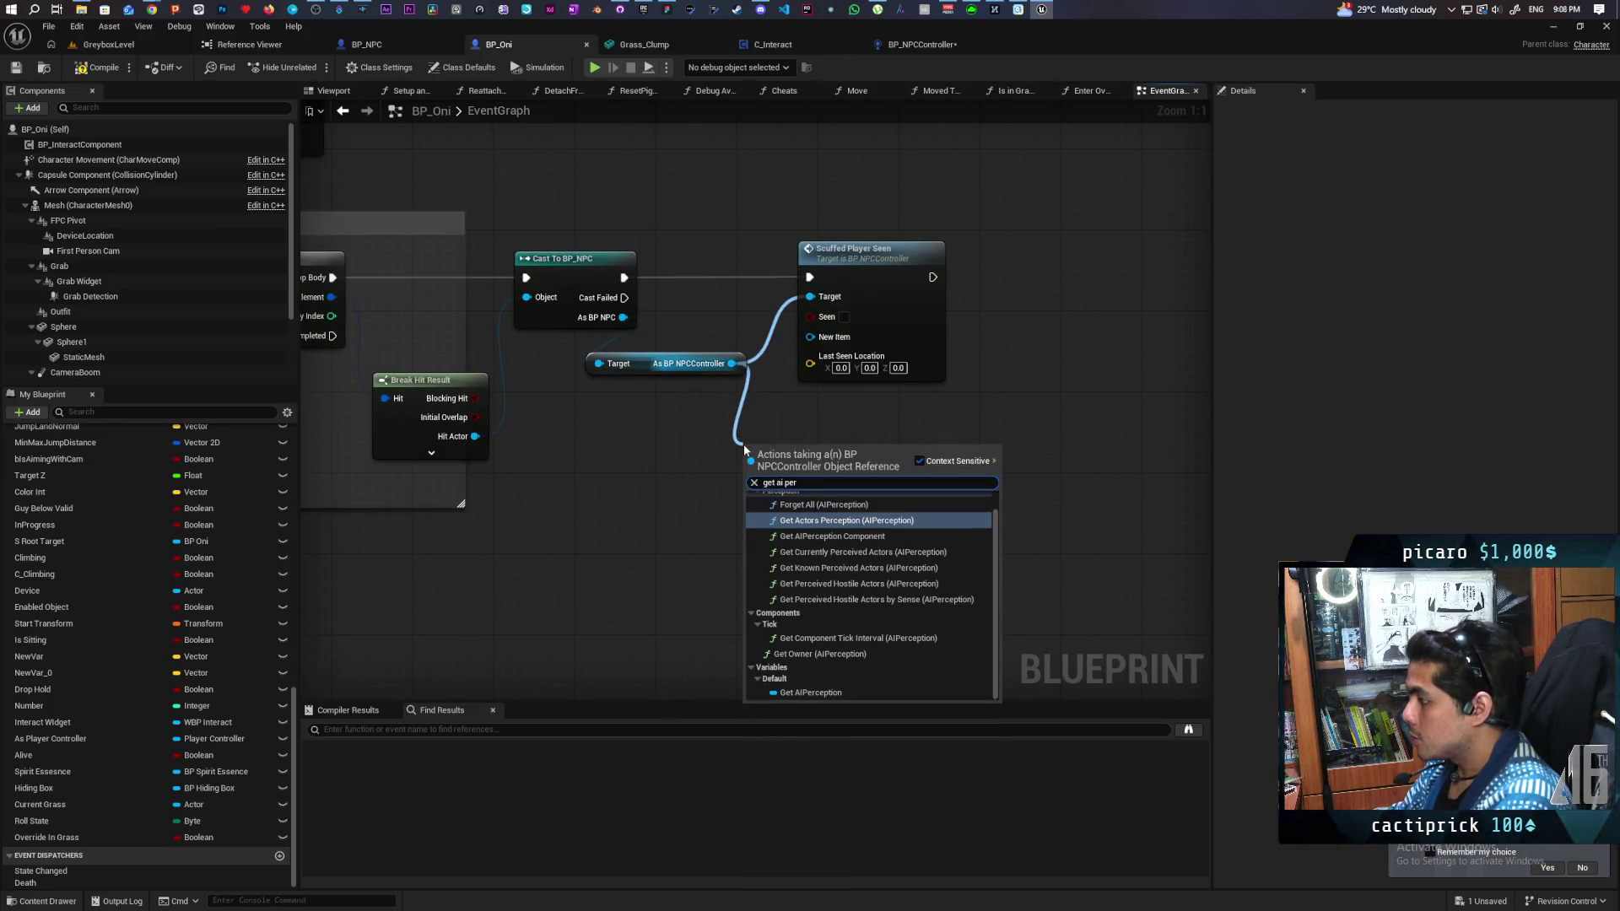
{"action": "left_click", "coordinate": [814, 505]}
{"action": "left_click", "coordinate": [894, 471]}
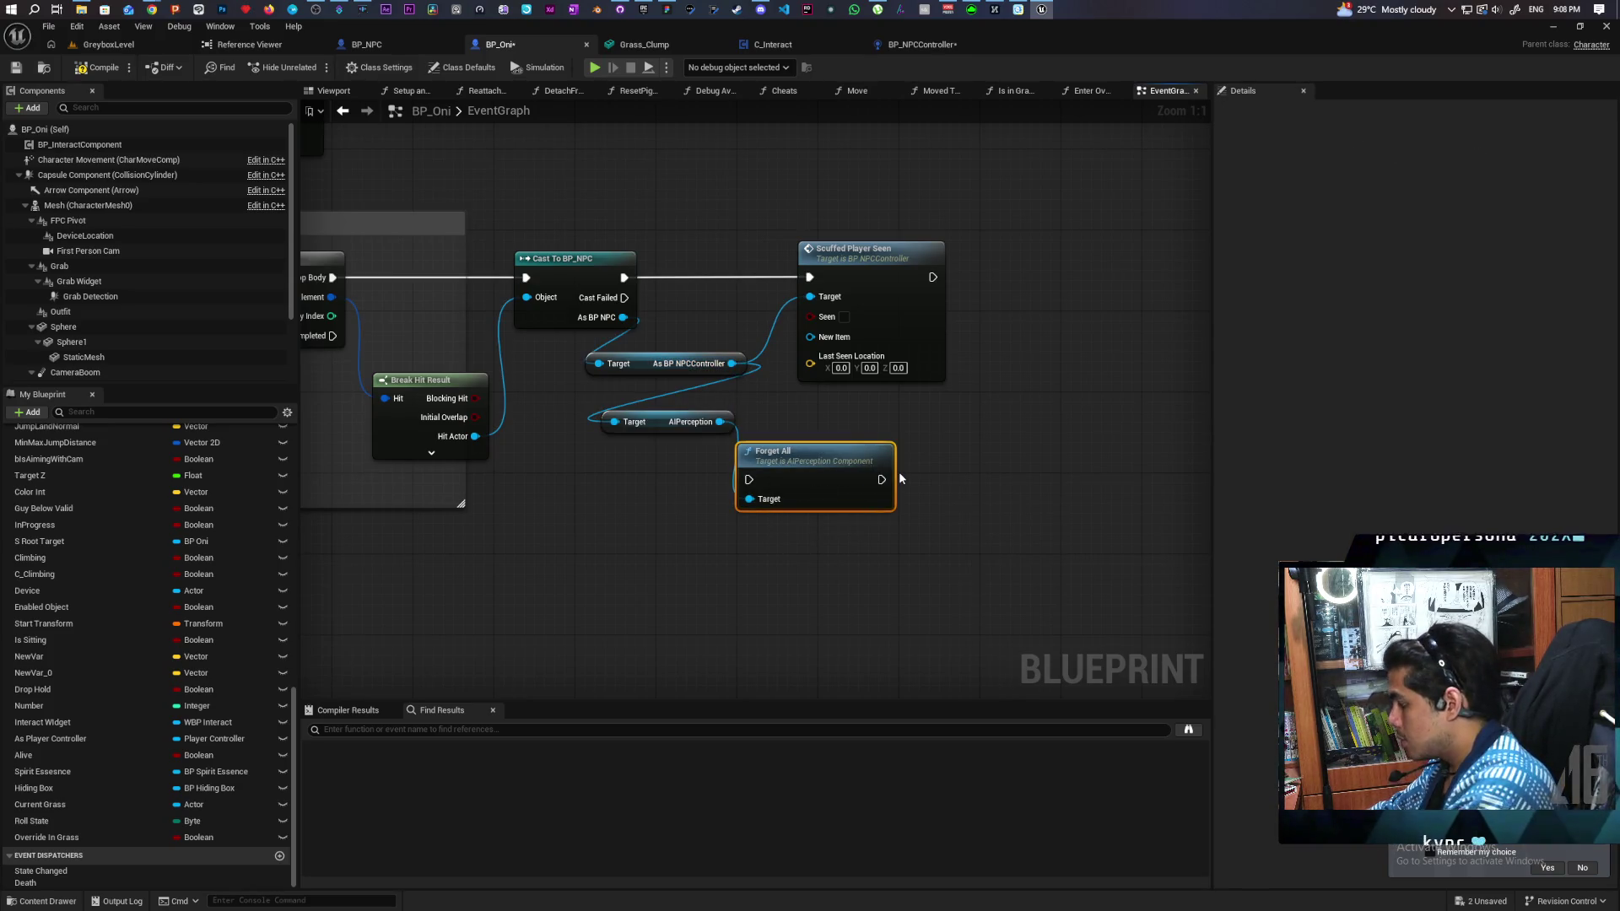
{"action": "key", "text": "Delete"}
Step: Search 'on ai pe' off the AIPerception output, dismiss it, and return to the Perception graph
{"action": "mouse_move", "coordinate": [723, 422]}
{"action": "left_mouse_down"}
{"action": "mouse_move", "coordinate": [757, 489]}
{"action": "mouse_move", "coordinate": [741, 479]}
{"action": "left_mouse_up"}
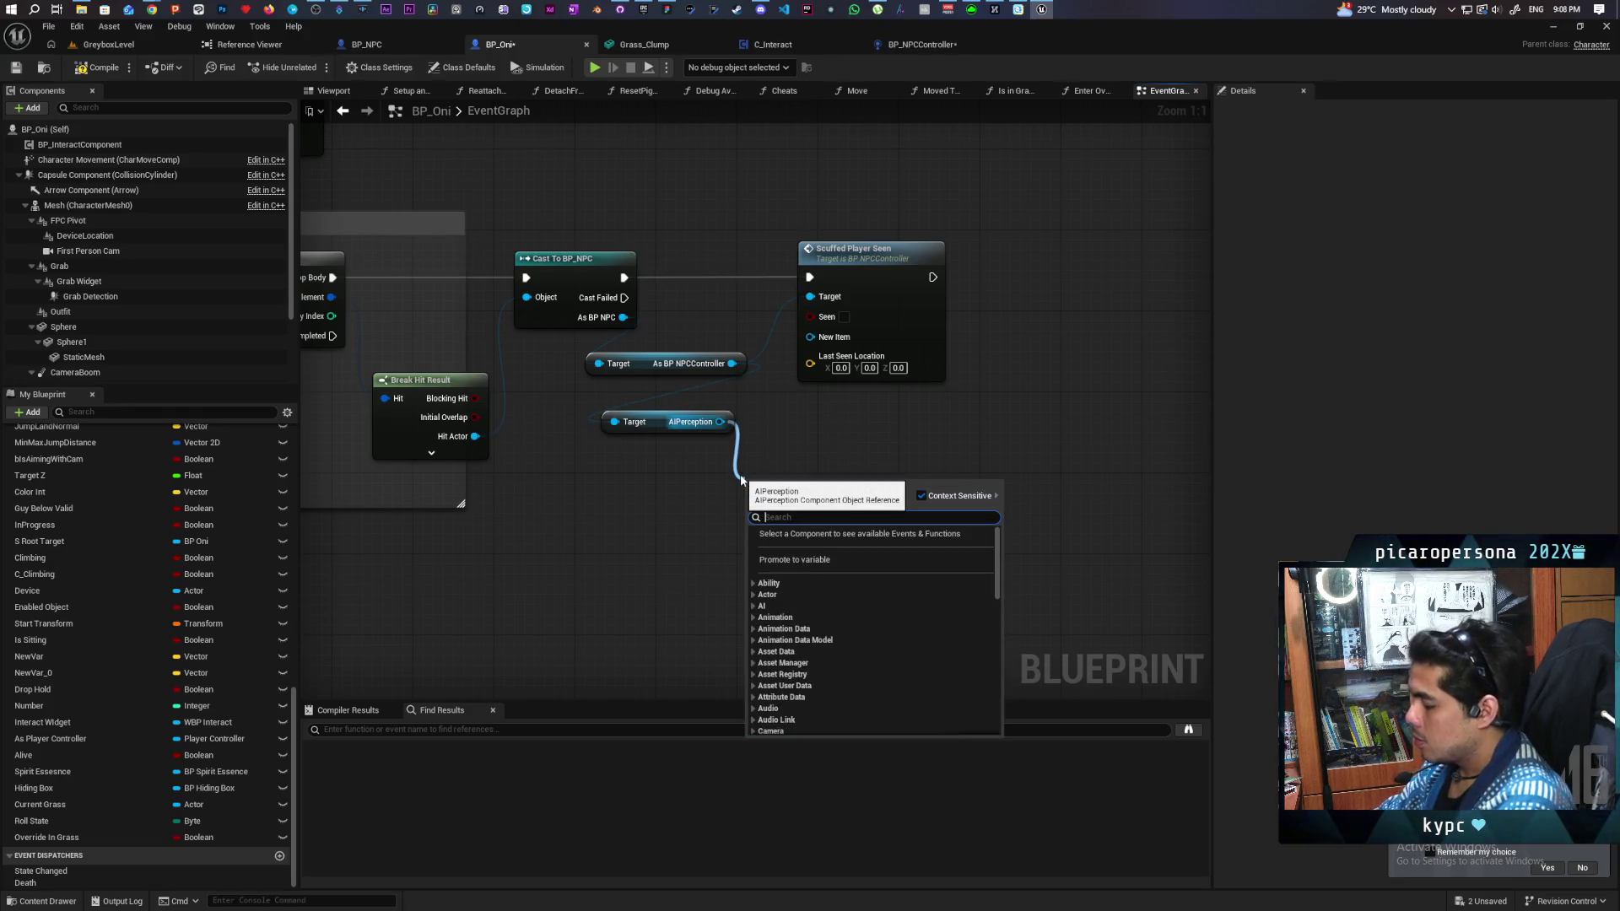
{"action": "type", "text": "on ai pe"}
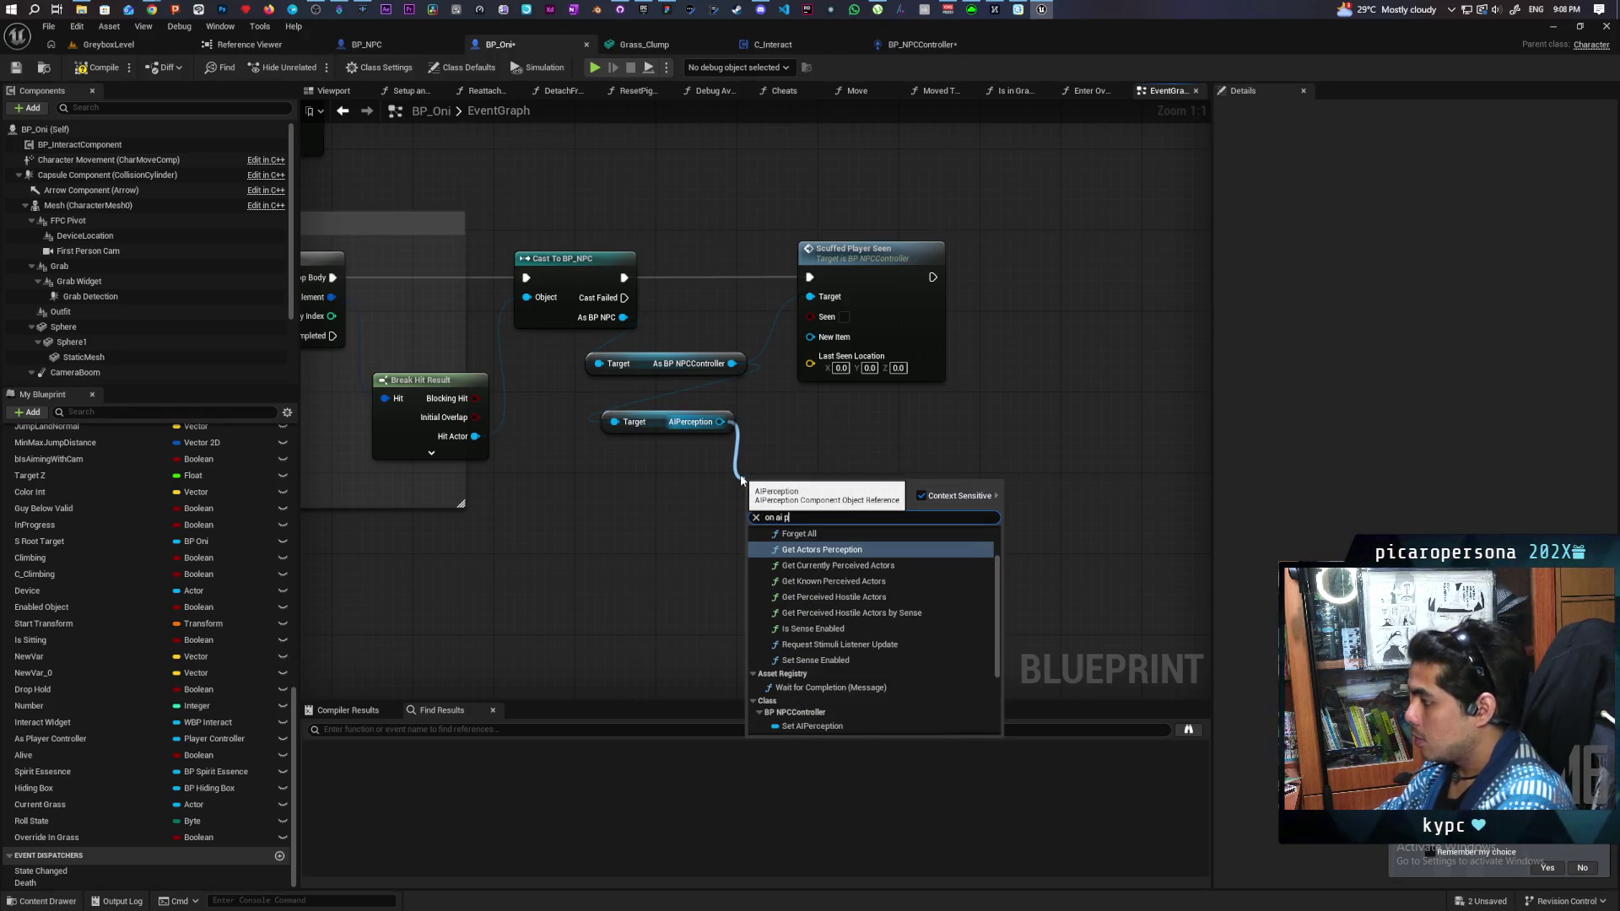
{"action": "key", "text": "Escape"}
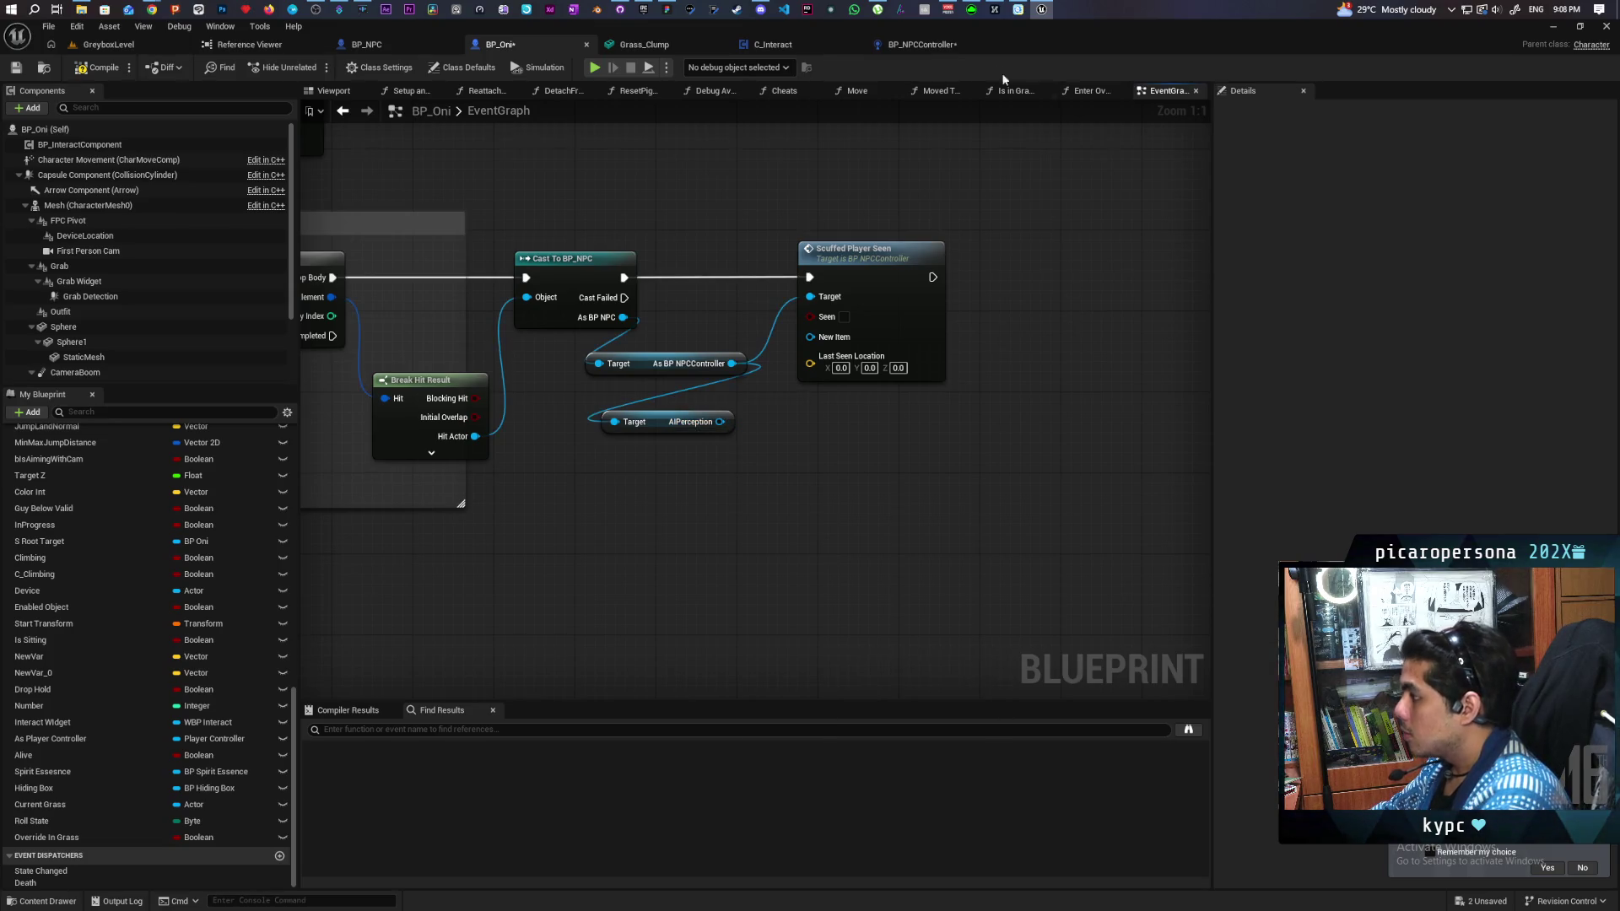
{"action": "left_click", "coordinate": [922, 45]}
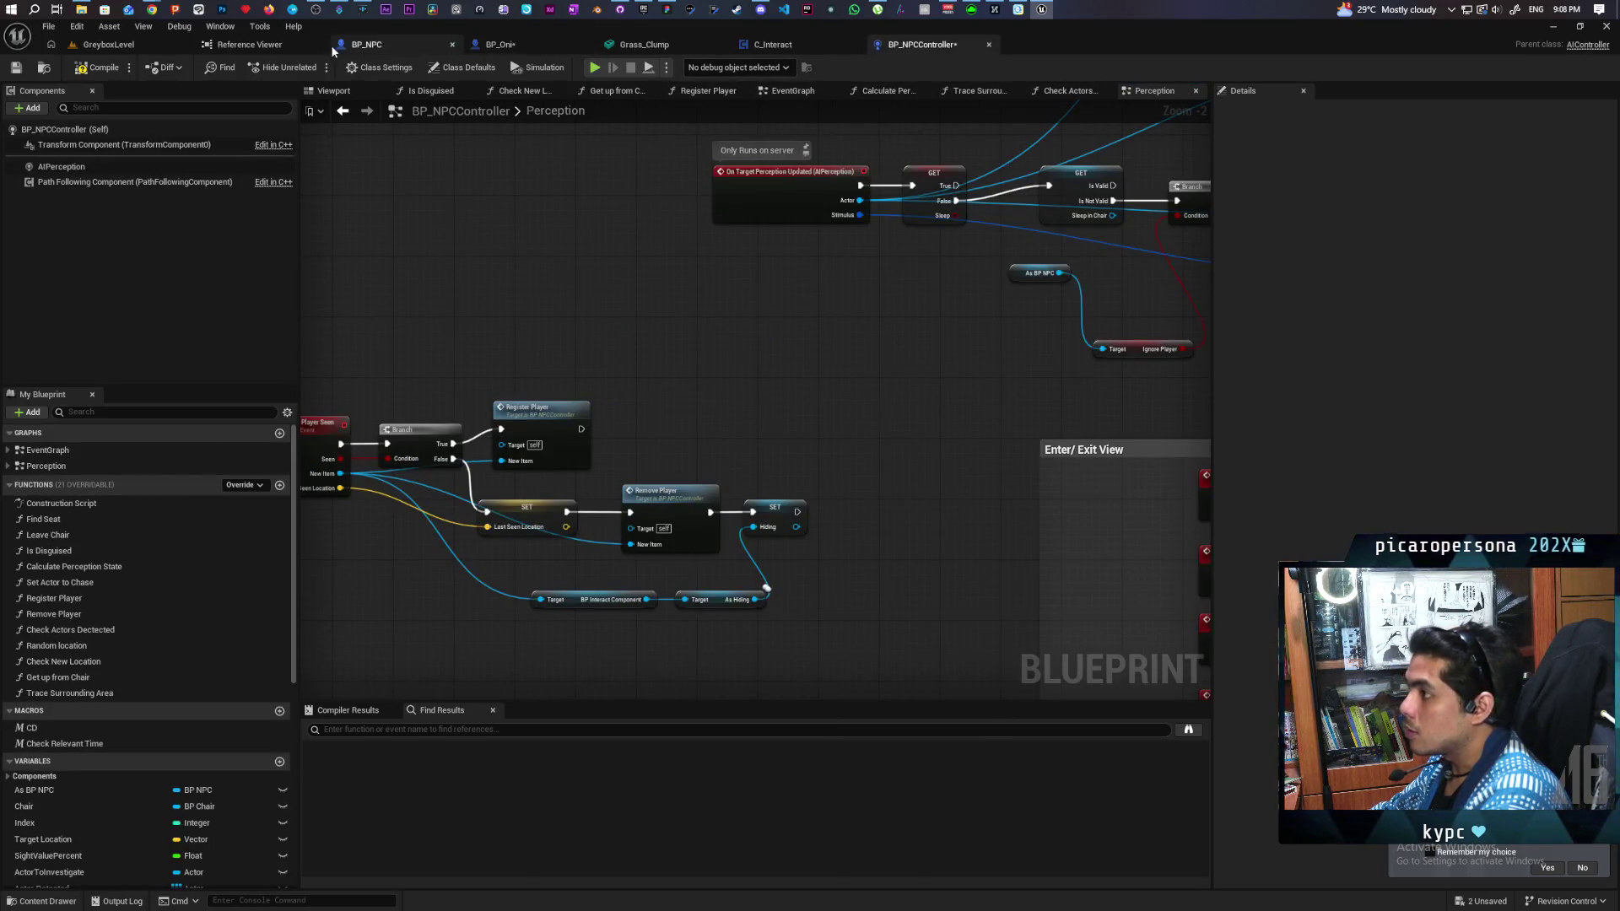
Step: Search the AIPerception pin's actions for 'on target perception updated' in BP_Oni
{"action": "left_click", "coordinate": [500, 44]}
{"action": "left_click_drag", "start_coordinate": [720, 422], "coordinate": [753, 473]}
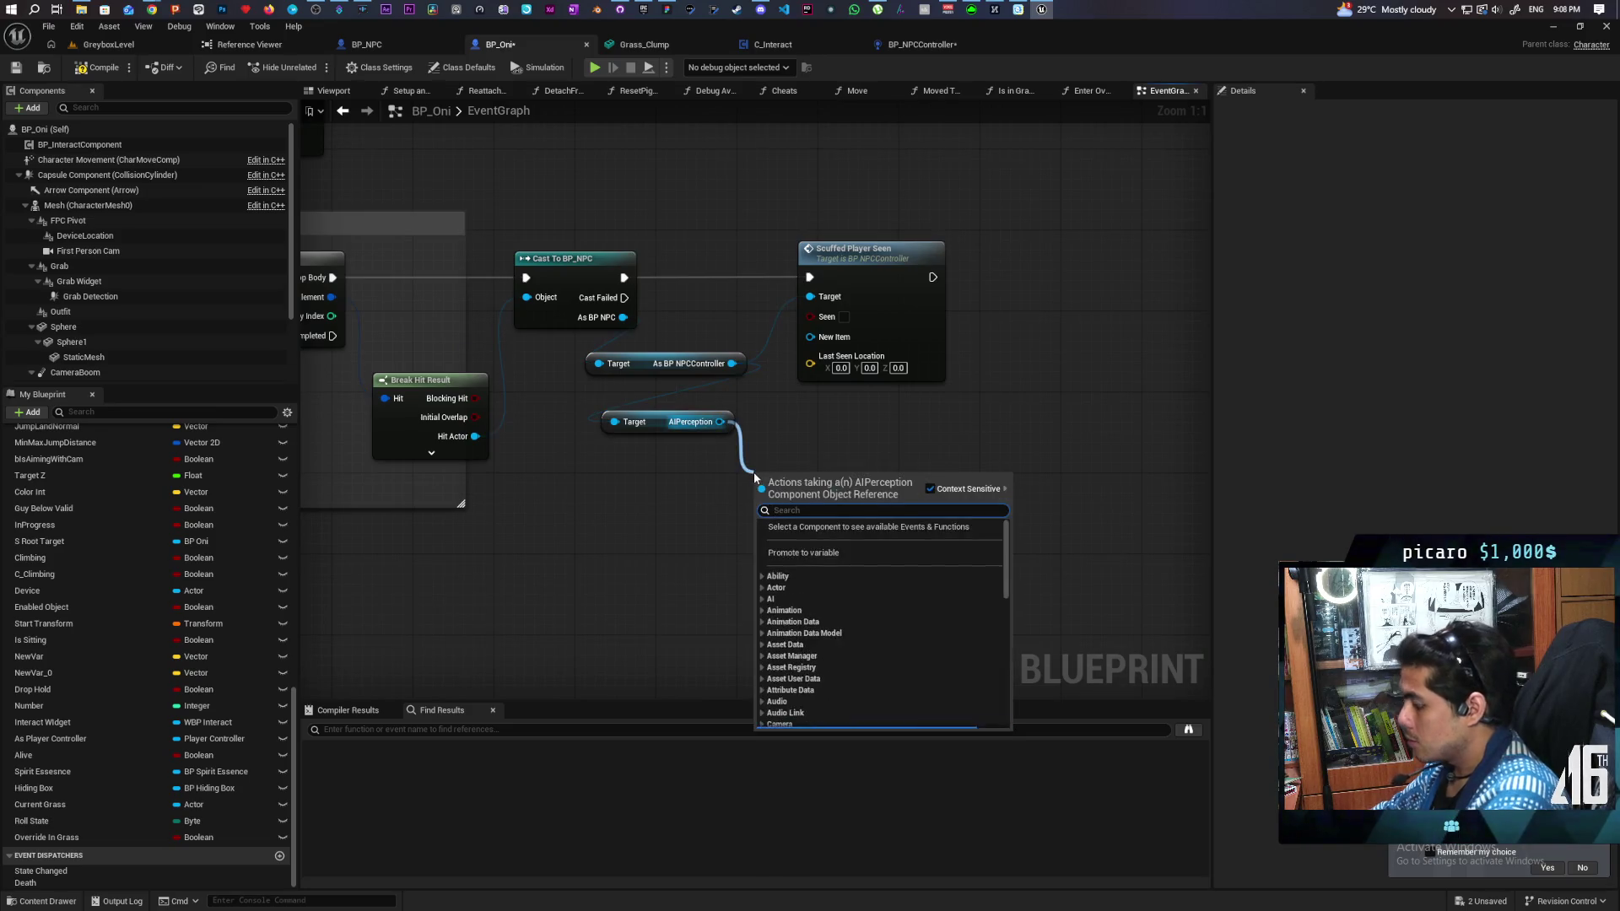
{"action": "type", "text": "on target"}
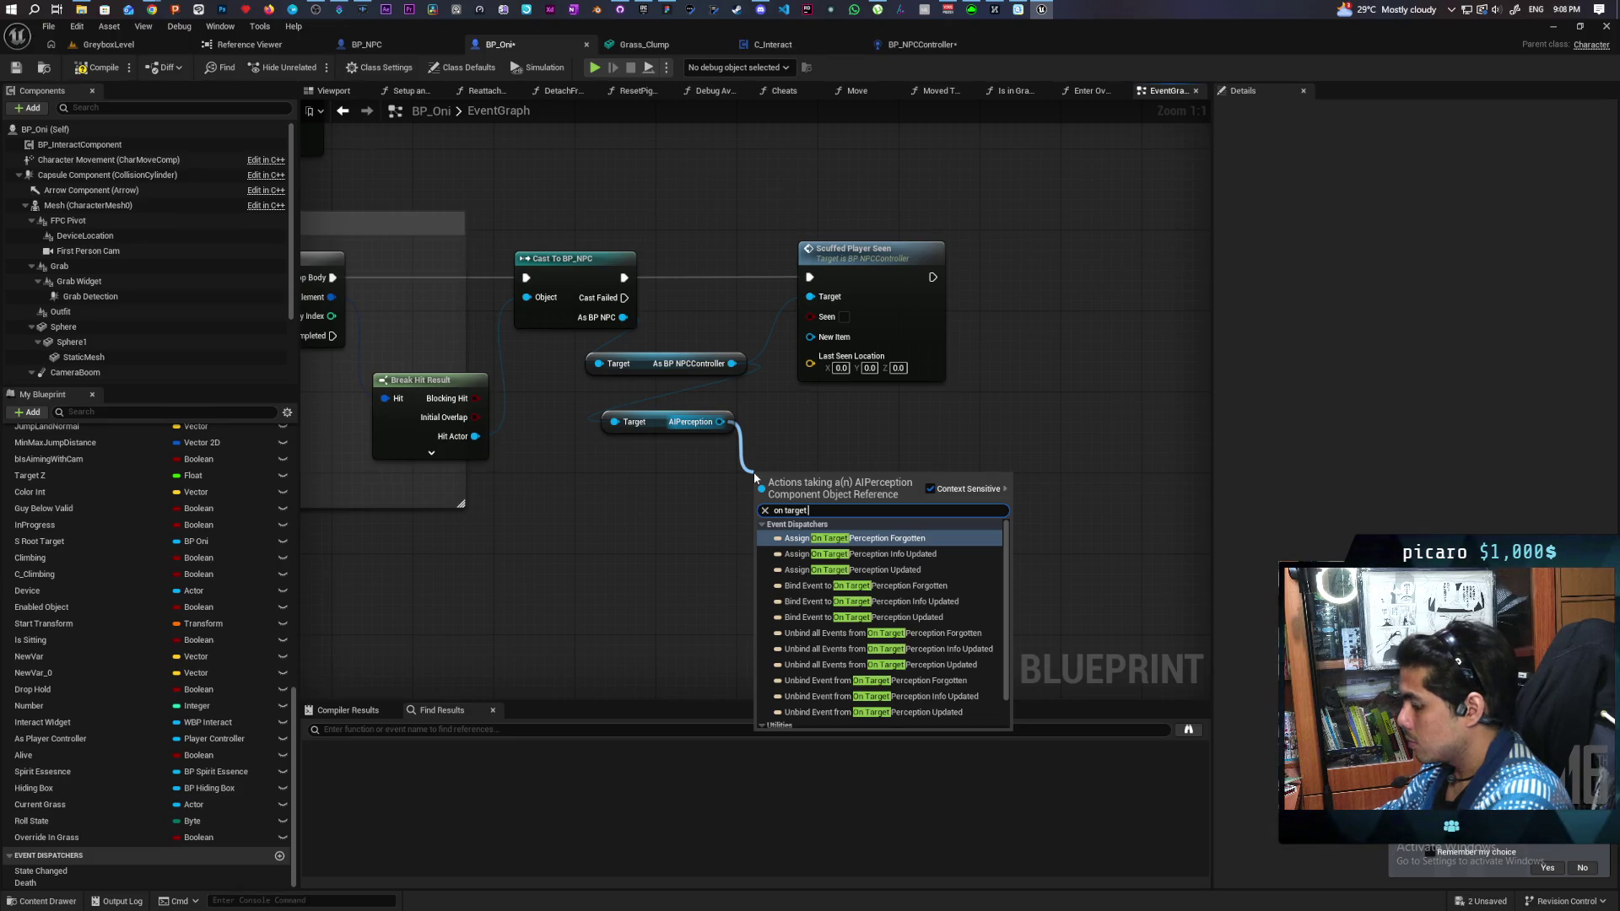
{"action": "type", "text": " perception up"}
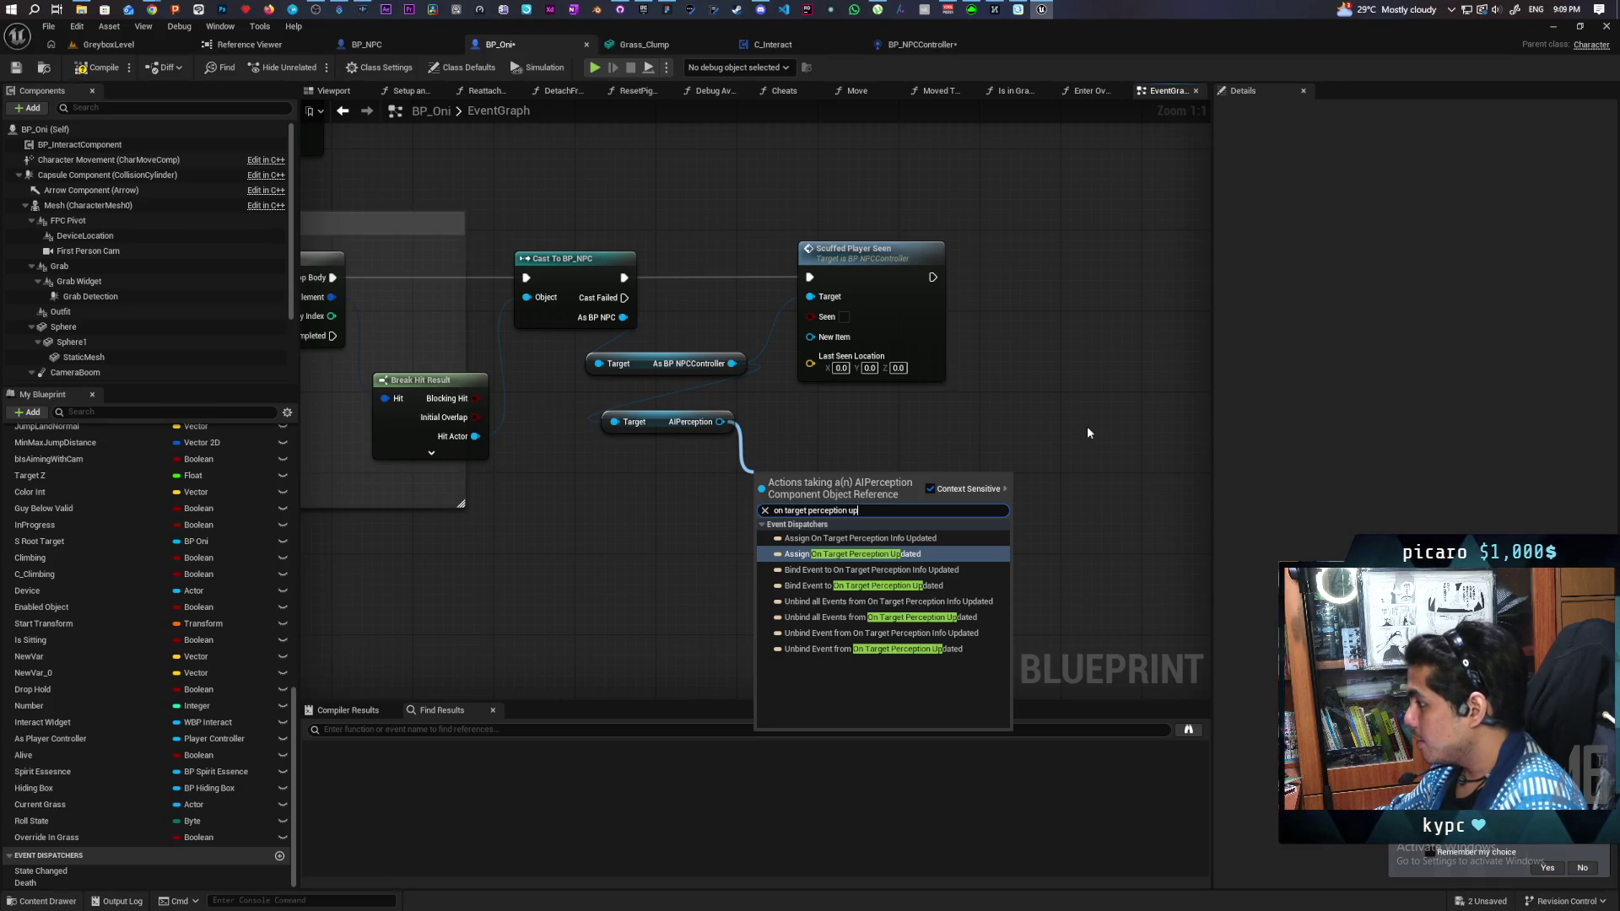
{"action": "left_click", "coordinate": [776, 510]}
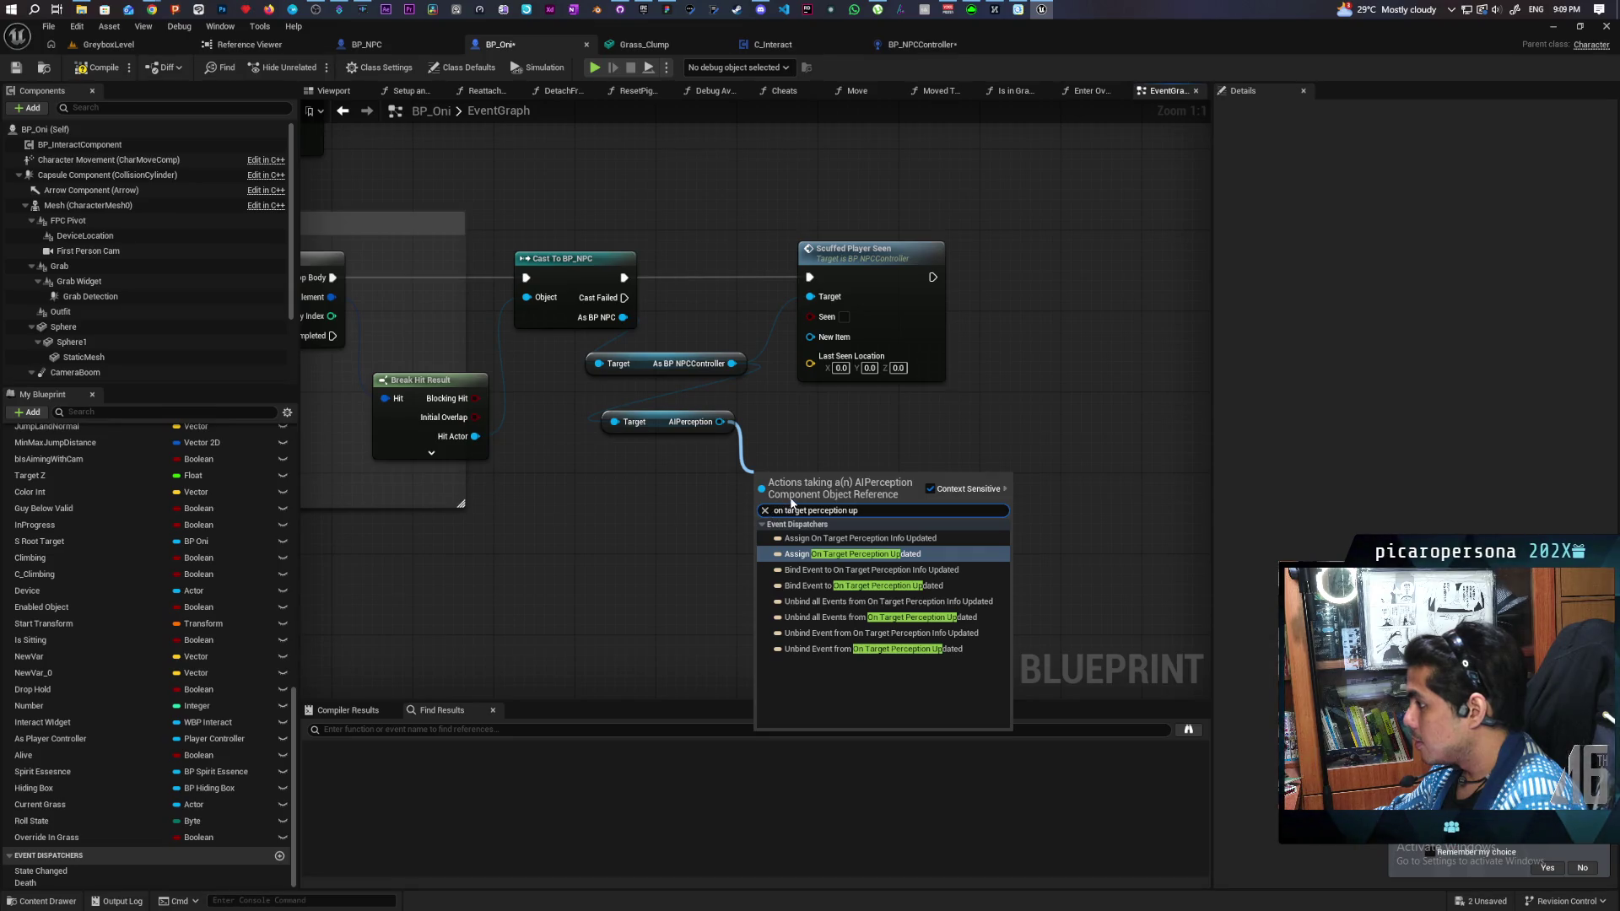
{"action": "type", "text": "p"}
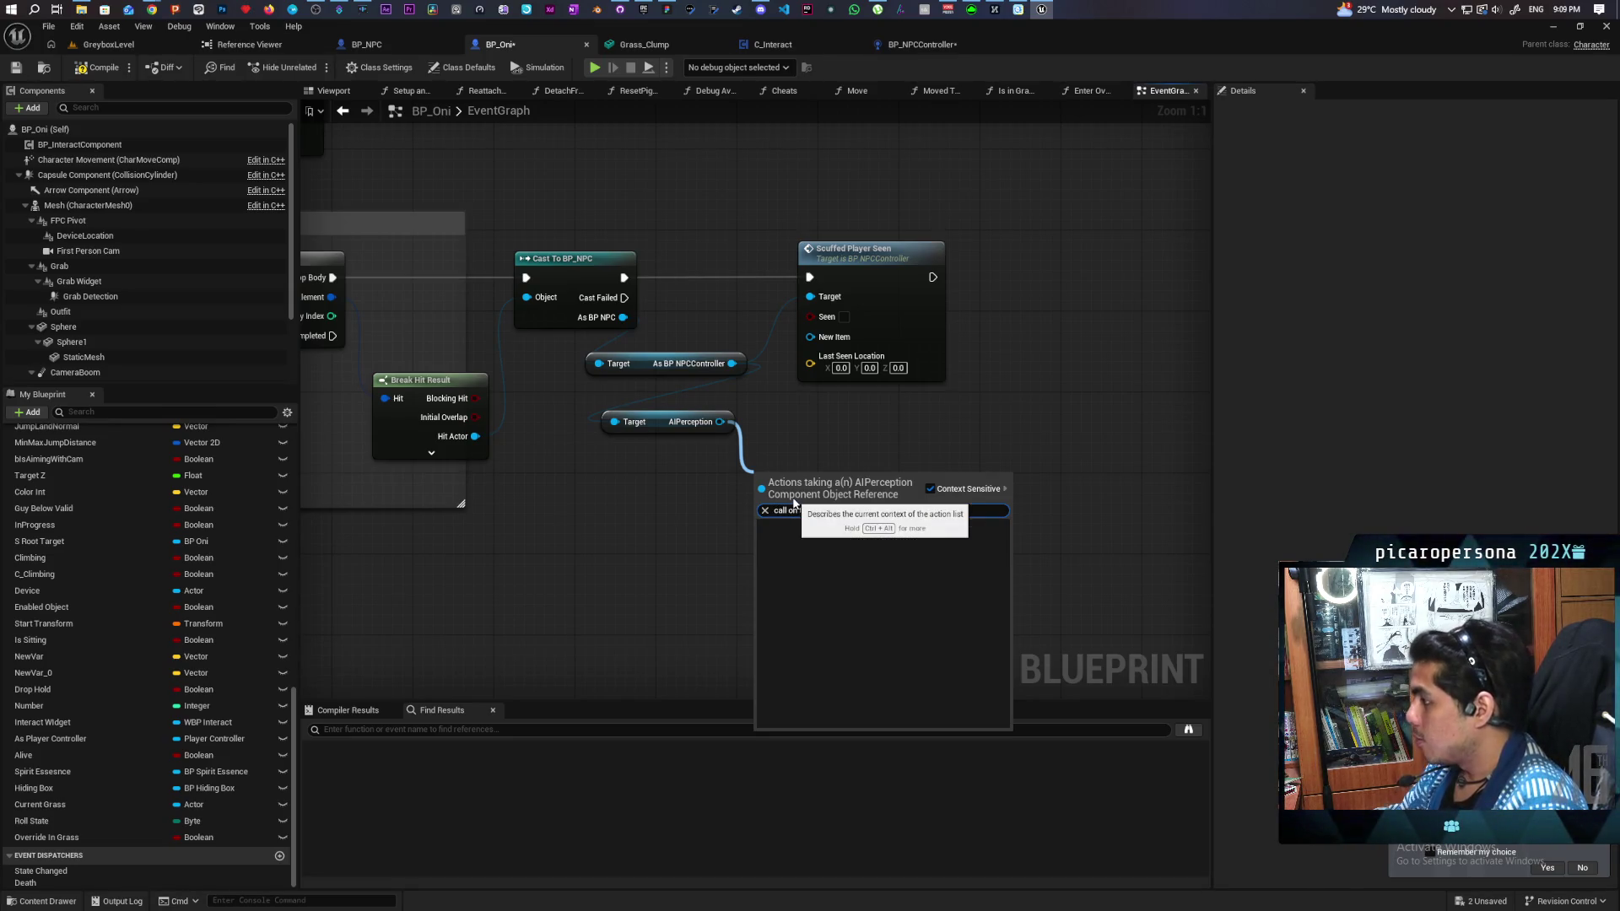
{"action": "left_click", "coordinate": [946, 430]}
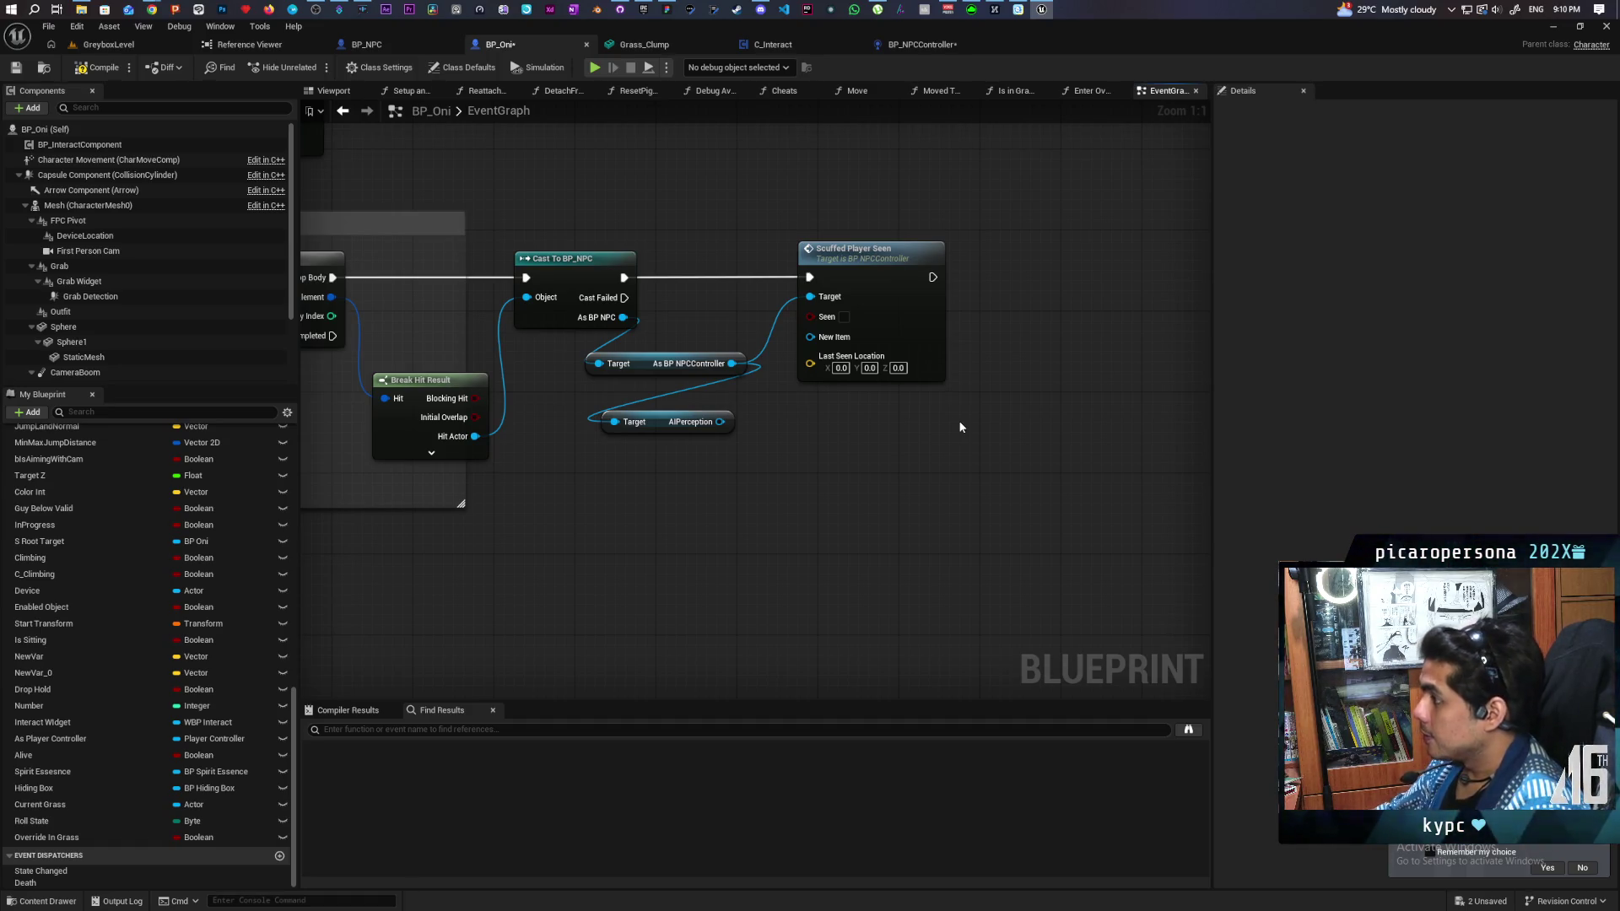
{"action": "left_click_drag", "start_coordinate": [711, 479], "coordinate": [776, 427]}
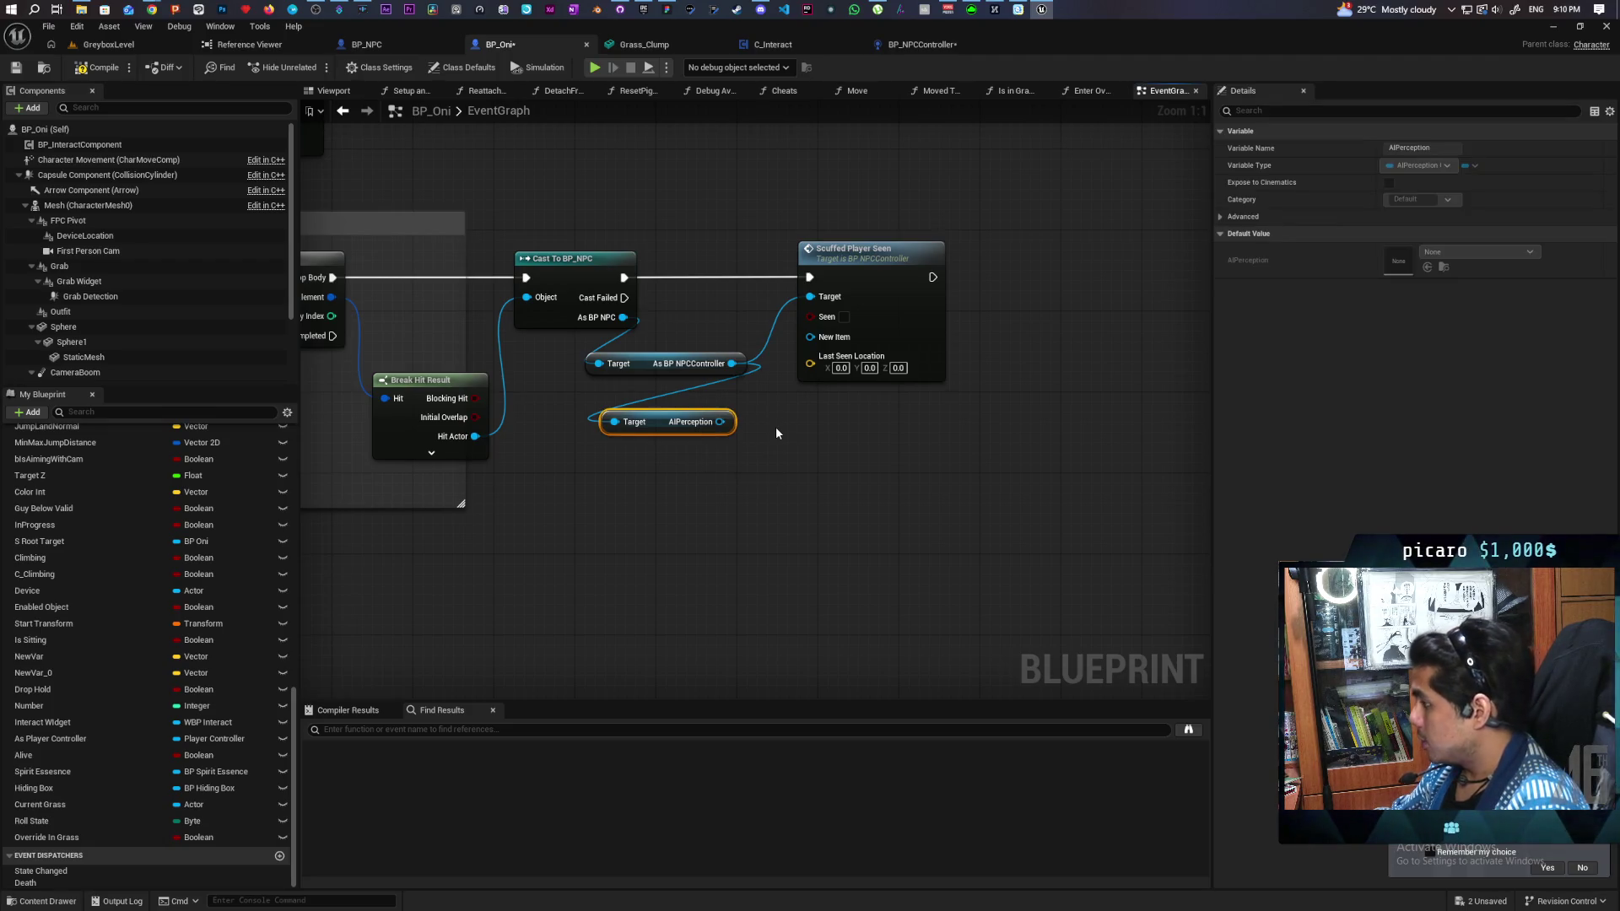
{"action": "key", "text": "Delete"}
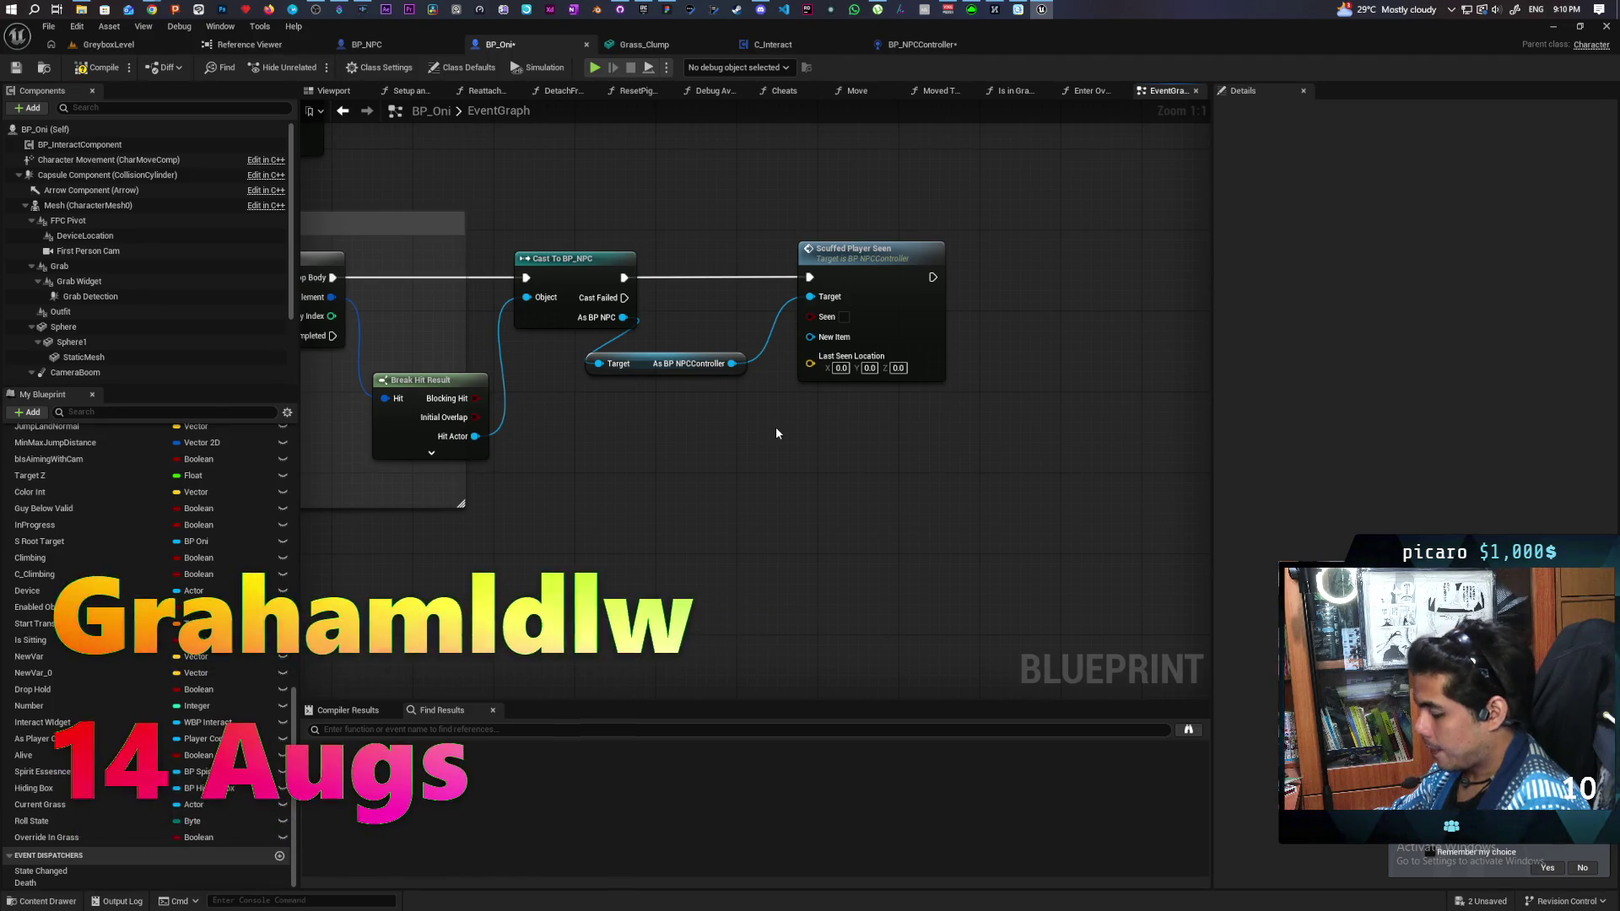
{"action": "scroll", "coordinate": [702, 464], "scroll_direction": "down", "scroll_amount": 2}
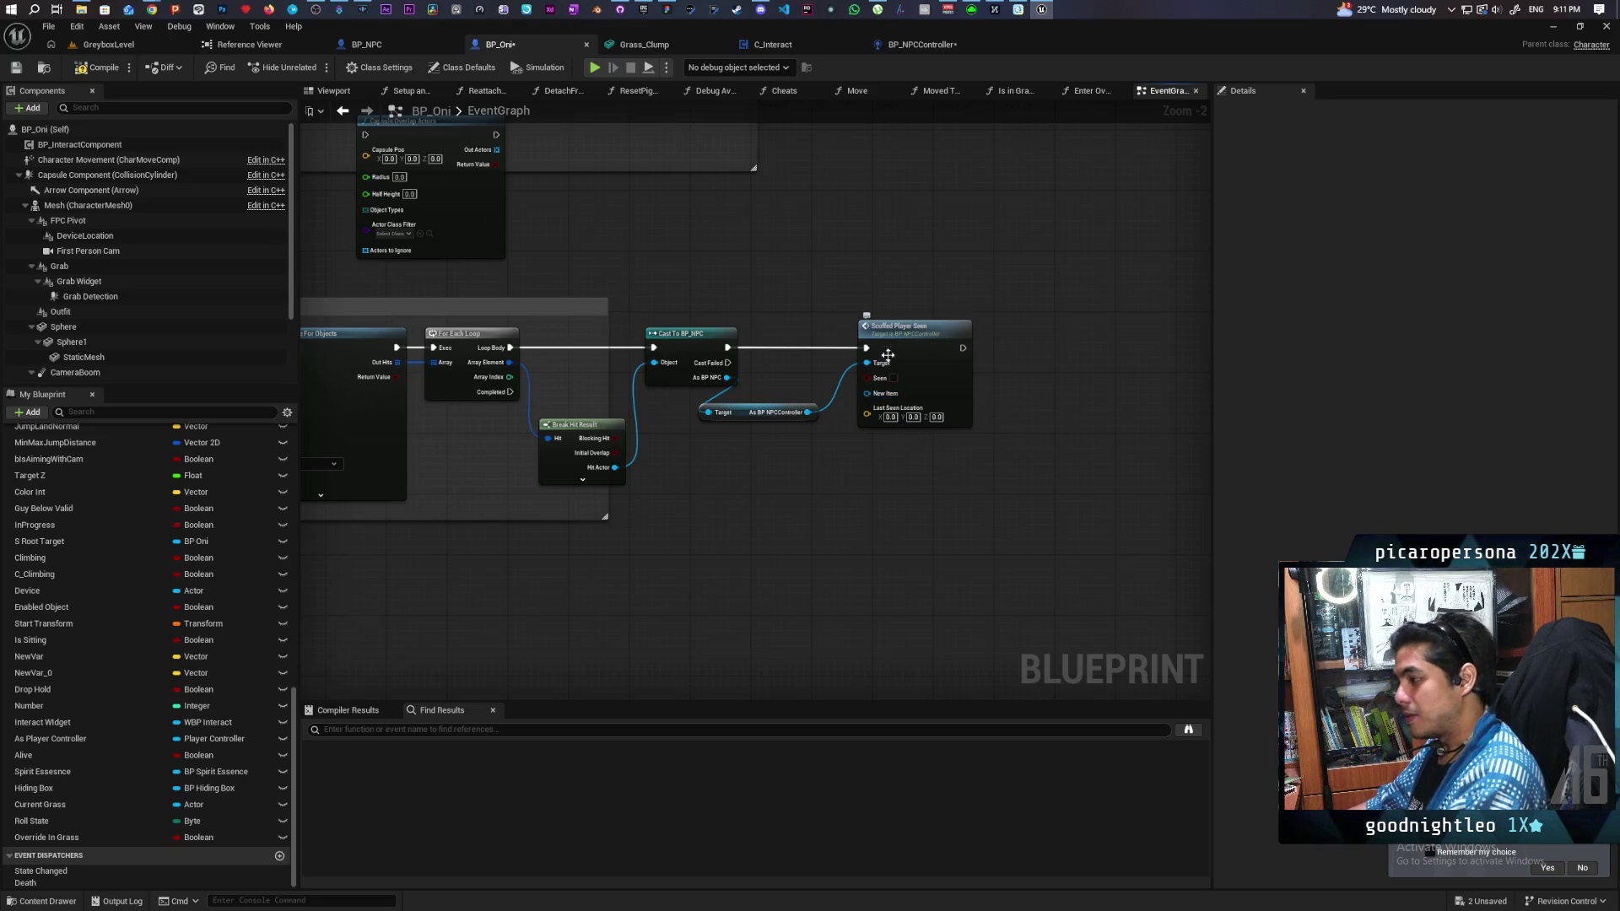
Step: Move Break Hit Result up beside For Each Loop and review the trace-to-Scuffed Player Seen chain
{"action": "left_click_drag", "start_coordinate": [813, 448], "coordinate": [1037, 448]}
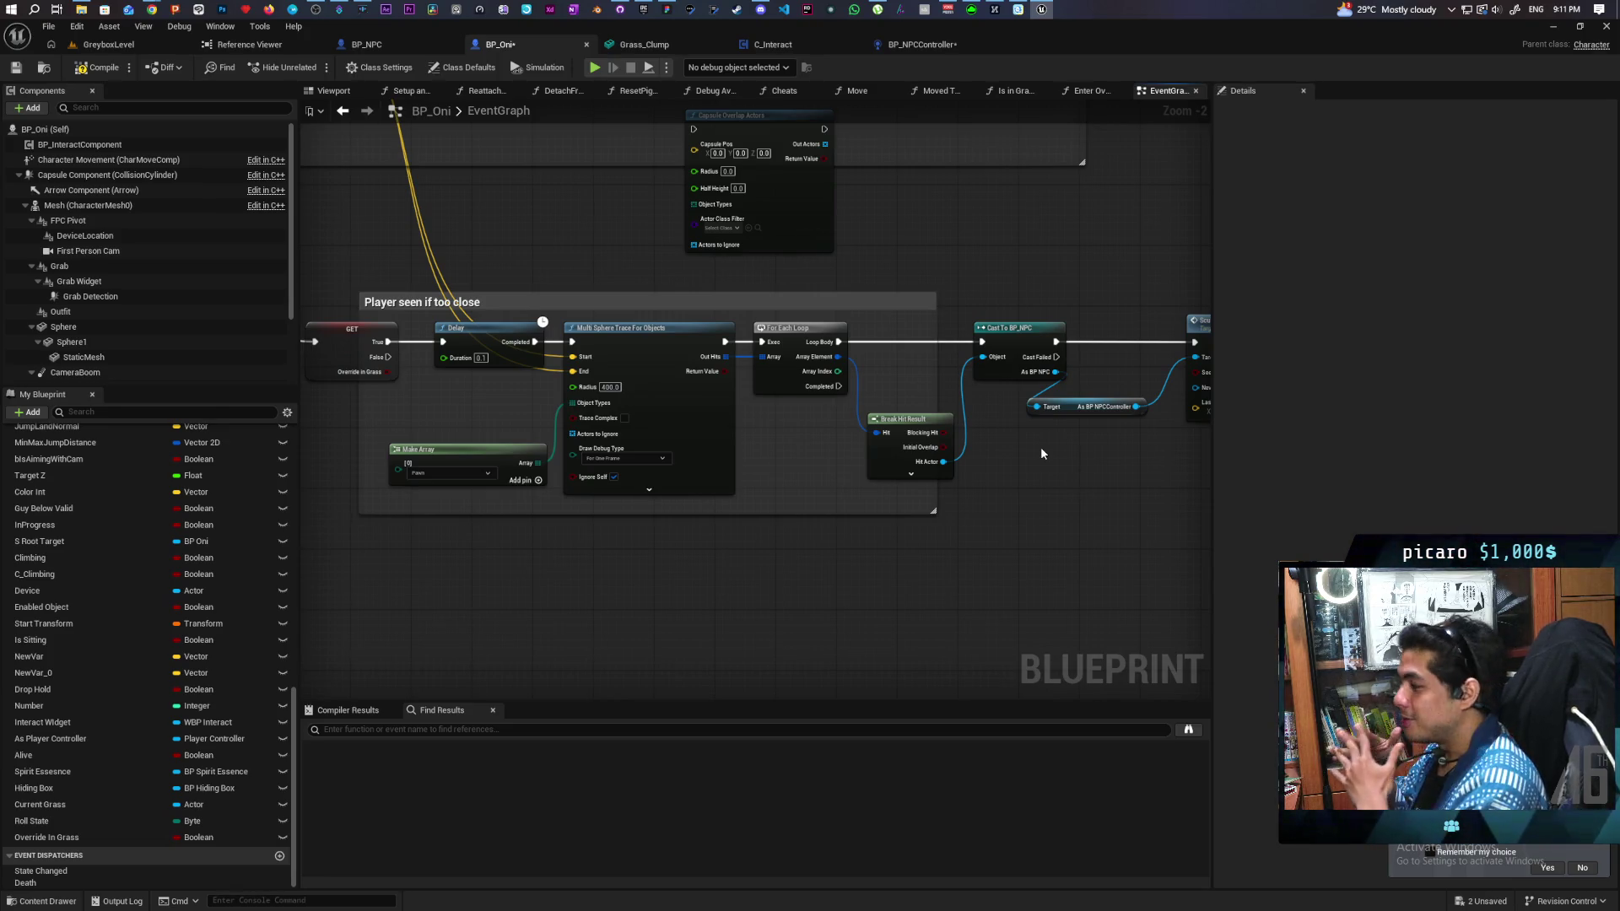
{"action": "mouse_move", "coordinate": [1041, 453]}
{"action": "left_mouse_down"}
{"action": "mouse_move", "coordinate": [1058, 508]}
{"action": "mouse_move", "coordinate": [722, 559]}
{"action": "mouse_move", "coordinate": [785, 553]}
{"action": "mouse_move", "coordinate": [904, 615]}
{"action": "mouse_move", "coordinate": [1049, 579]}
{"action": "mouse_move", "coordinate": [966, 571]}
{"action": "mouse_move", "coordinate": [1051, 549]}
{"action": "left_mouse_up"}
{"action": "scroll", "coordinate": [723, 559], "scroll_direction": "up", "scroll_amount": 2}
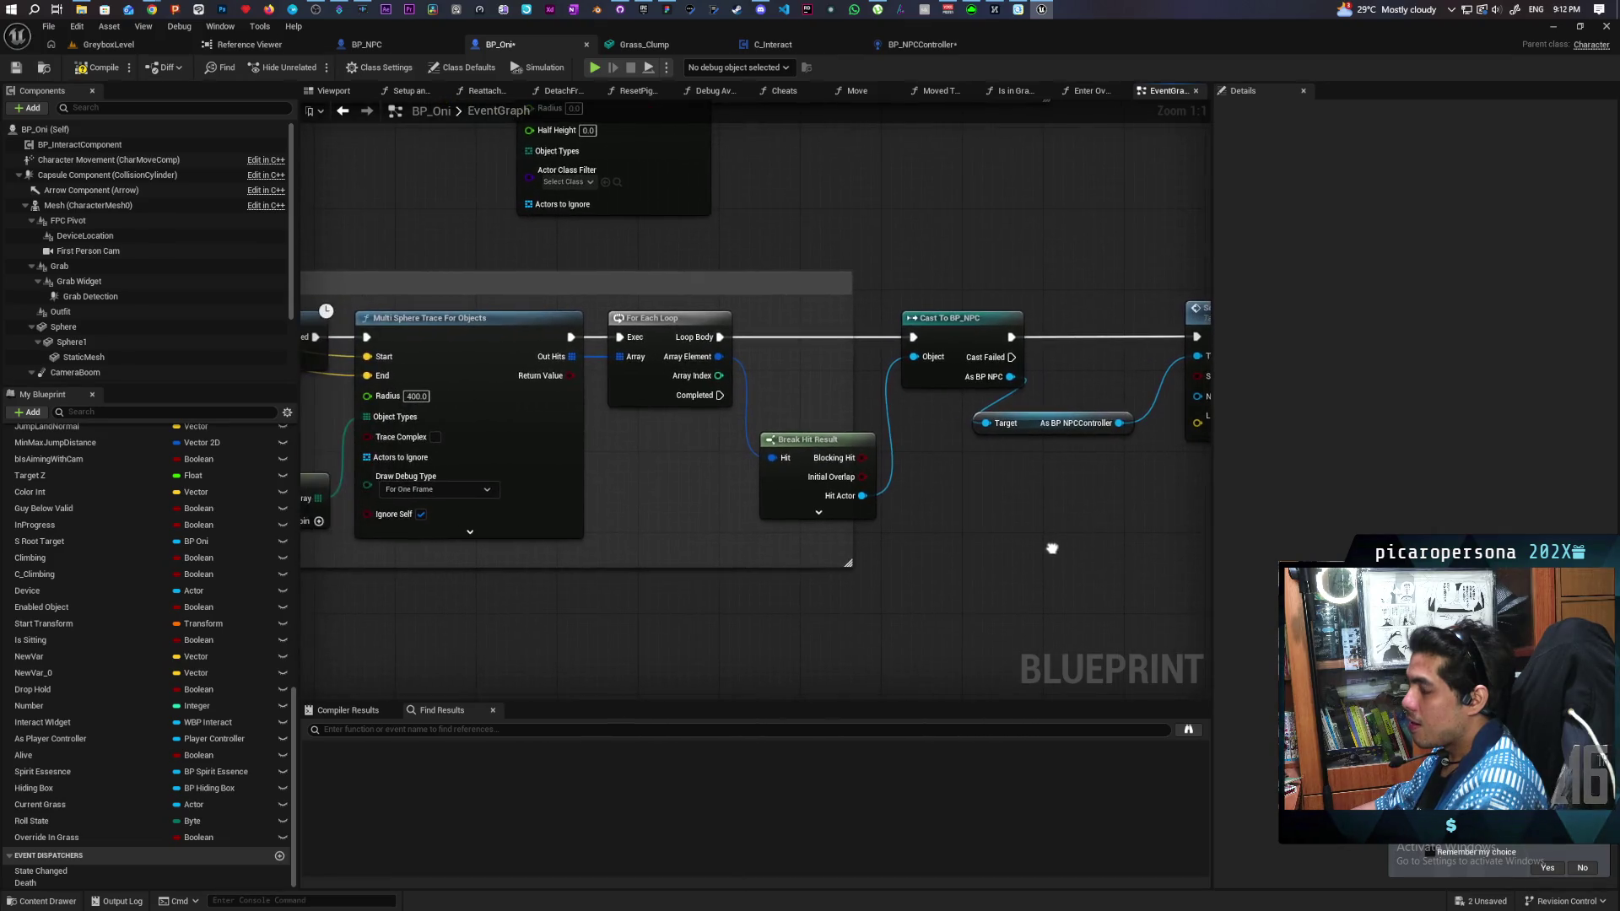
{"action": "mouse_move", "coordinate": [947, 544]}
{"action": "left_mouse_down"}
{"action": "mouse_move", "coordinate": [1092, 554]}
{"action": "mouse_move", "coordinate": [960, 588]}
{"action": "left_mouse_up"}
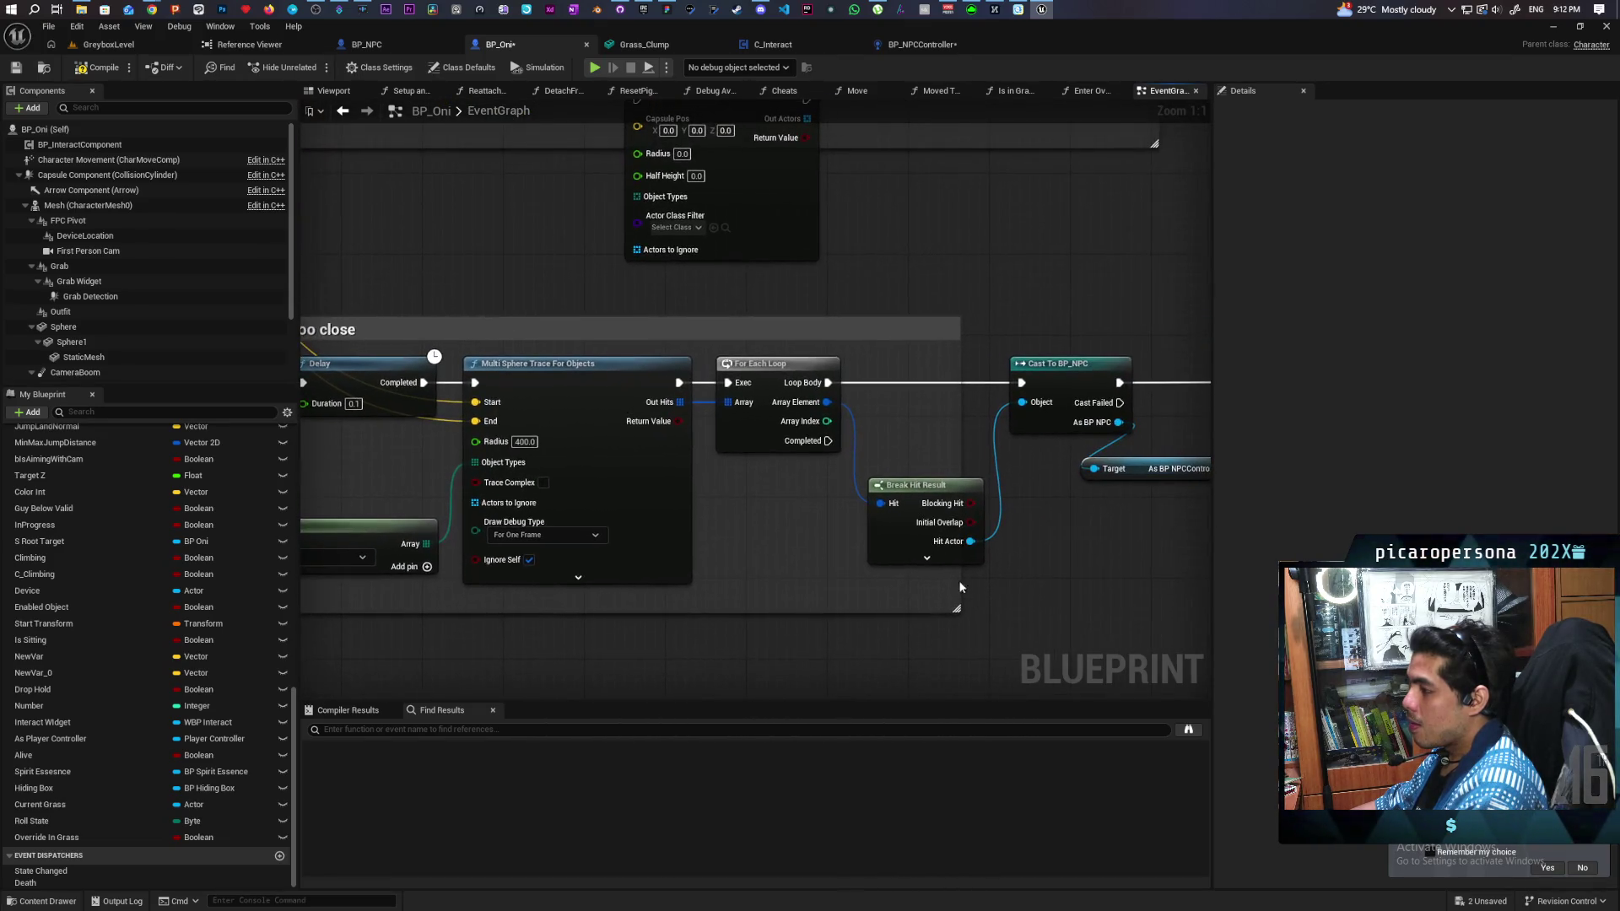
{"action": "left_click_drag", "start_coordinate": [915, 488], "coordinate": [902, 429]}
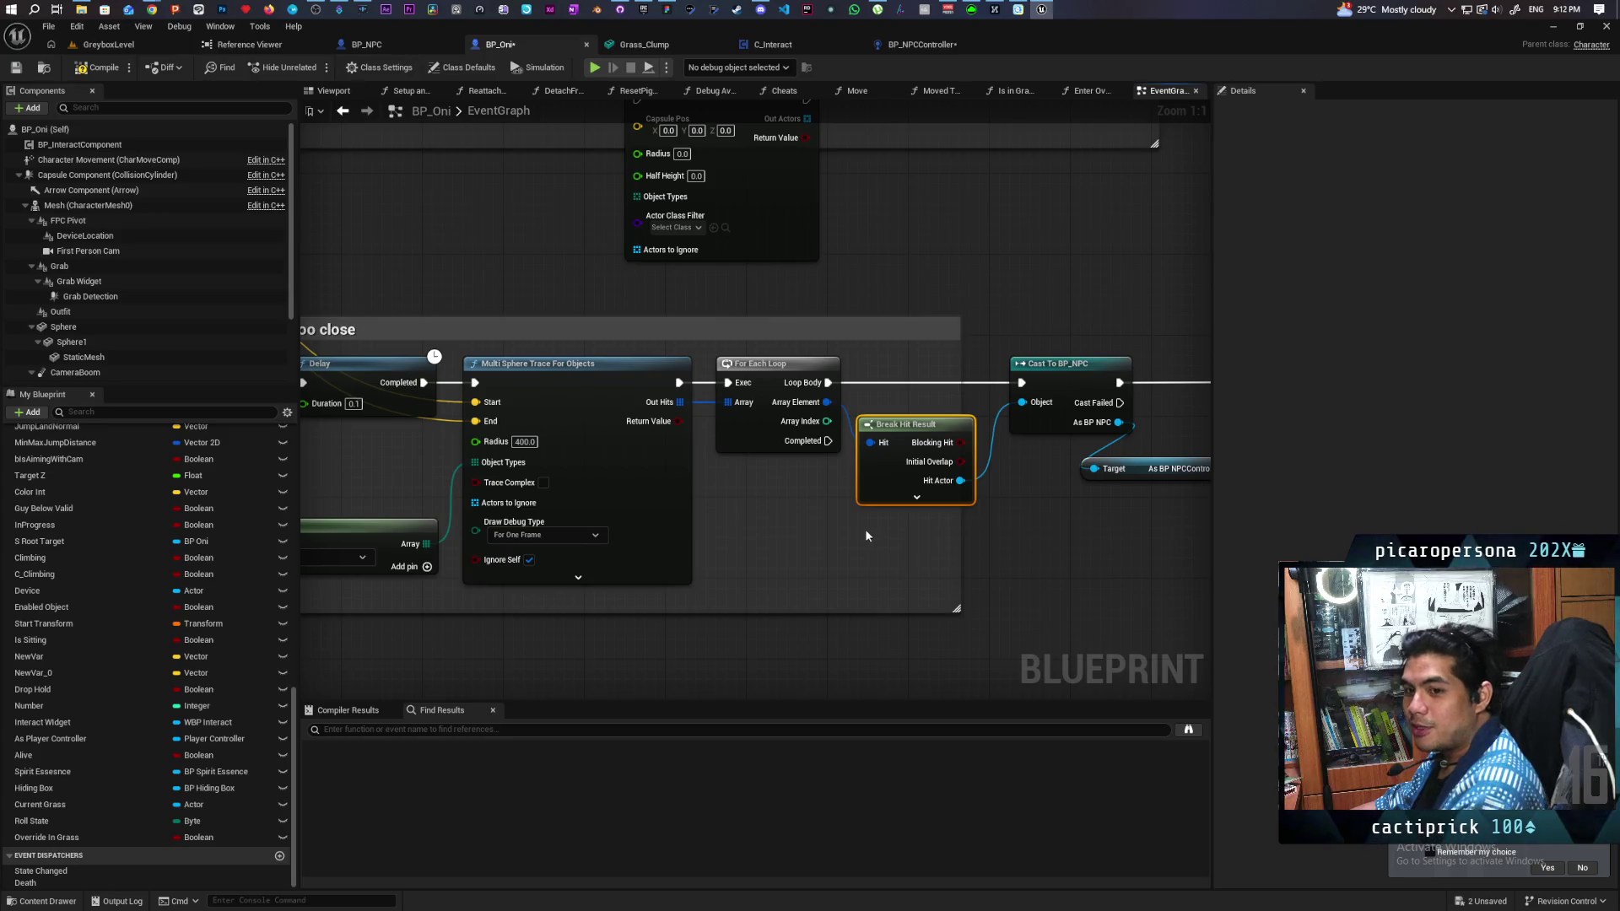
{"action": "left_click_drag", "start_coordinate": [1130, 564], "coordinate": [670, 503]}
{"action": "scroll", "coordinate": [670, 509], "scroll_direction": "down", "scroll_amount": 4}
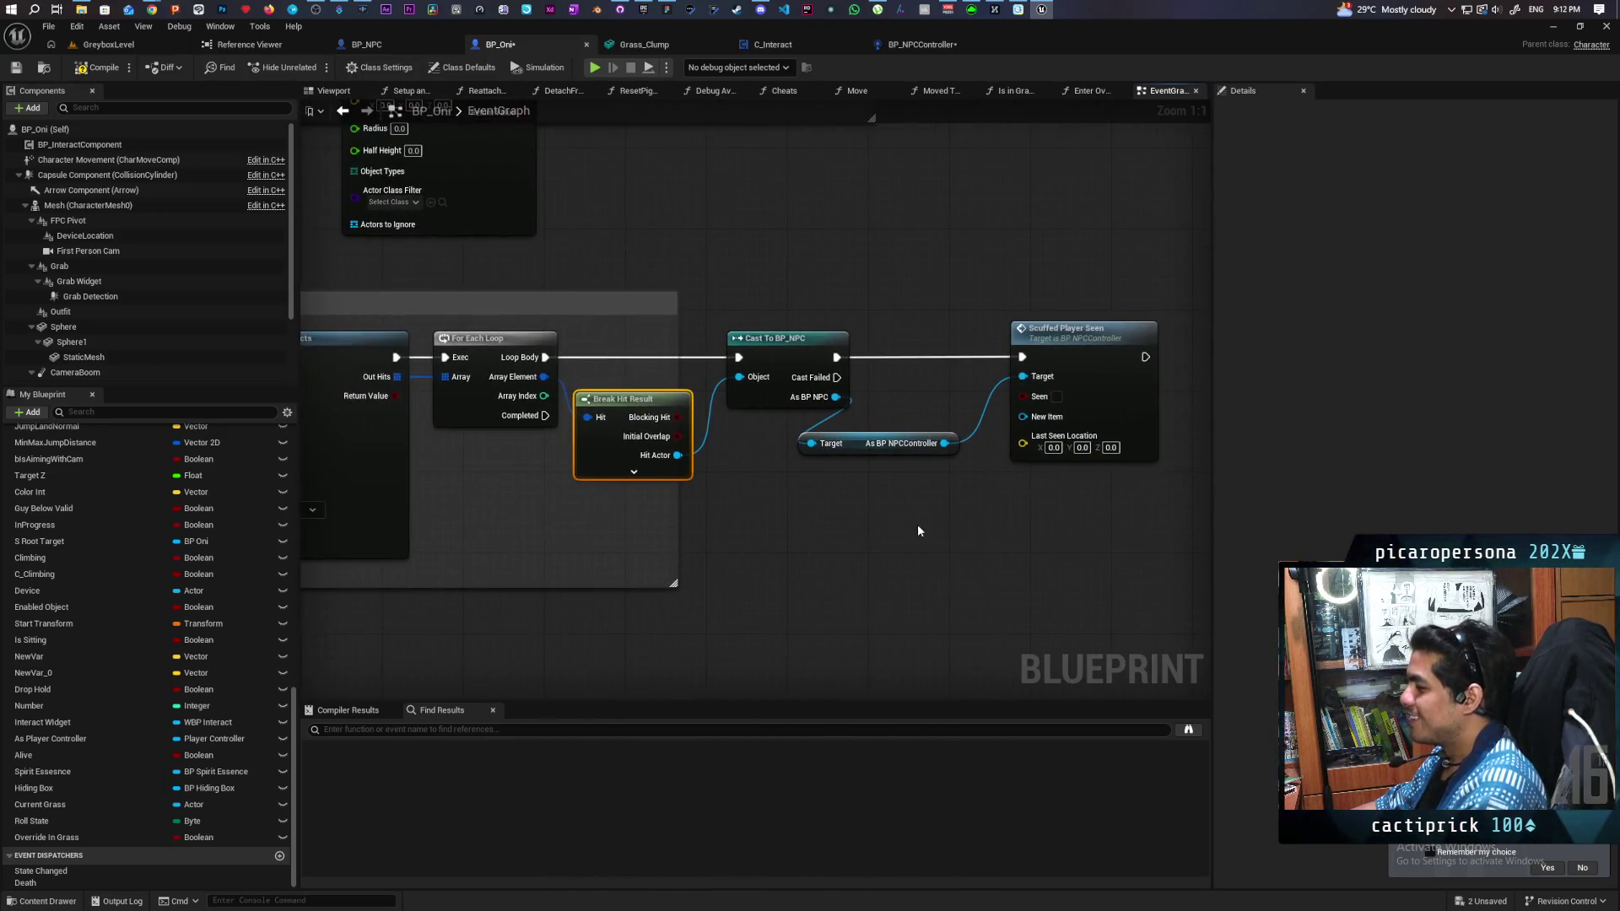
{"action": "mouse_move", "coordinate": [986, 604]}
{"action": "left_mouse_down"}
{"action": "mouse_move", "coordinate": [999, 531]}
{"action": "mouse_move", "coordinate": [923, 670]}
{"action": "mouse_move", "coordinate": [908, 634]}
{"action": "mouse_move", "coordinate": [691, 540]}
{"action": "mouse_move", "coordinate": [795, 508]}
{"action": "mouse_move", "coordinate": [774, 402]}
{"action": "mouse_move", "coordinate": [799, 387]}
{"action": "mouse_move", "coordinate": [809, 438]}
{"action": "left_mouse_up"}
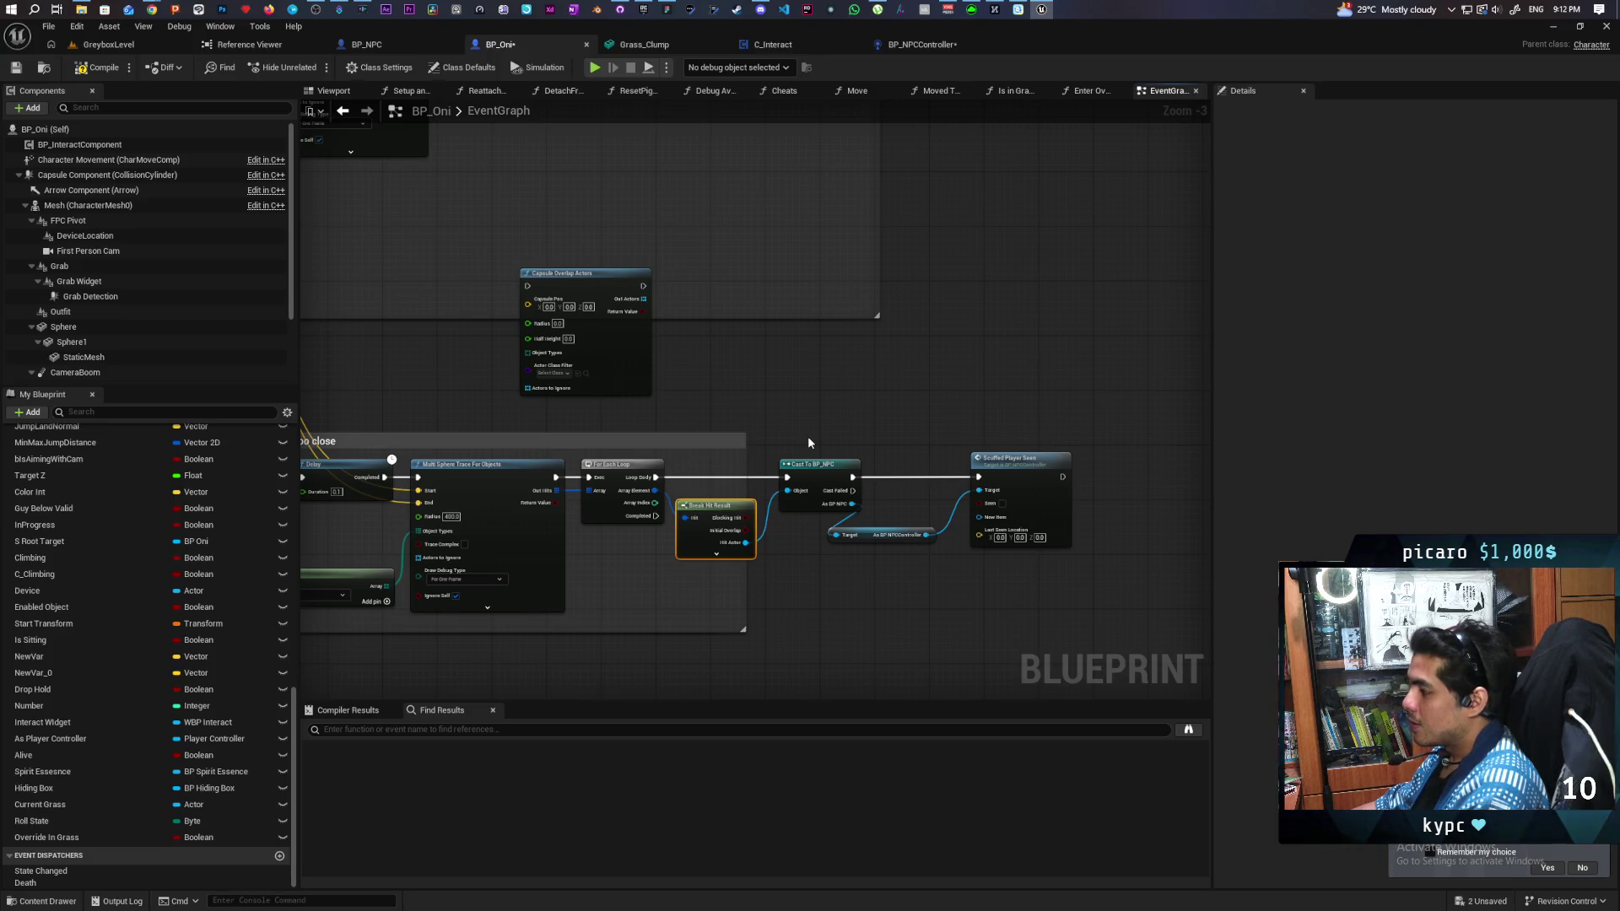
{"action": "left_click_drag", "start_coordinate": [808, 439], "coordinate": [1013, 404]}
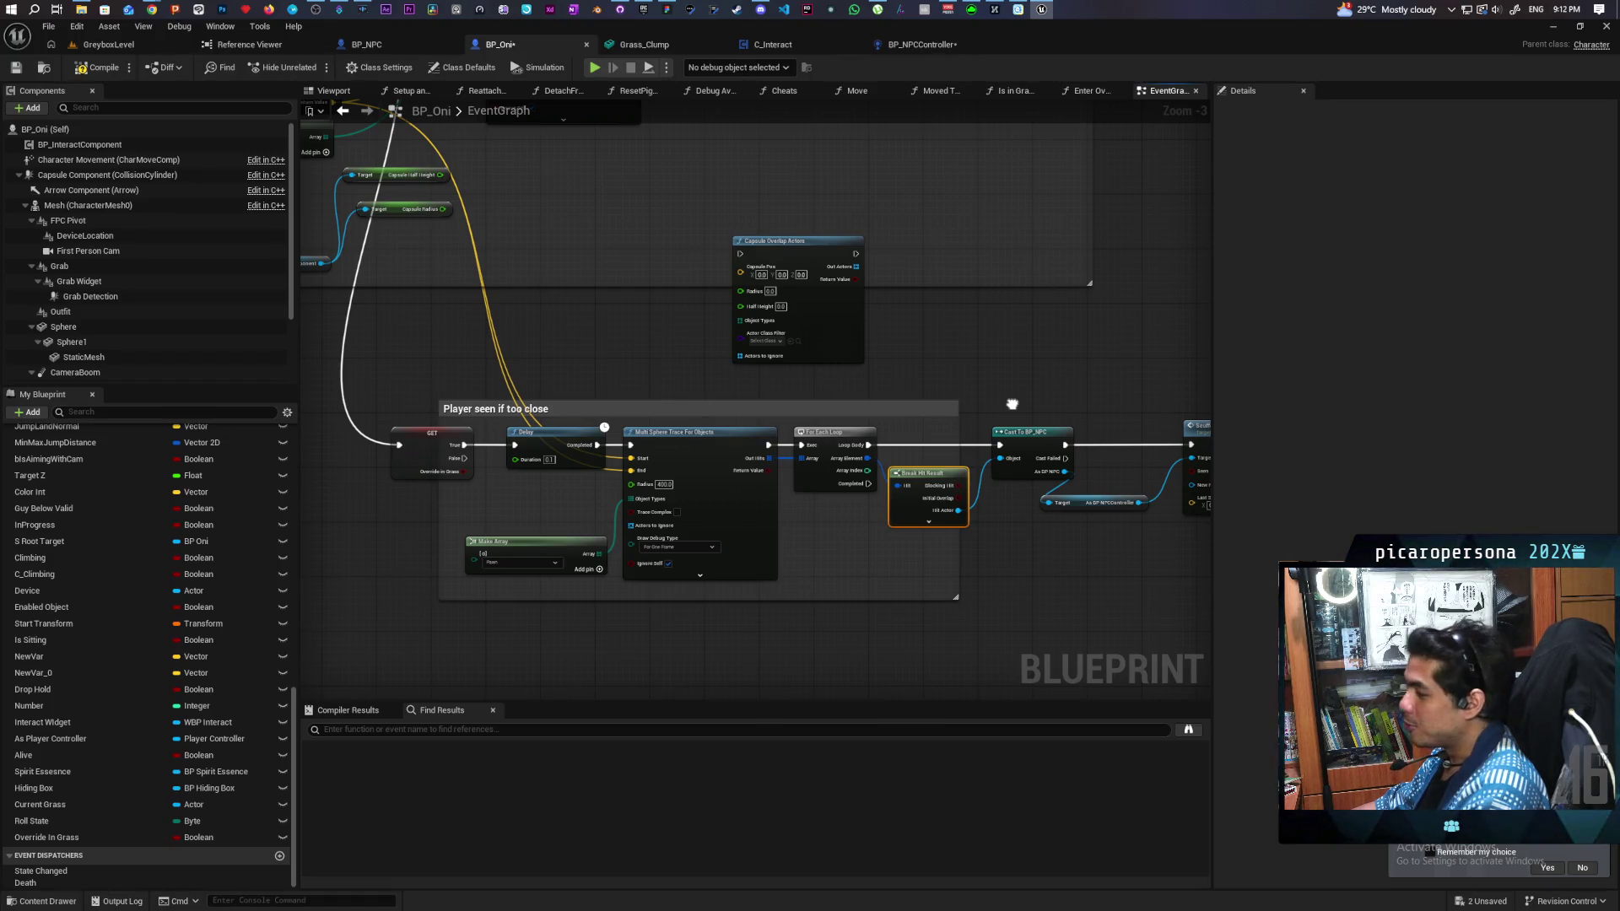
{"action": "left_click_drag", "start_coordinate": [1013, 404], "coordinate": [684, 435]}
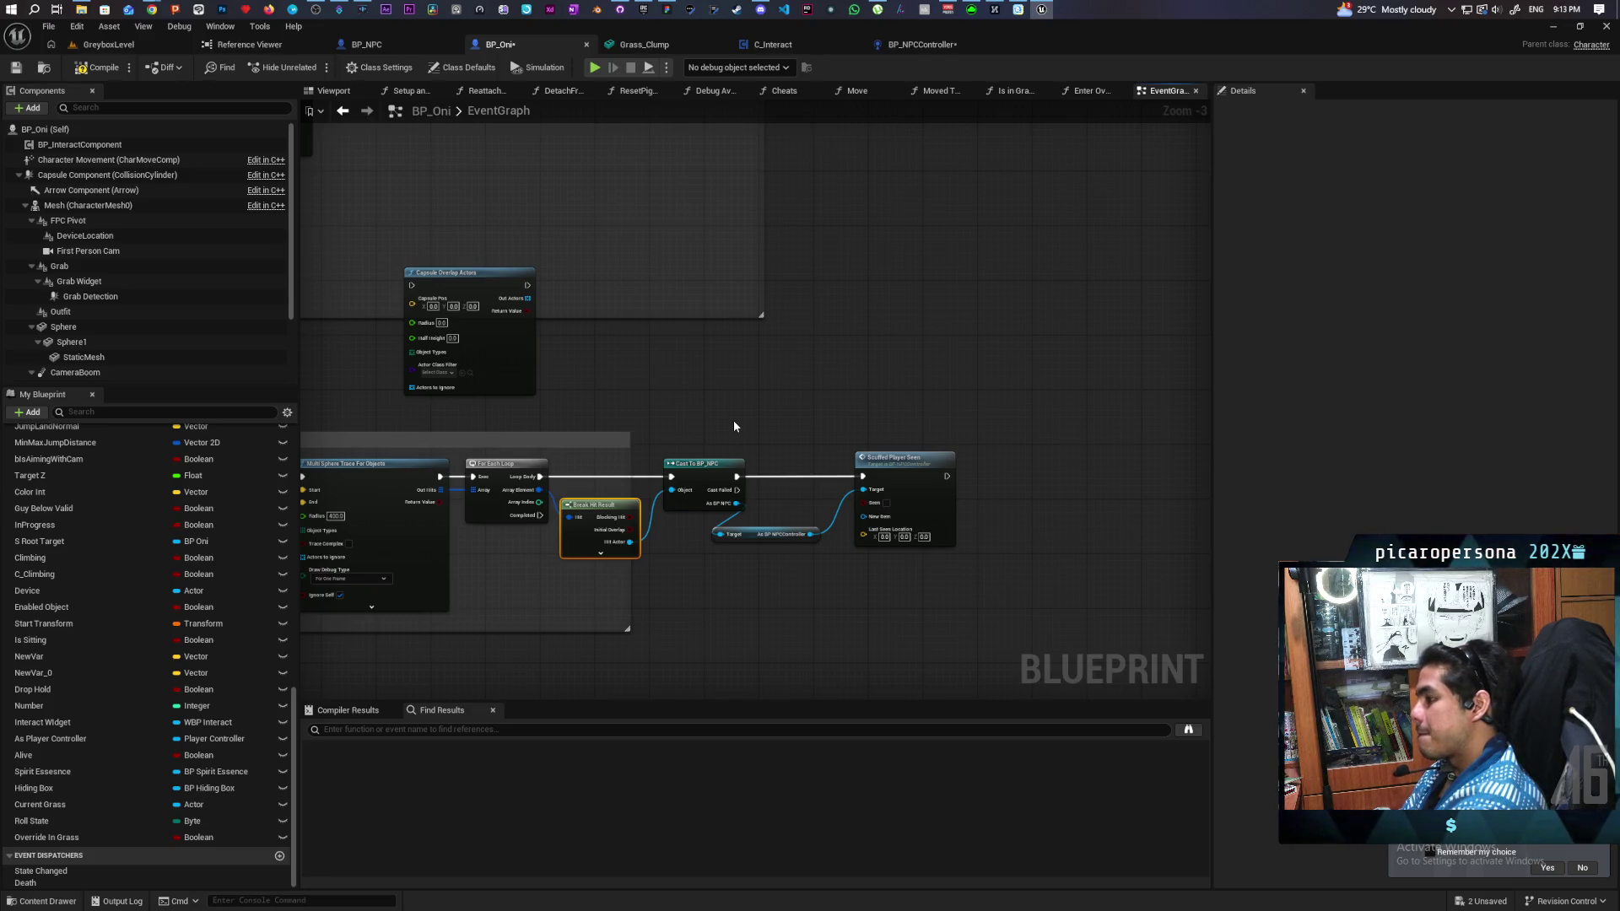
Step: Wire Register Player and the Hiding SET into Update Perception with Last Seen Location, then save all
{"action": "left_click", "coordinate": [923, 44]}
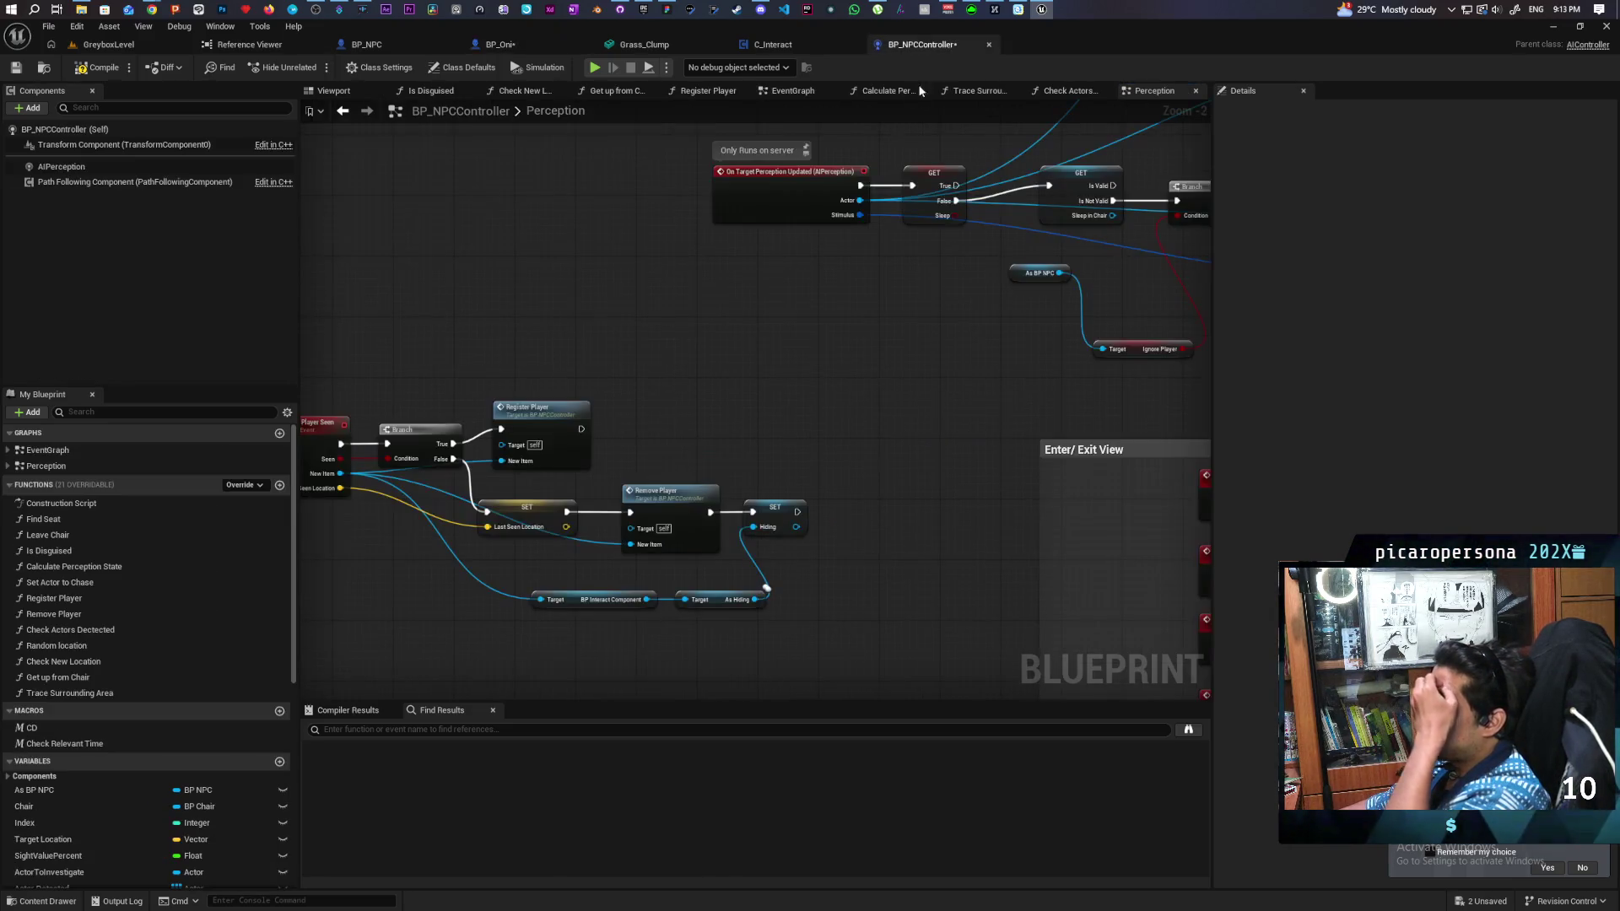
{"action": "mouse_move", "coordinate": [776, 378]}
{"action": "left_mouse_down"}
{"action": "mouse_move", "coordinate": [456, 386]}
{"action": "mouse_move", "coordinate": [524, 472]}
{"action": "mouse_move", "coordinate": [1015, 377]}
{"action": "left_mouse_up"}
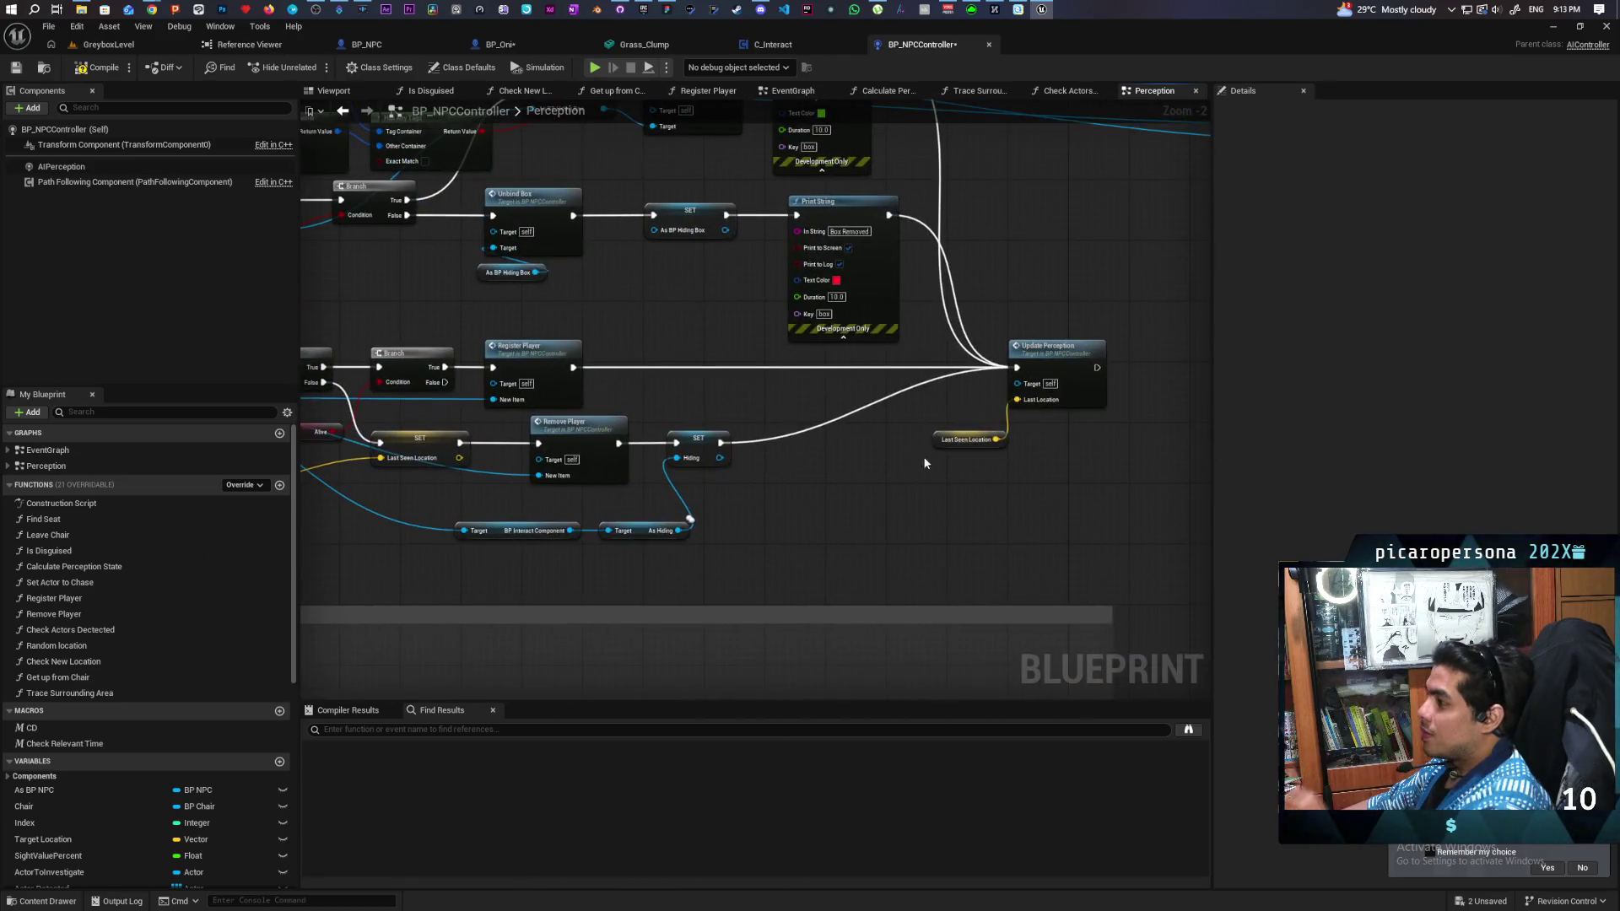
{"action": "left_click", "coordinate": [1015, 377]}
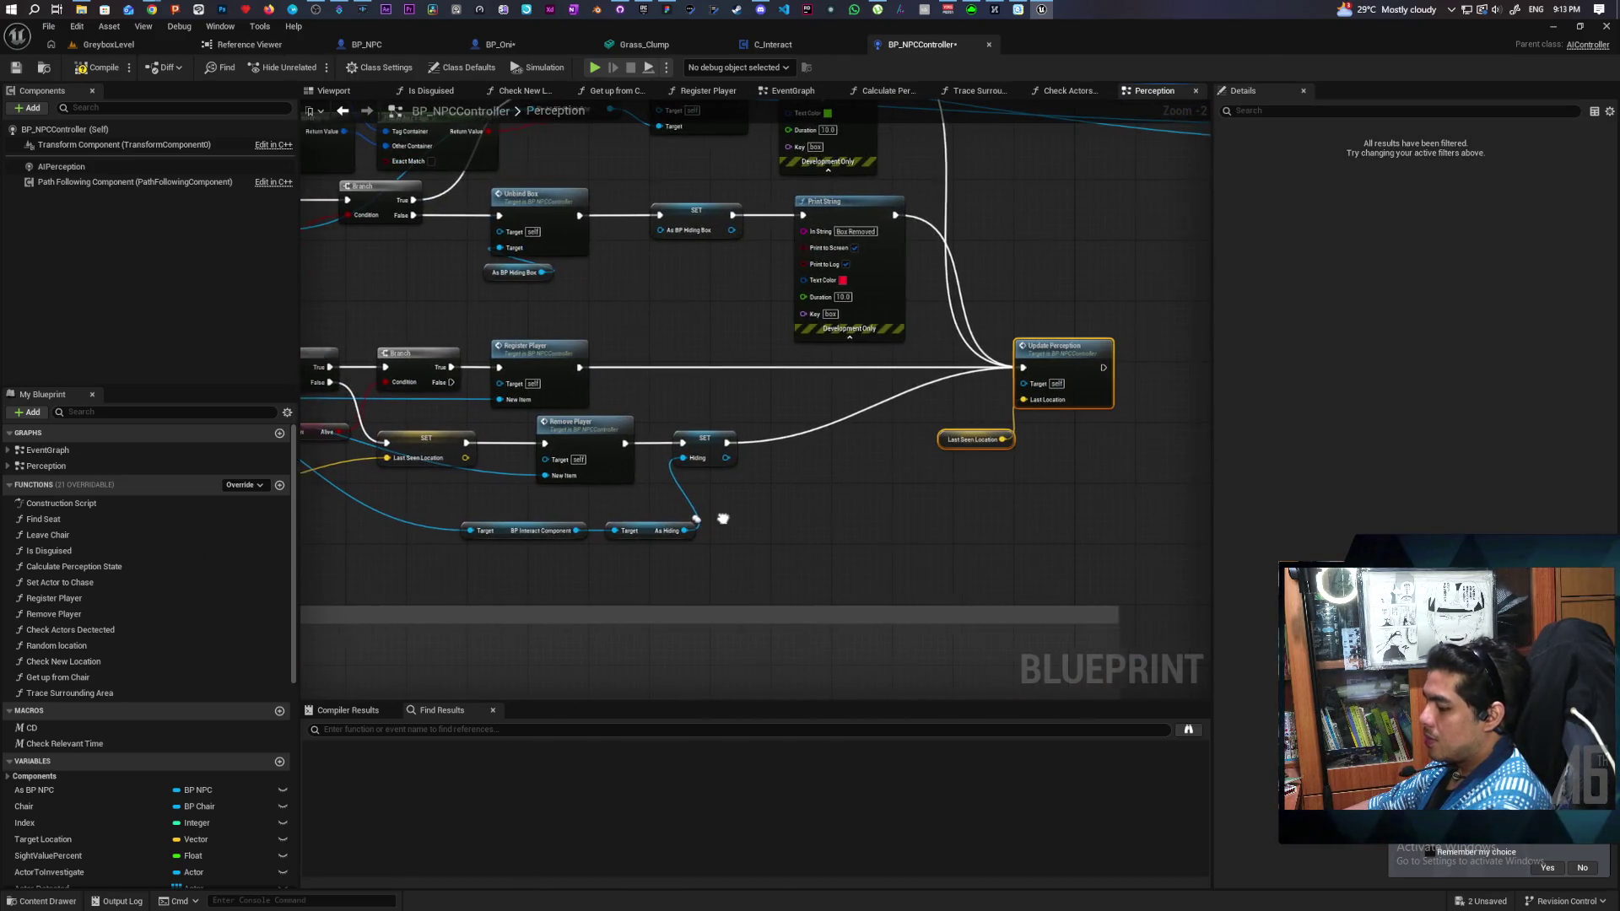
{"action": "left_click_drag", "start_coordinate": [724, 535], "coordinate": [1062, 477]}
{"action": "left_click_drag", "start_coordinate": [398, 497], "coordinate": [762, 478]}
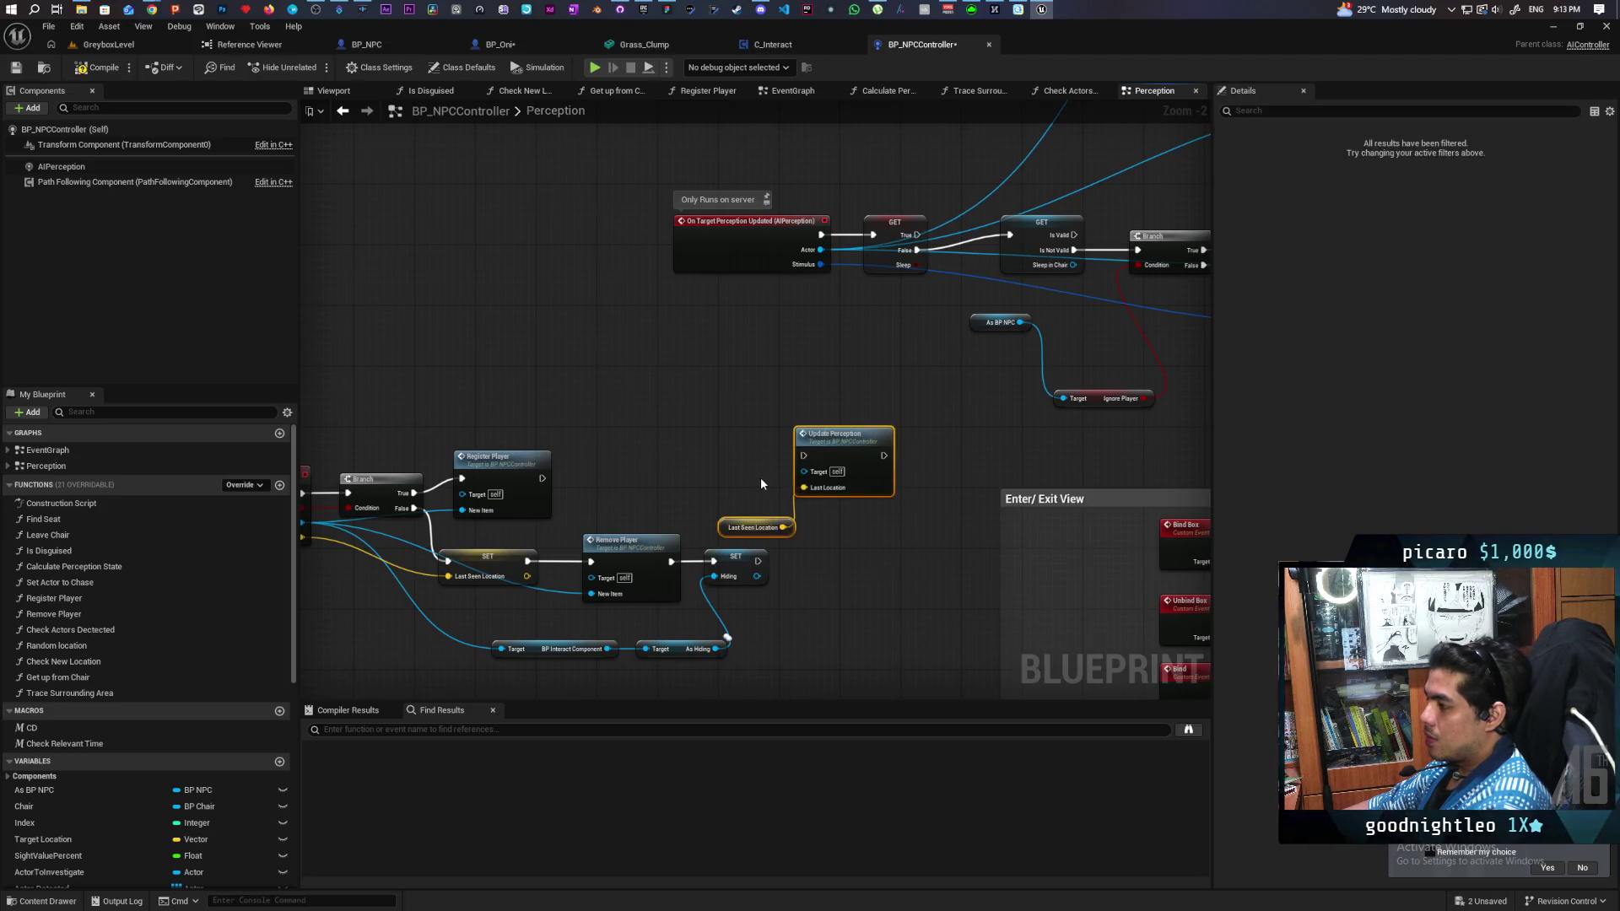
{"action": "left_click_drag", "start_coordinate": [542, 478], "coordinate": [803, 456]}
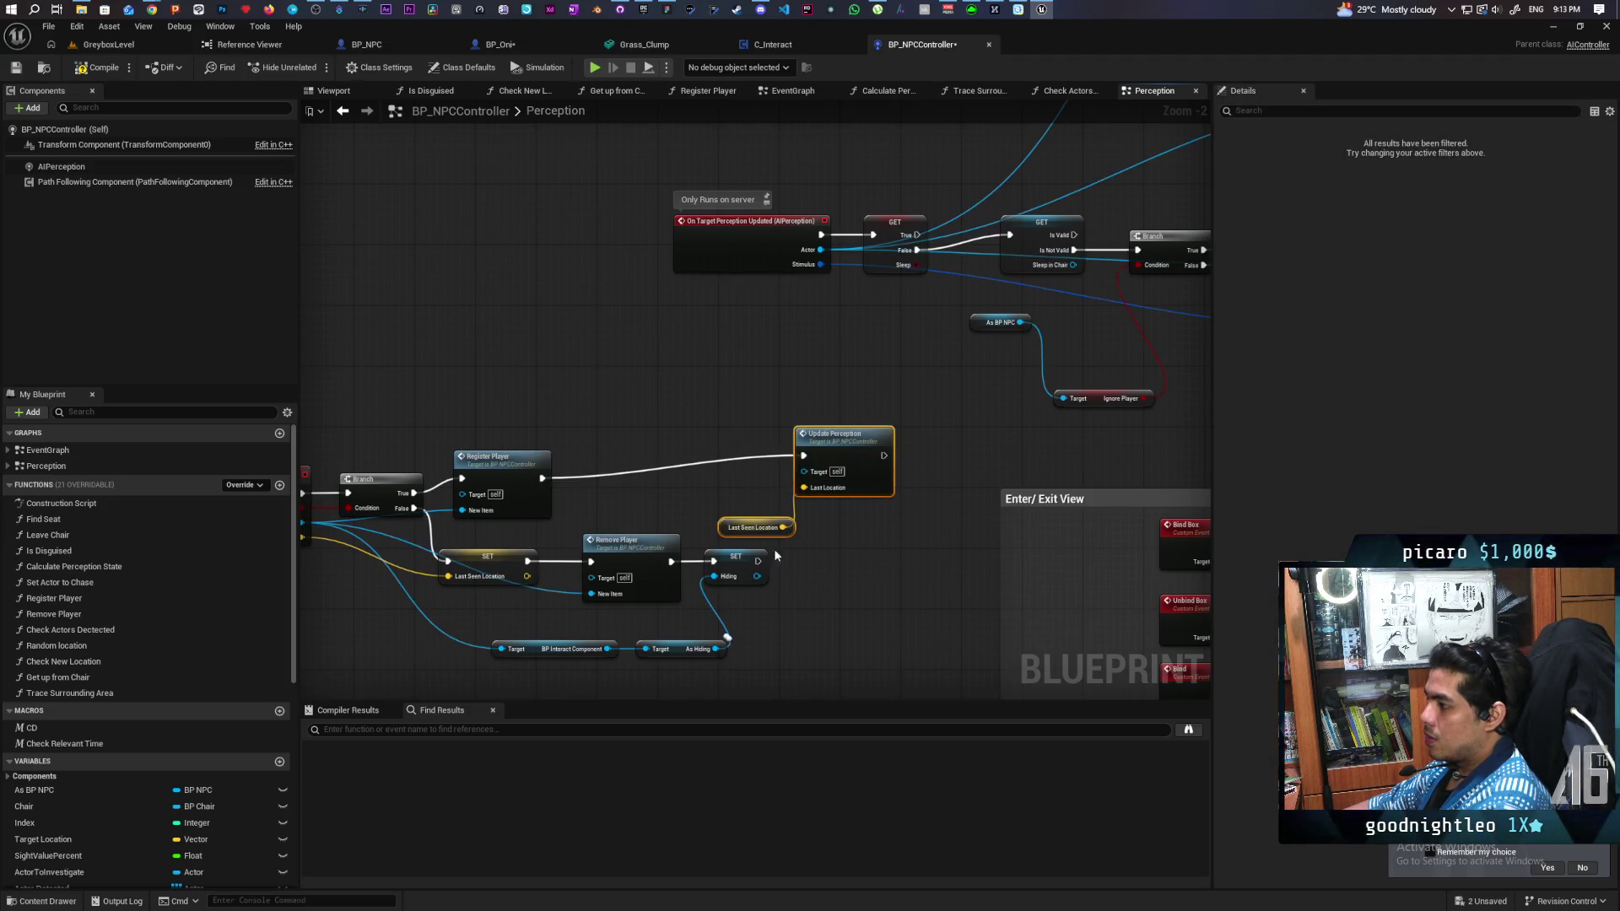
{"action": "left_click_drag", "start_coordinate": [758, 562], "coordinate": [803, 456]}
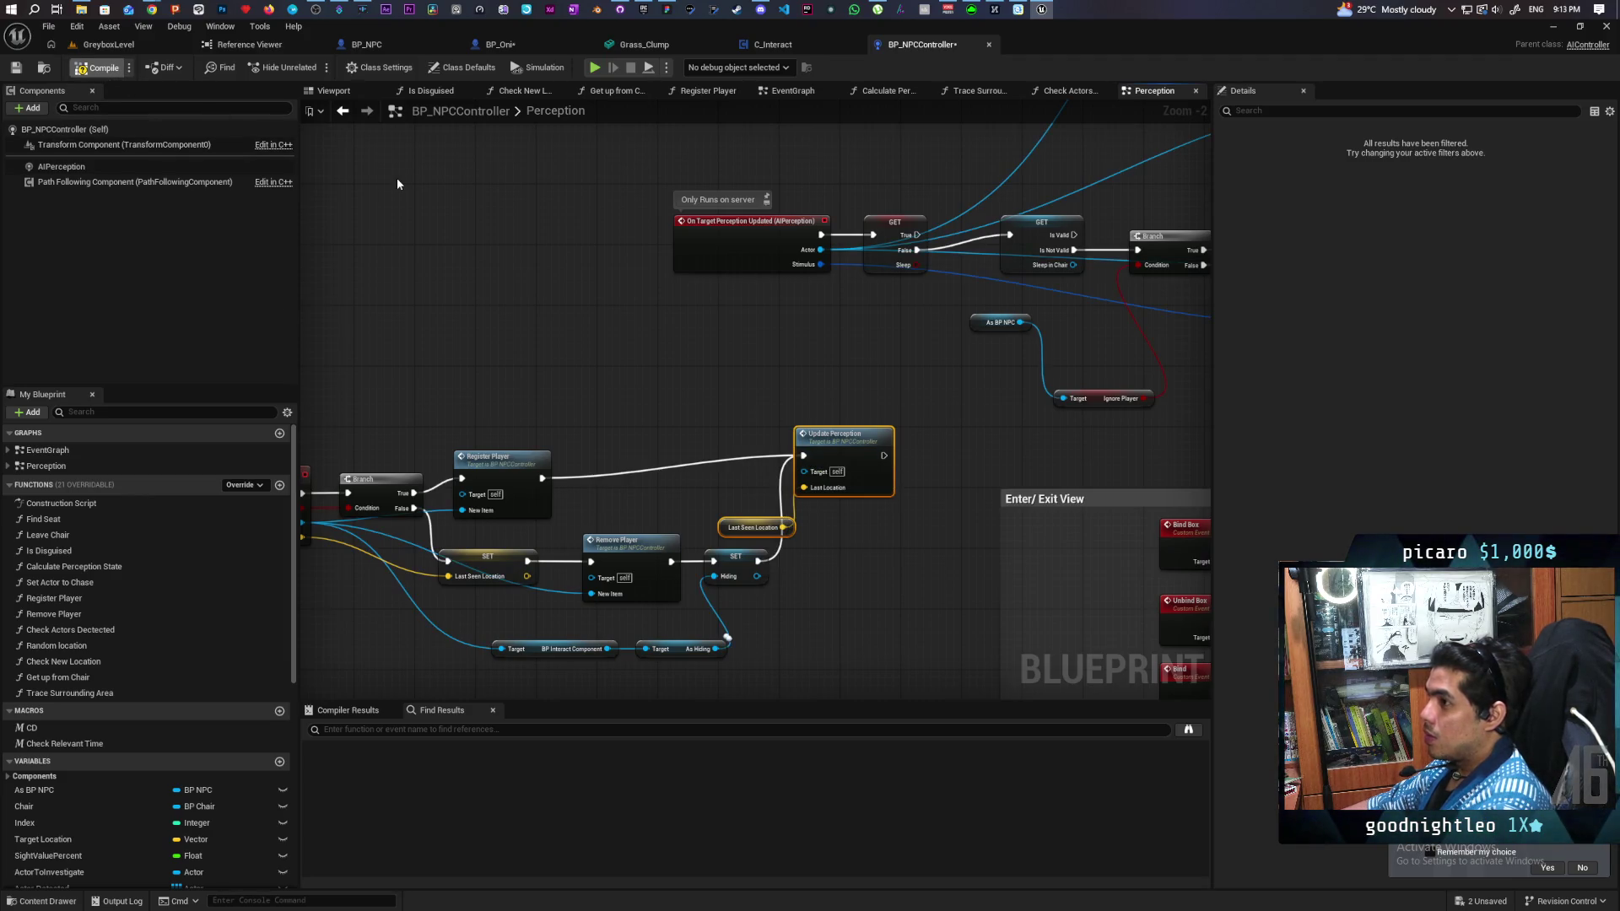
{"action": "key", "text": "ctrl+shift+s"}
{"action": "left_click", "coordinate": [767, 44]}
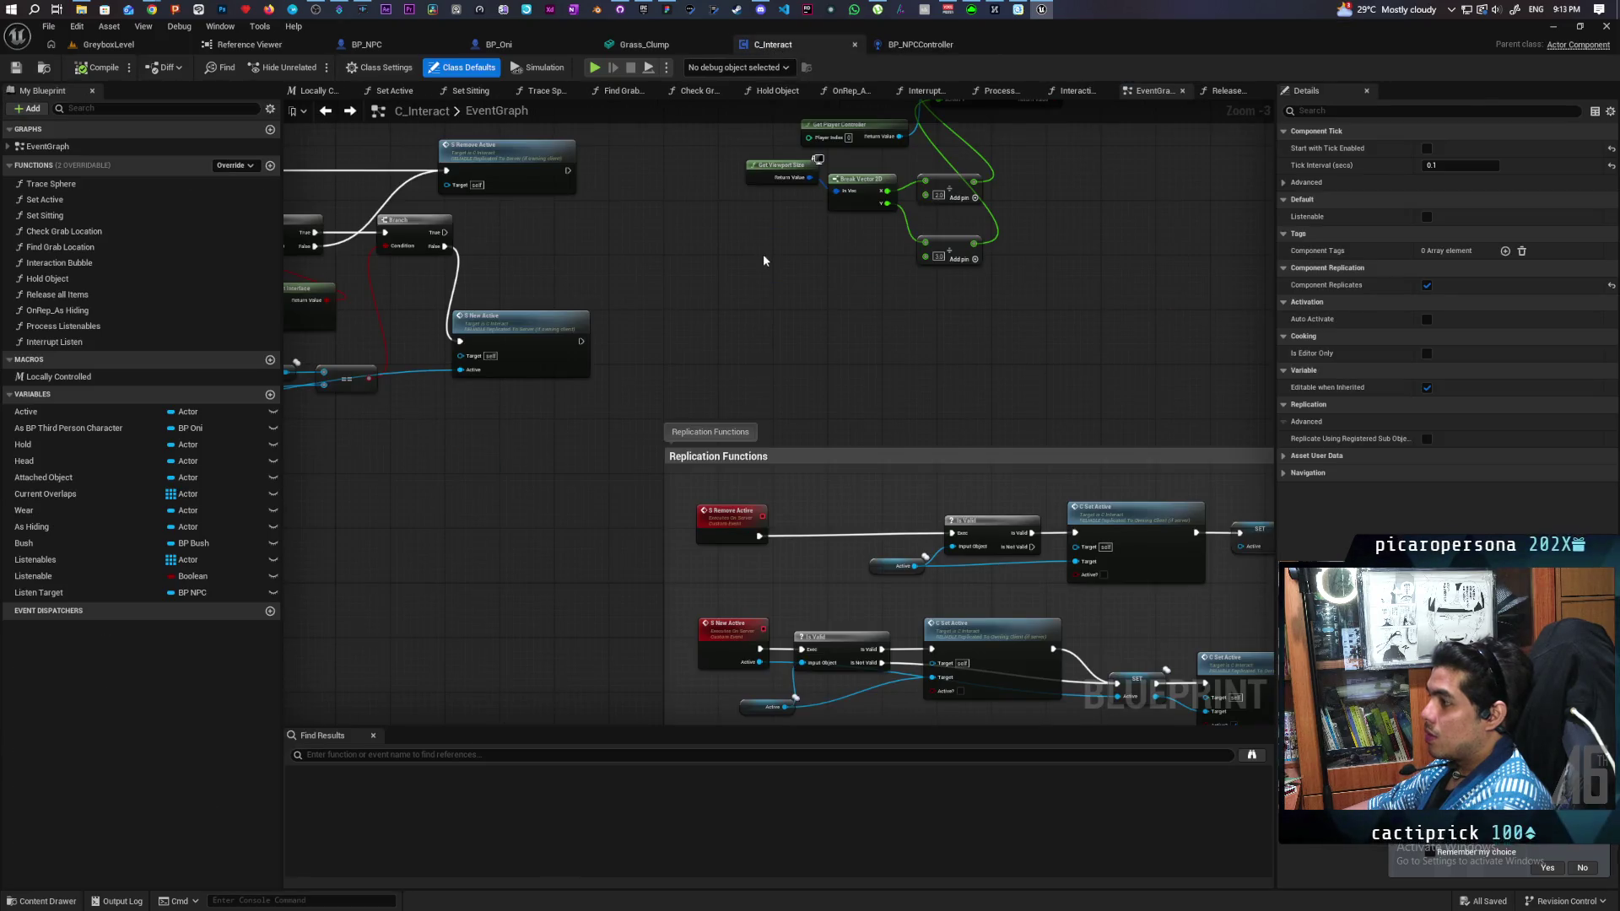
Step: Tick Seen and wire a Self node into New Item on BP_Oni's Scuffed Player Seen, then compile and save
{"action": "left_click", "coordinate": [497, 44]}
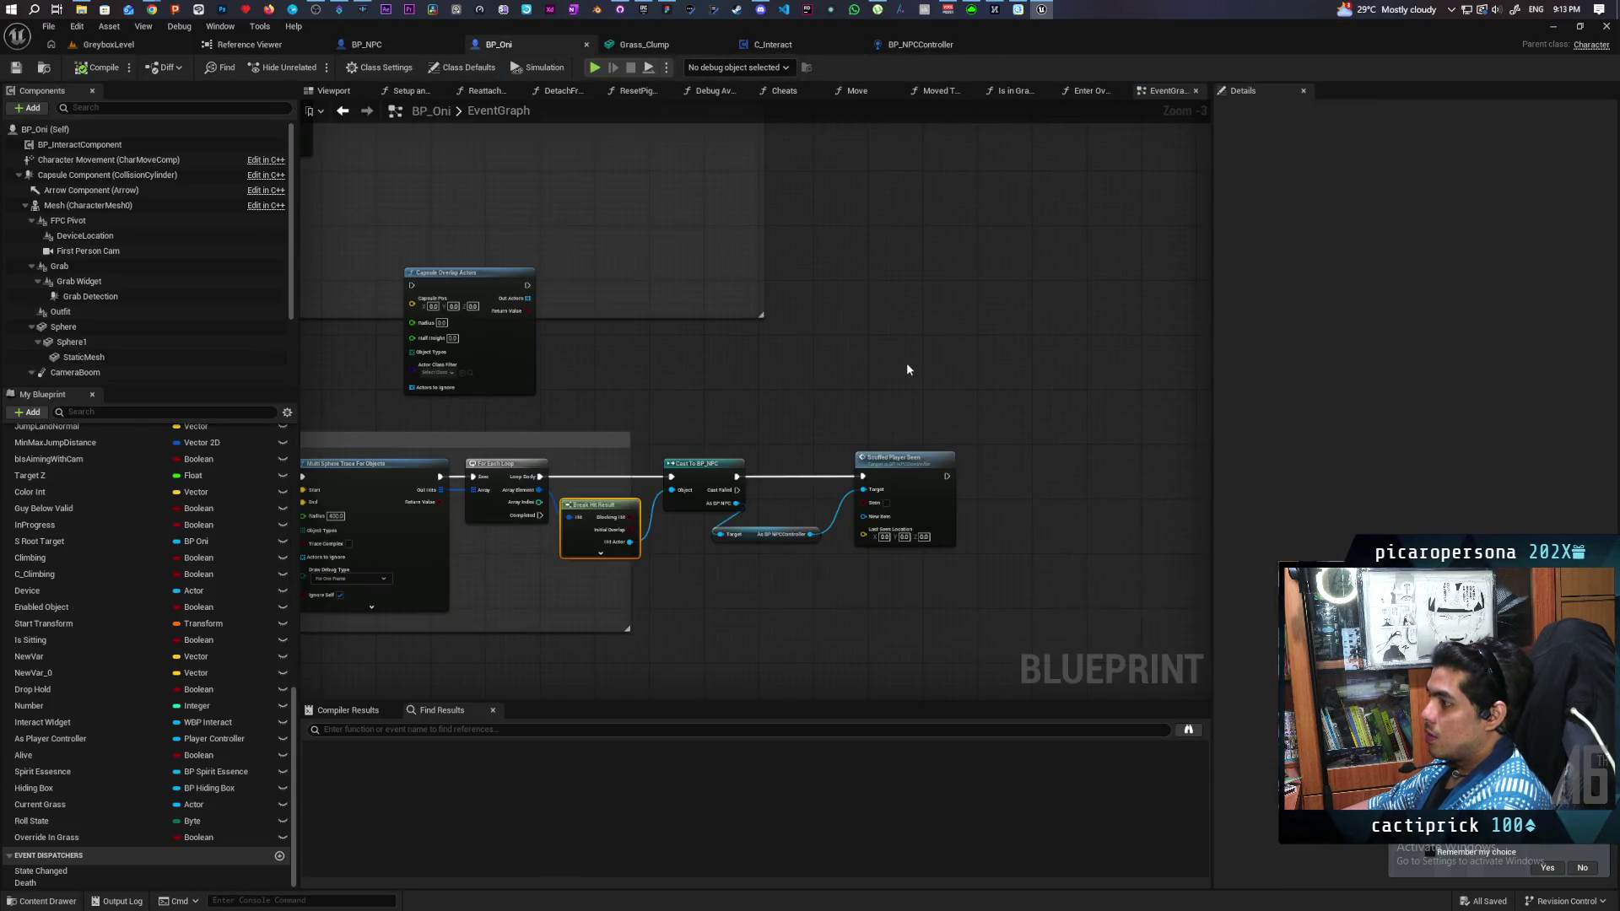
{"action": "left_click", "coordinate": [826, 414]}
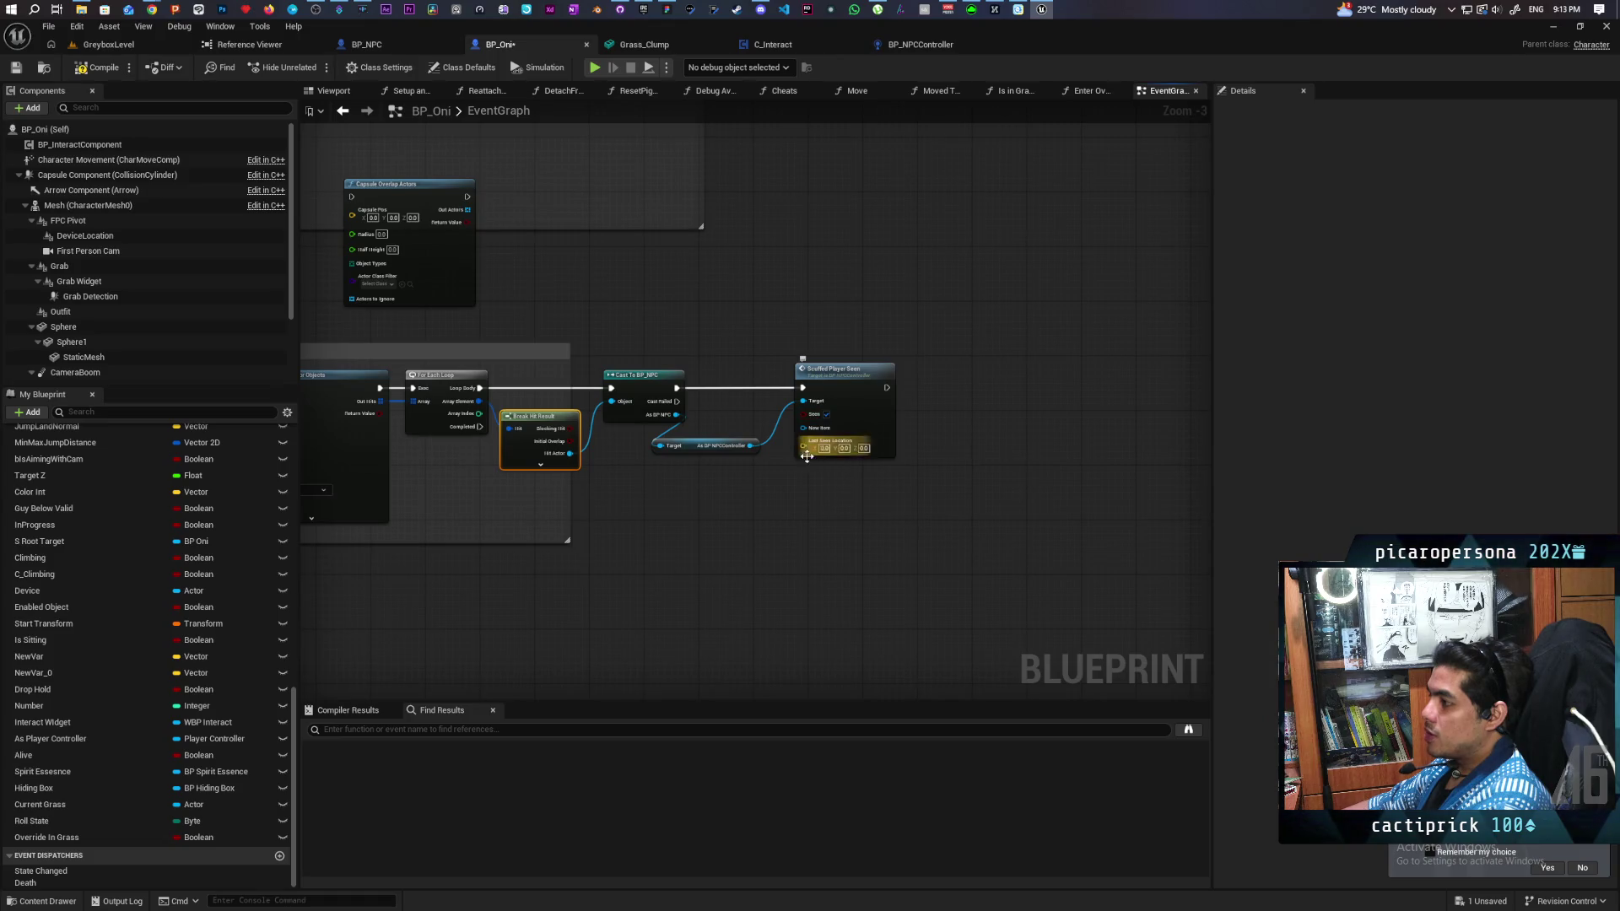
{"action": "scroll", "coordinate": [807, 457], "scroll_direction": "up", "scroll_amount": 2}
{"action": "mouse_move", "coordinate": [805, 424]}
{"action": "left_mouse_down"}
{"action": "mouse_move", "coordinate": [749, 517]}
{"action": "mouse_move", "coordinate": [706, 345]}
{"action": "mouse_move", "coordinate": [793, 361]}
{"action": "mouse_move", "coordinate": [864, 346]}
{"action": "left_mouse_up"}
{"action": "type", "text": "self"}
{"action": "key", "text": "Return"}
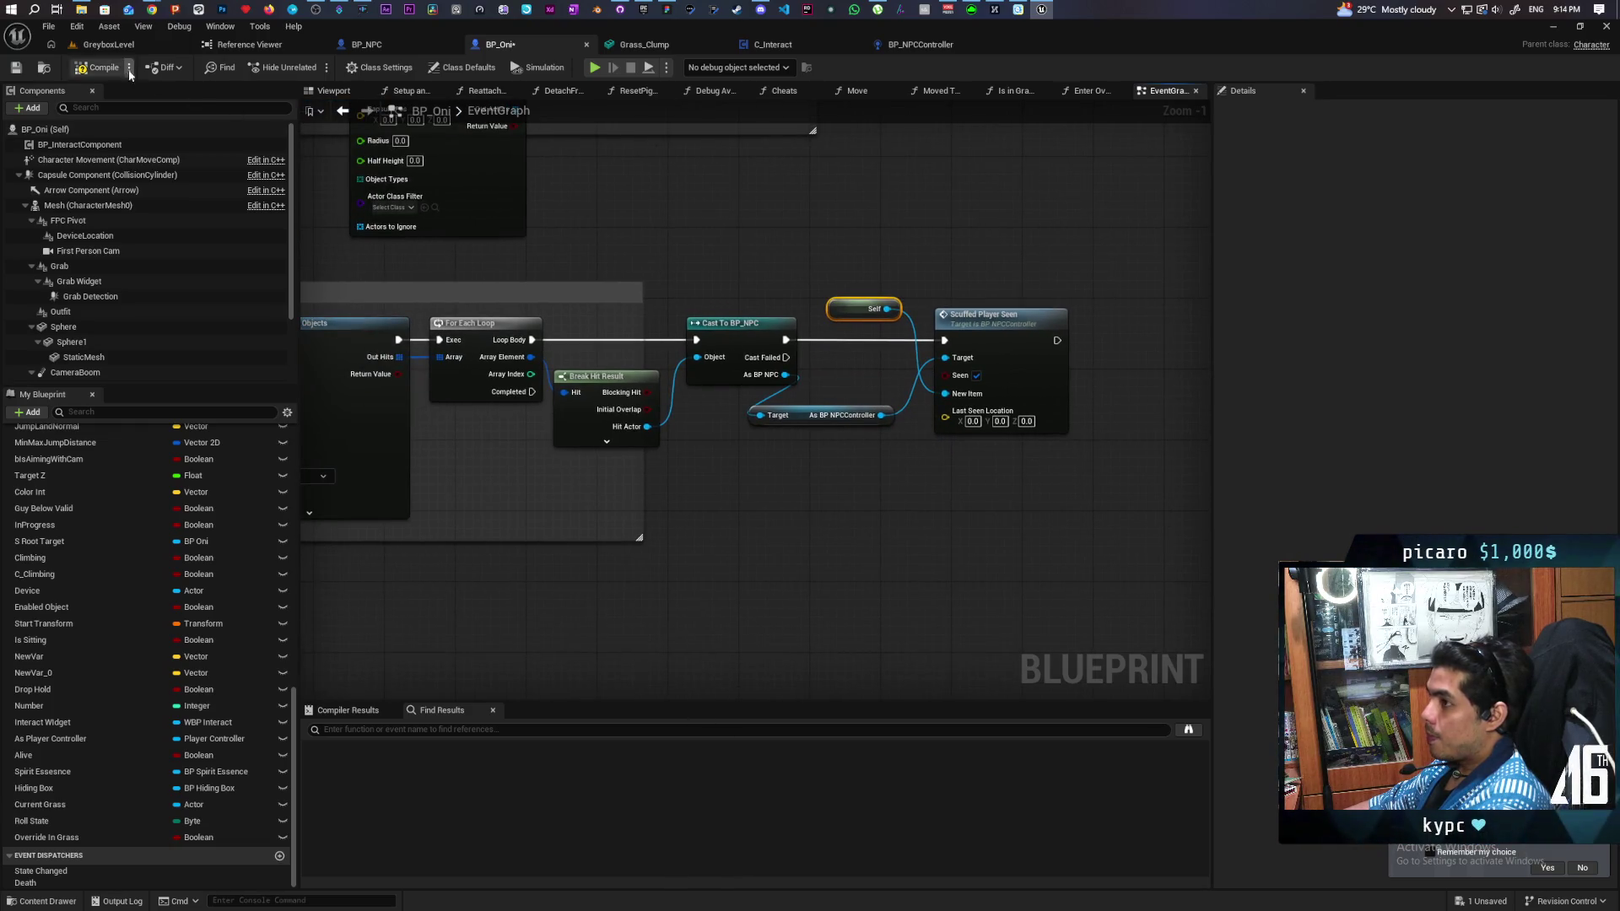
{"action": "left_click", "coordinate": [100, 68]}
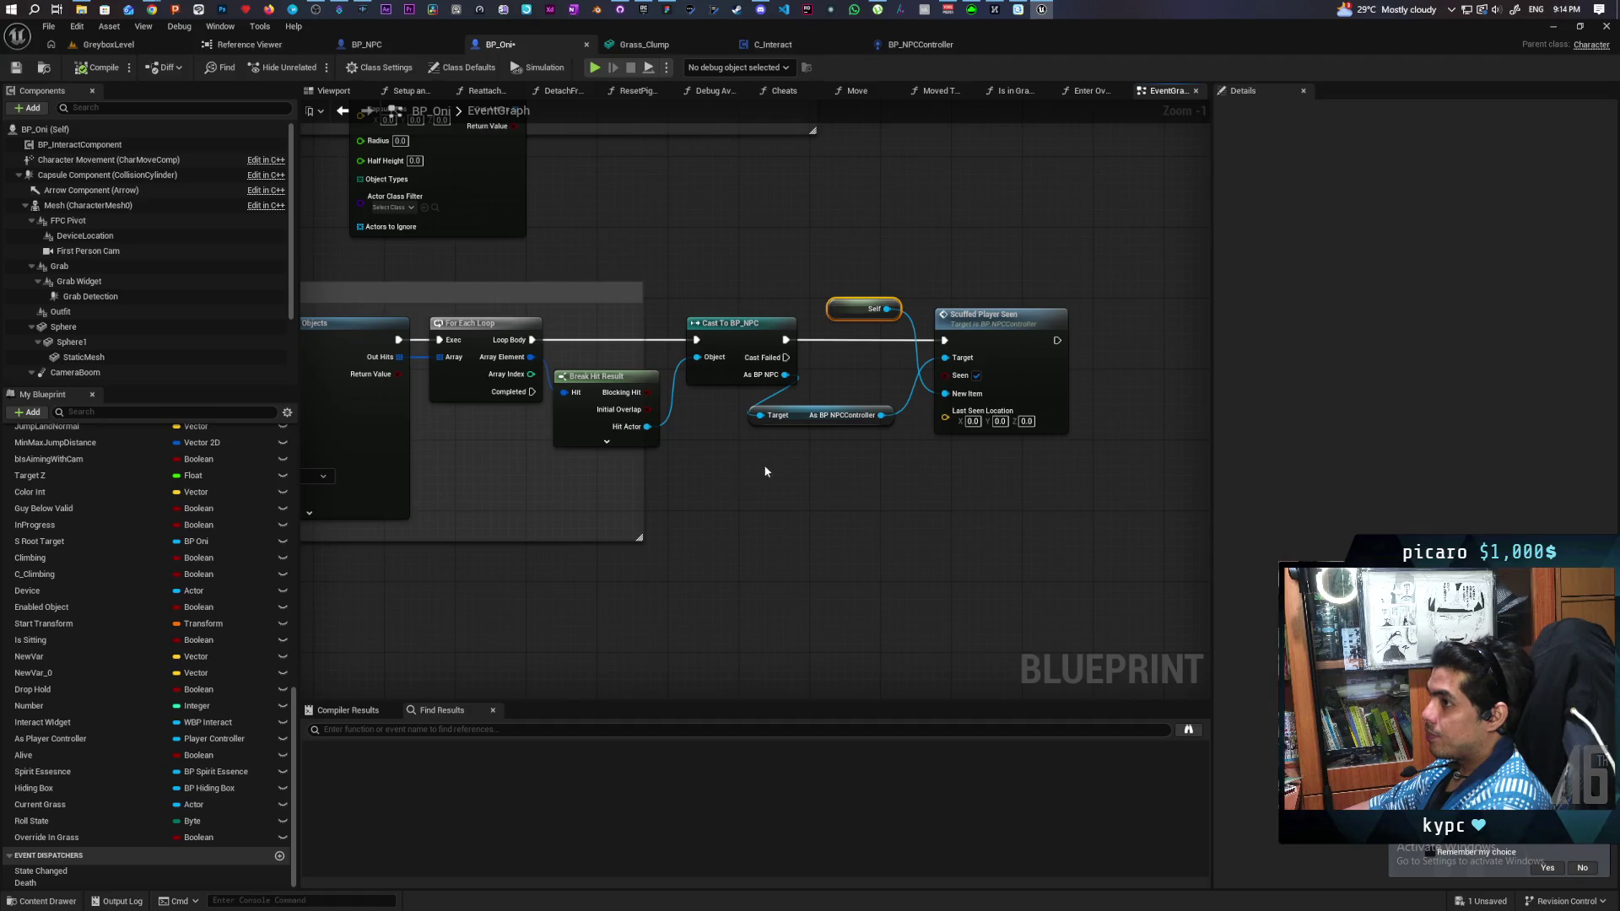
{"action": "key", "text": "ctrl+s"}
{"action": "scroll", "coordinate": [767, 506], "scroll_direction": "down", "scroll_amount": 1}
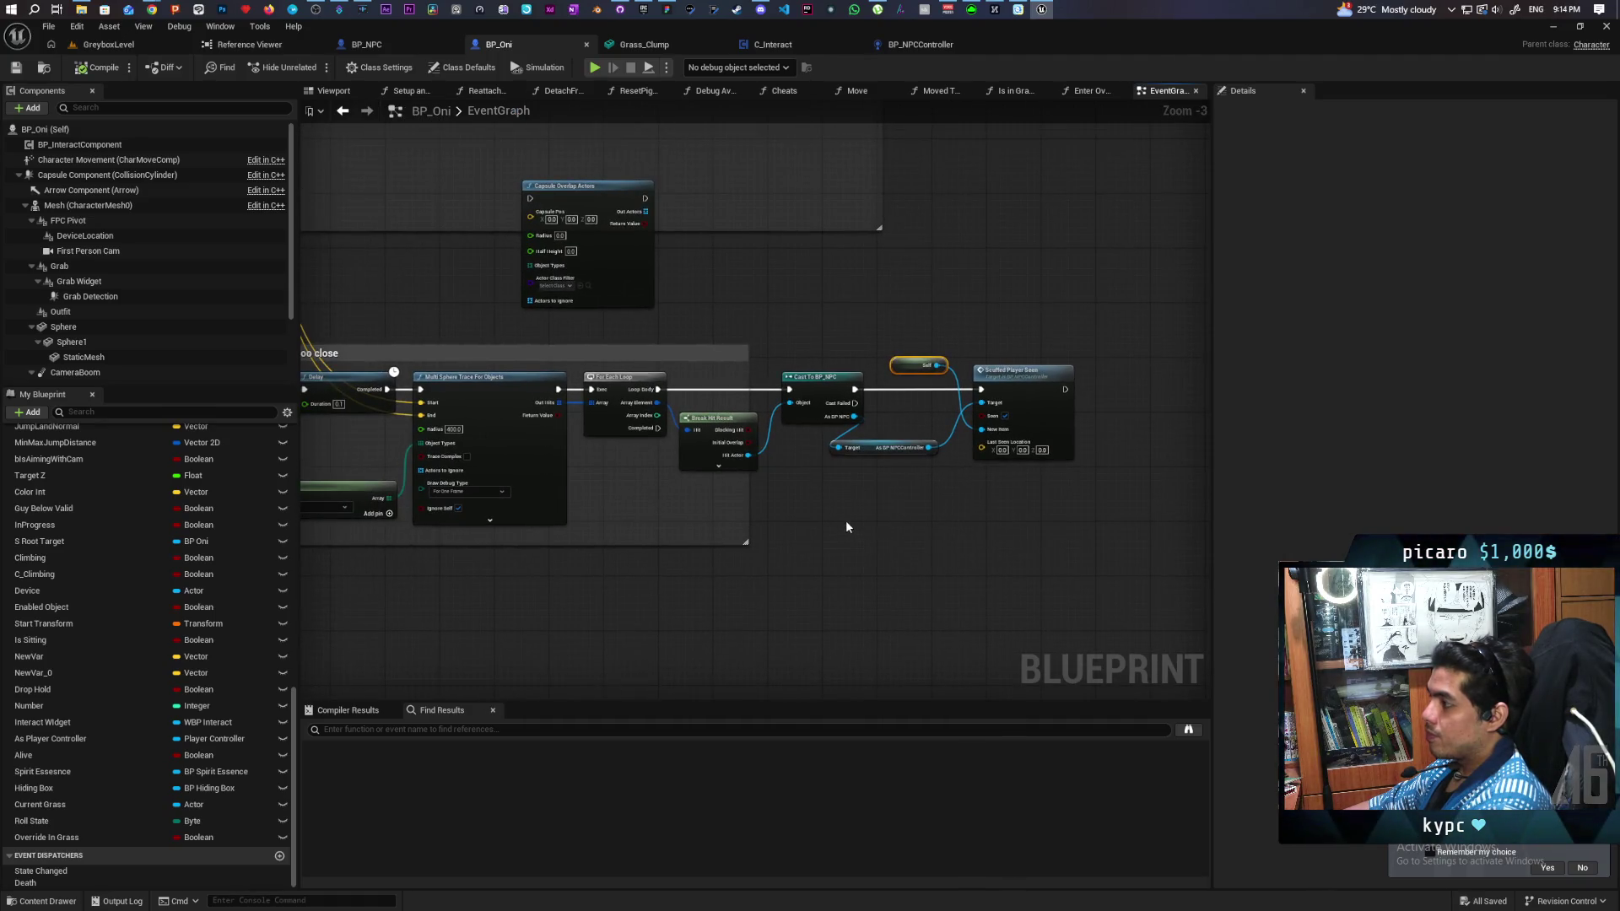
{"action": "scroll", "coordinate": [846, 519], "scroll_direction": "down", "scroll_amount": 2}
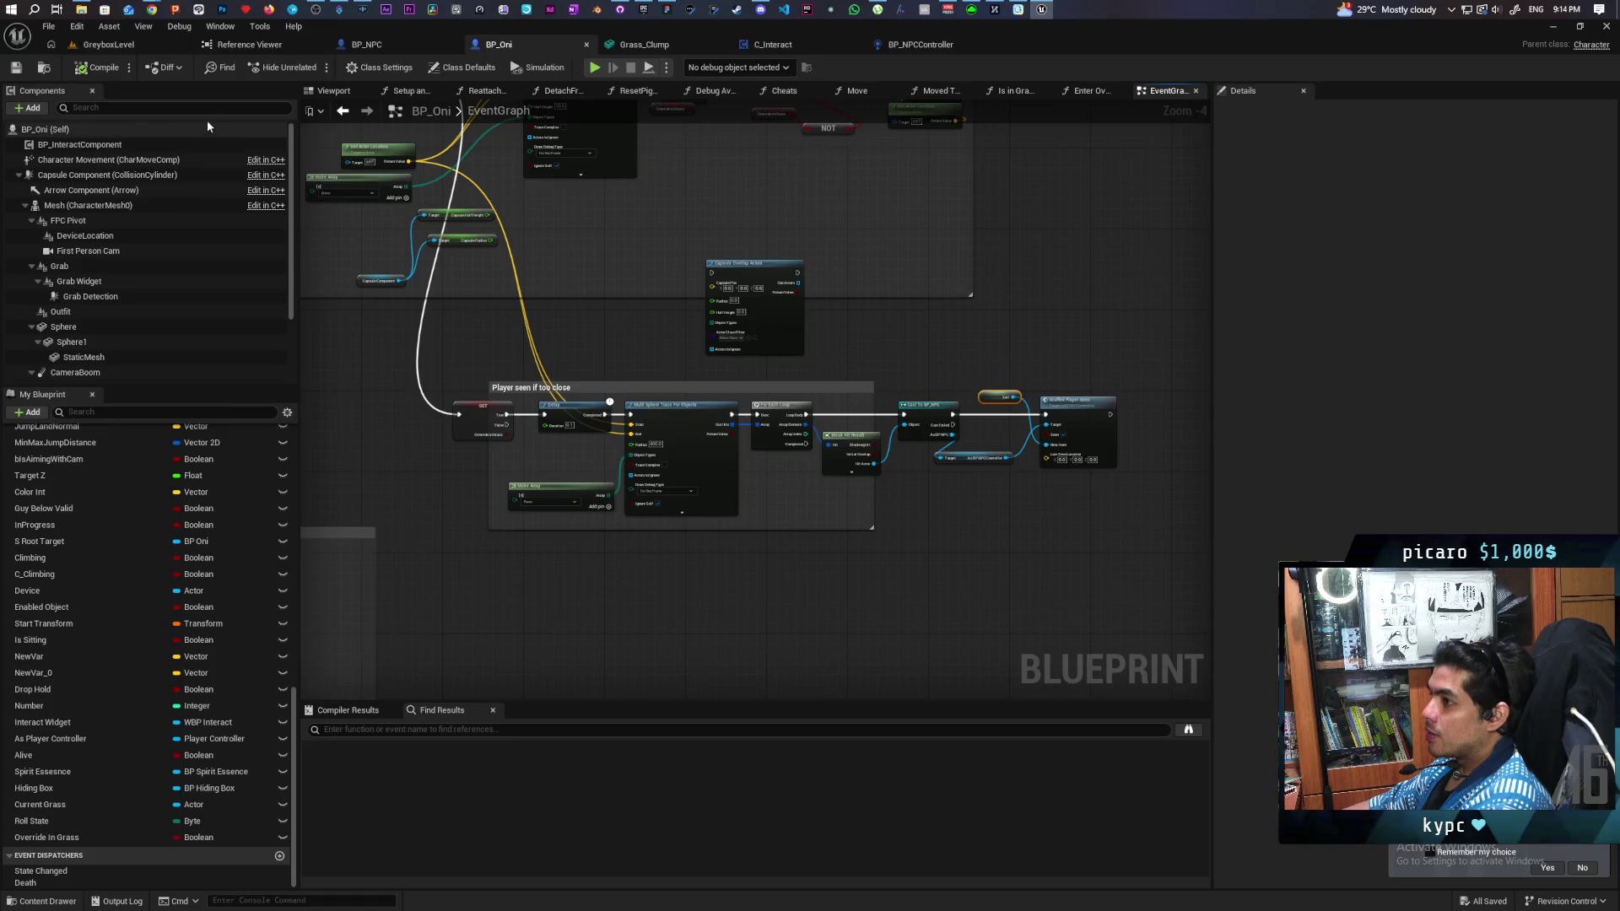
Step: Play-test GreyboxLevel, walking the character through the grass to the NPC mannequin, then stop
{"action": "left_click", "coordinate": [108, 44]}
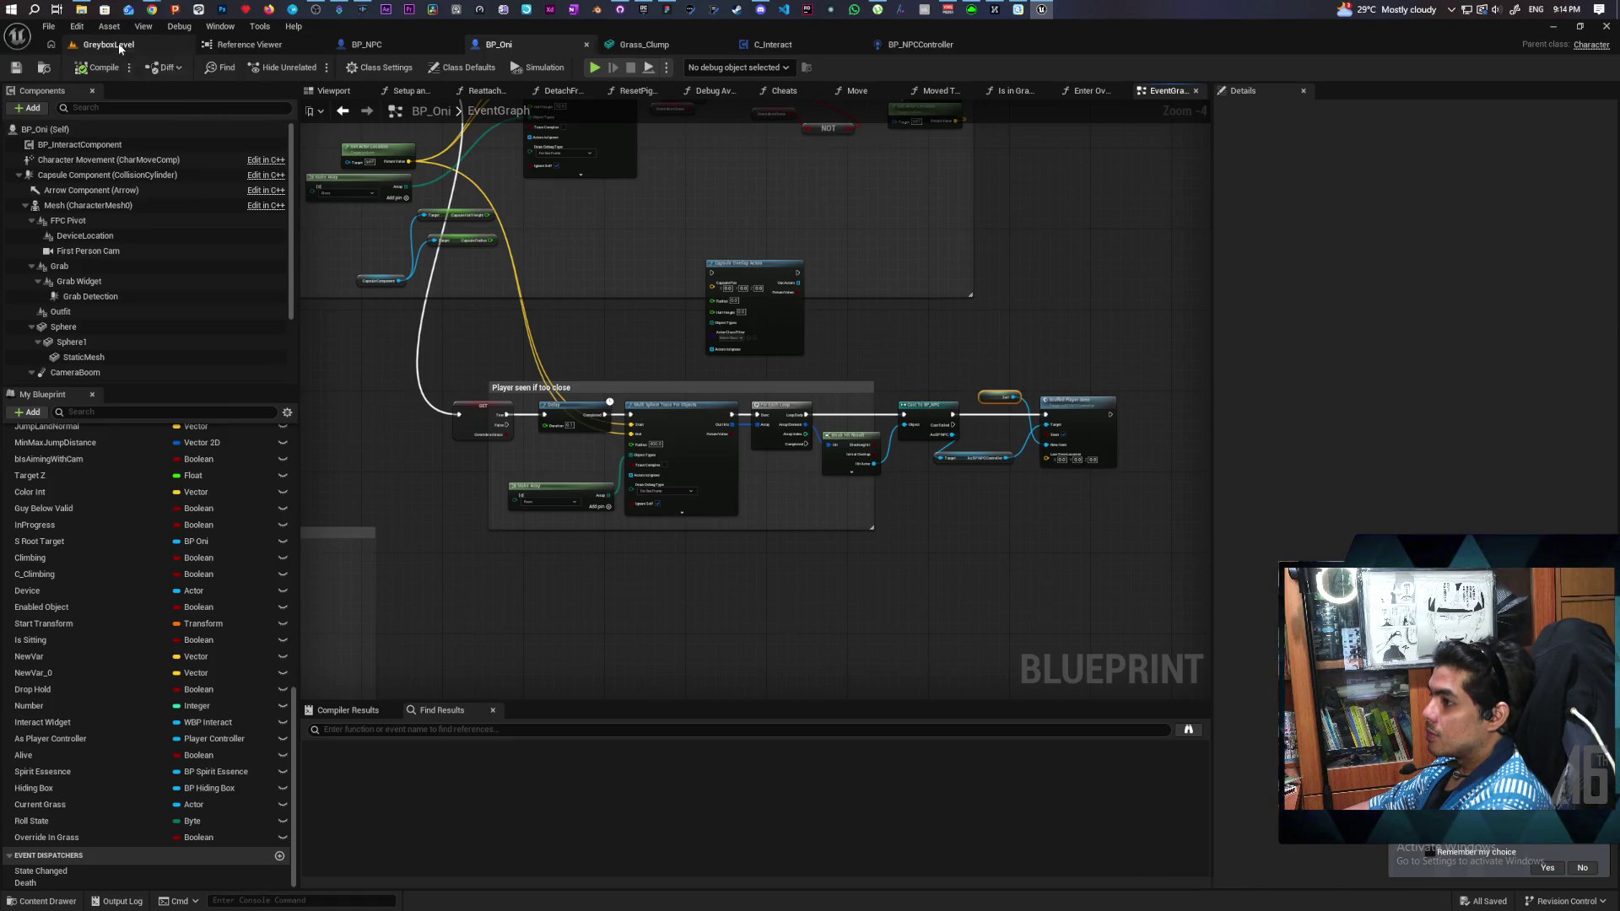
{"action": "key", "text": "alt+p"}
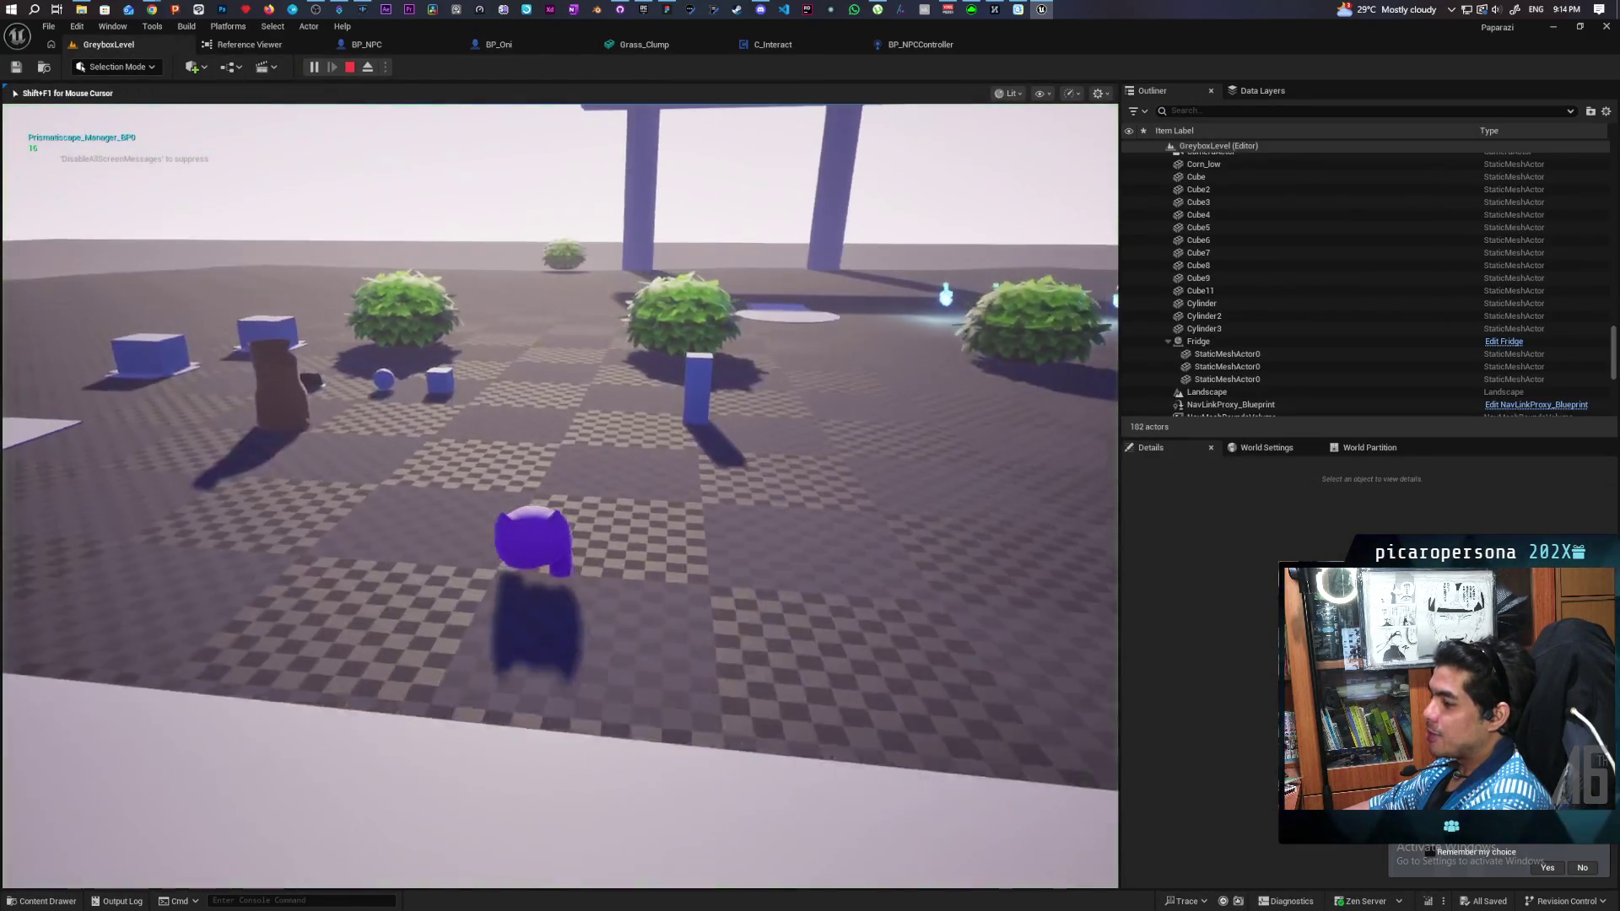
{"action": "key", "text": "w"}
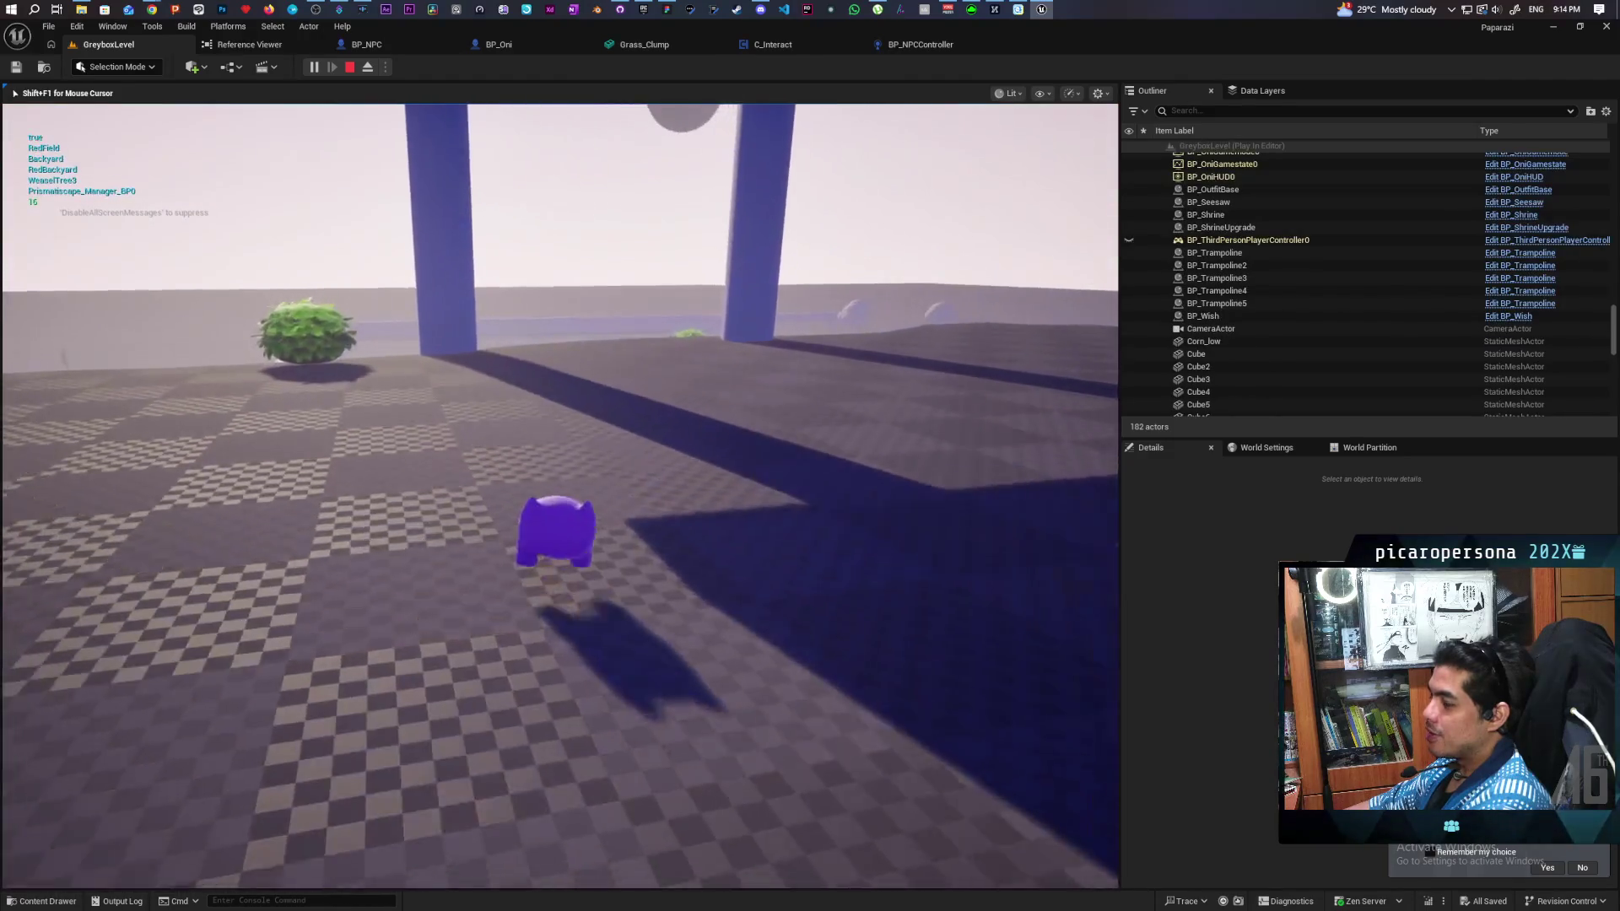
{"action": "key", "text": "w"}
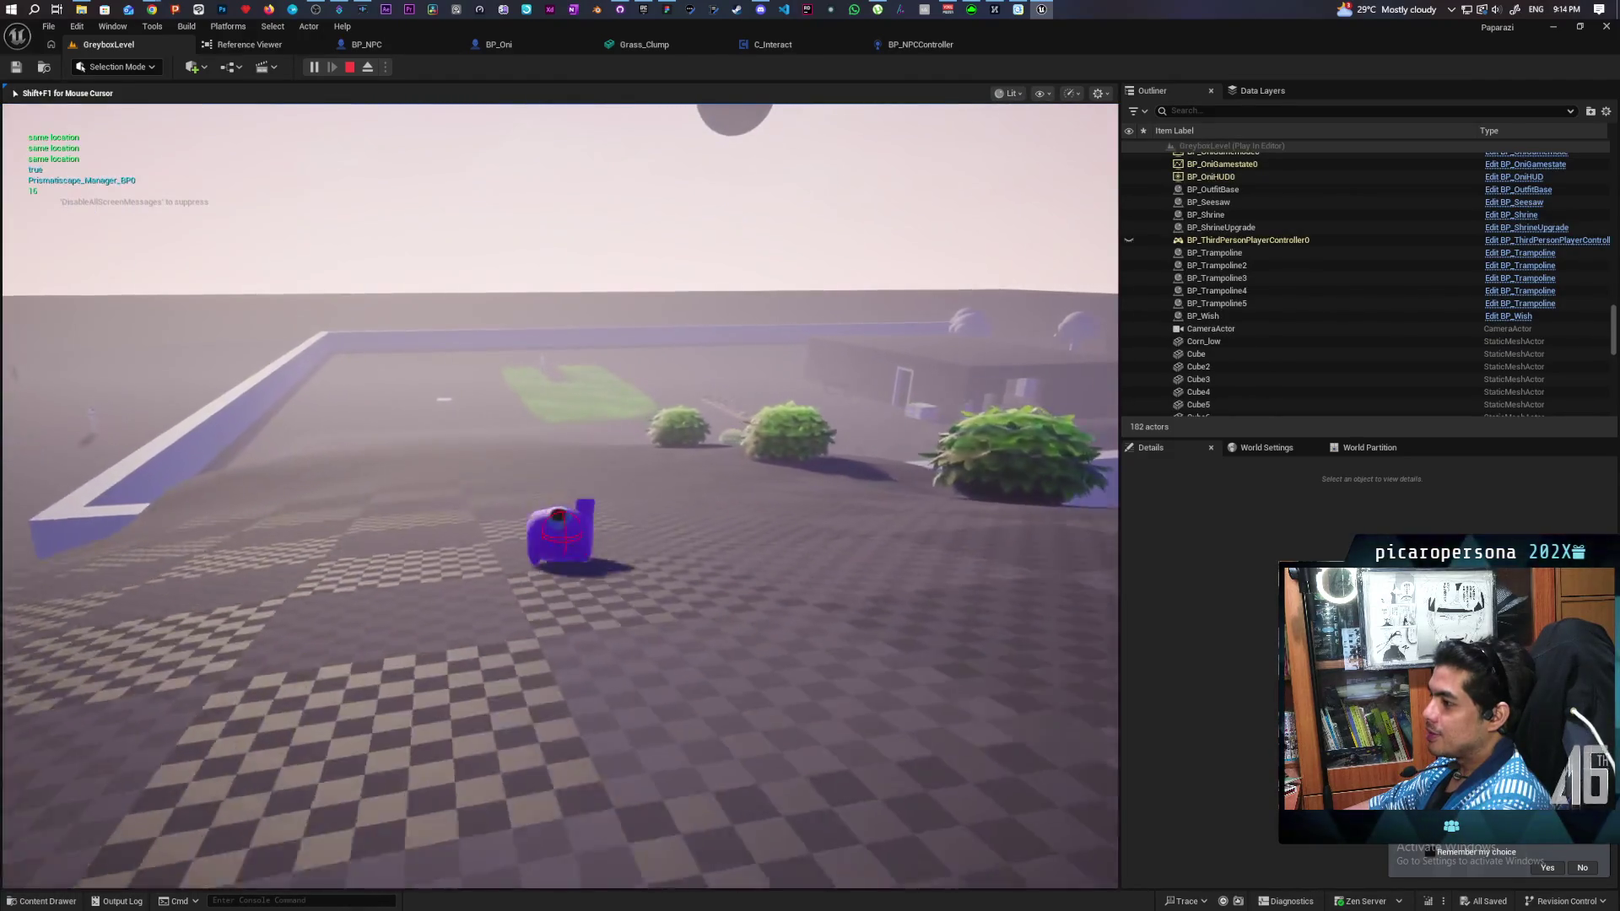
{"action": "key", "text": "w"}
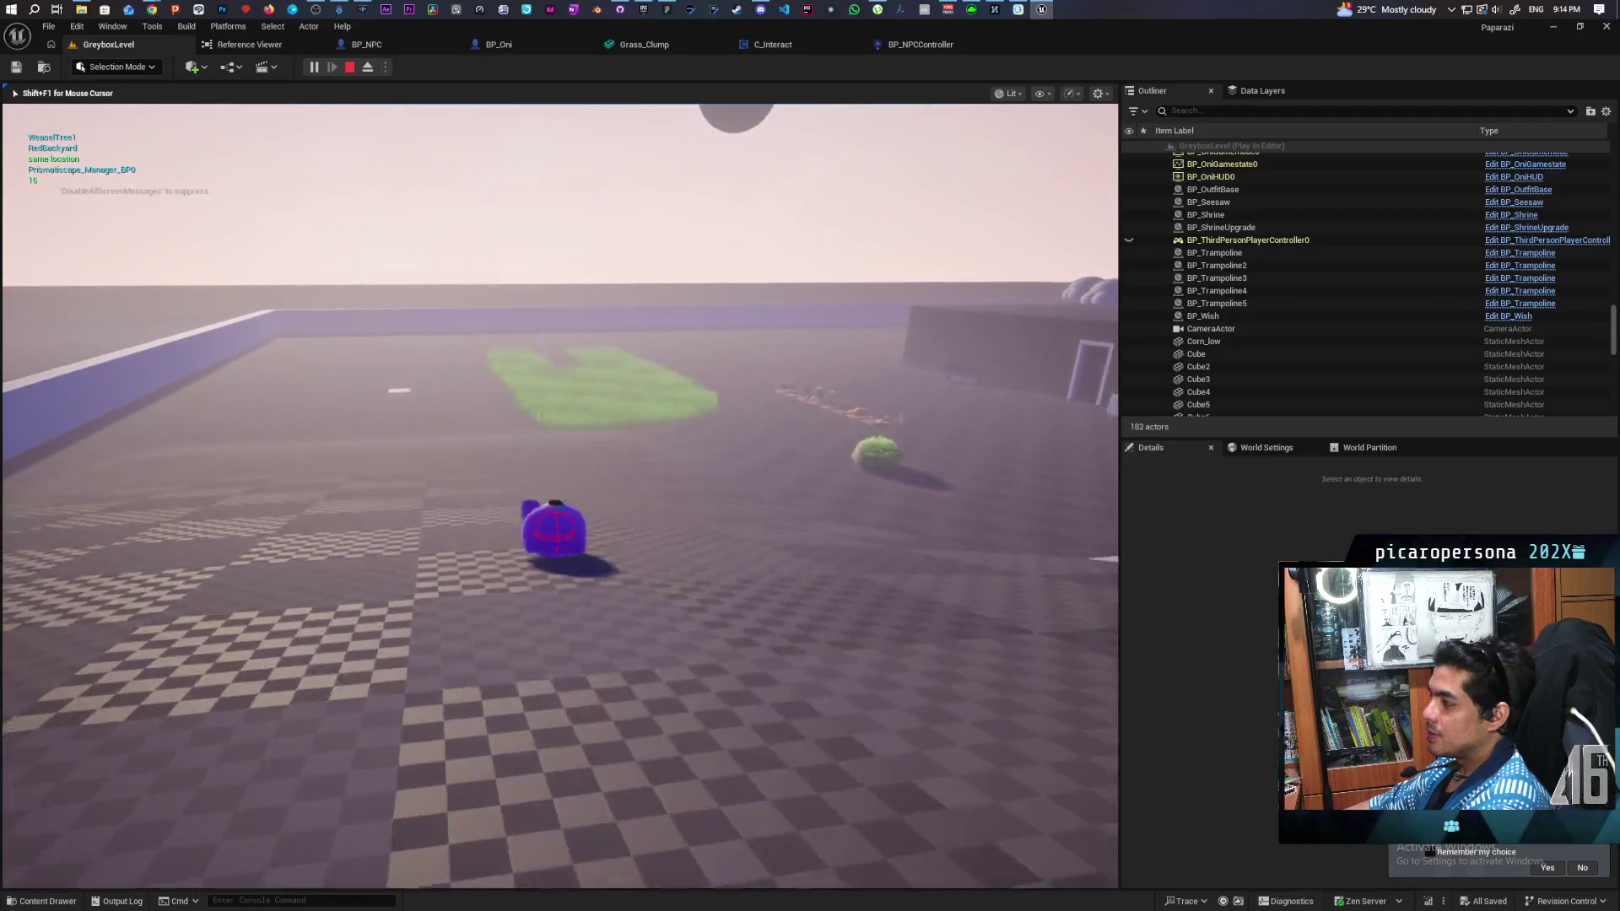
{"action": "key", "text": "w"}
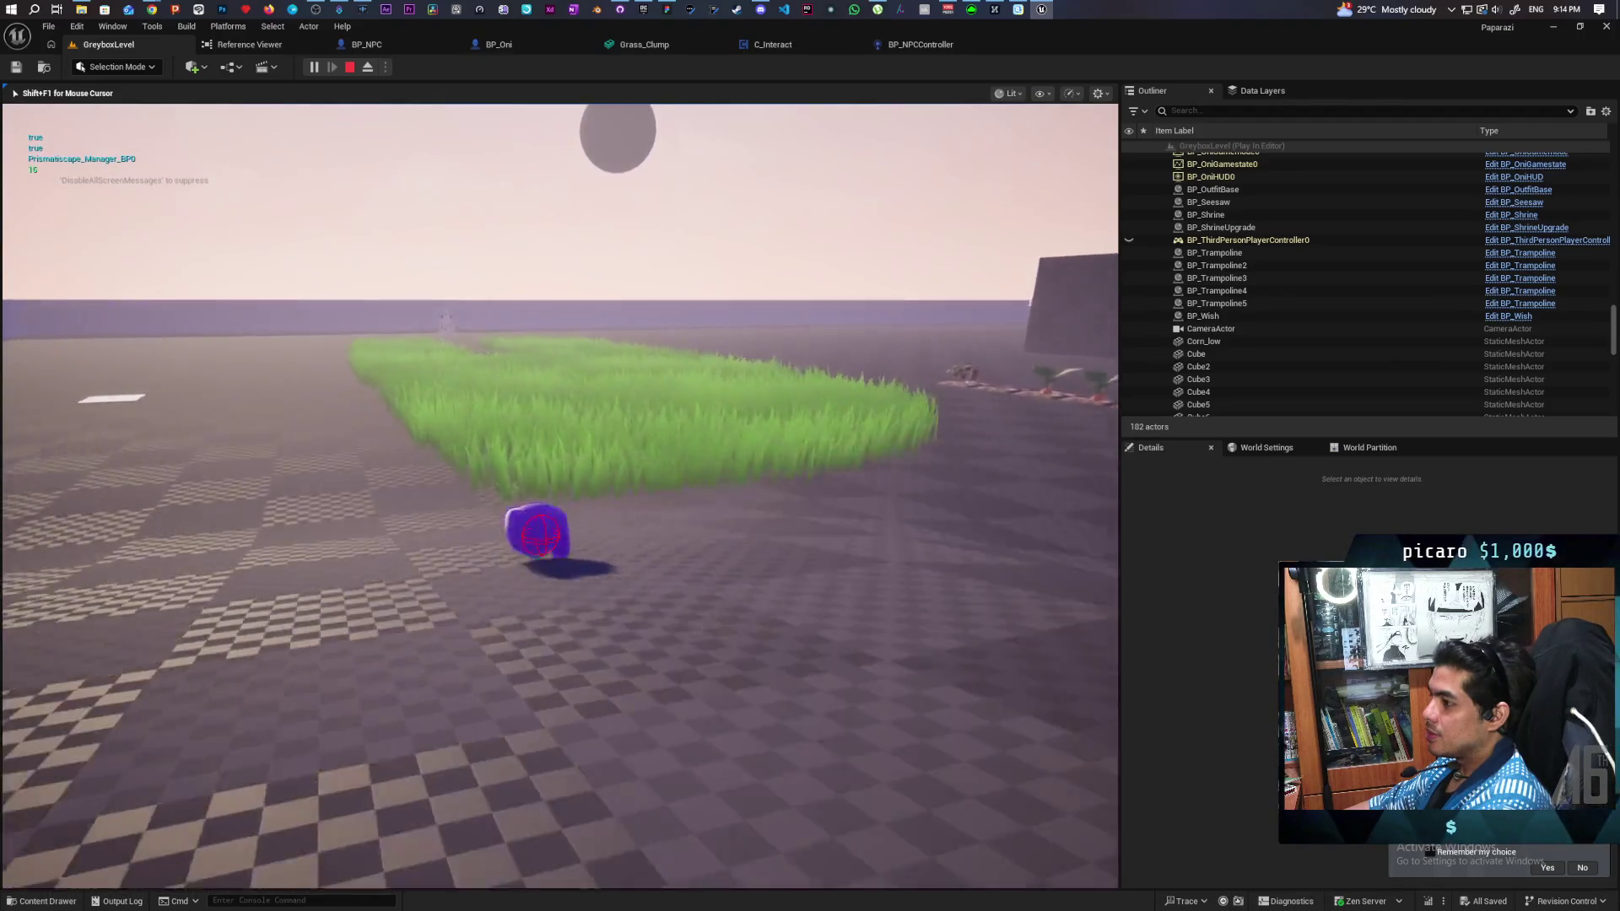
{"action": "key", "text": "w"}
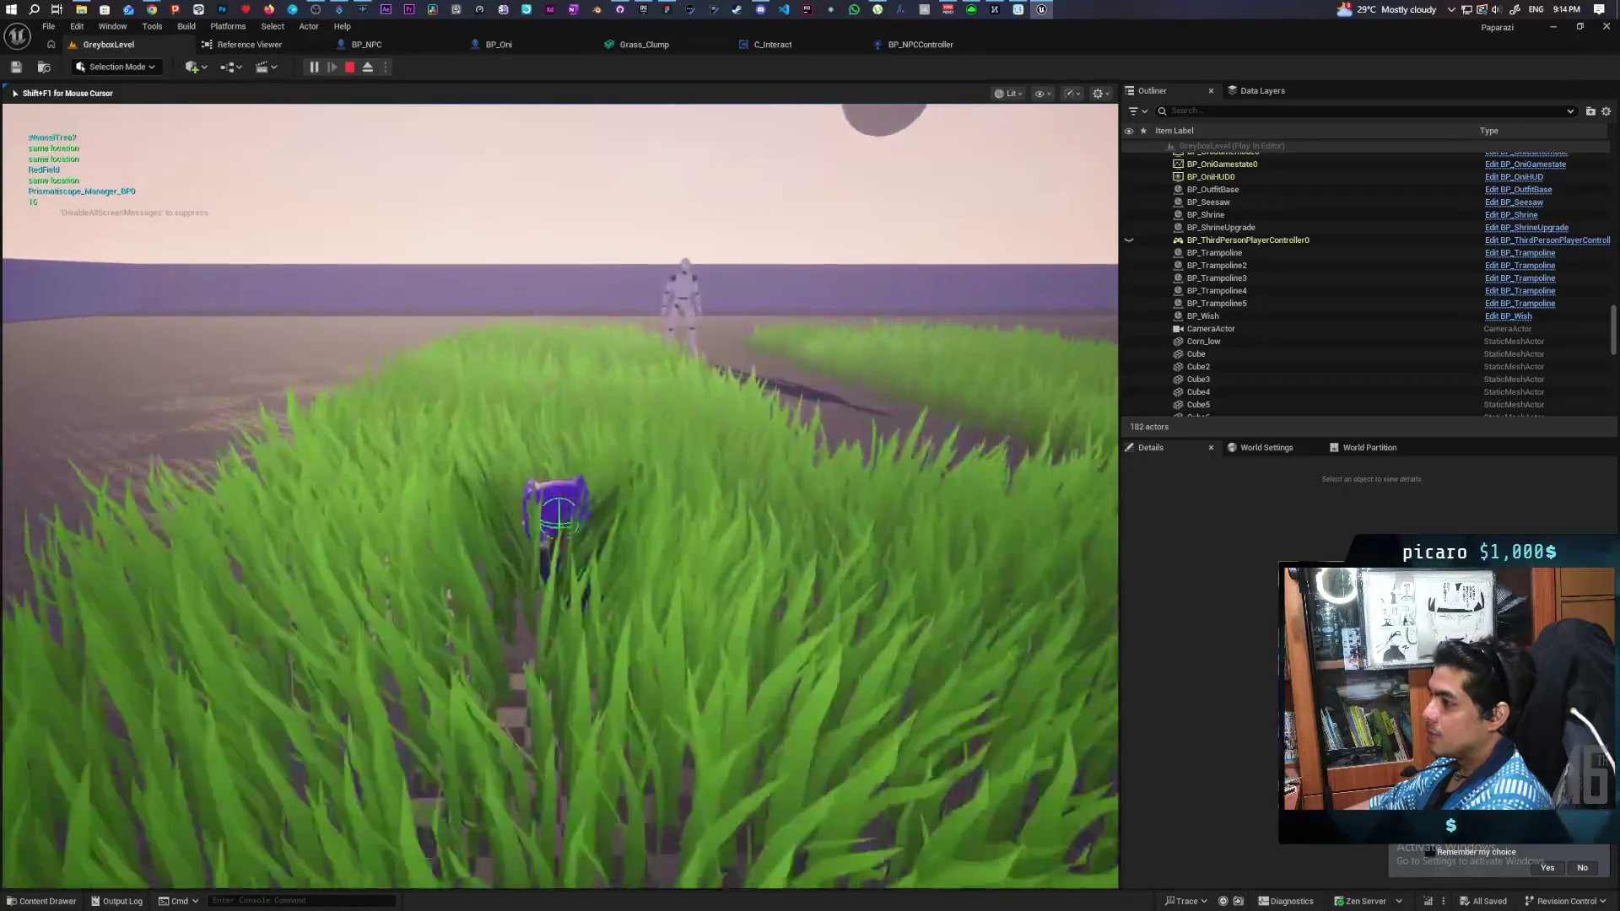
{"action": "key", "text": "w"}
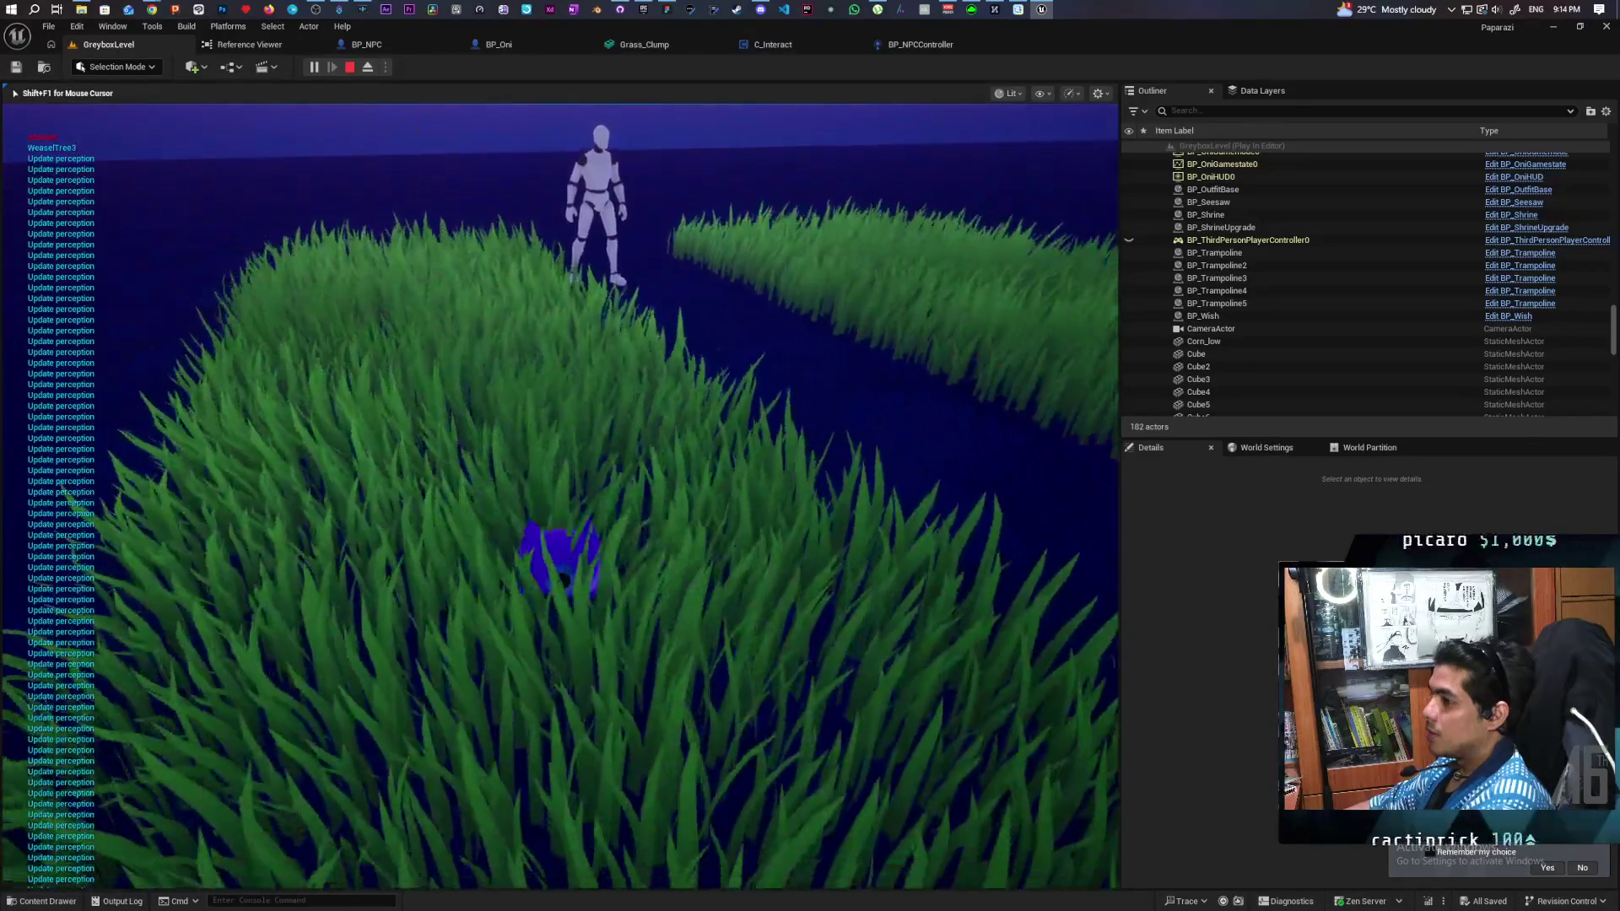
{"action": "key", "text": "Escape"}
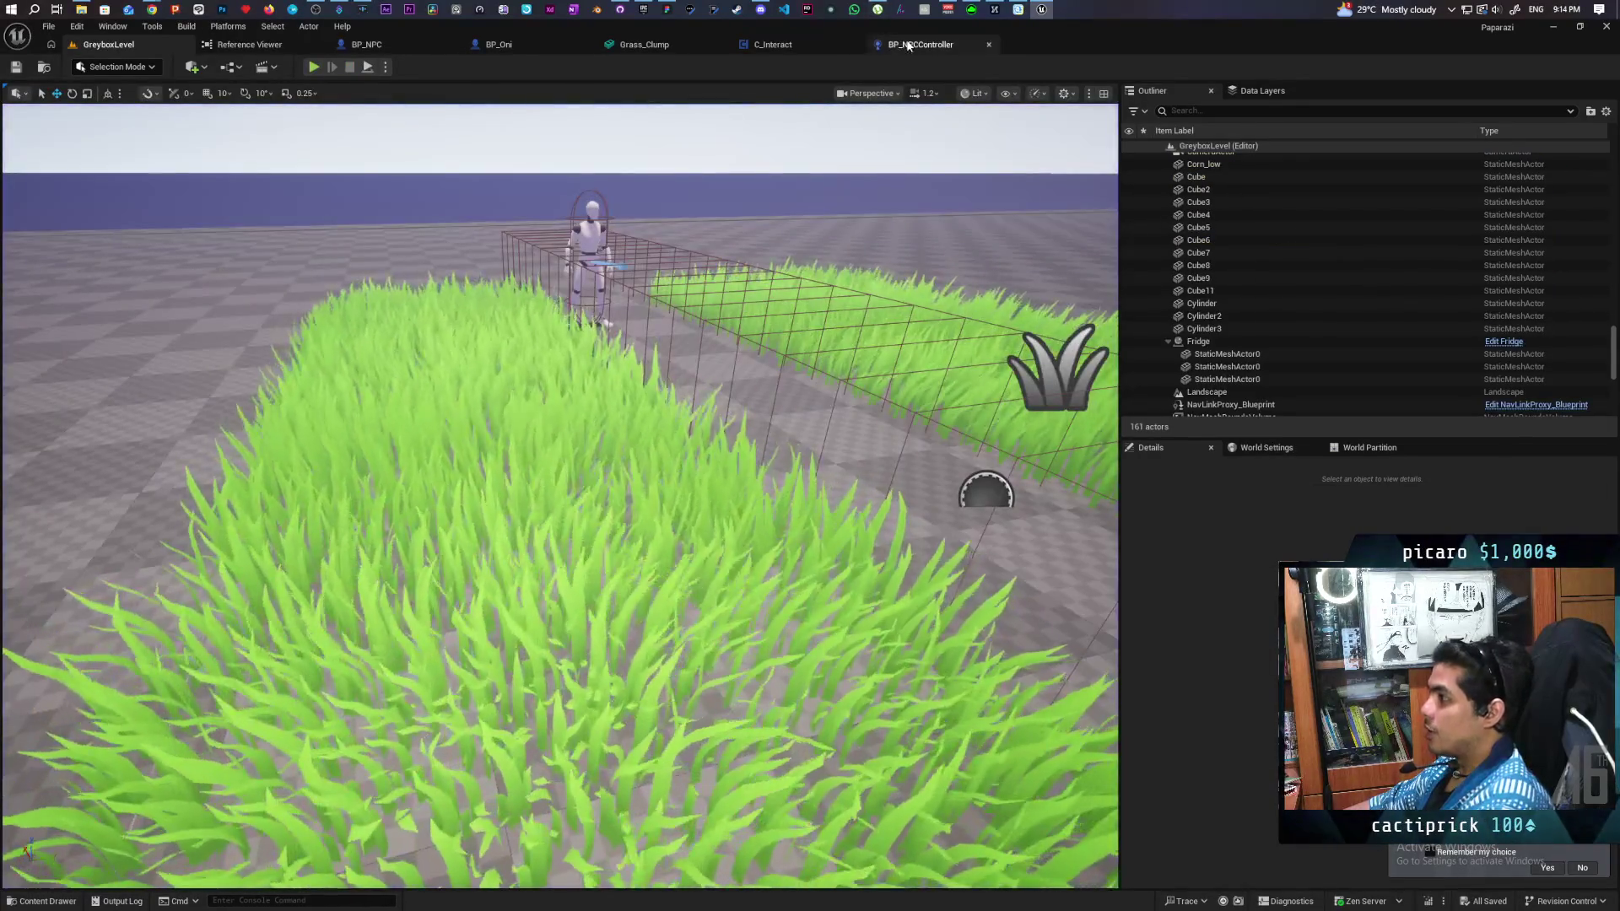
Step: Inspect the Update Perception event and the Scuffed Player Seen chain in BP_NPCController
{"action": "left_click", "coordinate": [915, 46]}
{"action": "mouse_move", "coordinate": [741, 340]}
{"action": "left_mouse_down"}
{"action": "mouse_move", "coordinate": [883, 335]}
{"action": "mouse_move", "coordinate": [670, 330]}
{"action": "left_mouse_up"}
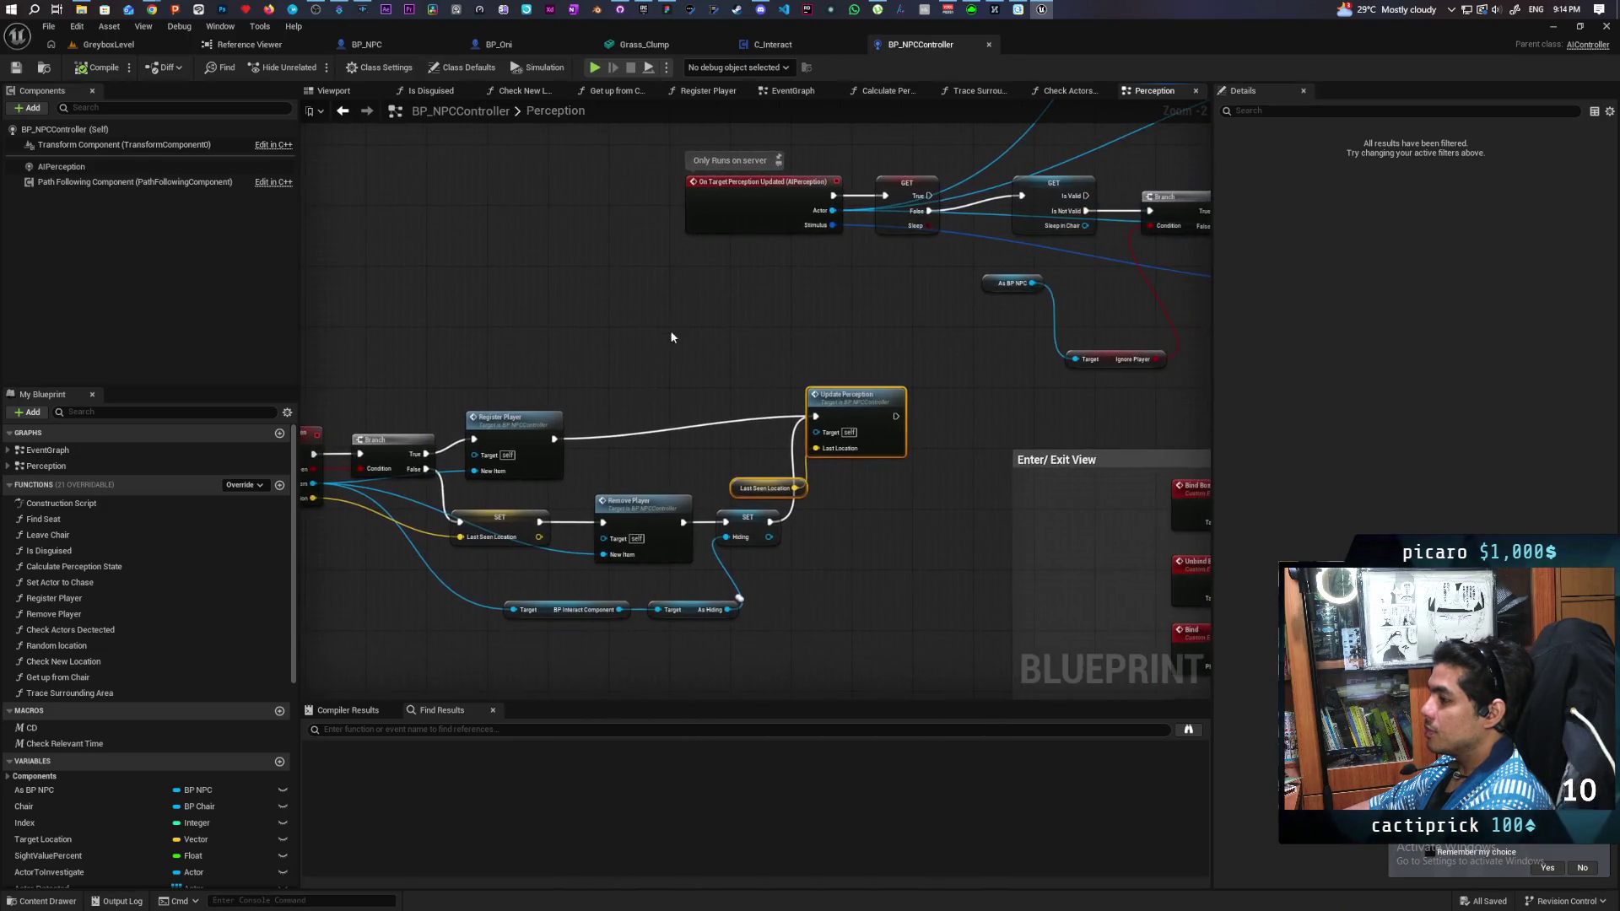
{"action": "double_click", "coordinate": [854, 394]}
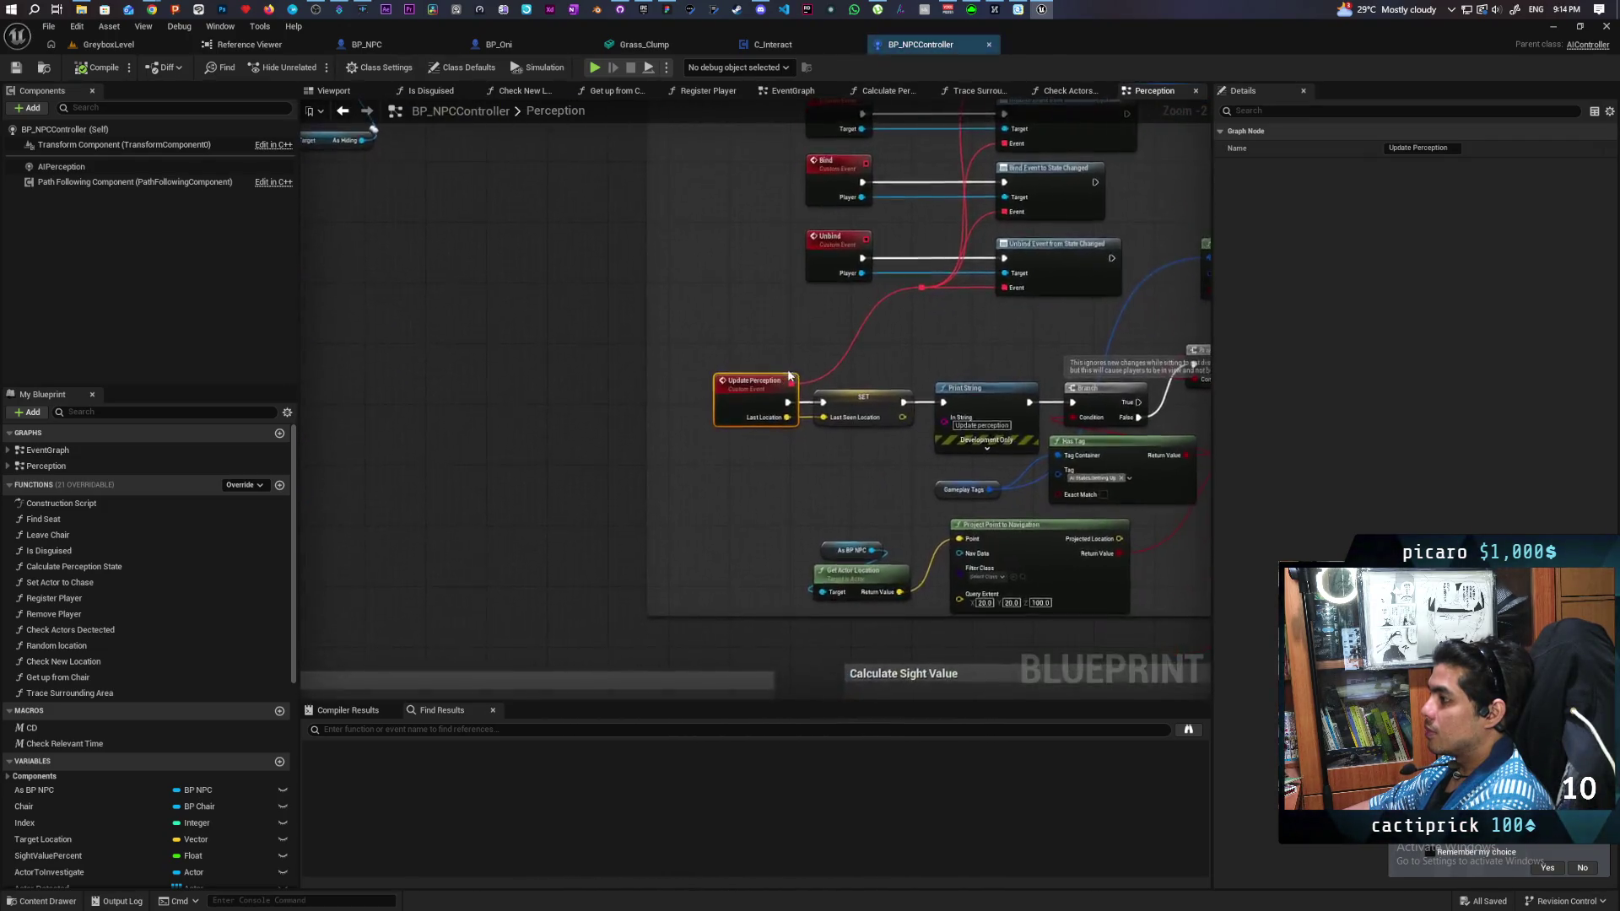
{"action": "left_click_drag", "start_coordinate": [906, 363], "coordinate": [564, 342]}
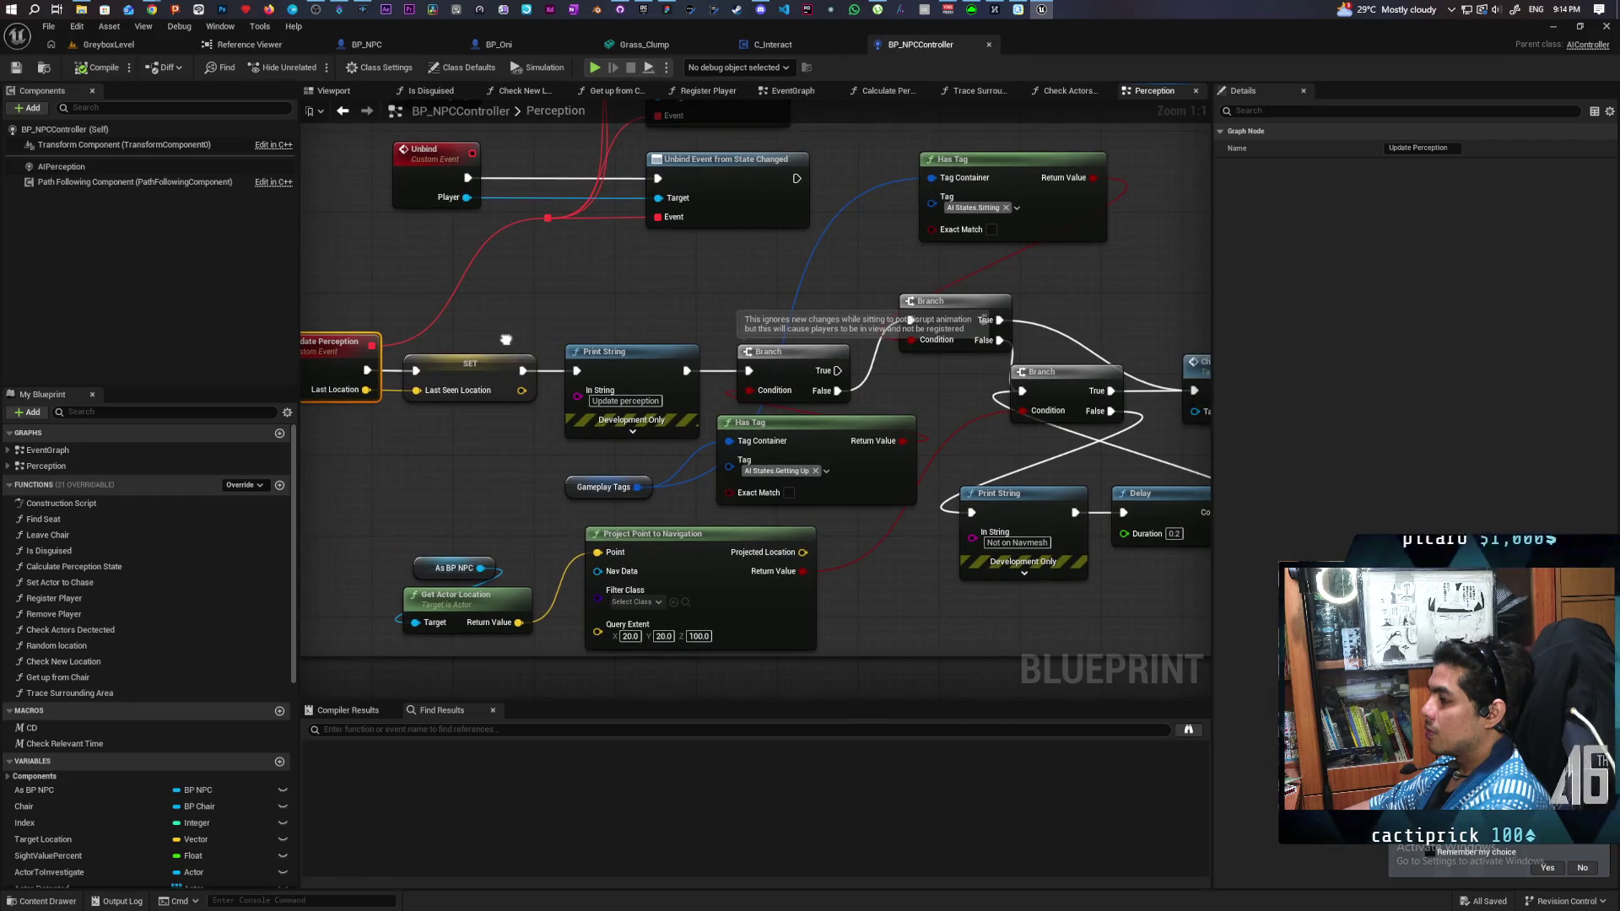
{"action": "mouse_move", "coordinate": [506, 339]}
{"action": "left_mouse_down"}
{"action": "mouse_move", "coordinate": [325, 349]}
{"action": "mouse_move", "coordinate": [540, 414]}
{"action": "mouse_move", "coordinate": [901, 608]}
{"action": "left_mouse_up"}
{"action": "scroll", "coordinate": [438, 374], "scroll_direction": "down", "scroll_amount": 3}
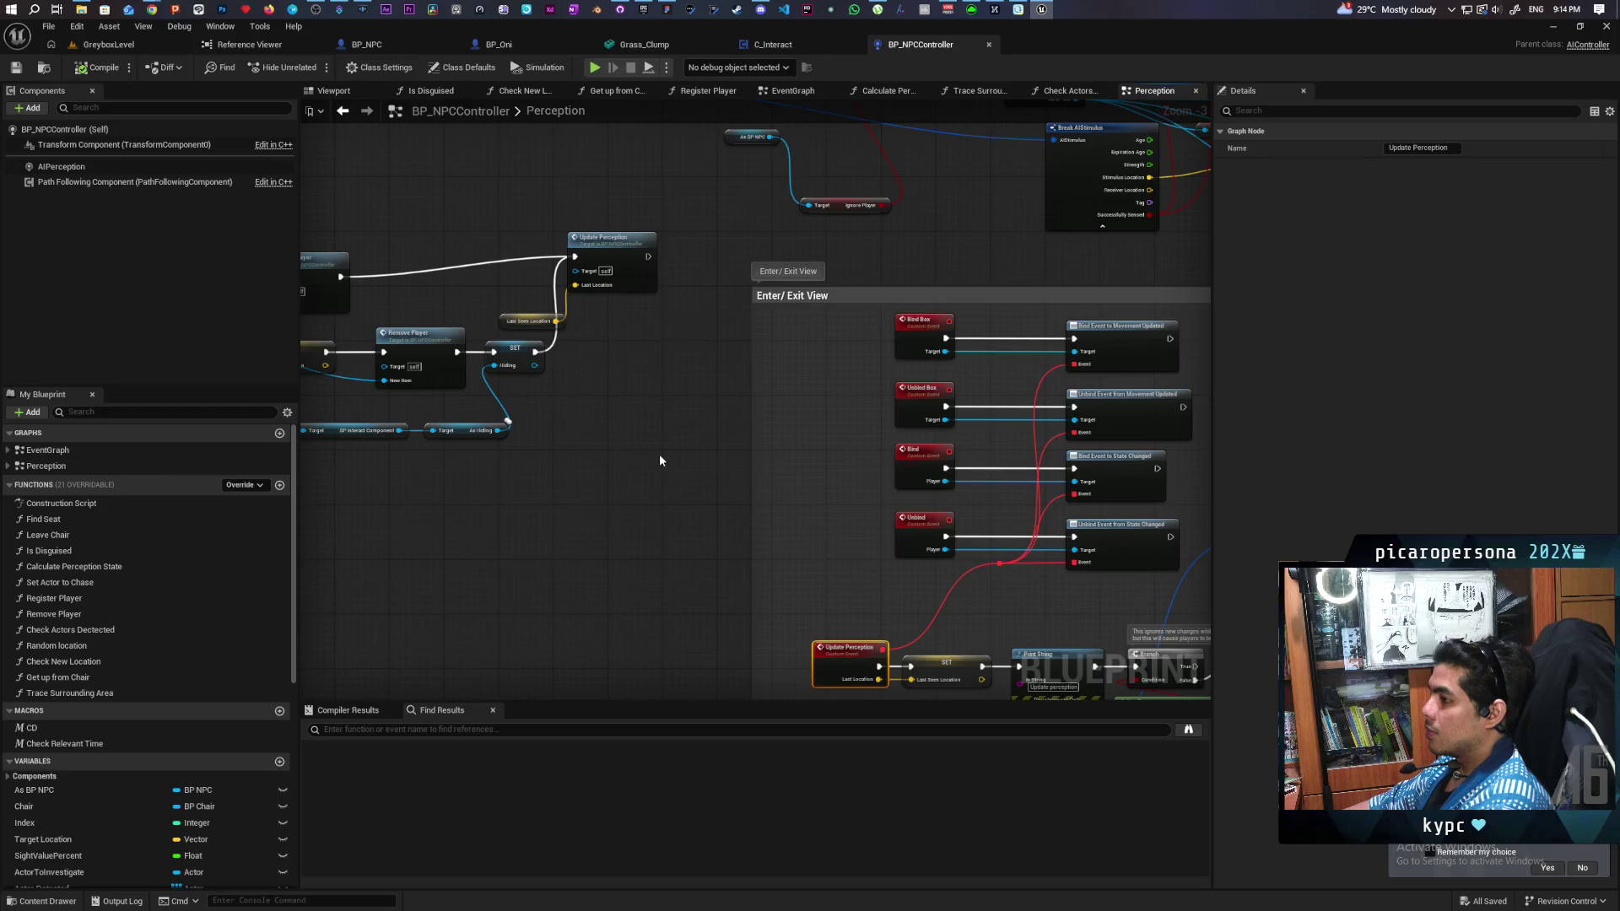
{"action": "mouse_move", "coordinate": [660, 459]}
{"action": "left_mouse_down"}
{"action": "mouse_move", "coordinate": [377, 579]}
{"action": "mouse_move", "coordinate": [361, 623]}
{"action": "mouse_move", "coordinate": [223, 732]}
{"action": "mouse_move", "coordinate": [817, 575]}
{"action": "mouse_move", "coordinate": [725, 549]}
{"action": "mouse_move", "coordinate": [333, 553]}
{"action": "mouse_move", "coordinate": [775, 542]}
{"action": "mouse_move", "coordinate": [819, 498]}
{"action": "left_mouse_up"}
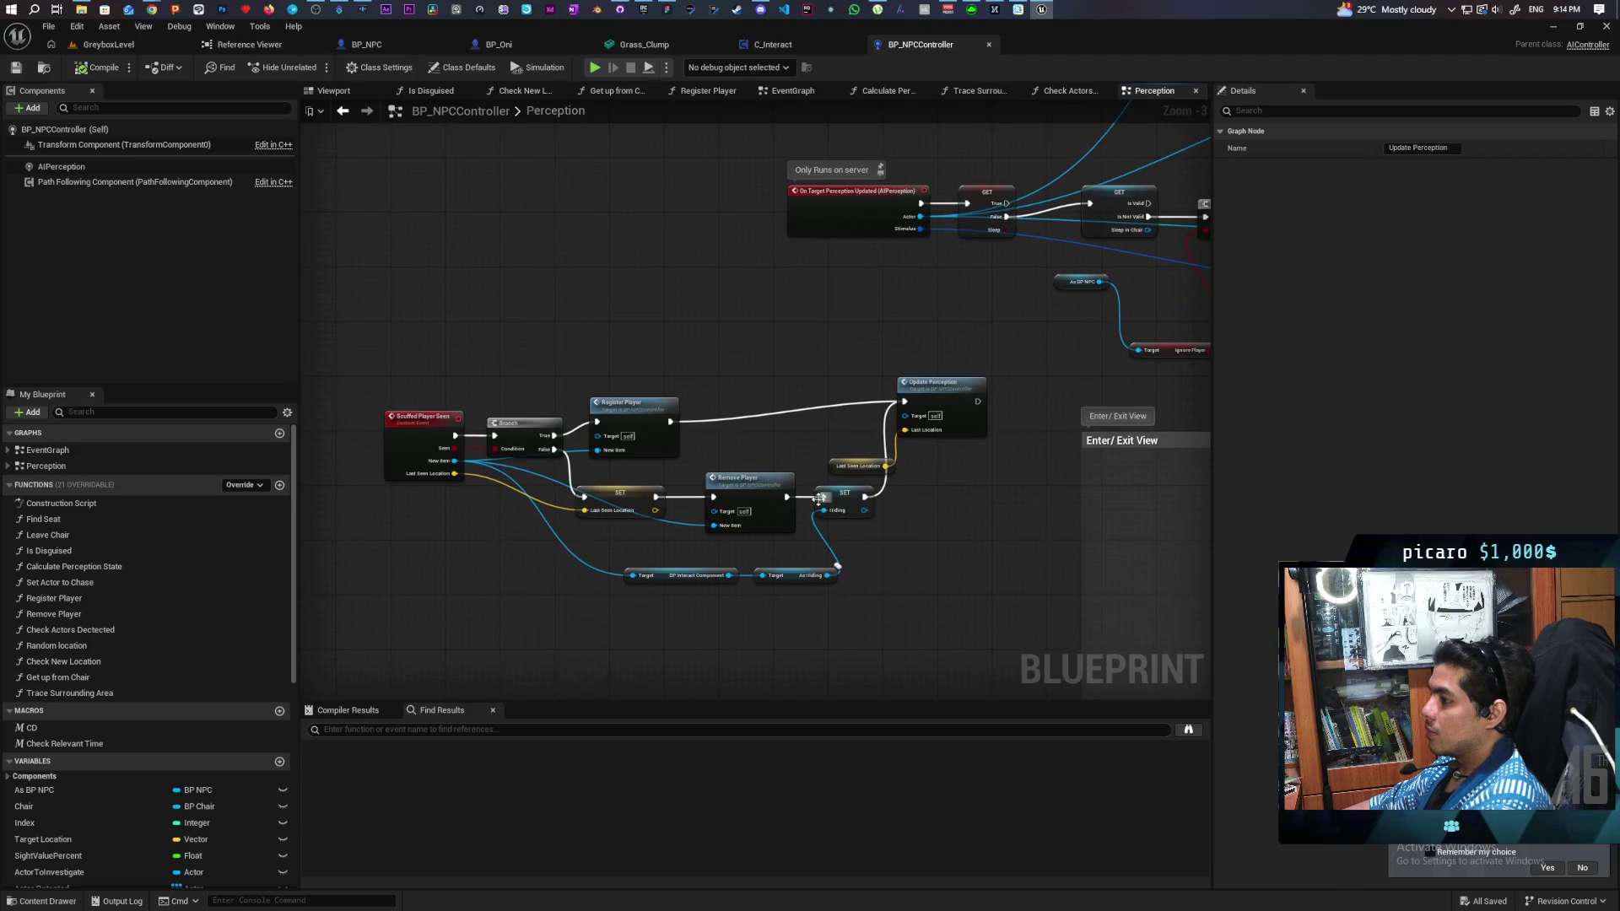
{"action": "scroll", "coordinate": [759, 540], "scroll_direction": "up", "scroll_amount": 1}
{"action": "left_click_drag", "start_coordinate": [742, 535], "coordinate": [811, 433]}
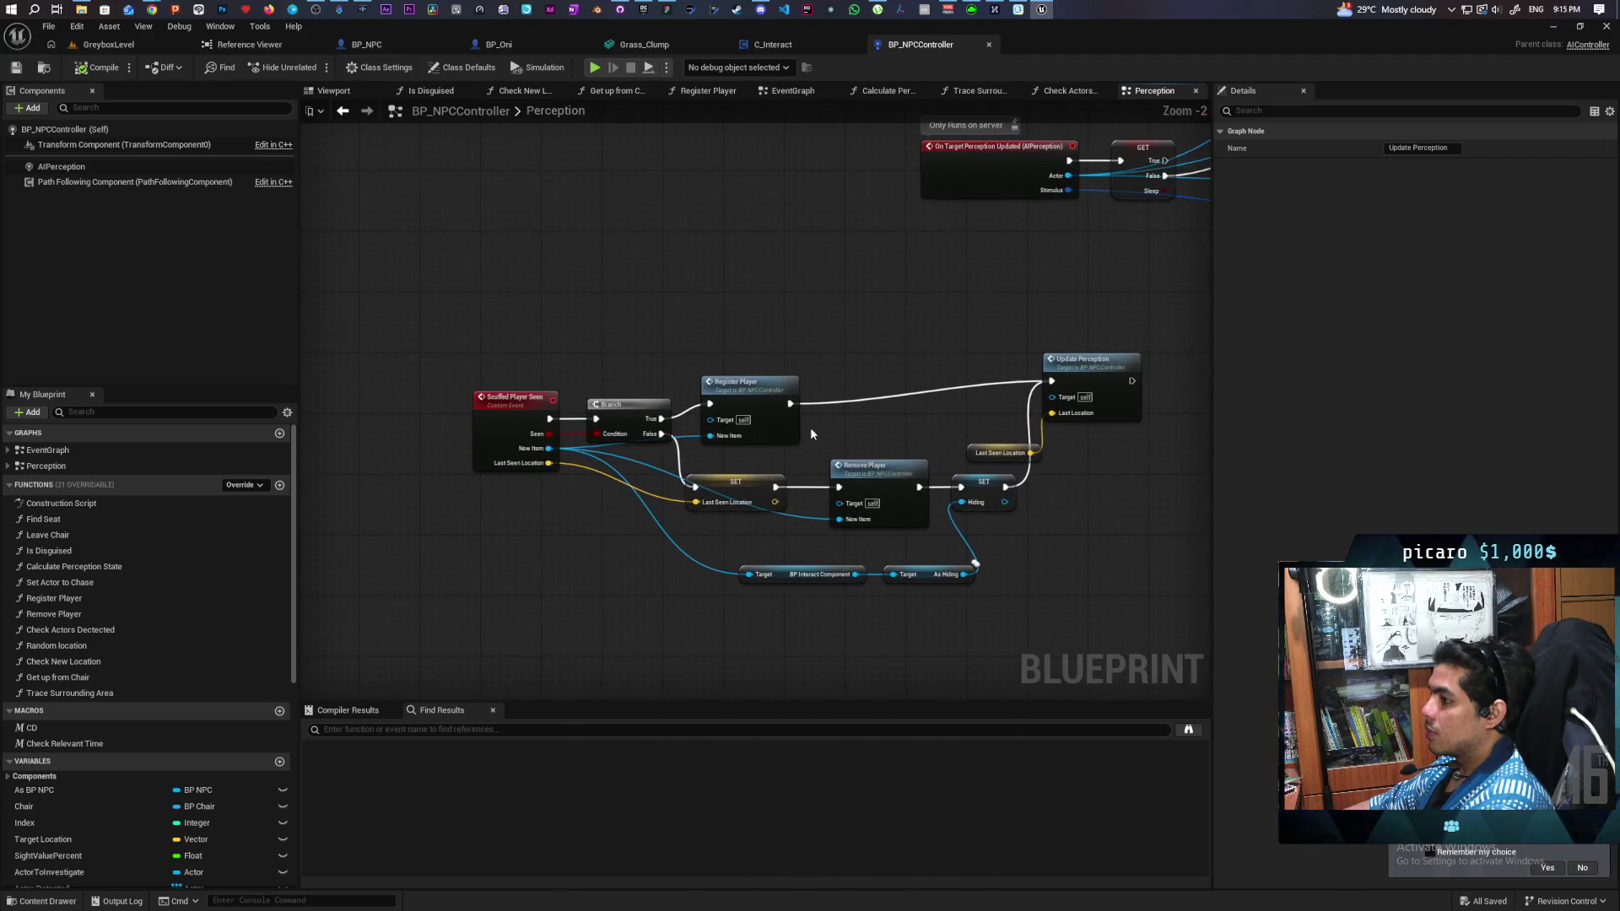
{"action": "scroll", "coordinate": [763, 427], "scroll_direction": "up", "scroll_amount": 1}
Step: Open the Register Player function, then return to review the Perception graph
{"action": "double_click", "coordinate": [738, 400]}
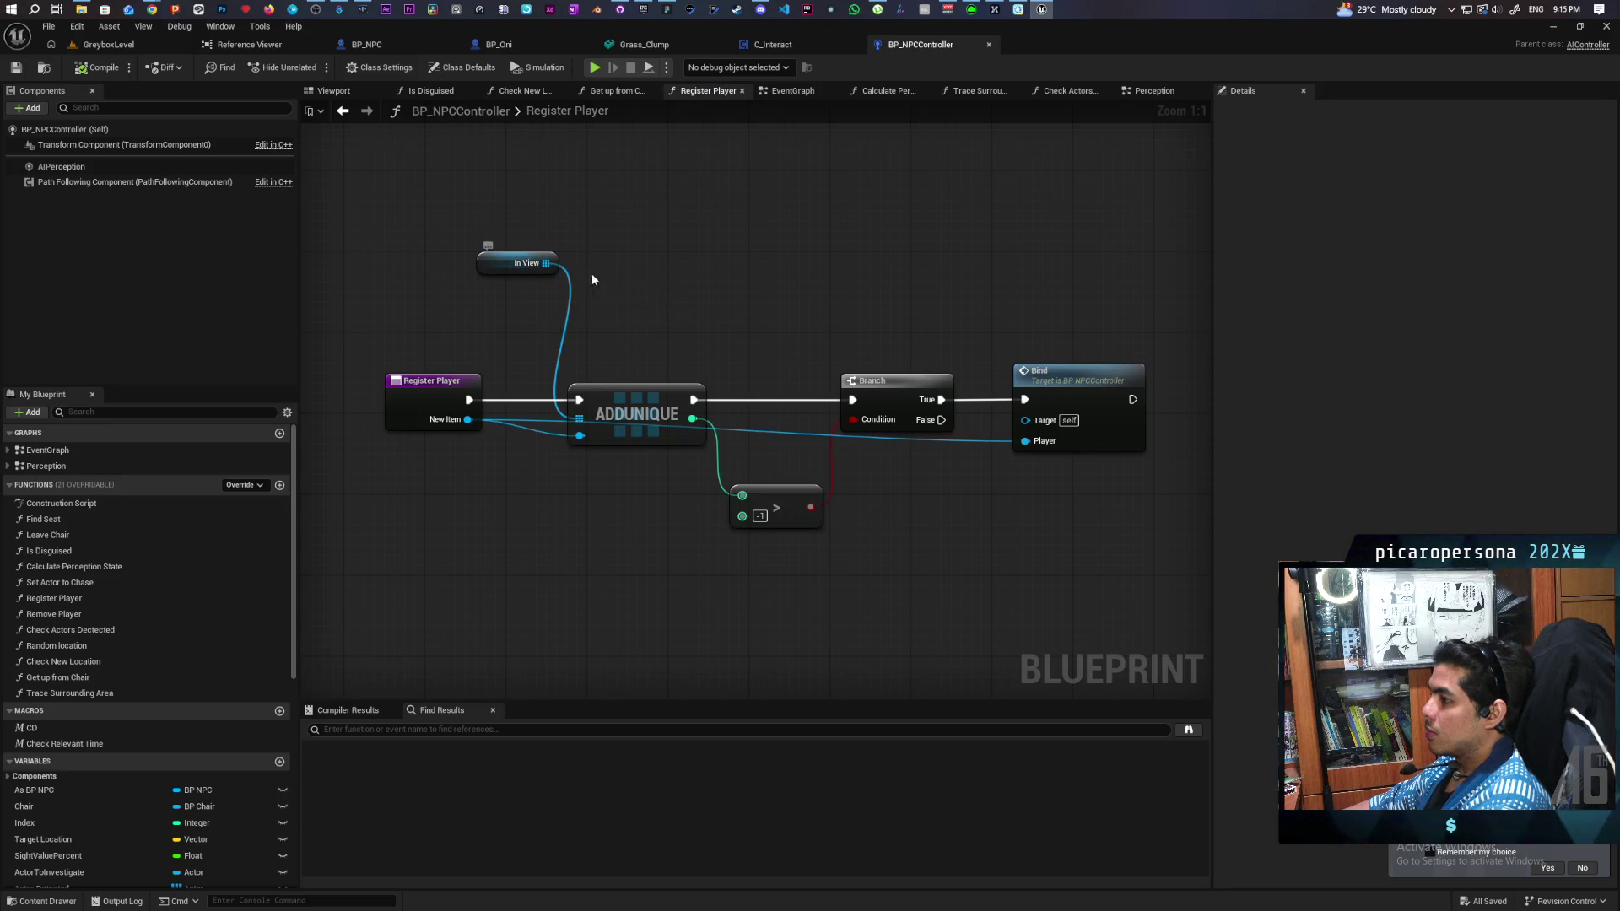
{"action": "left_click", "coordinate": [342, 113]}
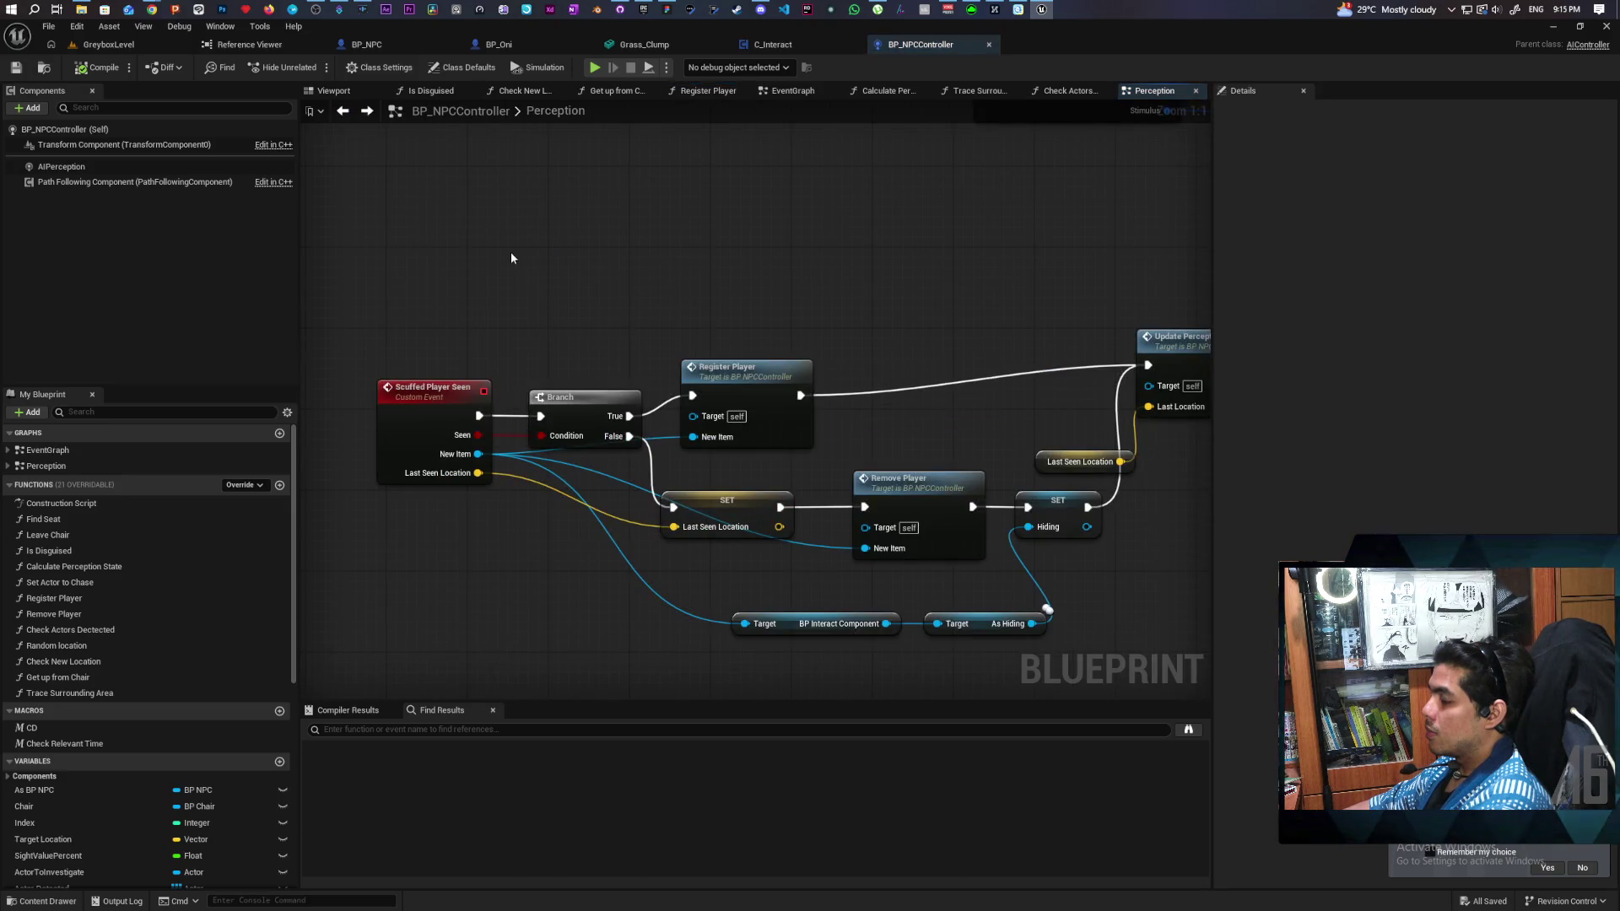
{"action": "scroll", "coordinate": [531, 254], "scroll_direction": "down", "scroll_amount": 2}
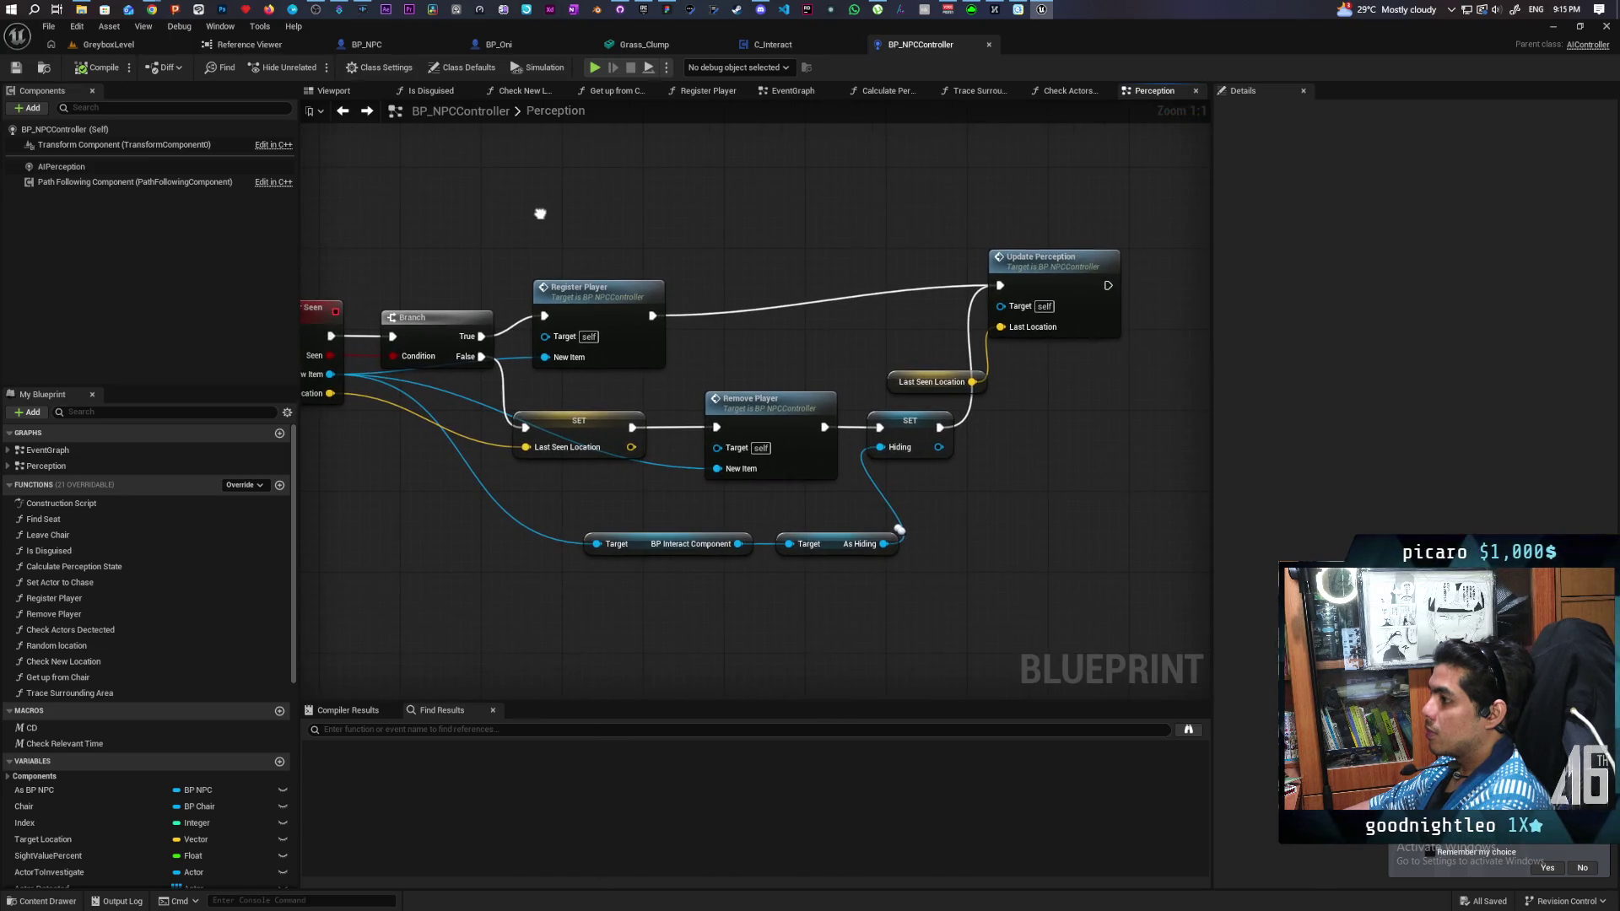
{"action": "mouse_move", "coordinate": [541, 218]}
{"action": "left_mouse_down"}
{"action": "mouse_move", "coordinate": [566, 263]}
{"action": "mouse_move", "coordinate": [513, 274]}
{"action": "mouse_move", "coordinate": [567, 292]}
{"action": "left_mouse_up"}
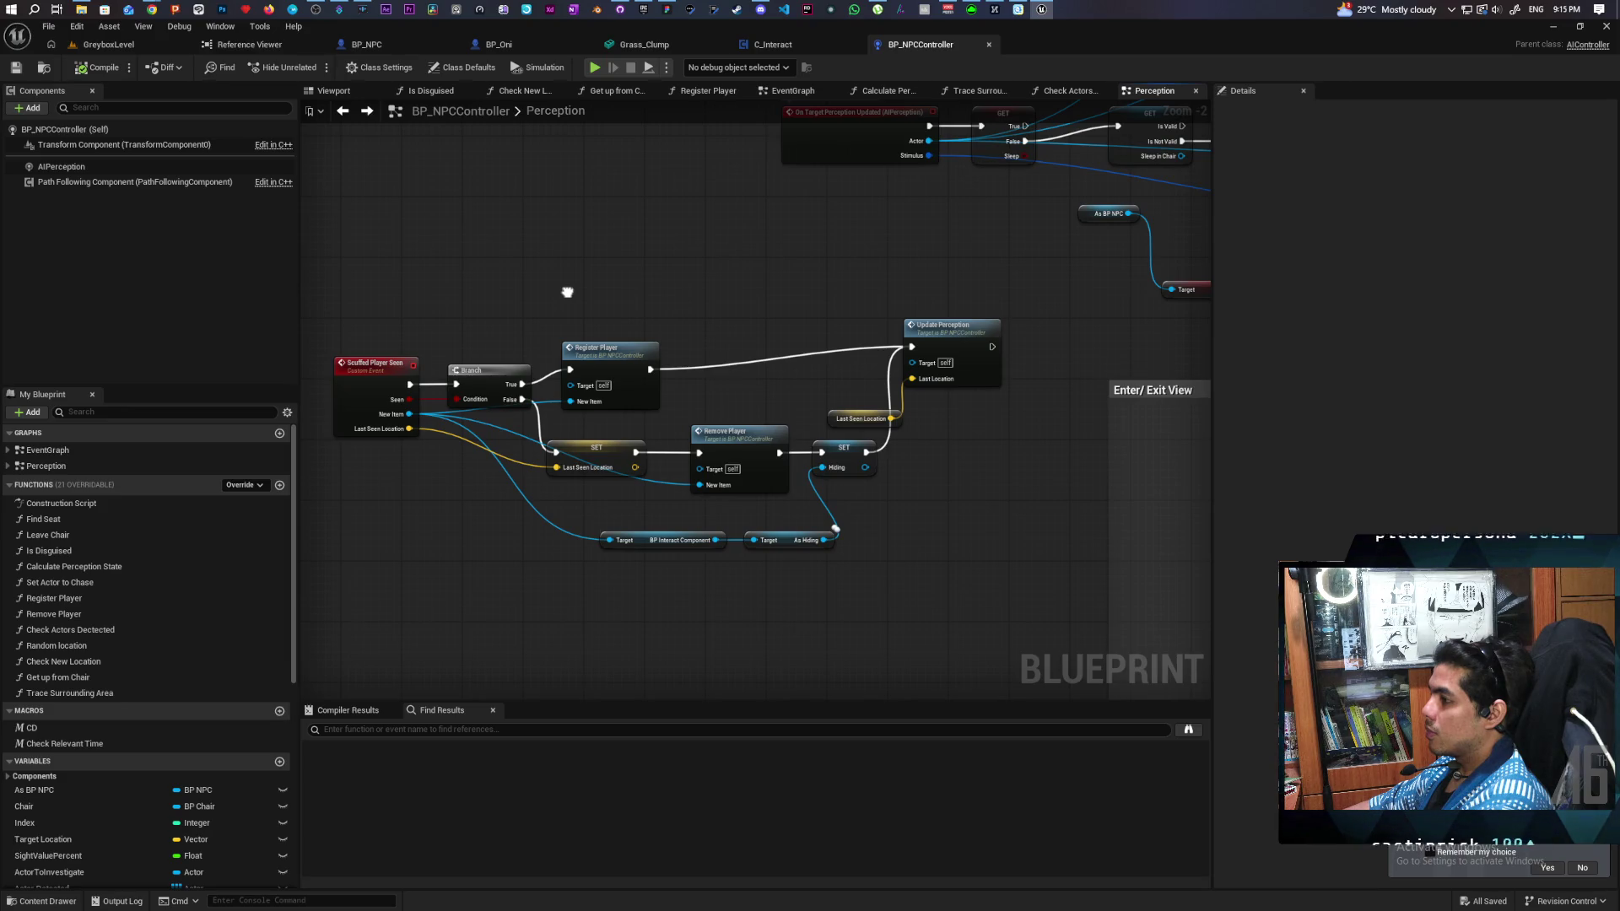
{"action": "left_click_drag", "start_coordinate": [567, 292], "coordinate": [288, 261]}
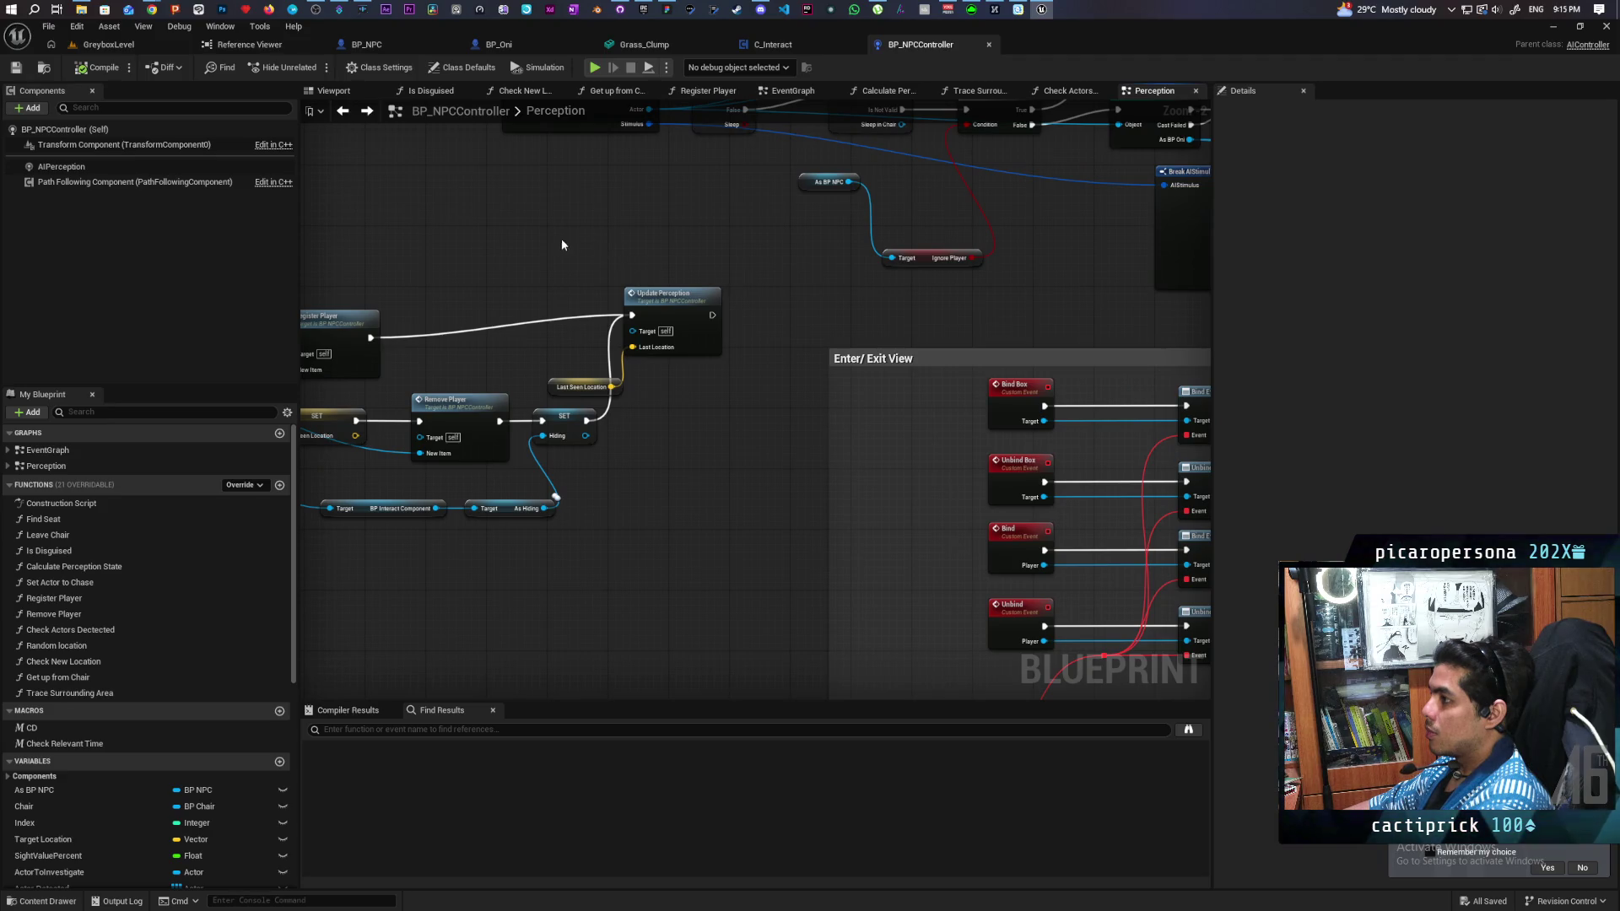
{"action": "mouse_move", "coordinate": [562, 245]}
{"action": "left_mouse_down"}
{"action": "mouse_move", "coordinate": [806, 231]}
{"action": "mouse_move", "coordinate": [622, 217]}
{"action": "mouse_move", "coordinate": [767, 210]}
{"action": "mouse_move", "coordinate": [848, 238]}
{"action": "mouse_move", "coordinate": [701, 183]}
{"action": "mouse_move", "coordinate": [635, 183]}
{"action": "mouse_move", "coordinate": [734, 190]}
{"action": "left_mouse_up"}
Step: Open Register Player and add a Return Node after Bind with a Boolean output named Success
{"action": "double_click", "coordinate": [532, 281]}
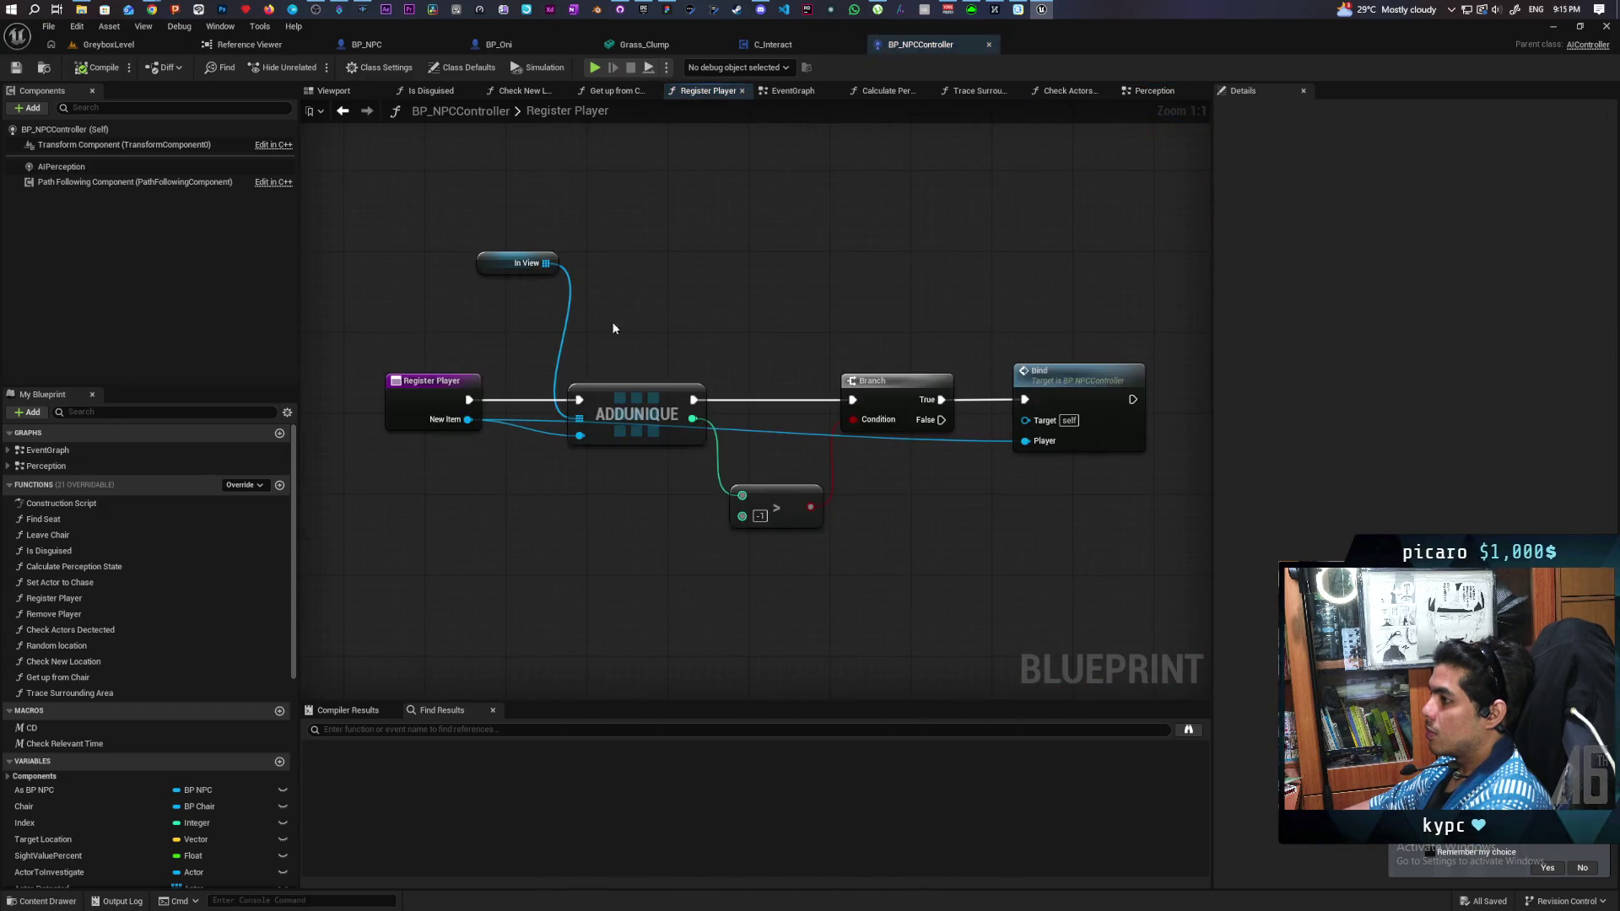
{"action": "mouse_move", "coordinate": [728, 318]}
{"action": "left_mouse_down"}
{"action": "mouse_move", "coordinate": [627, 295]}
{"action": "mouse_move", "coordinate": [734, 290]}
{"action": "mouse_move", "coordinate": [510, 286]}
{"action": "mouse_move", "coordinate": [726, 290]}
{"action": "left_mouse_up"}
{"action": "right_click", "coordinate": [720, 290]}
{"action": "type", "text": "return"}
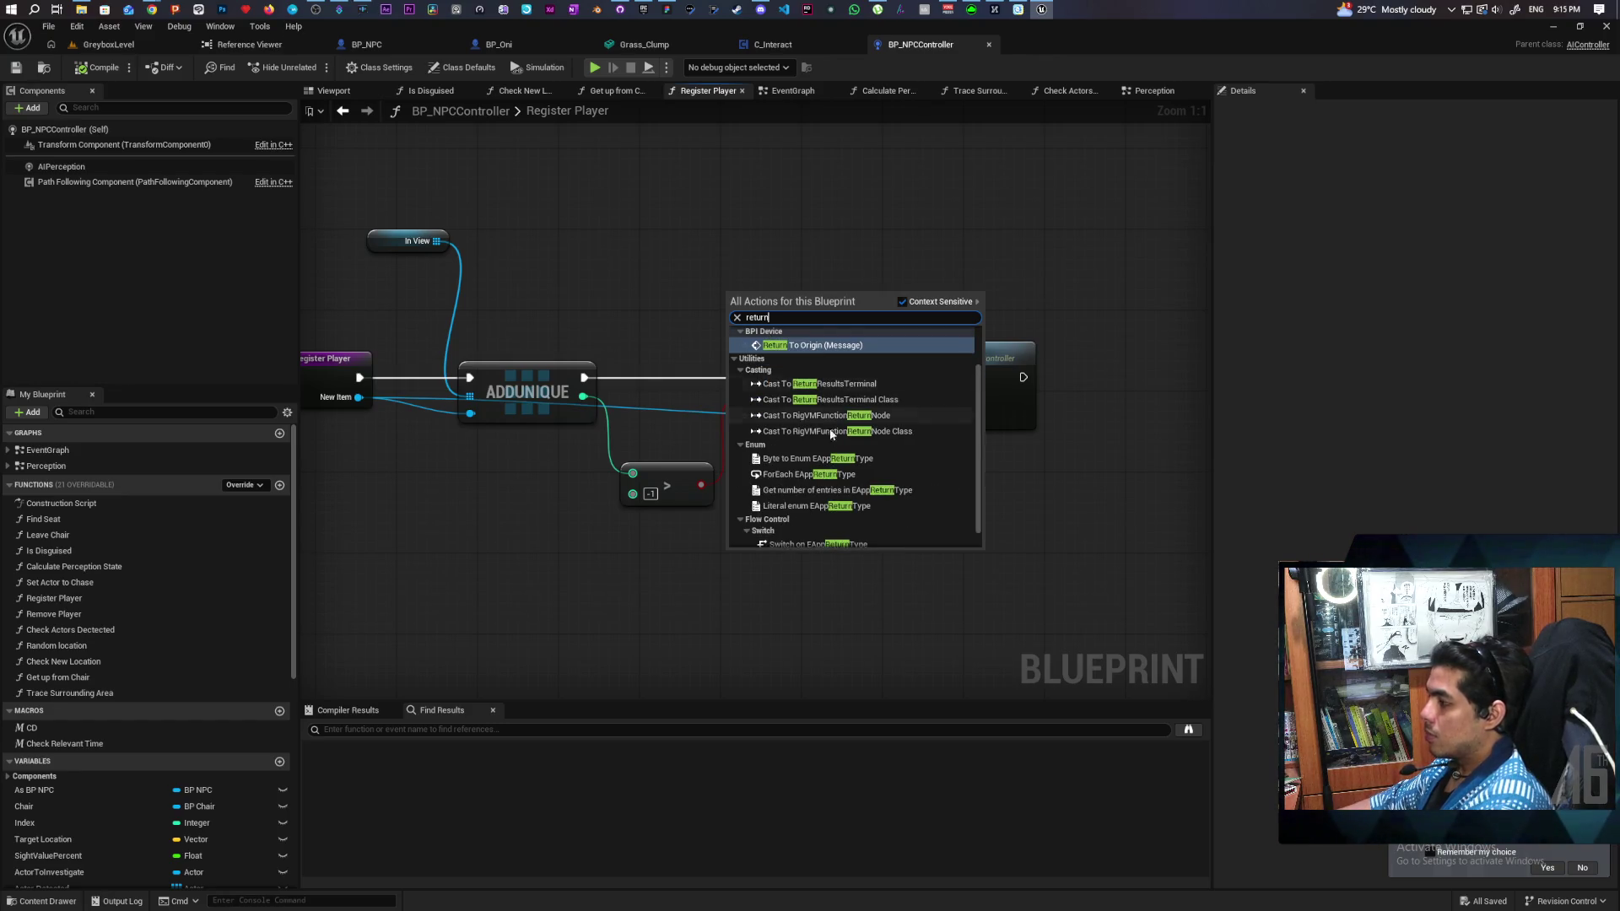
{"action": "scroll", "coordinate": [817, 527], "scroll_direction": "down", "scroll_amount": 1}
{"action": "left_click", "coordinate": [812, 539]}
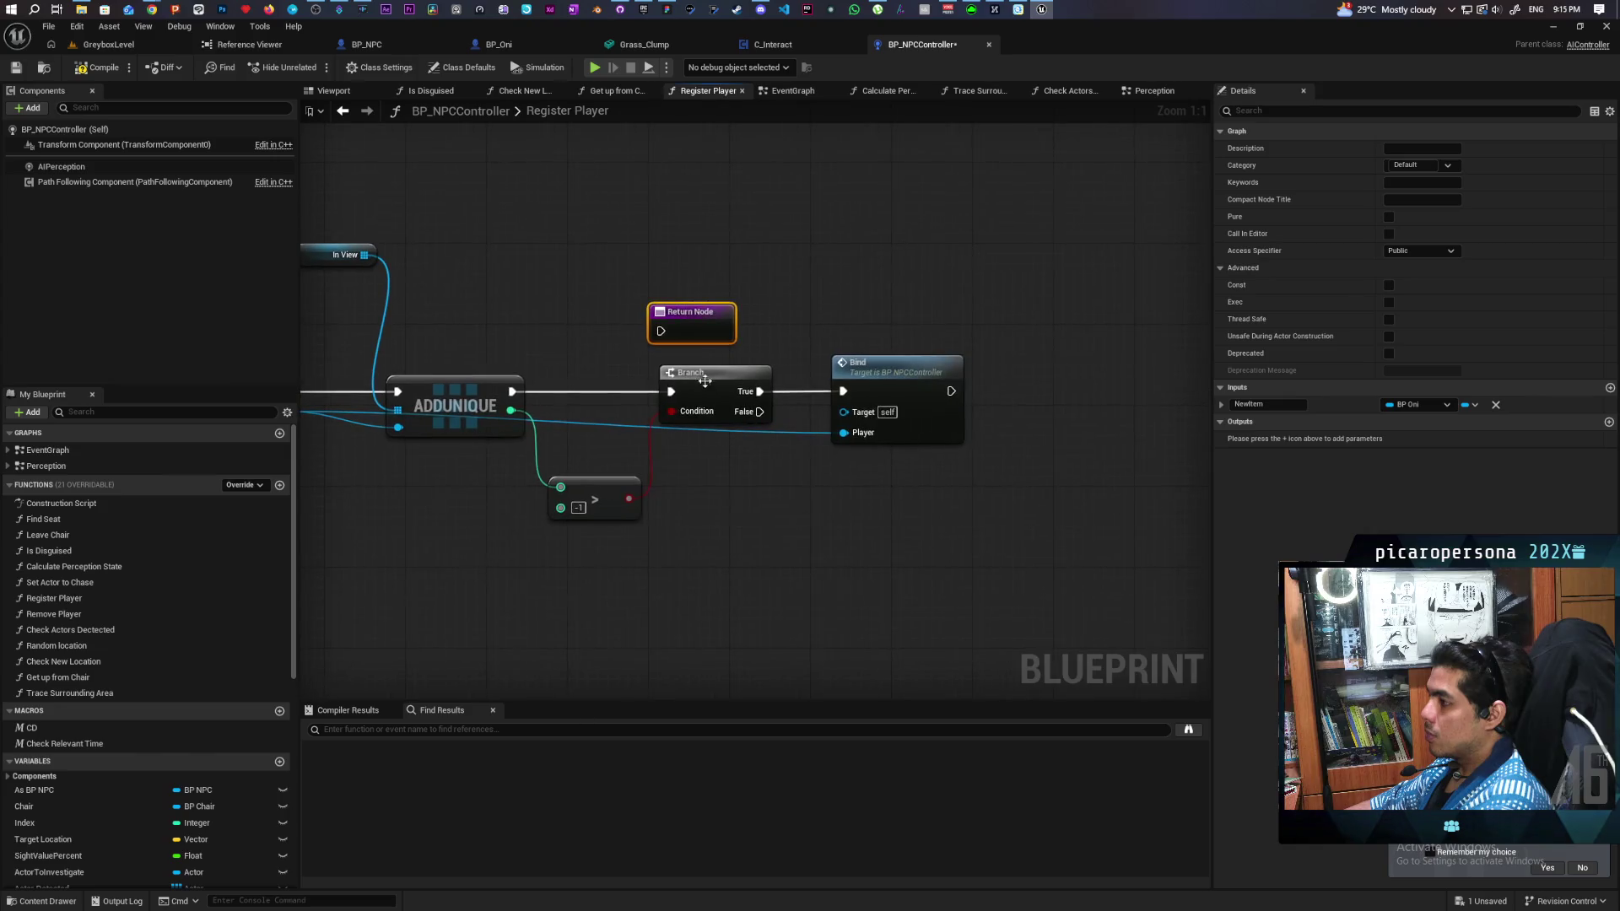
{"action": "left_click_drag", "start_coordinate": [726, 324], "coordinate": [937, 331]}
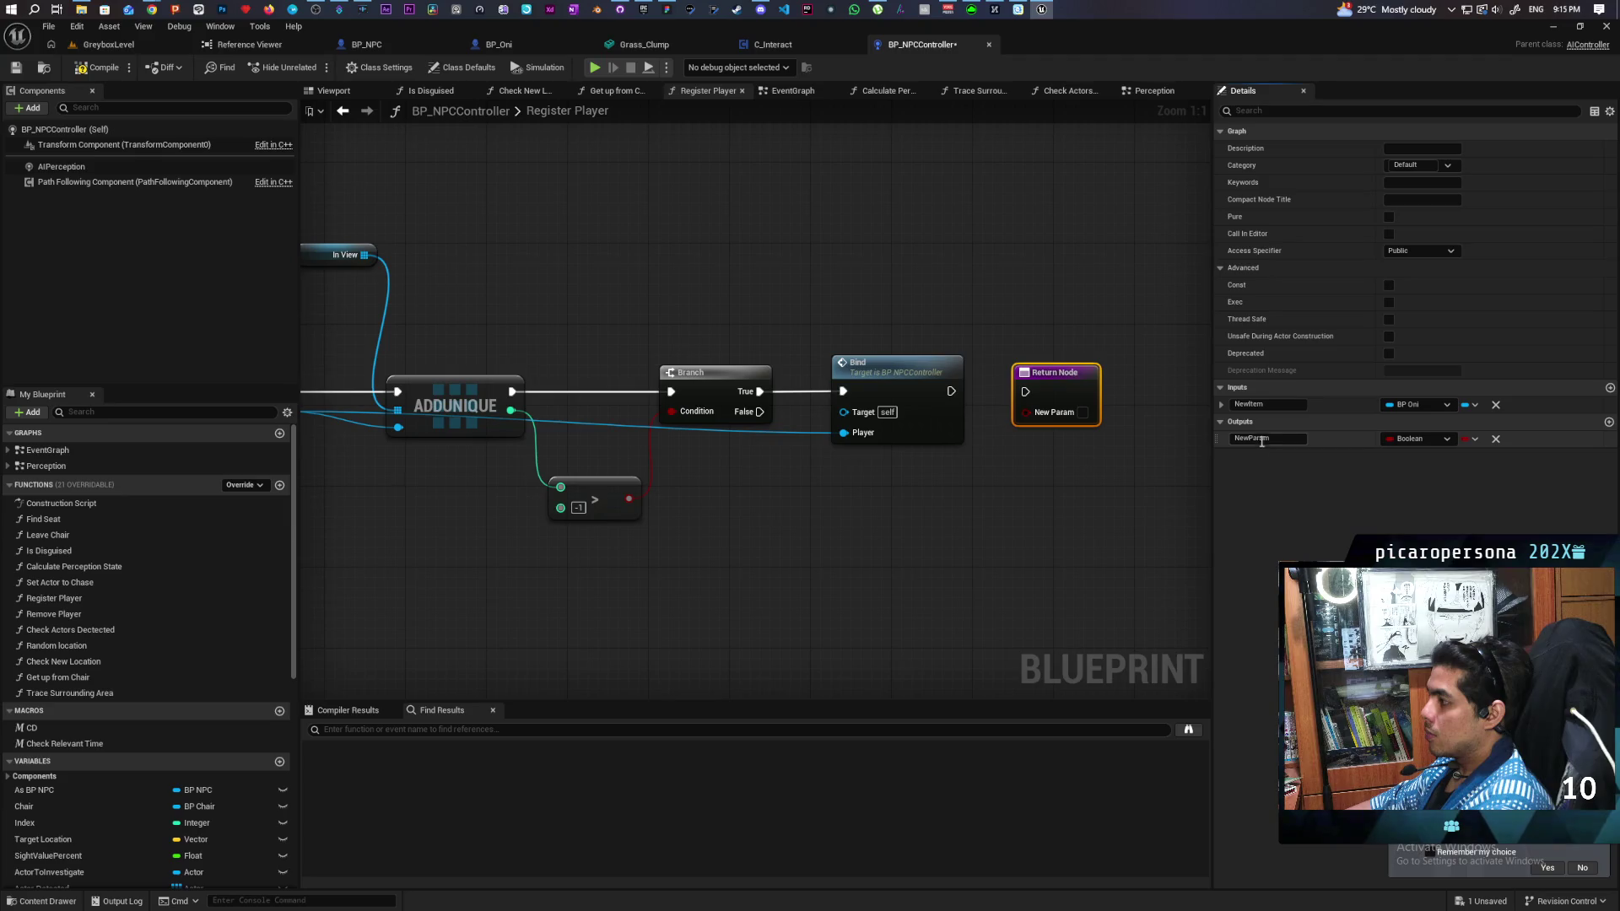
{"action": "type", "text": "Succe"}
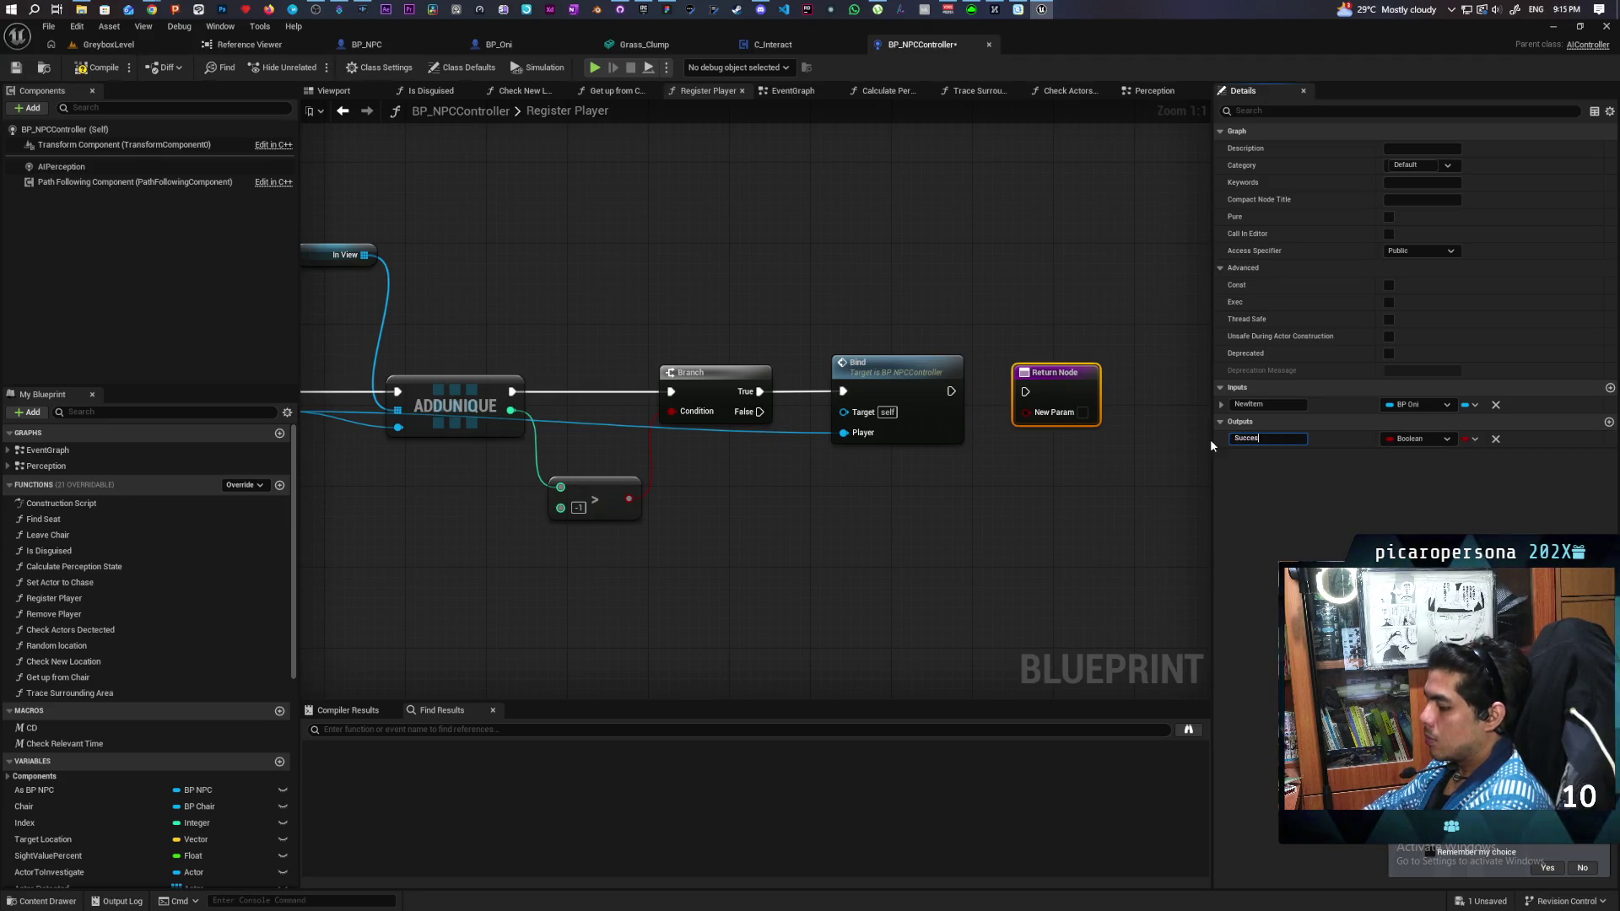
{"action": "type", "text": "s"}
{"action": "left_click", "coordinate": [1032, 499]}
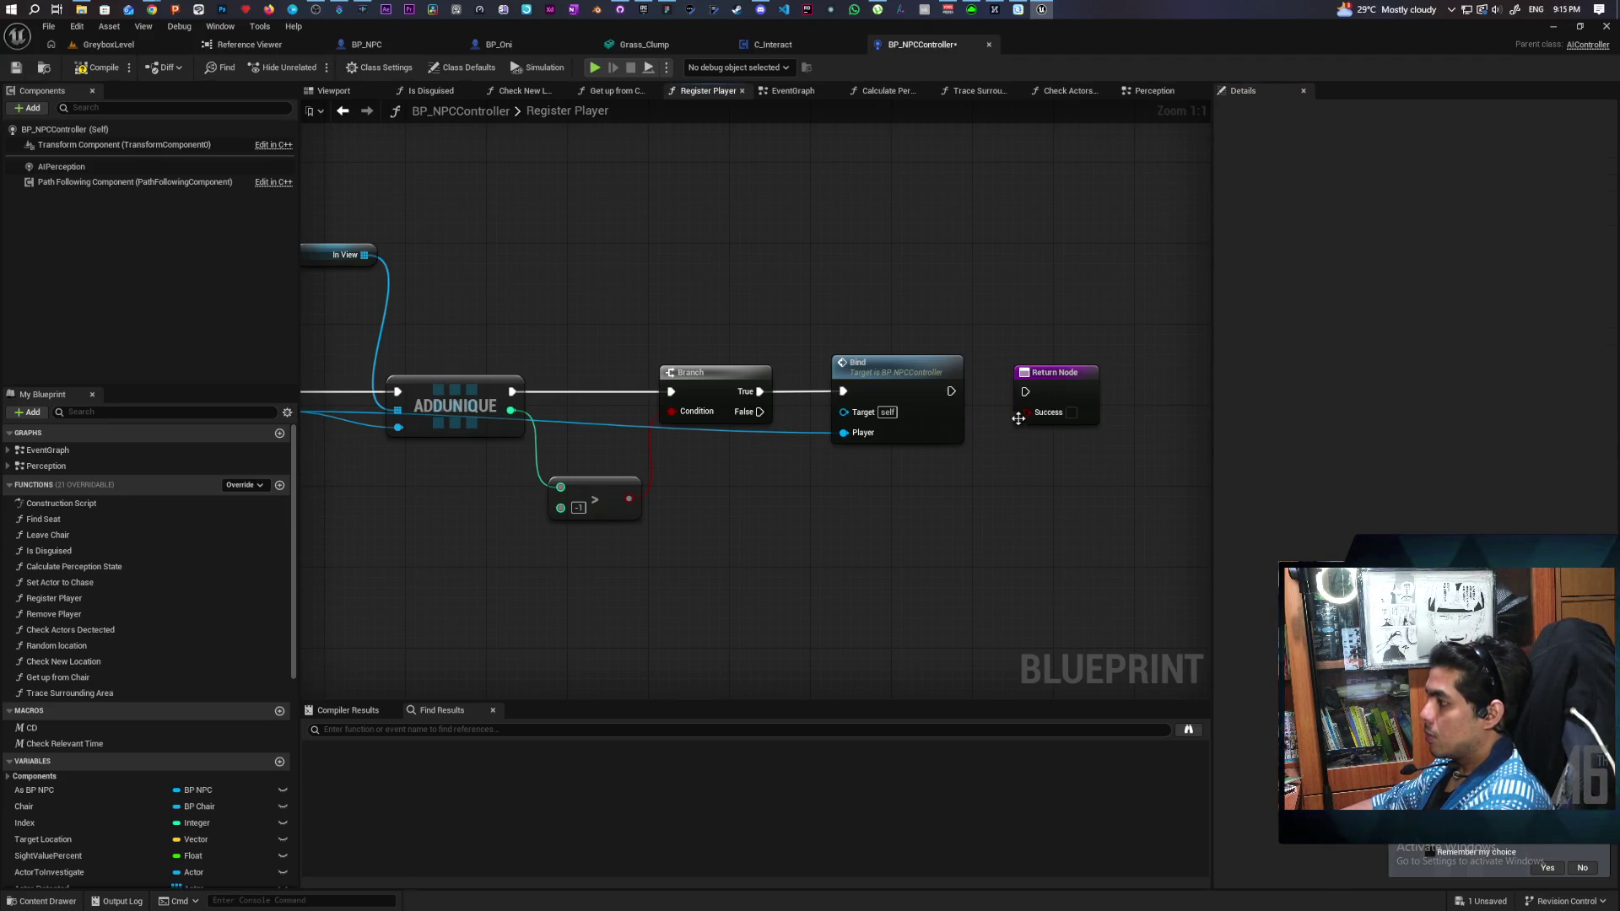
Step: Tick Success true, then add a duplicate Return Node returning false on the Branch's False path
{"action": "left_click", "coordinate": [1057, 392]}
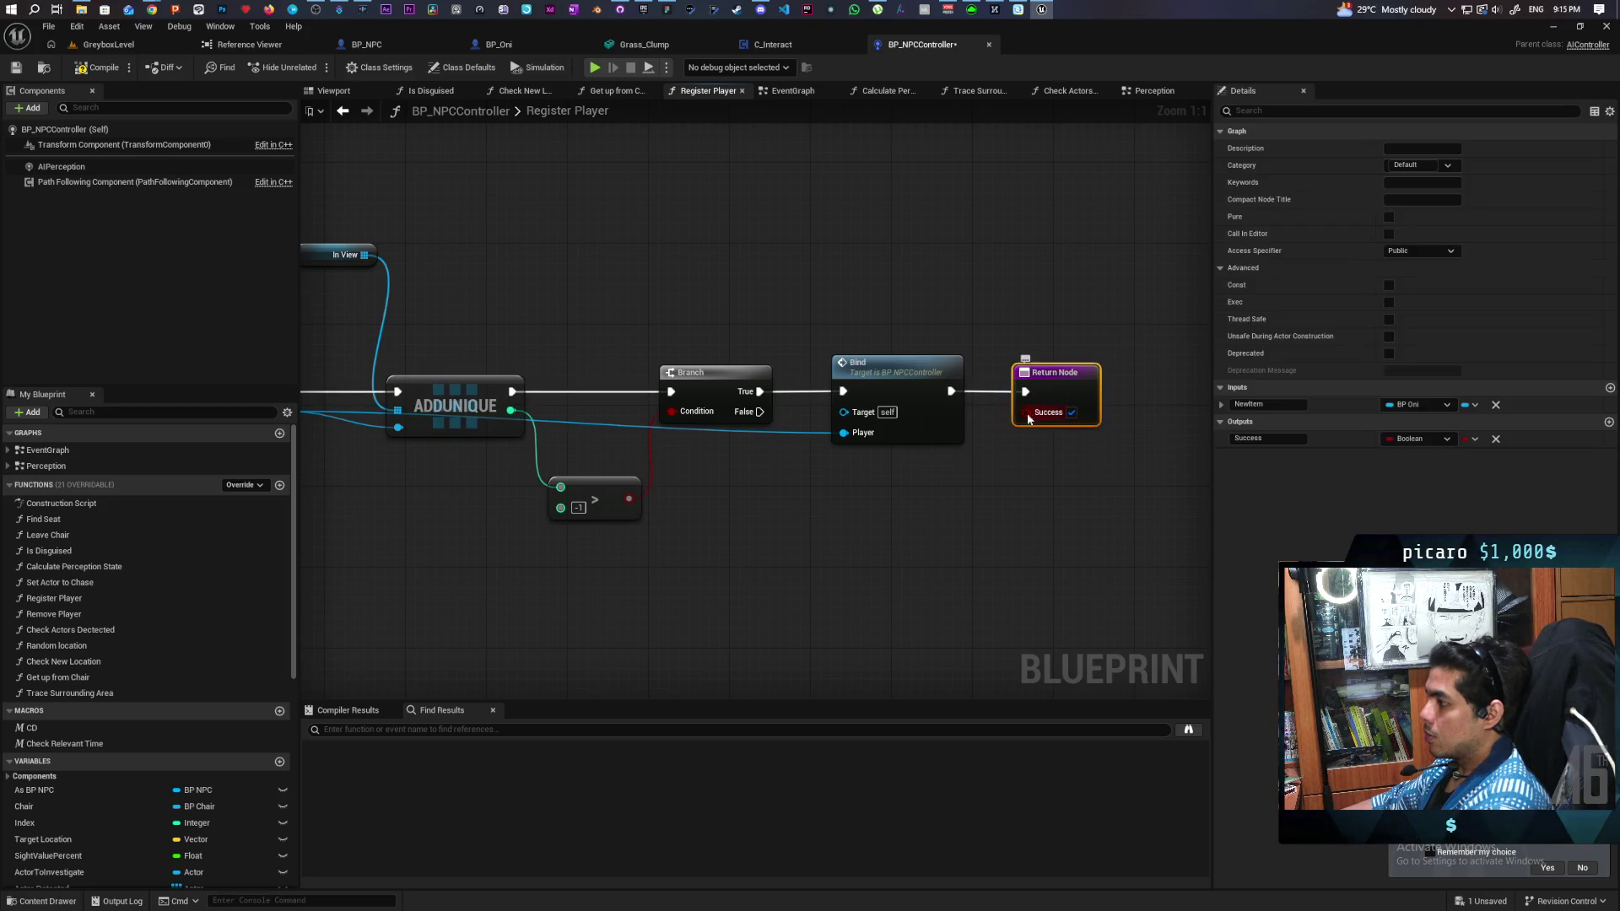
{"action": "key", "text": "ctrl+c"}
{"action": "key", "text": "ctrl+v"}
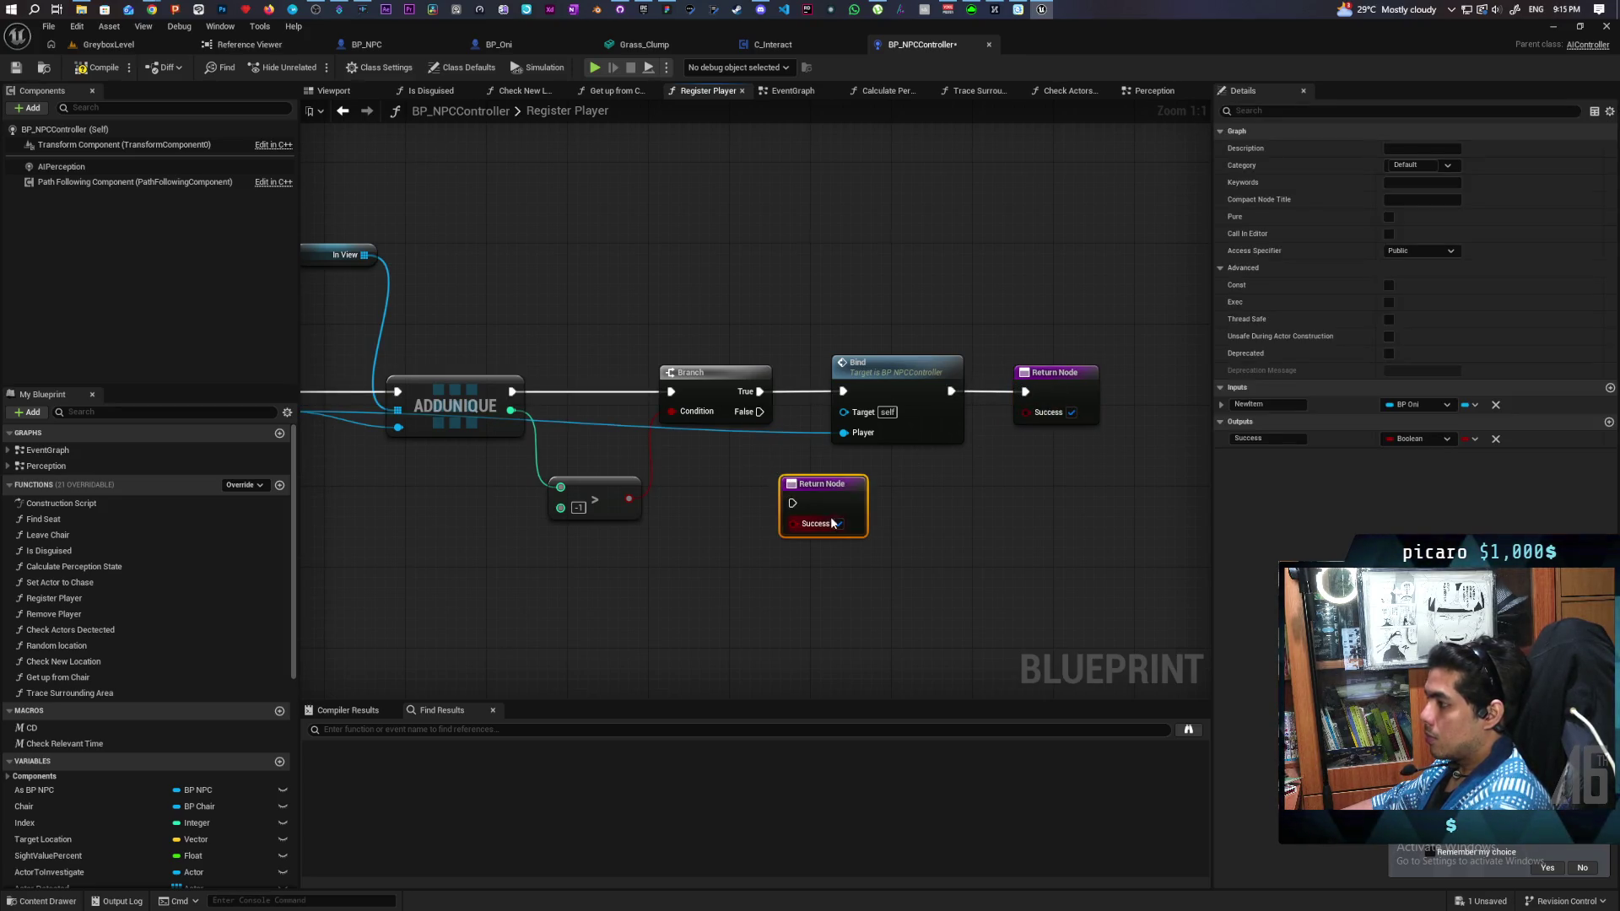
{"action": "left_click_drag", "start_coordinate": [763, 414], "coordinate": [785, 509]}
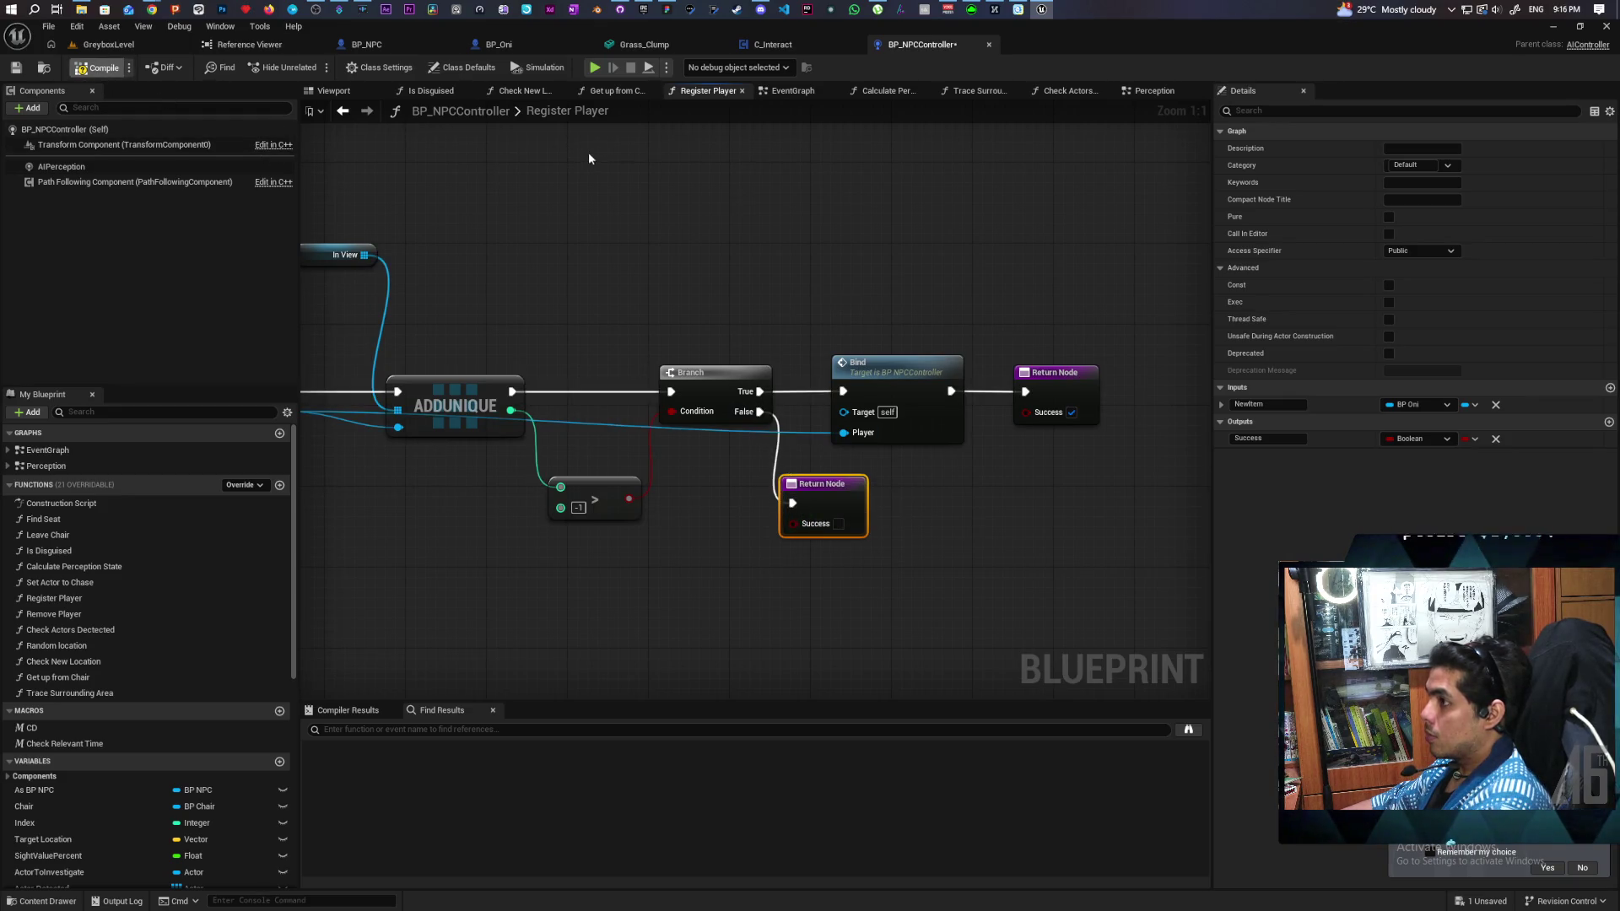
{"action": "left_click", "coordinate": [343, 113]}
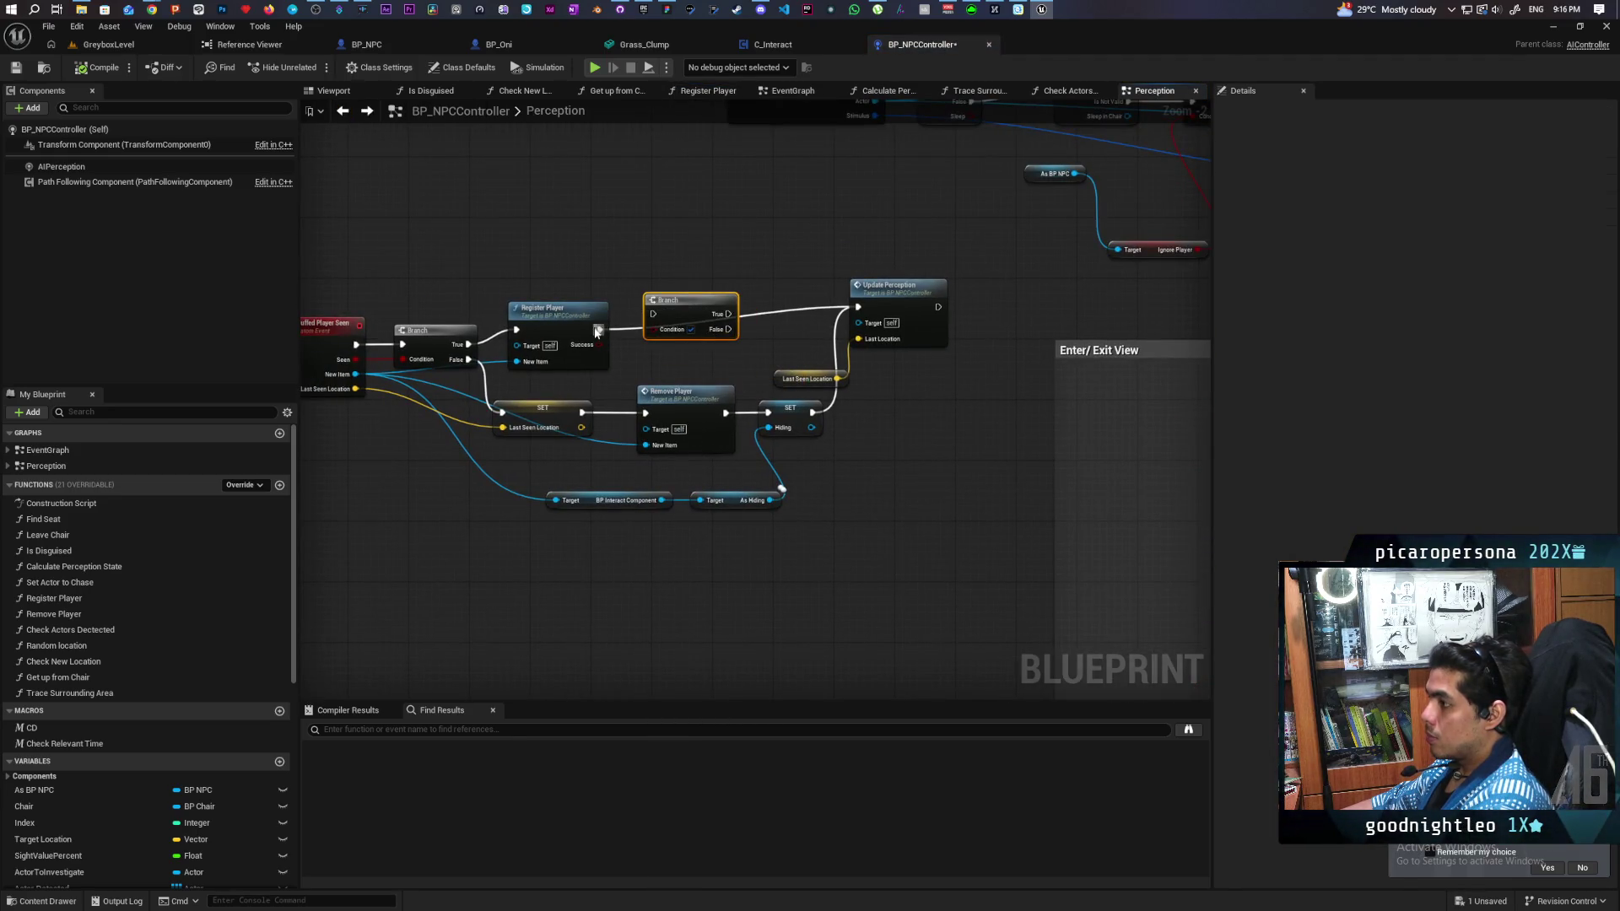
Step: Feed Register Player's Success into a Branch whose True path runs Update Perception
{"action": "left_click_drag", "start_coordinate": [596, 346], "coordinate": [857, 308]}
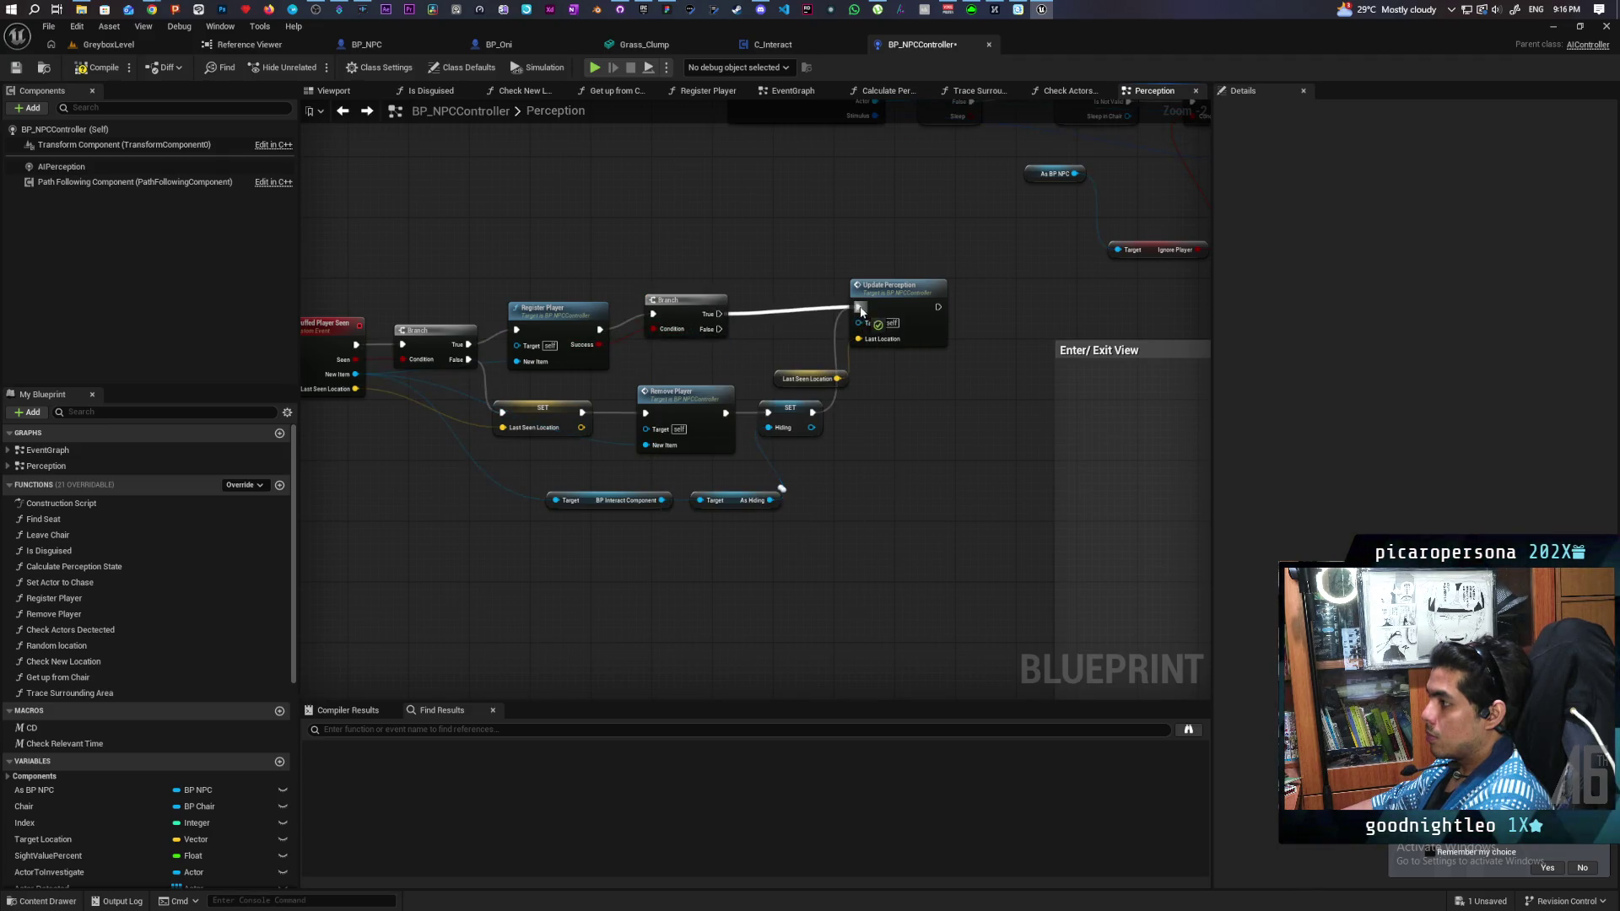
{"action": "left_click", "coordinate": [125, 46]}
Step: Play-test GreyboxLevel, walking the character past the bushes into the tall grass toward the NPC, then stop
{"action": "left_click", "coordinate": [312, 67]}
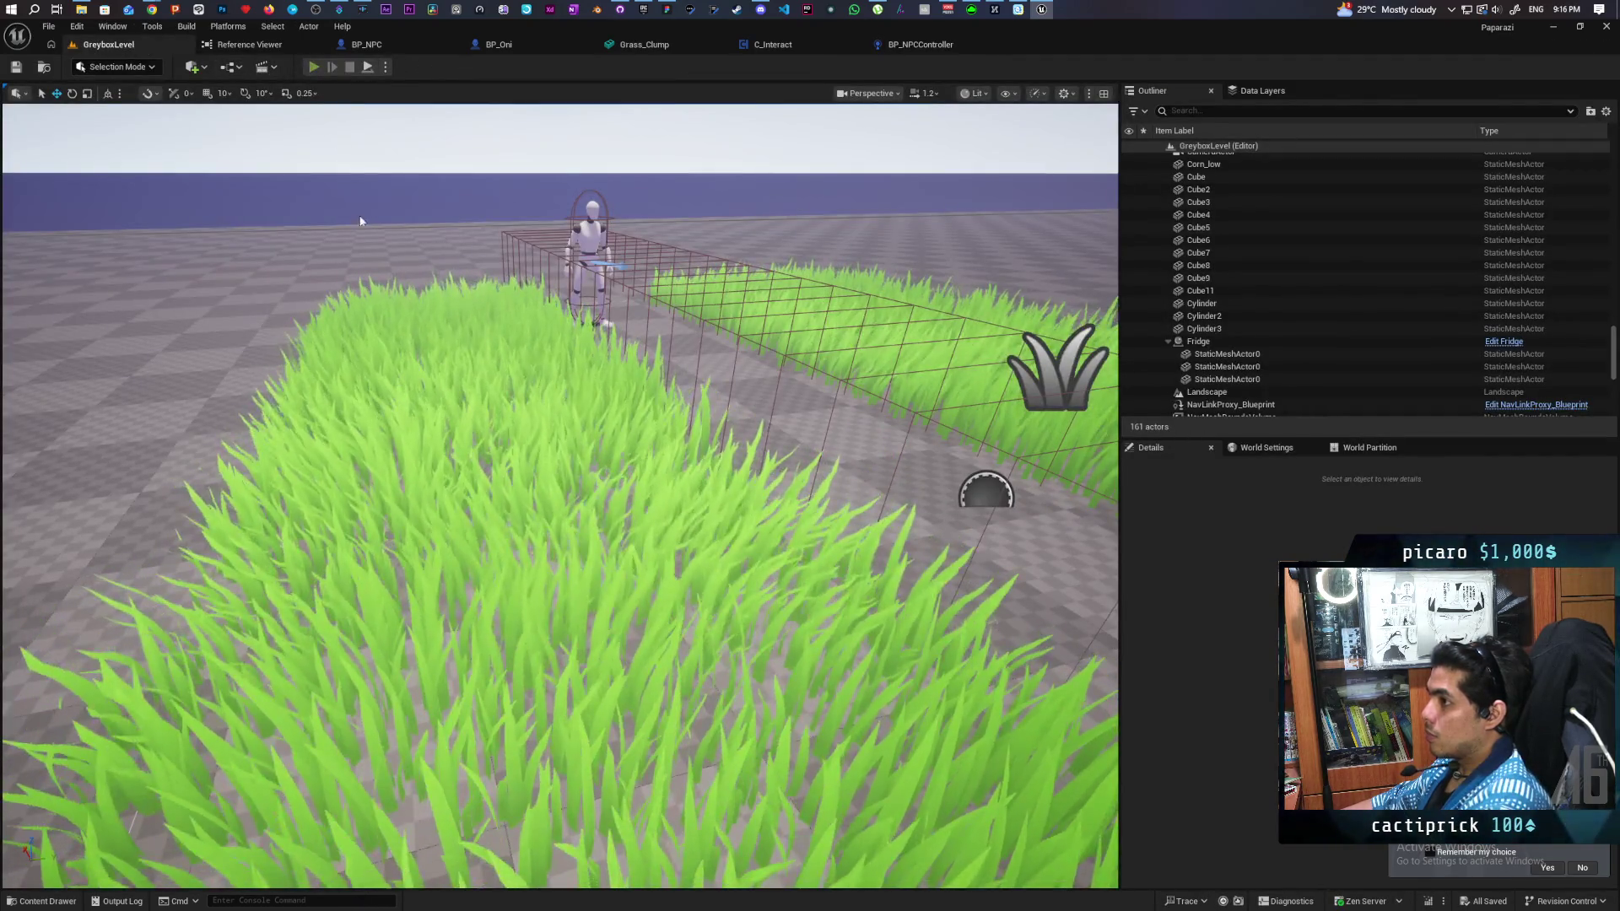
{"action": "key", "text": "w"}
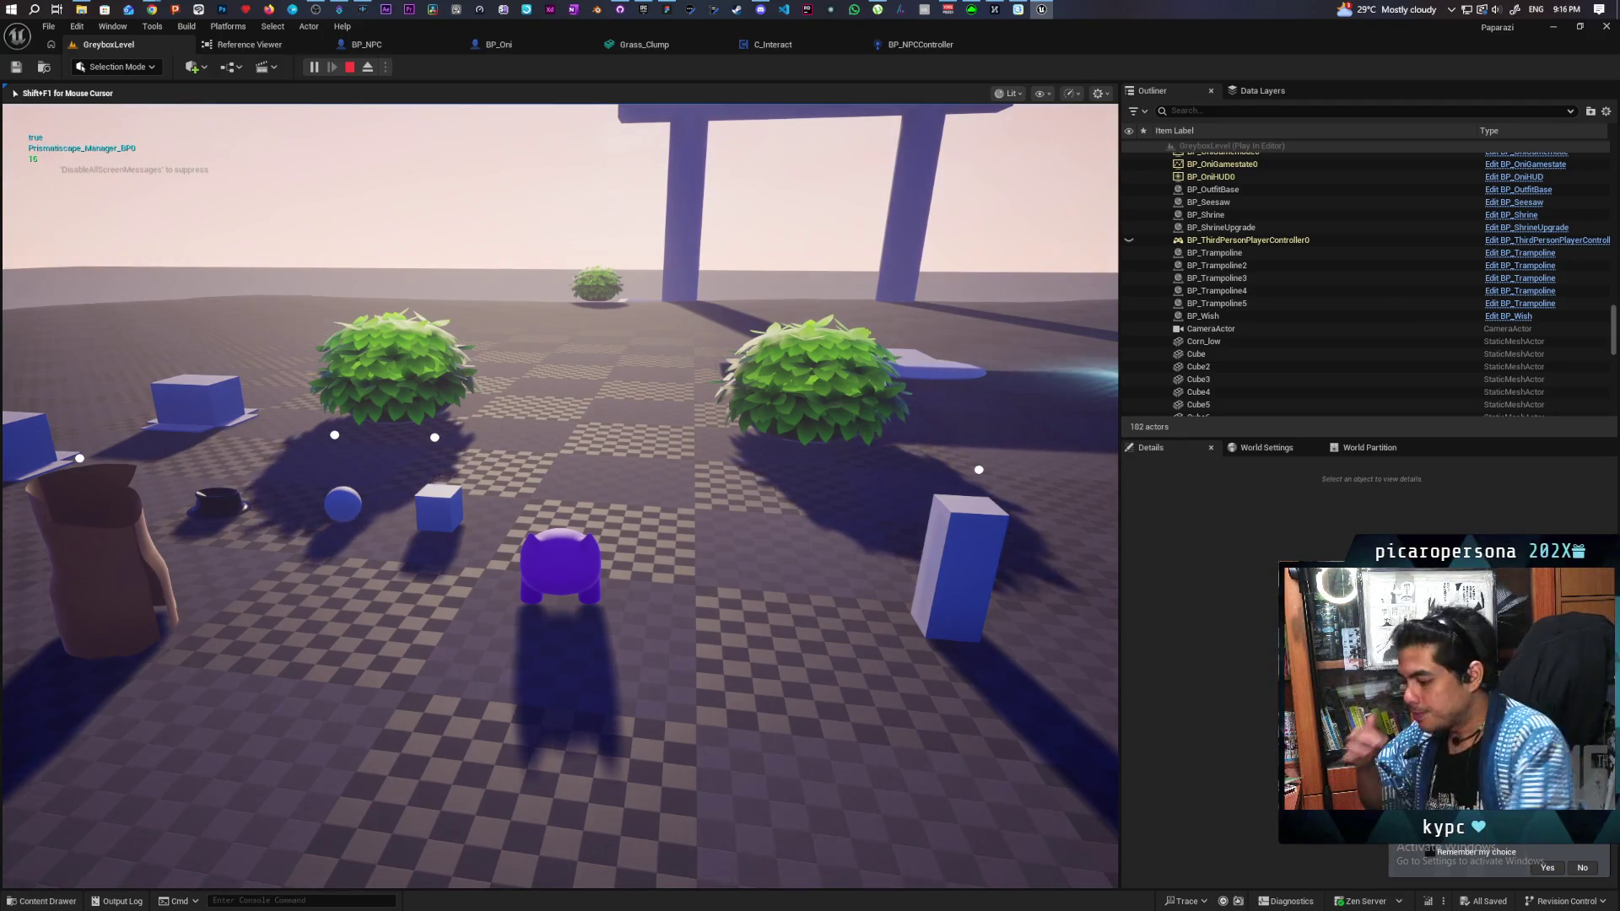
{"action": "key", "text": "w"}
{"action": "key", "text": "w"}
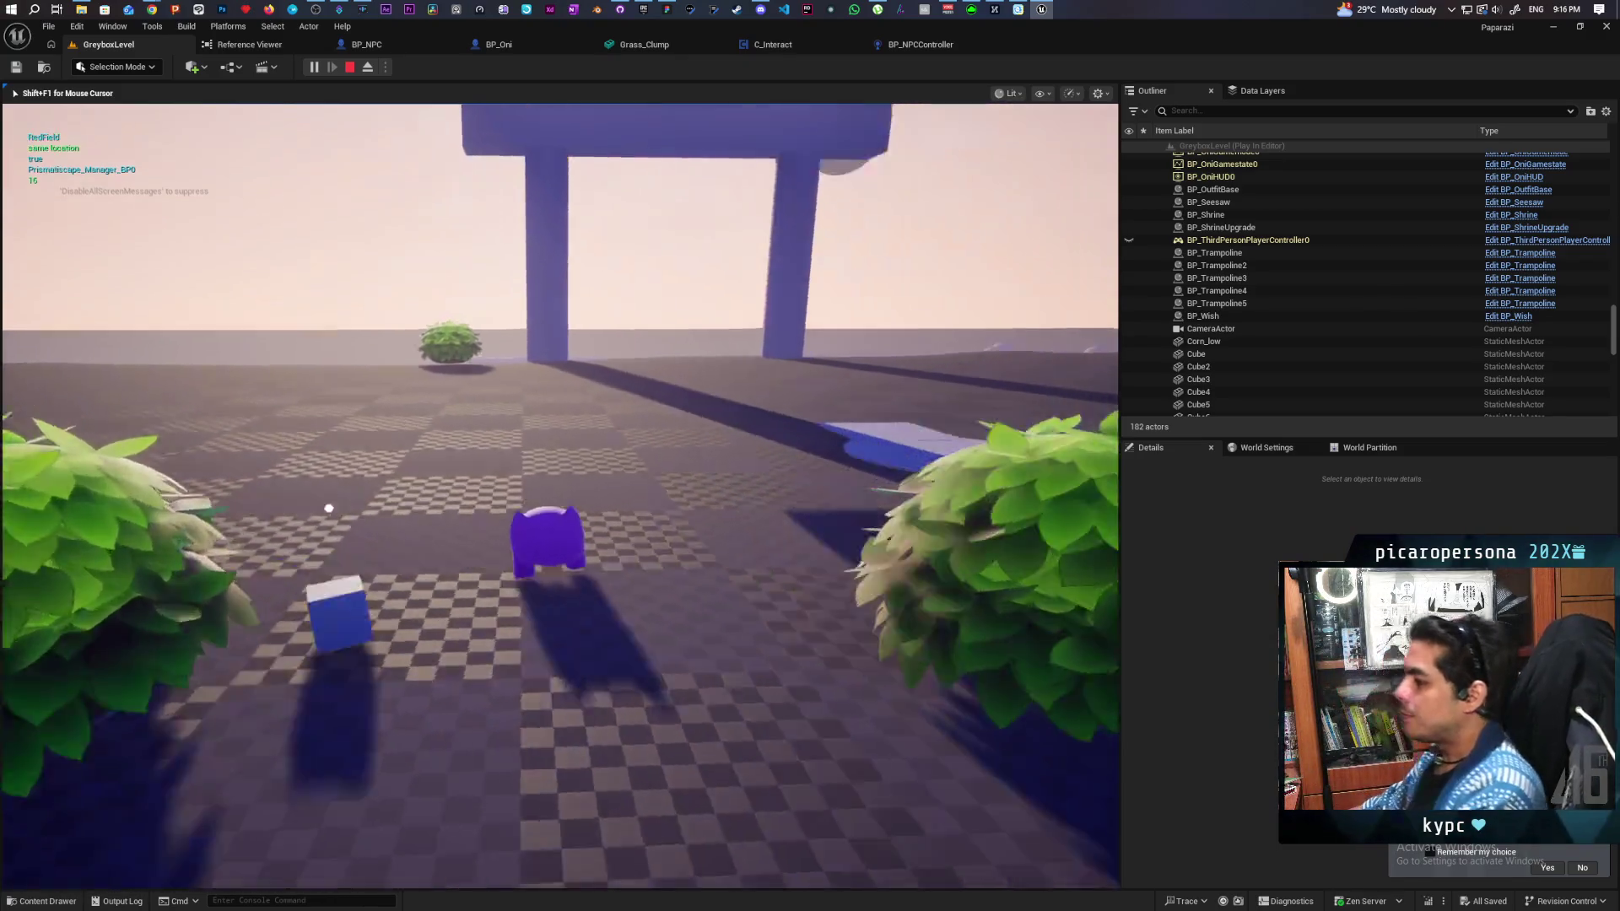
{"action": "key", "text": "w"}
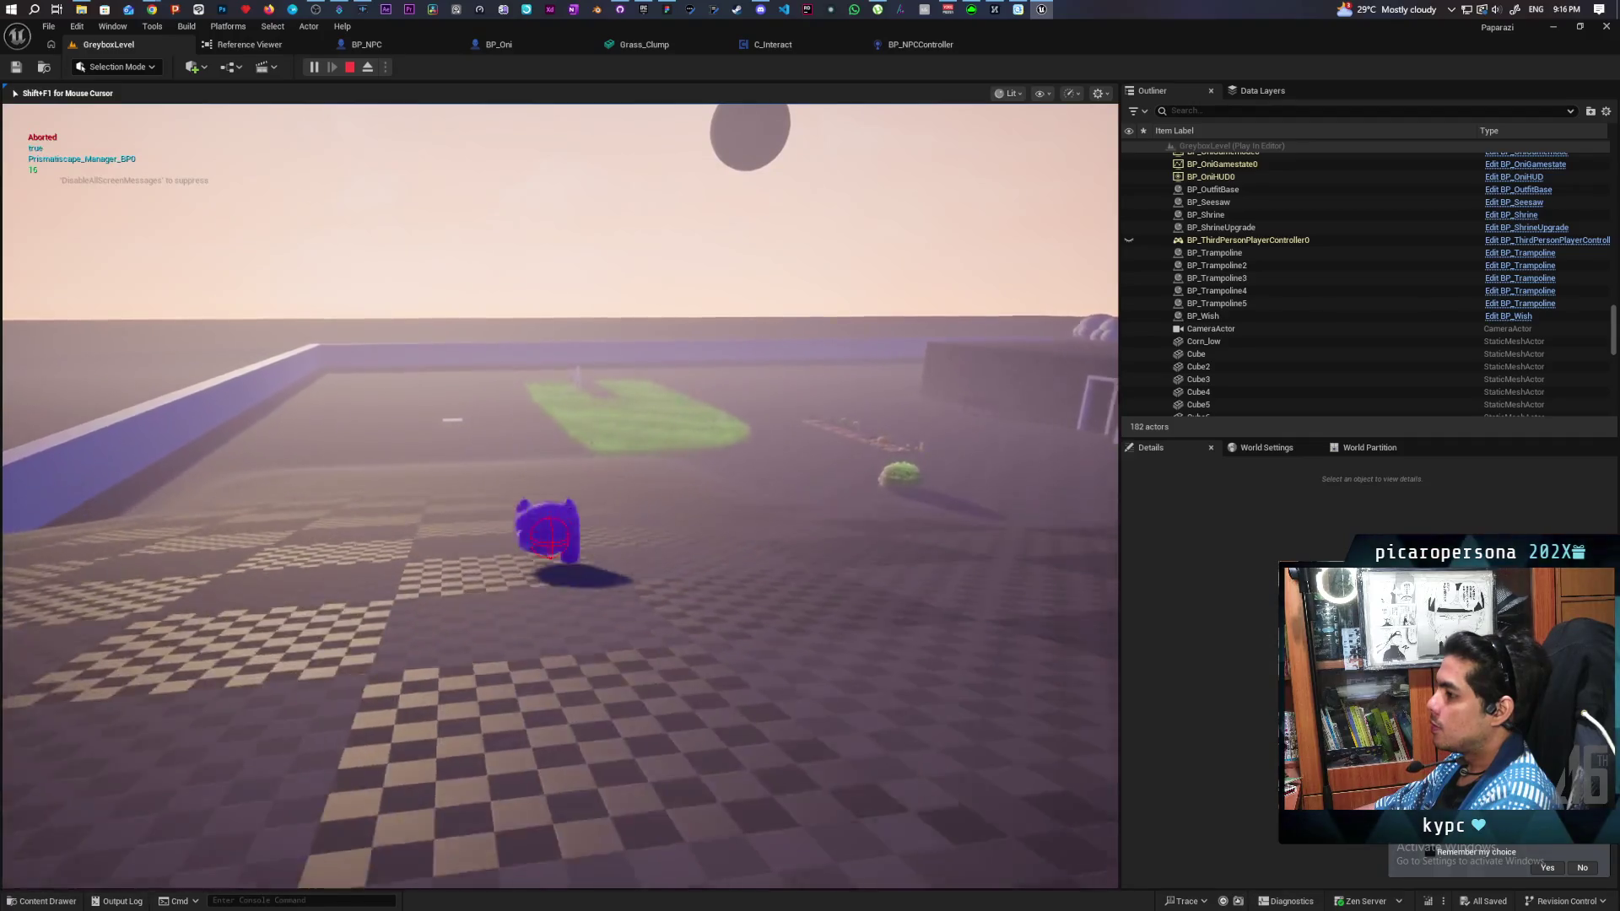
{"action": "key", "text": "w"}
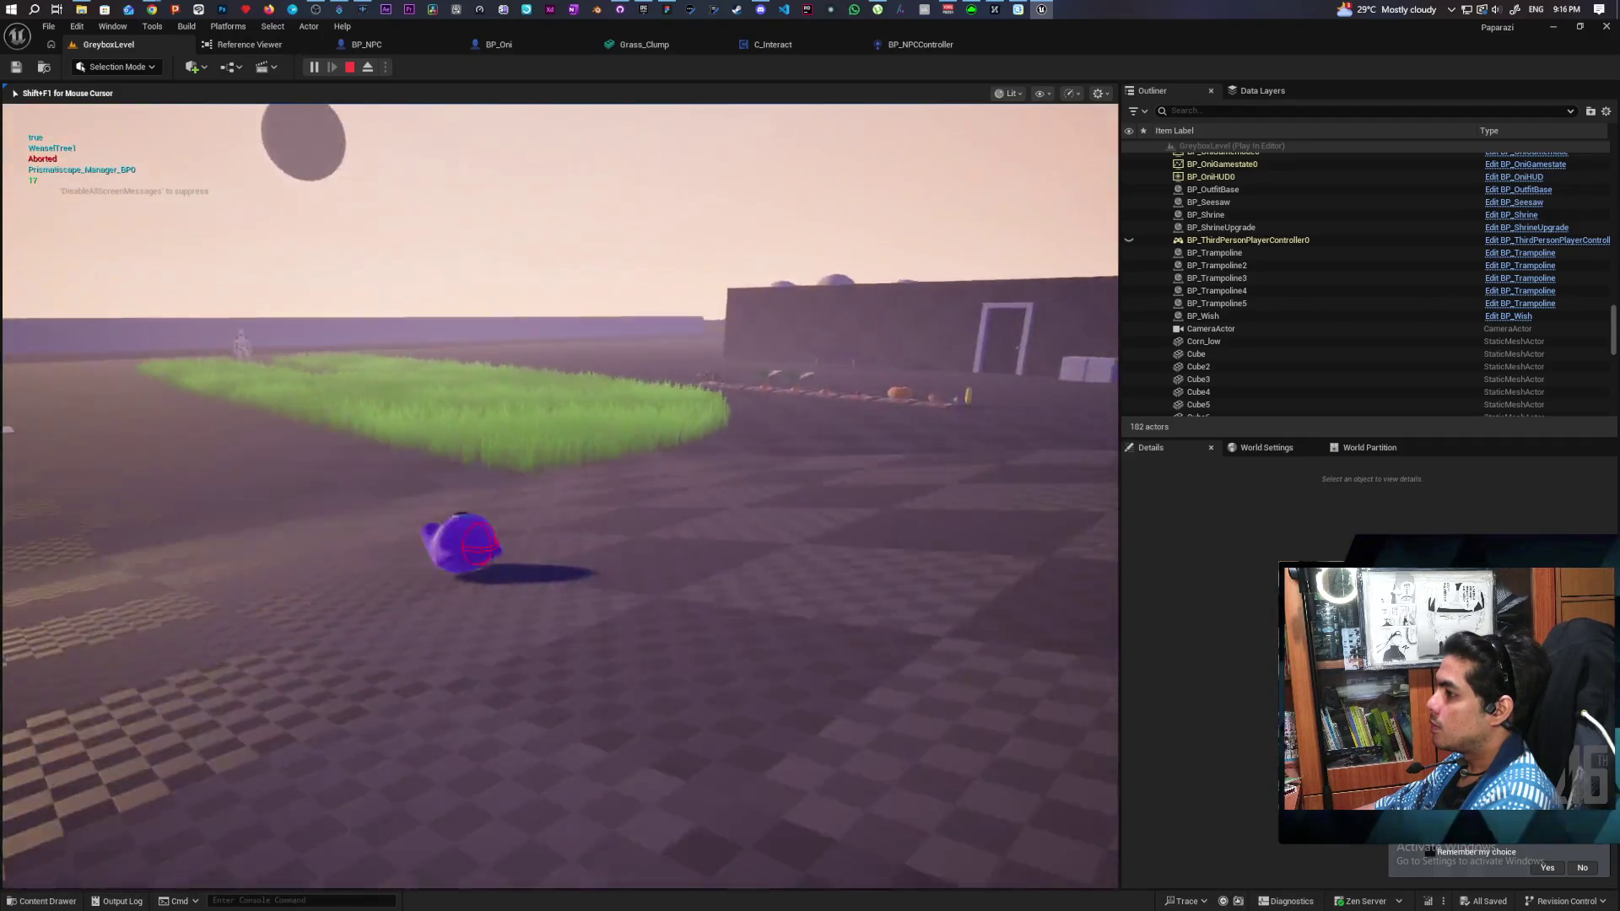
{"action": "key", "text": "w"}
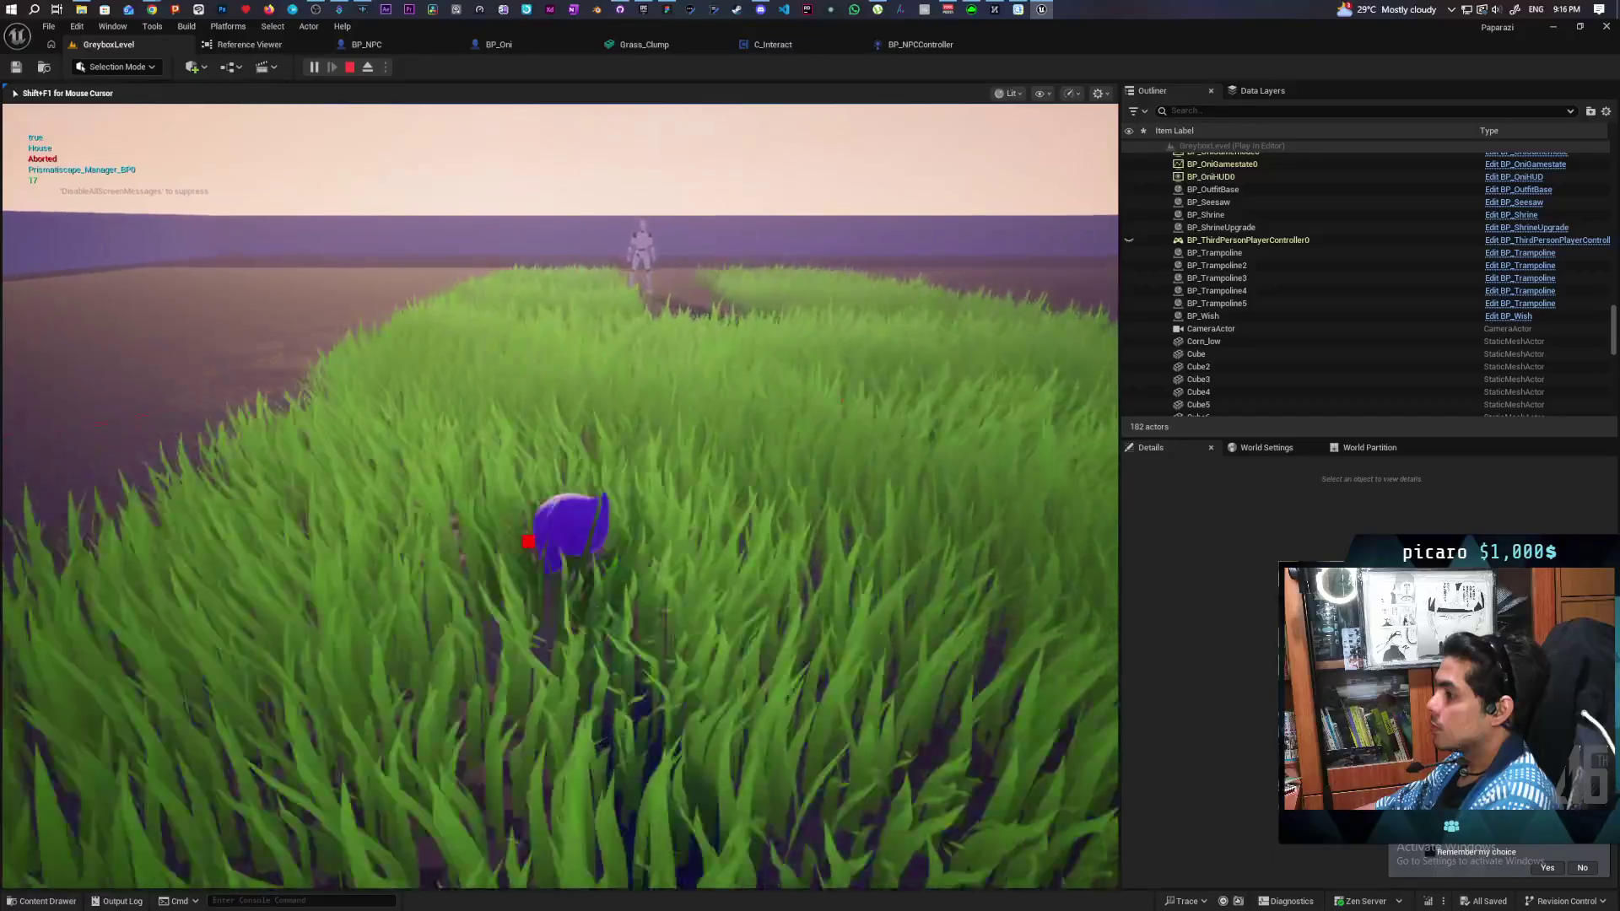
{"action": "key", "text": "w"}
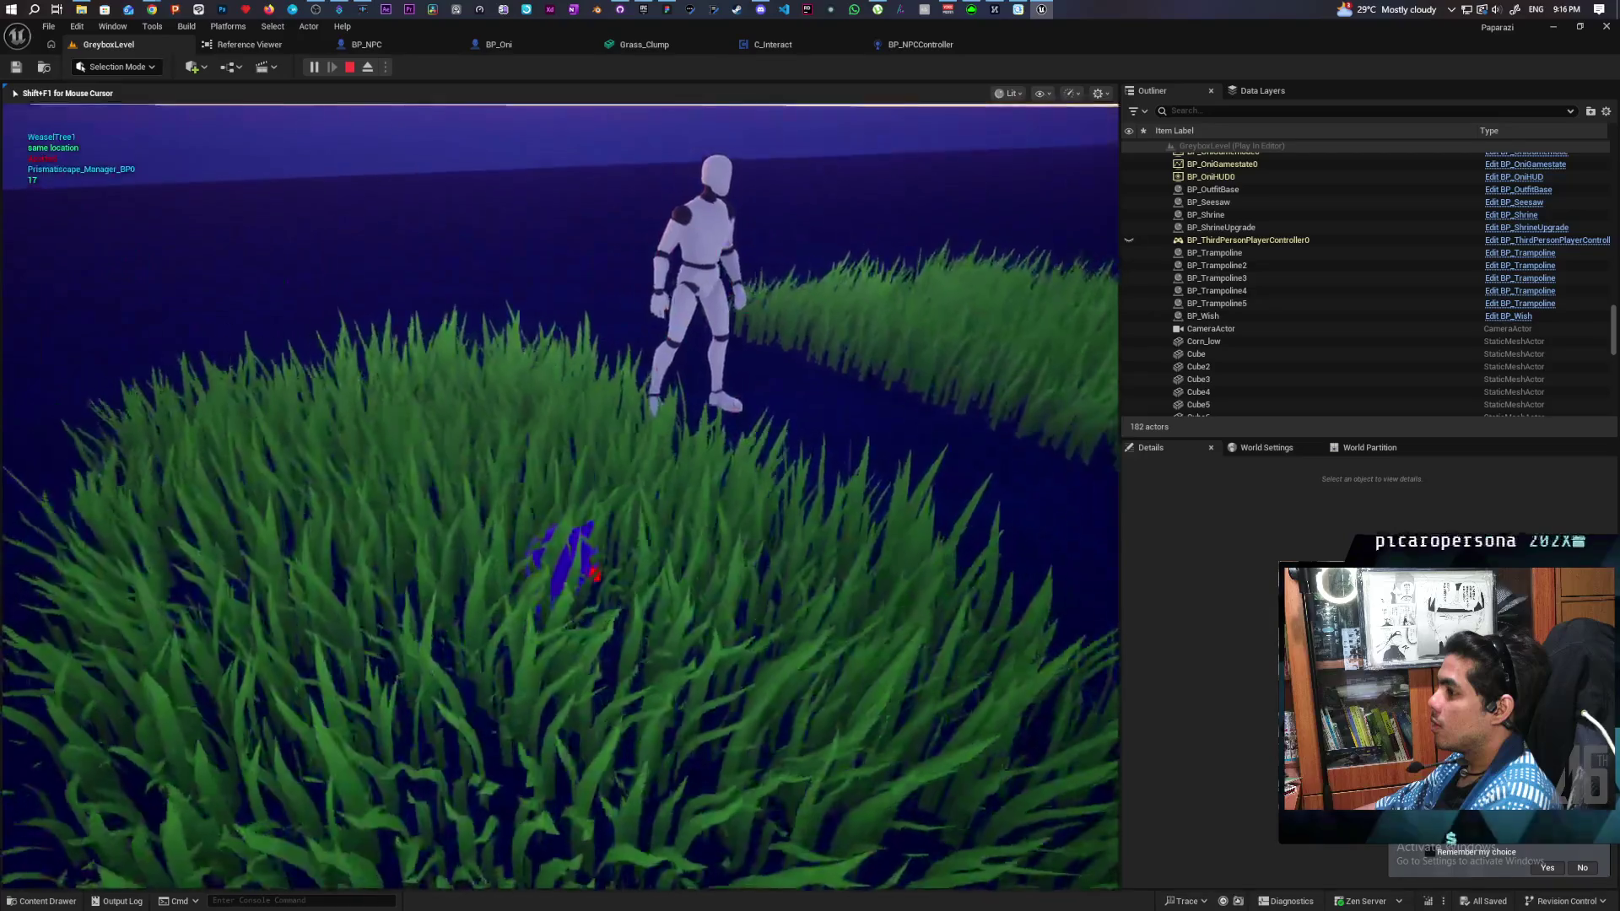
{"action": "key", "text": "Escape"}
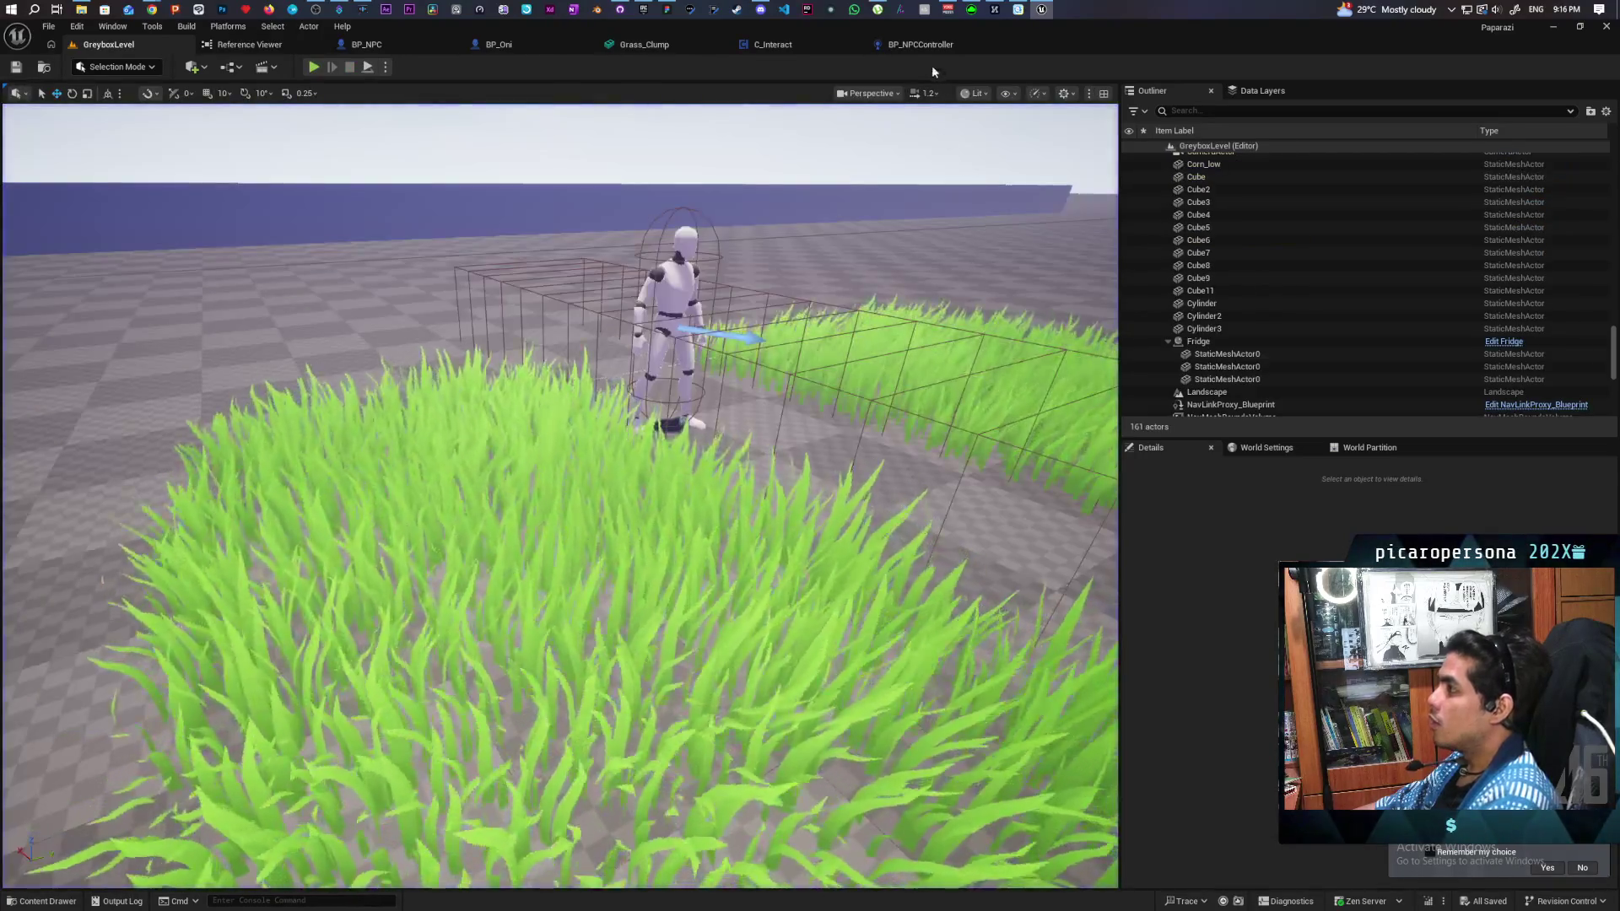
Step: Add a breakpoint on Scuffed Player Seen in BP_NPCController's Perception graph
{"action": "left_click", "coordinate": [927, 48]}
{"action": "left_click_drag", "start_coordinate": [622, 366], "coordinate": [775, 376]}
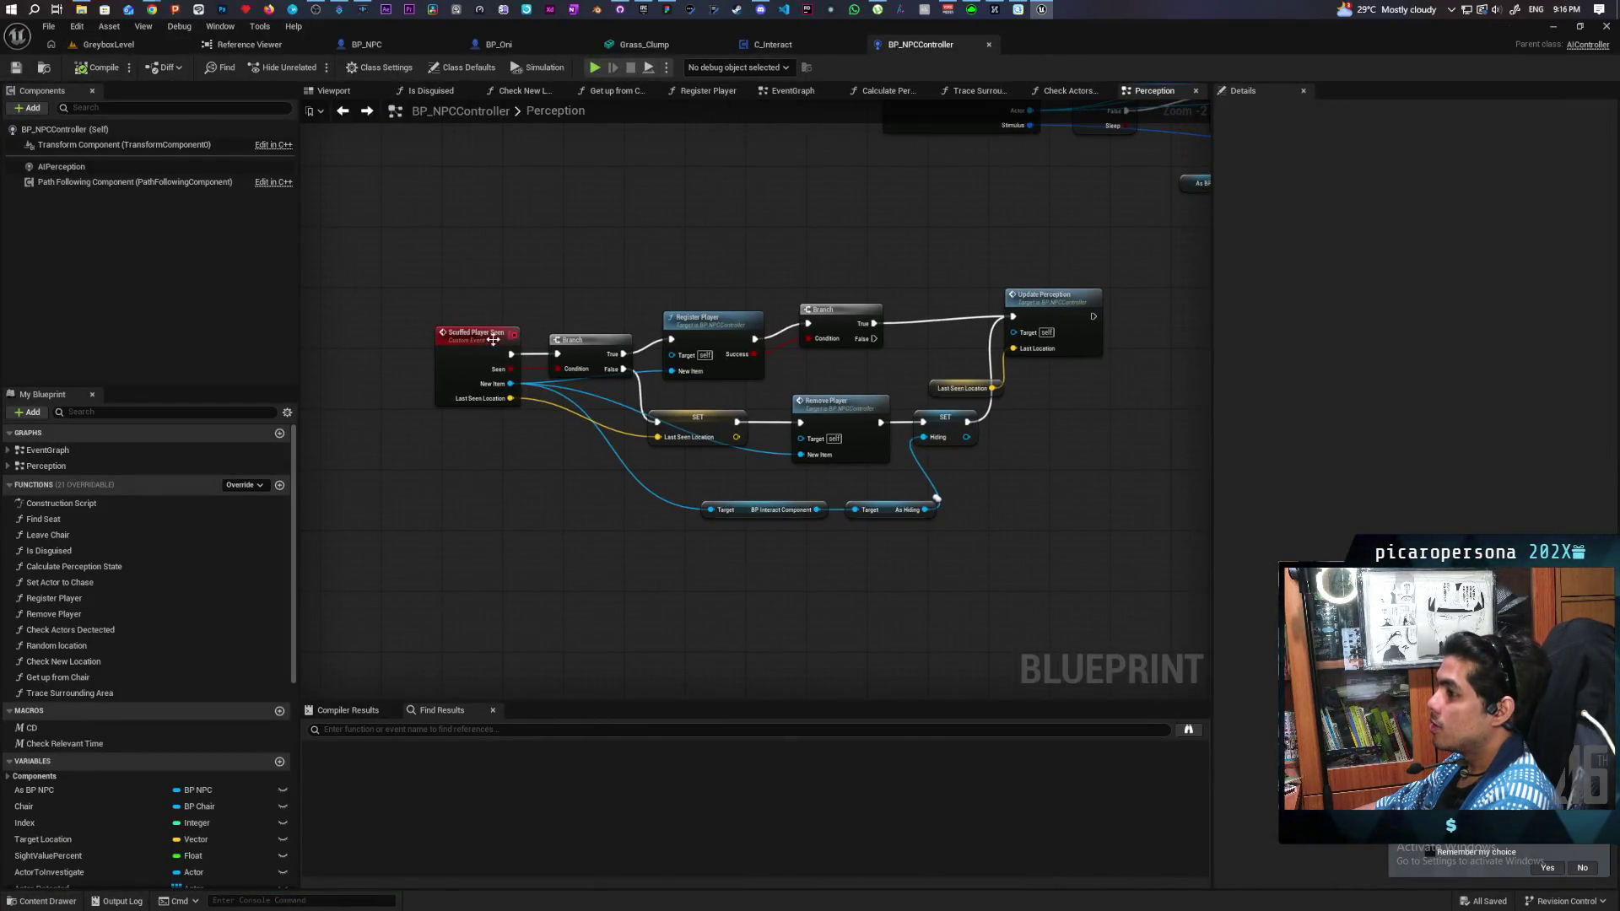
{"action": "left_click", "coordinate": [516, 385]}
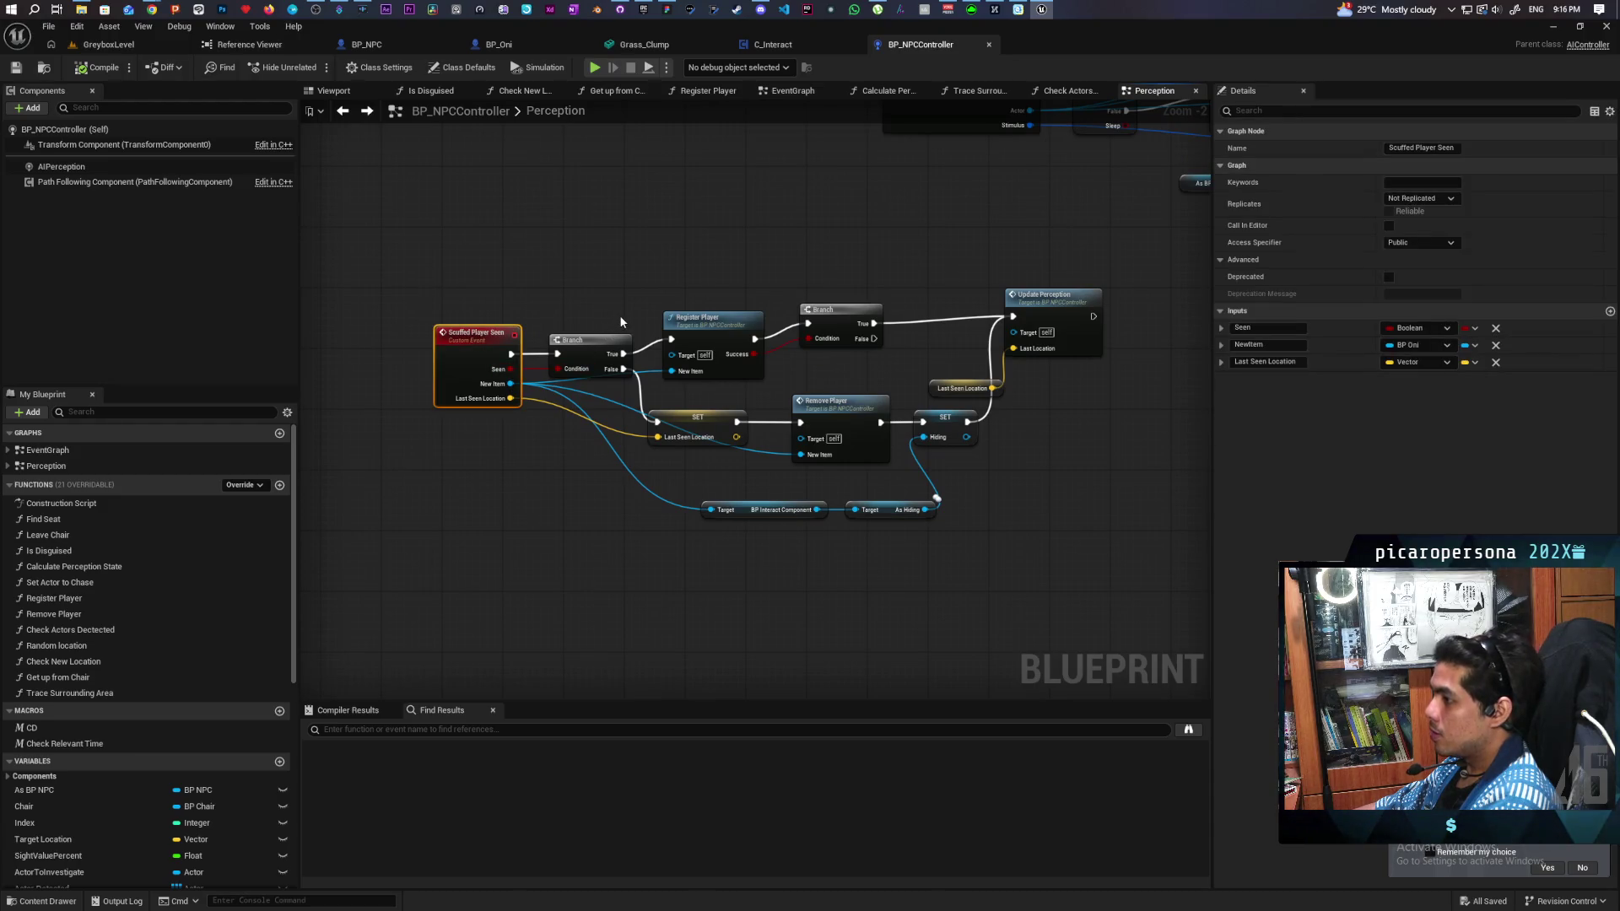
{"action": "key", "text": "F9"}
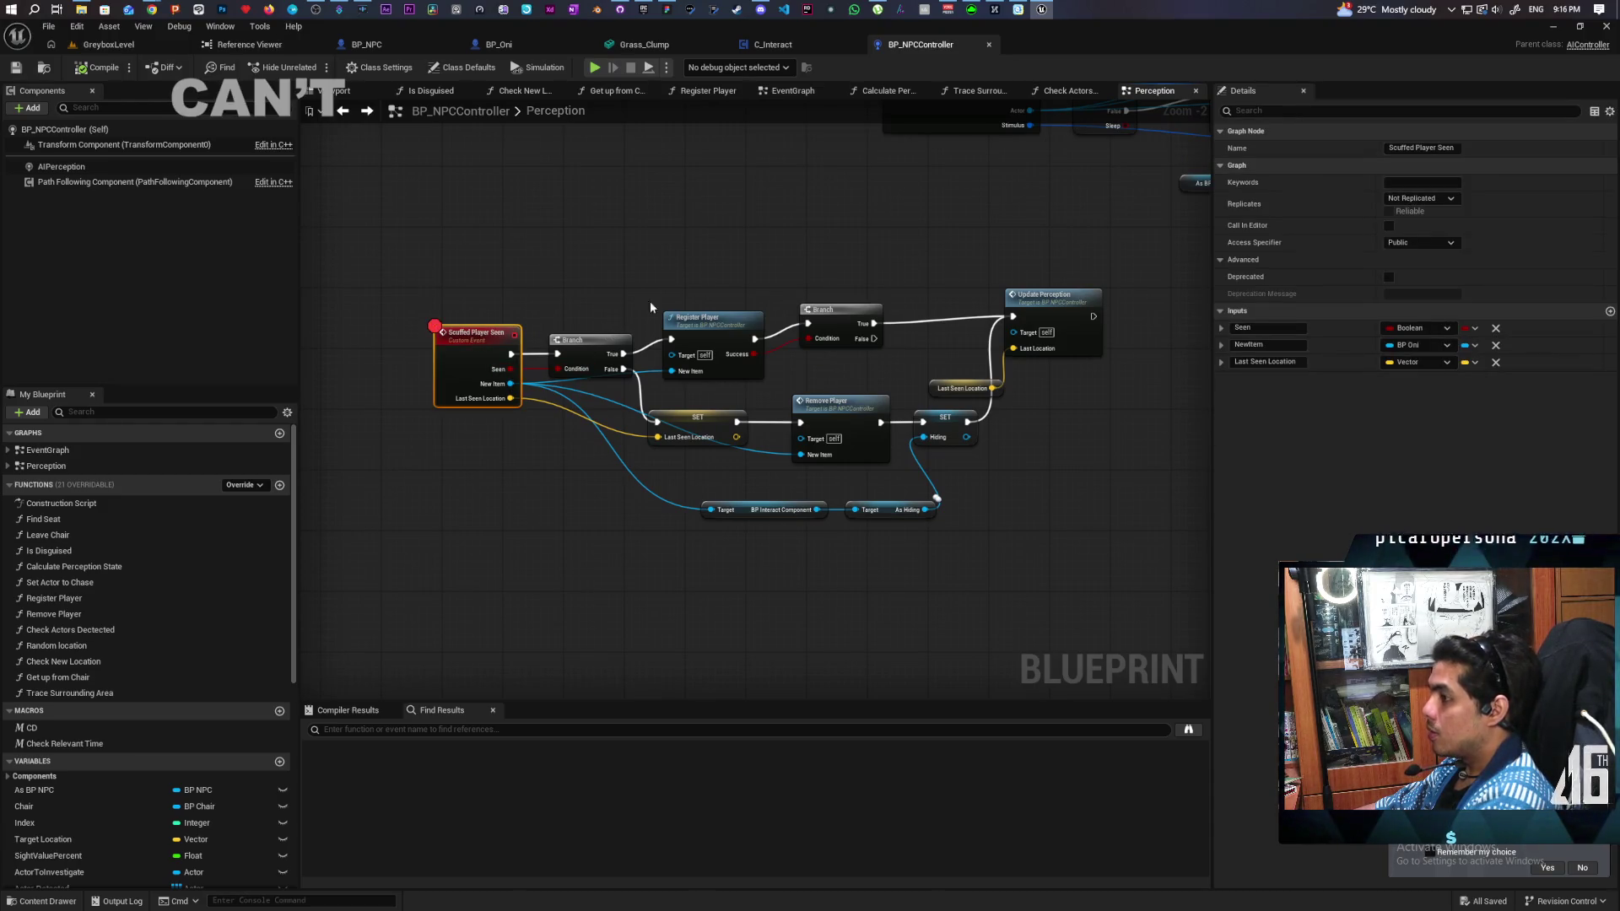
{"action": "left_click", "coordinate": [108, 44]}
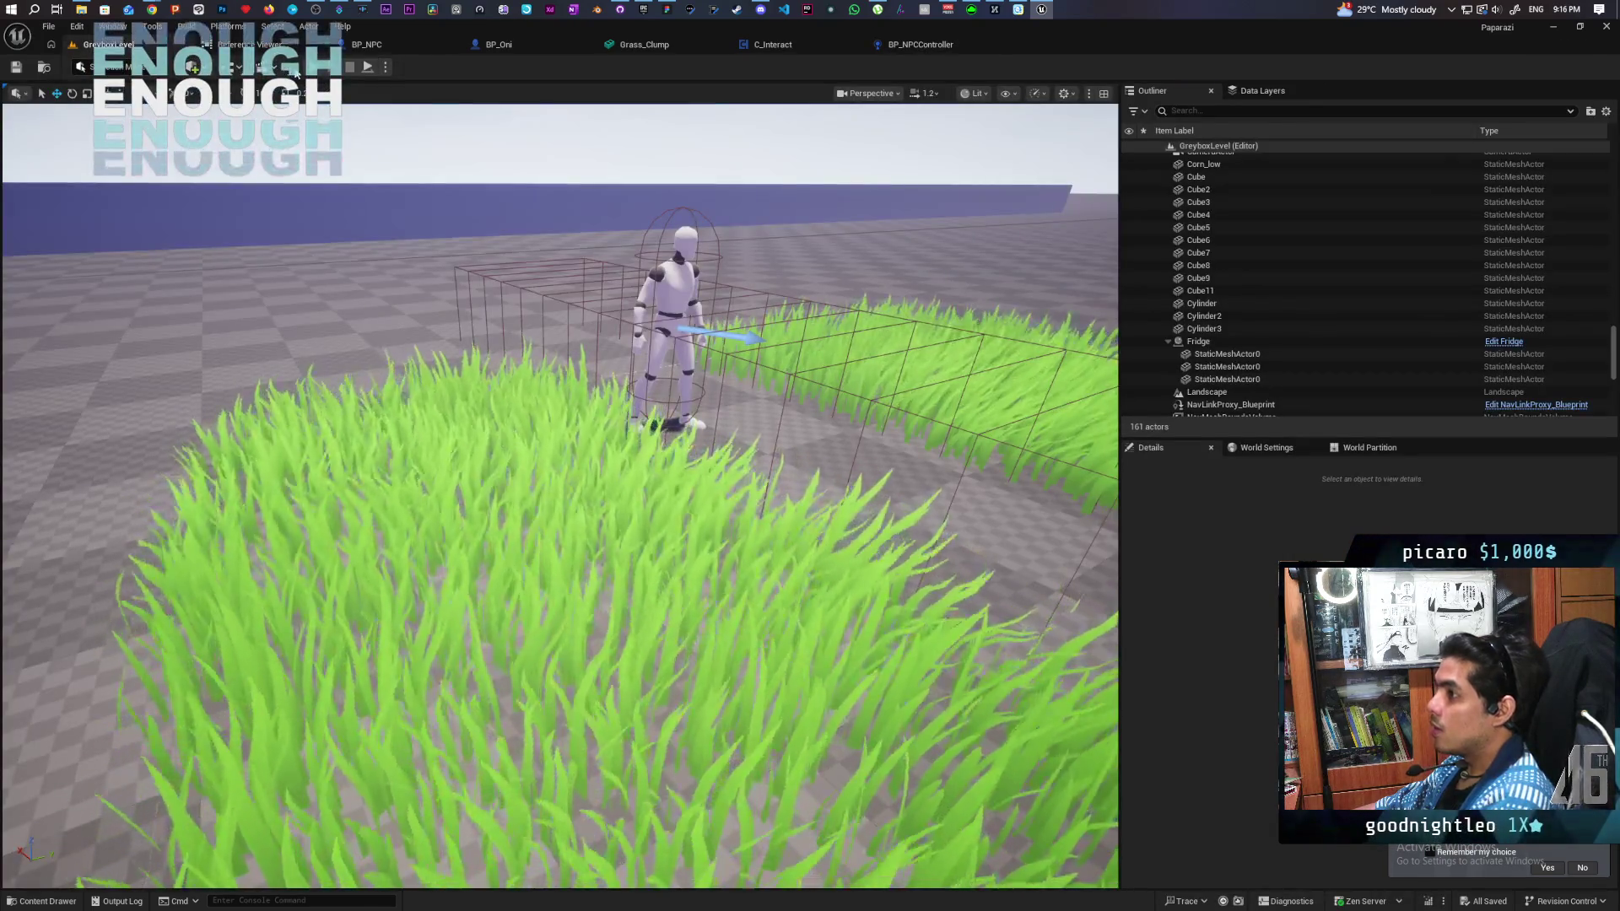
Step: Run and jump the character past the bushes into the tall grass near the NPC
{"action": "left_click", "coordinate": [313, 67]}
{"action": "key", "text": "w"}
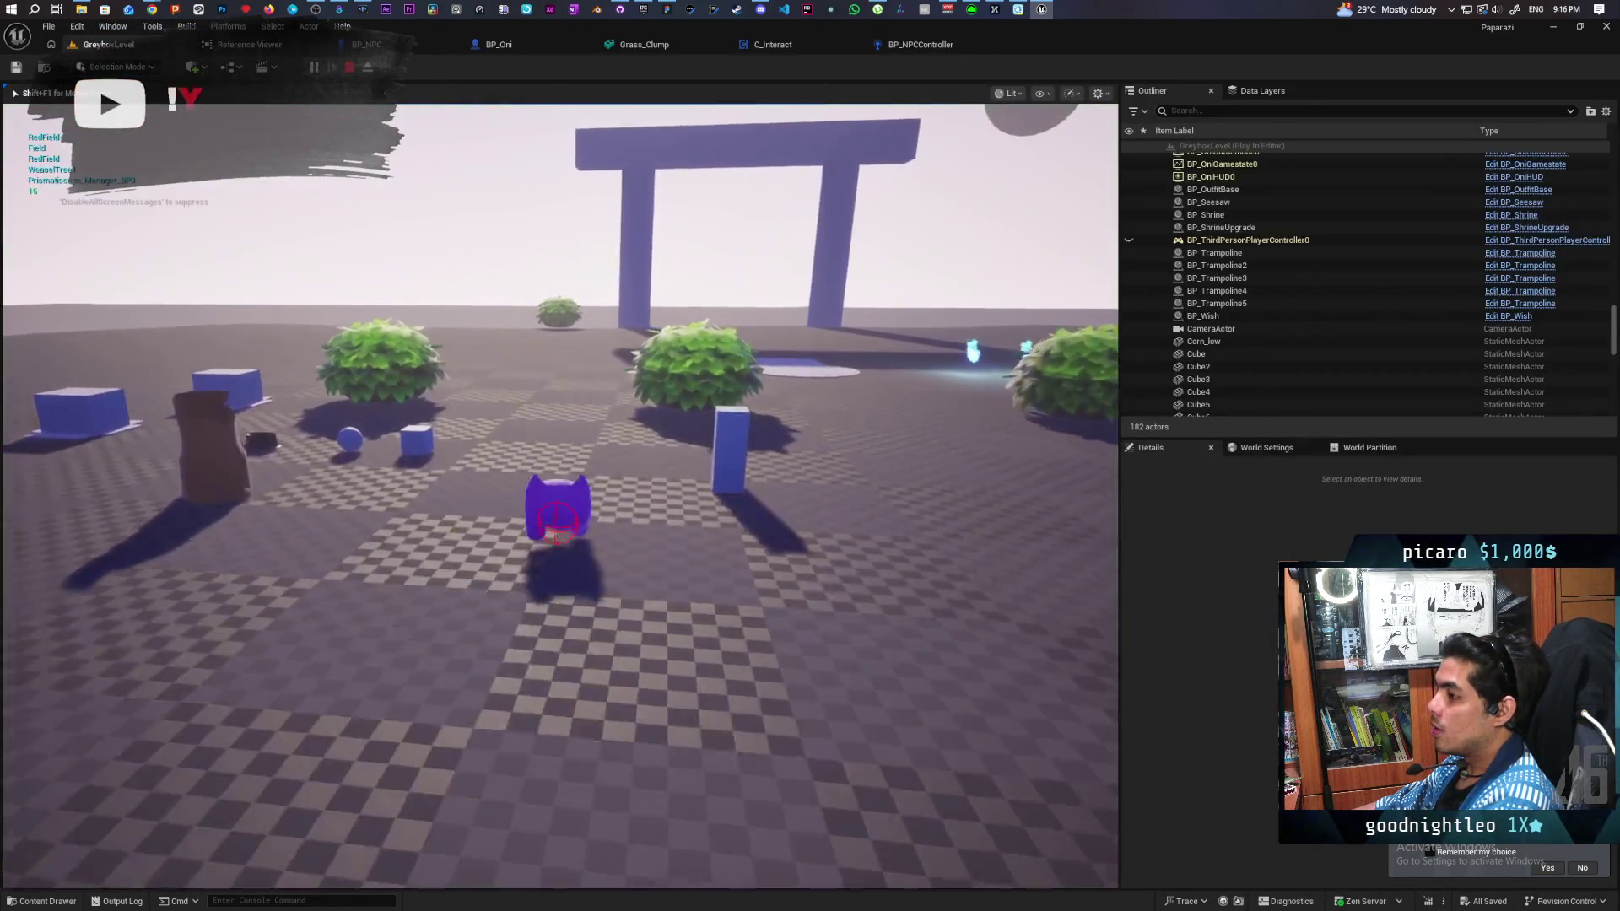
{"action": "key", "text": "w"}
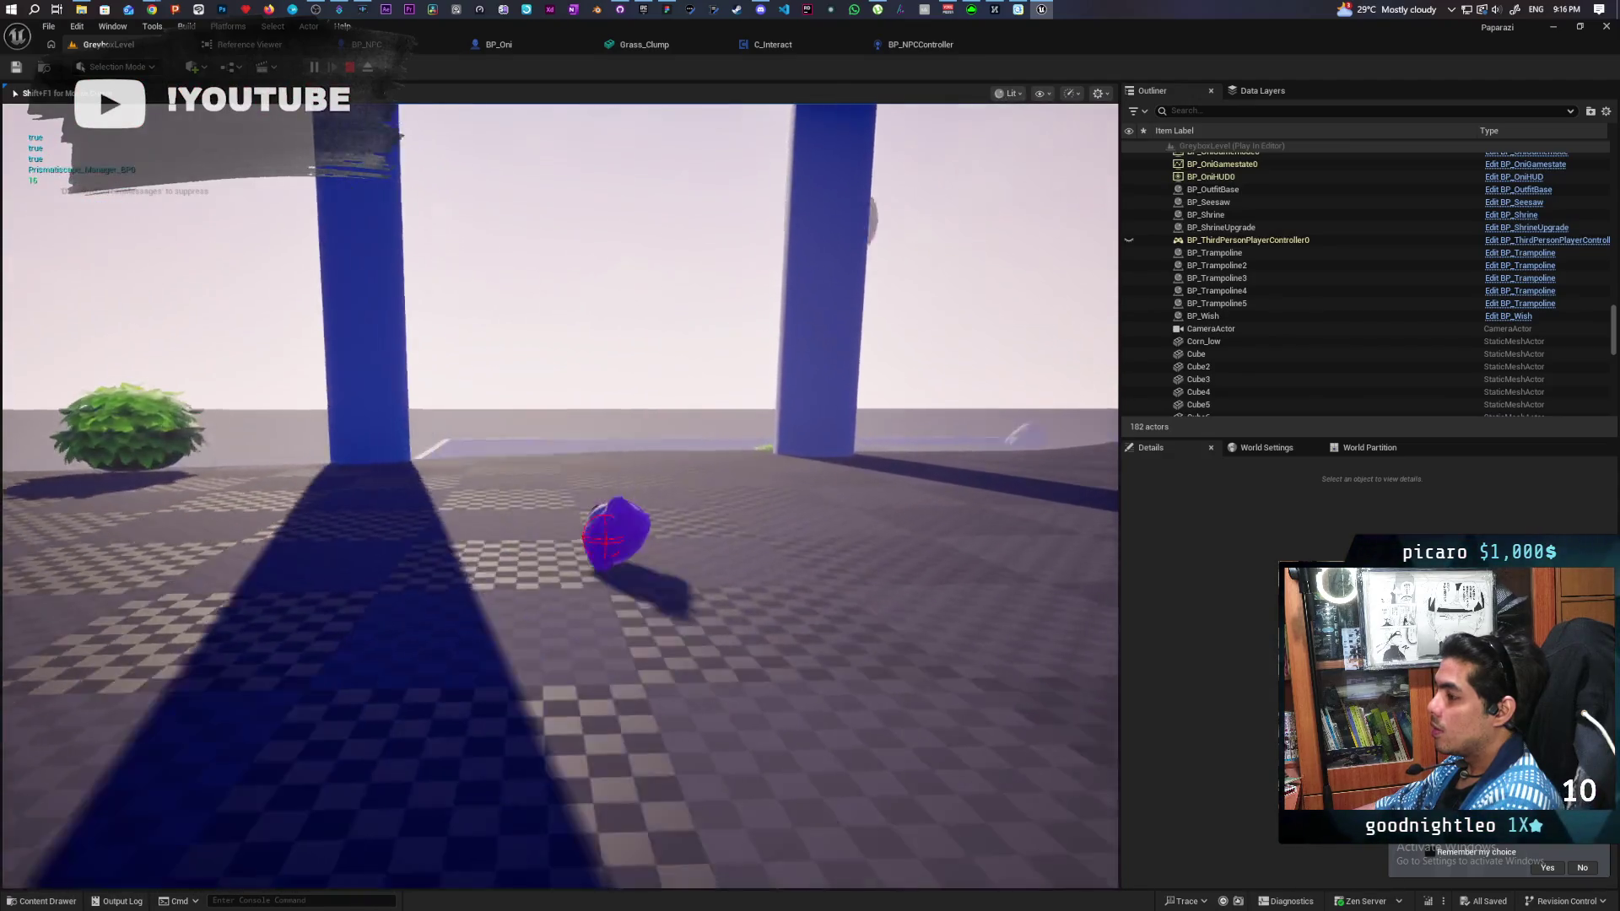
{"action": "key", "text": "w"}
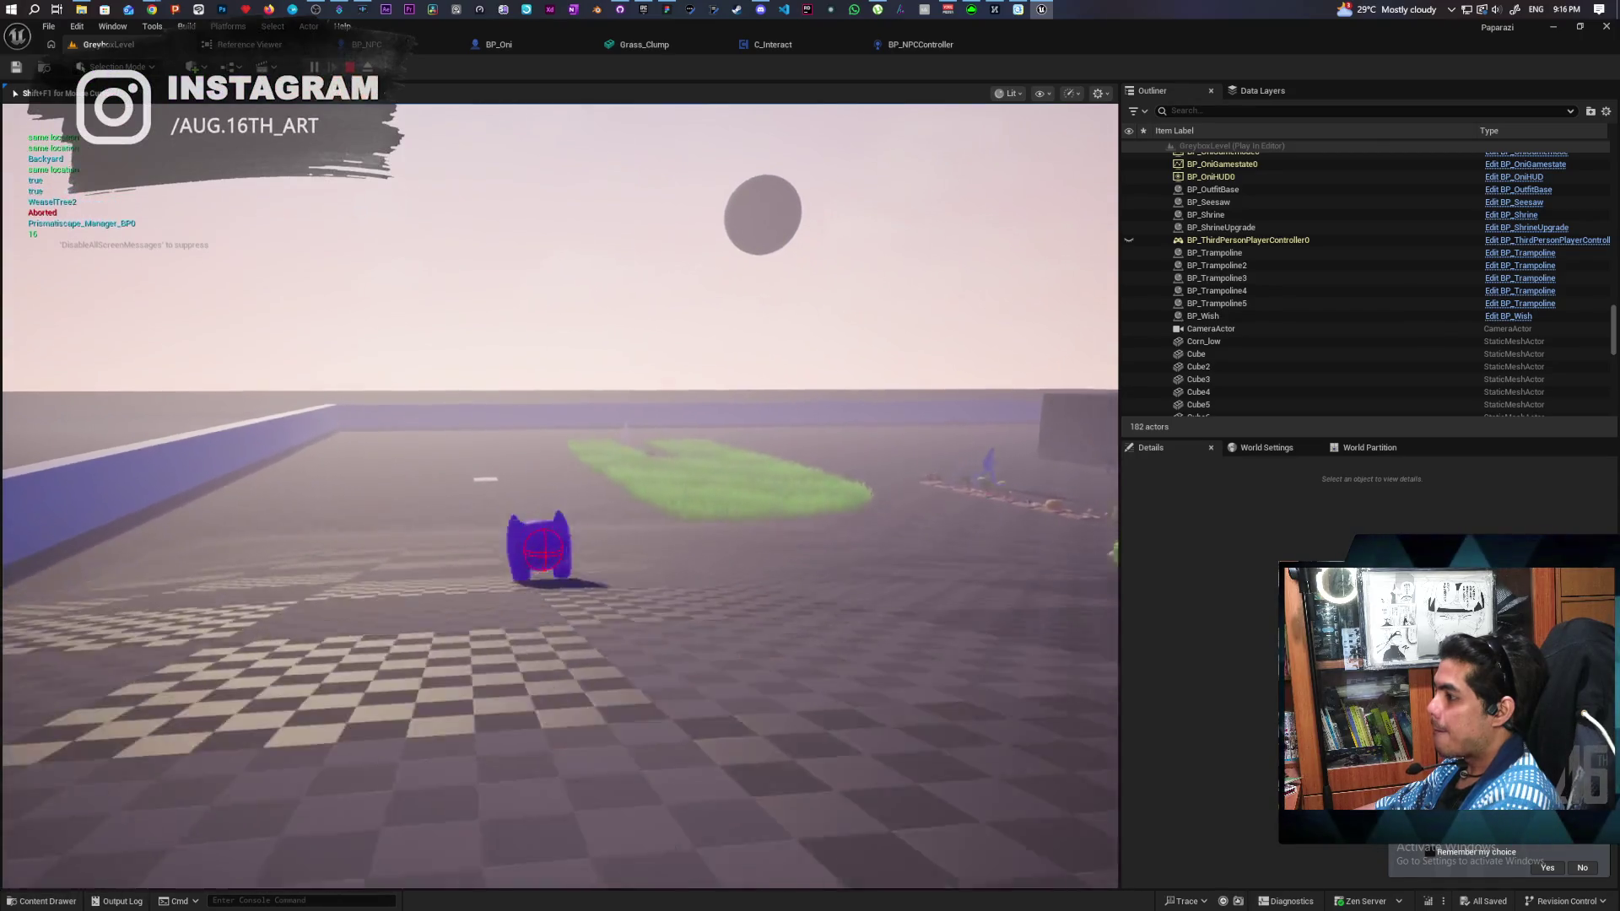
{"action": "key", "text": "space"}
{"action": "key", "text": "w"}
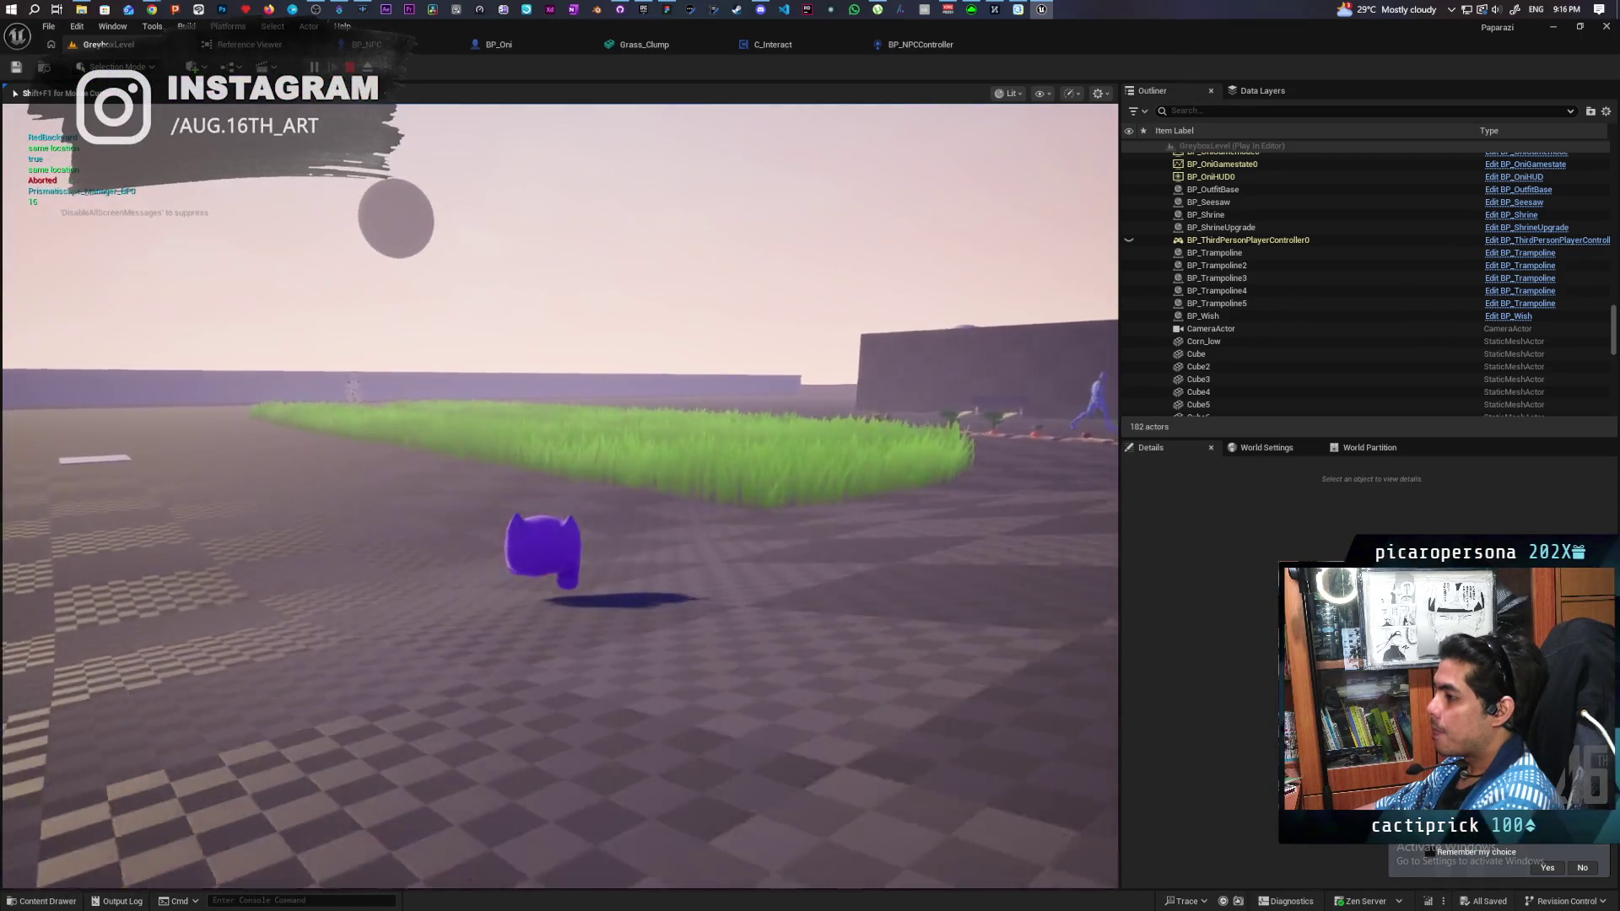
{"action": "key", "text": "w"}
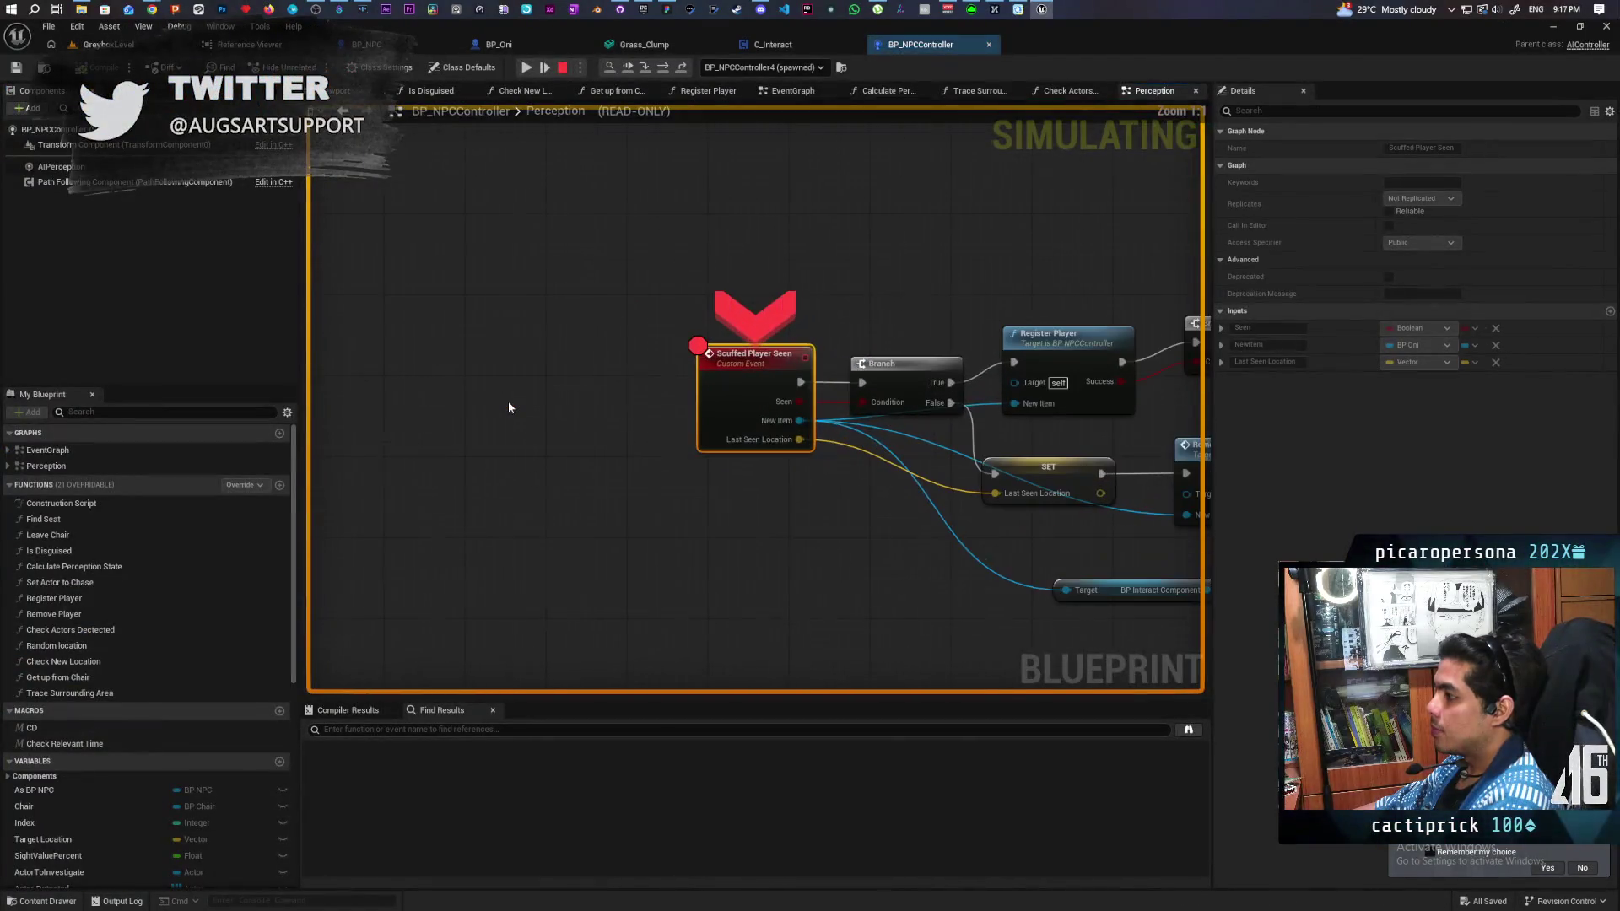
Step: Step through Register Player, Update Perception's SET, Print String and Branches, into Check Actors Dectected
{"action": "key", "text": "F10"}
{"action": "key", "text": "F10"}
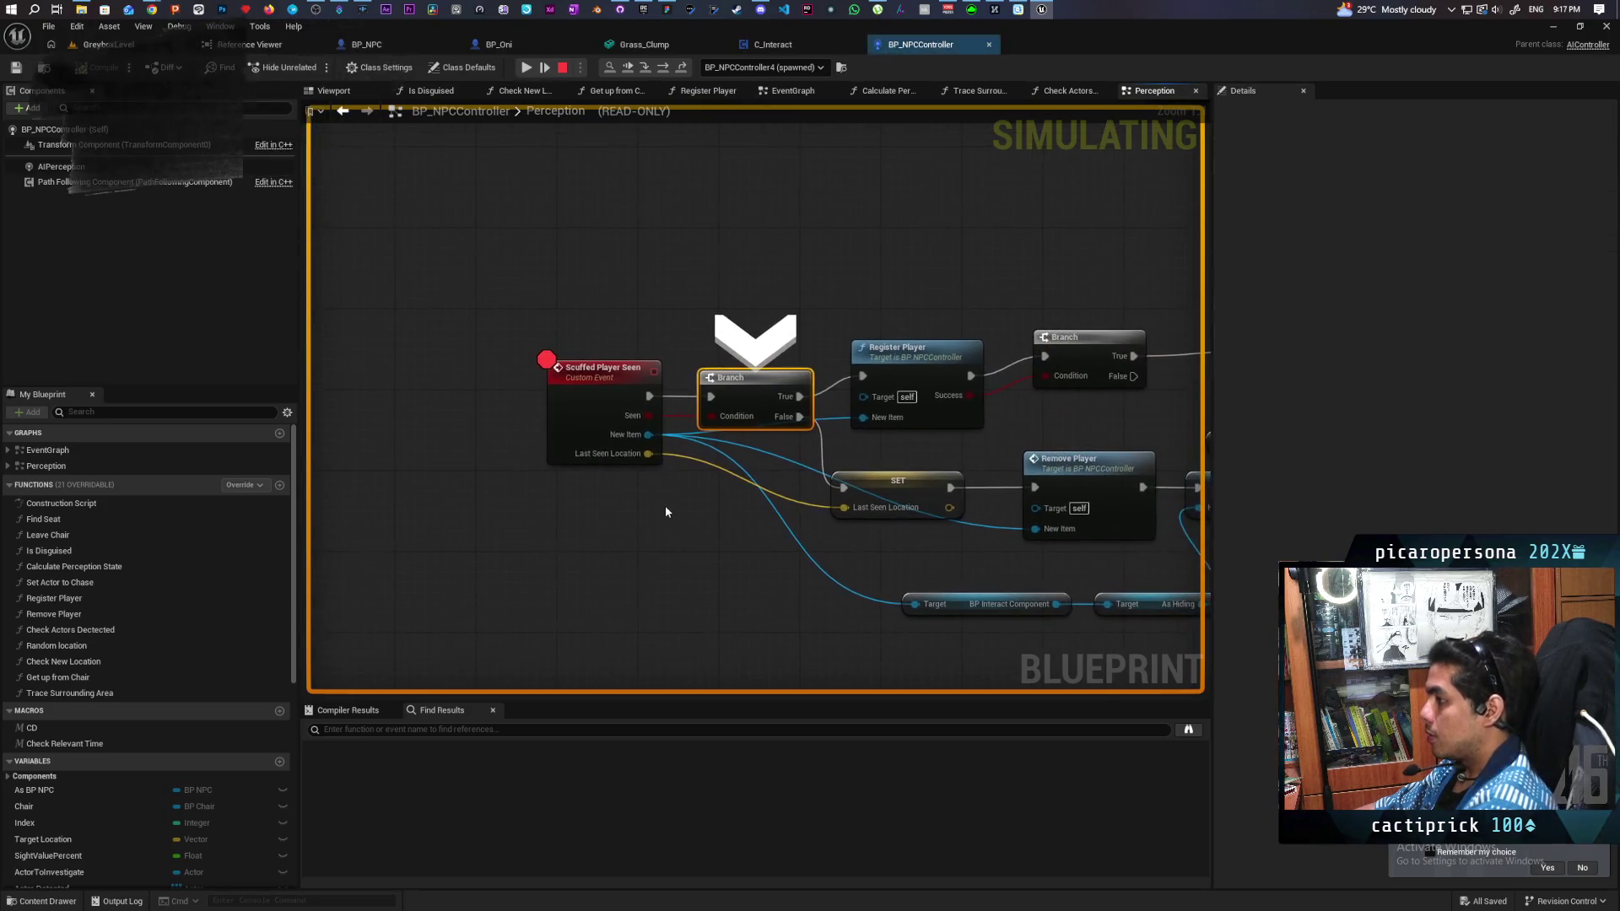
{"action": "key", "text": "F10"}
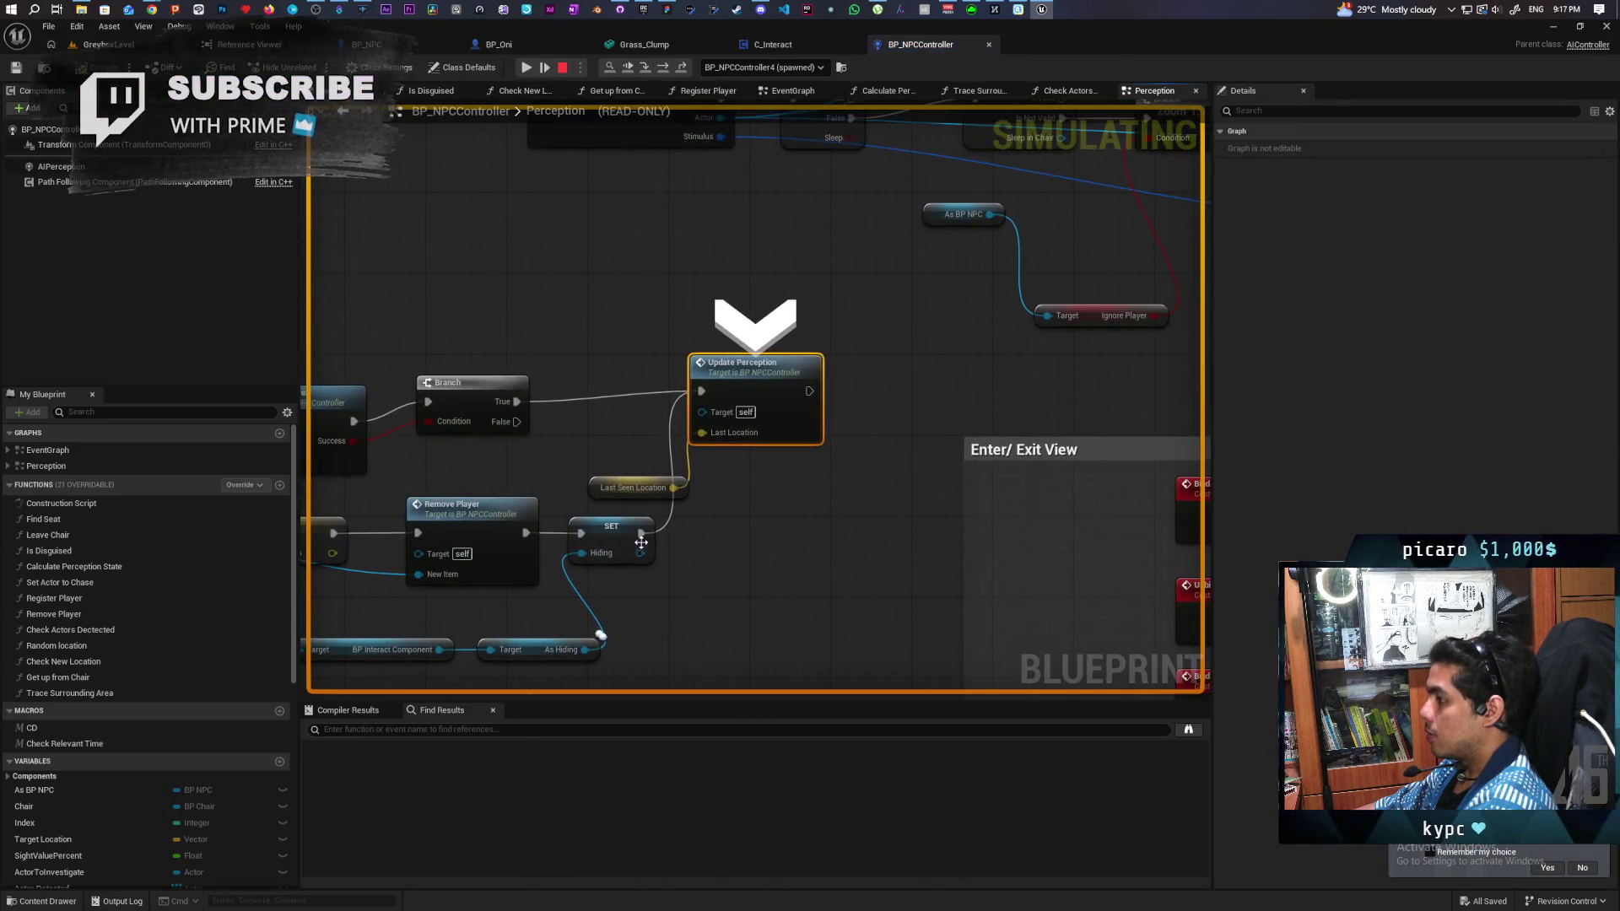
{"action": "key", "text": "F10"}
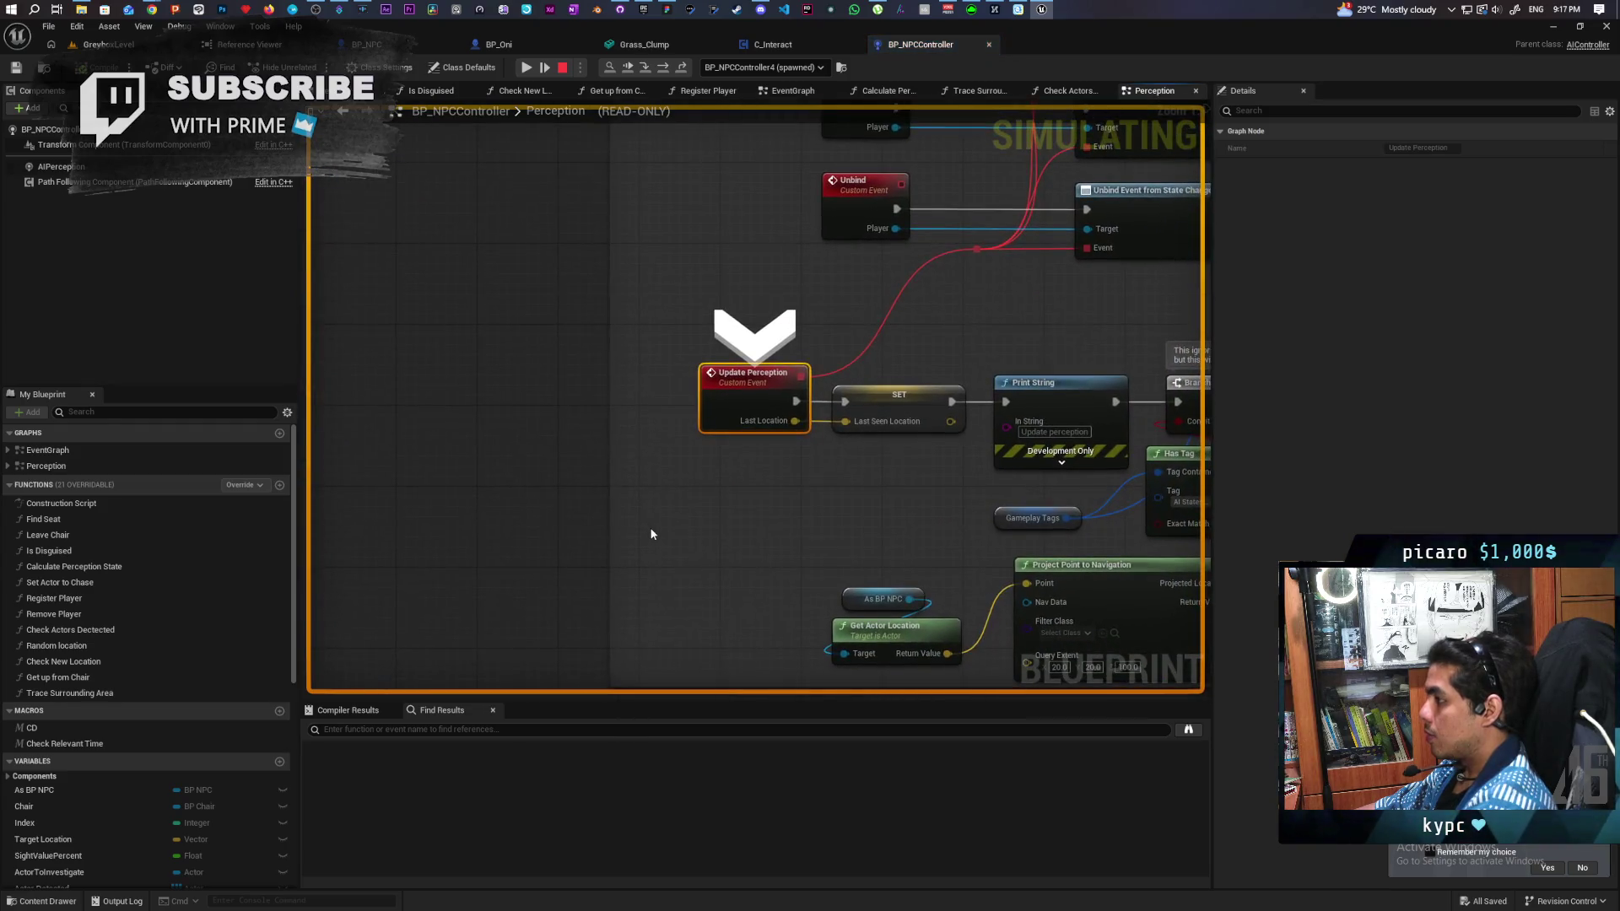
{"action": "key", "text": "F10"}
{"action": "key", "text": "F10"}
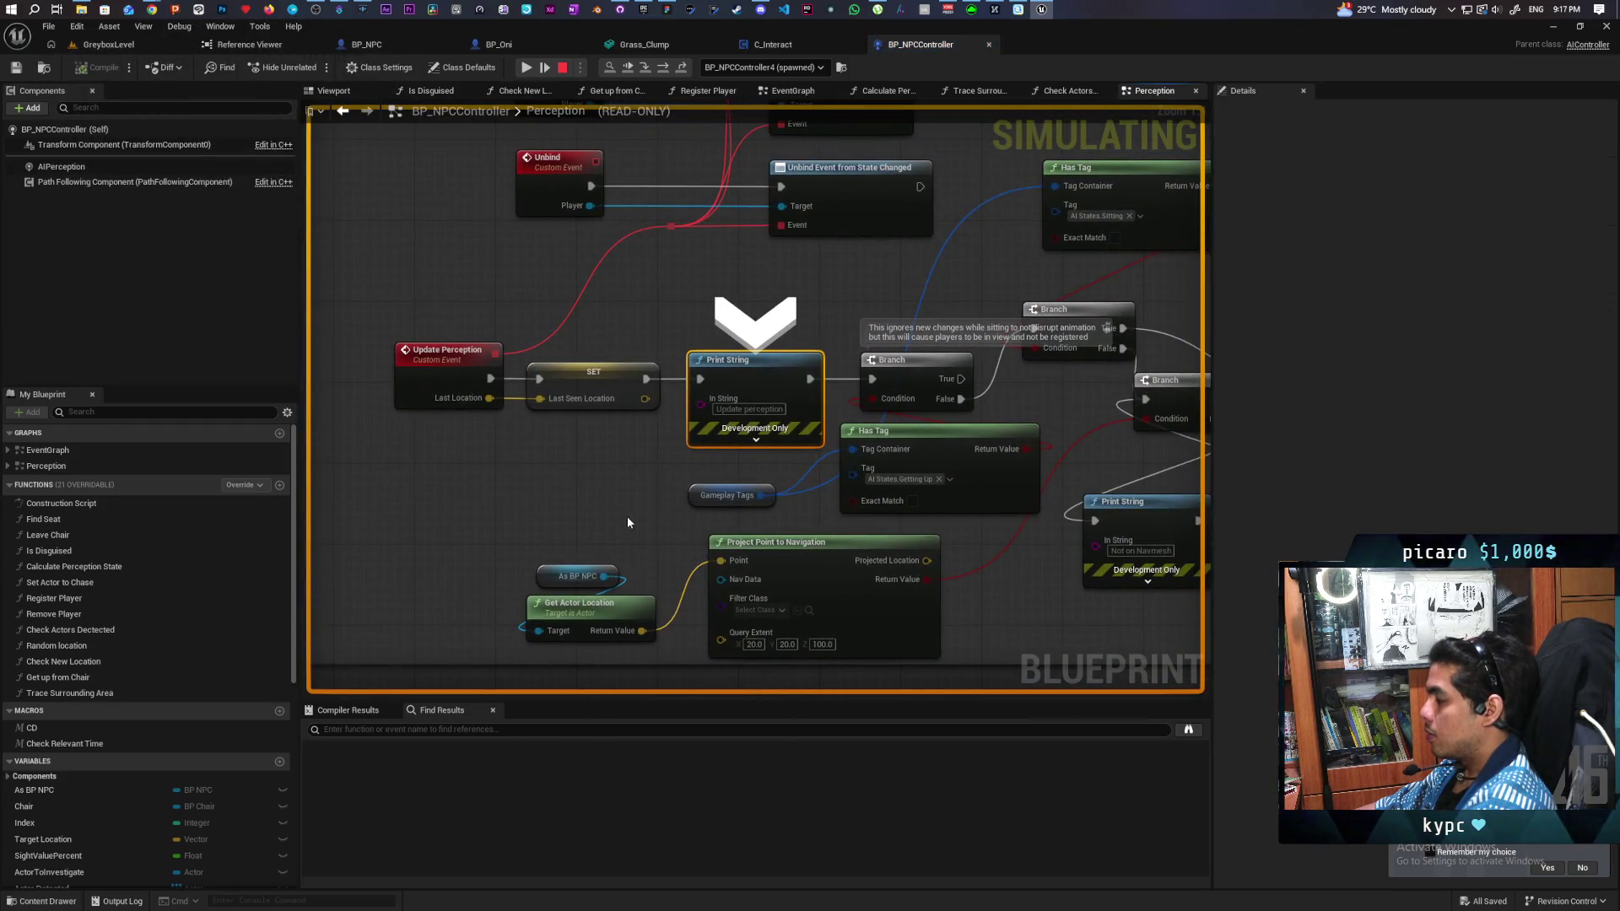
{"action": "key", "text": "F10"}
{"action": "key", "text": "F10"}
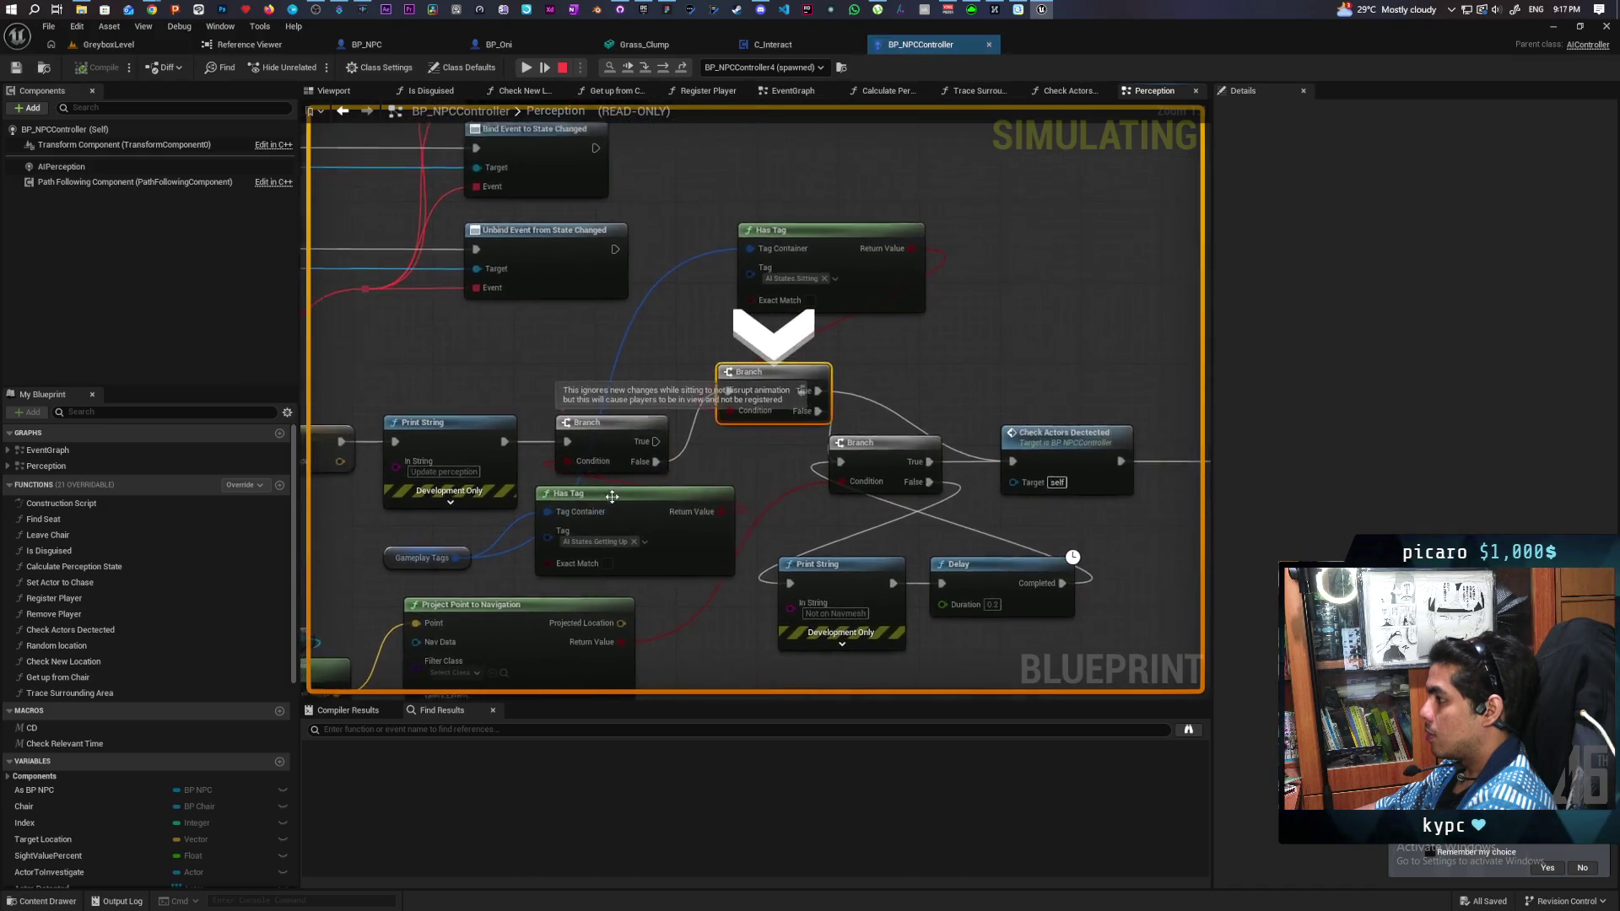
{"action": "key", "text": "F10"}
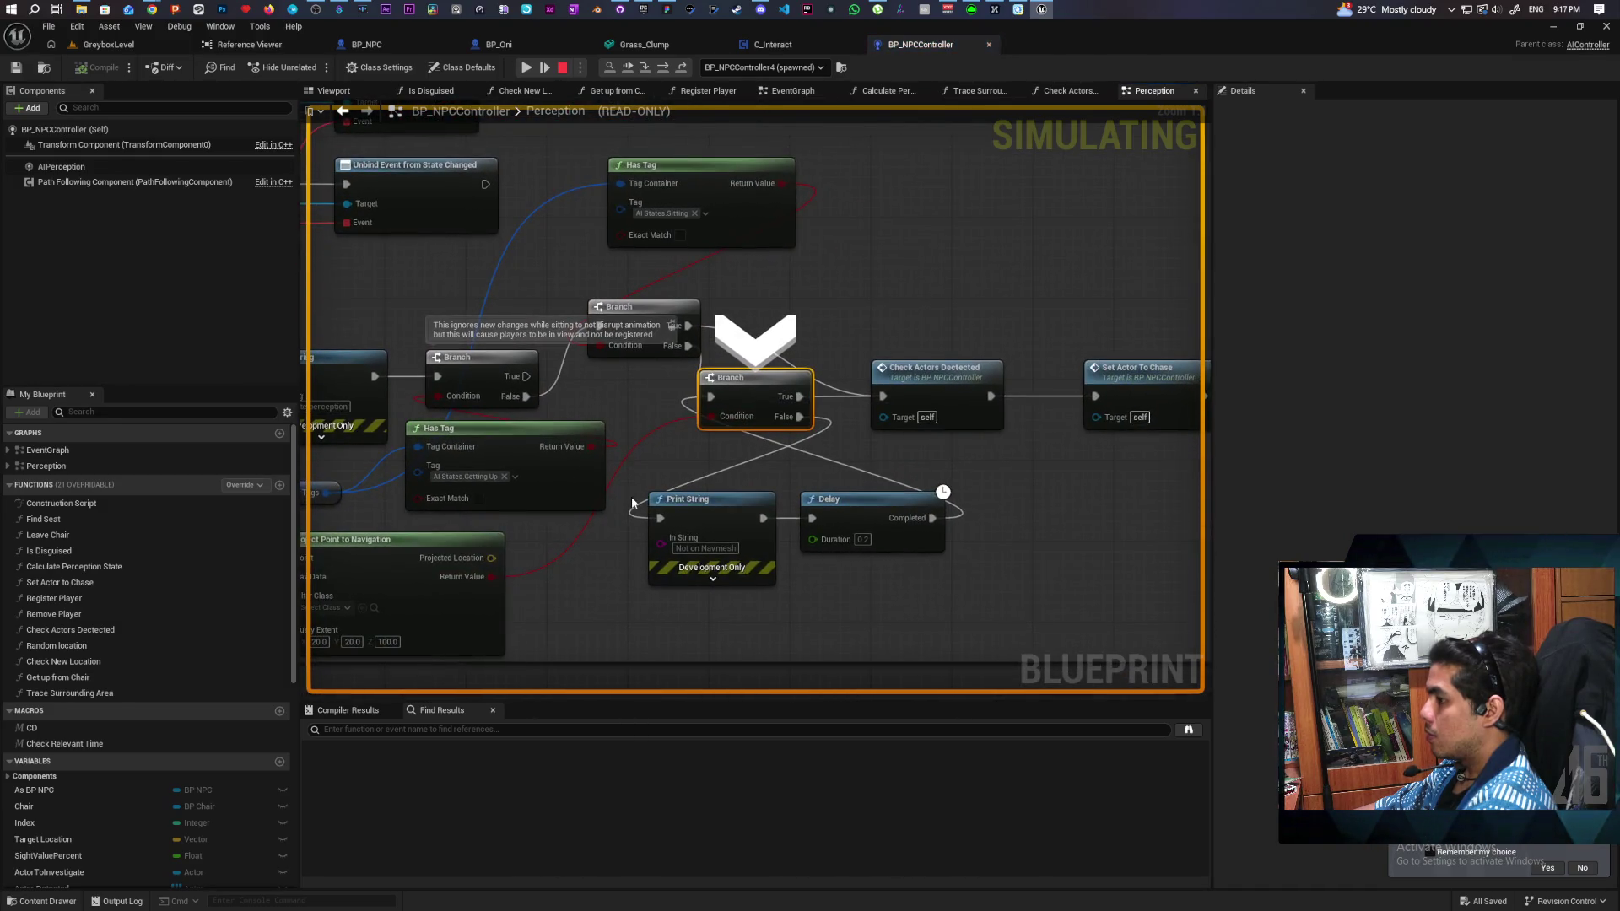
{"action": "key", "text": "F10"}
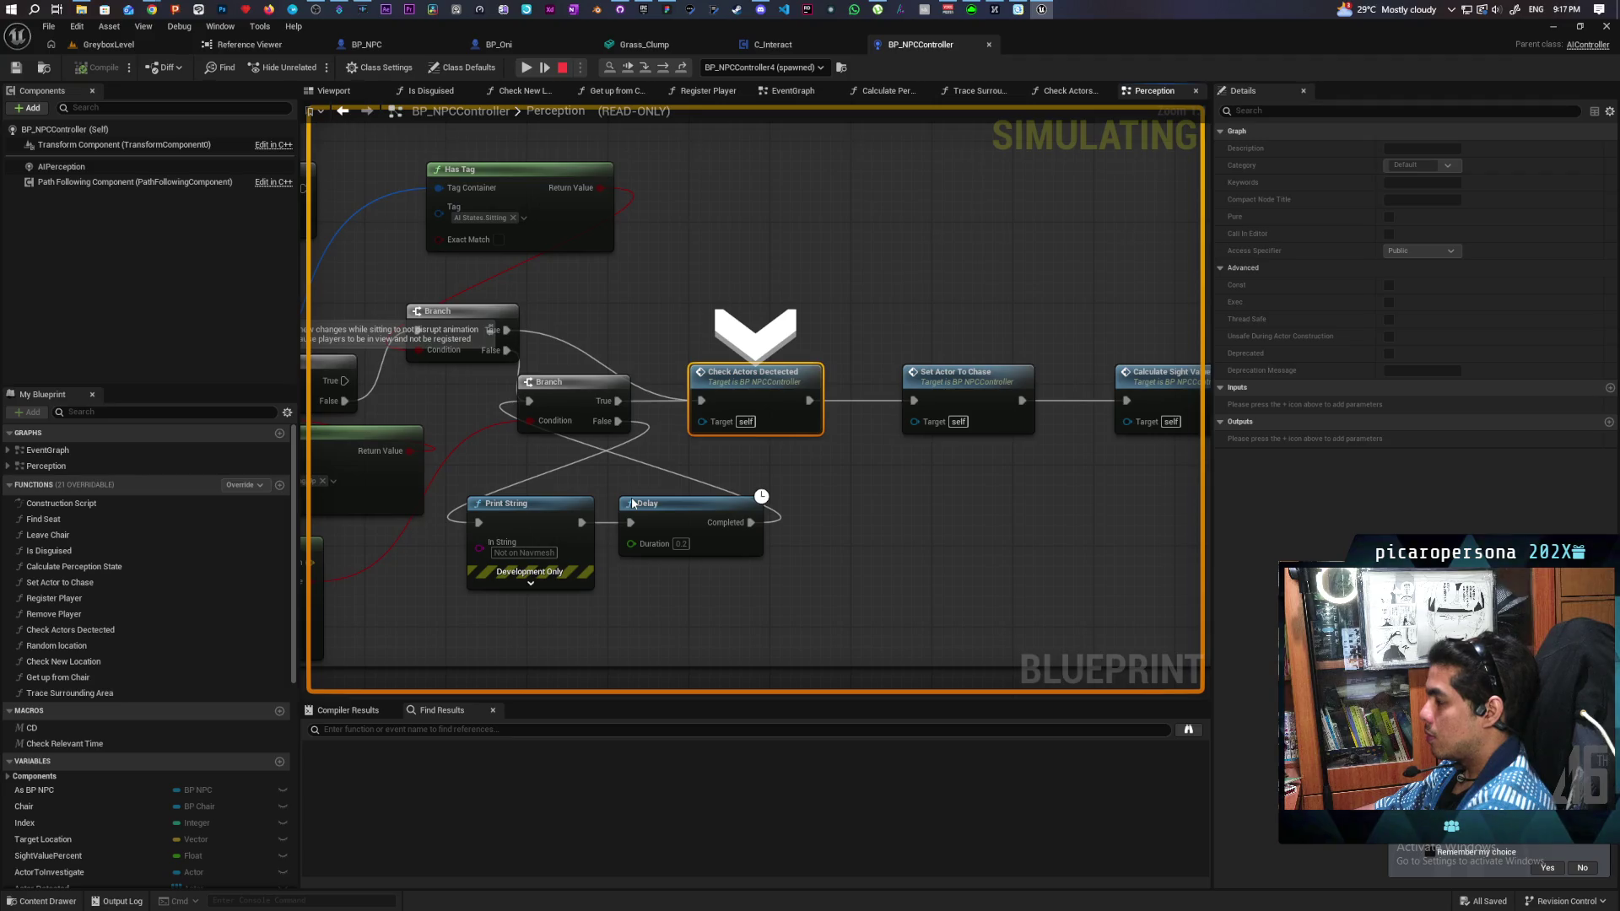
{"action": "key", "text": "F11"}
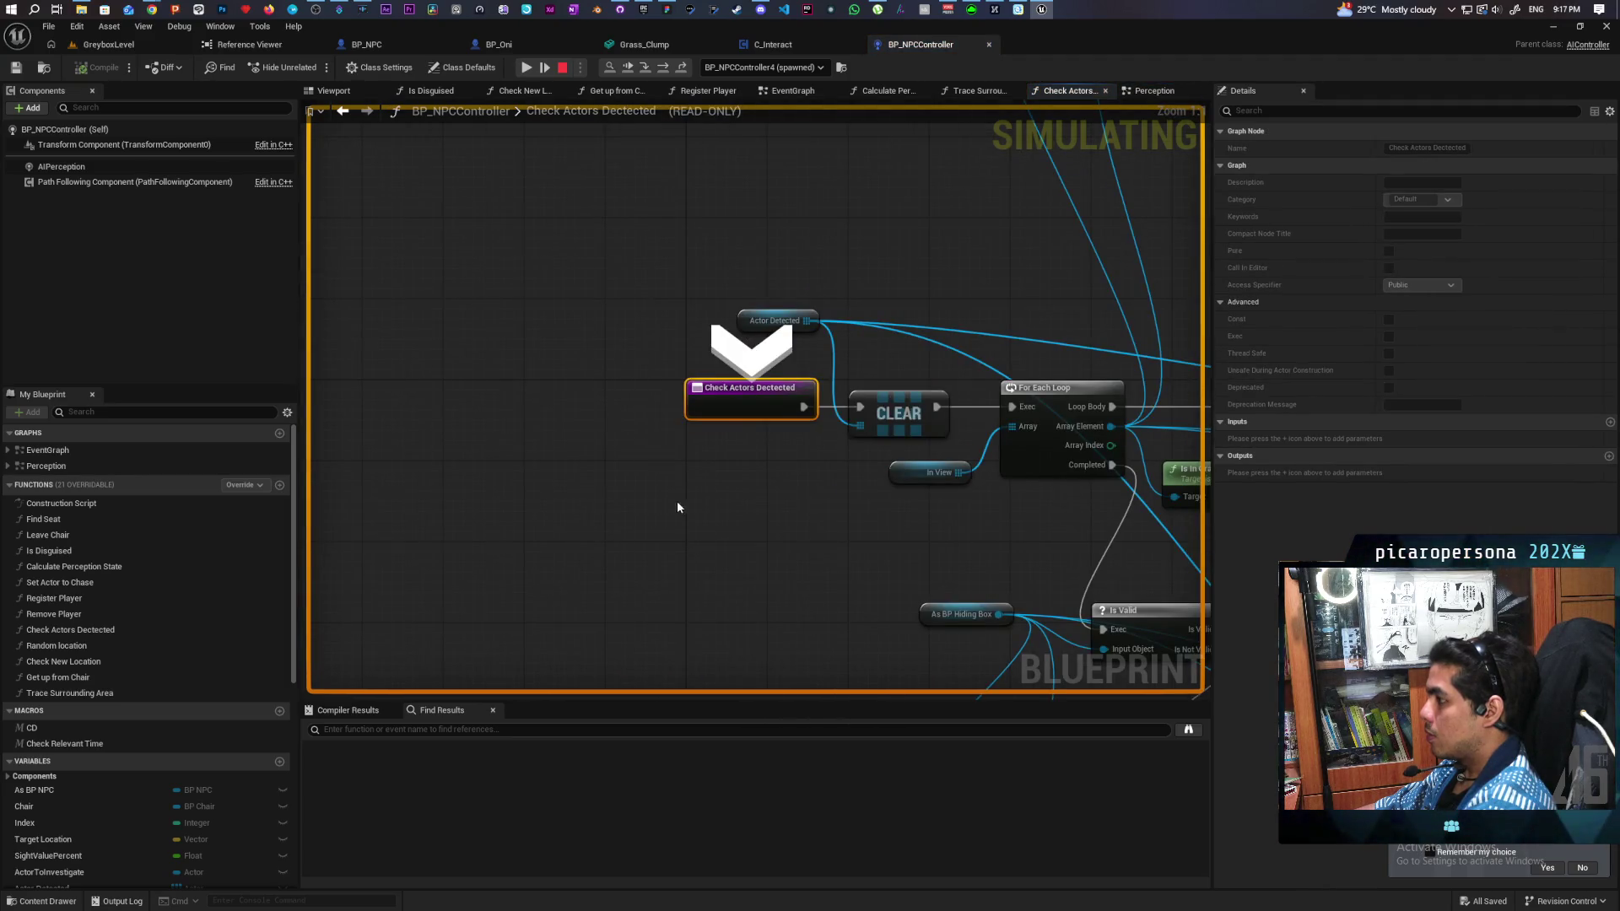
Step: Step to CLEAR, For Each Loop and the Branch, reading Actor Detected, In View and In Grass values
{"action": "key", "text": "F10"}
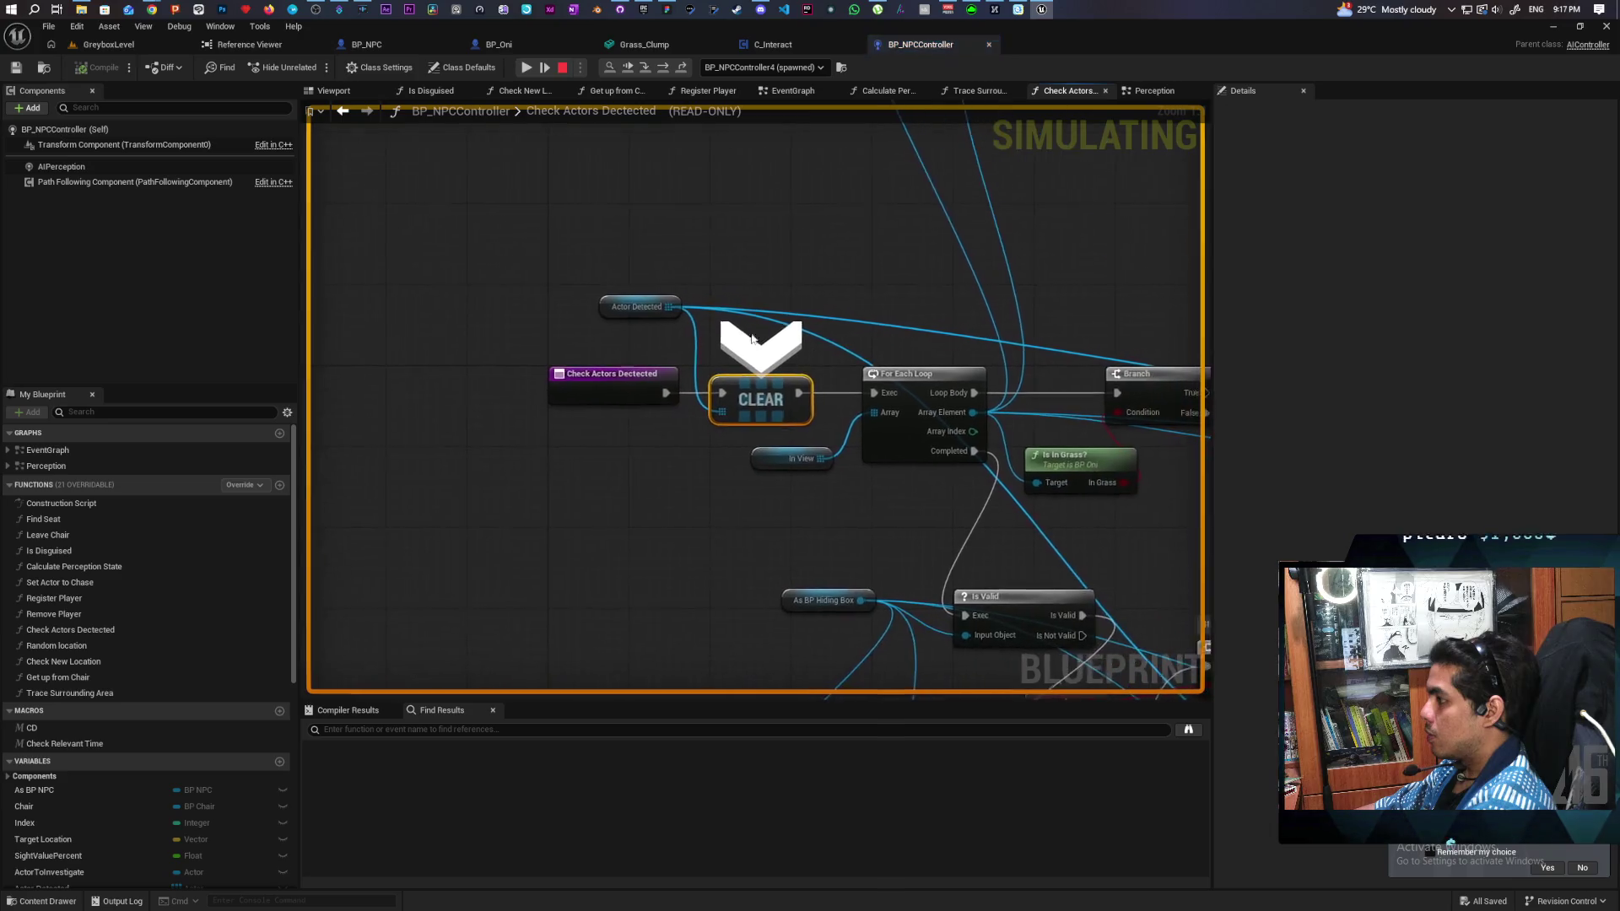
{"action": "mouse_move", "coordinate": [662, 307]}
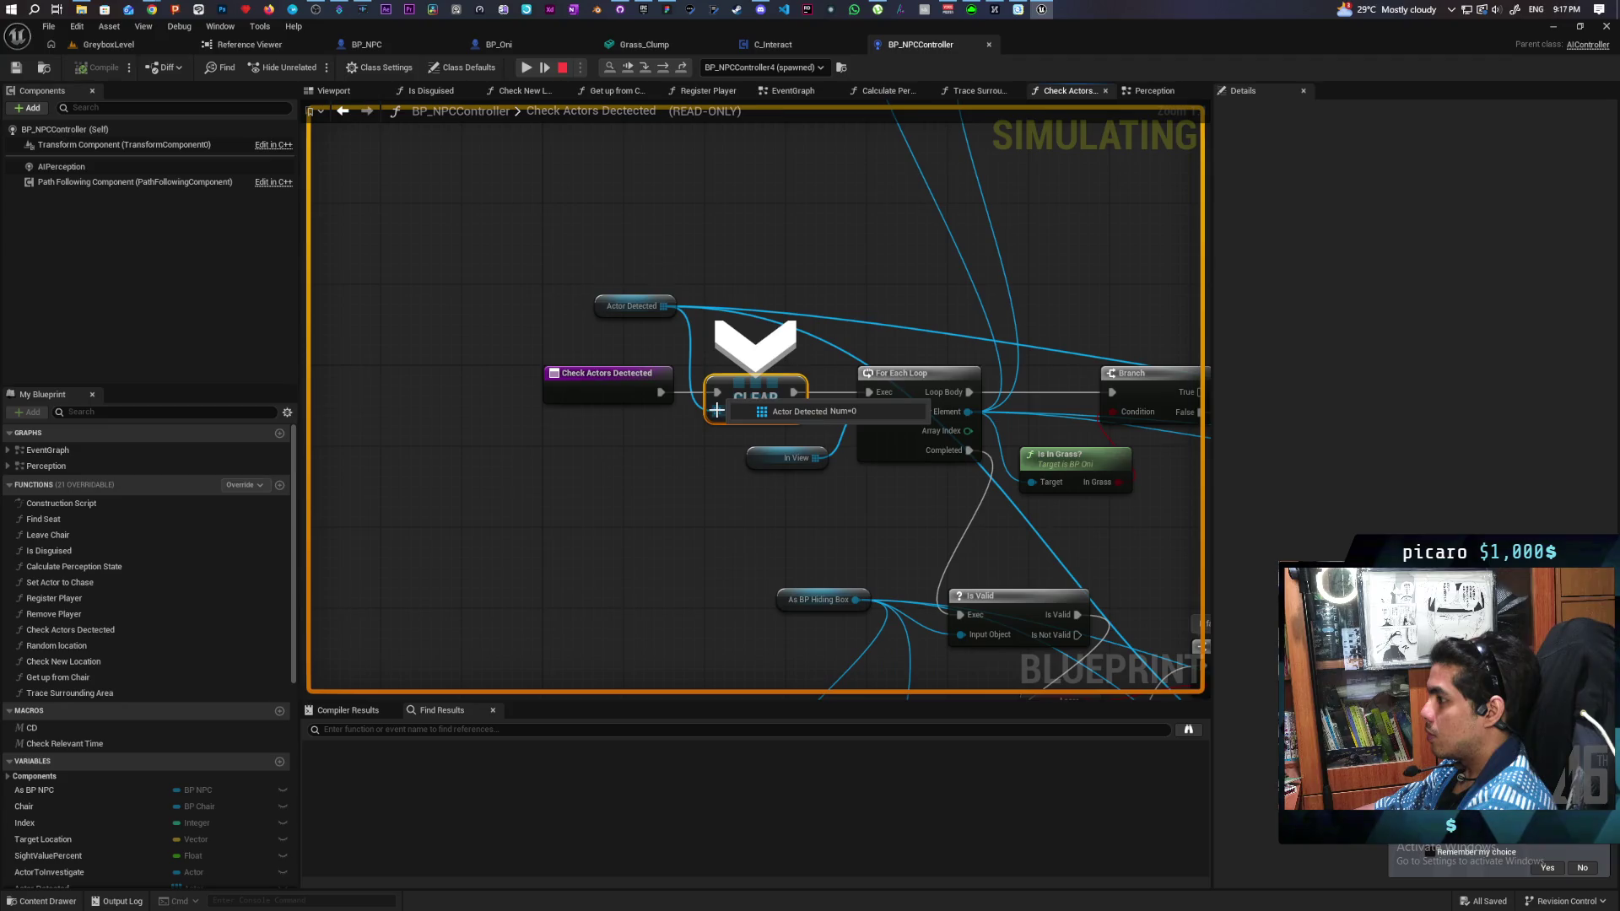
{"action": "key", "text": "F10"}
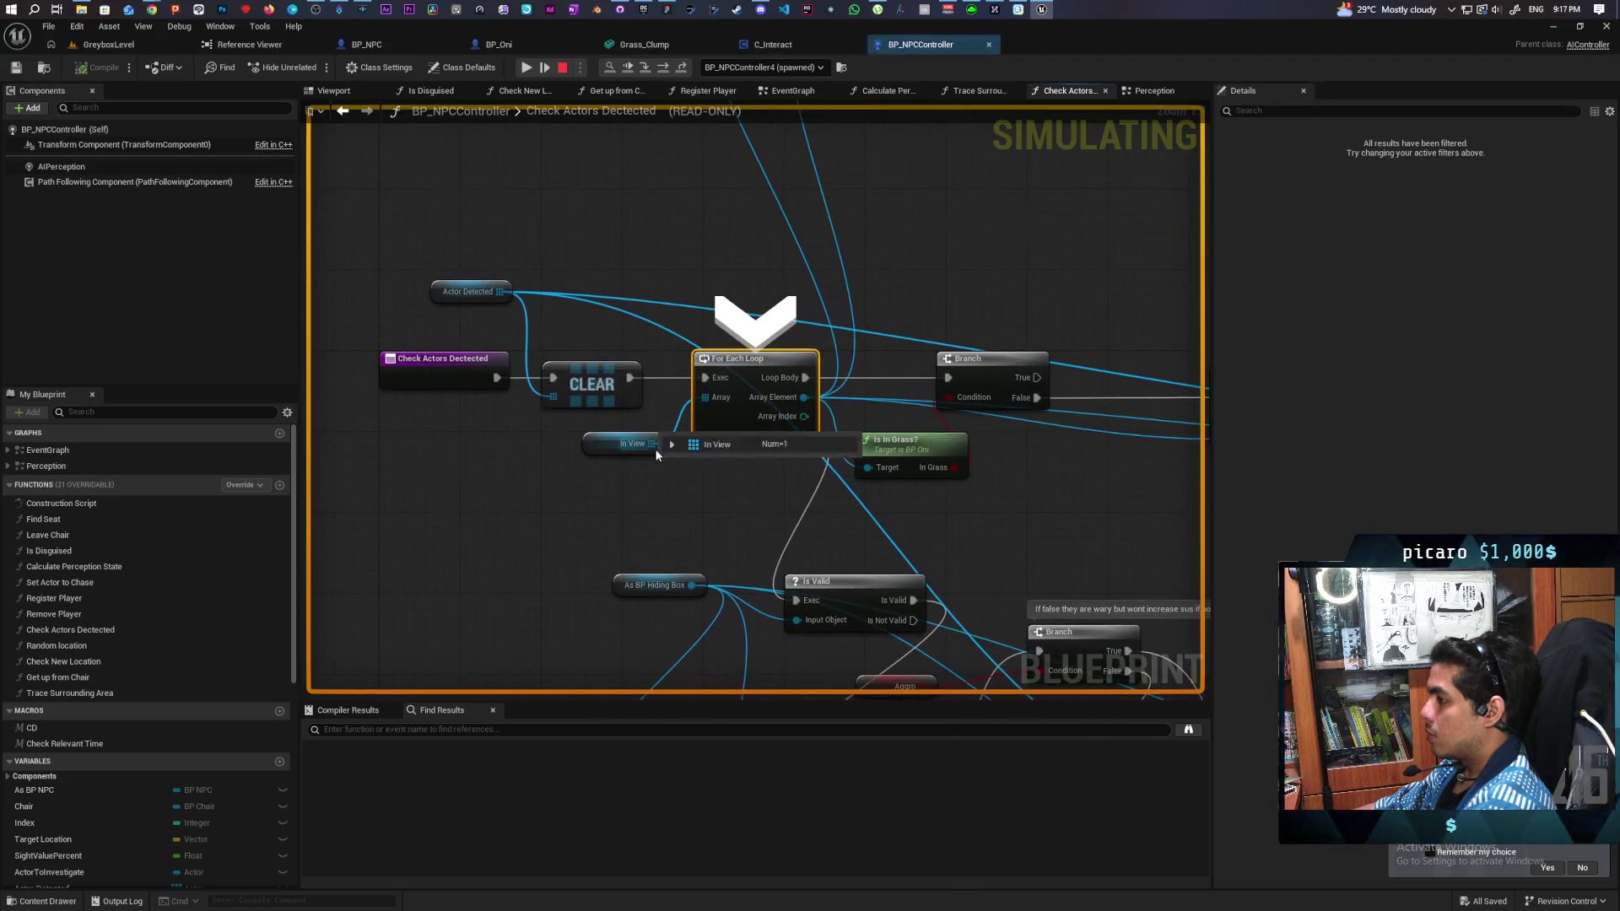
{"action": "mouse_move", "coordinate": [651, 446]}
{"action": "key", "text": "F10"}
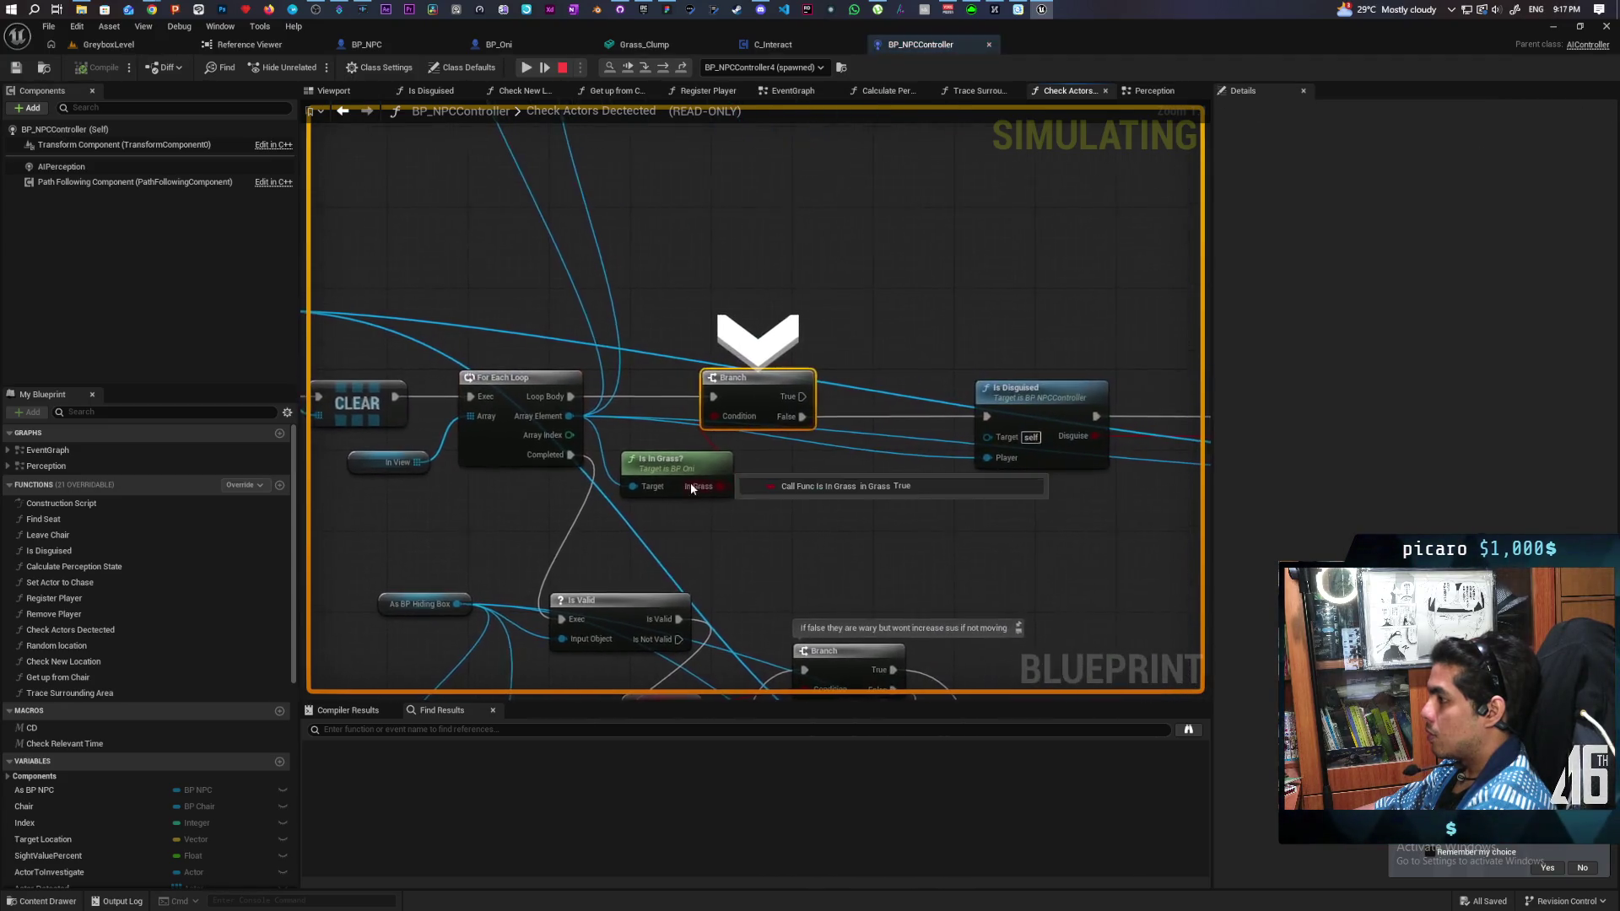
{"action": "mouse_move", "coordinate": [718, 487]}
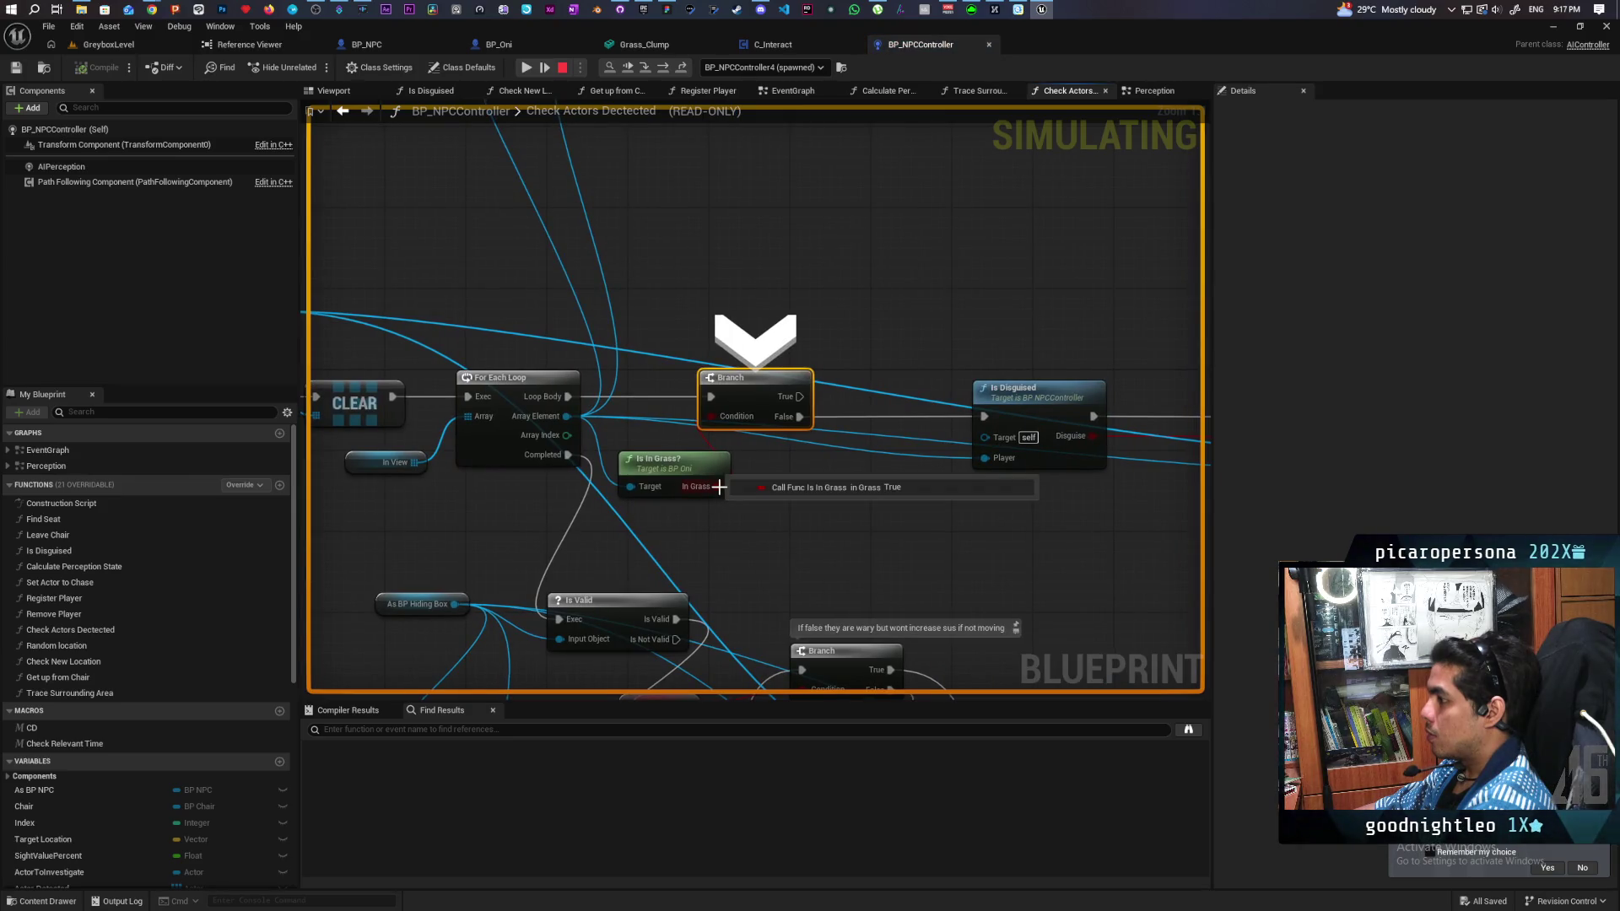